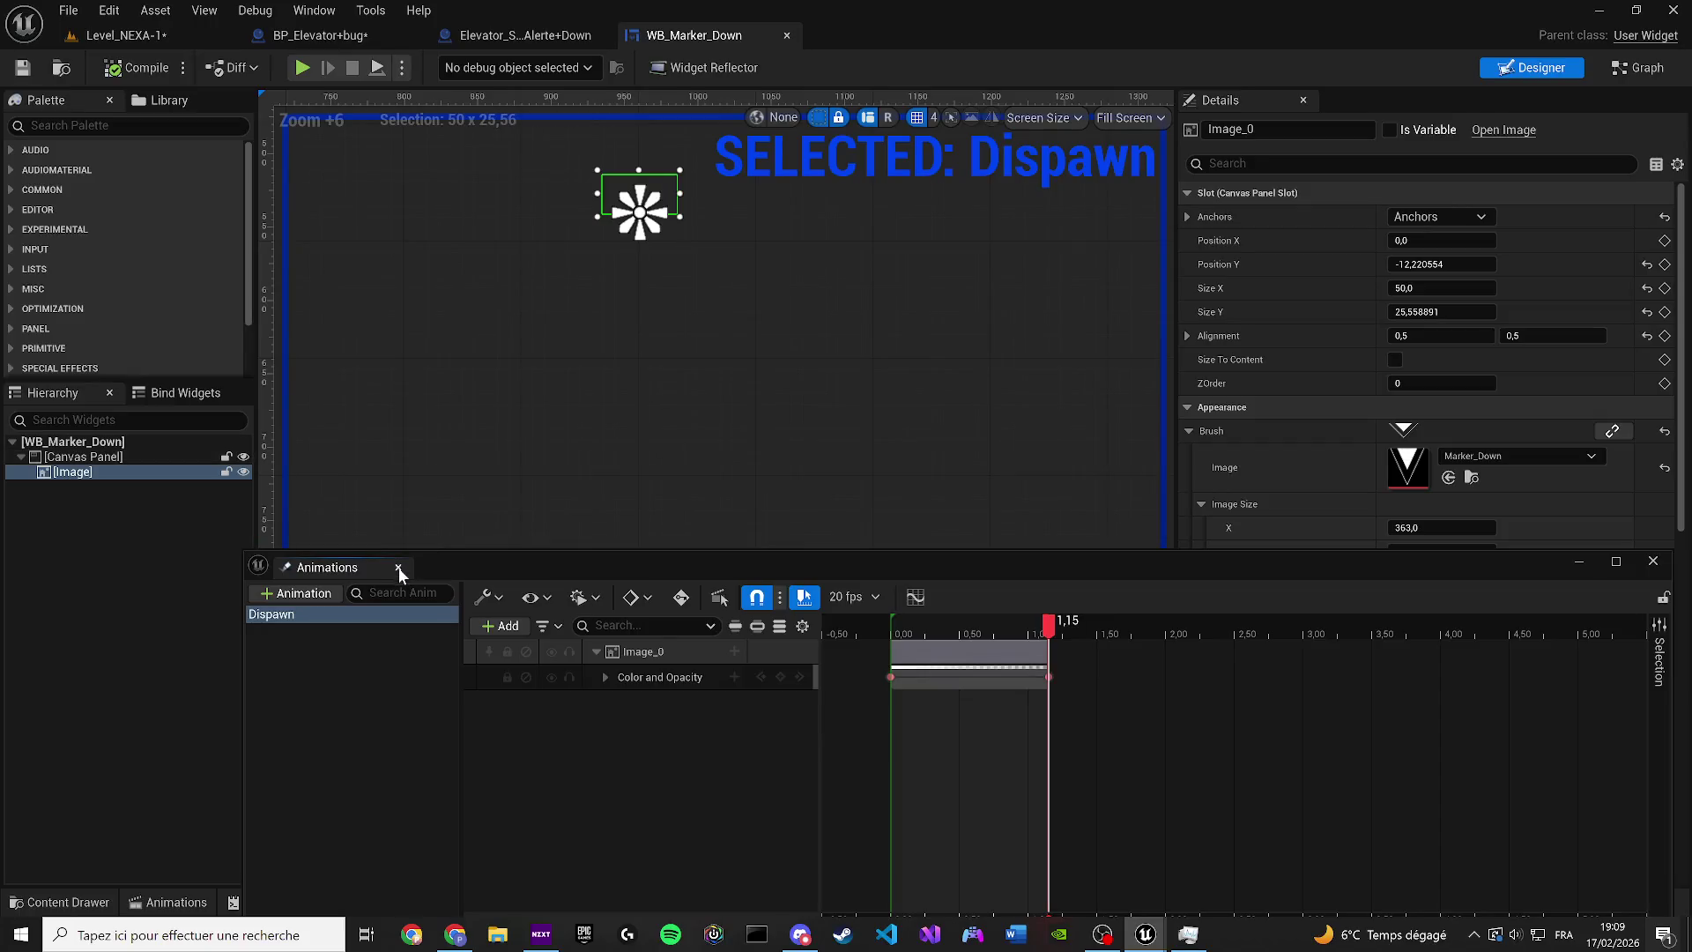
Select the marker widget in BP_Elevator+bug and rotate it to lie on the screen
scroll(537, 389, down, 3)
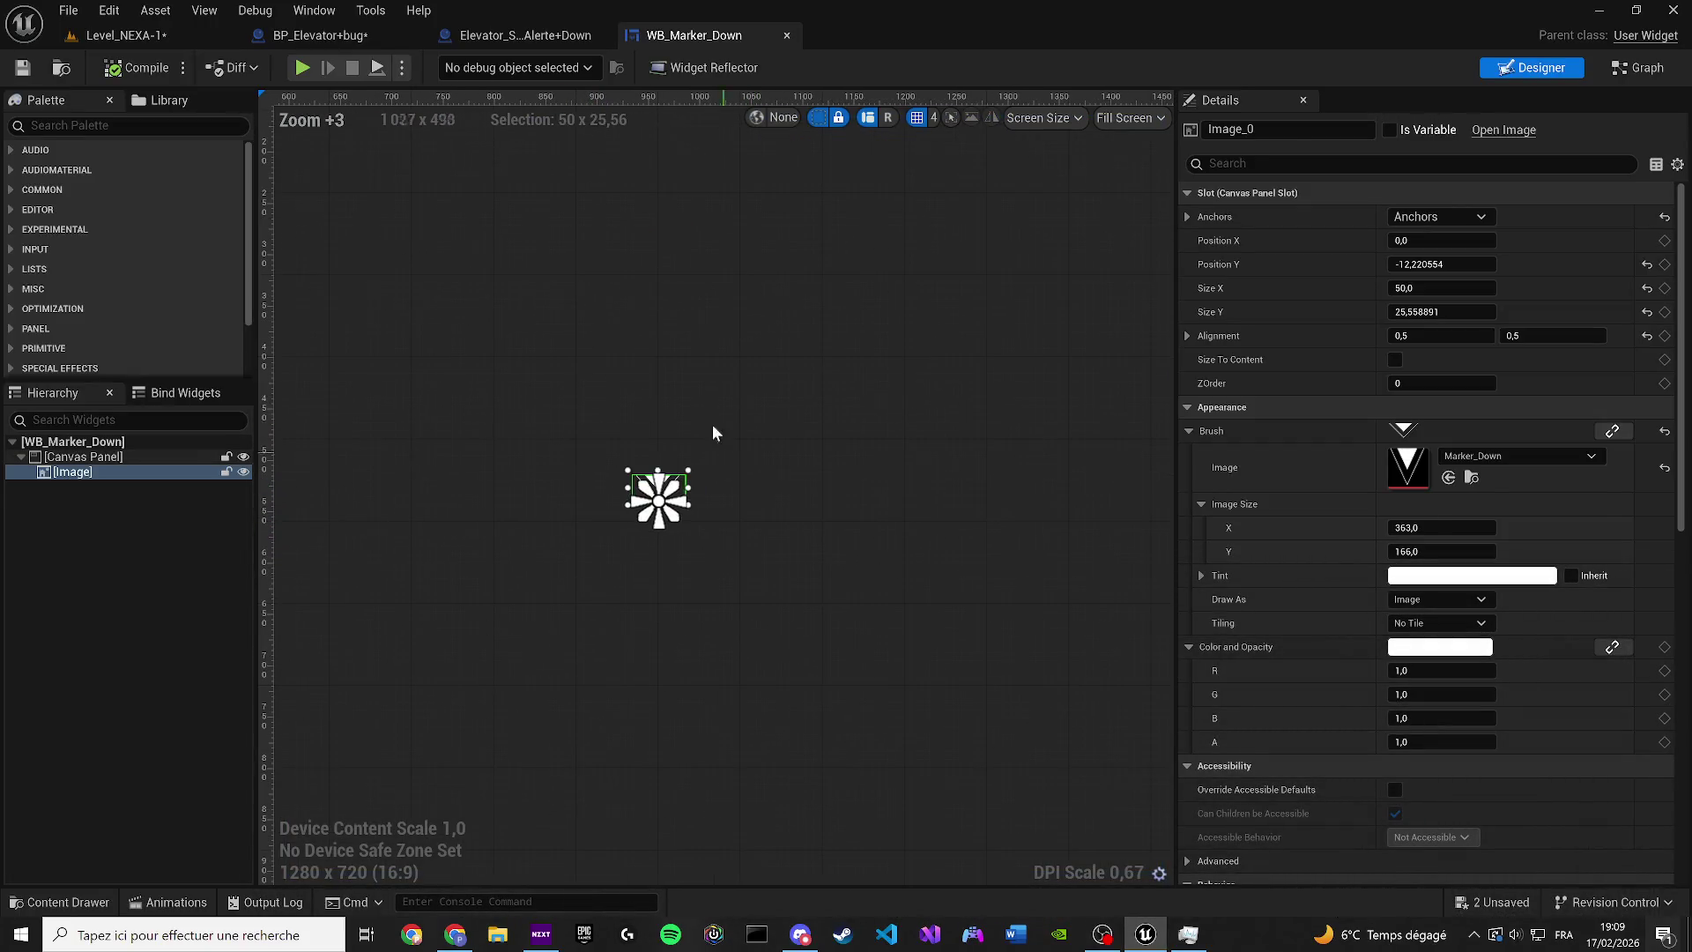
click(705, 401)
click(363, 34)
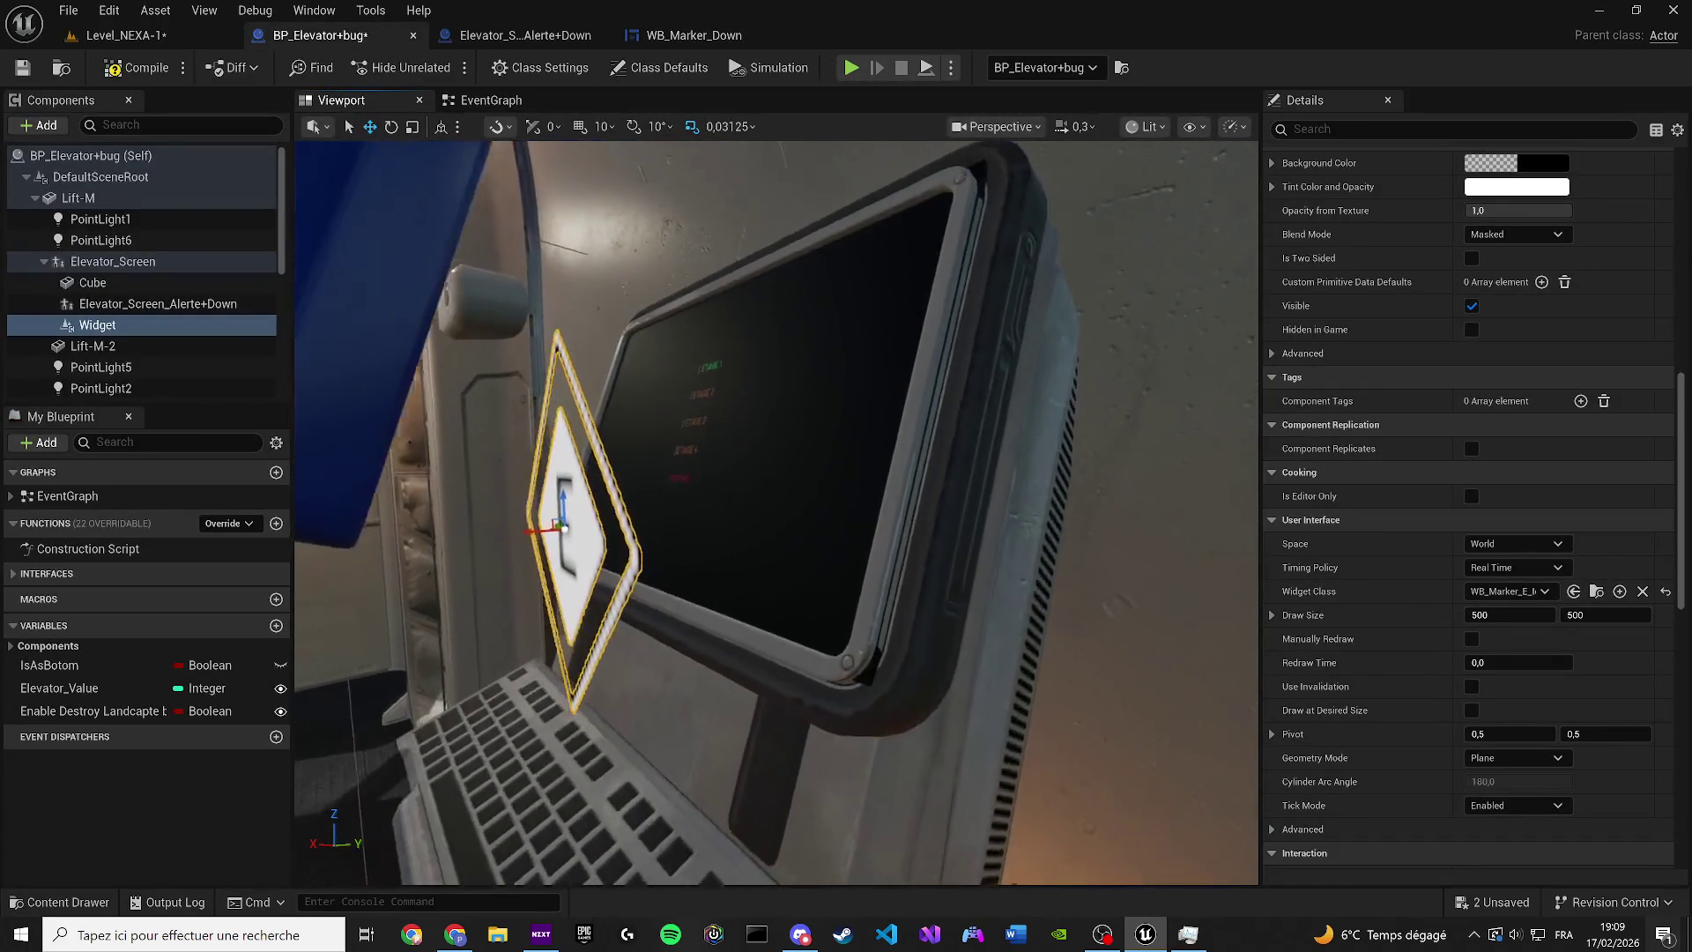
scroll(776, 512, up, 3)
key(f)
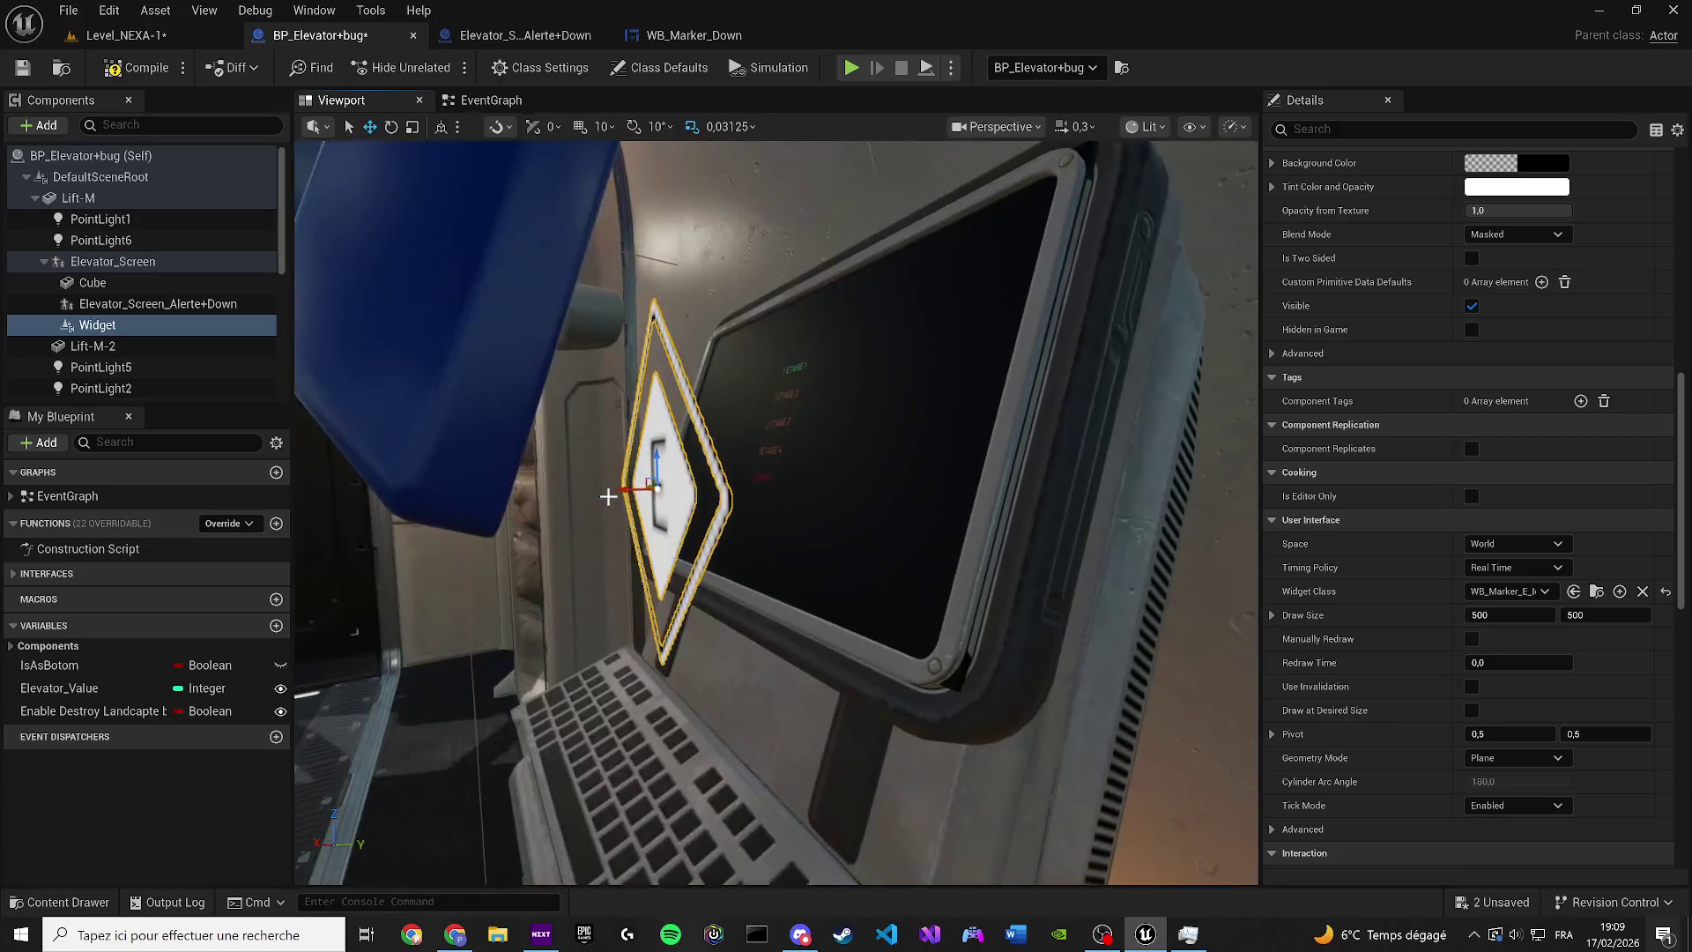
key(e)
mouse_move(723, 463)
mouse_down()
mouse_move(697, 476)
mouse_move(728, 468)
mouse_up()
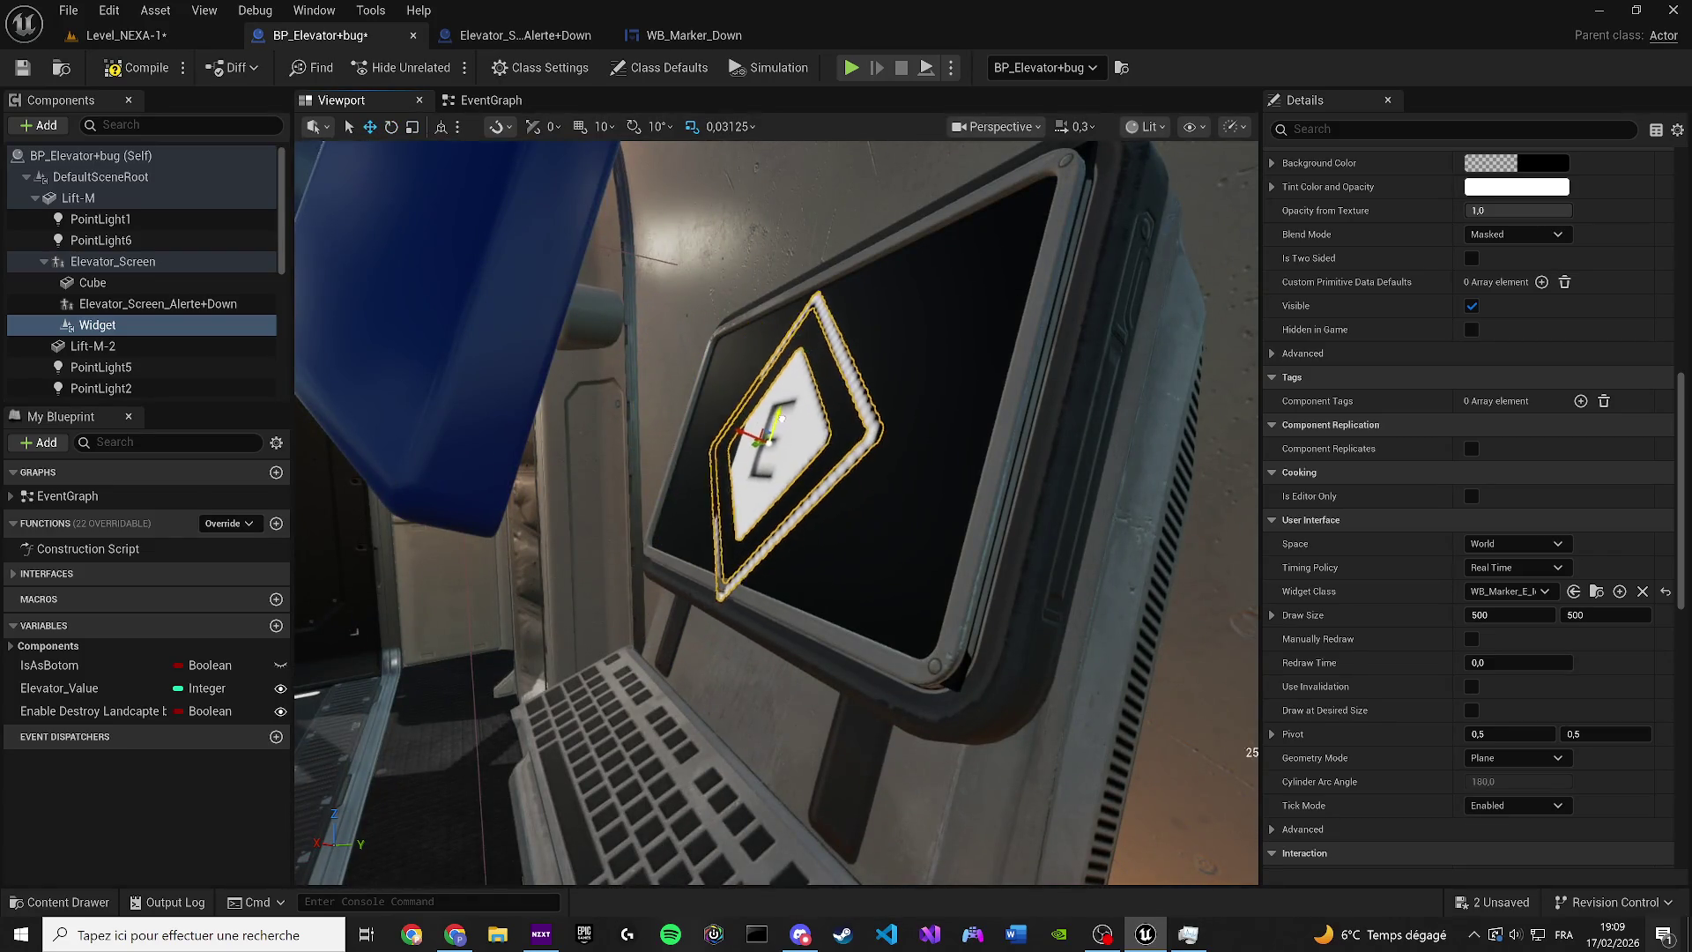
Set the marker widget's draw size to 100 x 100
key(w)
key(f)
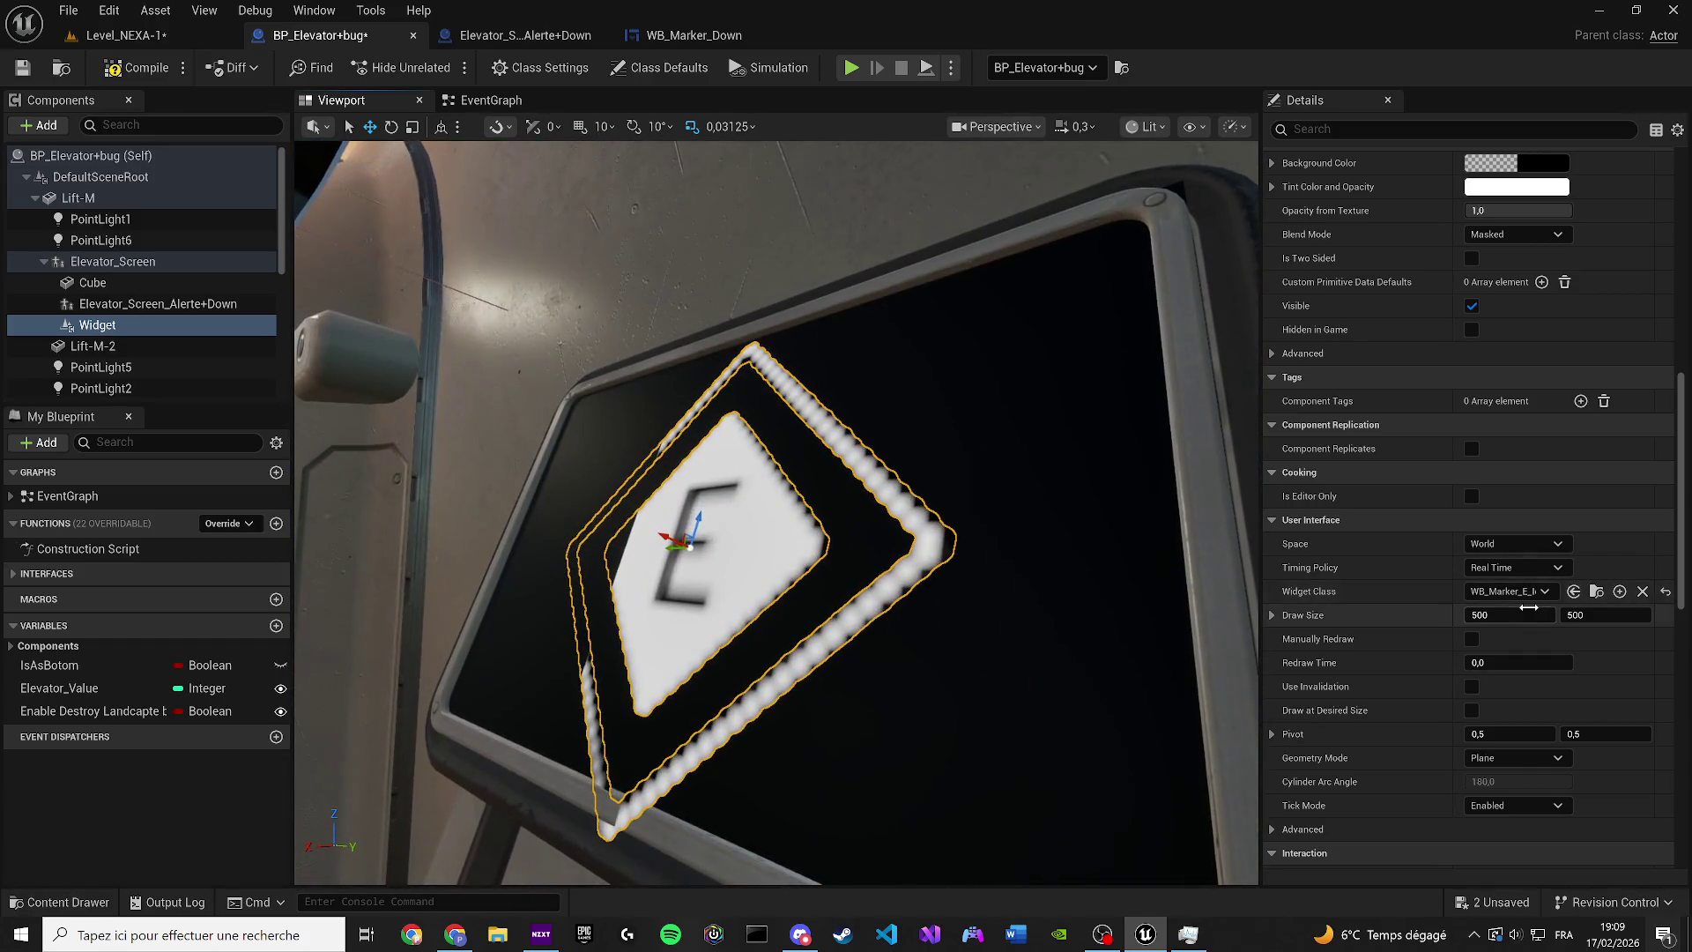
text(100)
text(100)
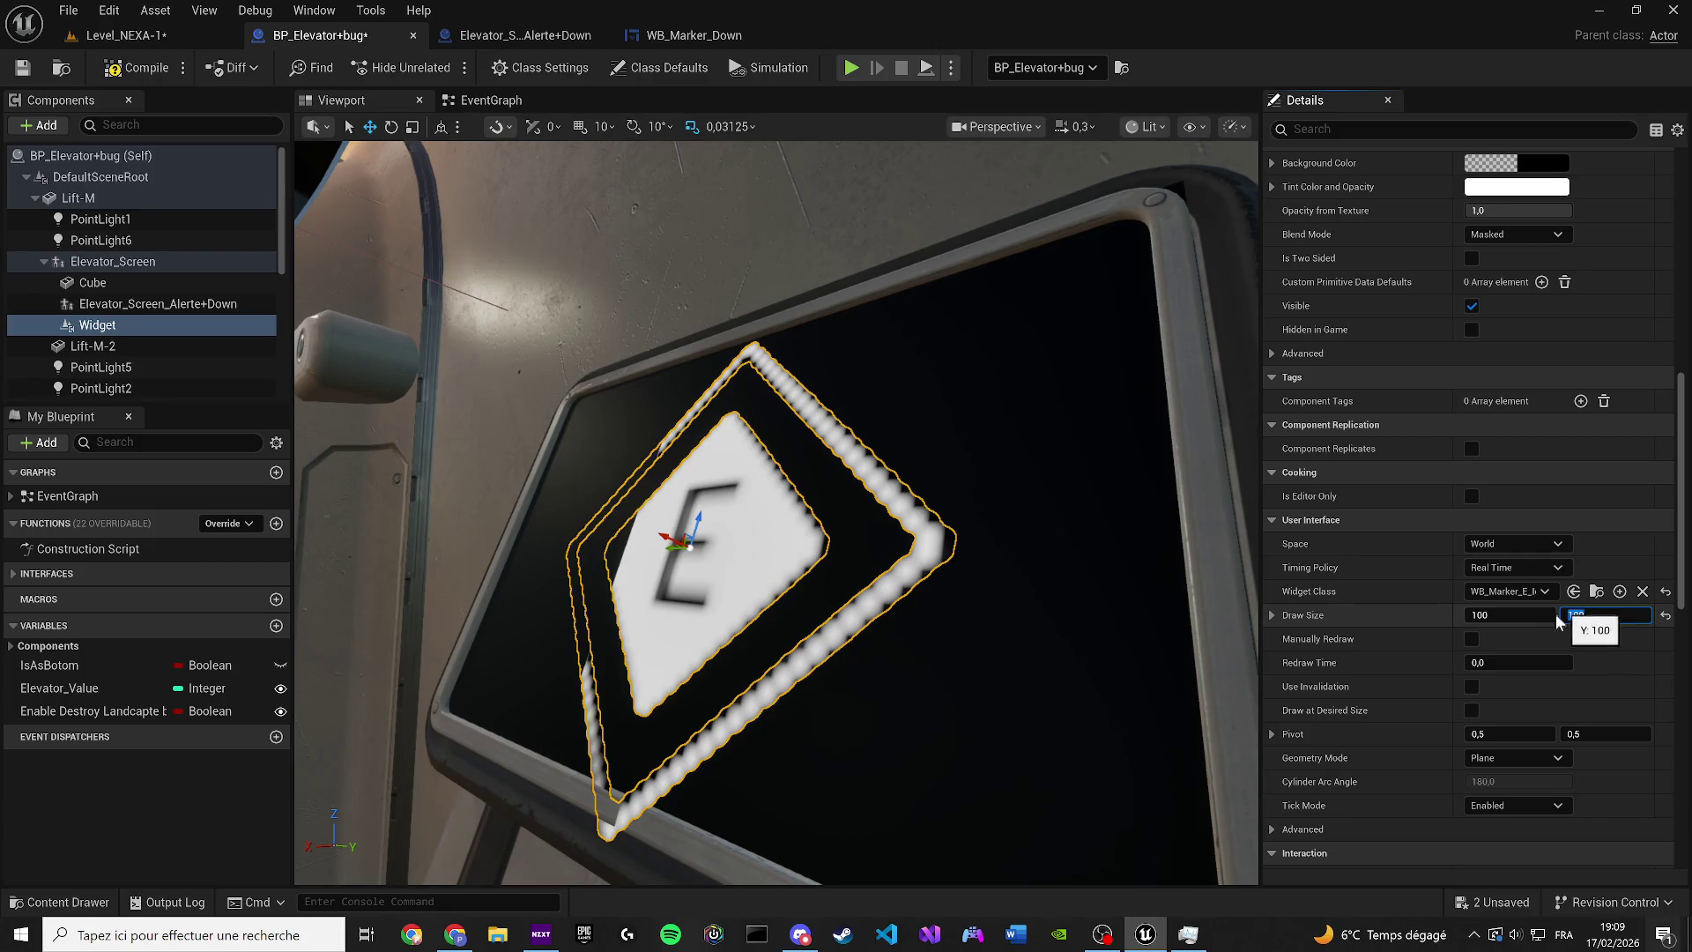
key(Return)
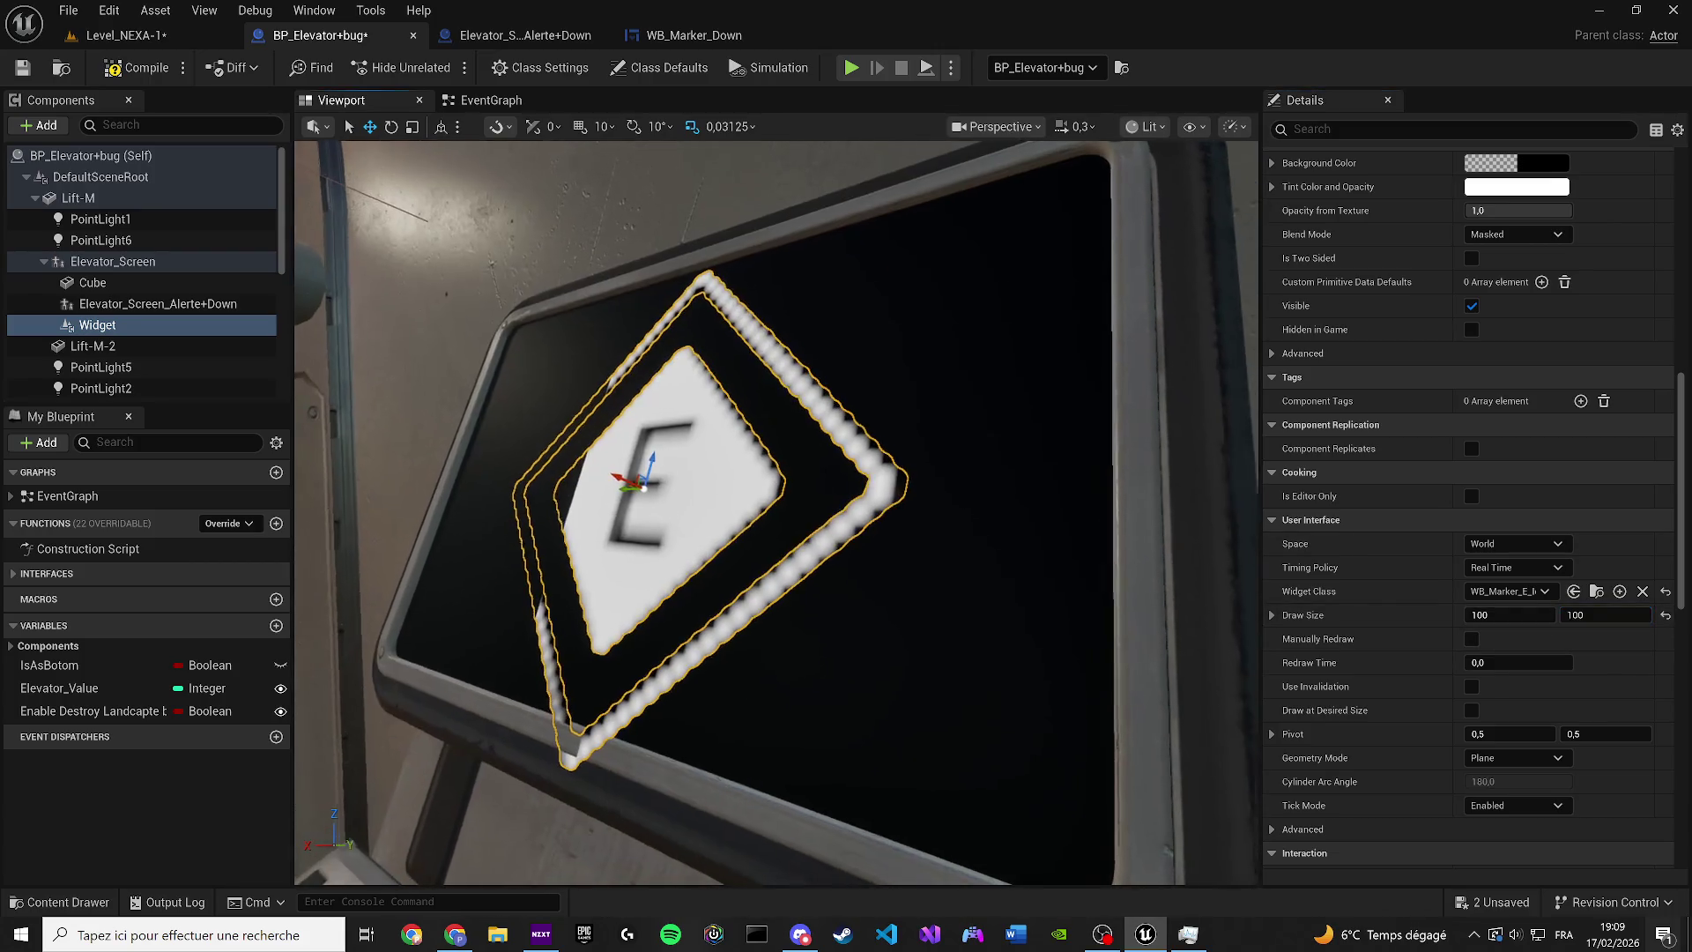
key(ctrl+space)
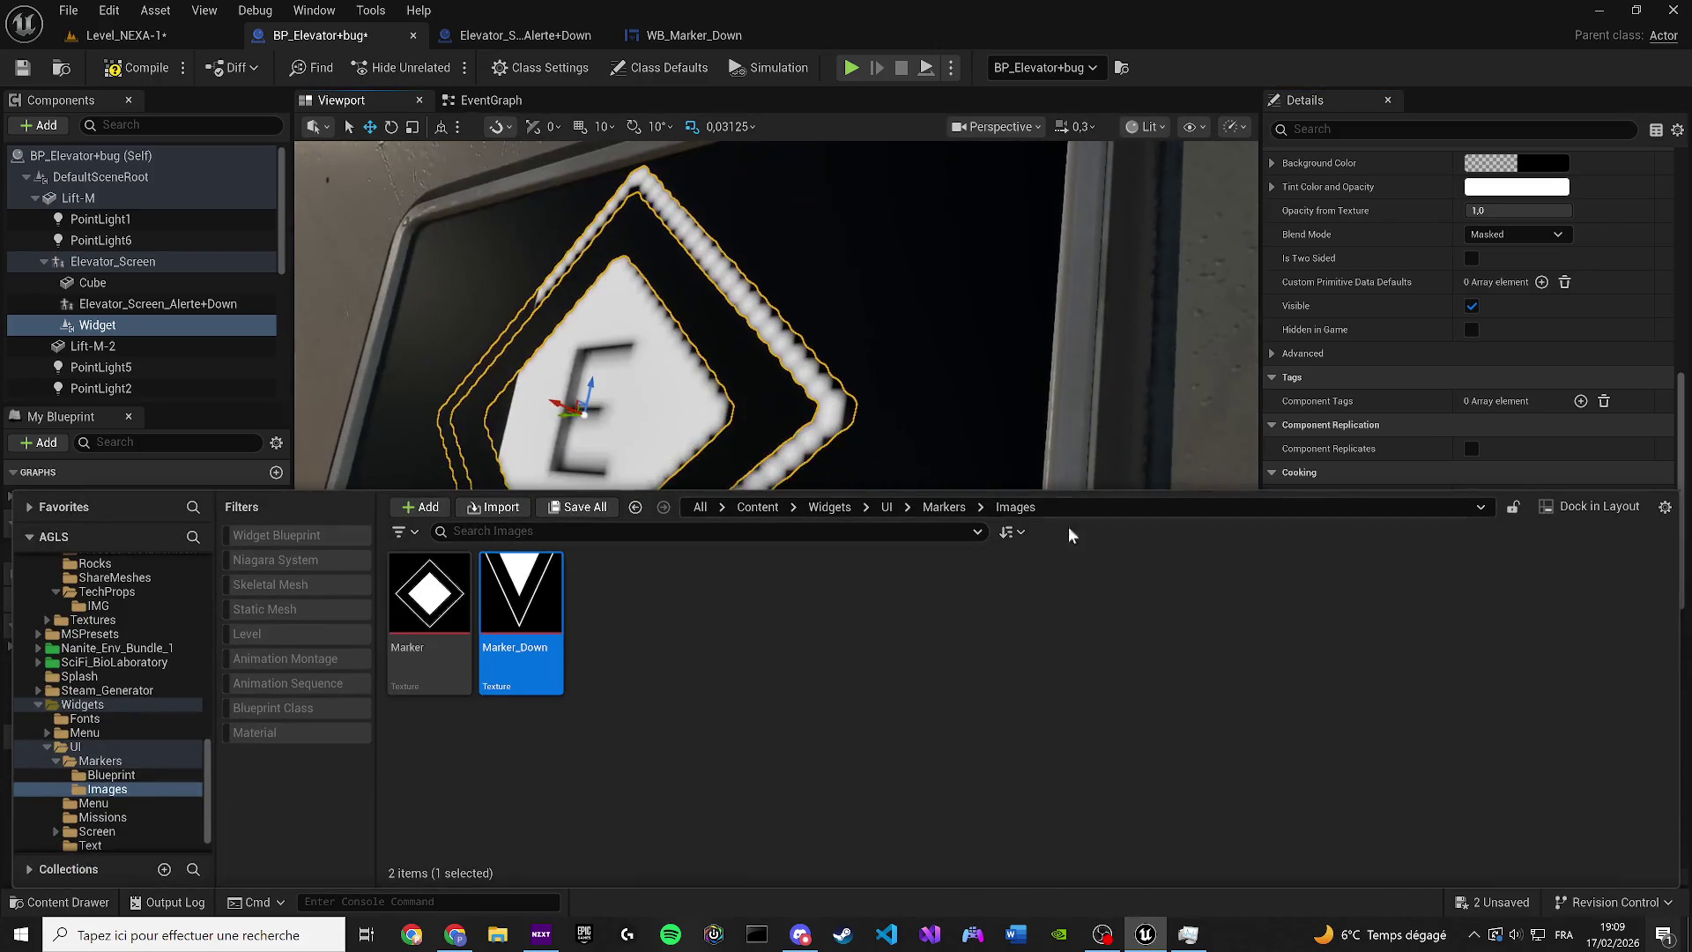
Scale the marker widget down on the elevator screen
click(1022, 372)
click(628, 365)
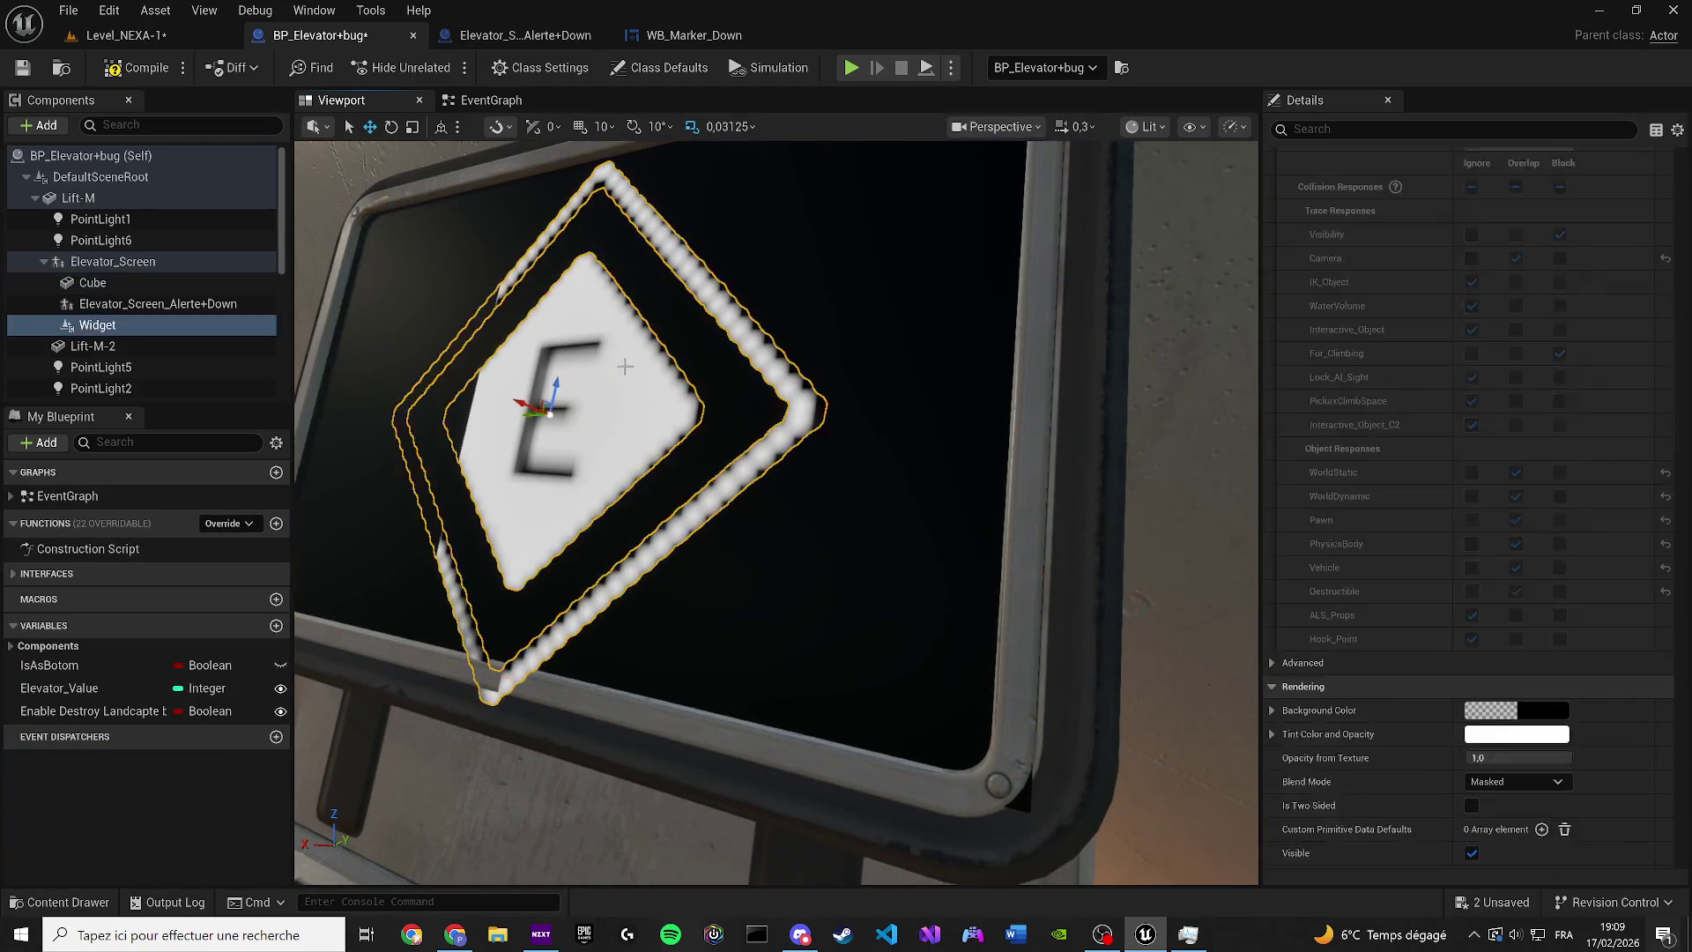
key(f)
key(e)
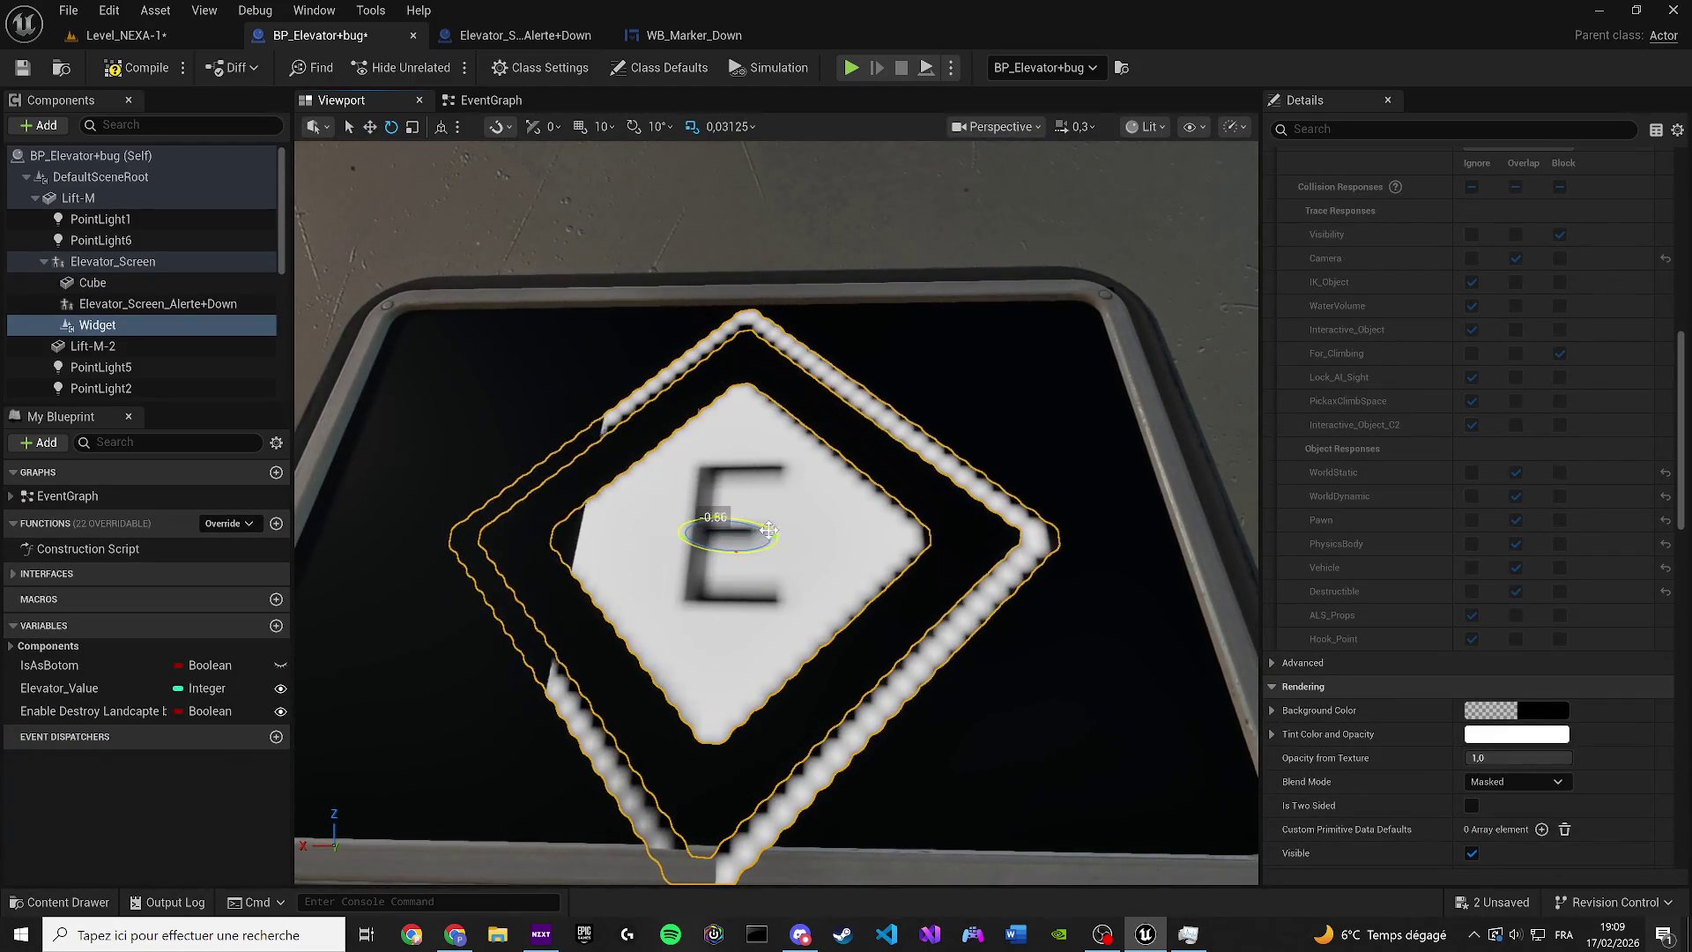
key(r)
key(ctrl+z)
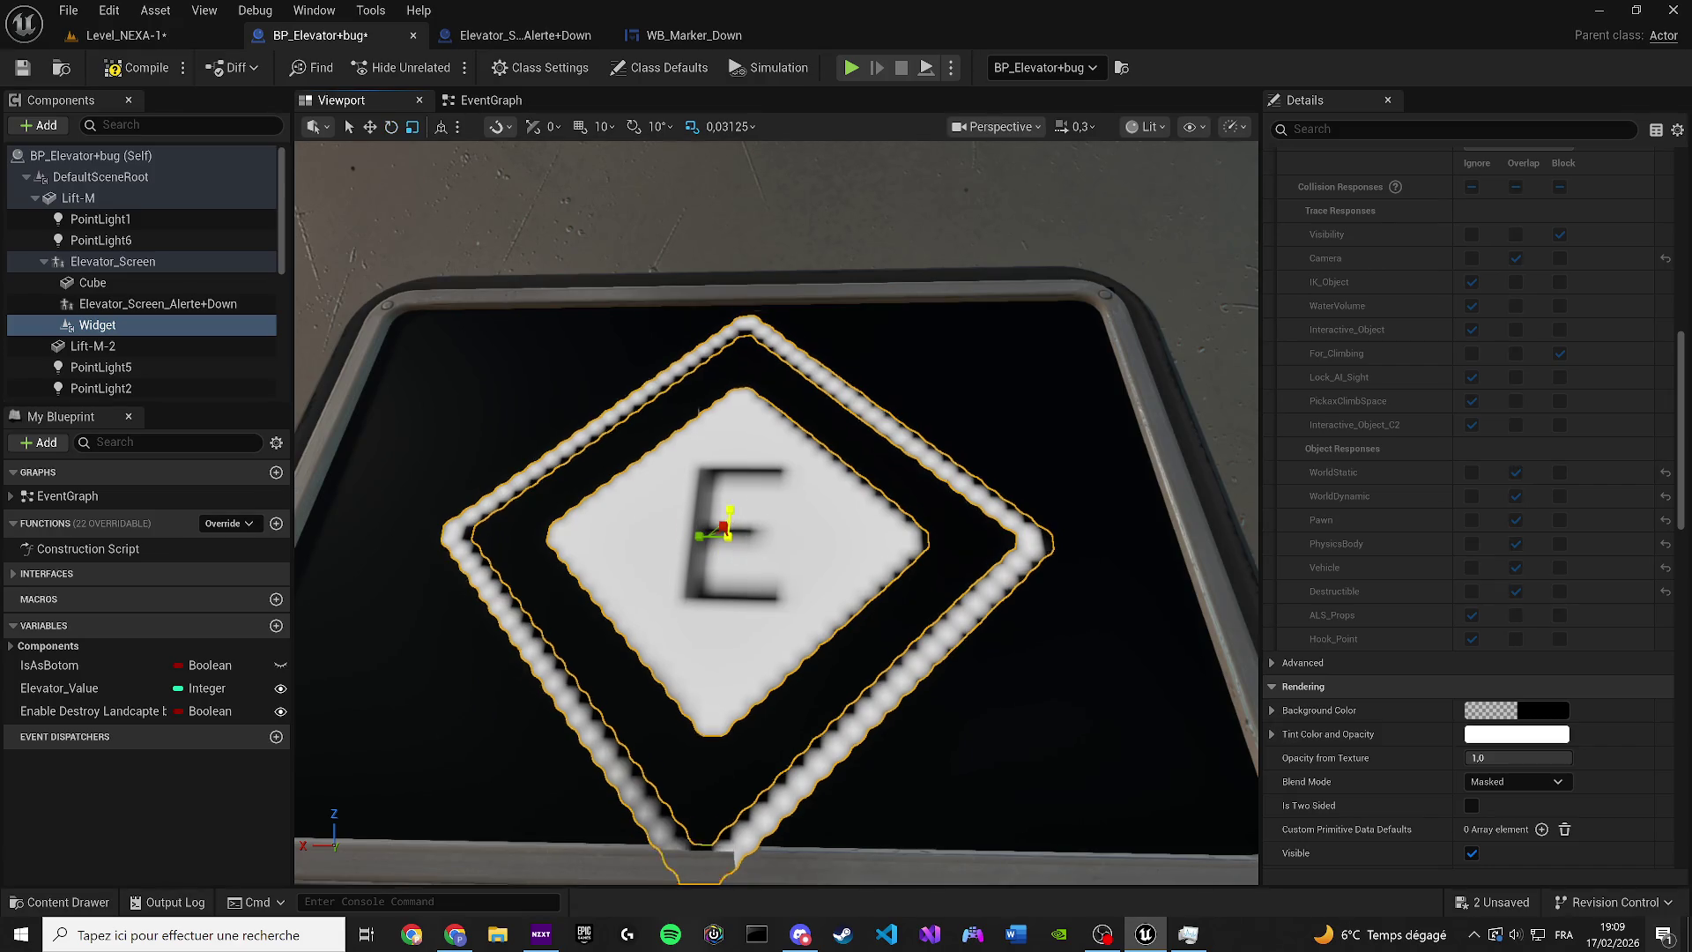
mouse_move(701, 537)
mouse_down()
mouse_move(739, 532)
mouse_move(730, 494)
mouse_up()
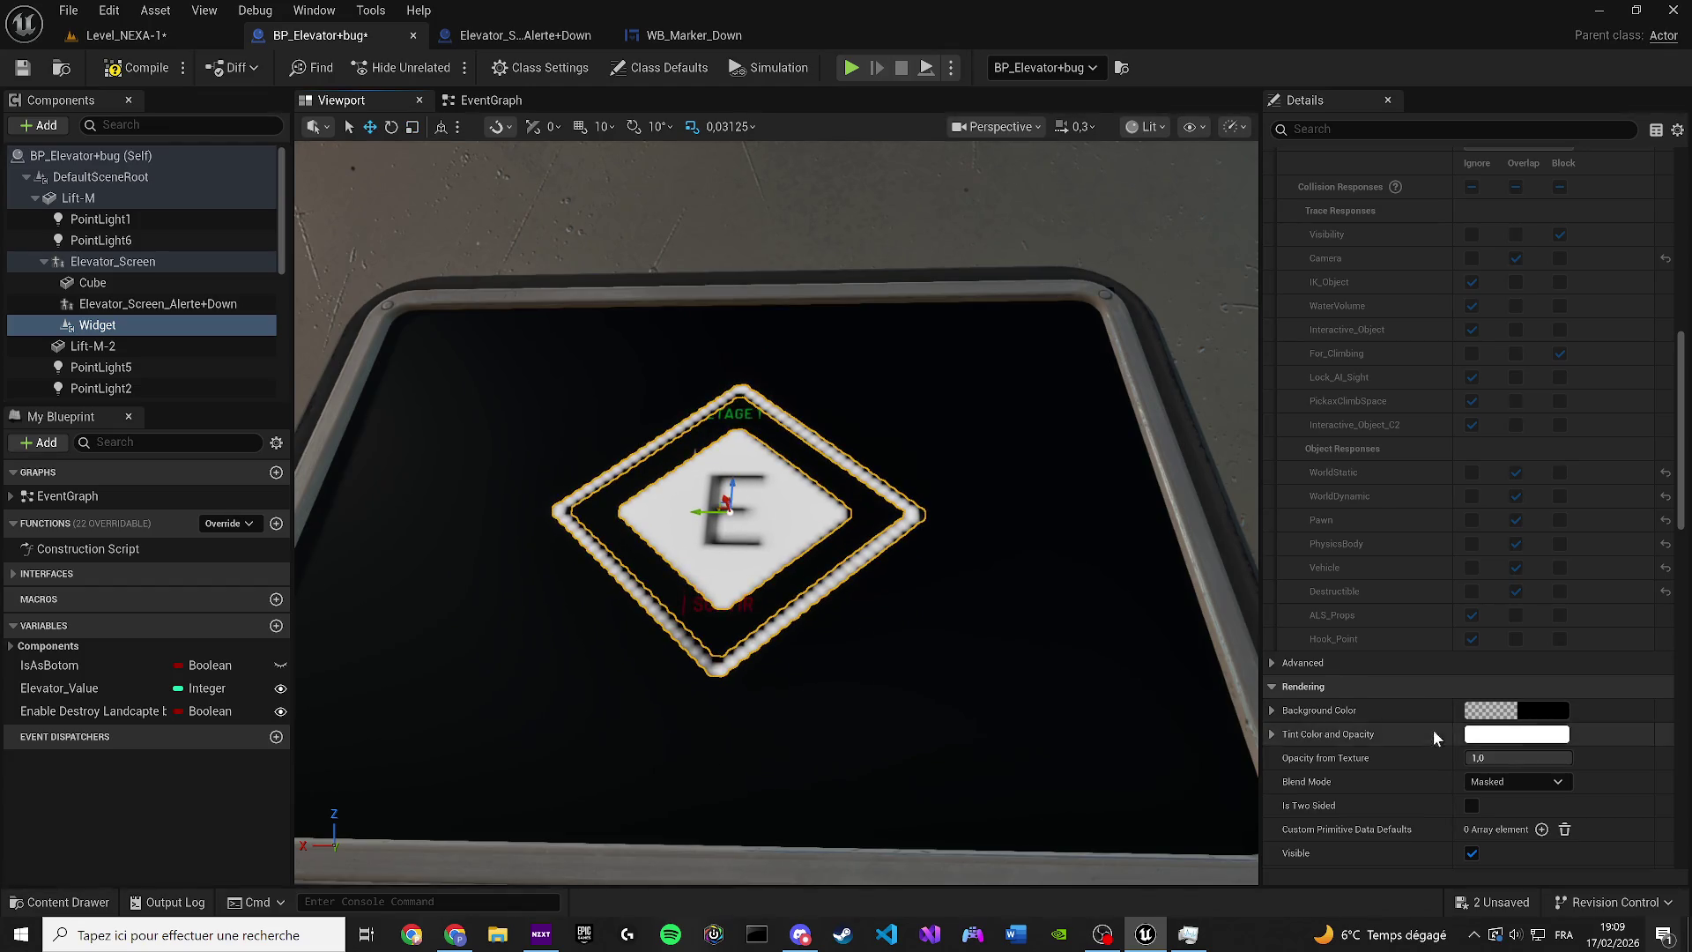
Switch the widget class to WB_Marker_Down and move the marker lower on the screen
scroll(1490, 617, up, 5)
click(1272, 317)
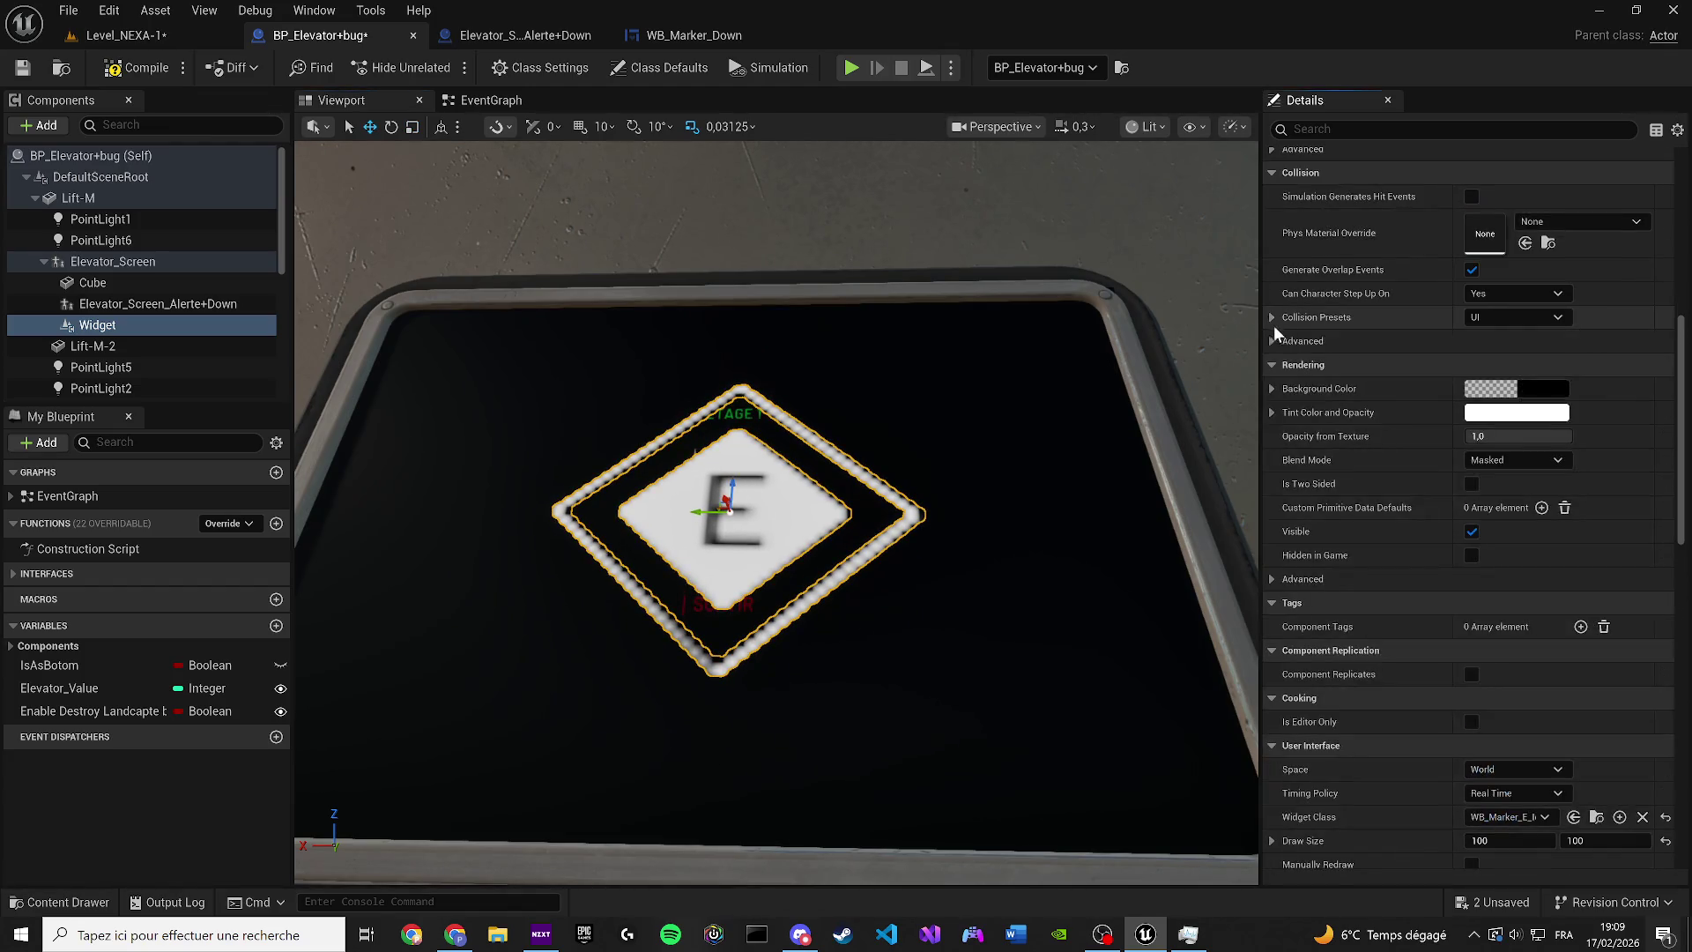
click(1507, 817)
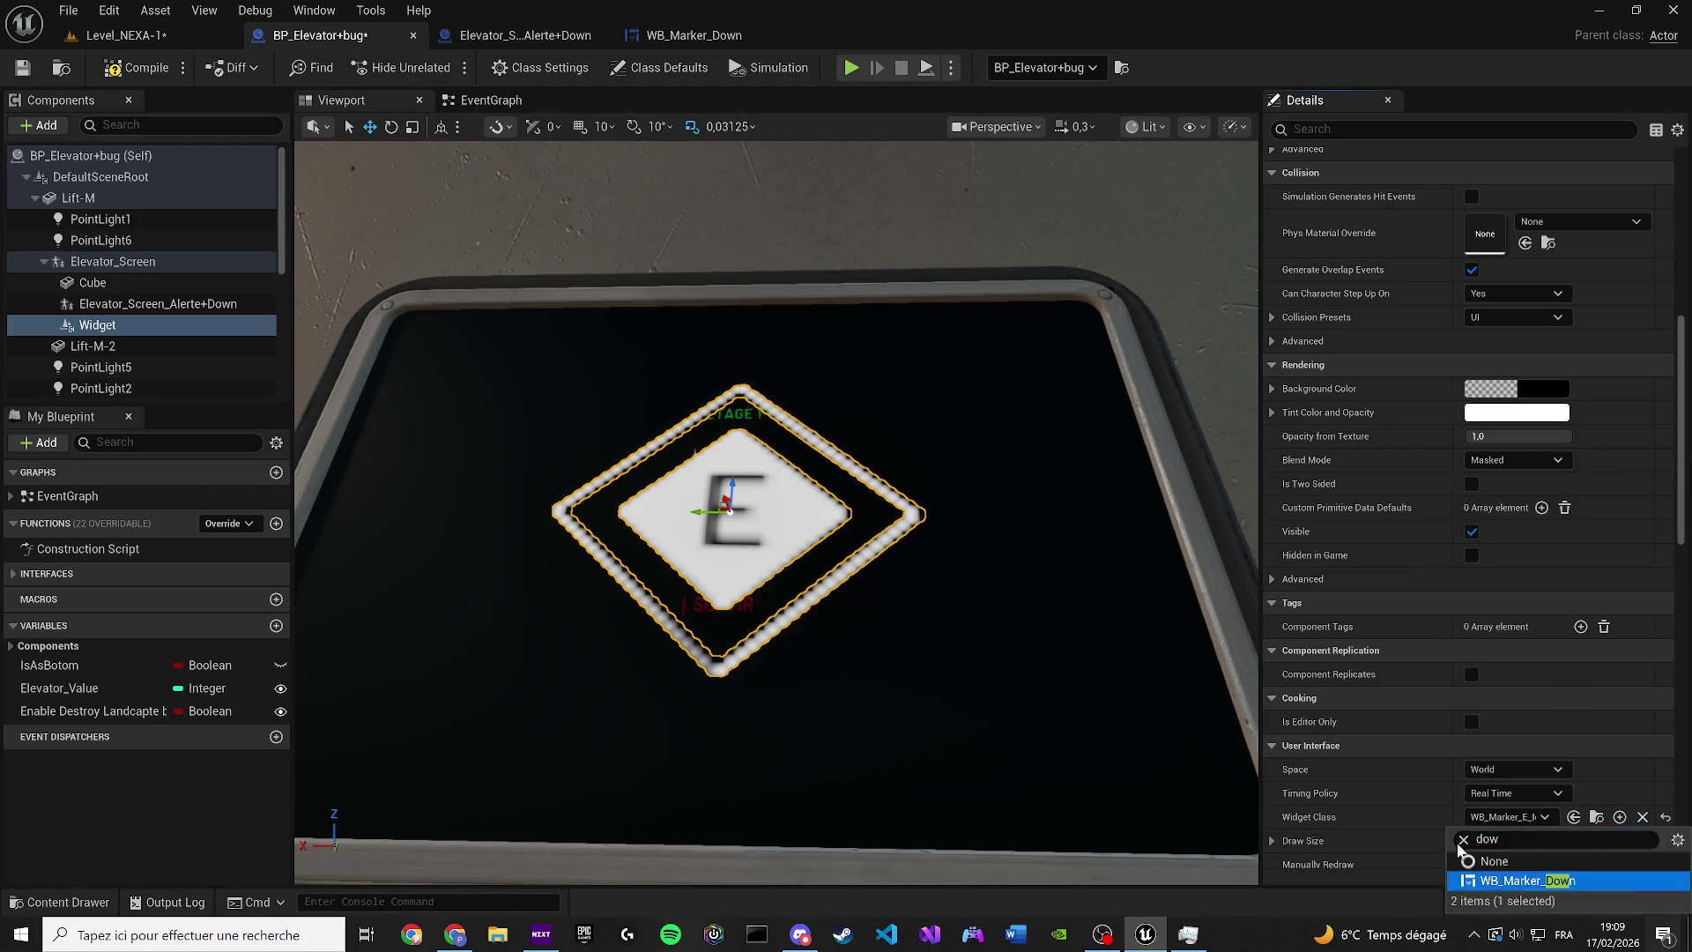
click(1498, 877)
drag(731, 484, 719, 632)
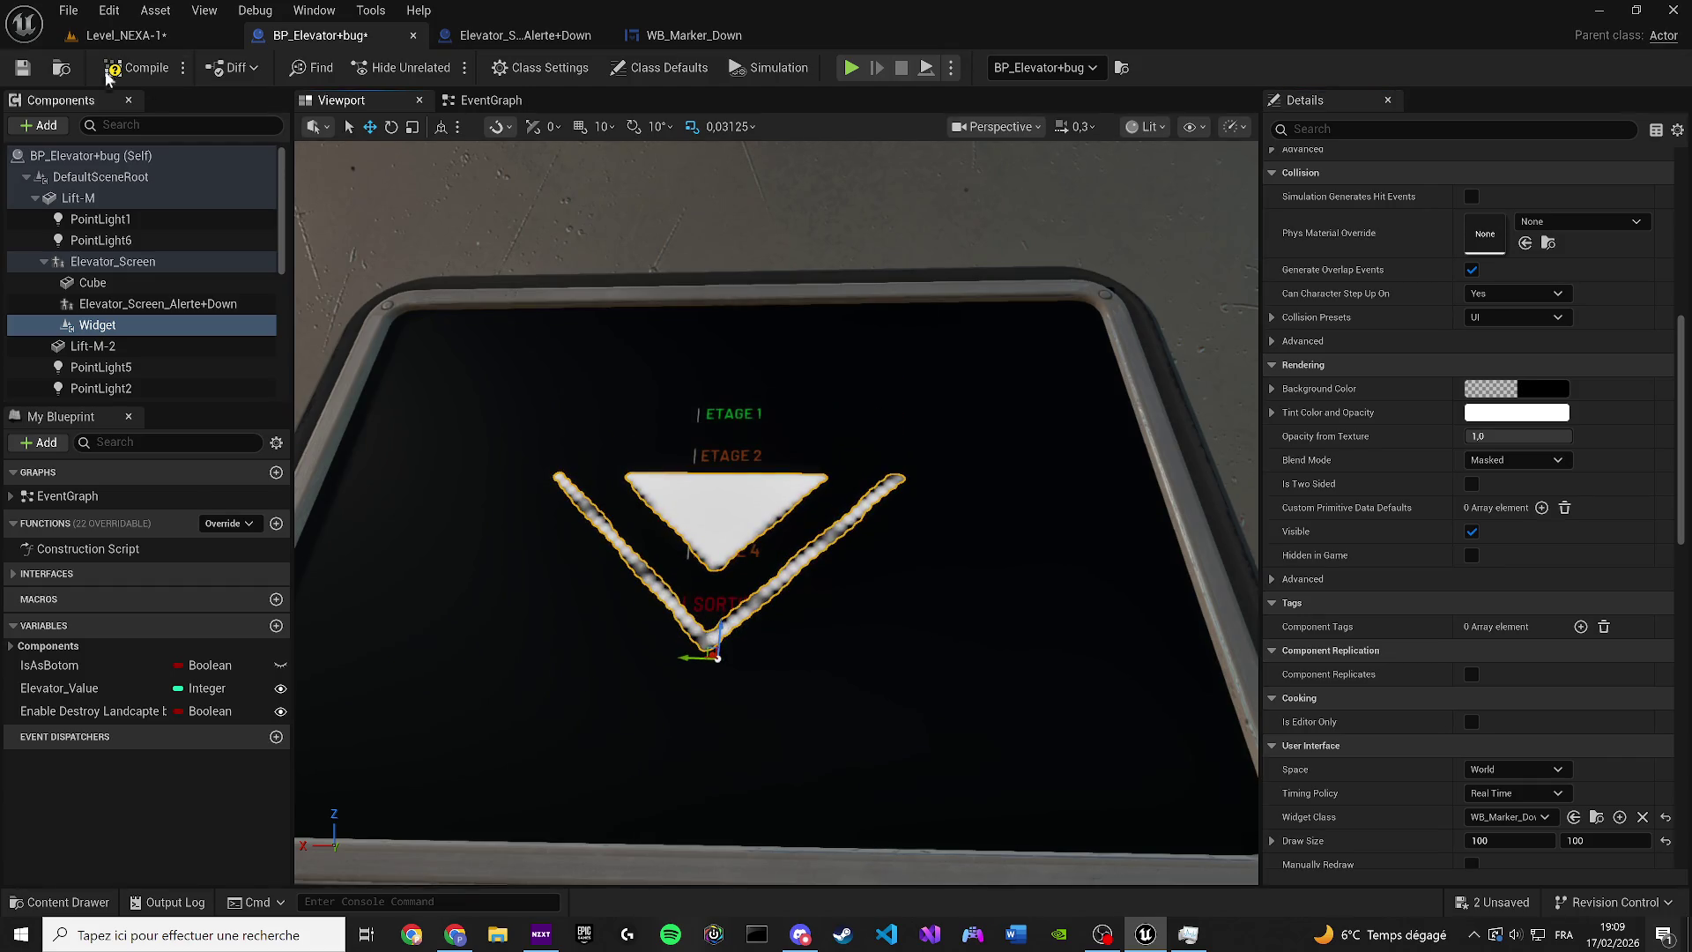
Save the elevator blueprint and play-test the level
click(34, 63)
click(126, 37)
click(441, 68)
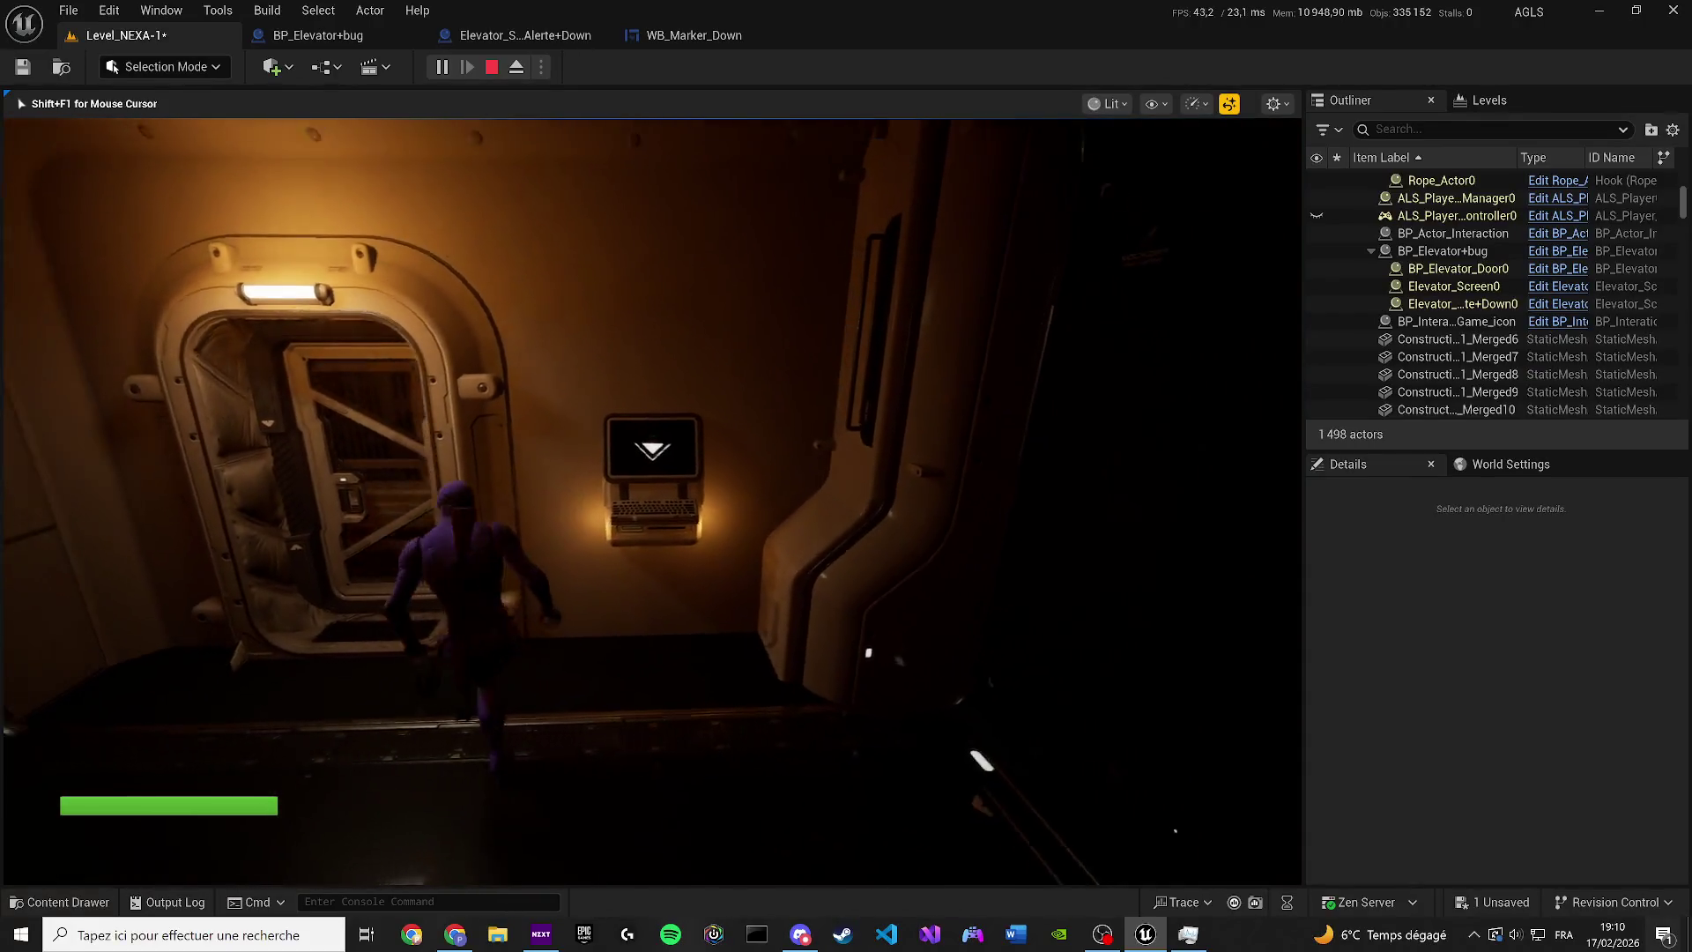
Stop the play-test and narrow the down-arrow marker horizontally in BP_Elevator+bug
key(Escape)
click(317, 35)
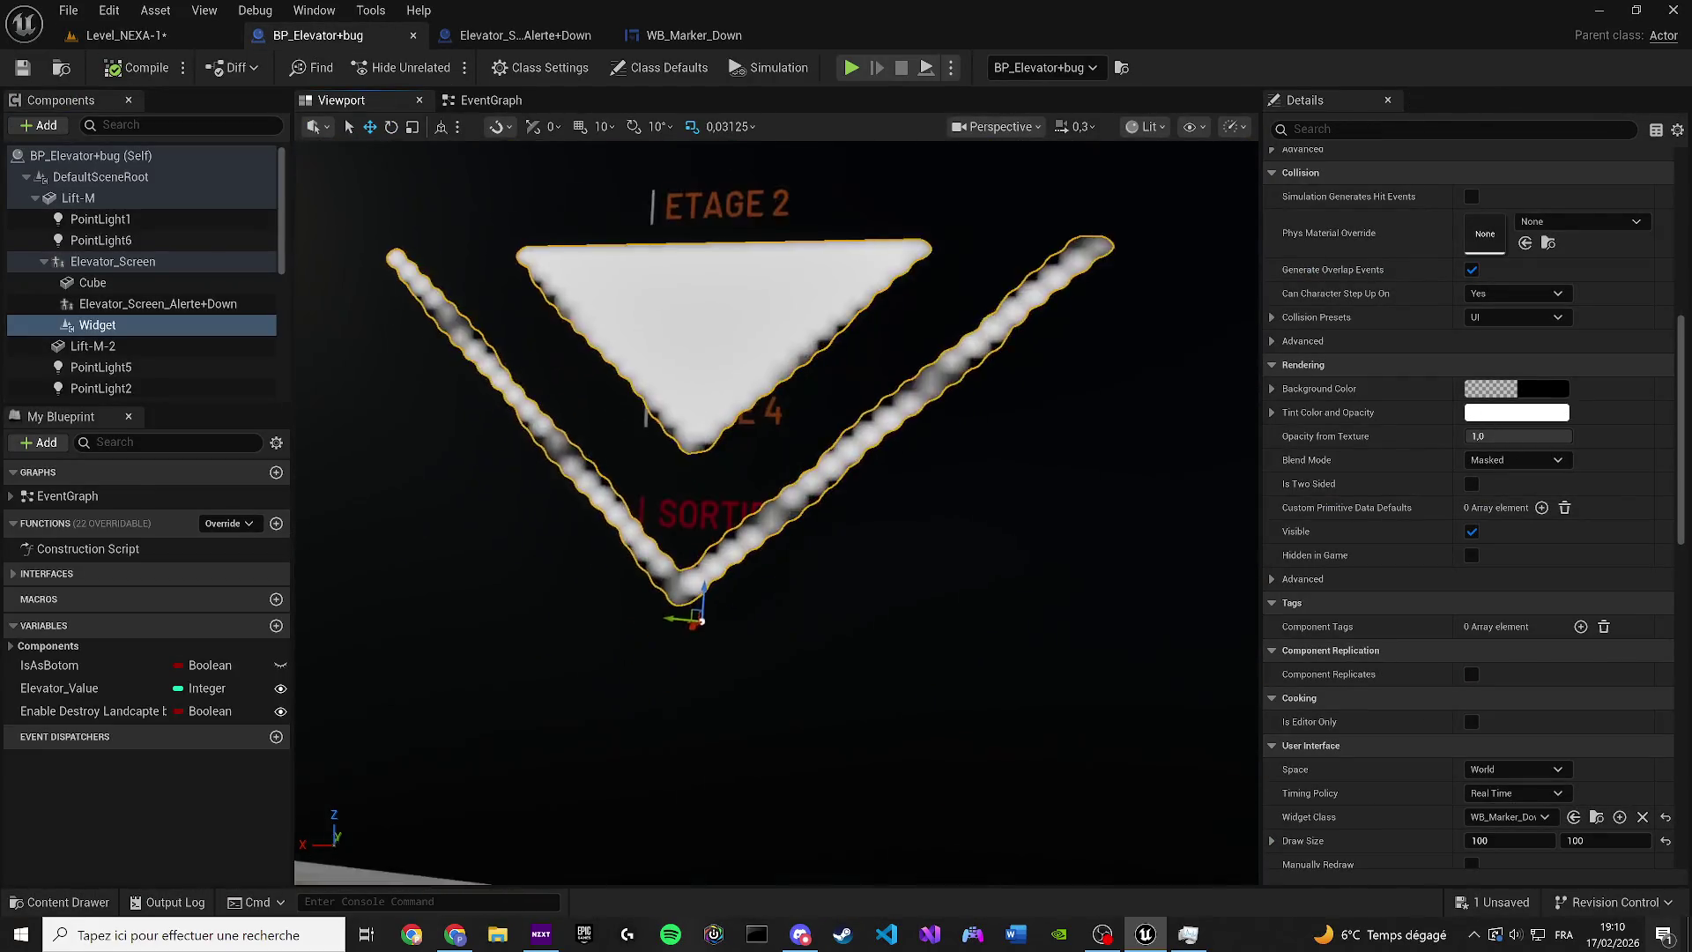
key(f)
drag(773, 558, 803, 539)
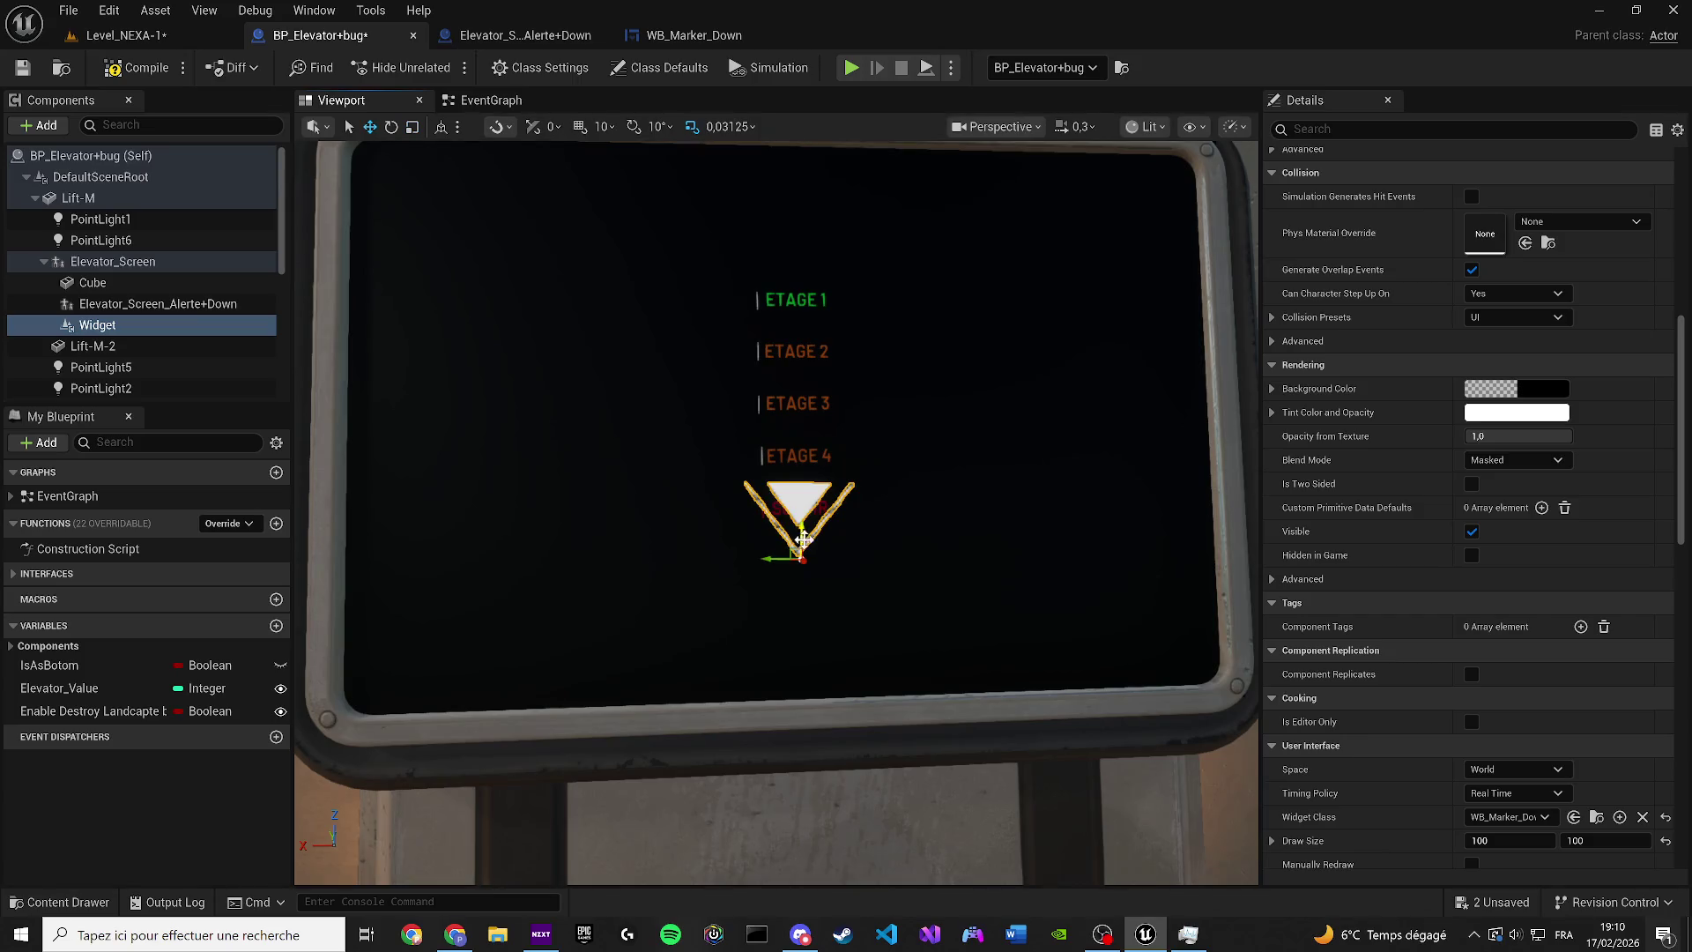
Select the monitor screen's Cube component and search its properties
scroll(801, 539, up, 2)
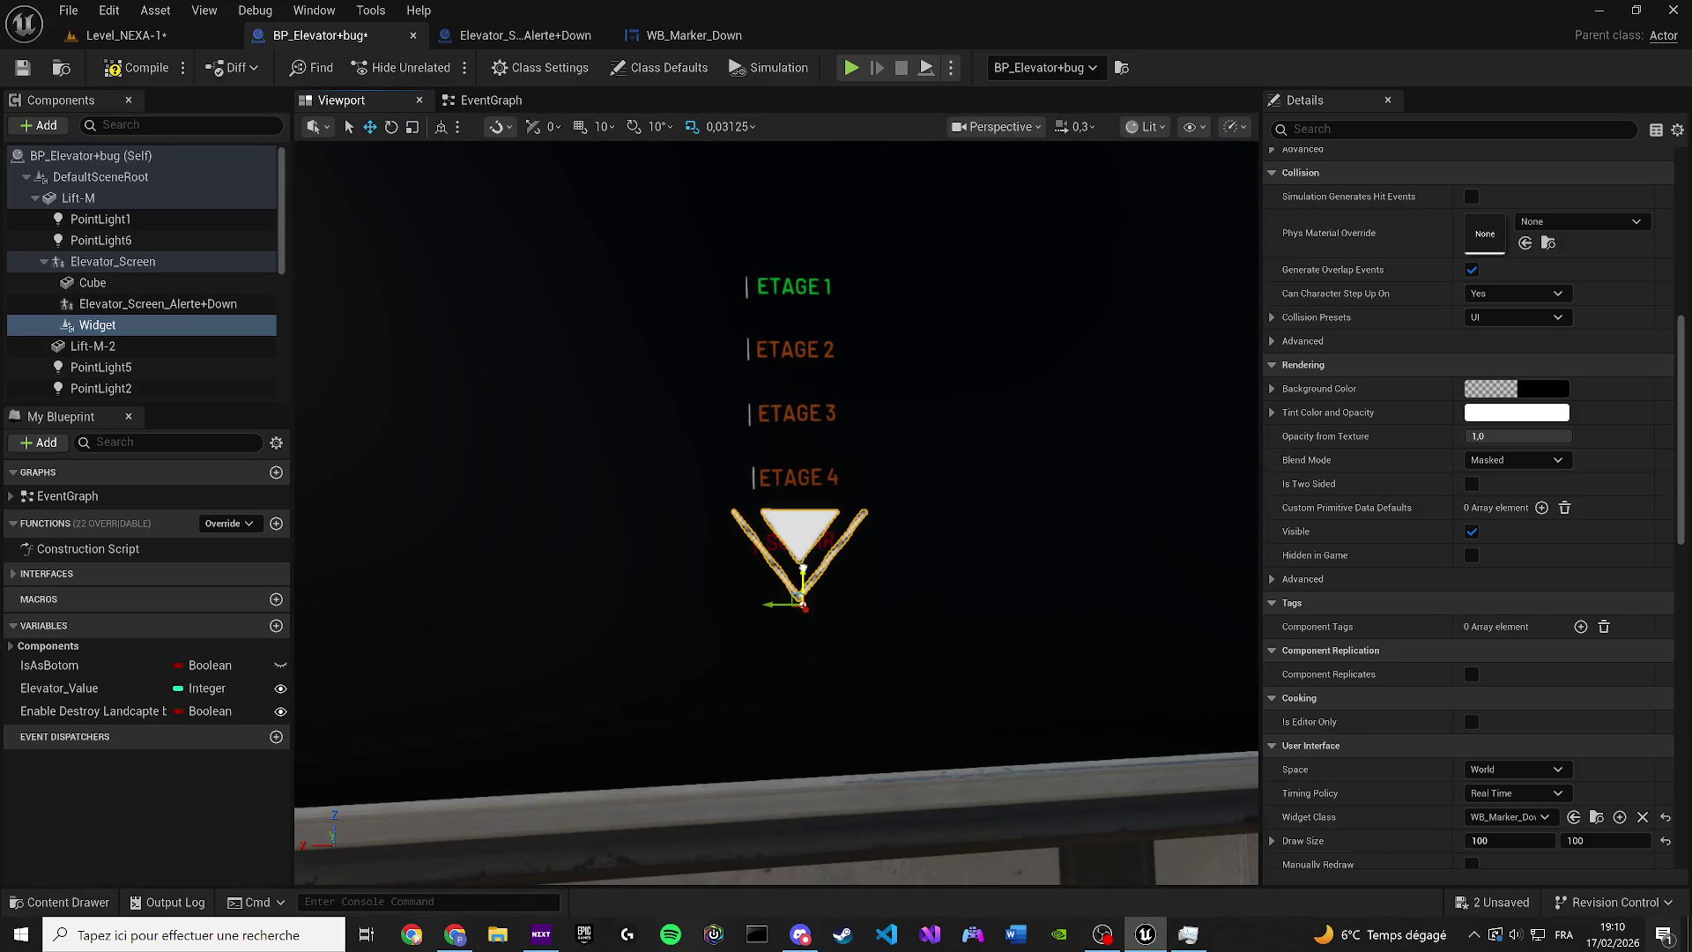
scroll(665, 390, down, 3)
click(665, 389)
key(f)
drag(794, 396, 601, 362)
click(1410, 129)
Assign BlackUnlitMaterial to the screen cube's material slot
click(1478, 254)
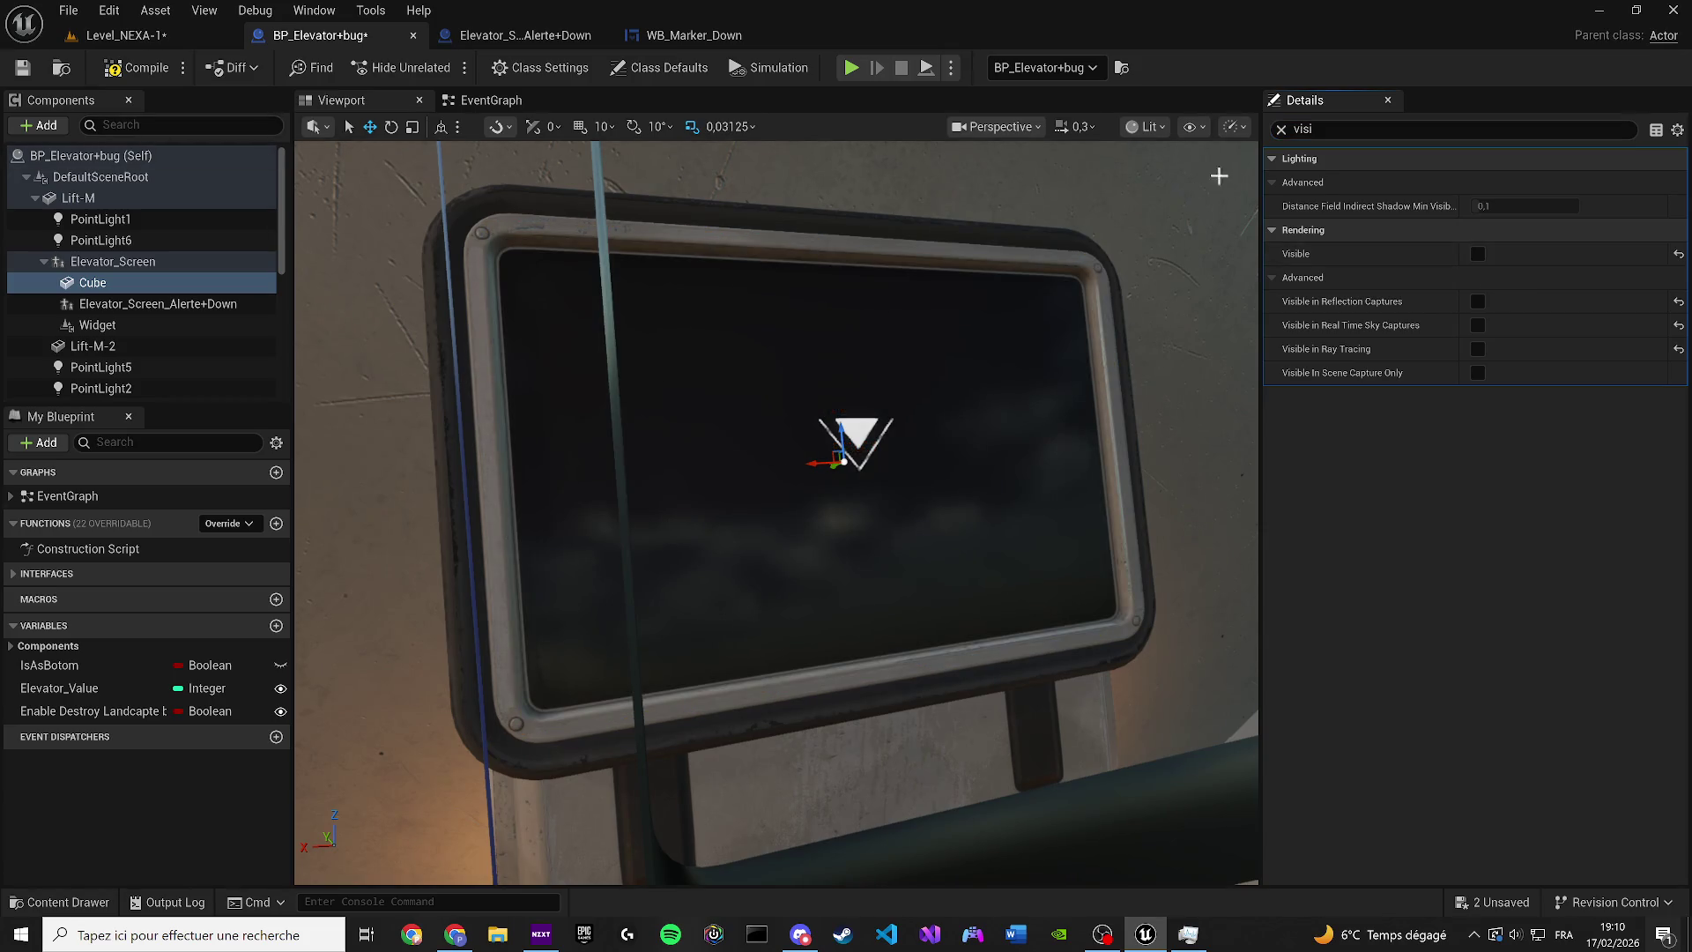
click(1479, 253)
click(1282, 129)
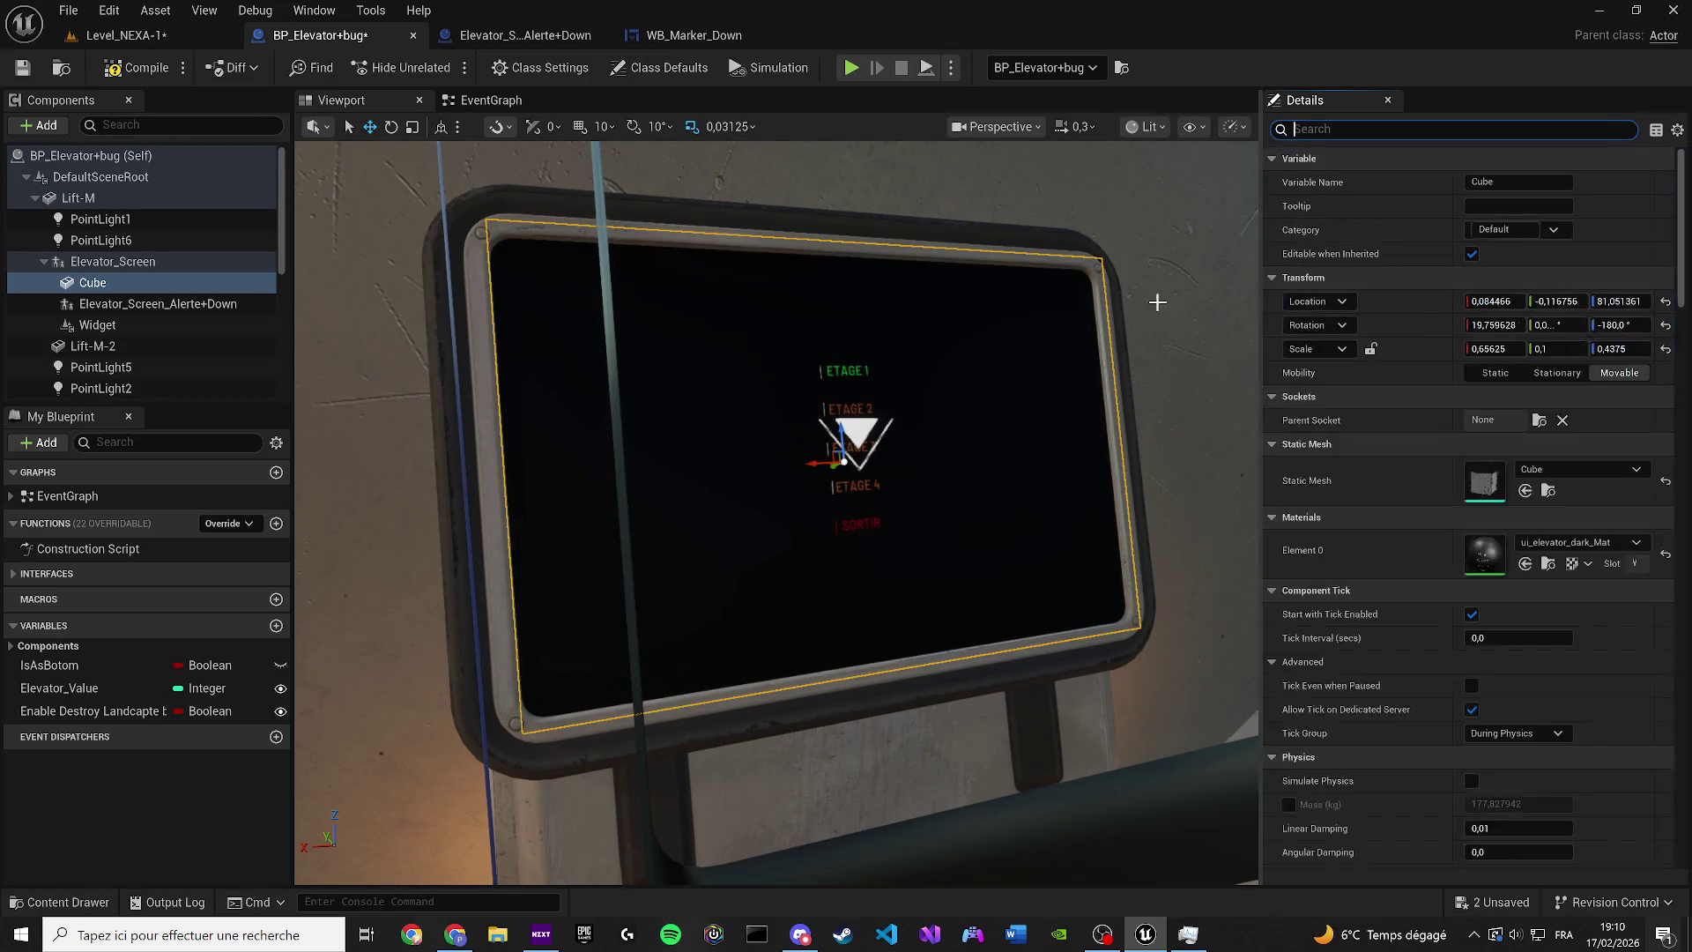
click(1557, 542)
text(b)
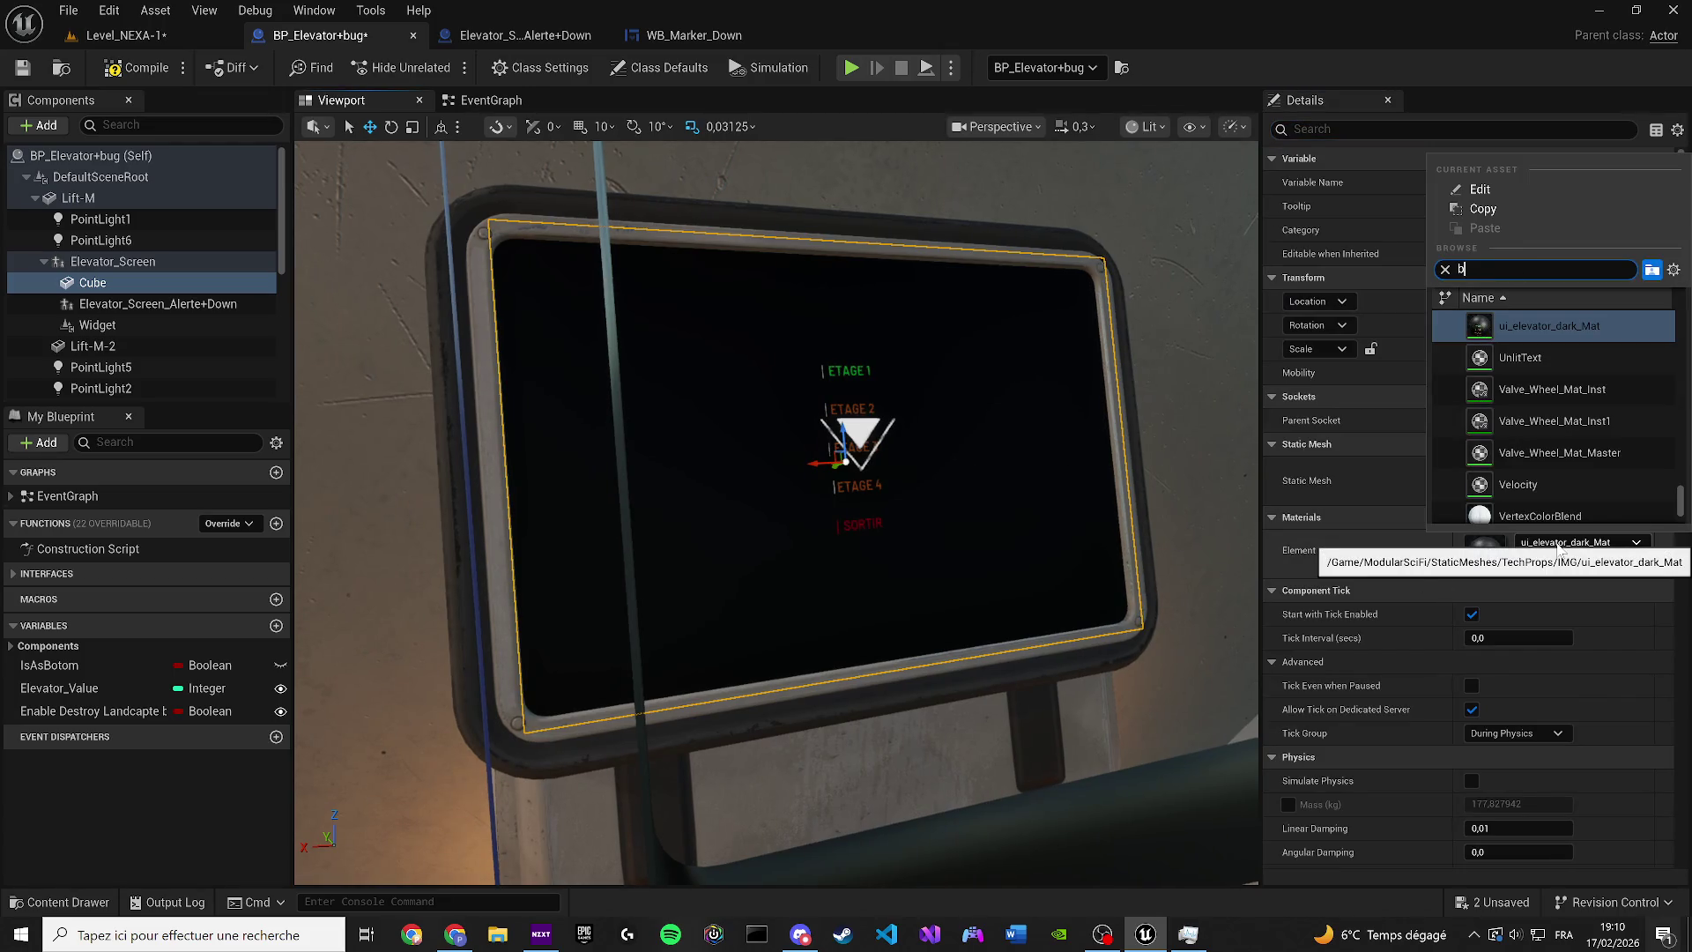
text(lack)
scroll(1672, 447, down, 2)
scroll(1672, 448, up, 2)
scroll(1681, 429, up, 1)
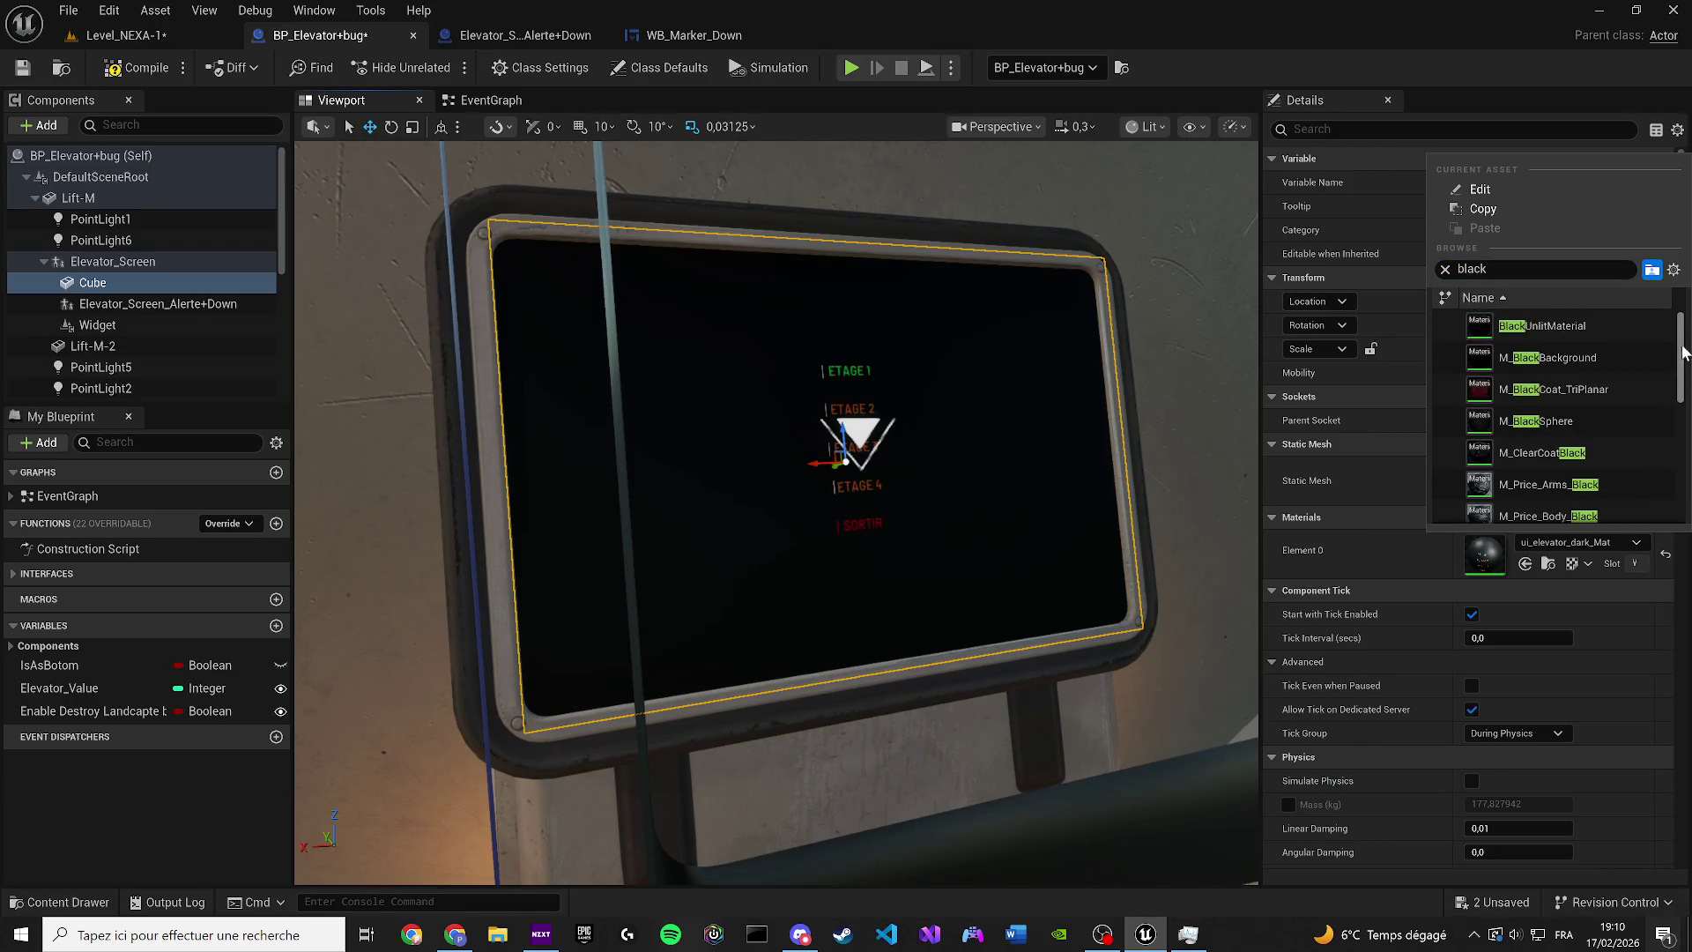
click(1588, 329)
Save the elevator blueprint and the level map, then play-test again
click(22, 67)
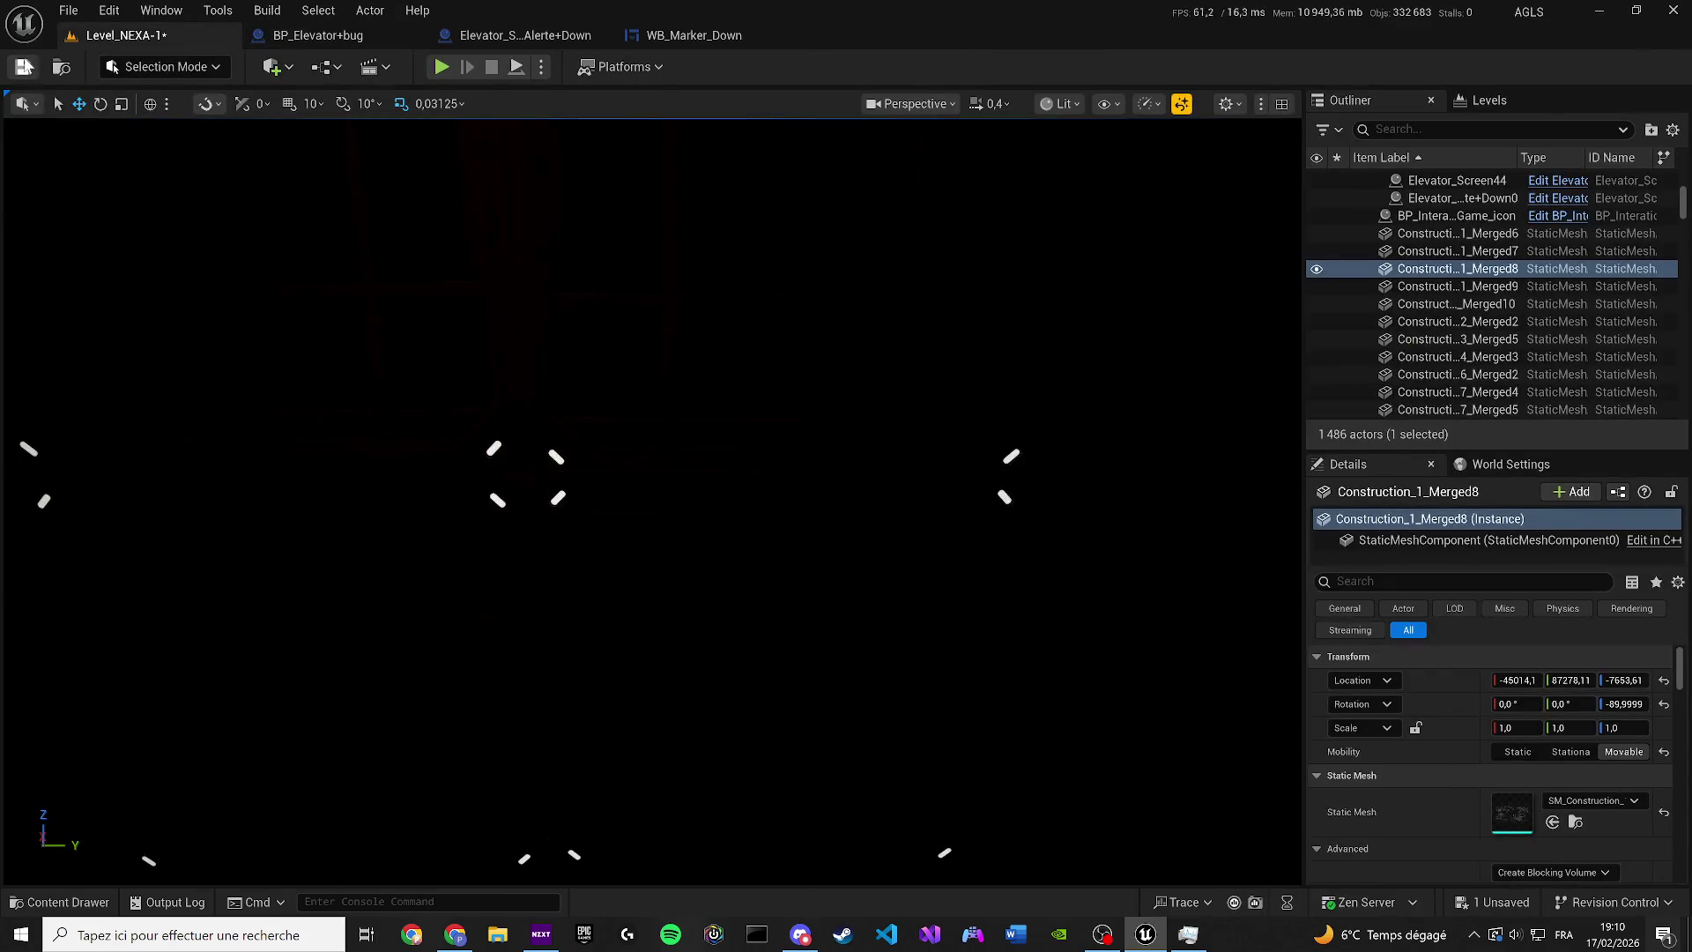
click(23, 68)
click(442, 67)
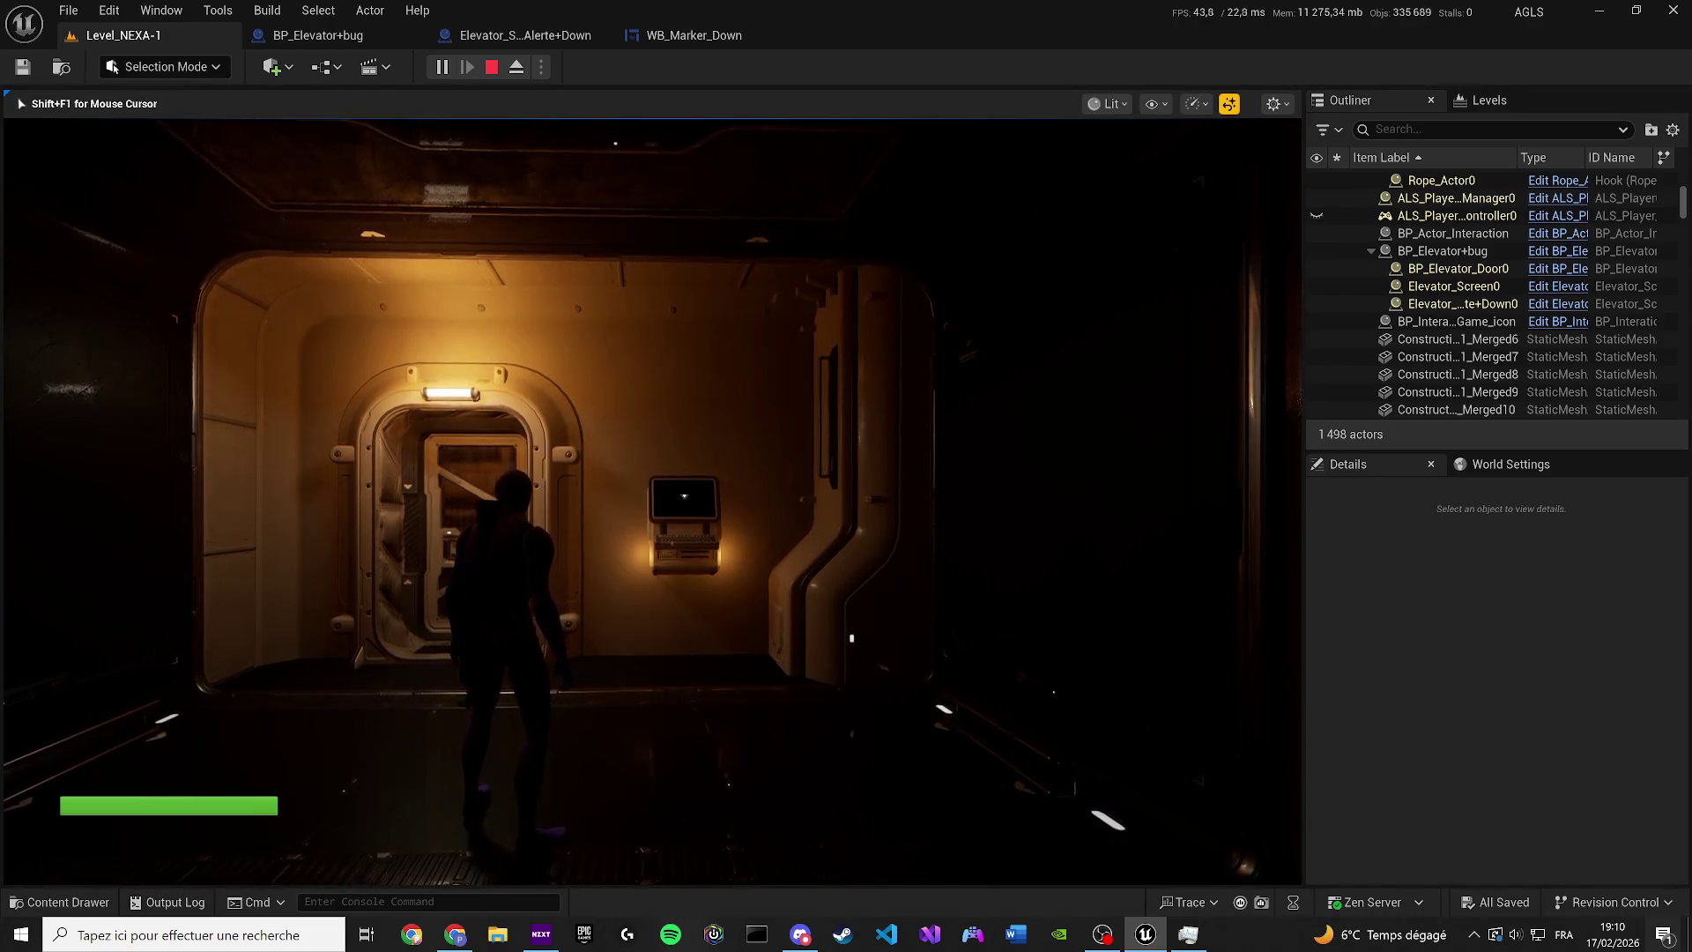
Walk the character to the elevator and back, stop the play-test, and return to BP_Elevator+bug
key(w)
key(w)
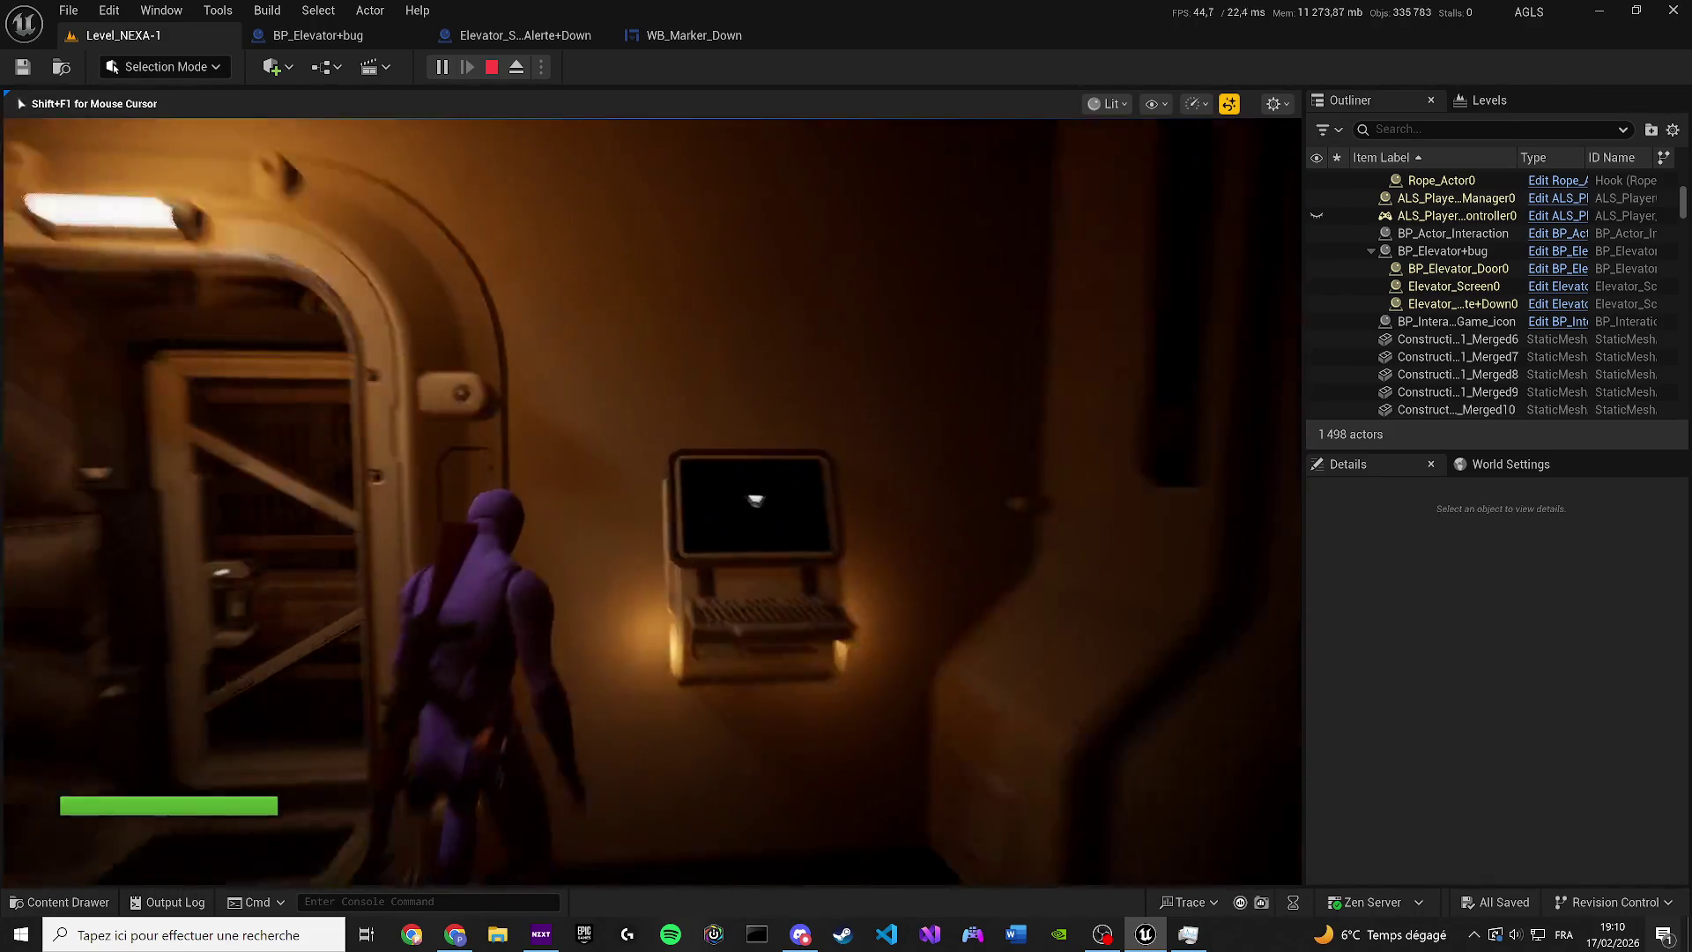
key(s)
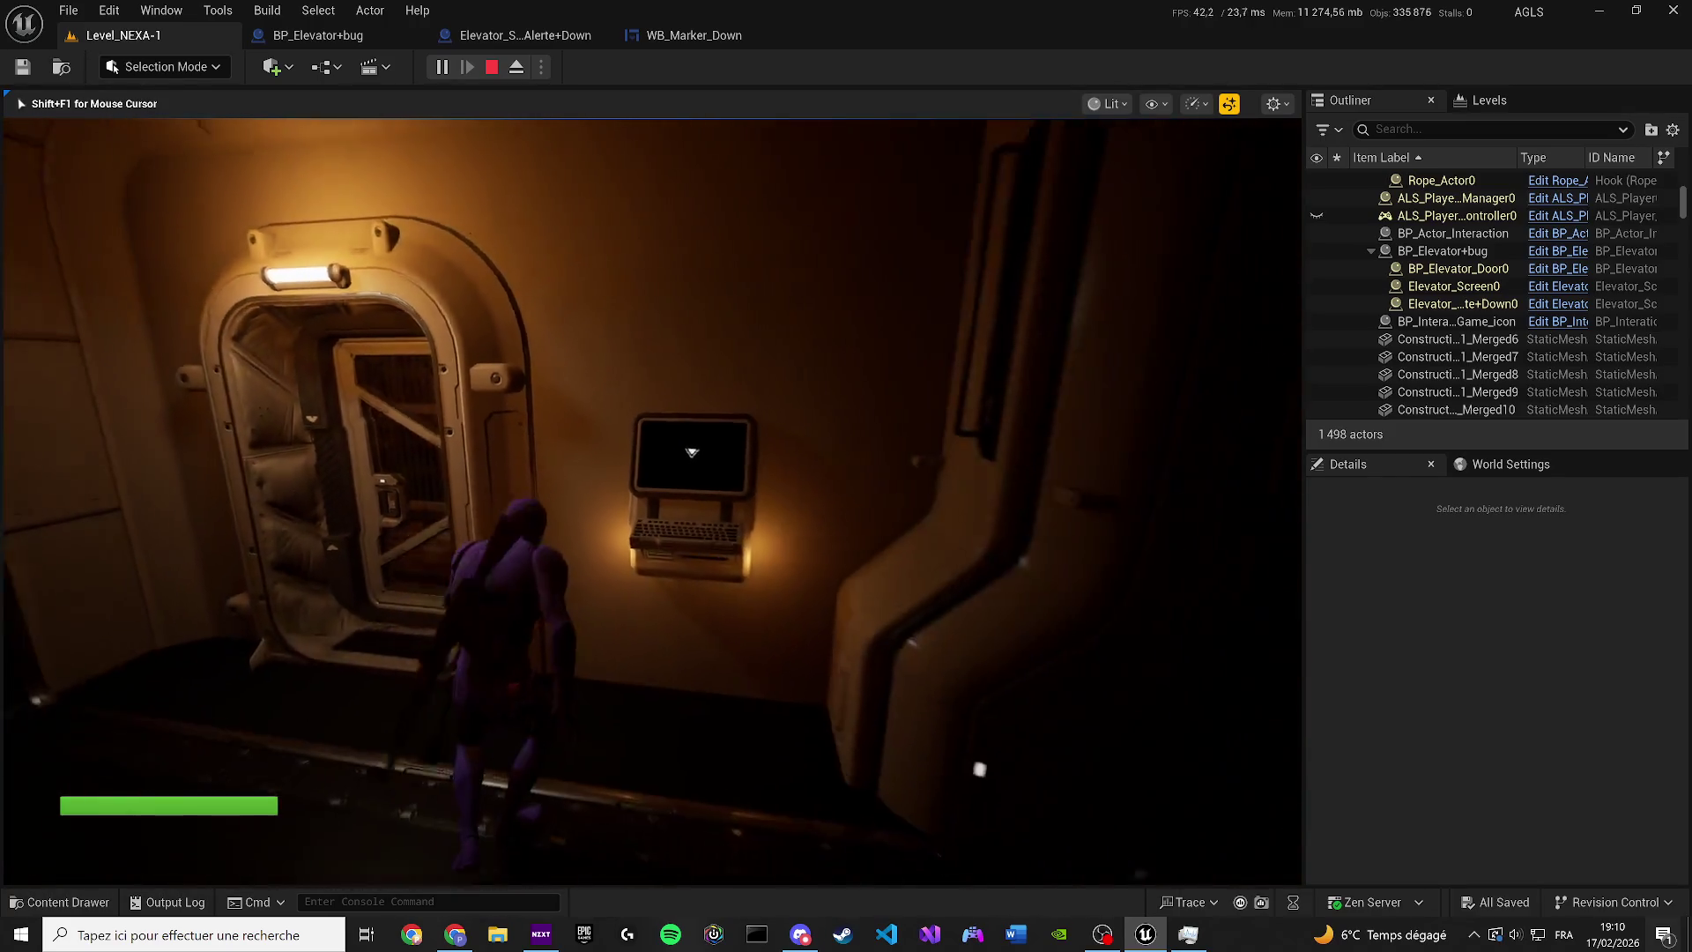
key(Escape)
click(706, 35)
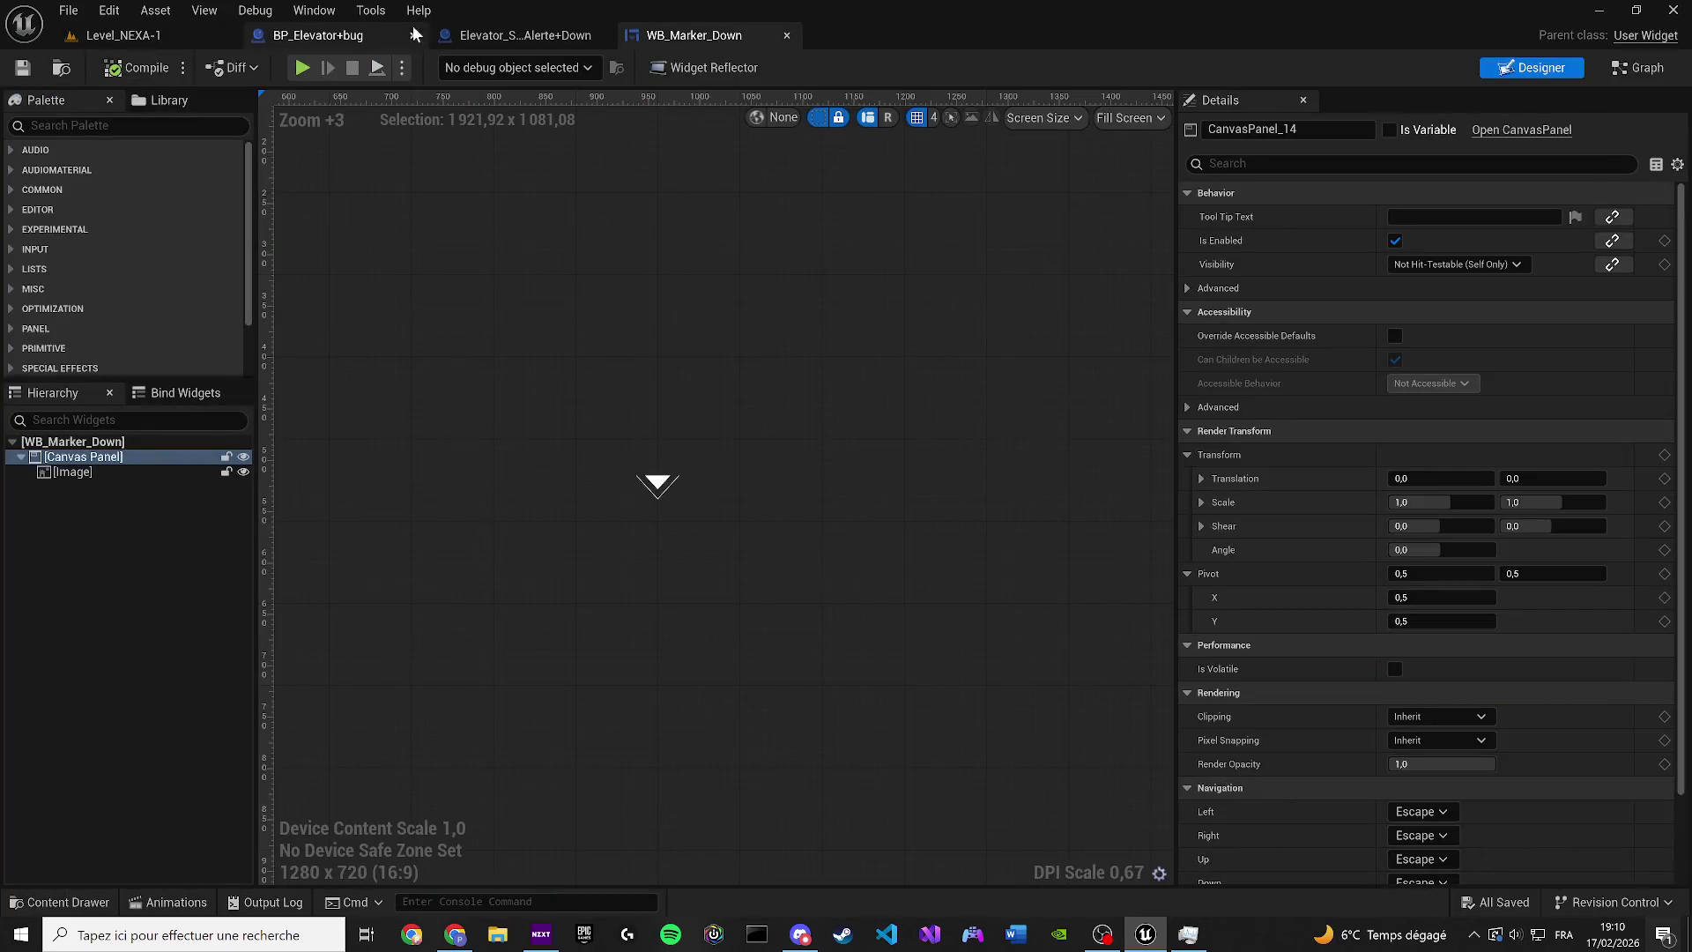
click(316, 10)
click(267, 37)
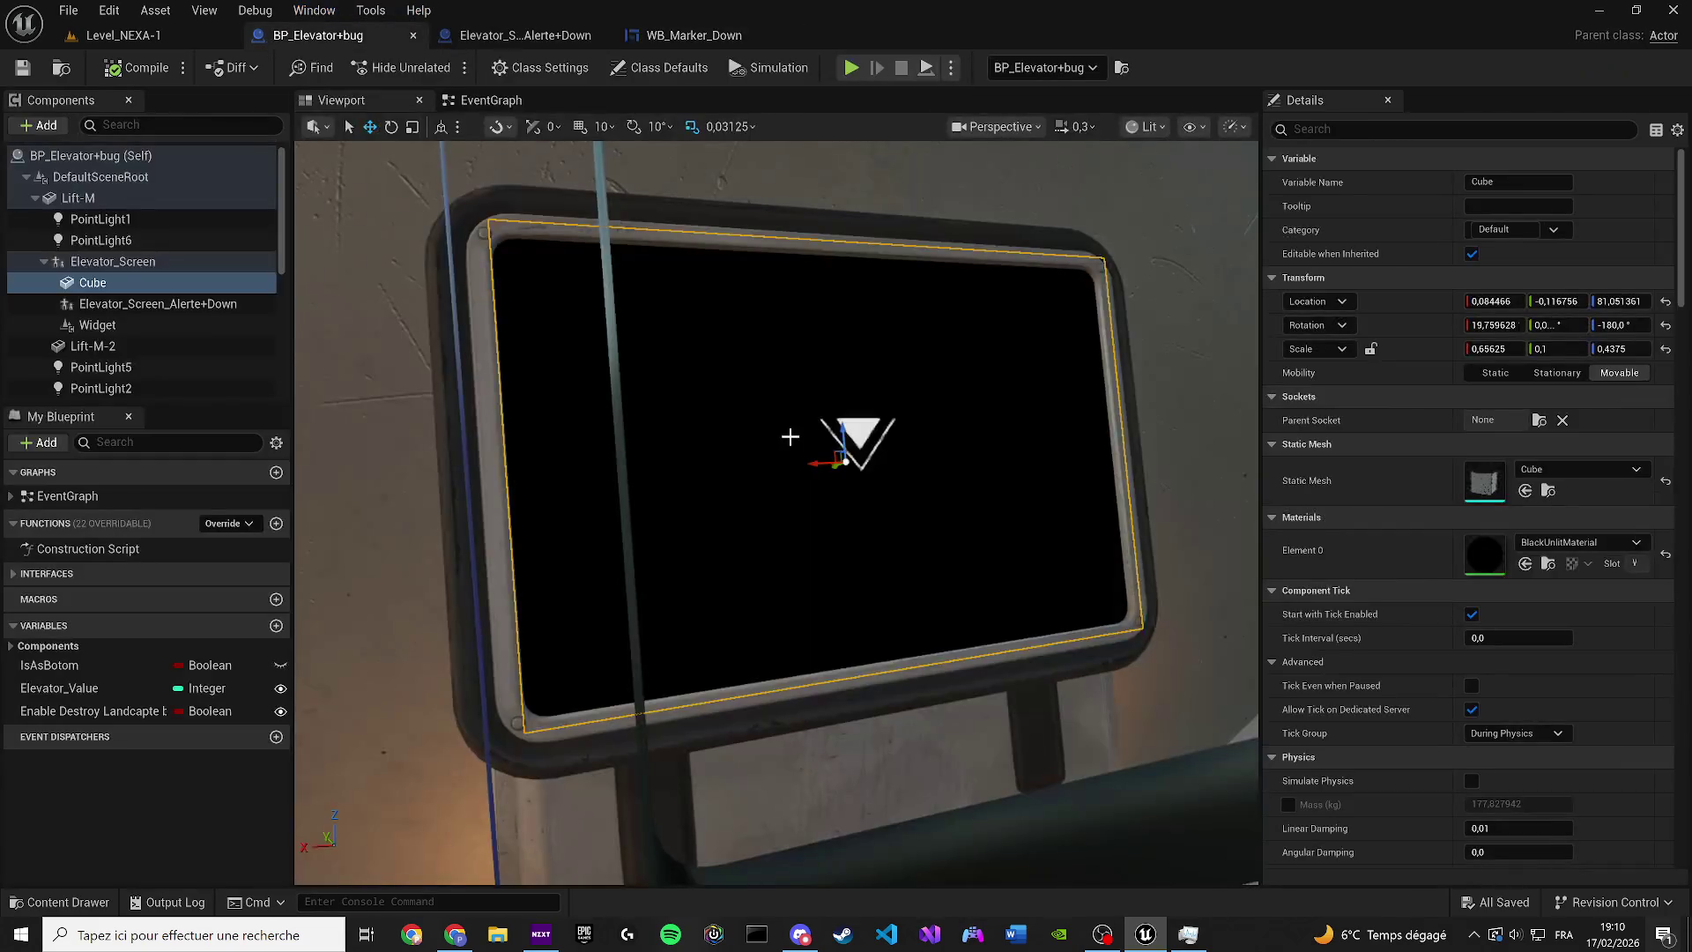
Move the view close to the elevator screen and select the marker's Widget component
drag(1132, 409, 1133, 408)
scroll(1132, 408, up, 1)
drag(767, 391, 872, 388)
scroll(767, 391, down, 2)
key(e)
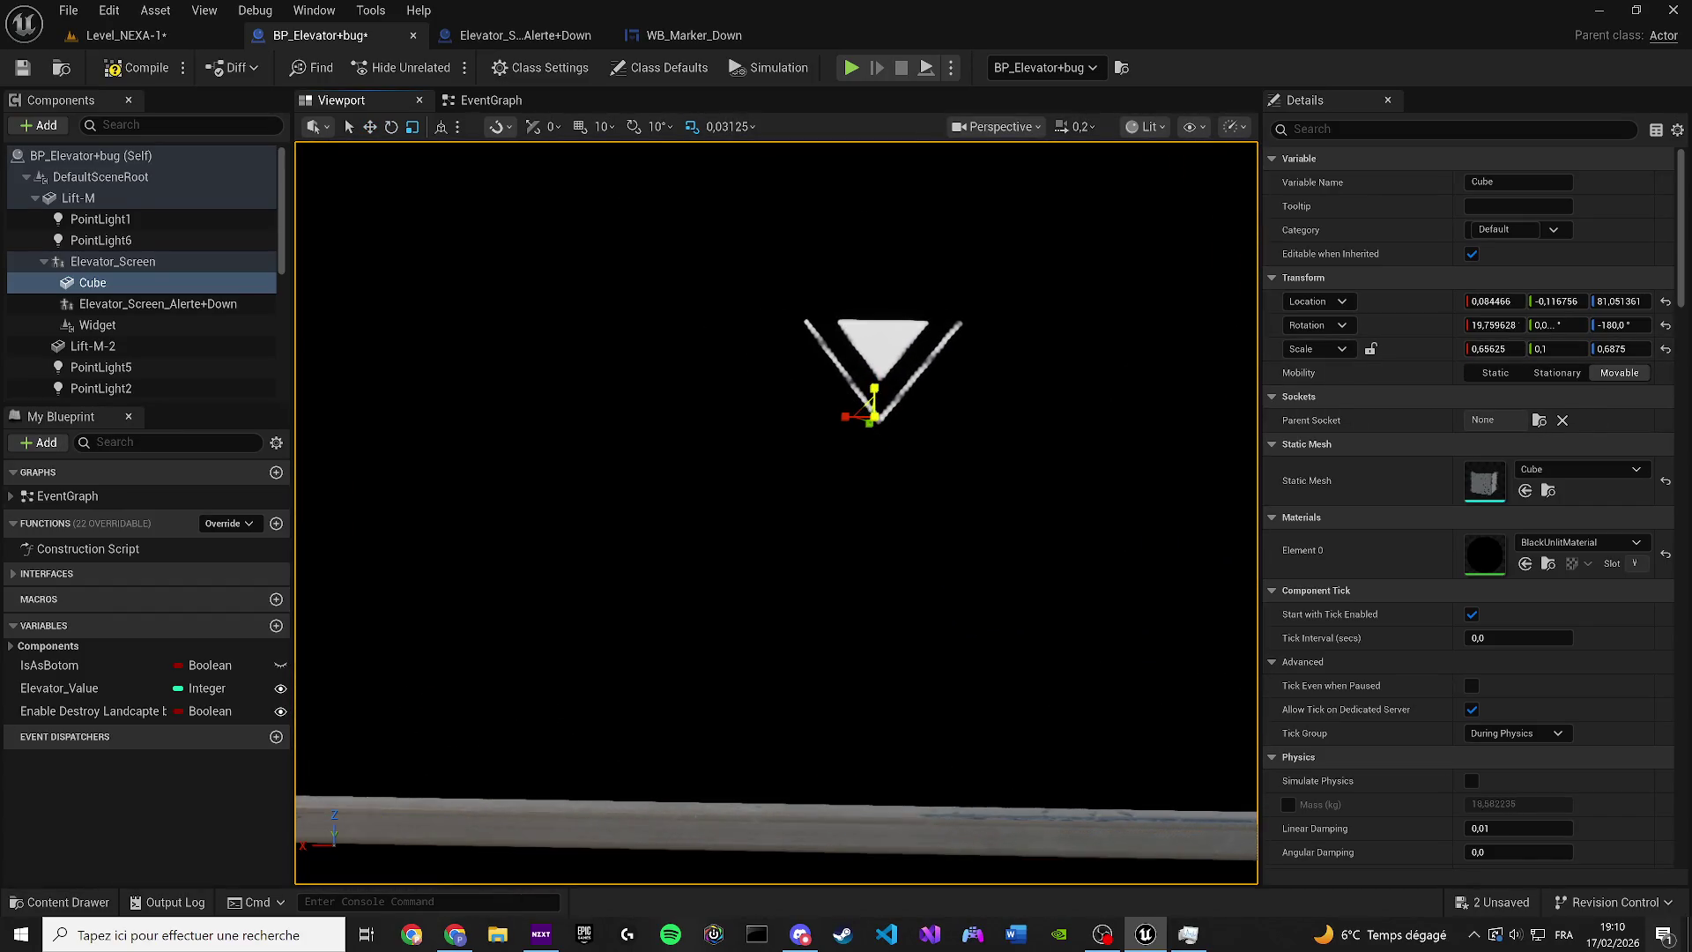
key(ctrl+z)
click(158, 303)
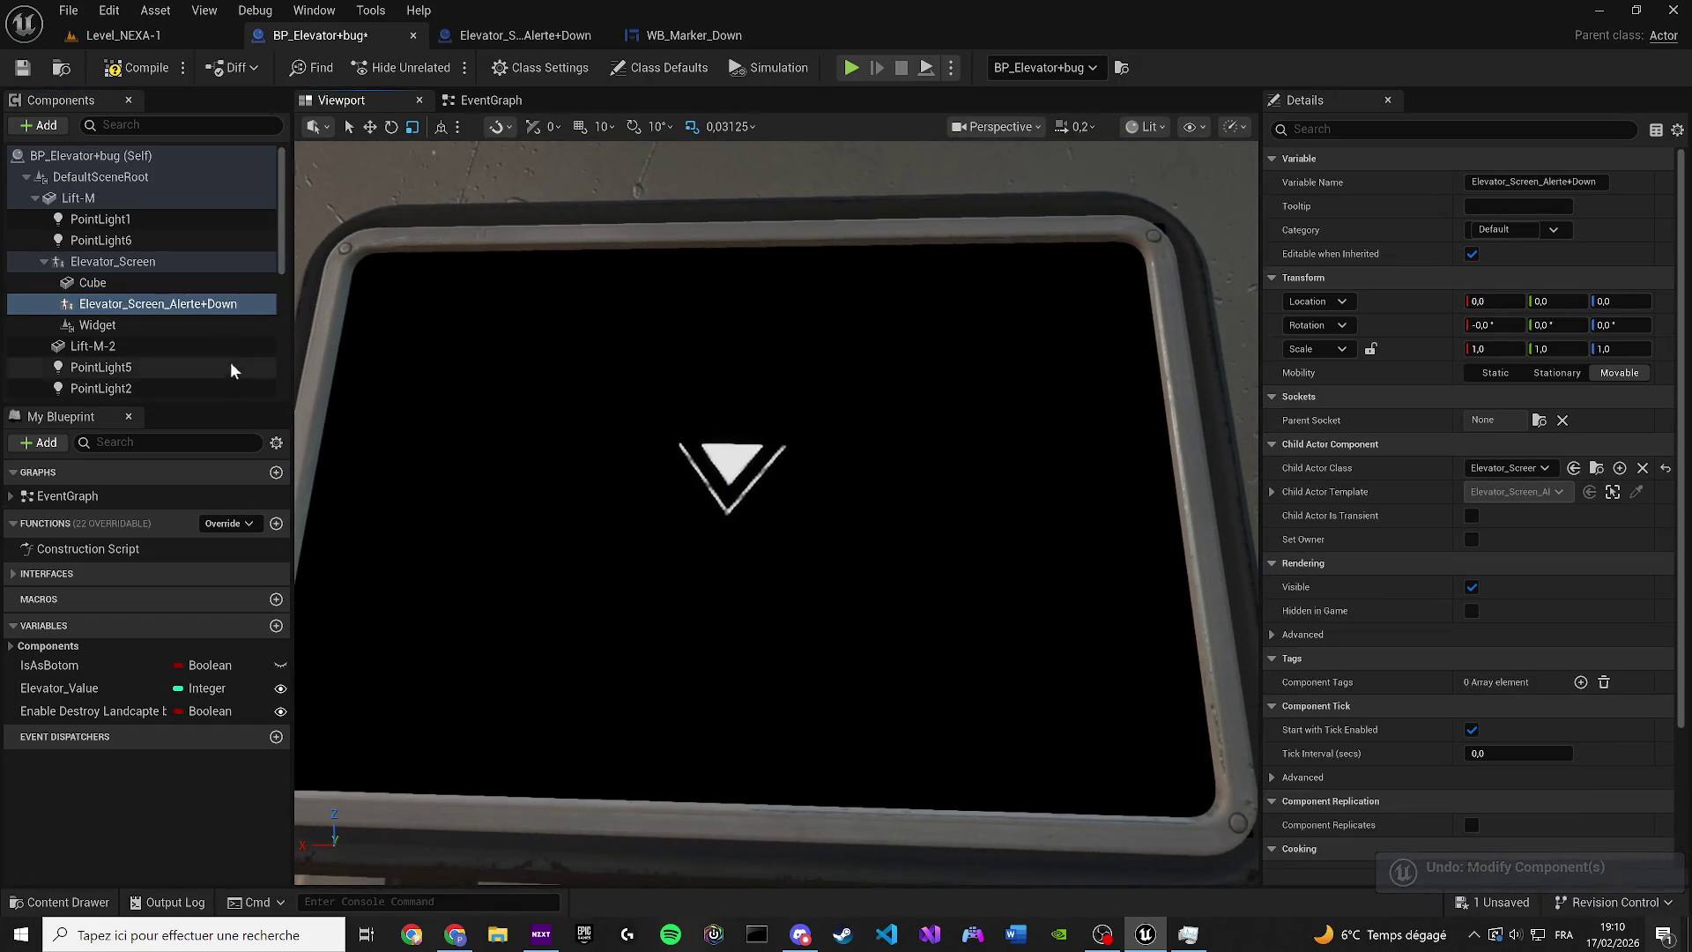
click(141, 280)
click(141, 325)
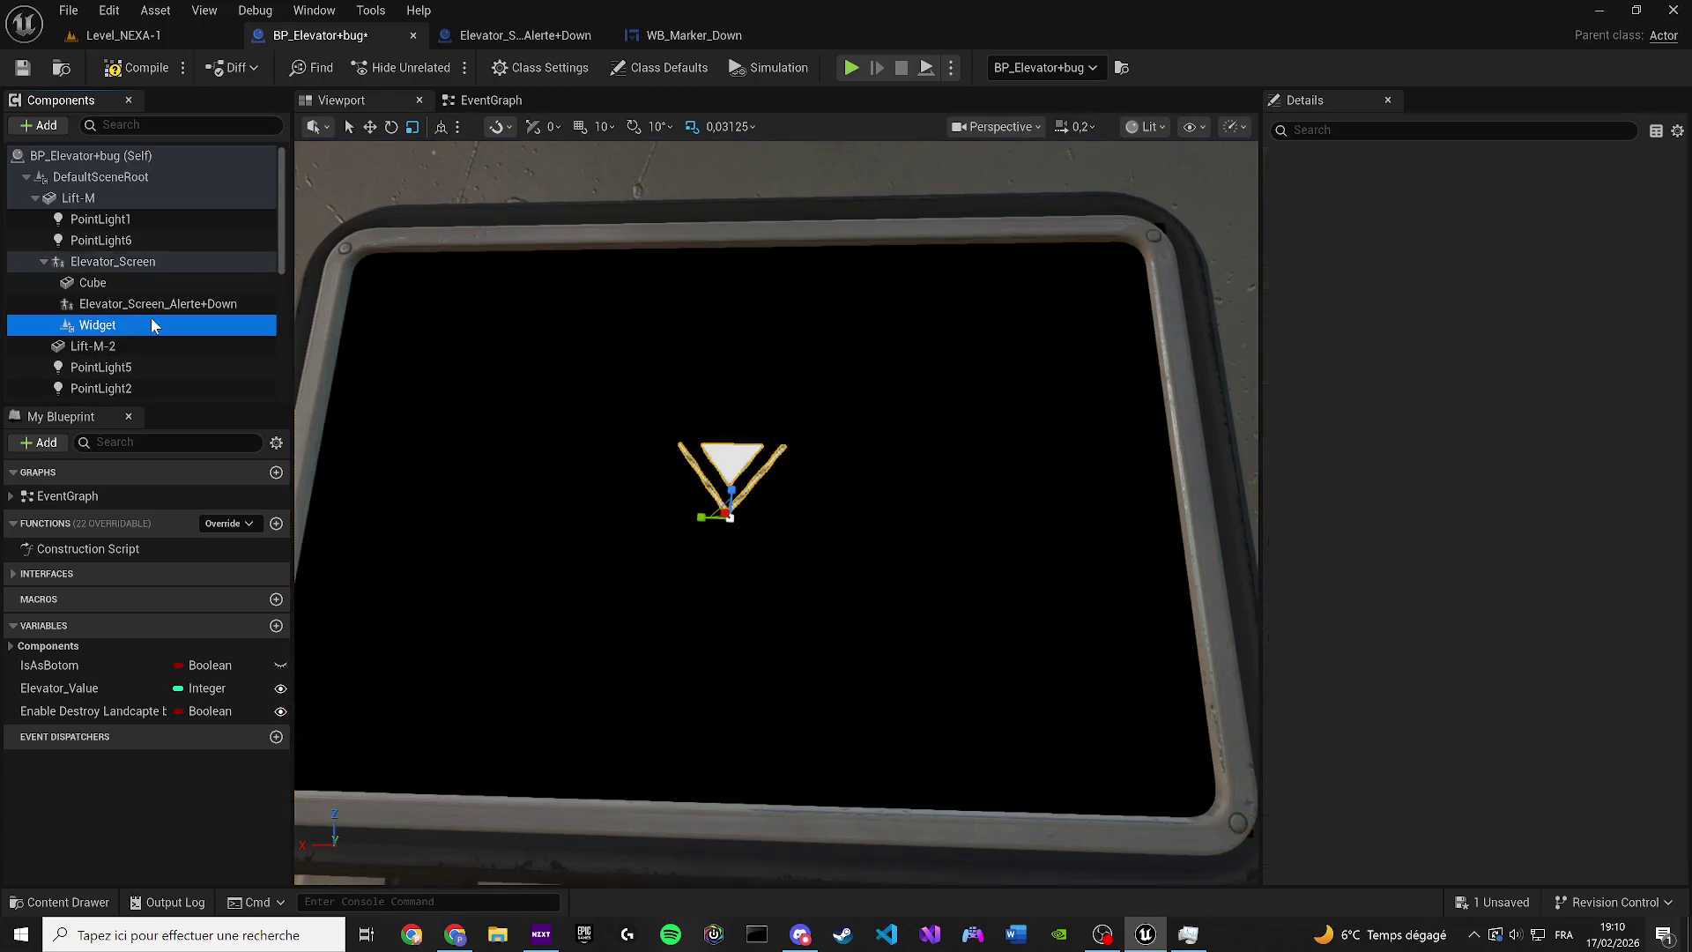
Enlarge the marker widget to scale 1.0 × 0.40625 × 0.375, centre it, and save the blueprint
scroll(764, 448, up, 2)
drag(681, 511, 682, 437)
drag(659, 536, 696, 535)
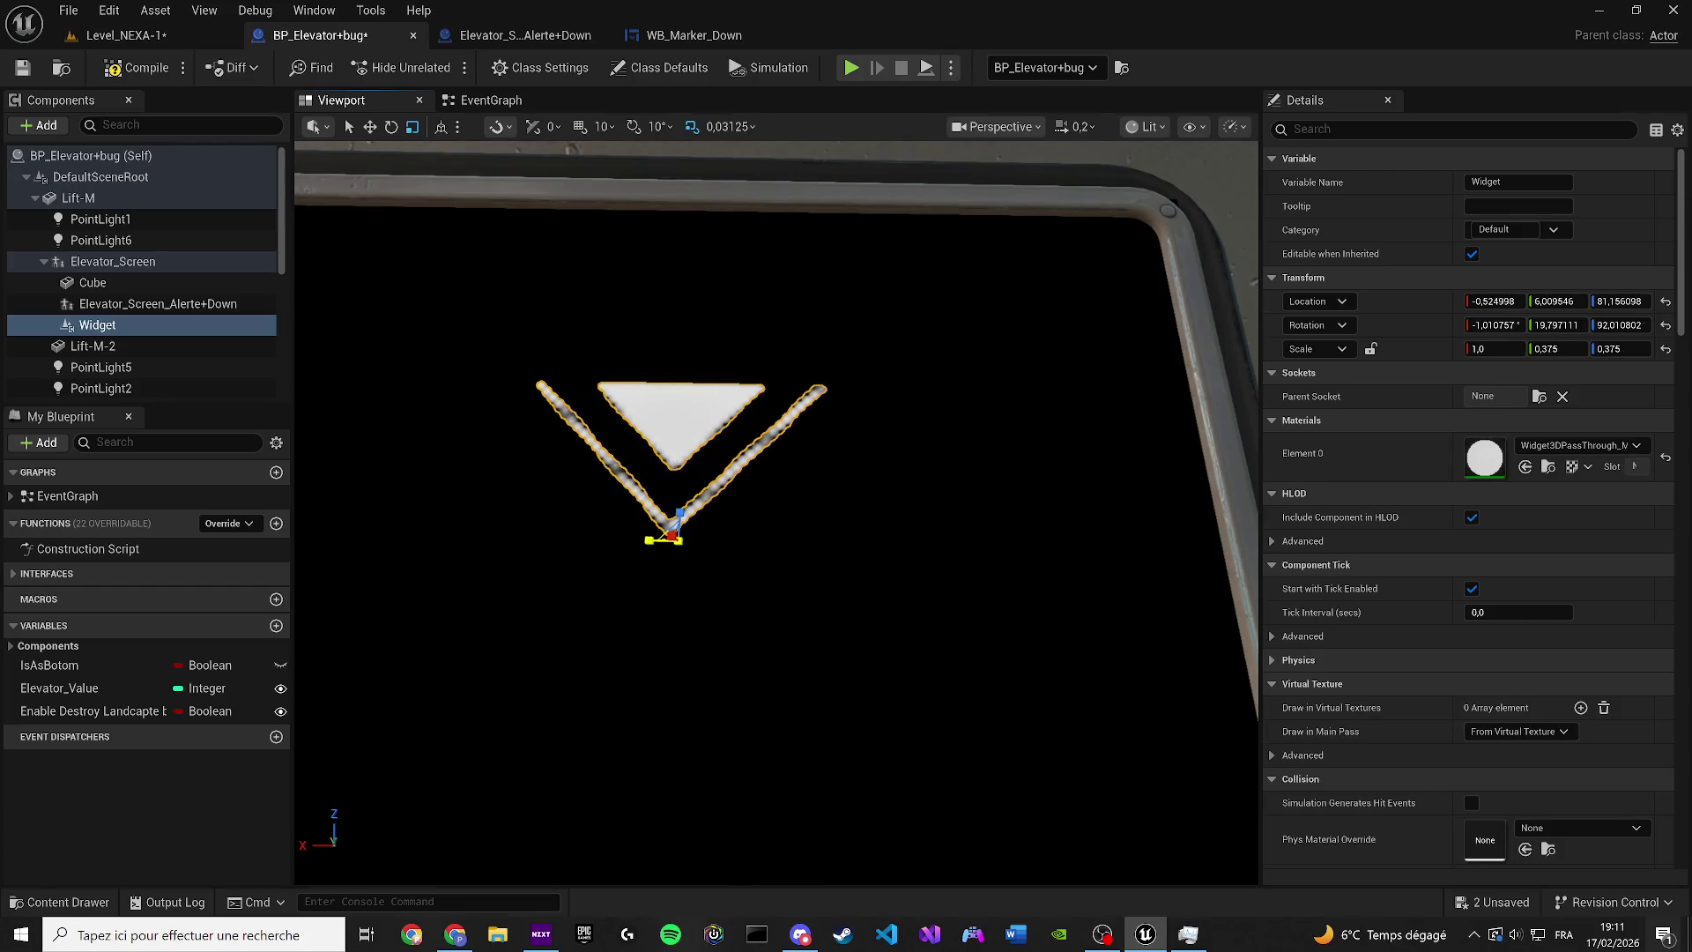
scroll(705, 562, down, 3)
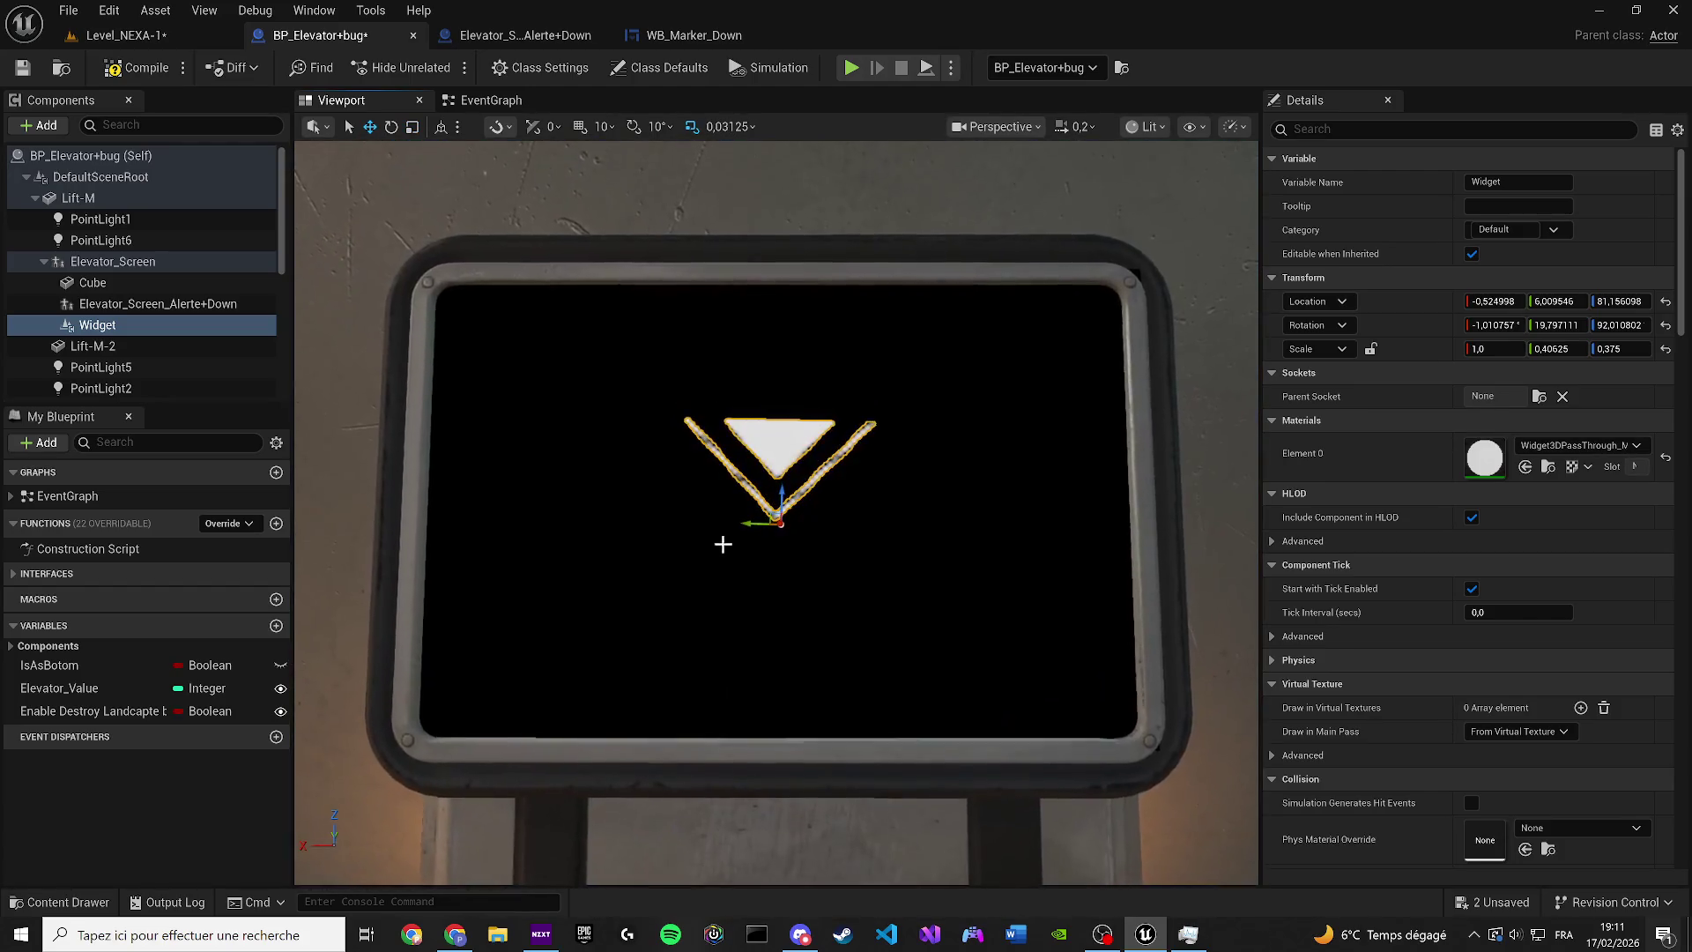
mouse_move(755, 525)
mouse_down()
mouse_move(724, 525)
mouse_move(747, 540)
mouse_move(717, 578)
mouse_move(765, 539)
mouse_up()
click(22, 69)
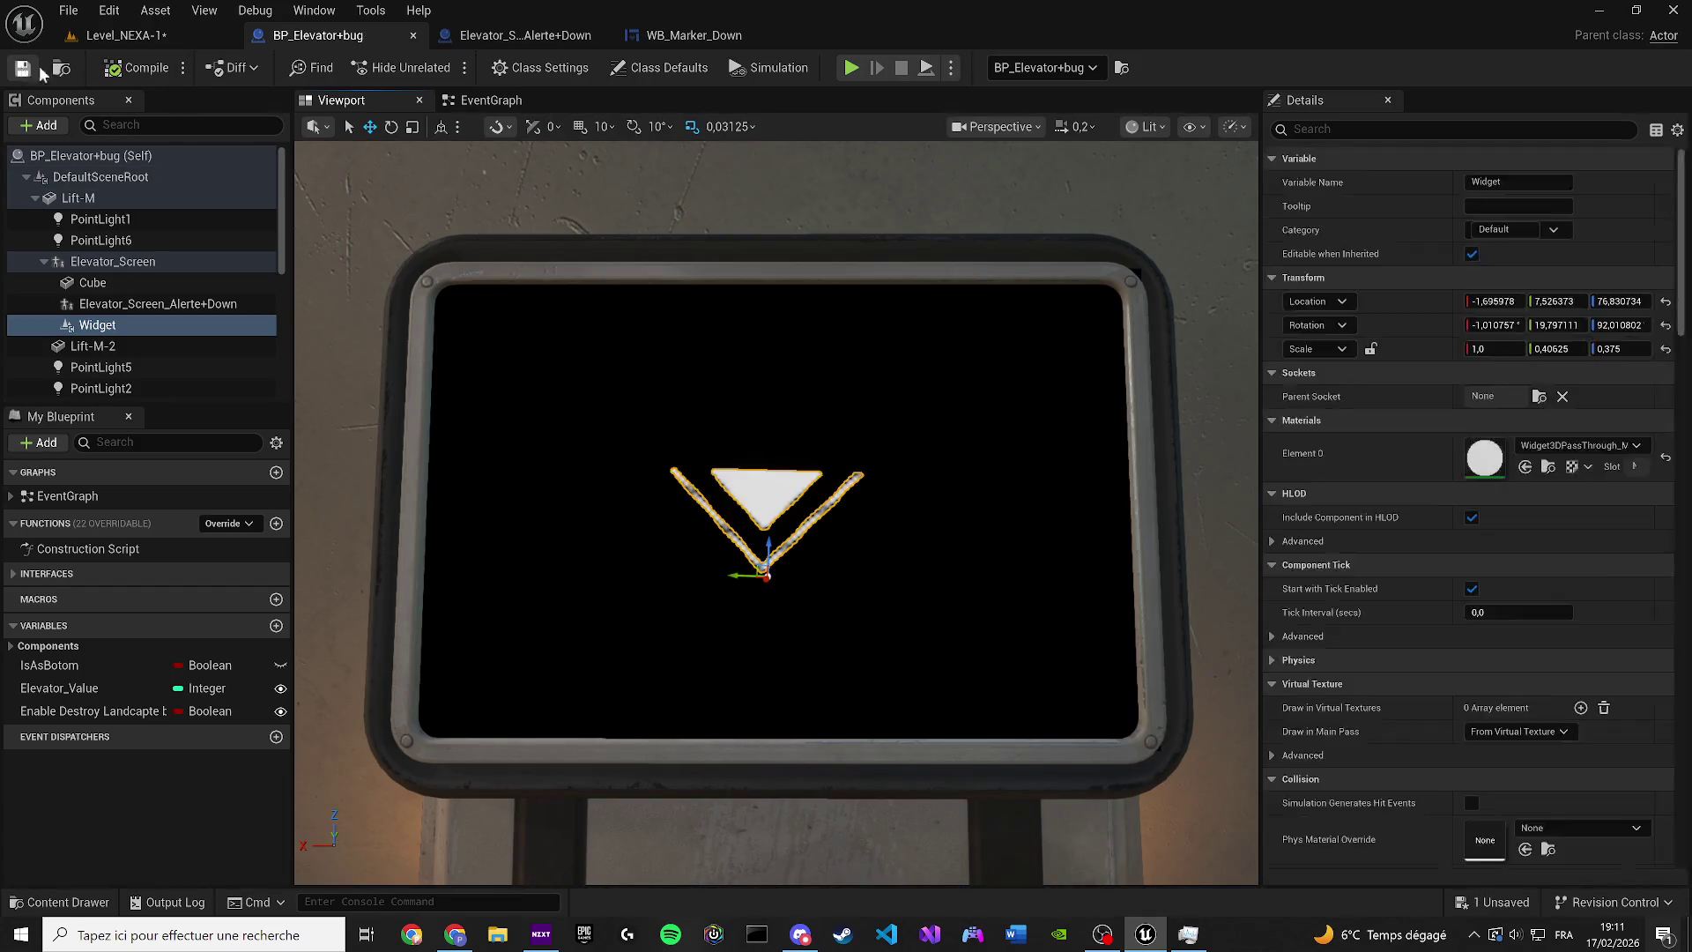
click(154, 34)
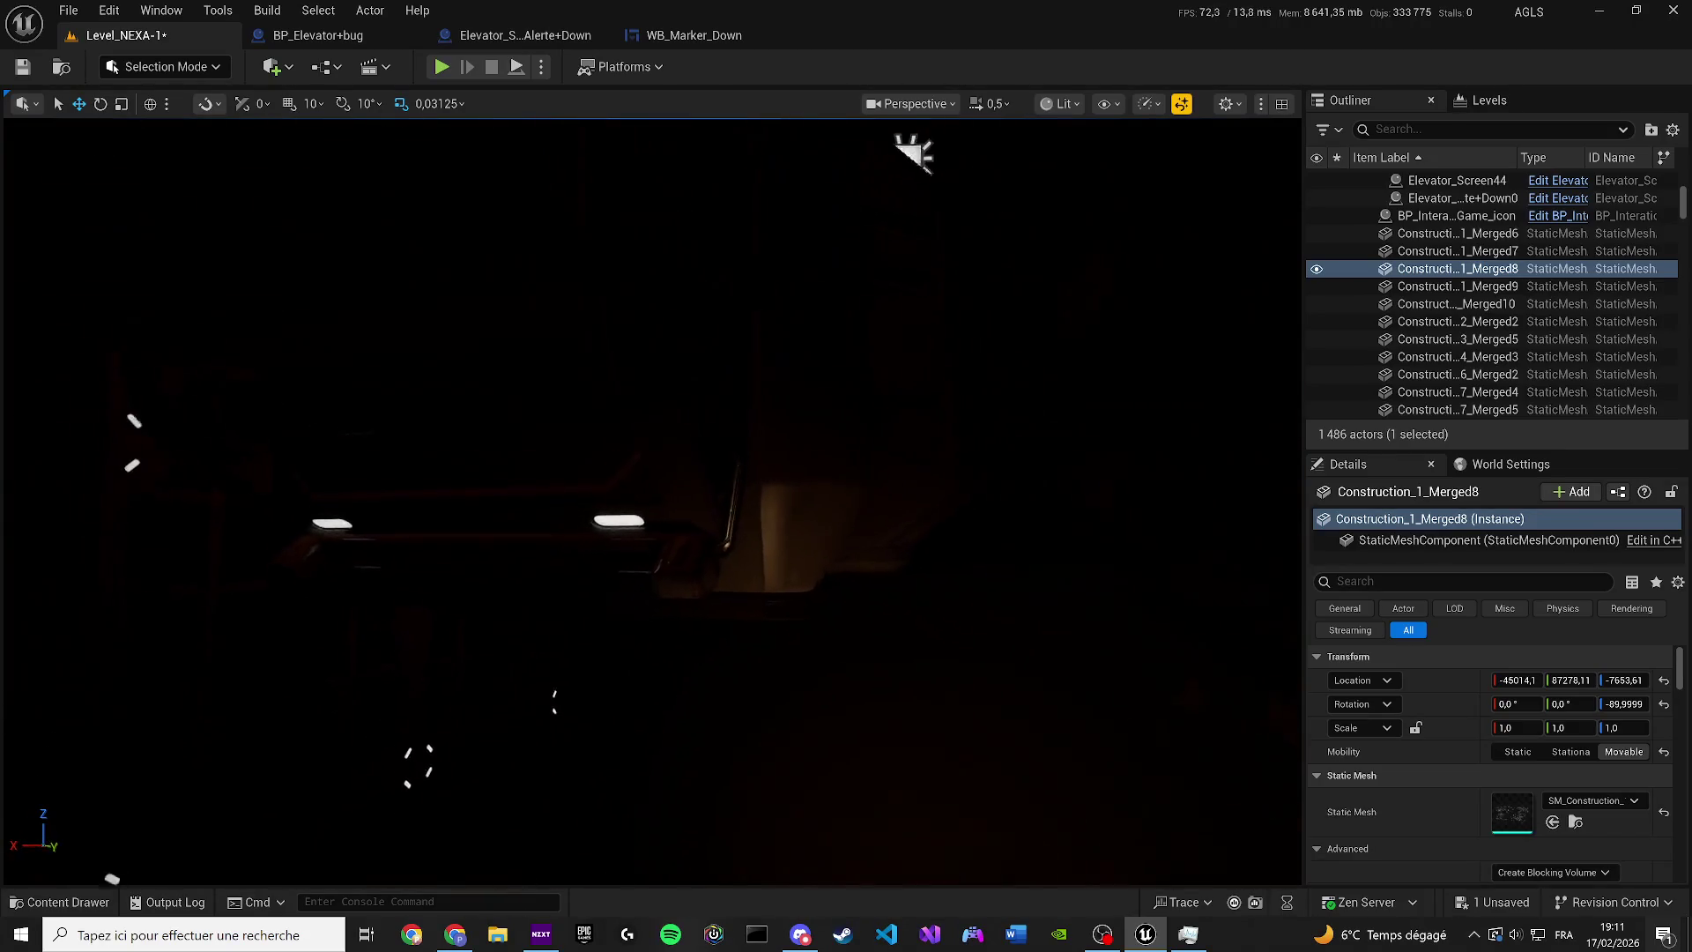
scroll(652, 503, up, 1)
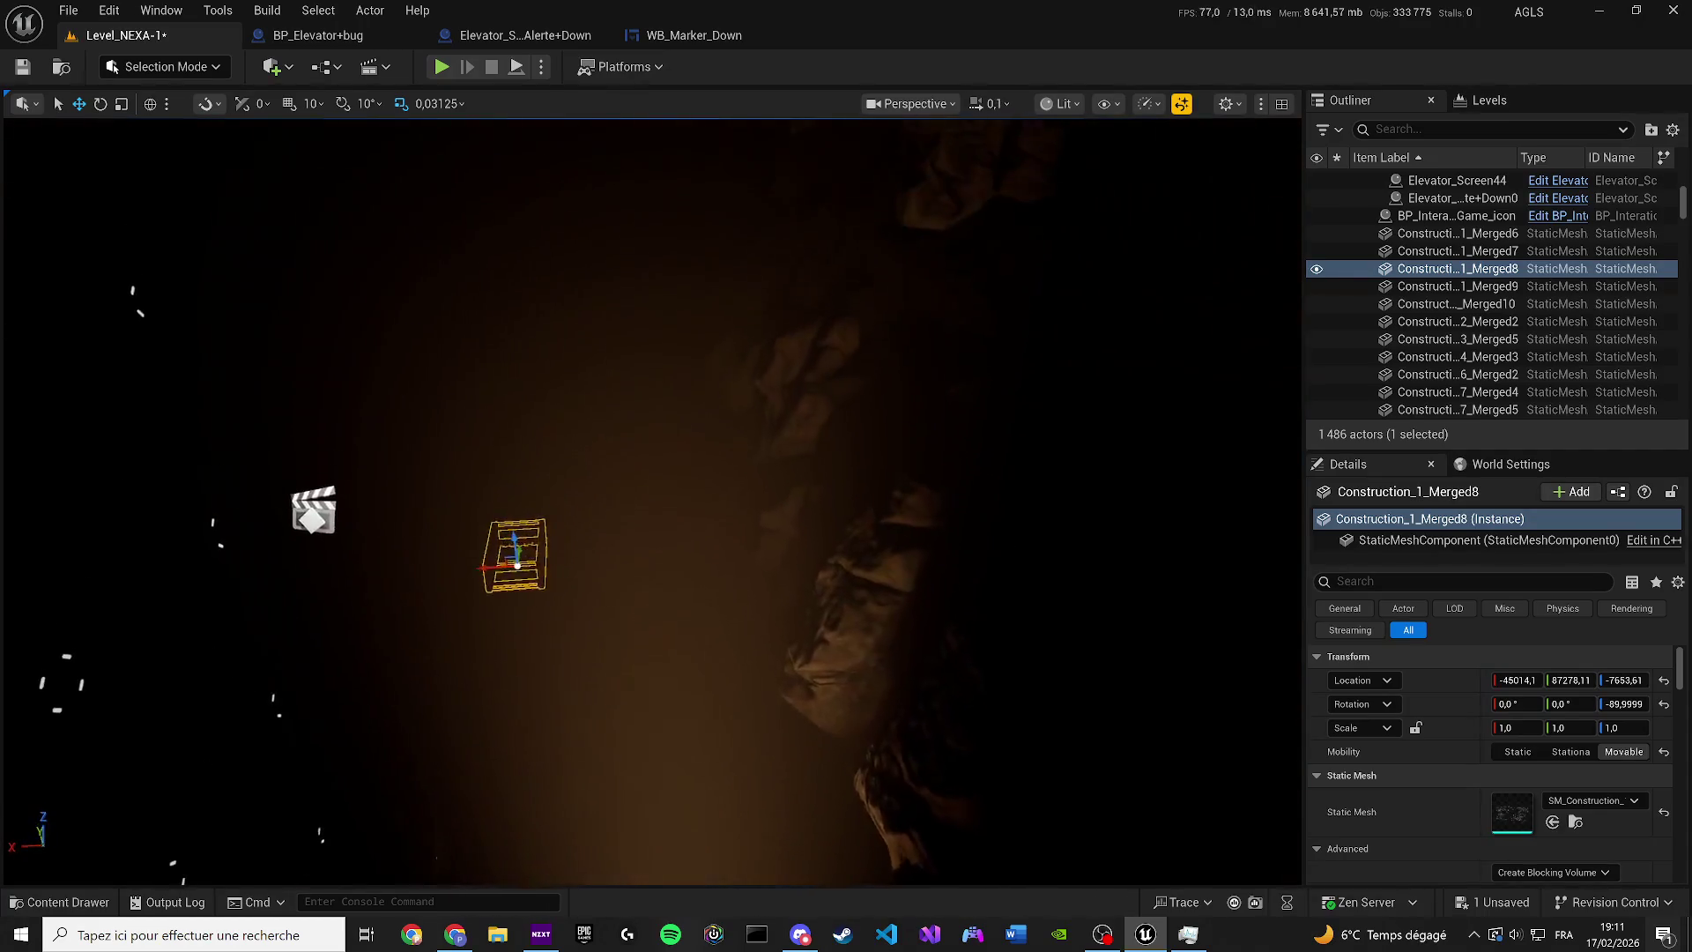
scroll(652, 502, down, 2)
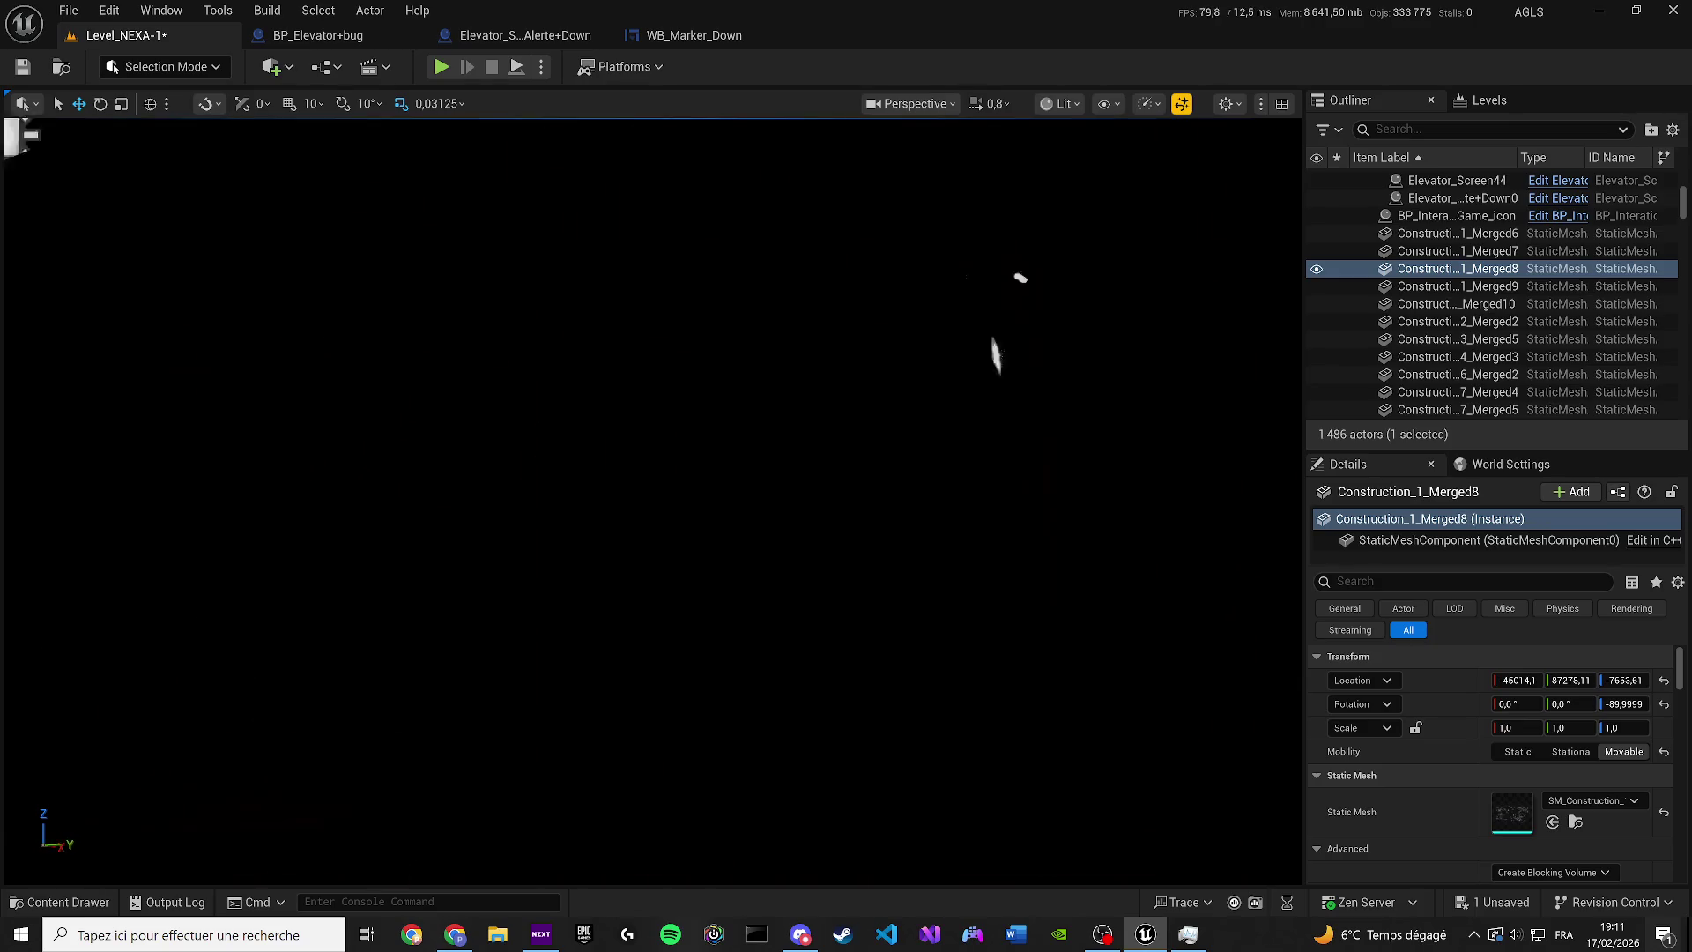
scroll(652, 502, down, 3)
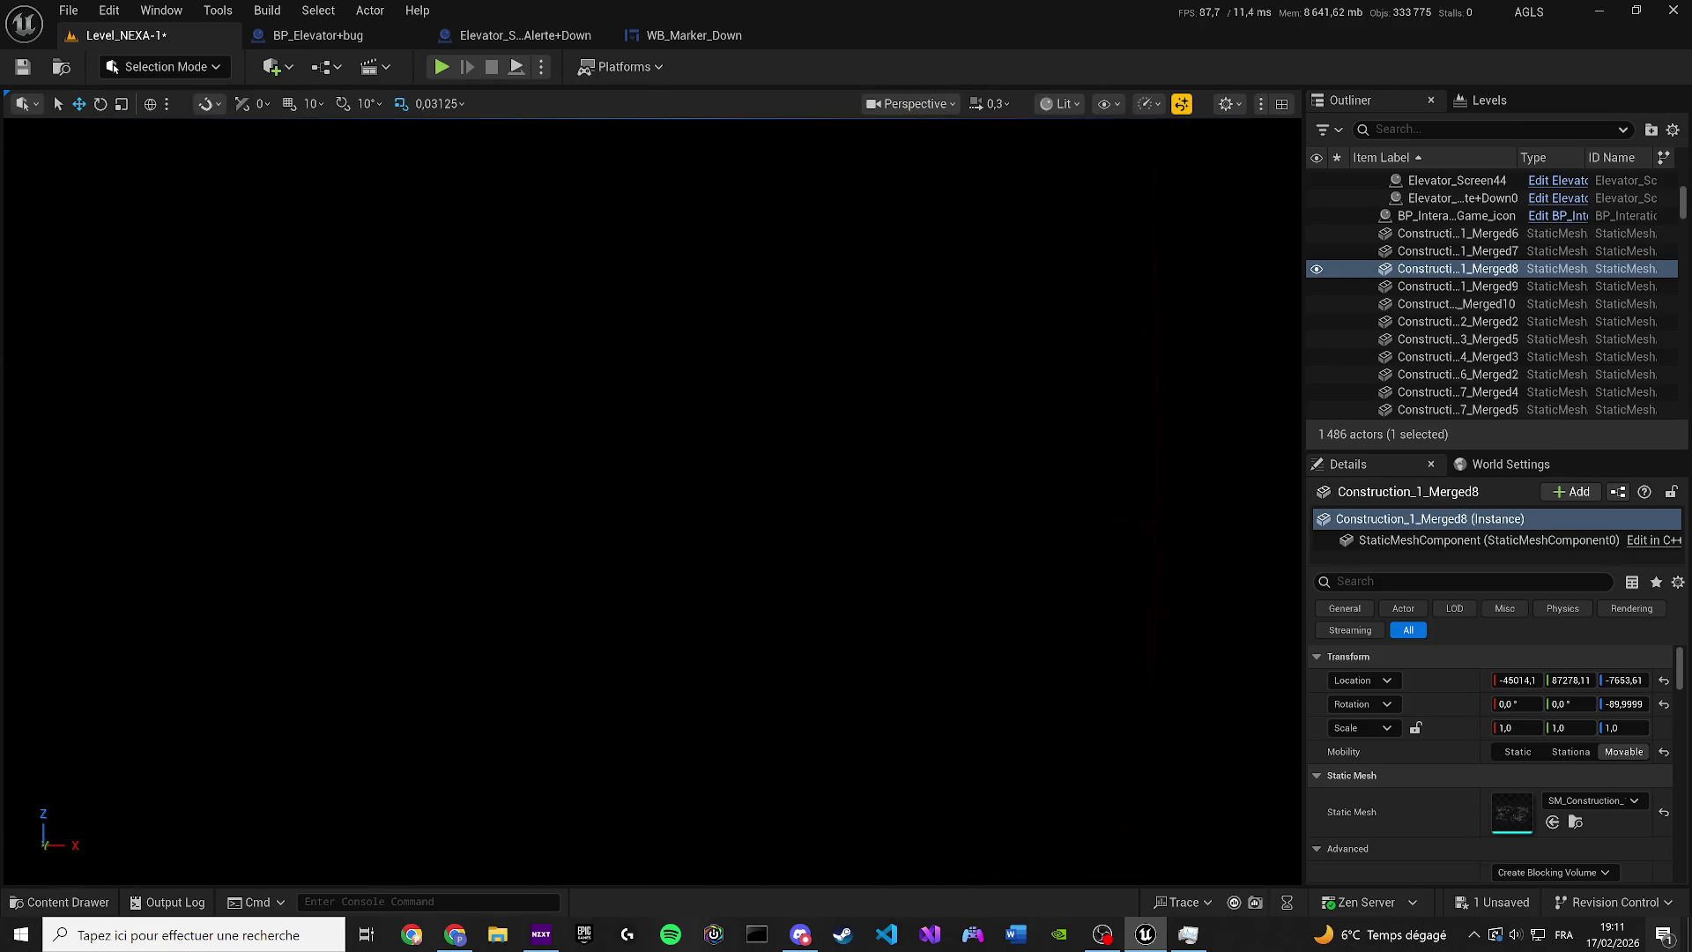
scroll(653, 503, up, 2)
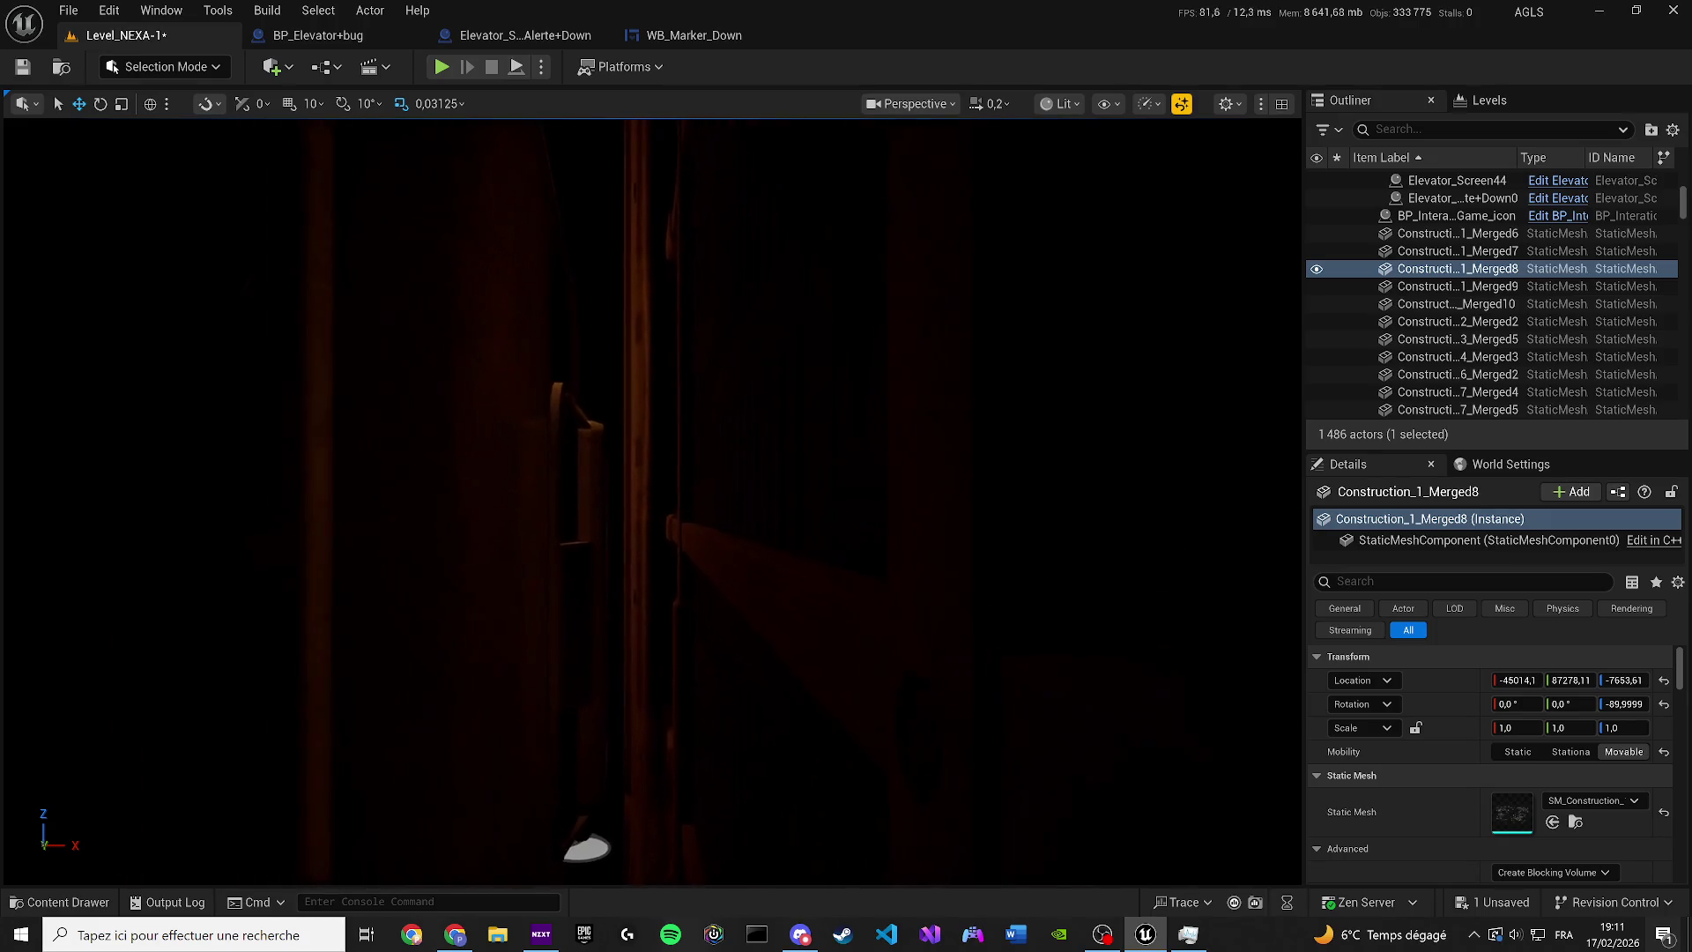
scroll(596, 498, down, 3)
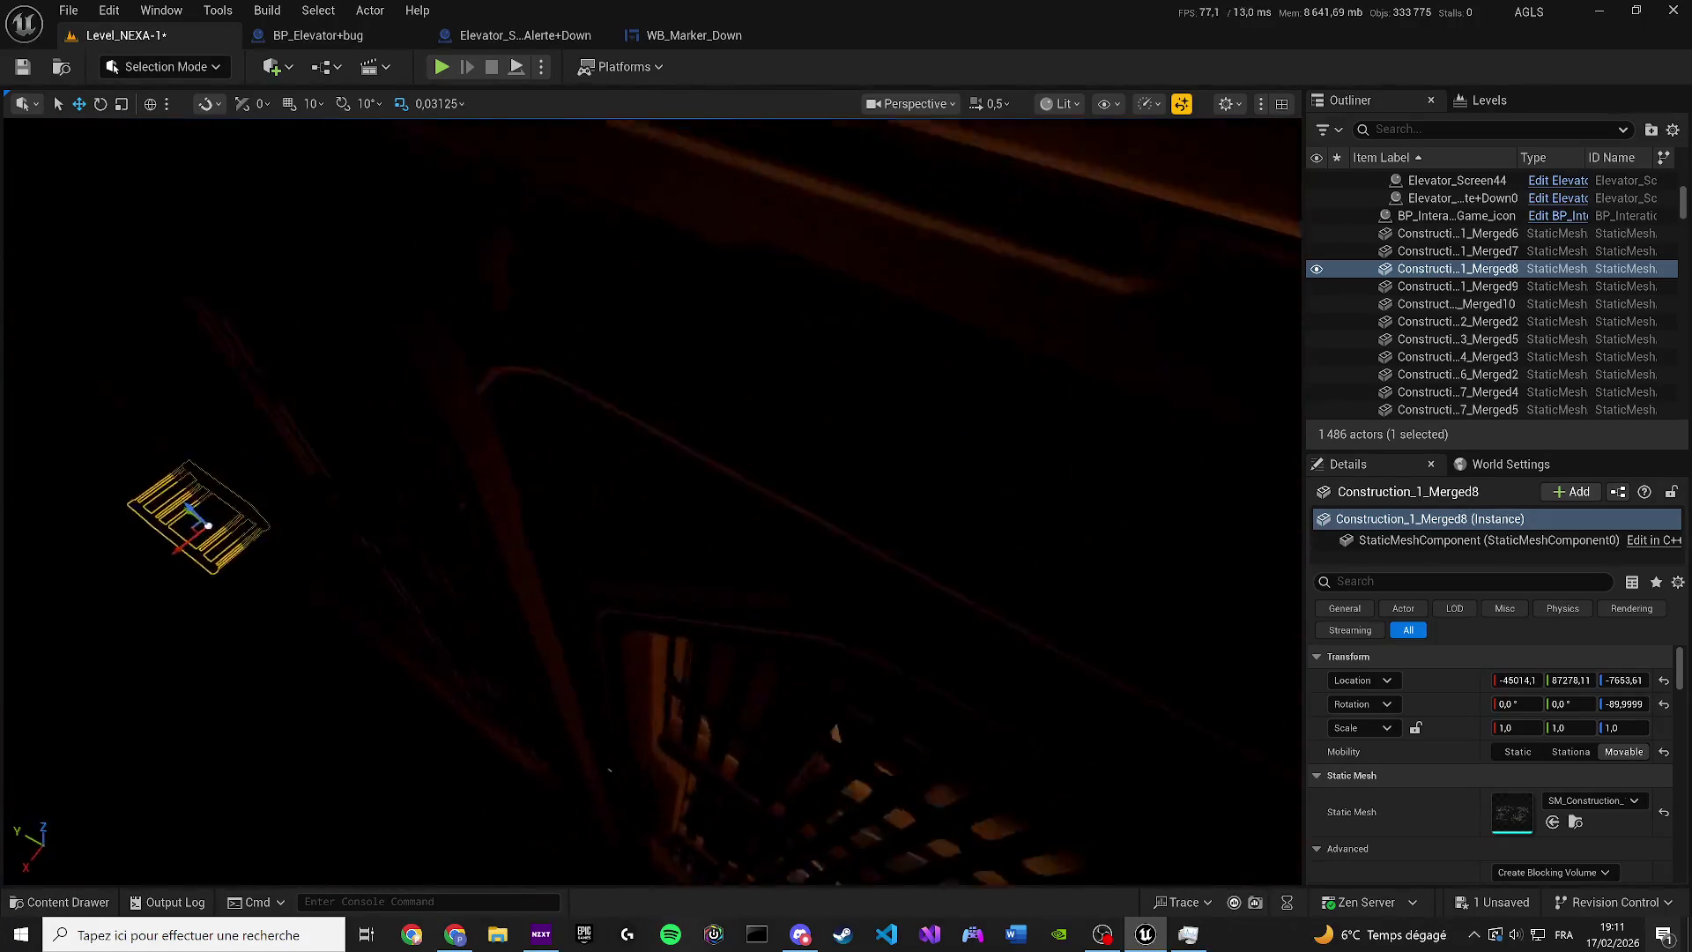
scroll(596, 499, up, 1)
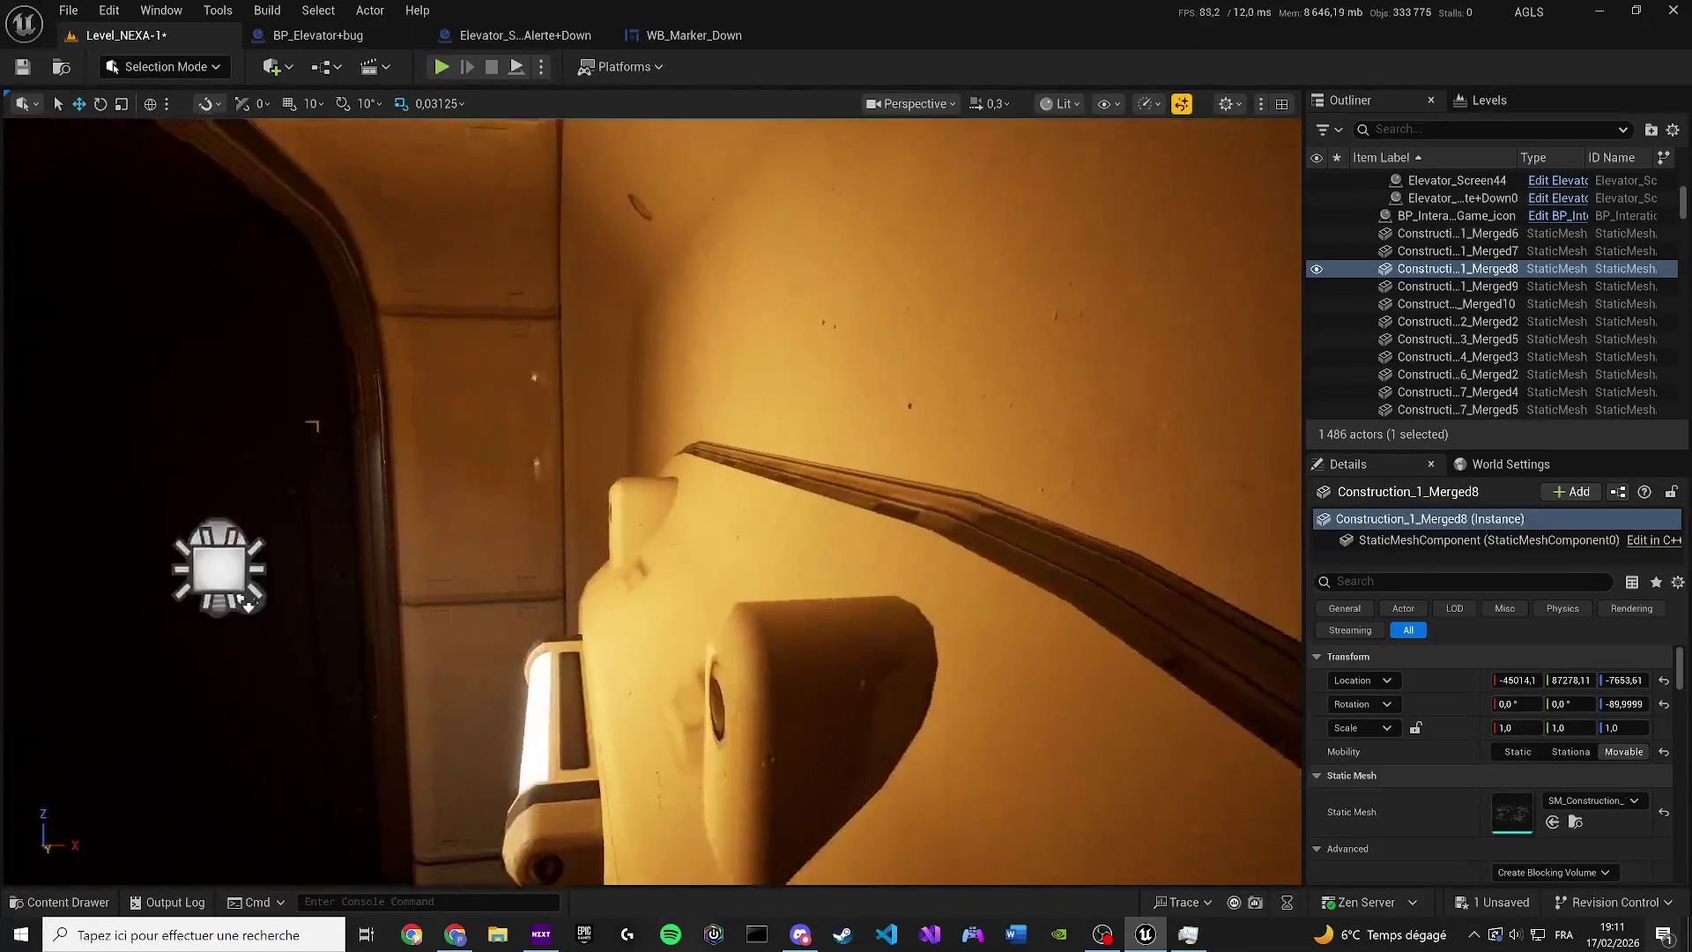
scroll(596, 499, down, 2)
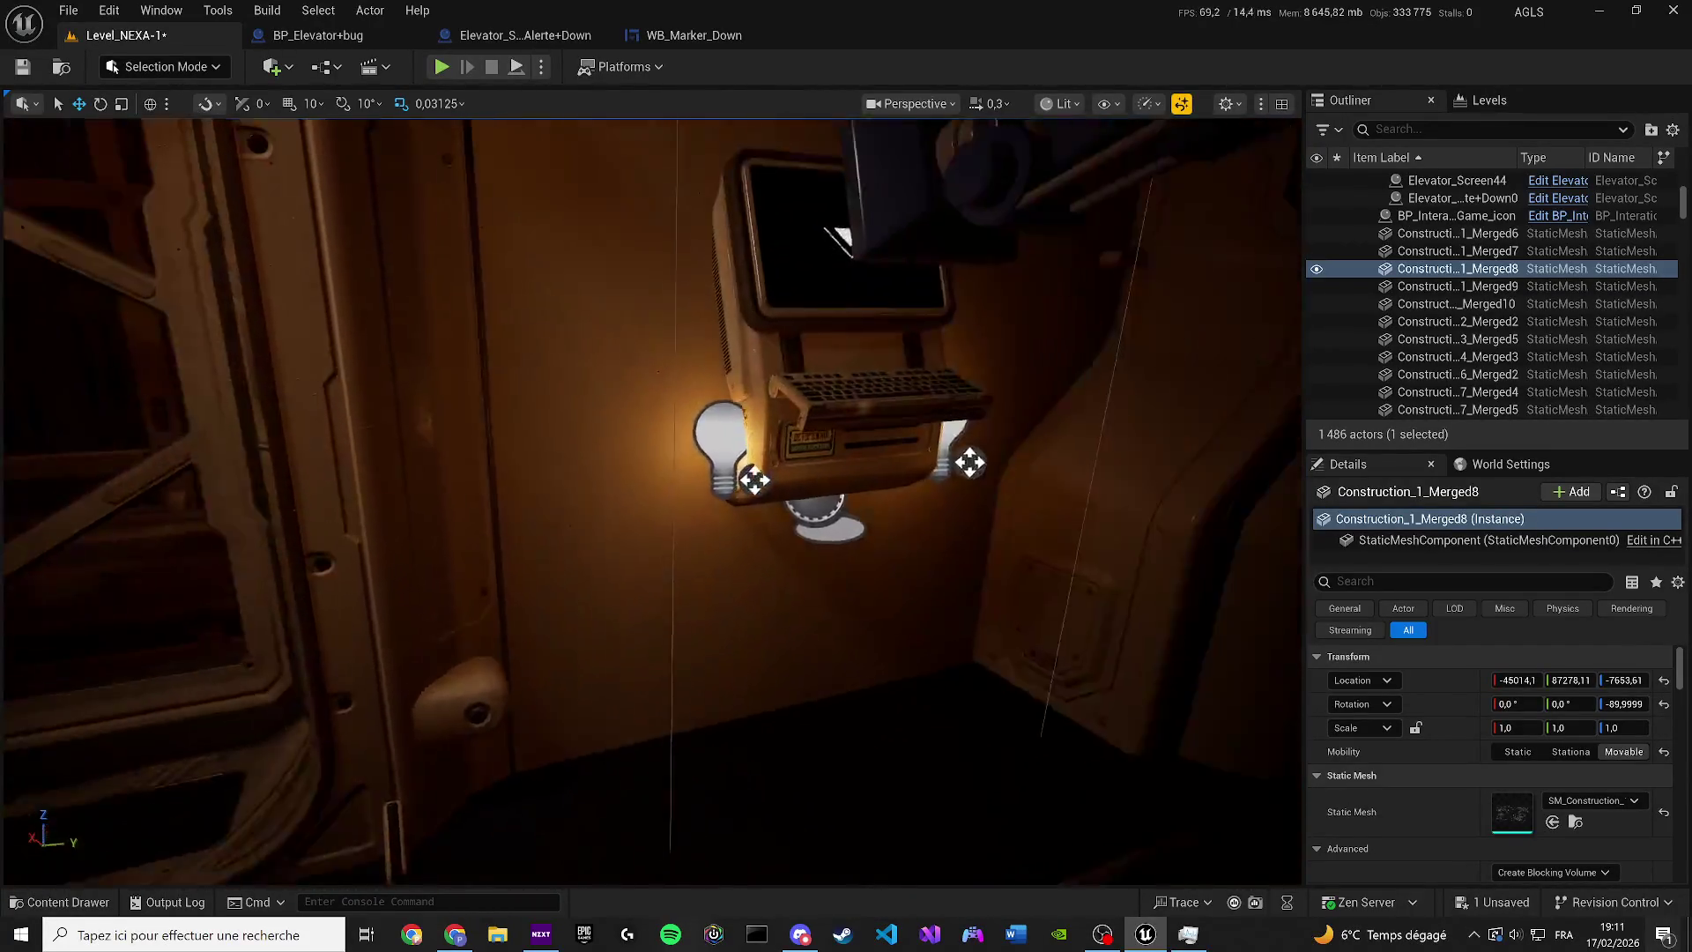
scroll(826, 830, up, 2)
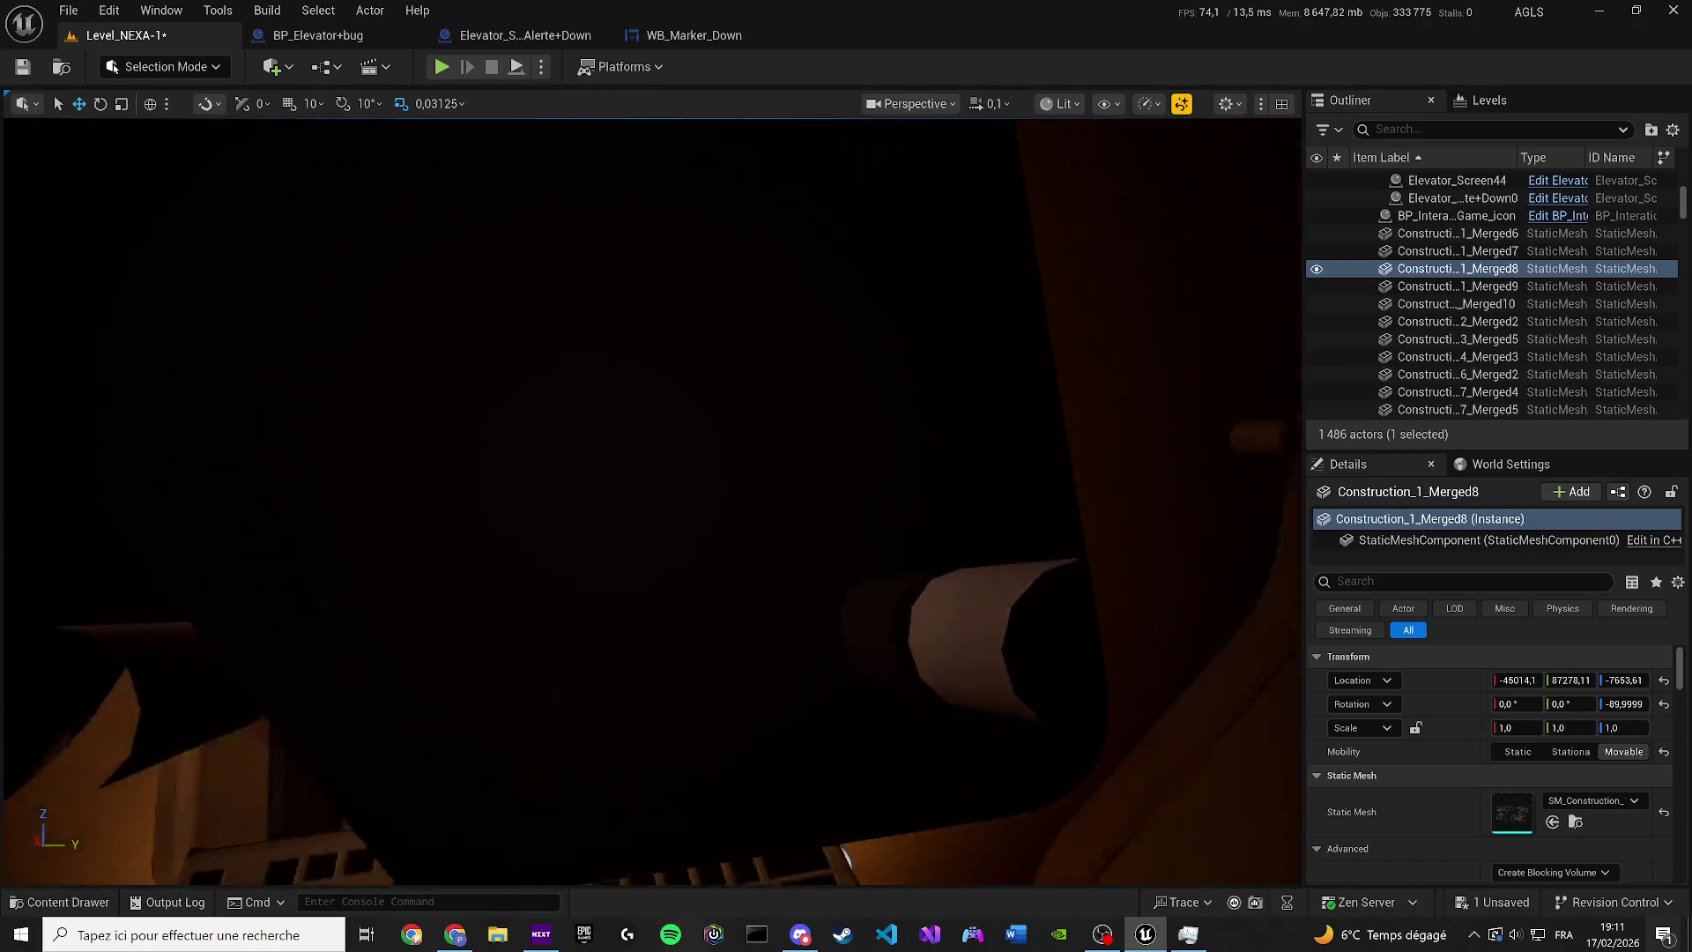
scroll(826, 830, down, 2)
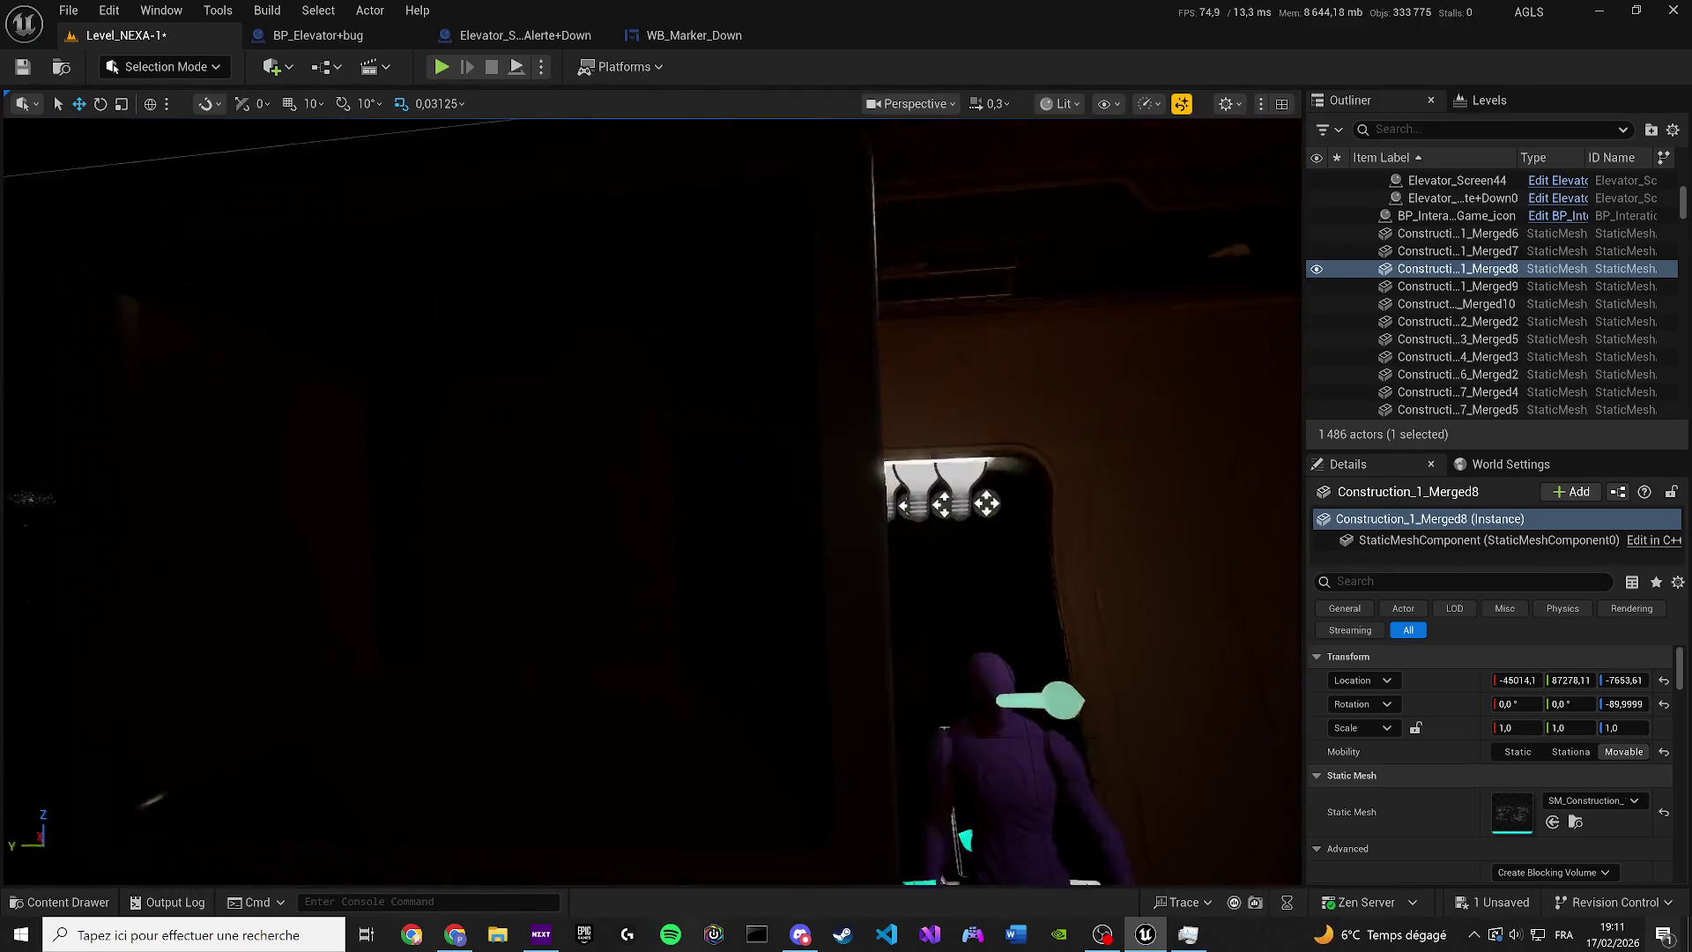
scroll(652, 502, up, 4)
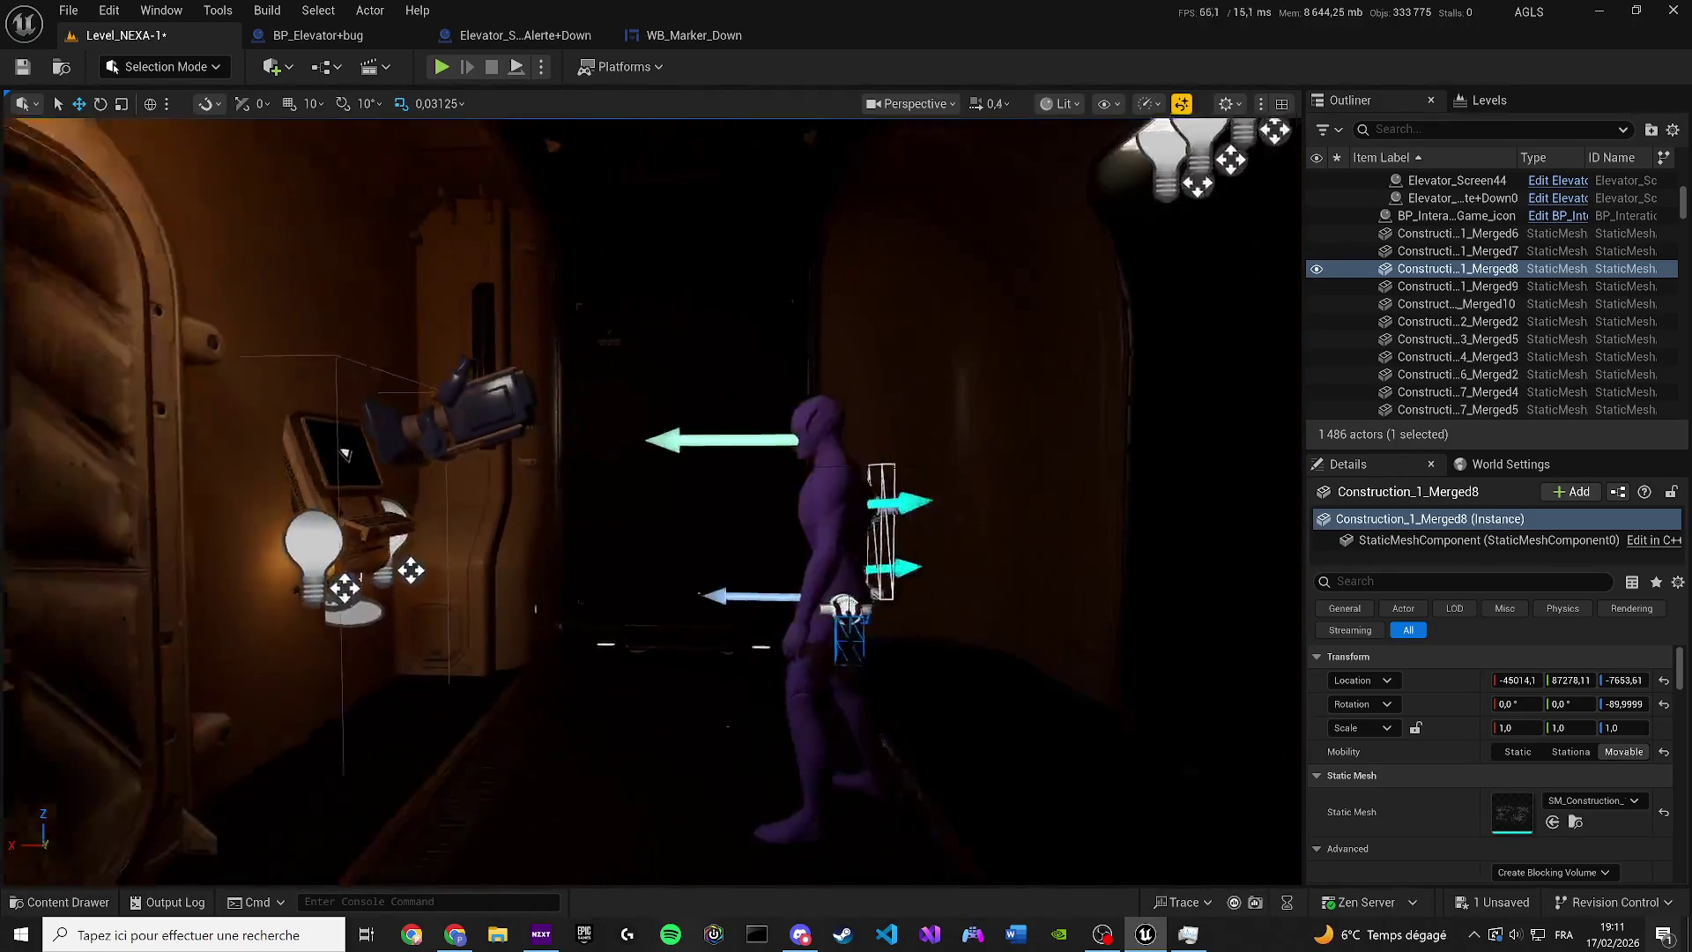
scroll(653, 503, down, 2)
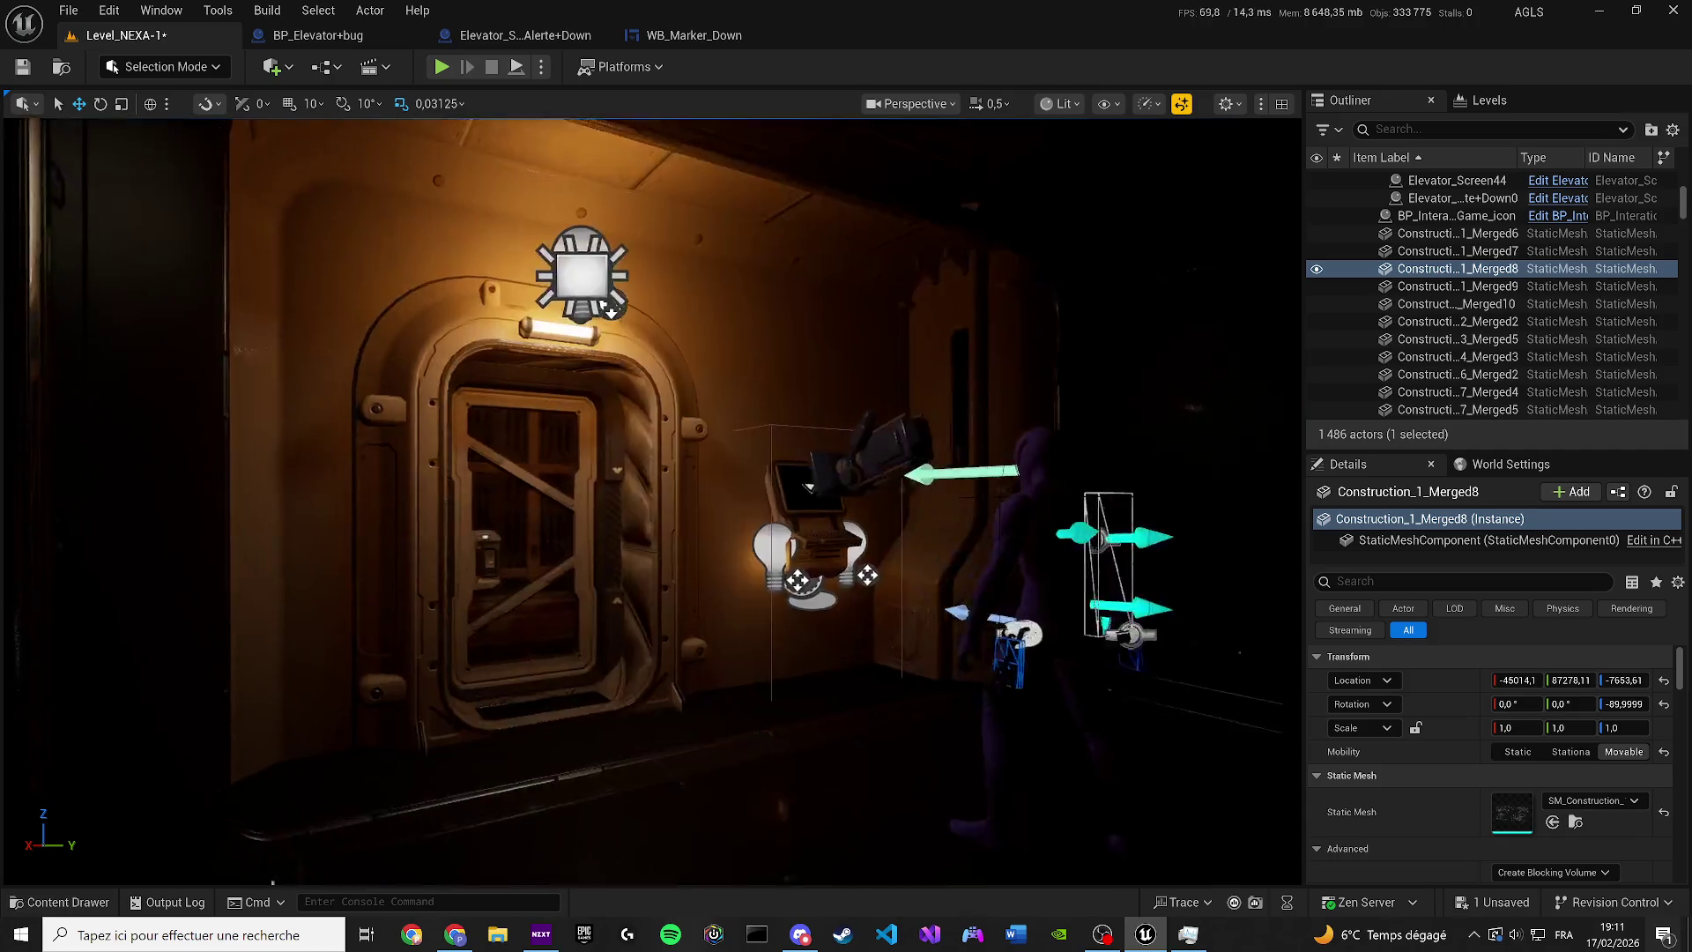
scroll(861, 509, up, 1)
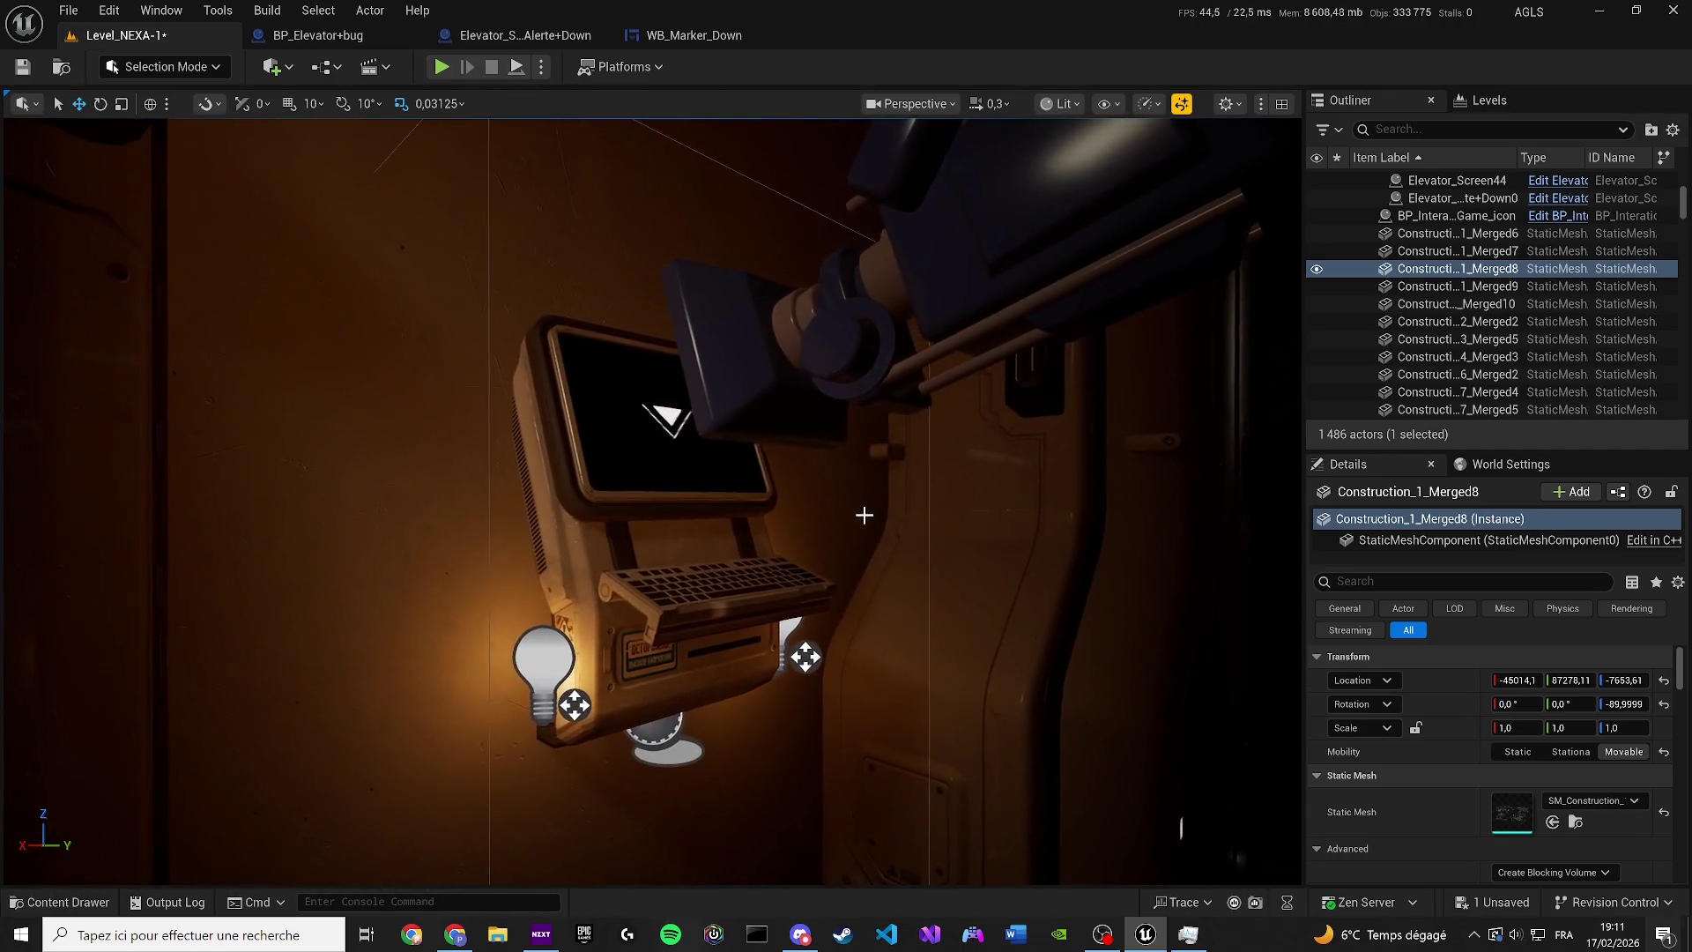
key(alt+Tab)
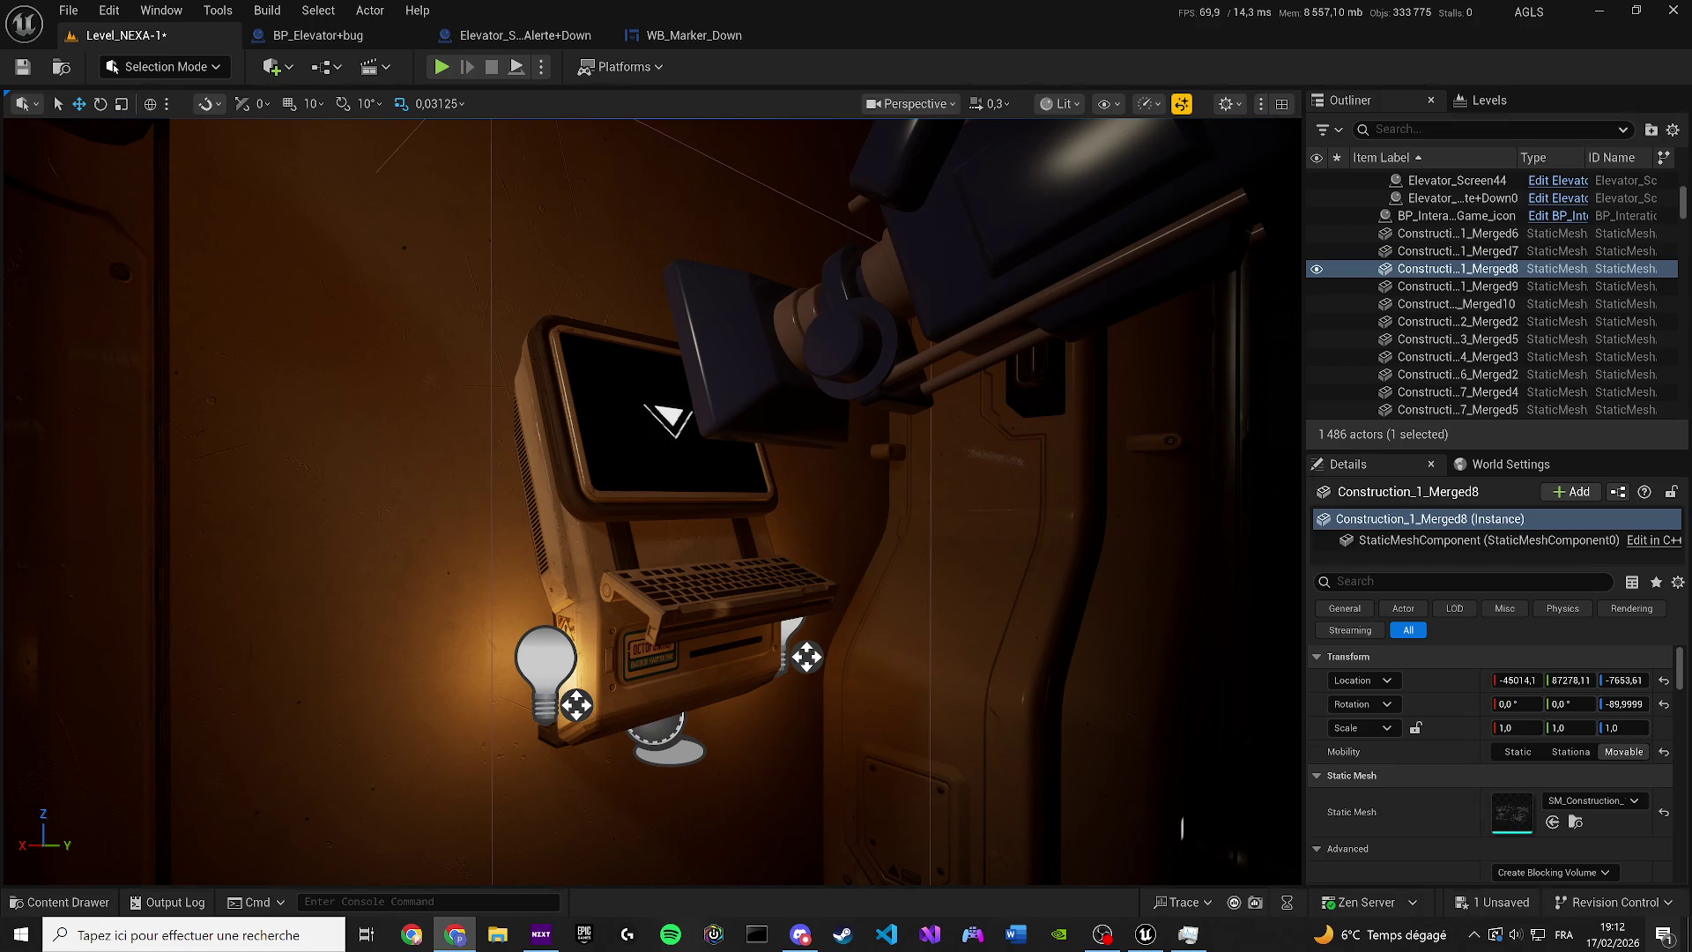
scroll(648, 503, up, 2)
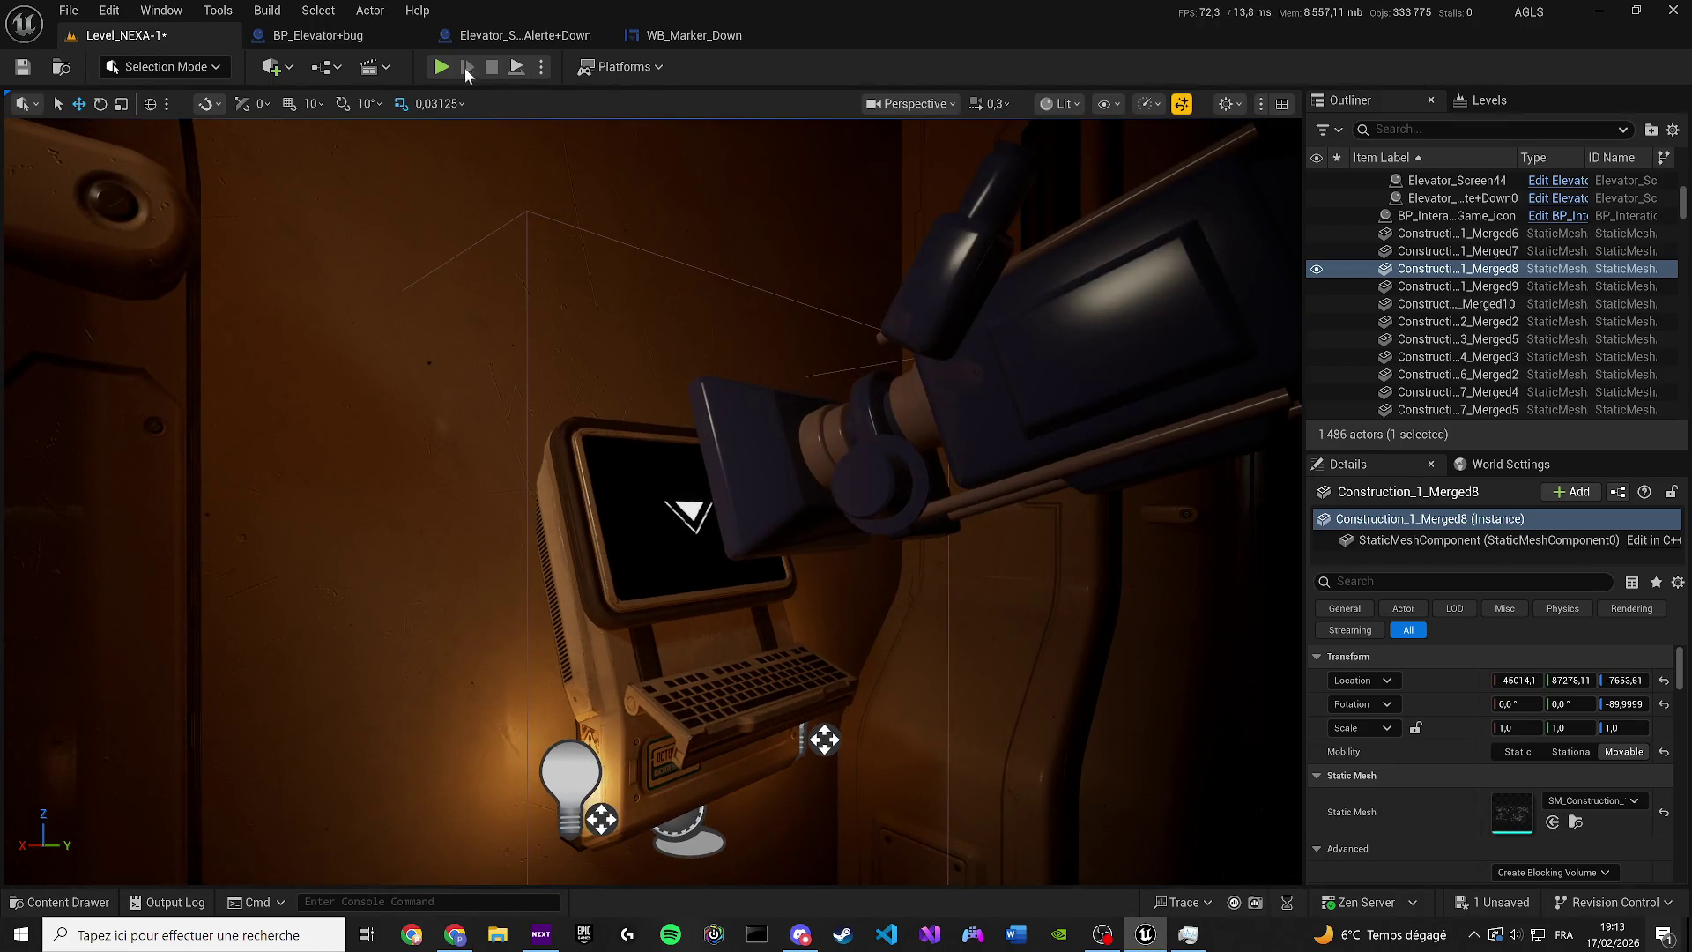
Create a new widget animation named Moving in WB_Marker_Down
click(692, 35)
click(314, 10)
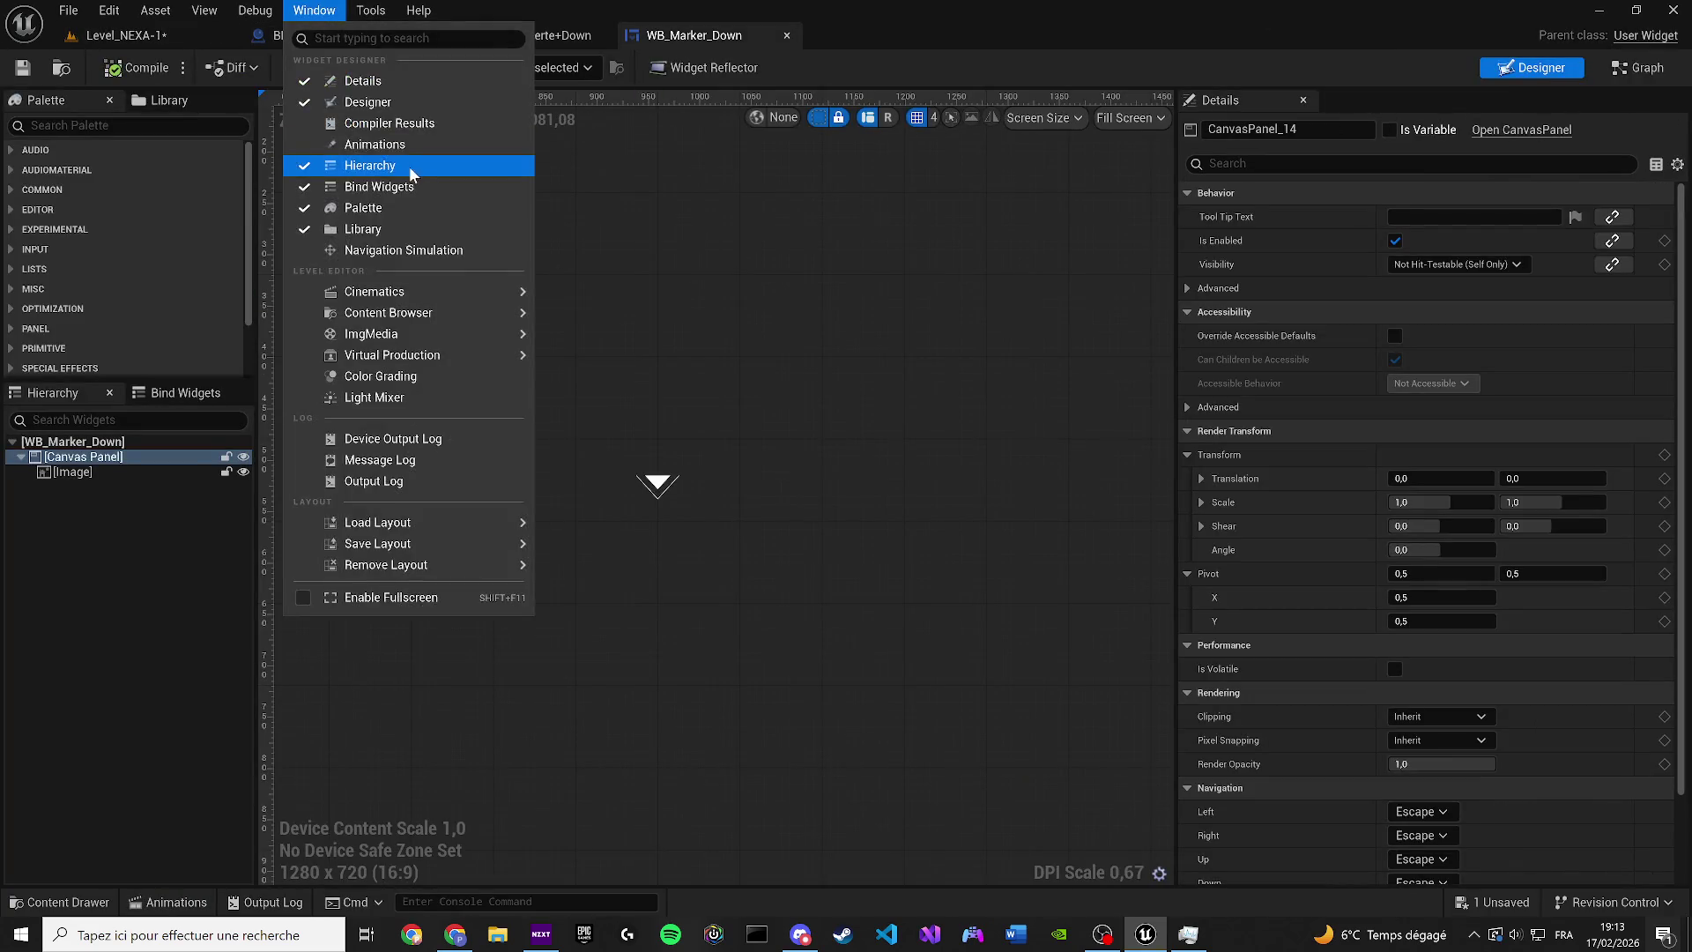
click(384, 145)
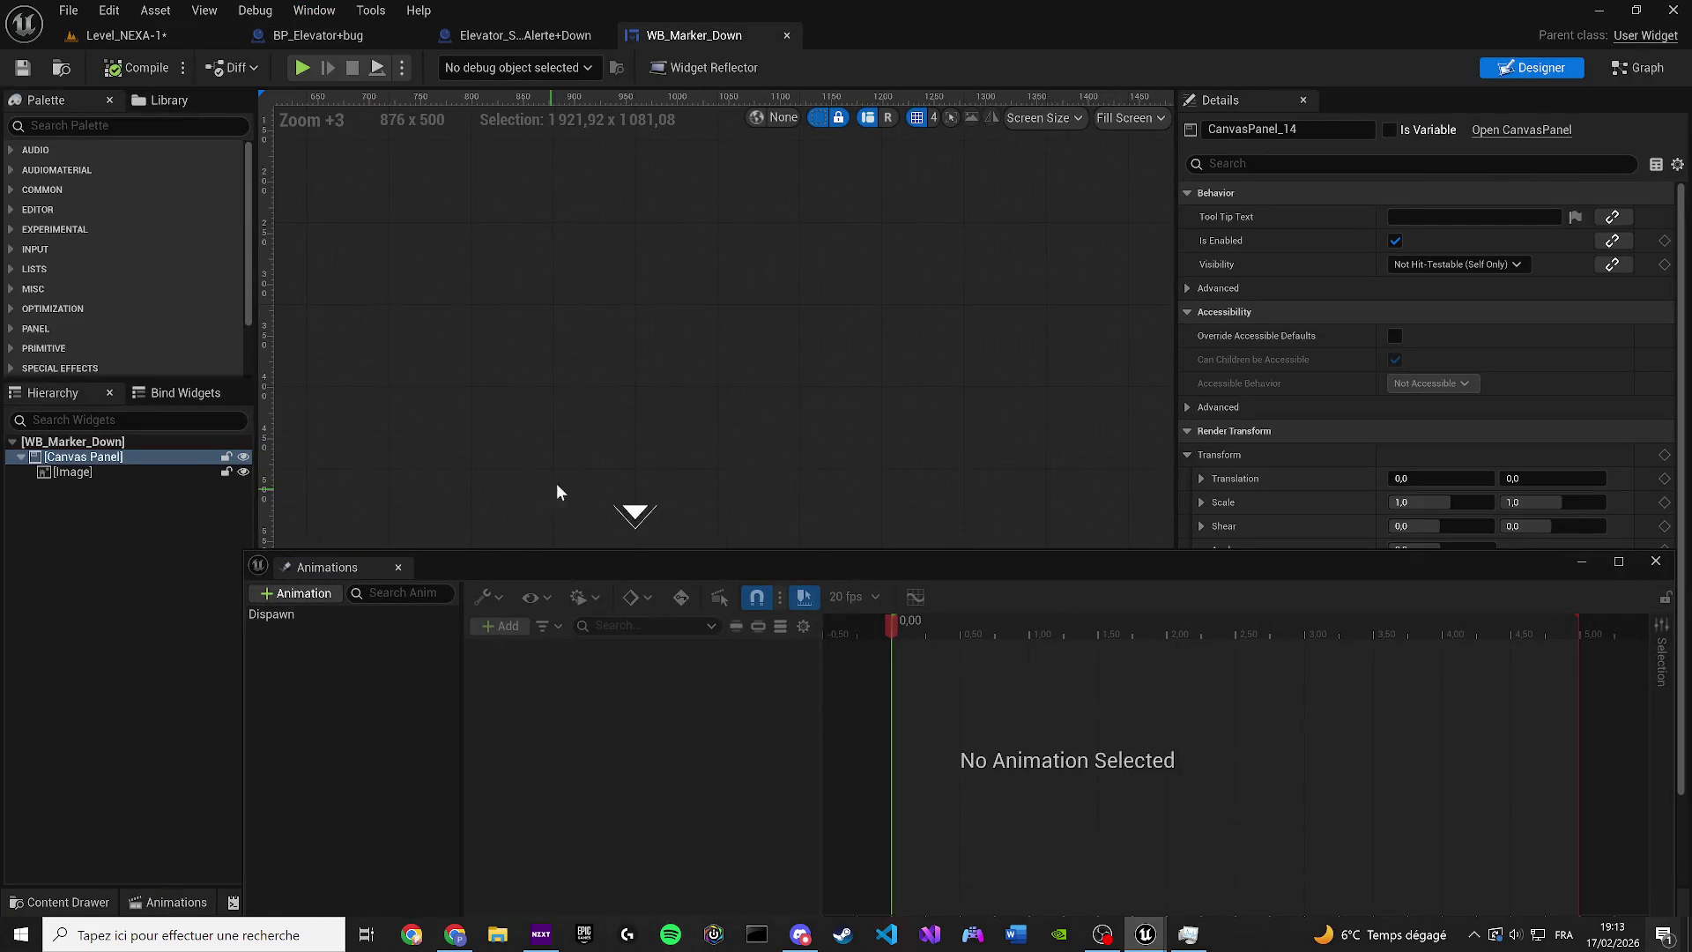
scroll(695, 409, up, 4)
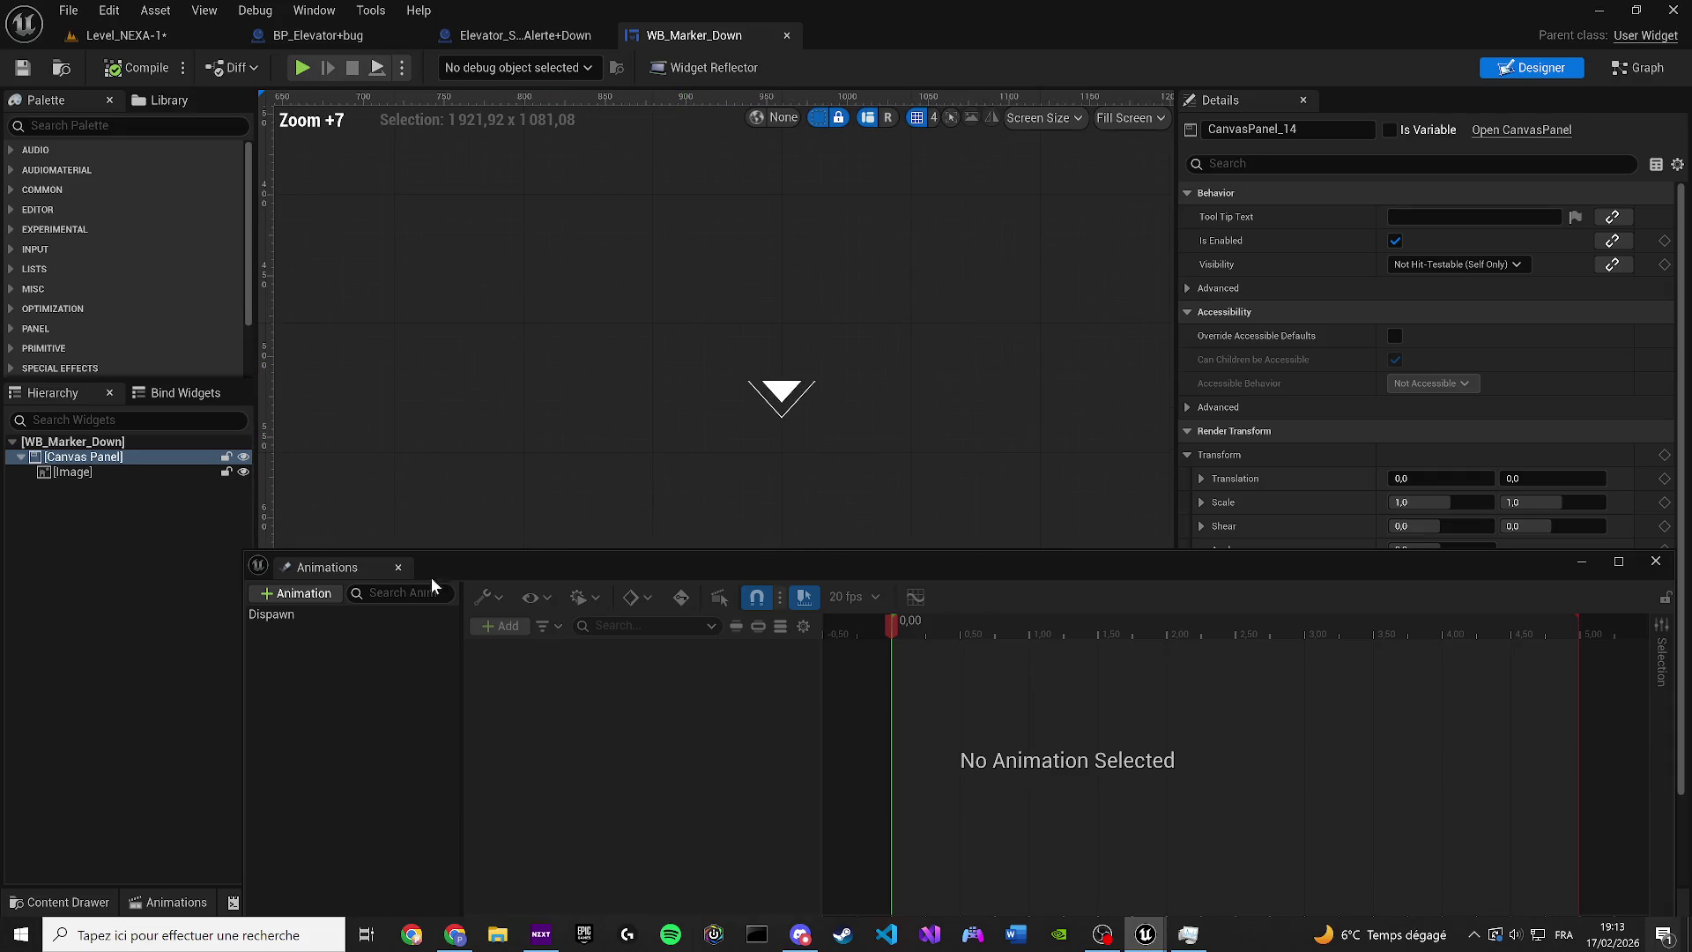
click(291, 615)
scroll(864, 529, up, 3)
click(296, 594)
text(Movi)
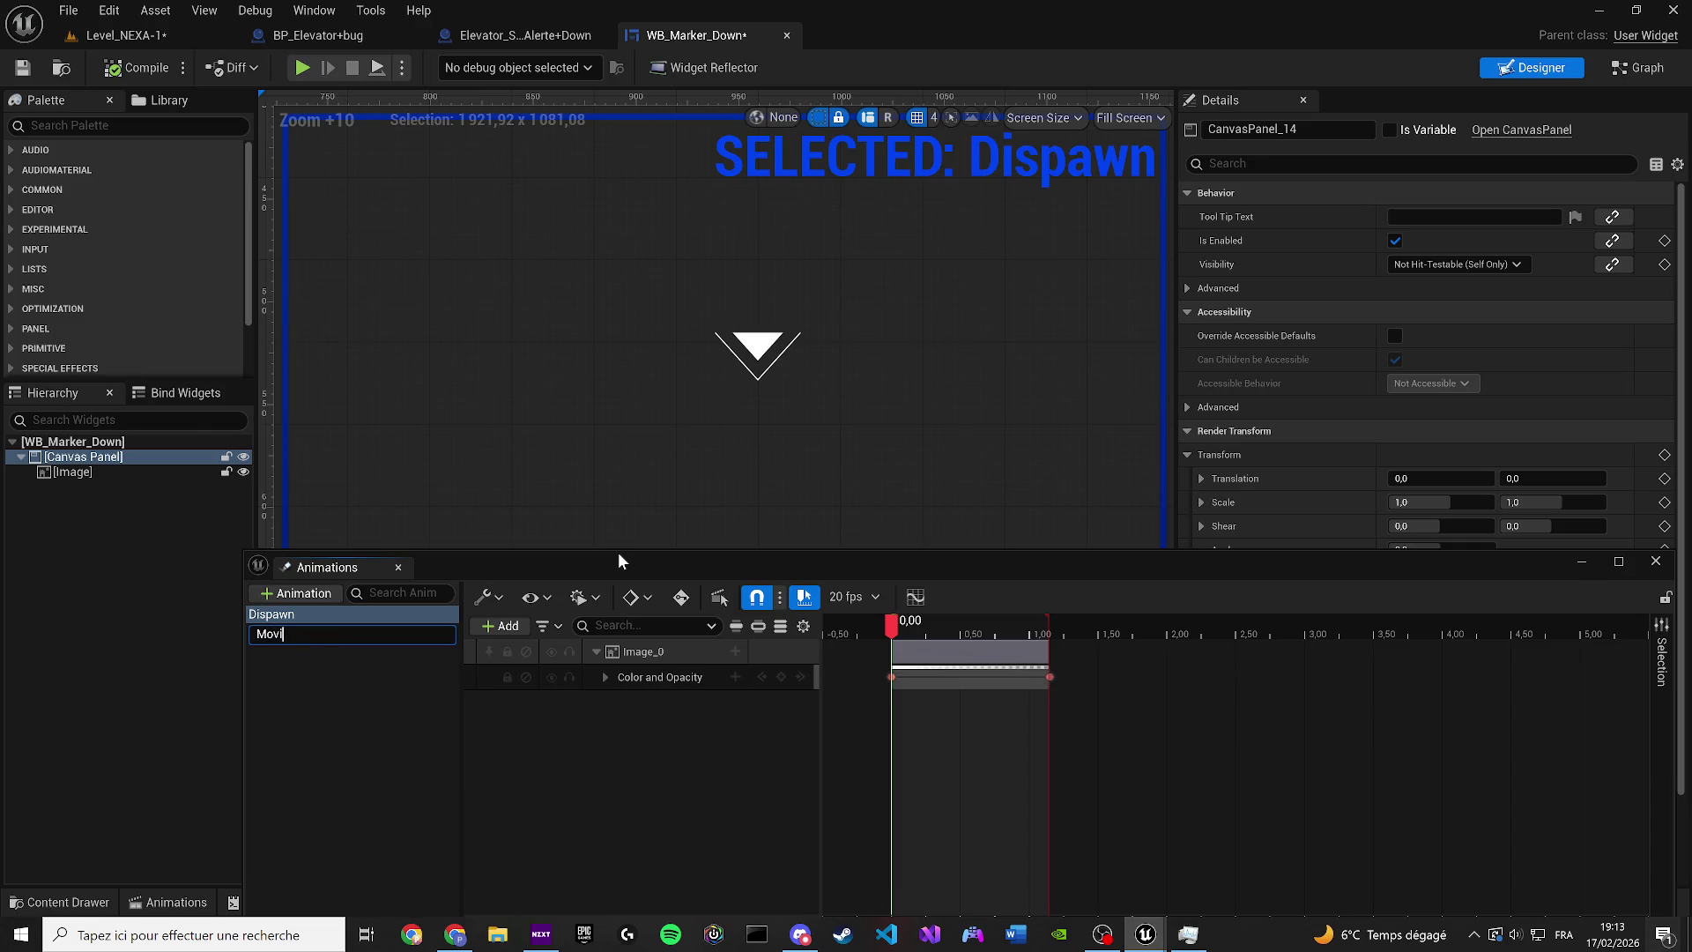
text(ng)
key(Return)
Add the marker image track to Moving and key its position, size and alignment at 0.00
click(316, 632)
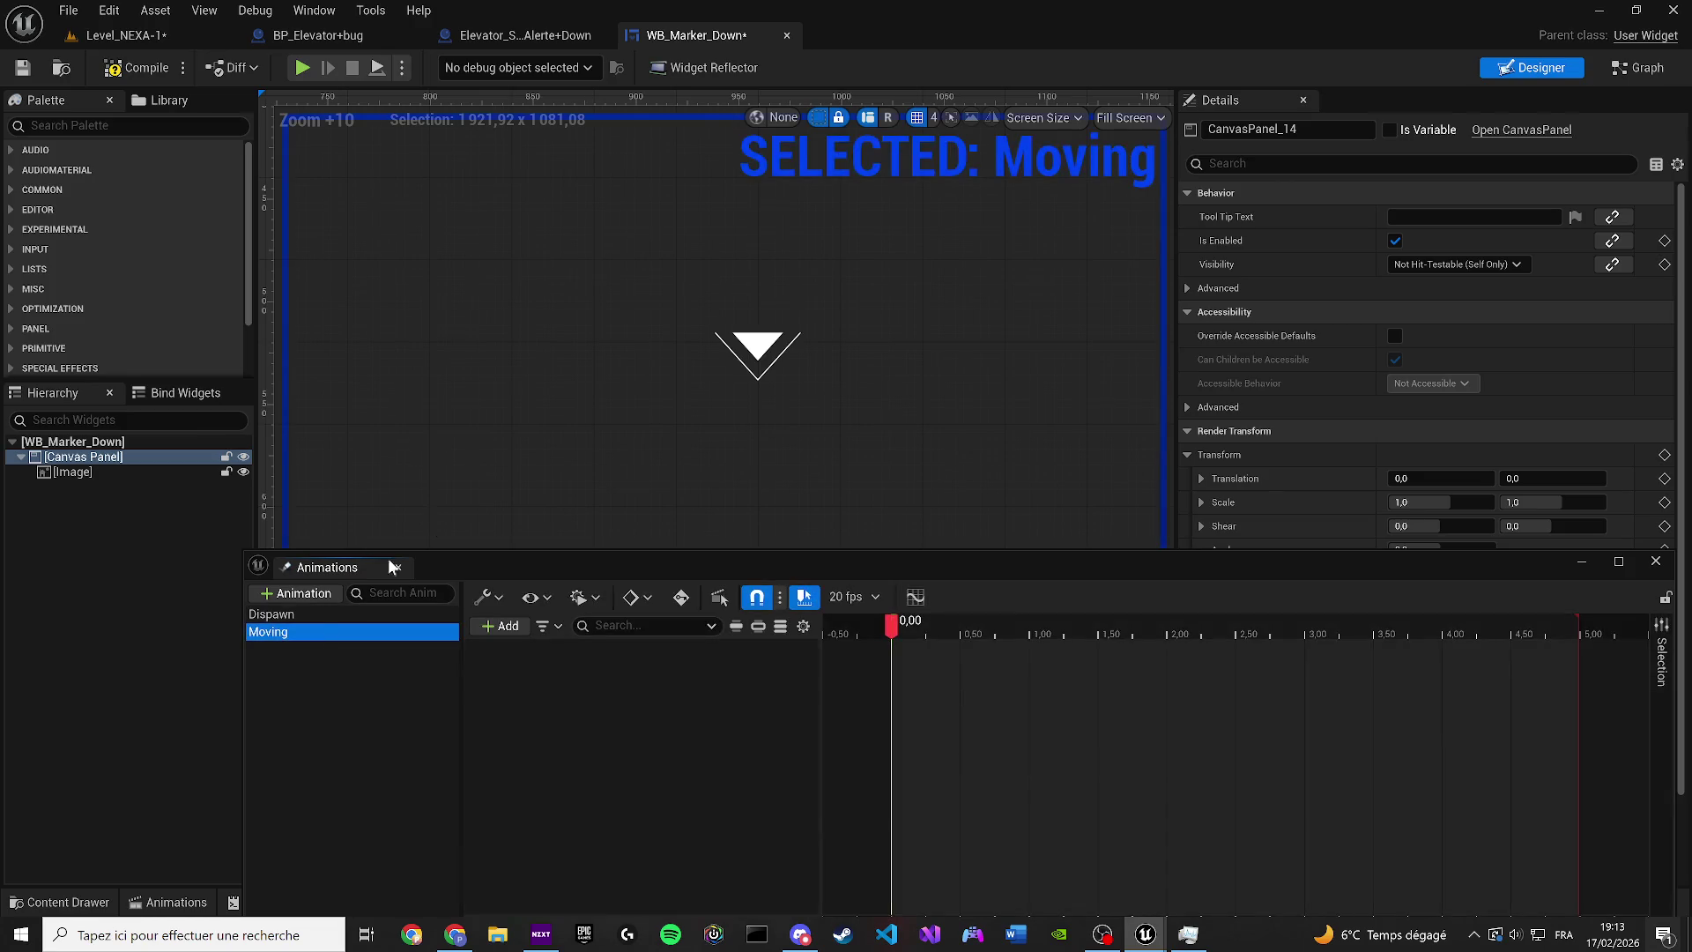
click(770, 378)
scroll(701, 458, up, 1)
click(500, 626)
click(537, 675)
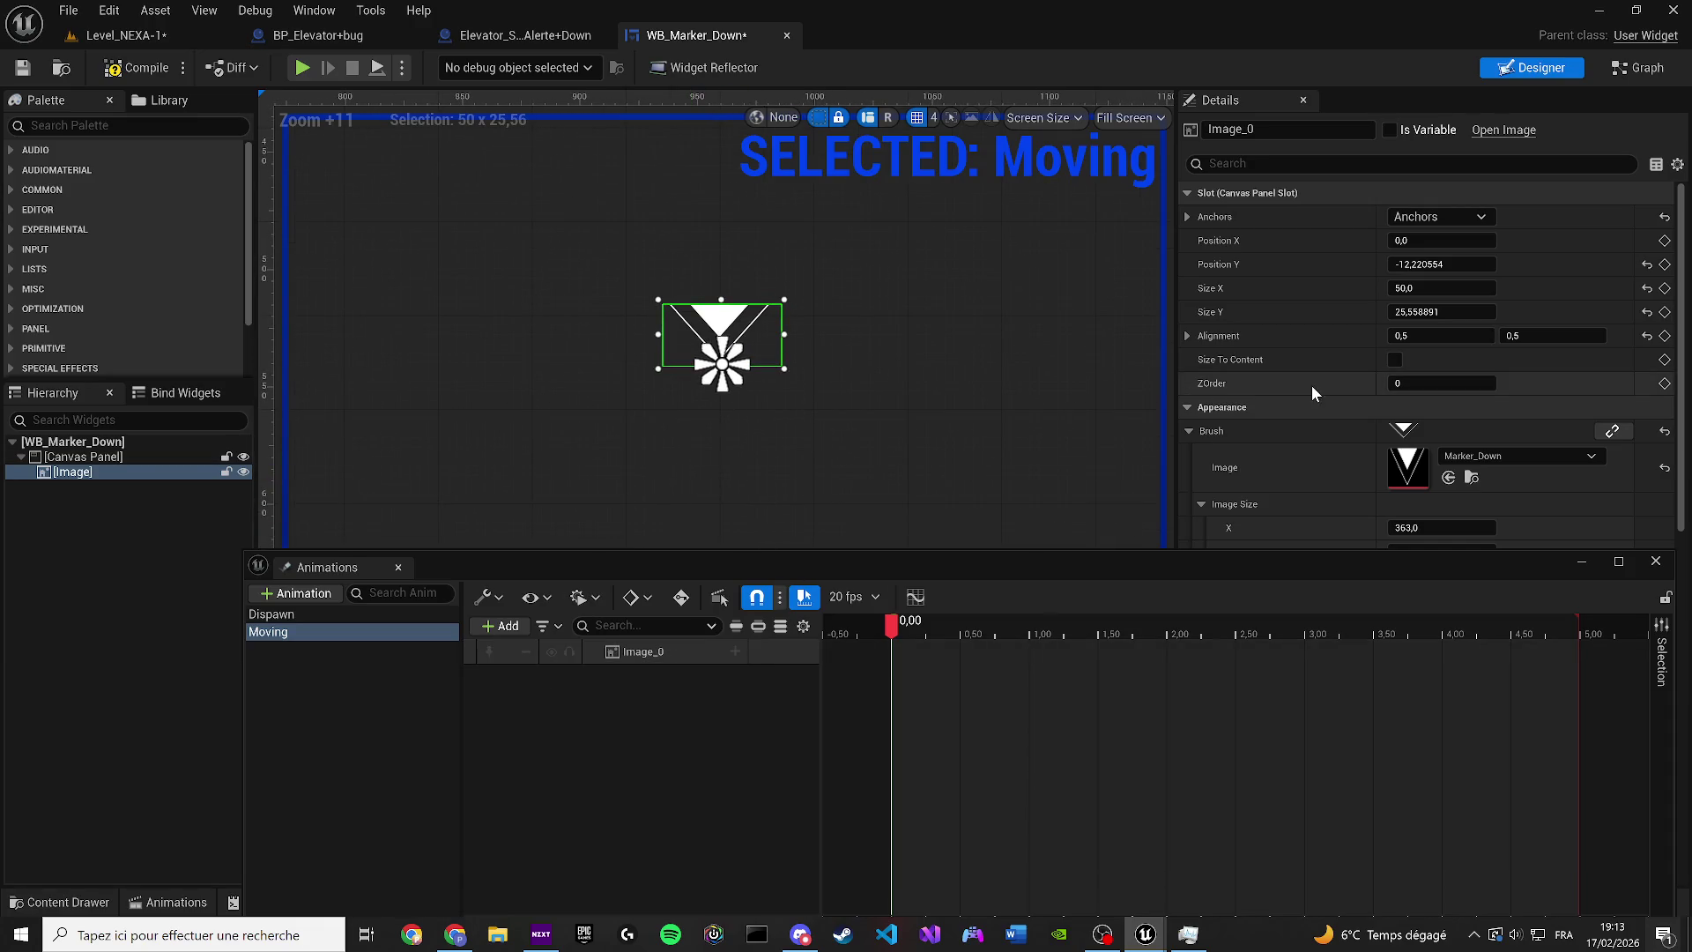
click(1665, 240)
click(1665, 264)
click(1666, 288)
click(1665, 312)
click(1665, 336)
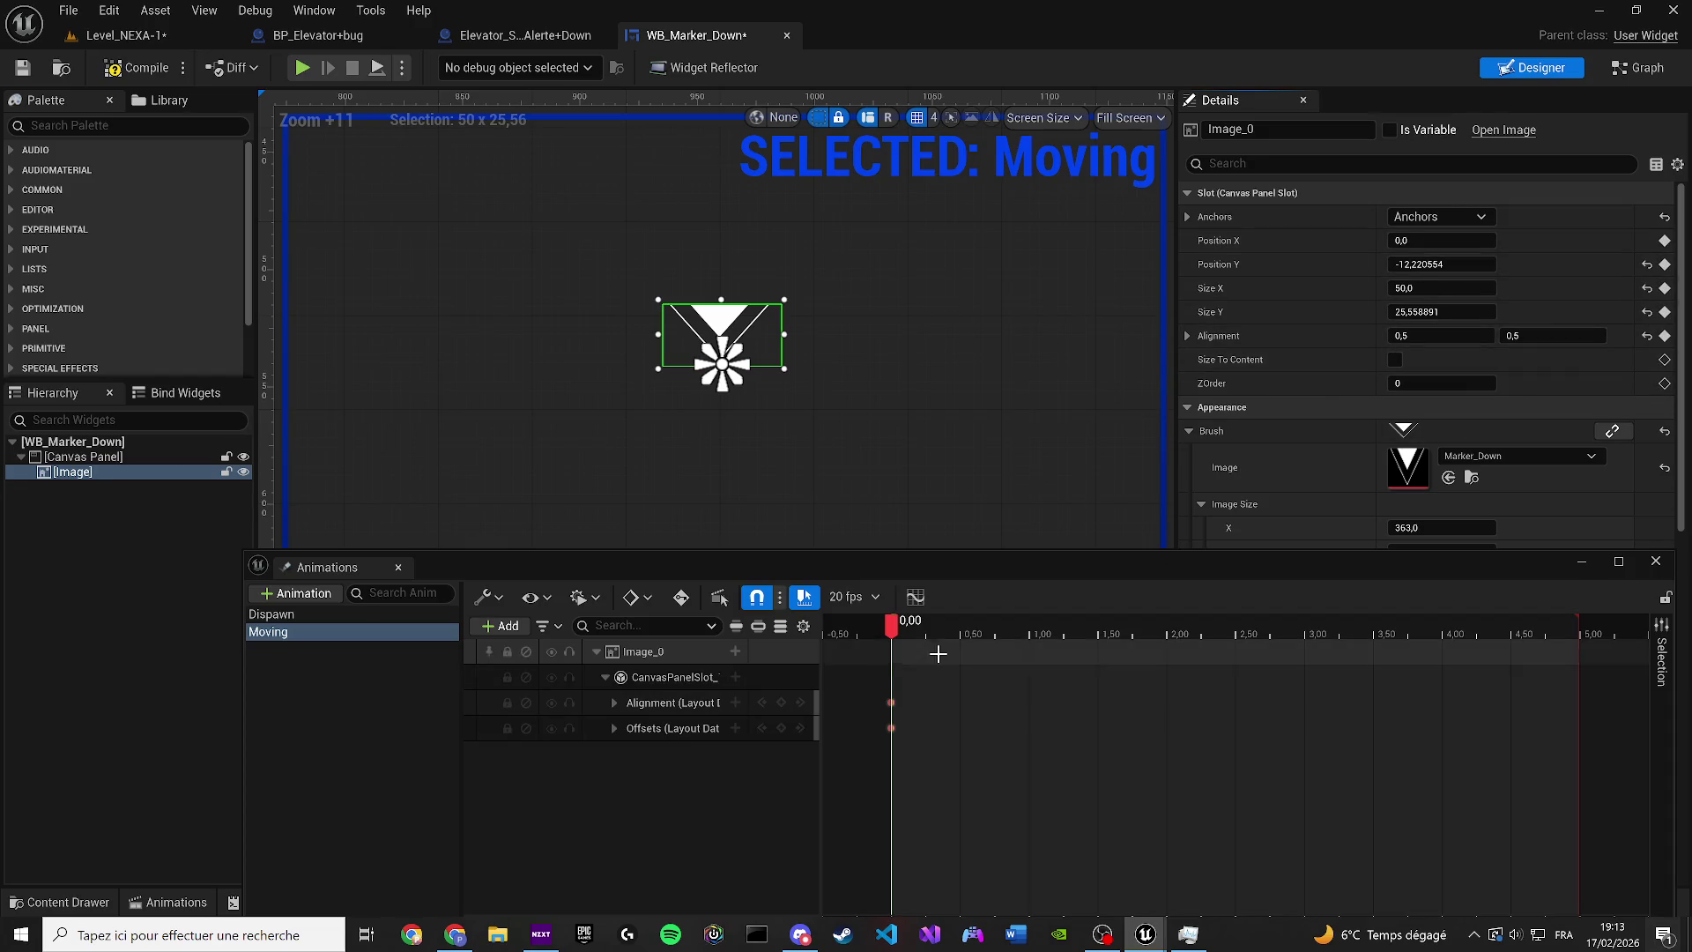
Key the image's Position Y at 1.00 second and preview the animation
drag(901, 627, 1032, 629)
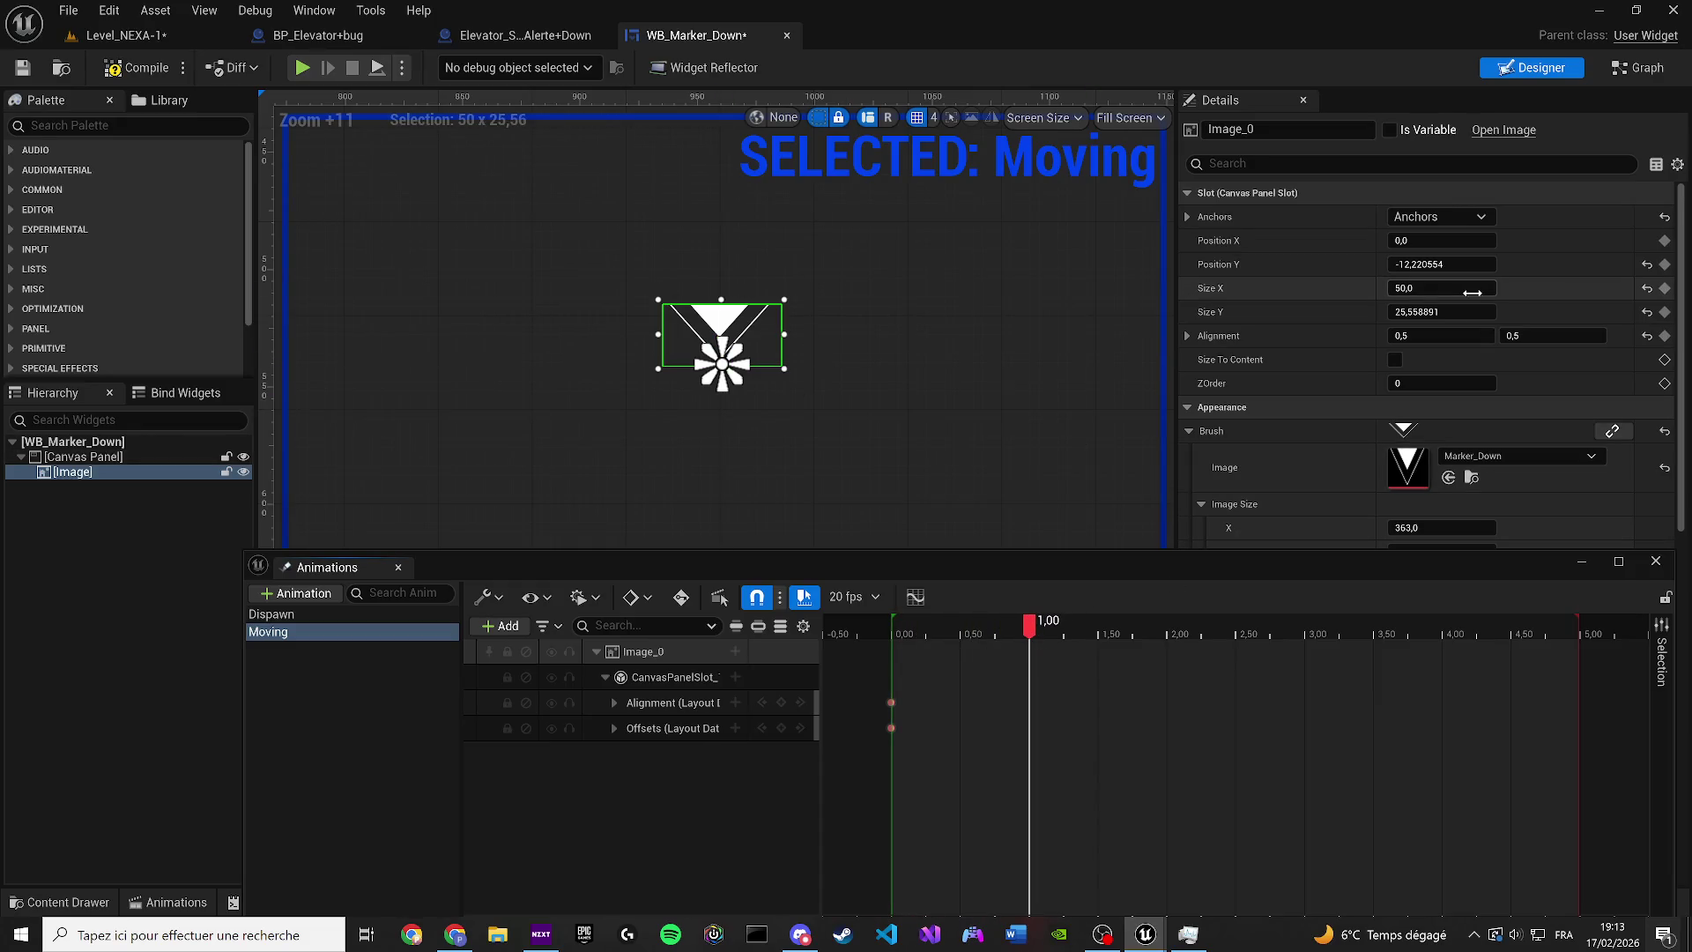
mouse_move(1435, 310)
mouse_down()
mouse_move(1463, 310)
mouse_move(1434, 308)
mouse_move(1446, 263)
mouse_move(1589, 267)
mouse_move(1463, 263)
mouse_up()
click(1666, 264)
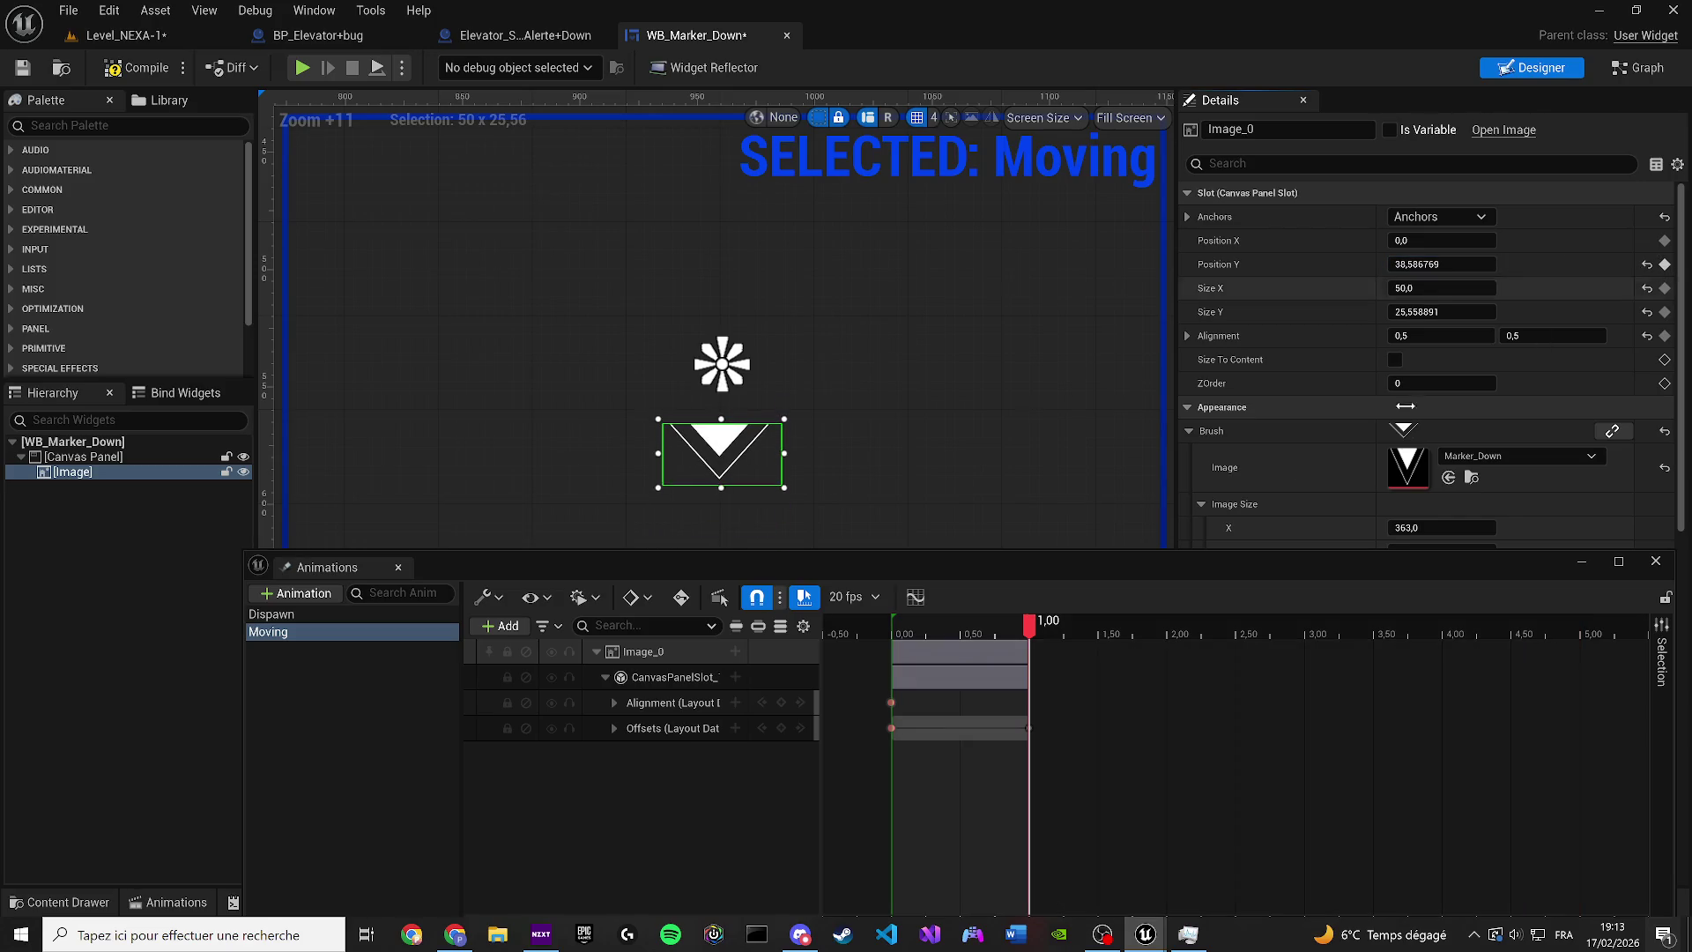
drag(1030, 622, 890, 631)
key(space)
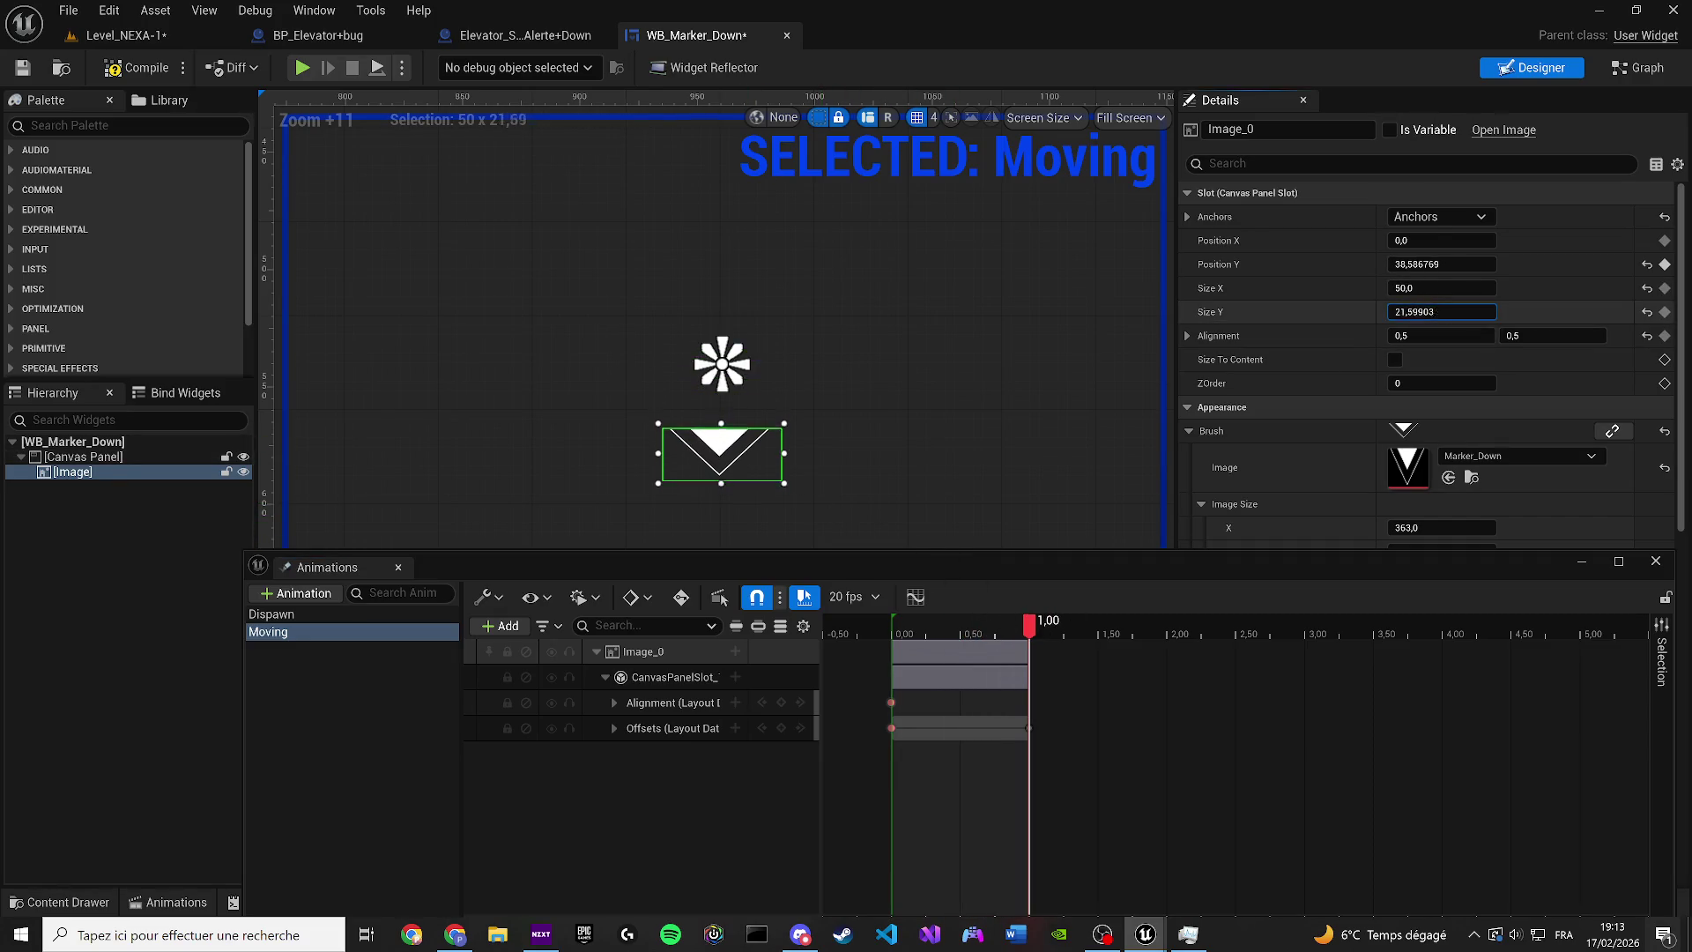
Undo the size edit, set the end Position Y to 28,11, preview, and compile the widget
key(ctrl+z)
drag(1458, 268, 1451, 277)
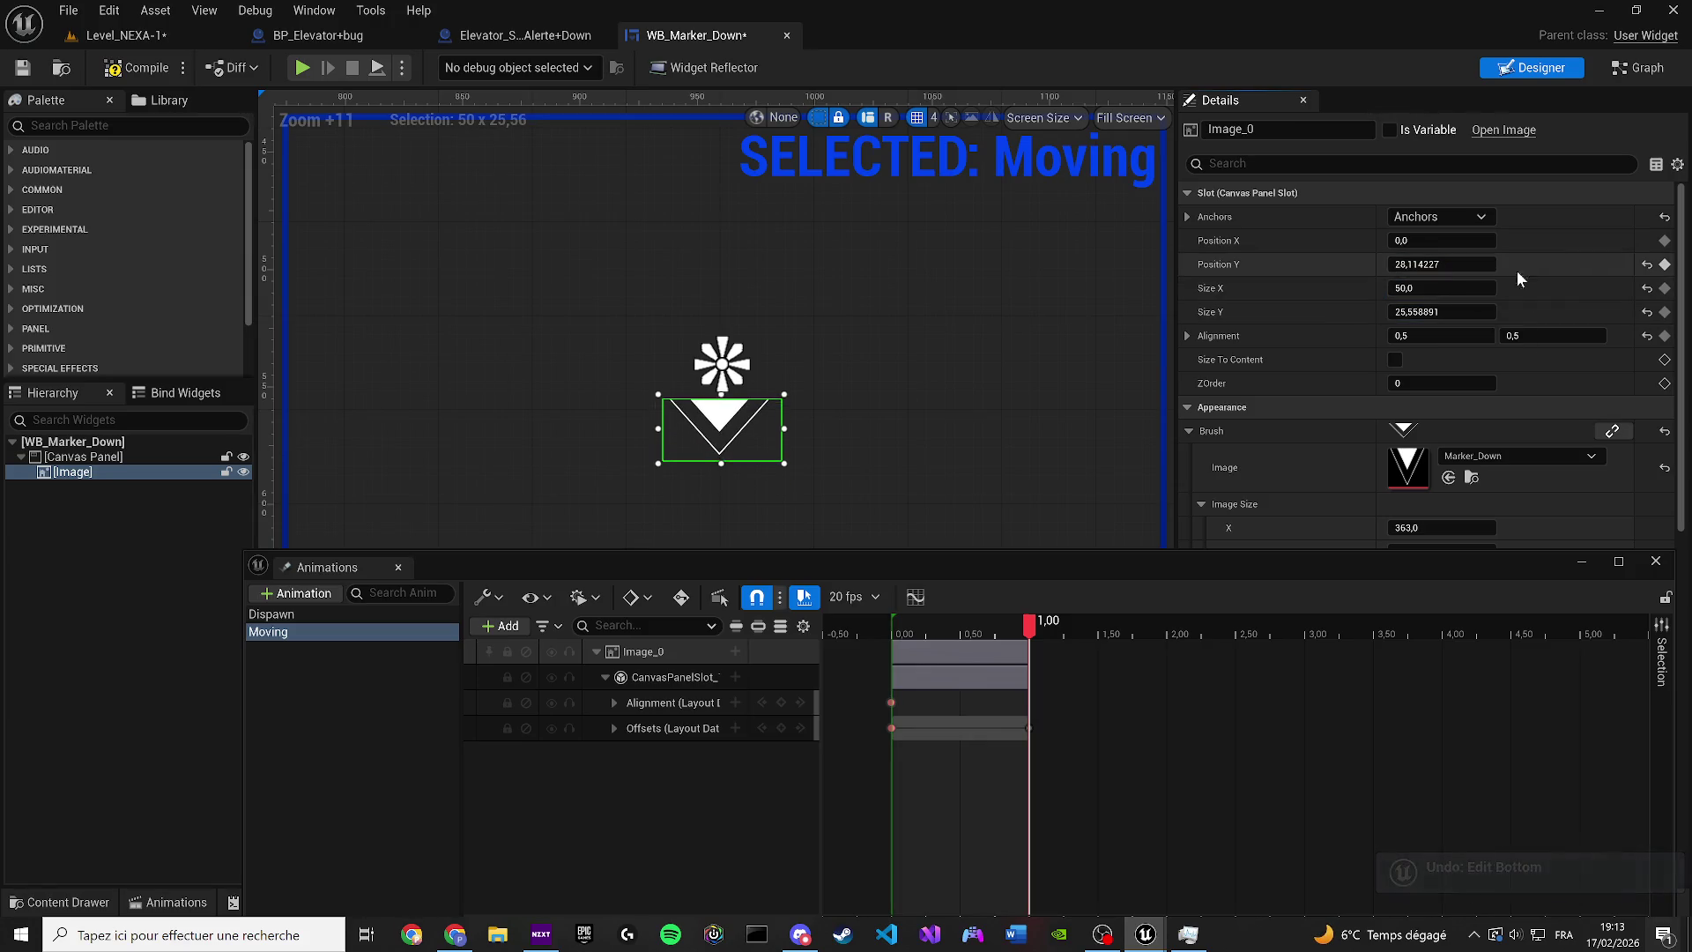
click(1665, 265)
drag(1029, 624, 895, 635)
key(space)
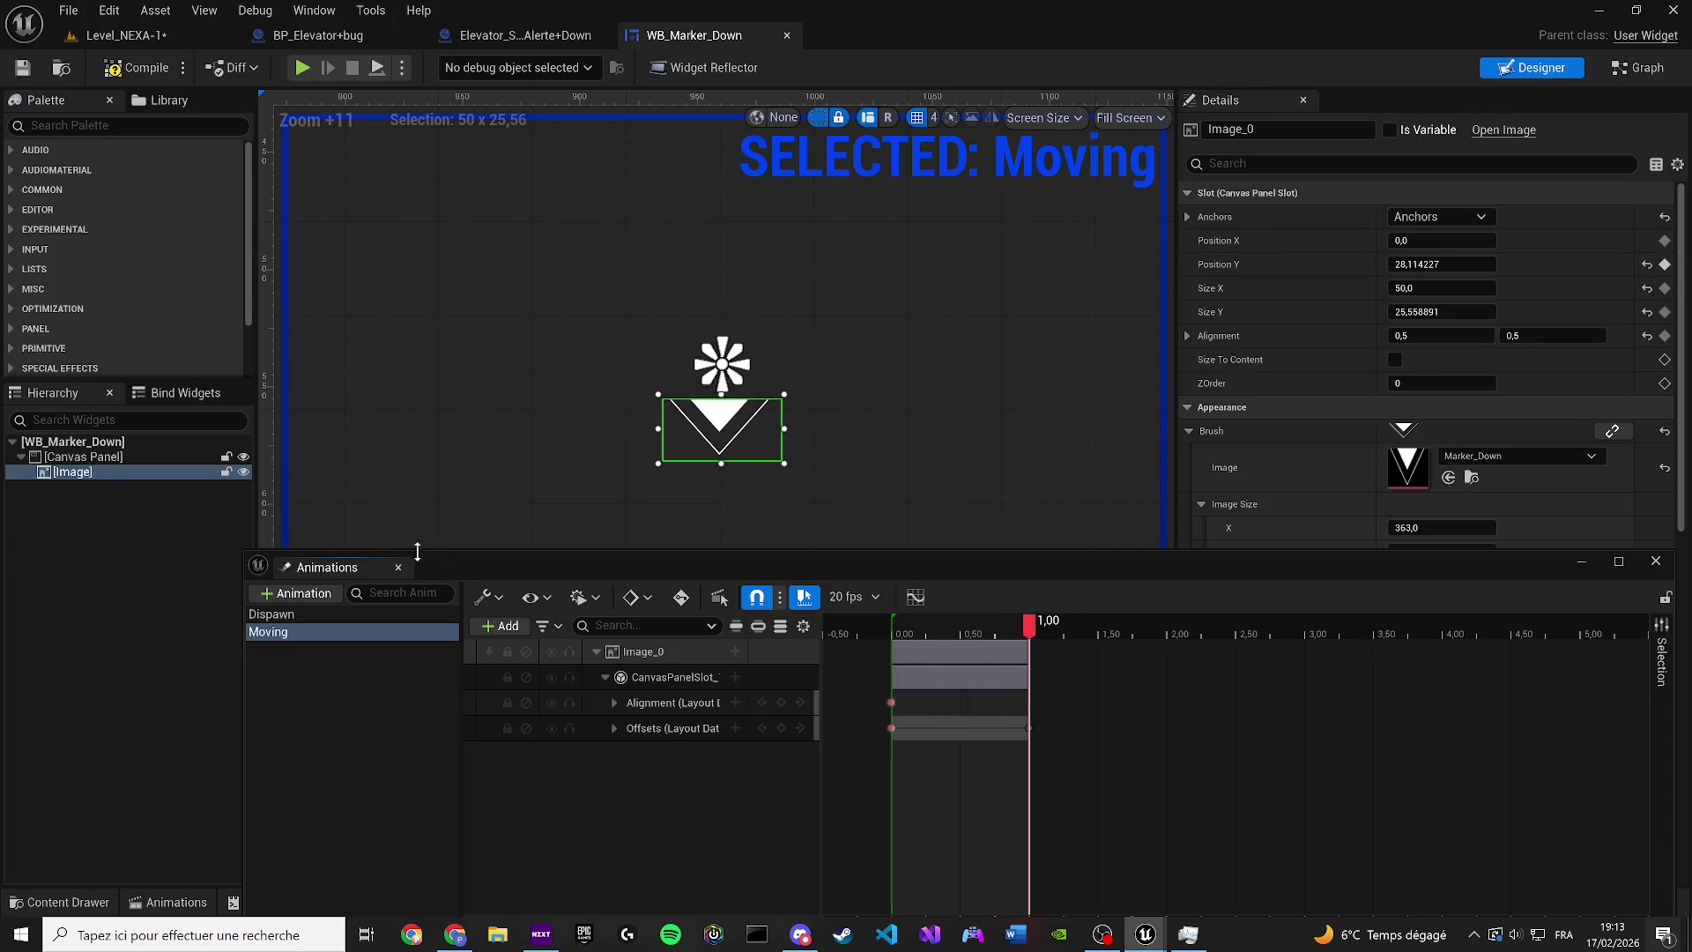
click(113, 77)
click(398, 567)
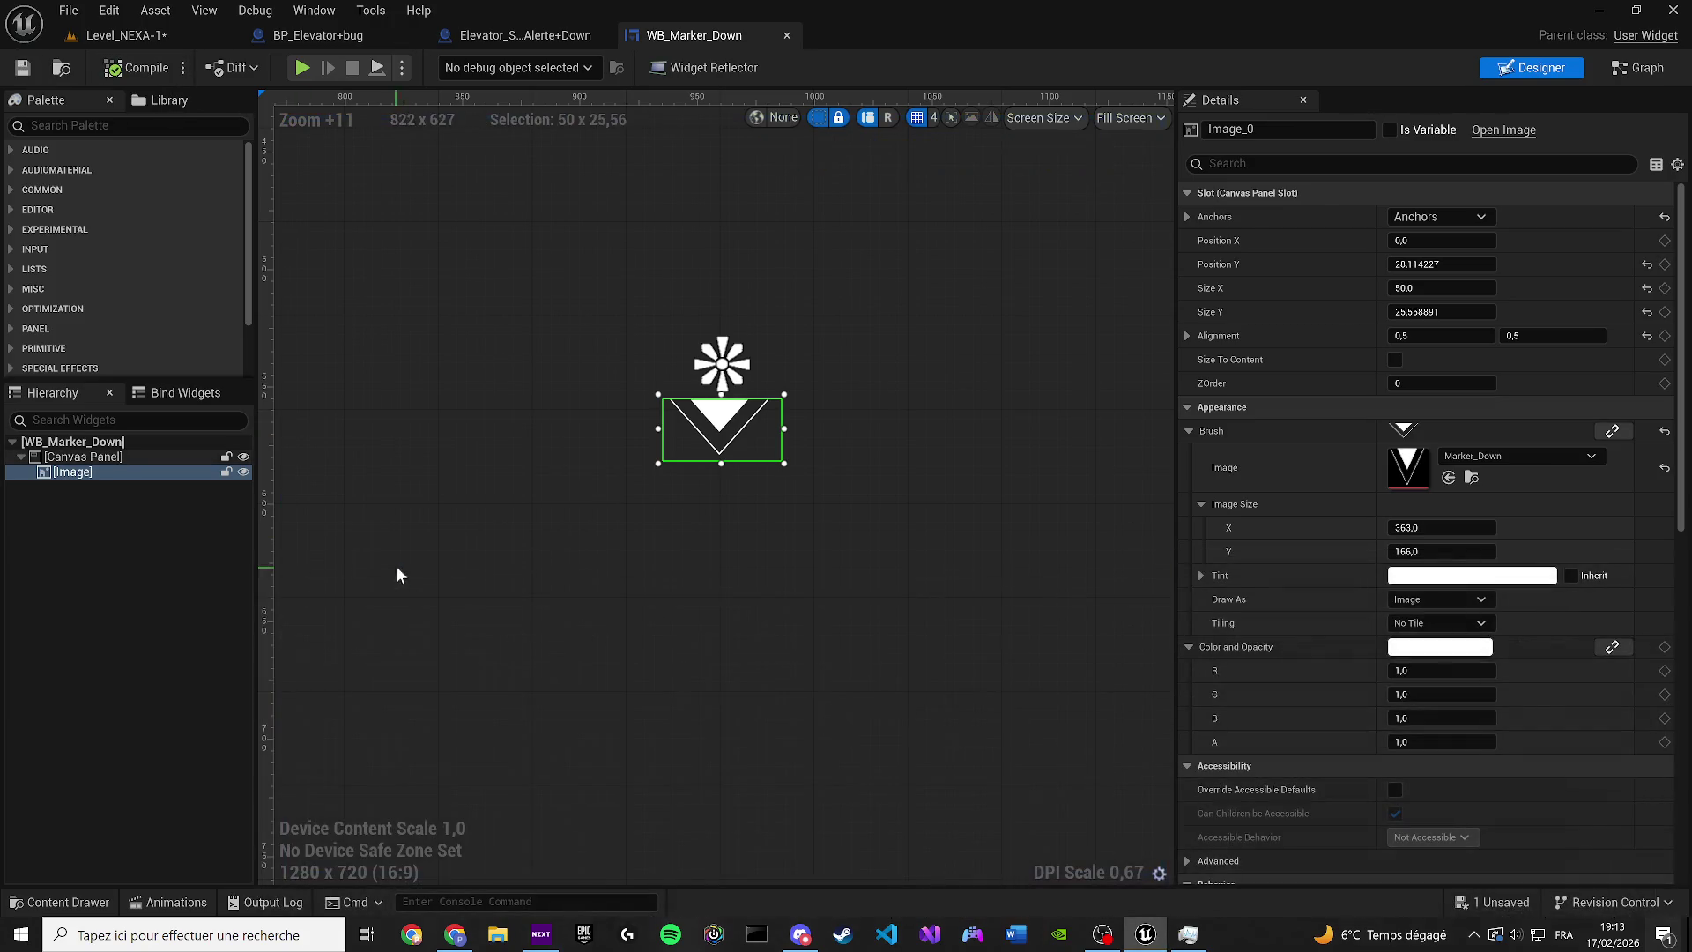
Delete the existing nodes in the marker widget's event graph
key(ctrl+shift+alt+g)
mouse_move(912, 659)
mouse_down()
mouse_move(680, 506)
mouse_move(634, 415)
mouse_up()
key(Delete)
scroll(638, 381, down, 6)
Add an Event Construct node and remove the stray Begin Transaction node
right_click(638, 380)
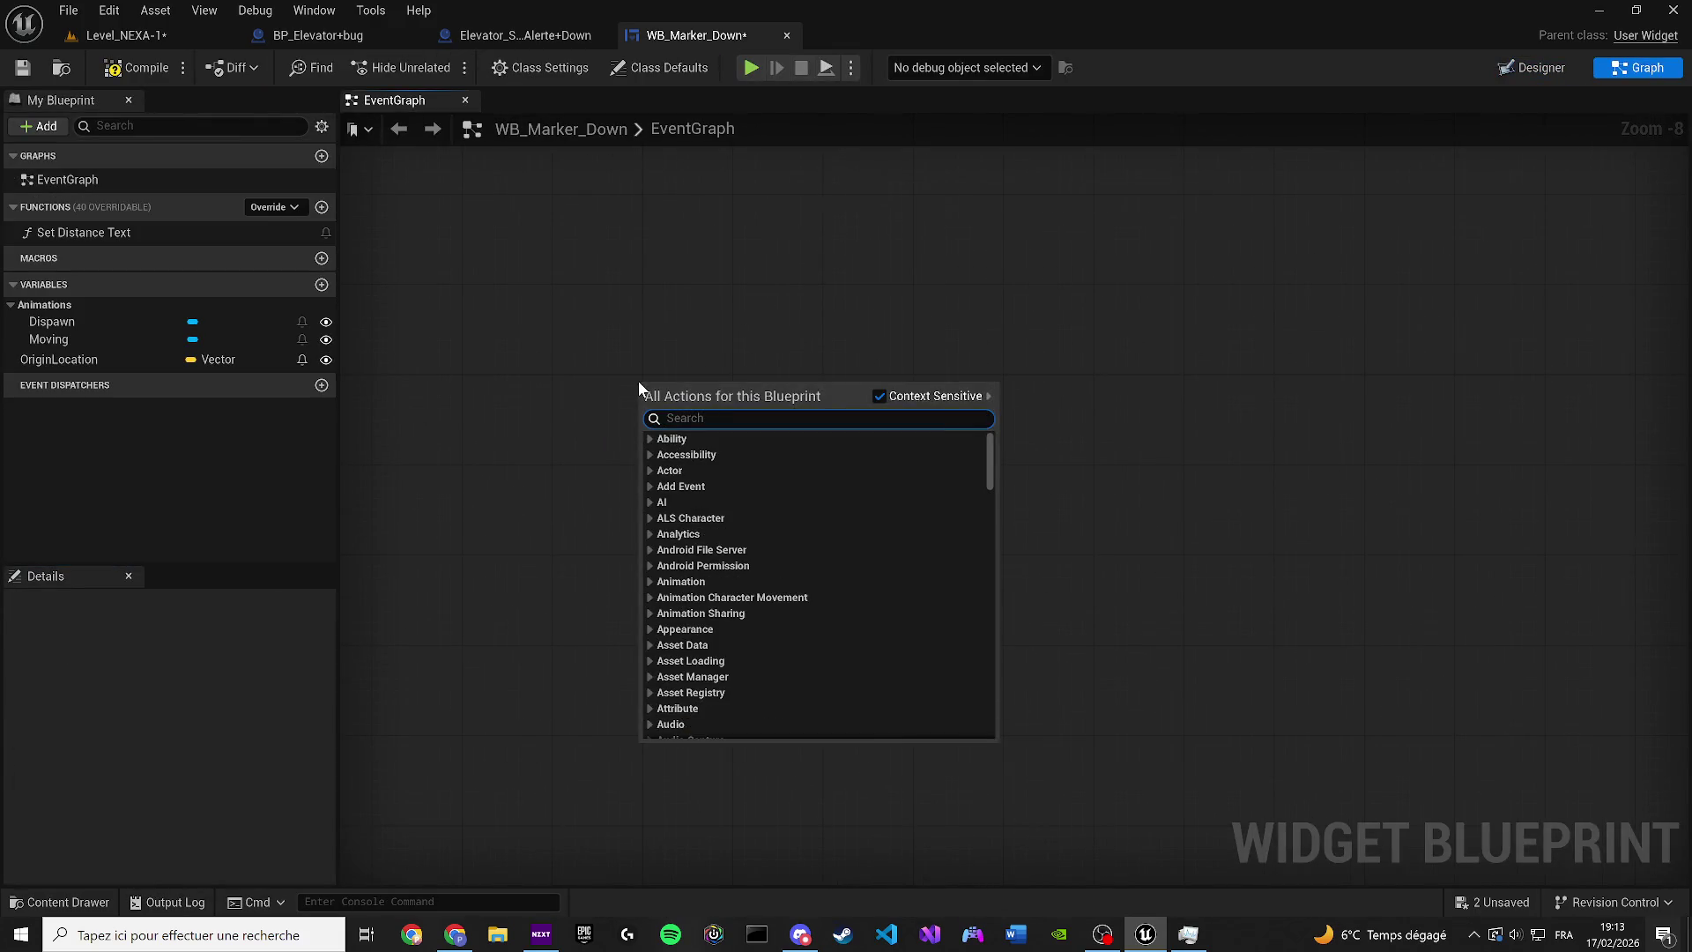
text(begin)
key(Return)
scroll(584, 273, up, 6)
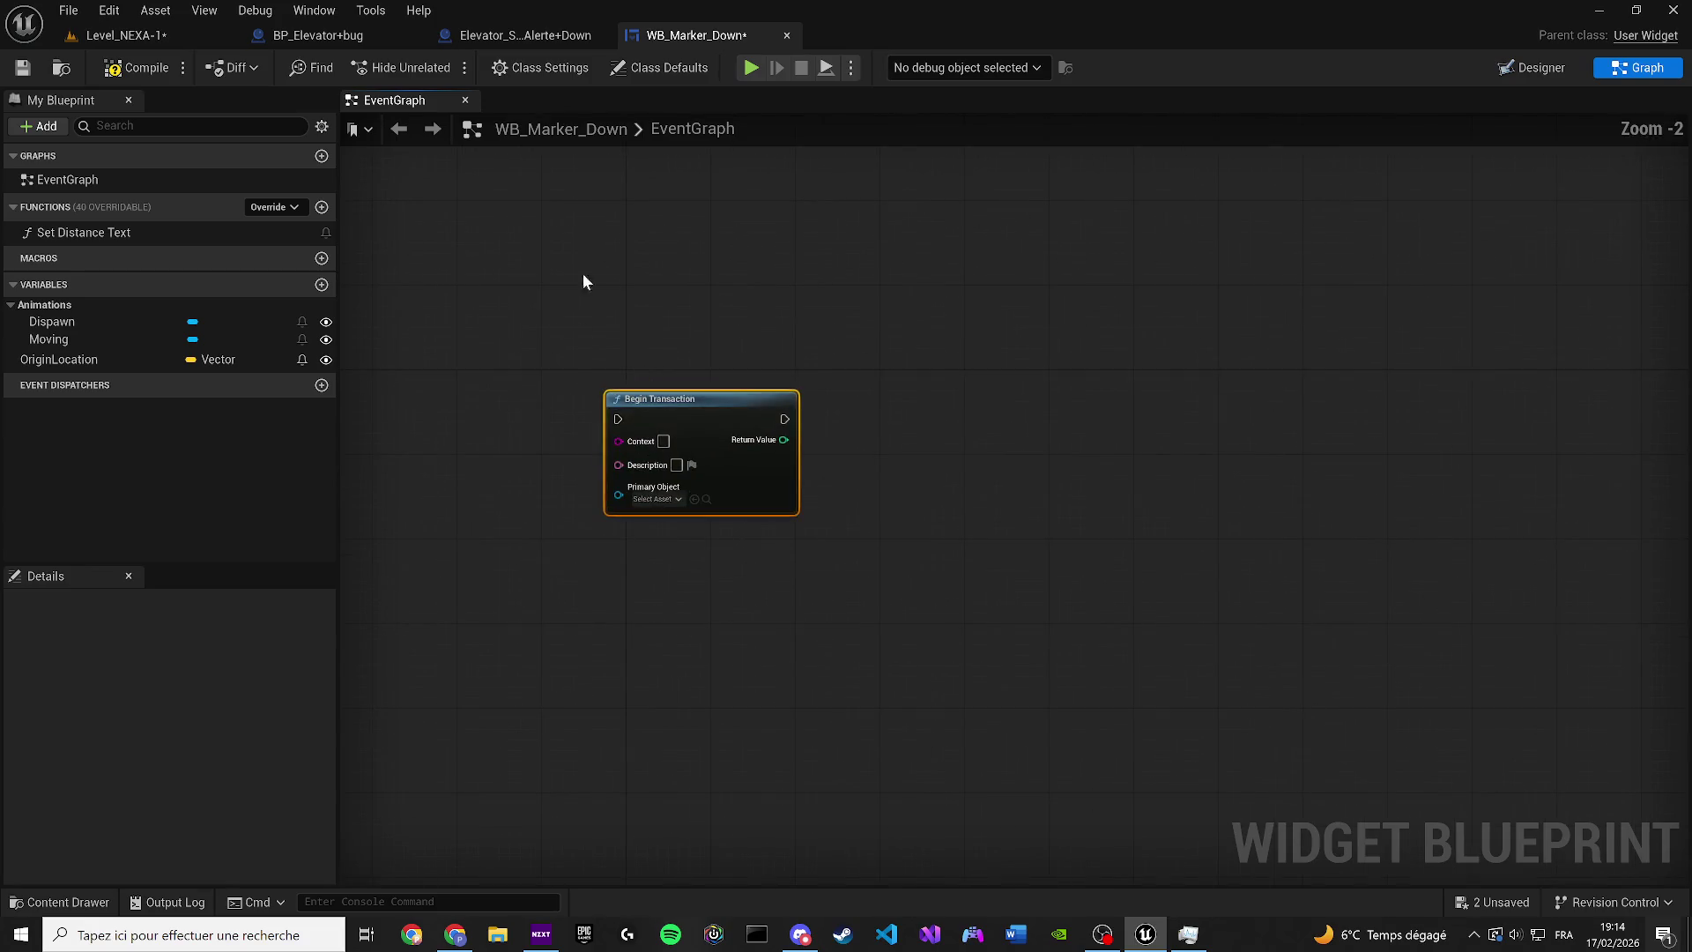
right_click(613, 246)
text(begi)
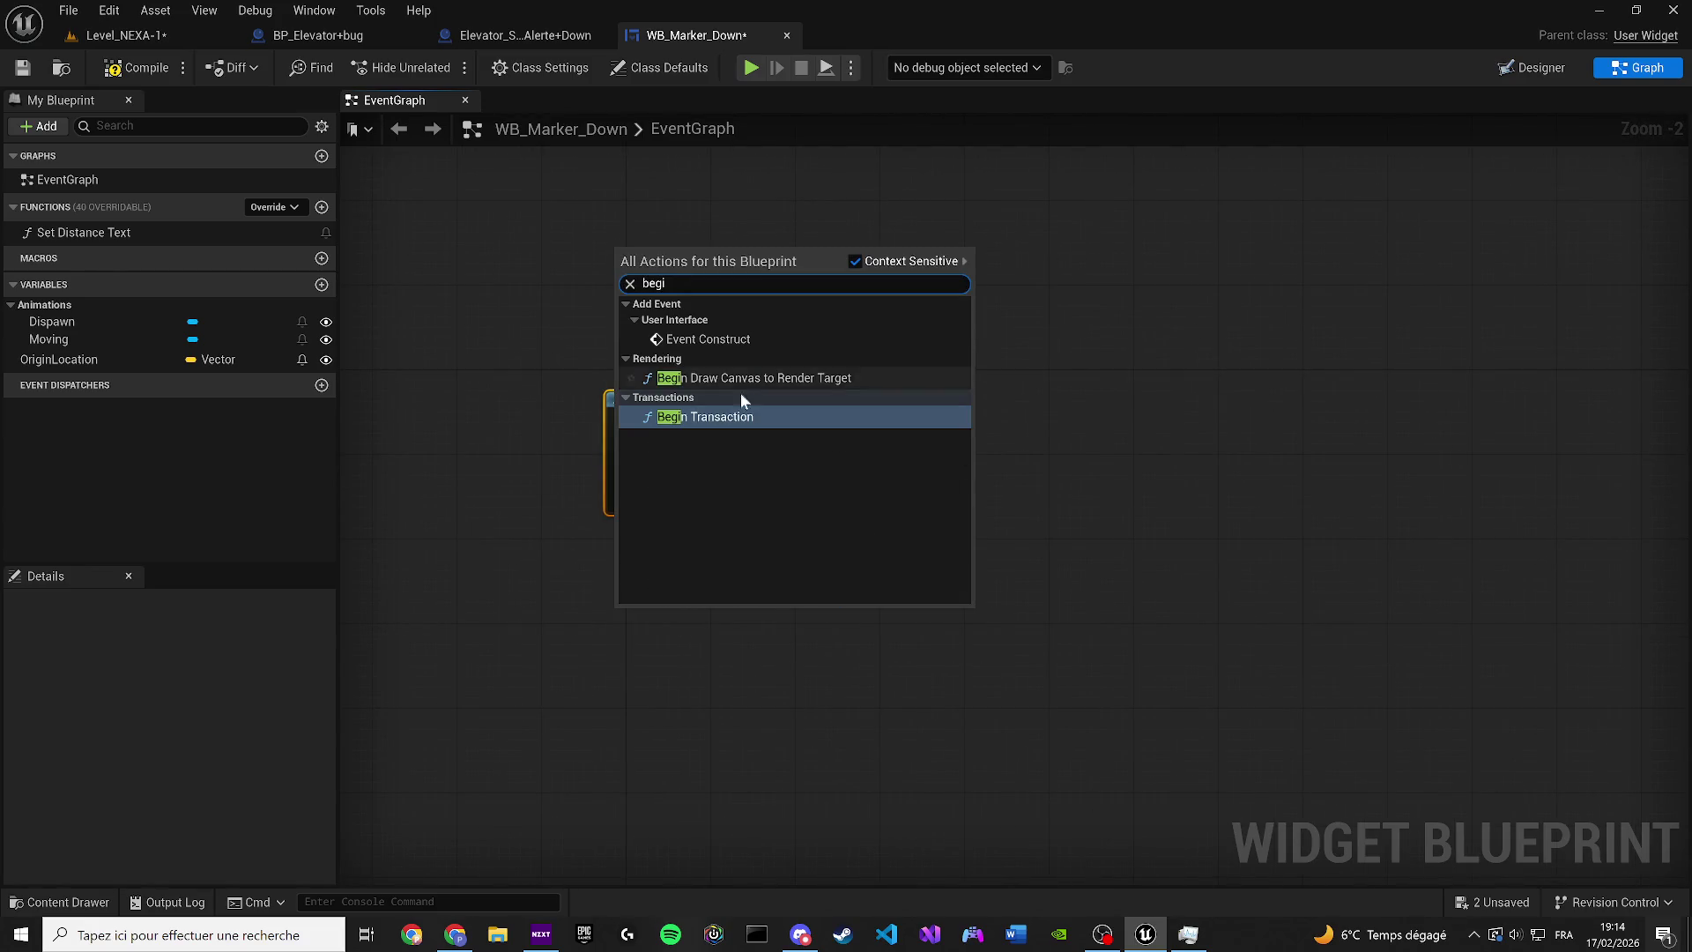
click(708, 338)
click(633, 388)
key(Delete)
Place a Get node for the Moving animation variable in the graph
scroll(696, 487, up, 2)
click(77, 310)
click(77, 308)
click(56, 327)
click(52, 344)
click(71, 362)
drag(71, 362, 529, 539)
click(573, 569)
Add a Play Animation node from Event Construct with Moving as its animation, looping 10 times
drag(665, 468, 774, 453)
text(play anim)
key(Return)
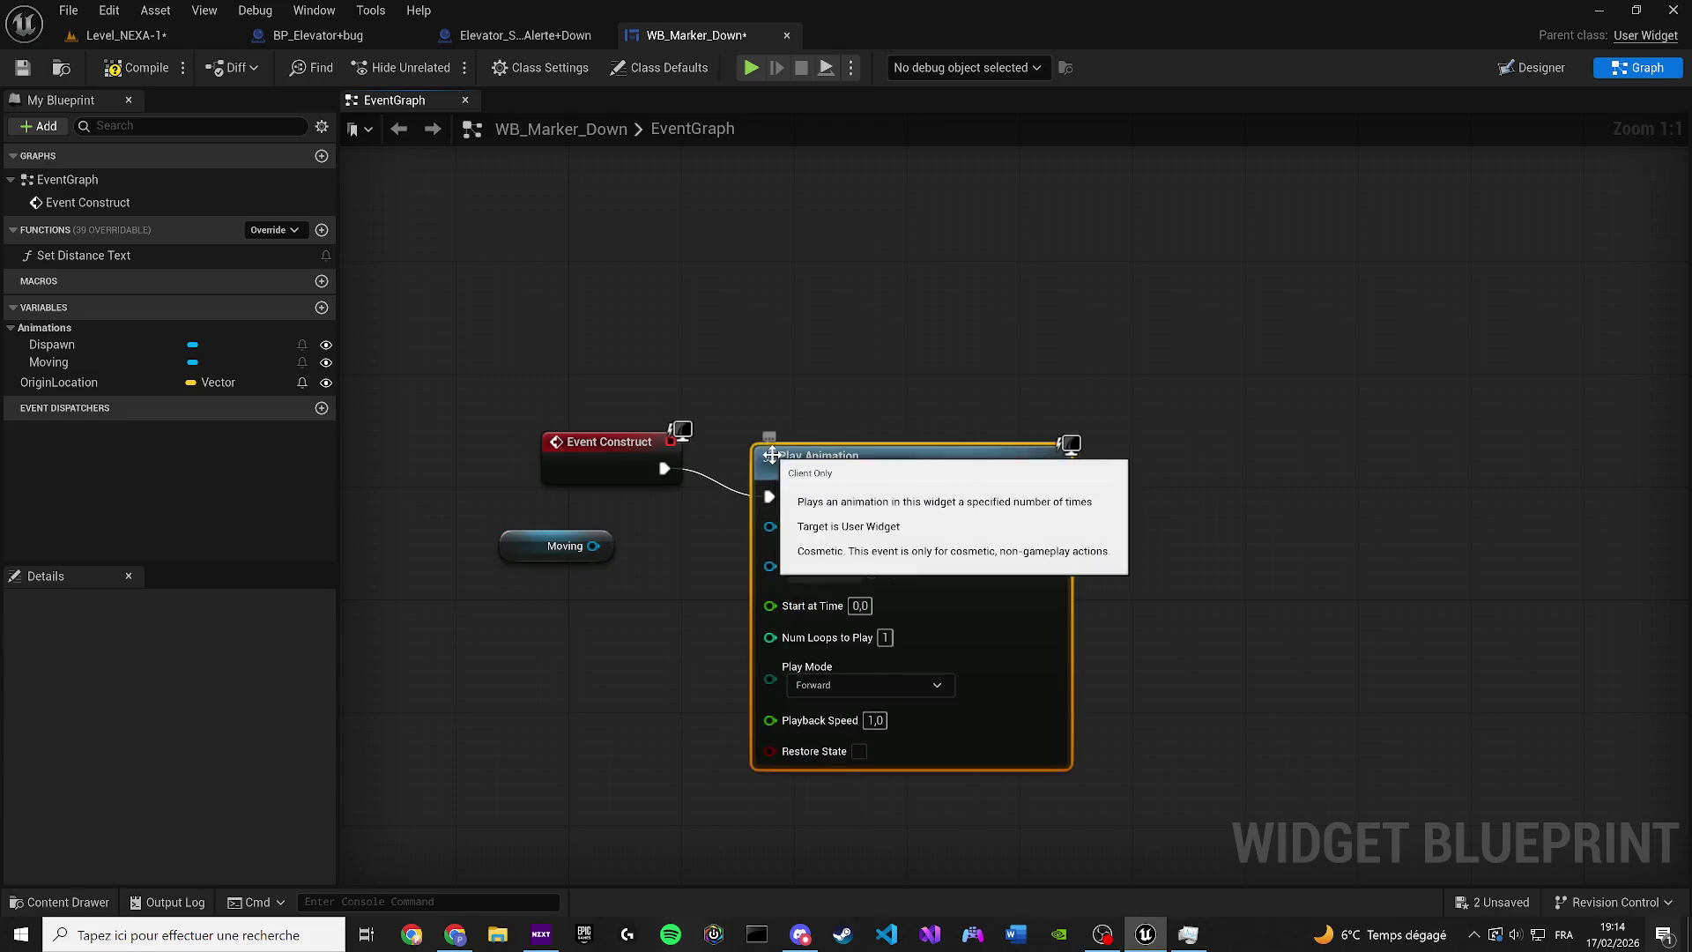
drag(594, 546, 783, 538)
drag(594, 545, 634, 575)
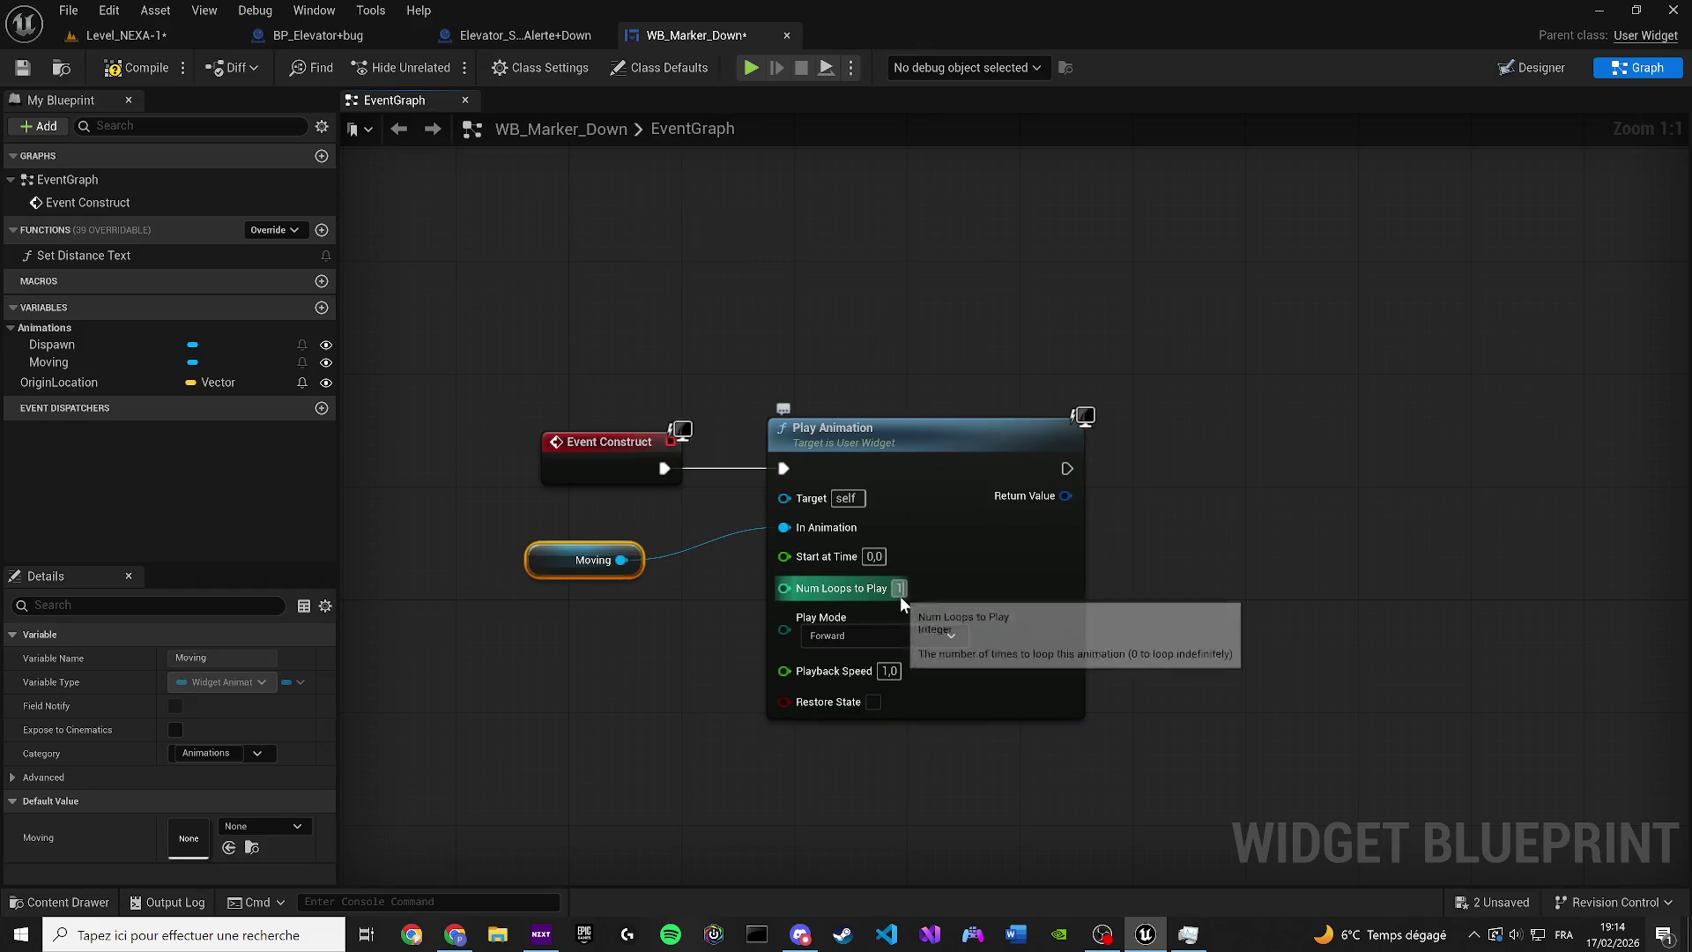
text(0)
Compile the marker widget and save the level map
click(132, 68)
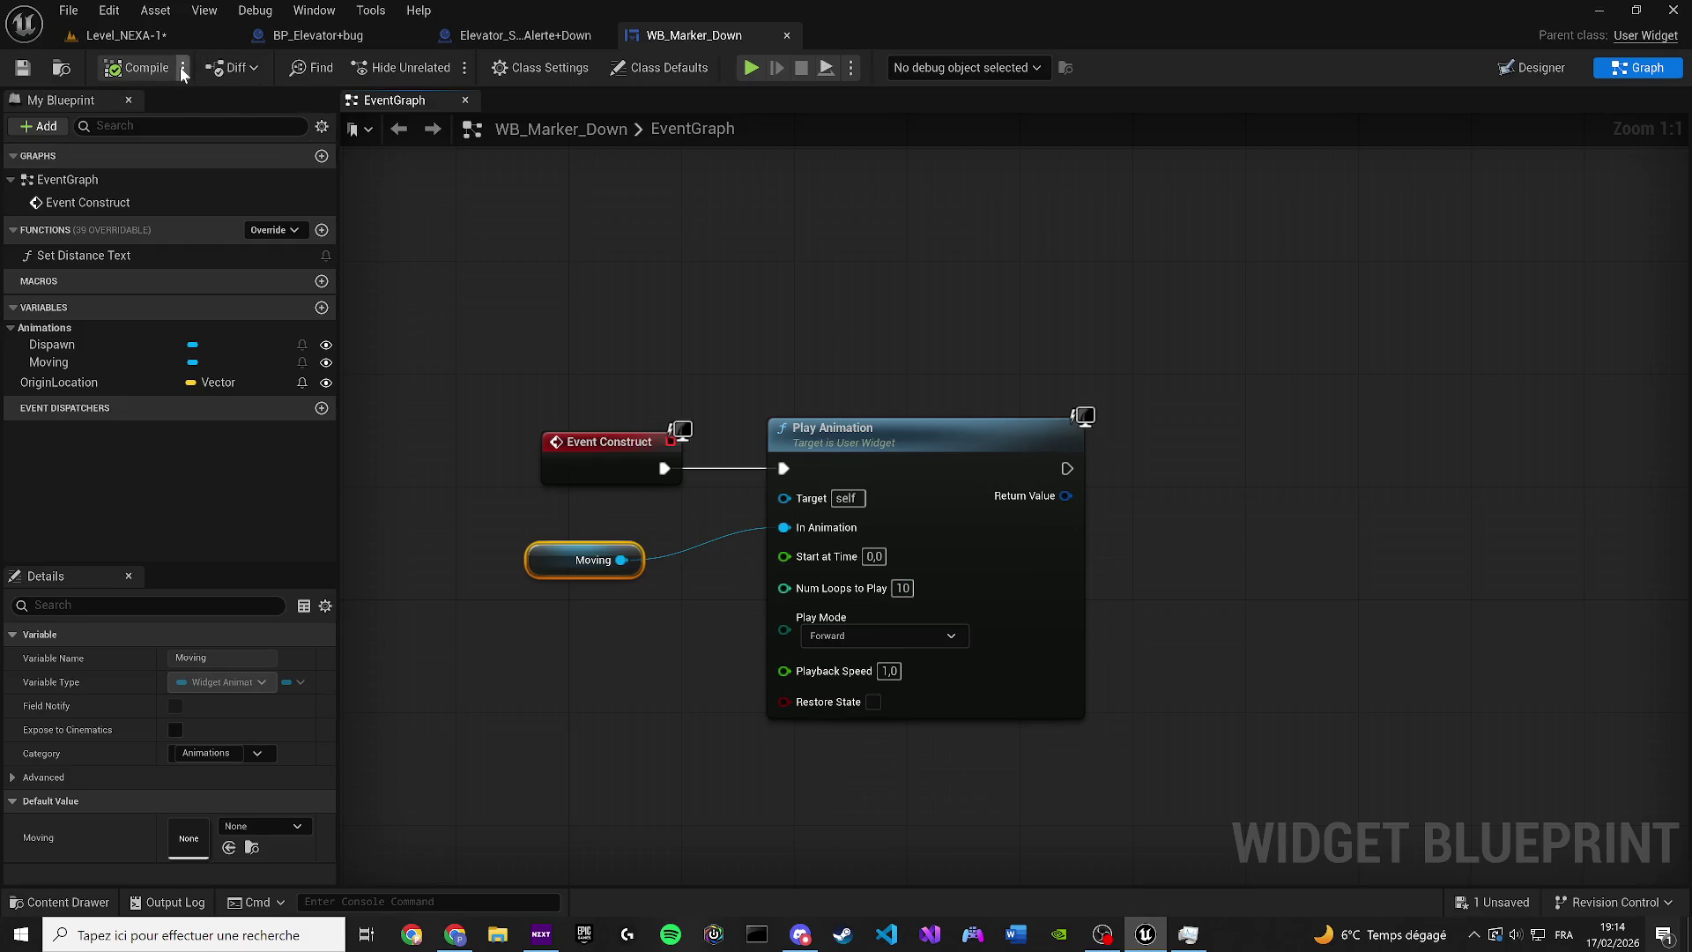
click(159, 37)
key(ctrl+s)
Play-test Level_NEXA-1 up to the elevator screen, then reopen WB_Marker_Down's event graph
click(438, 68)
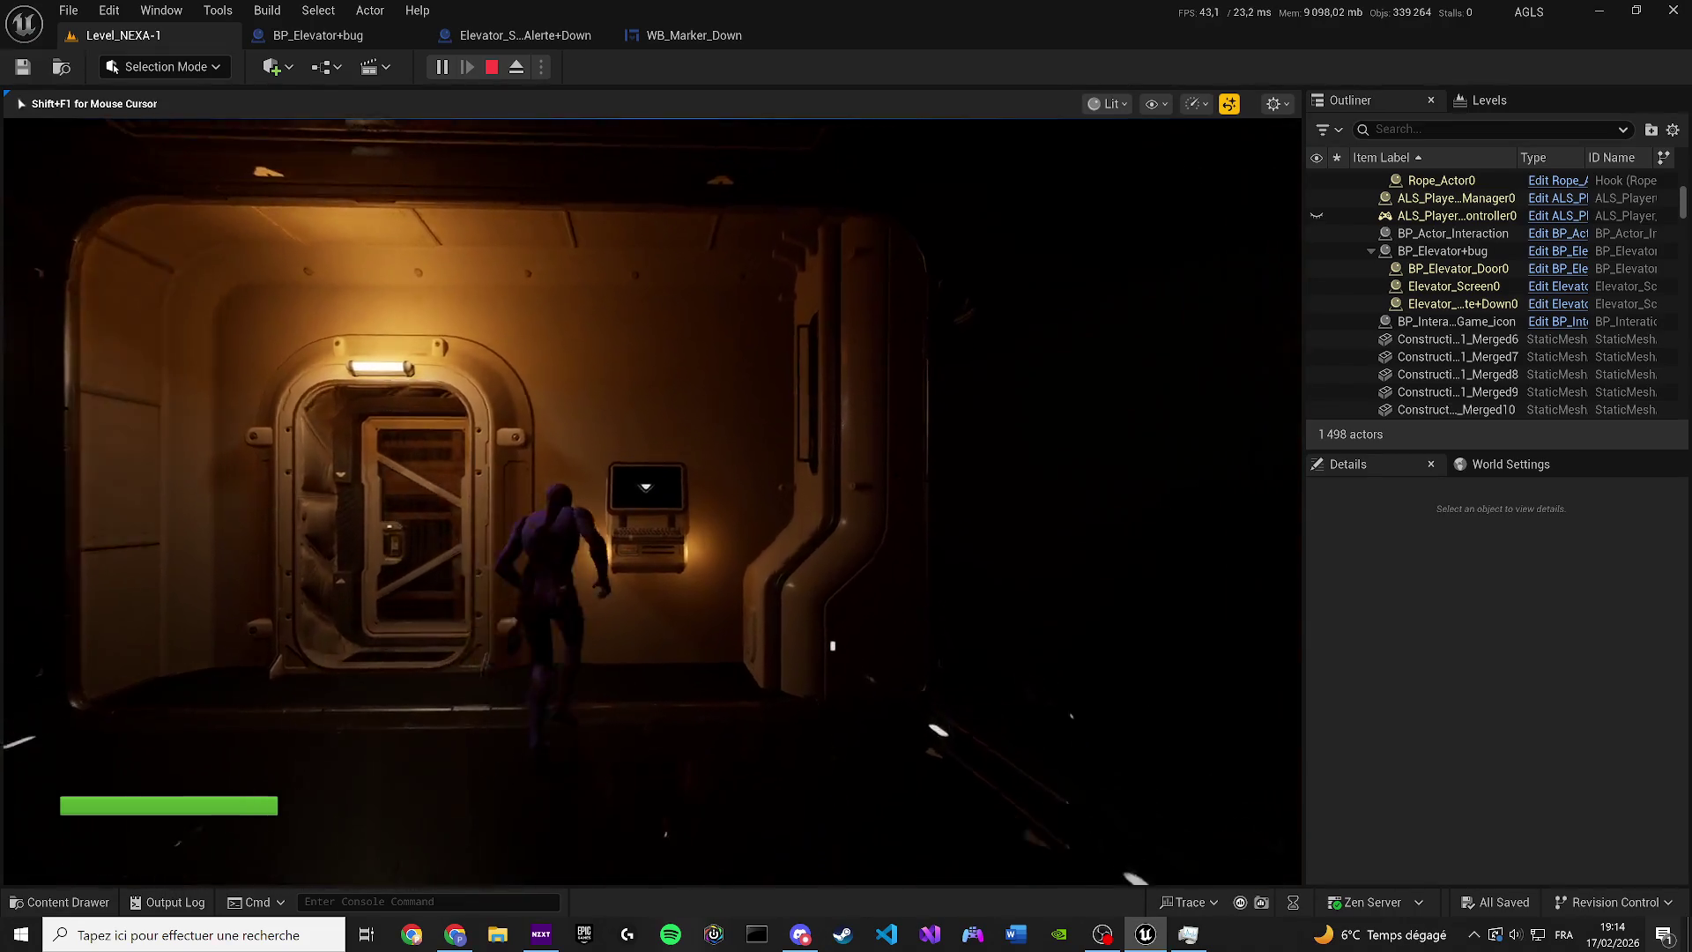
key(Escape)
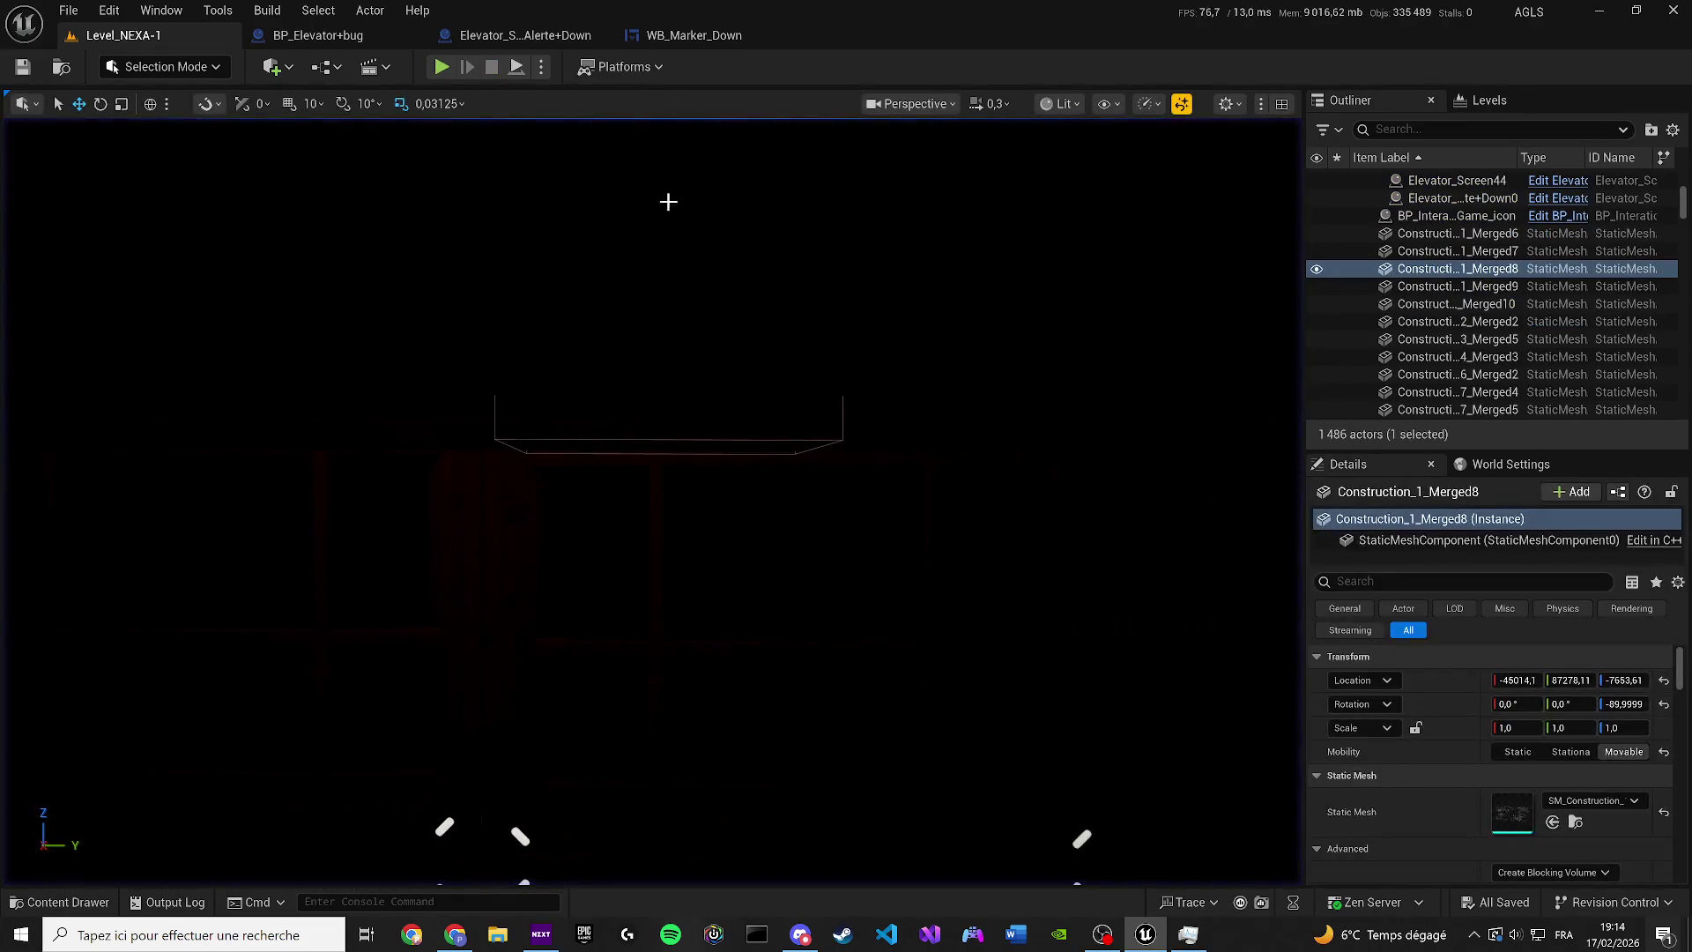
click(683, 36)
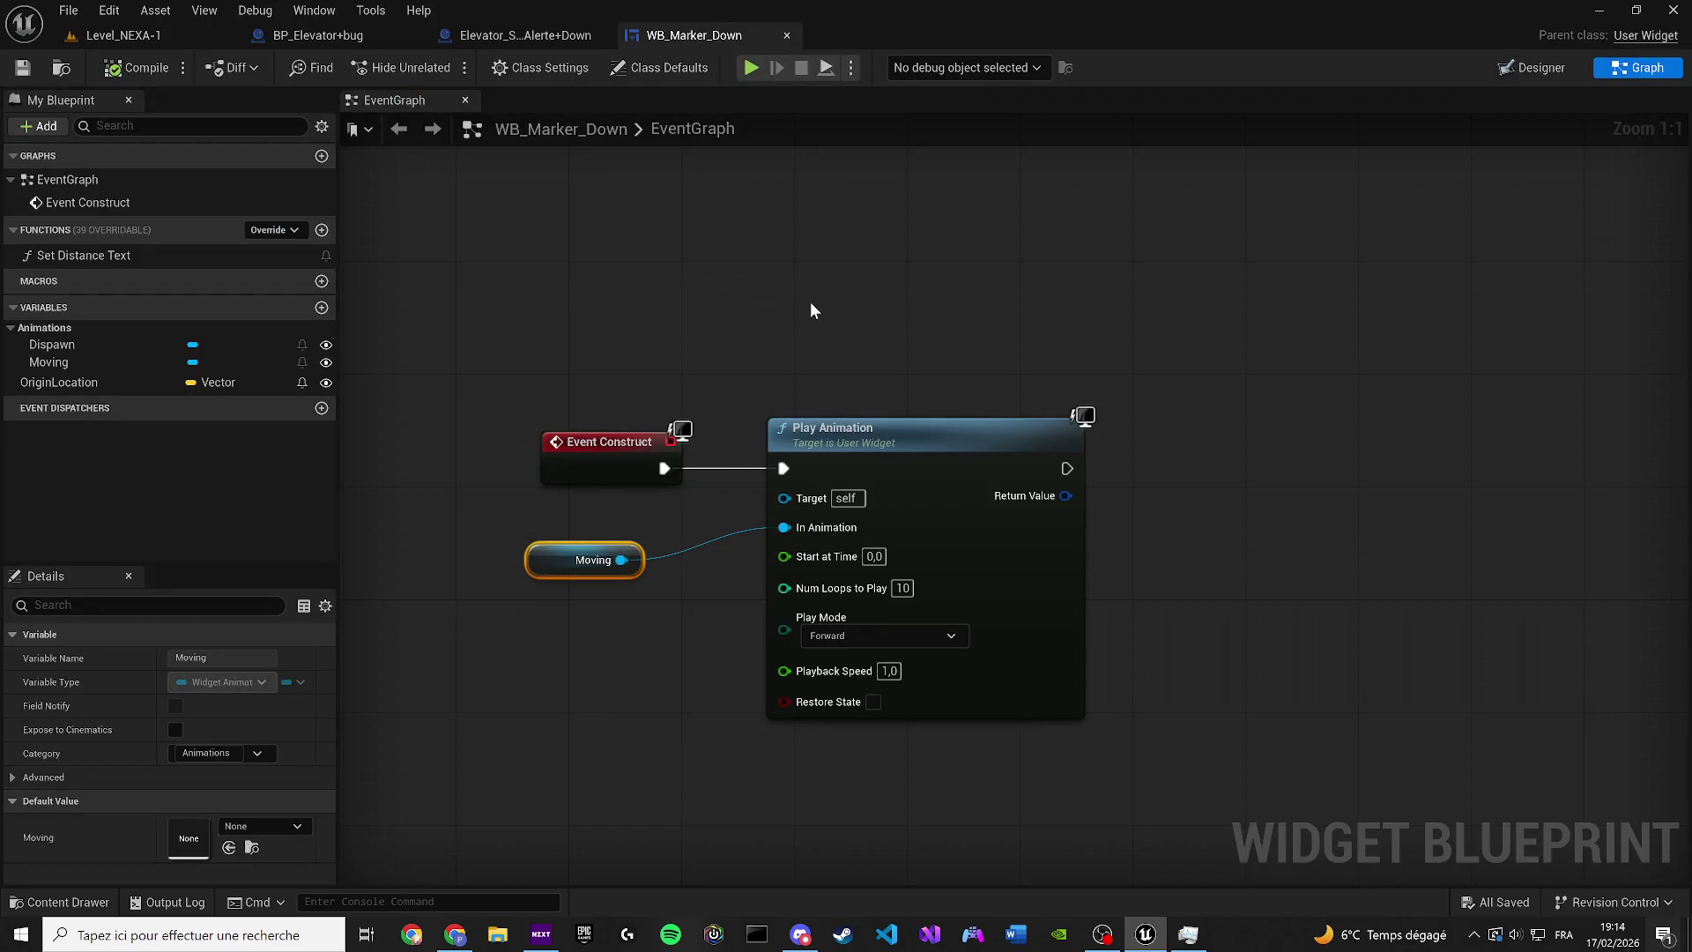
Set the Play Animation's Playback Speed to 0,5
click(813, 680)
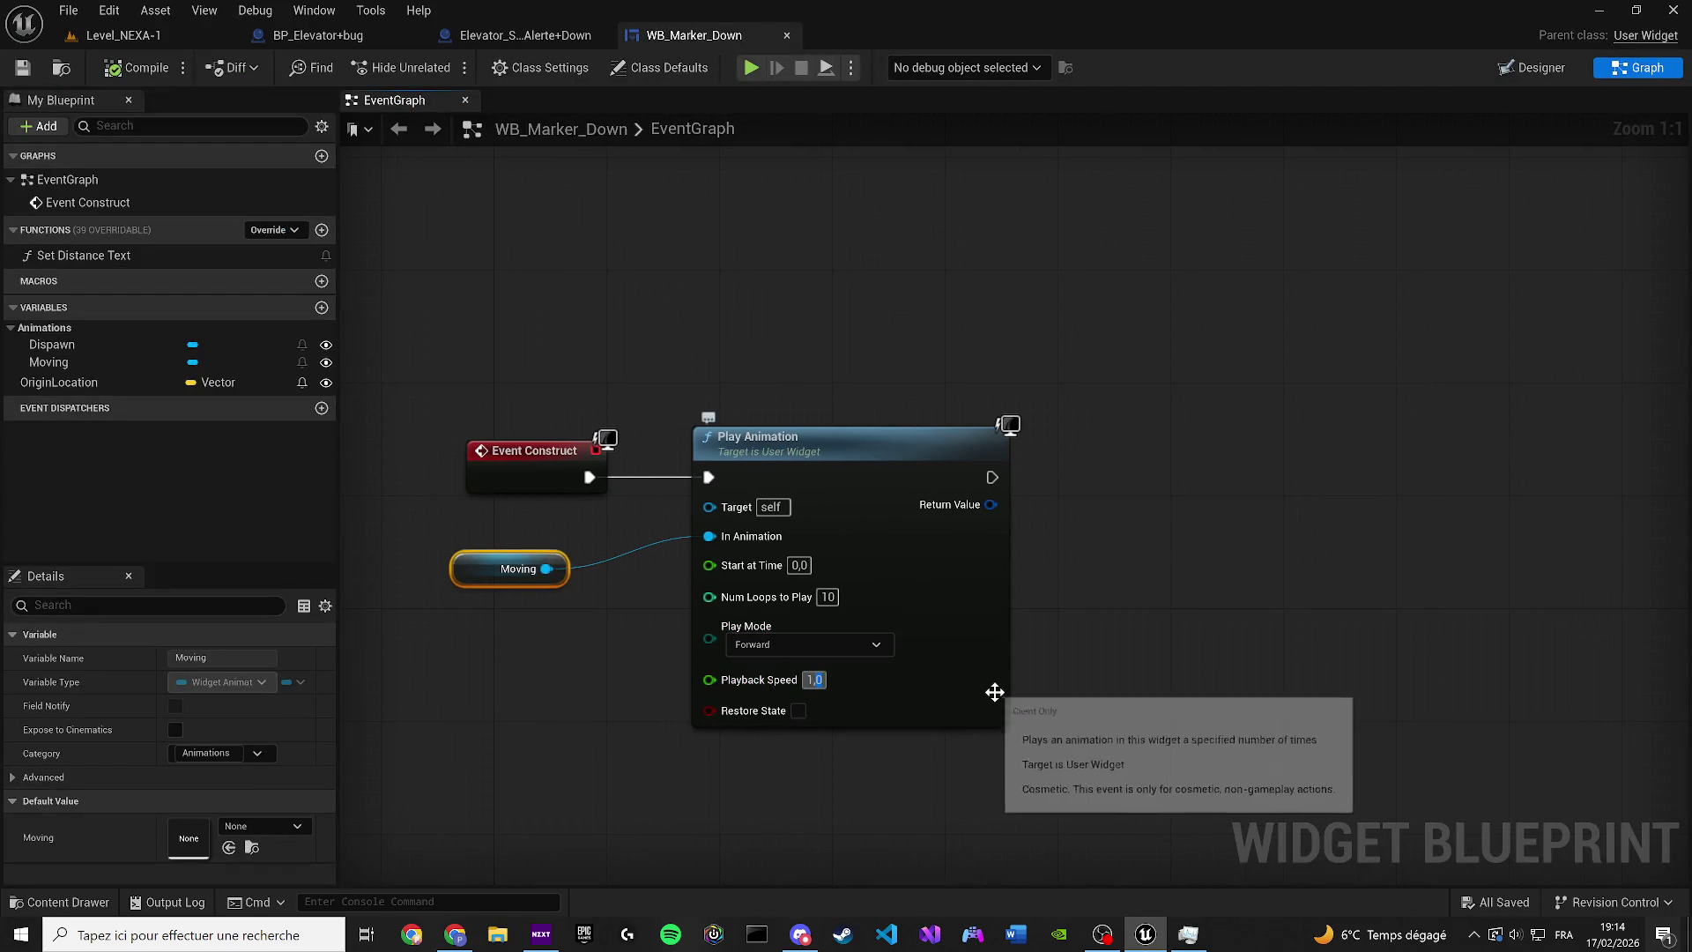
key(super)
click(840, 690)
click(813, 679)
text(0,5)
key(Return)
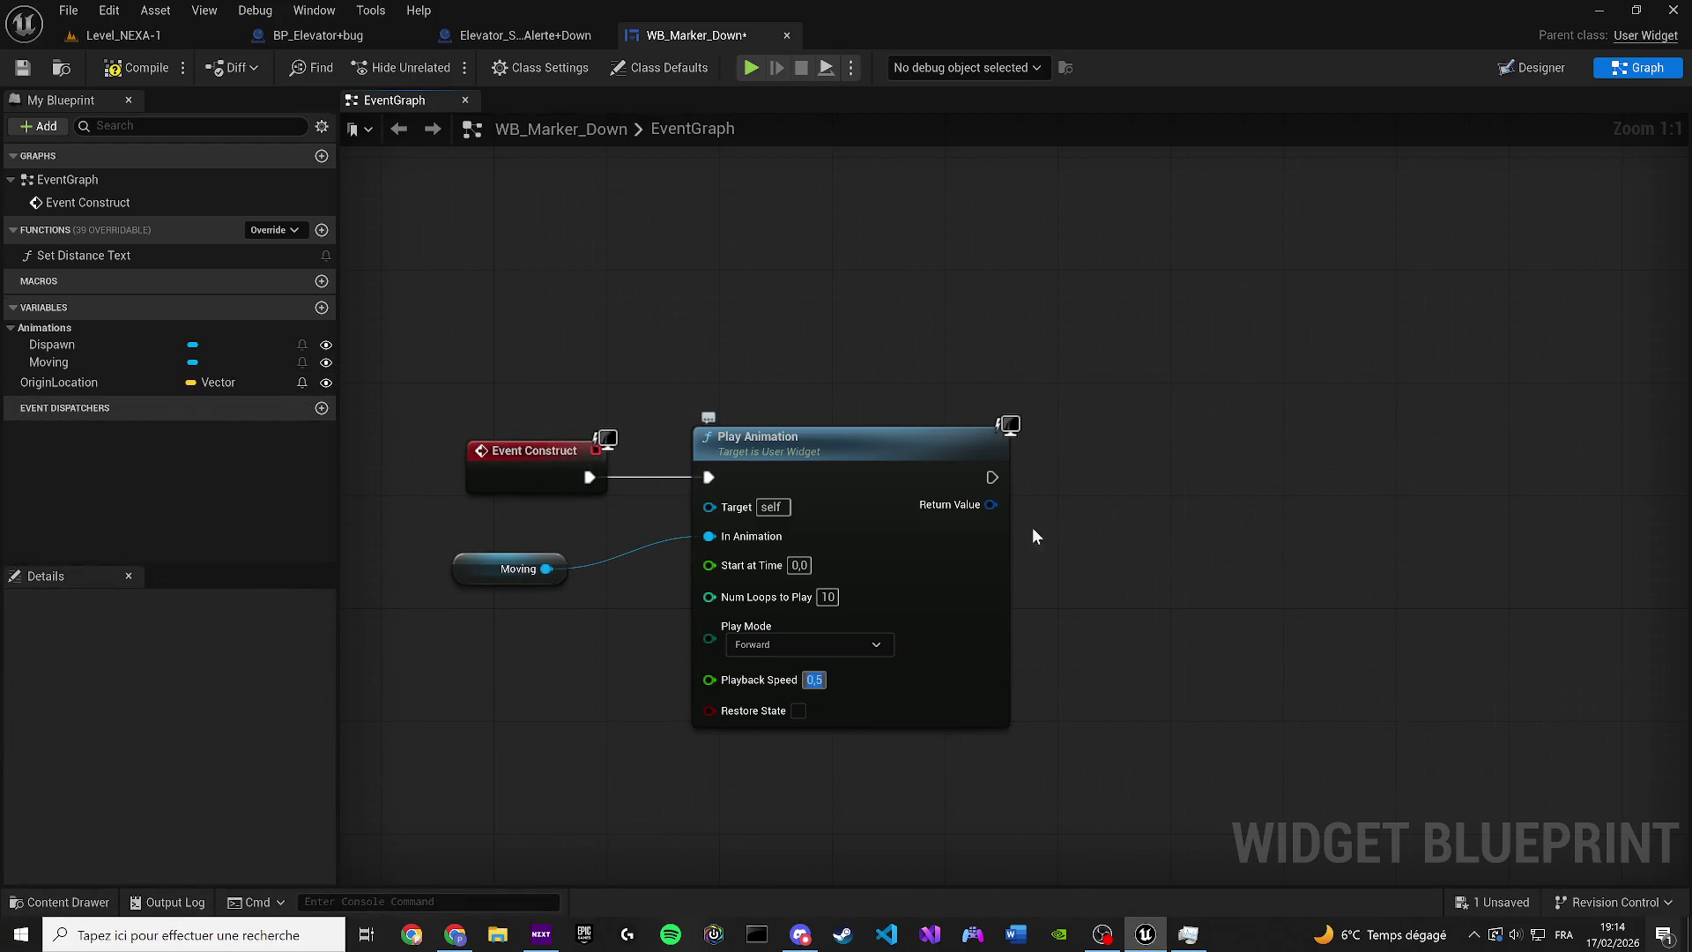
Add a Delay after Play Animation and chain a copied Play Animation after it
click(1000, 541)
mouse_move(1088, 595)
mouse_down()
mouse_move(1116, 567)
mouse_move(1037, 534)
mouse_up()
drag(1079, 522, 1079, 494)
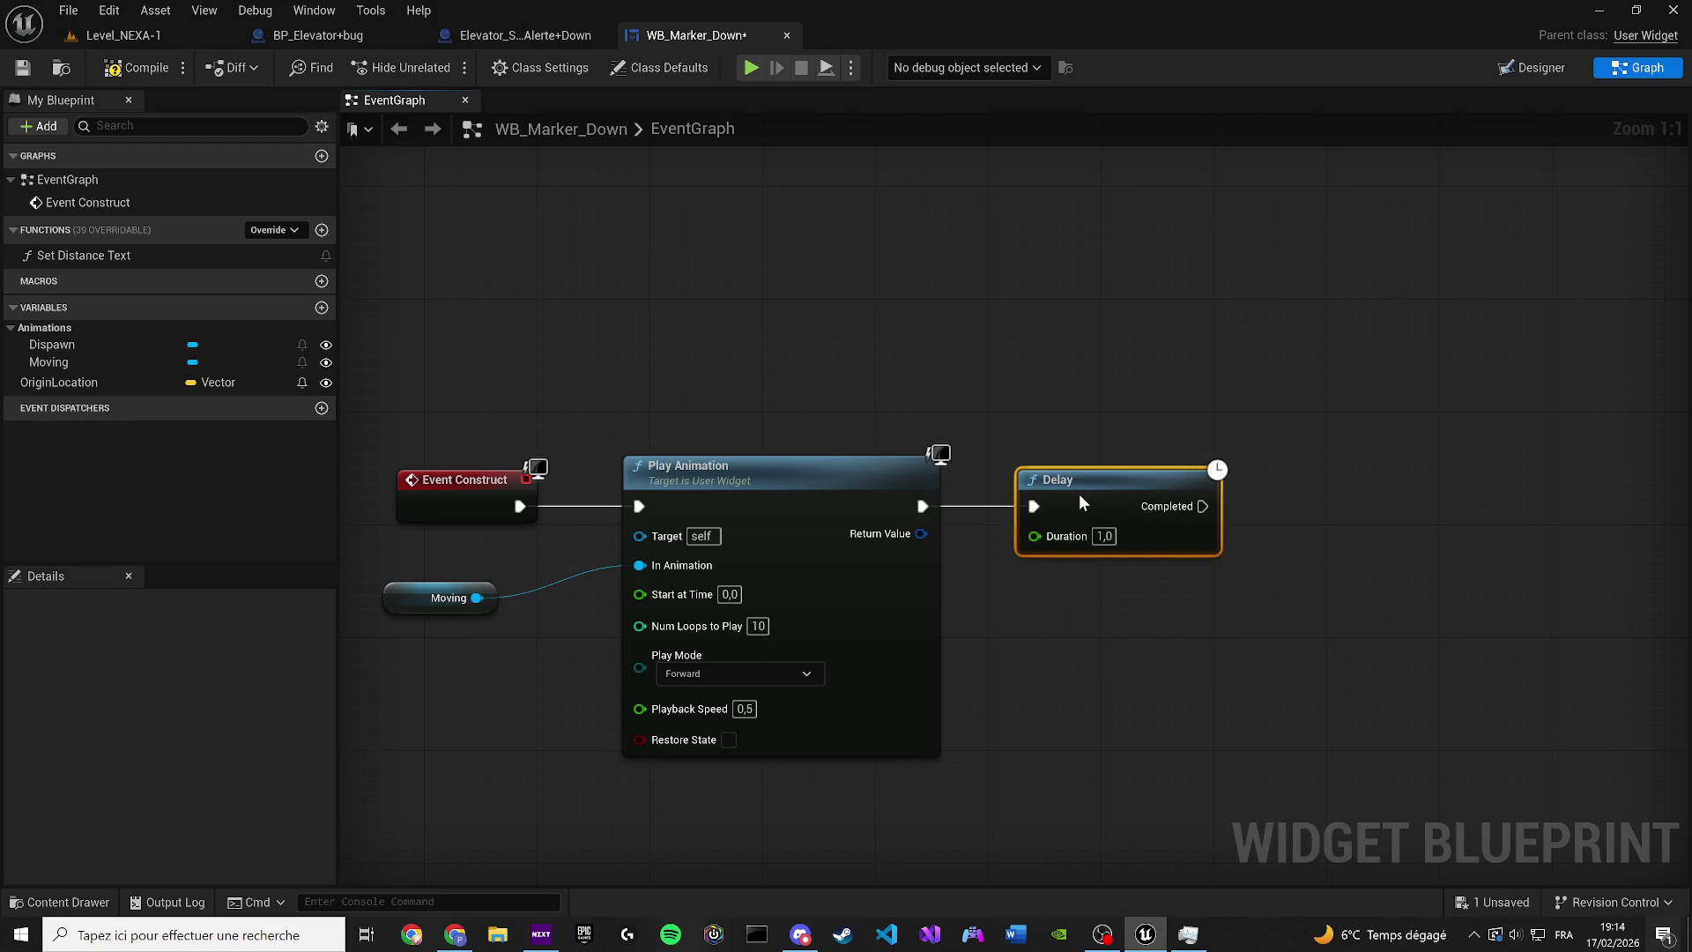
drag(783, 797, 468, 571)
key(ctrl+c)
key(ctrl+v)
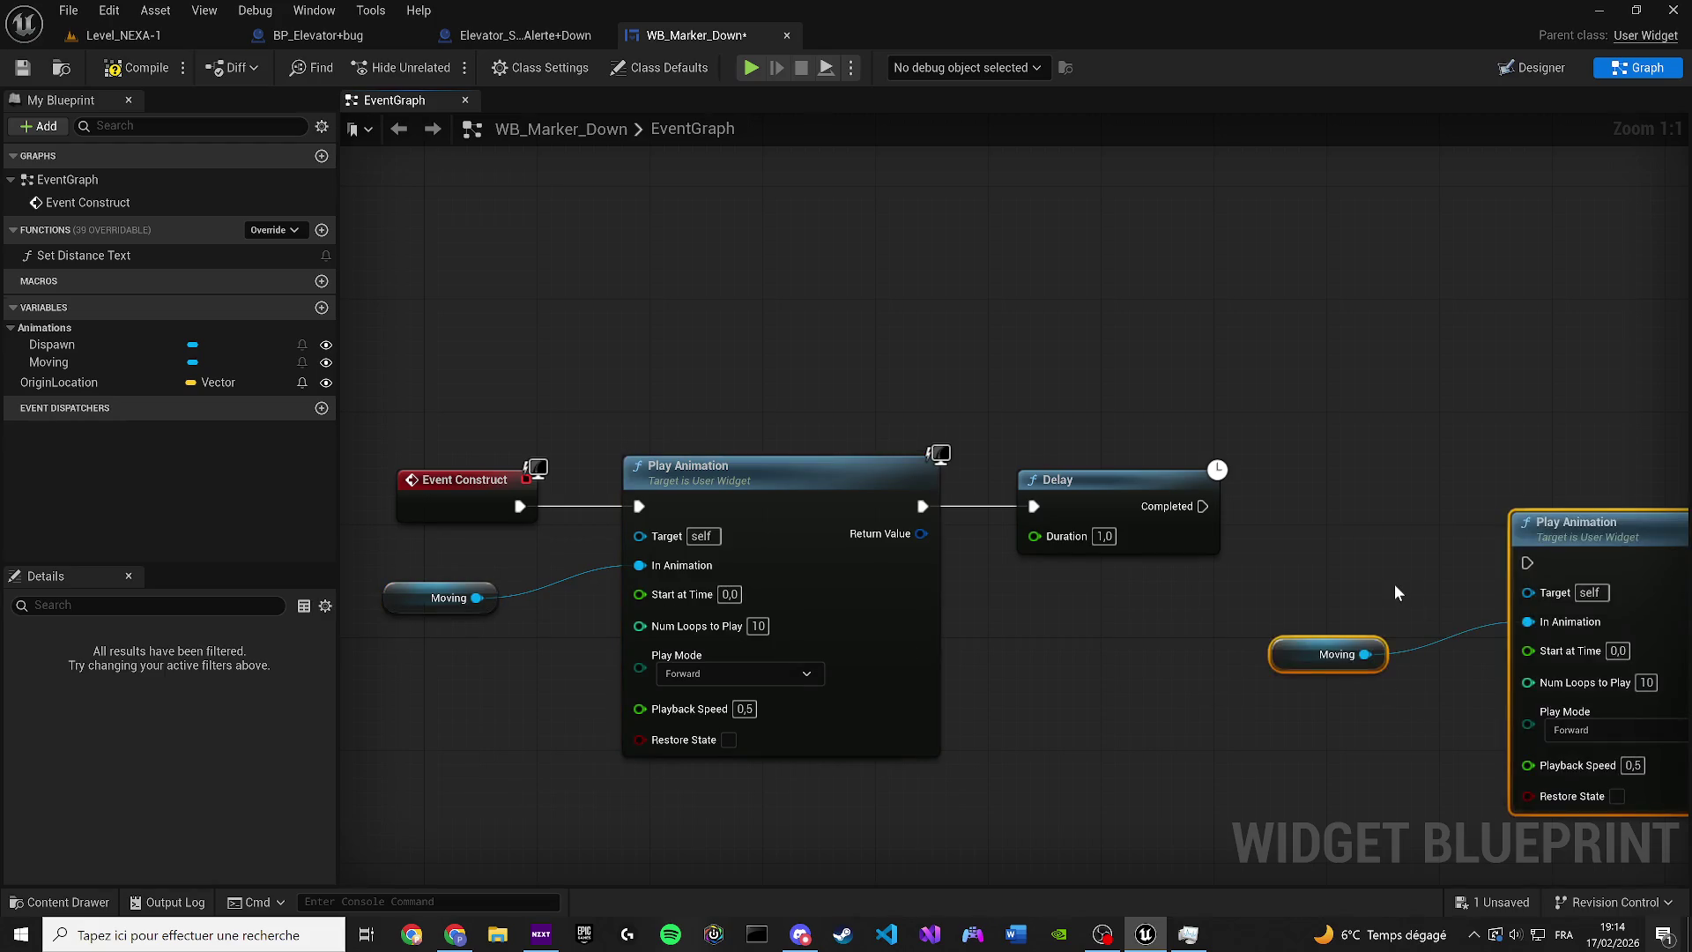
drag(1263, 559, 1091, 571)
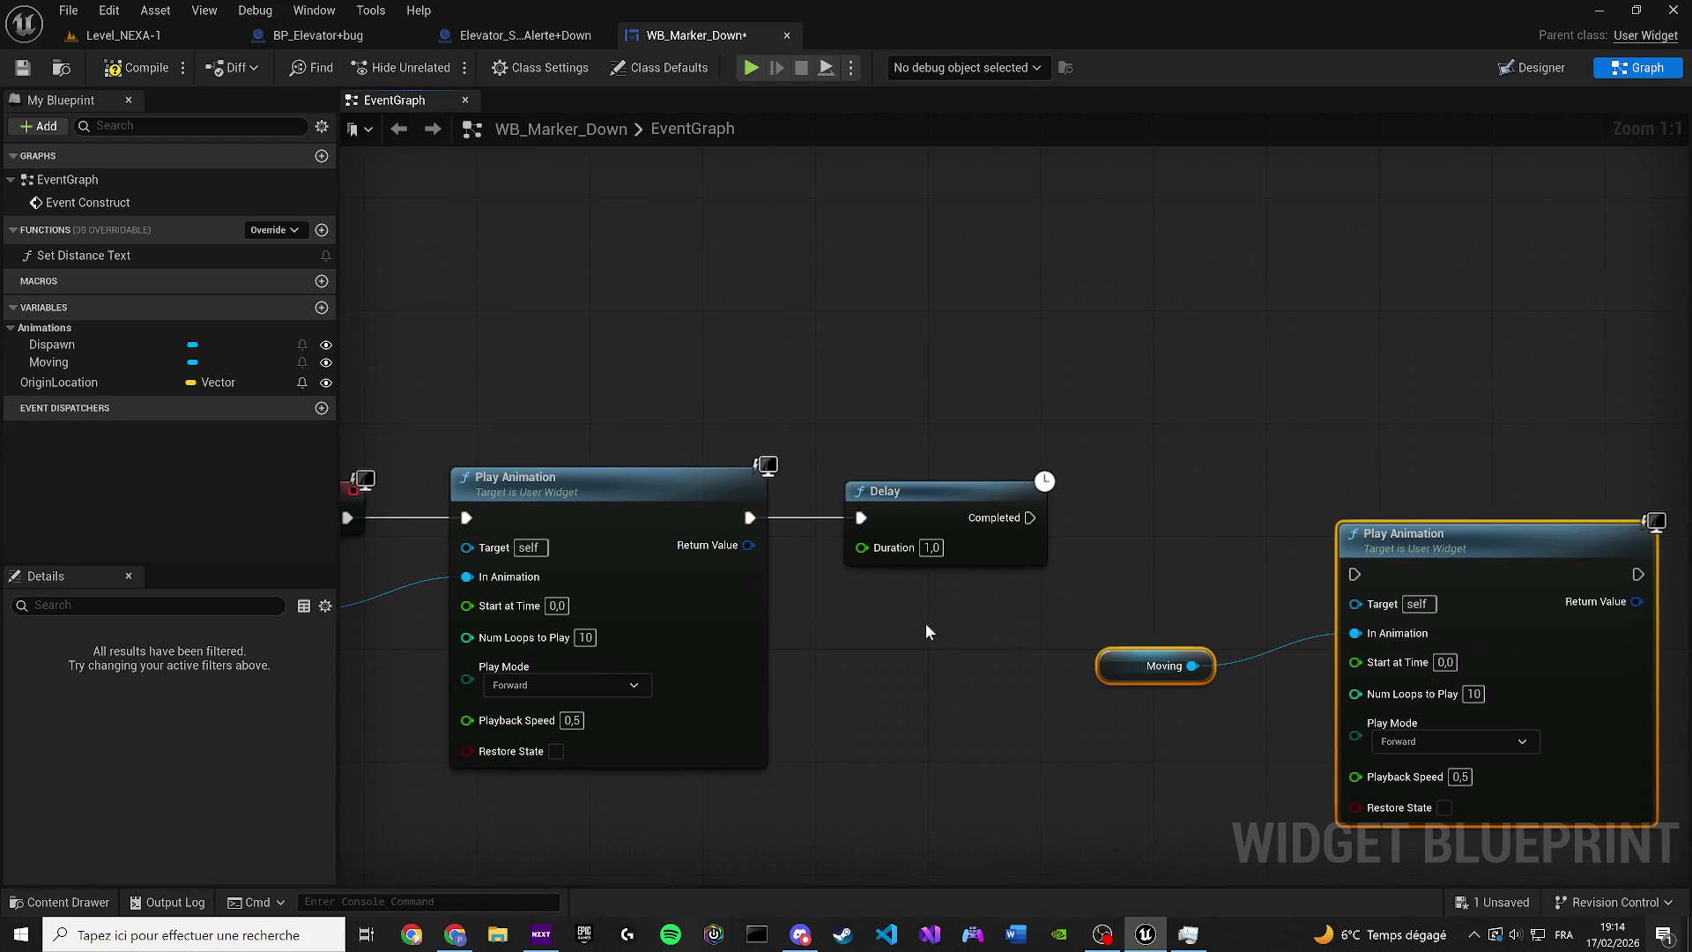
drag(1034, 516, 1355, 574)
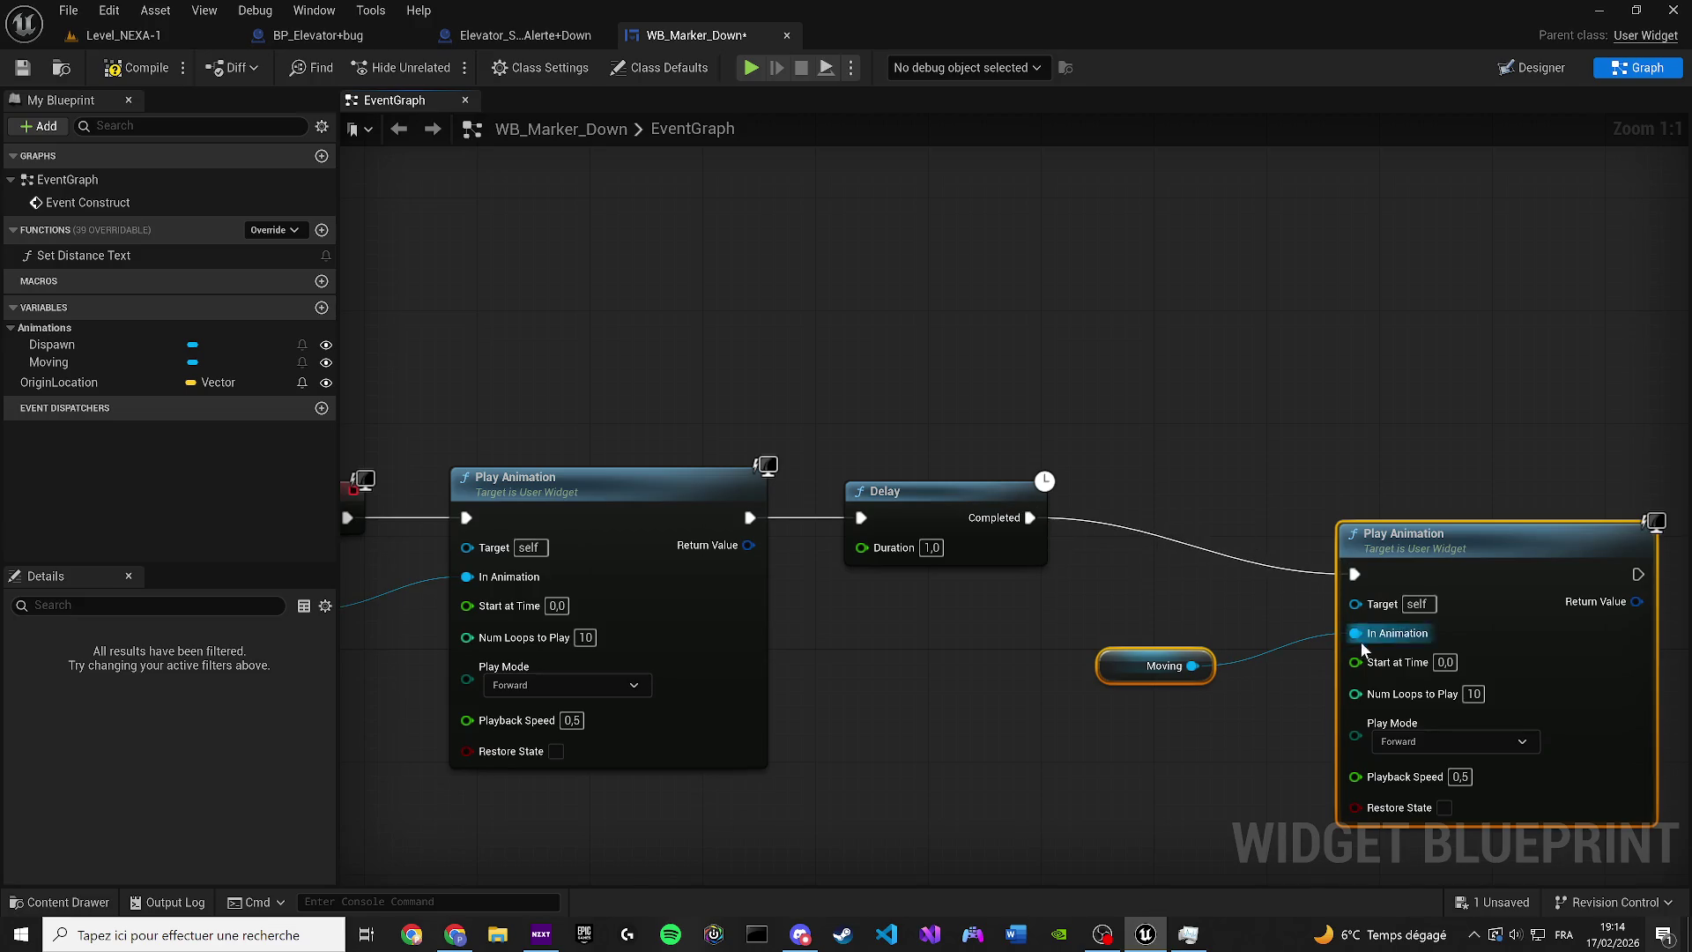
Reposition the copied Moving nodes and set the second Play Animation to Reverse
drag(1279, 811, 1187, 620)
ctrl+click(1383, 690)
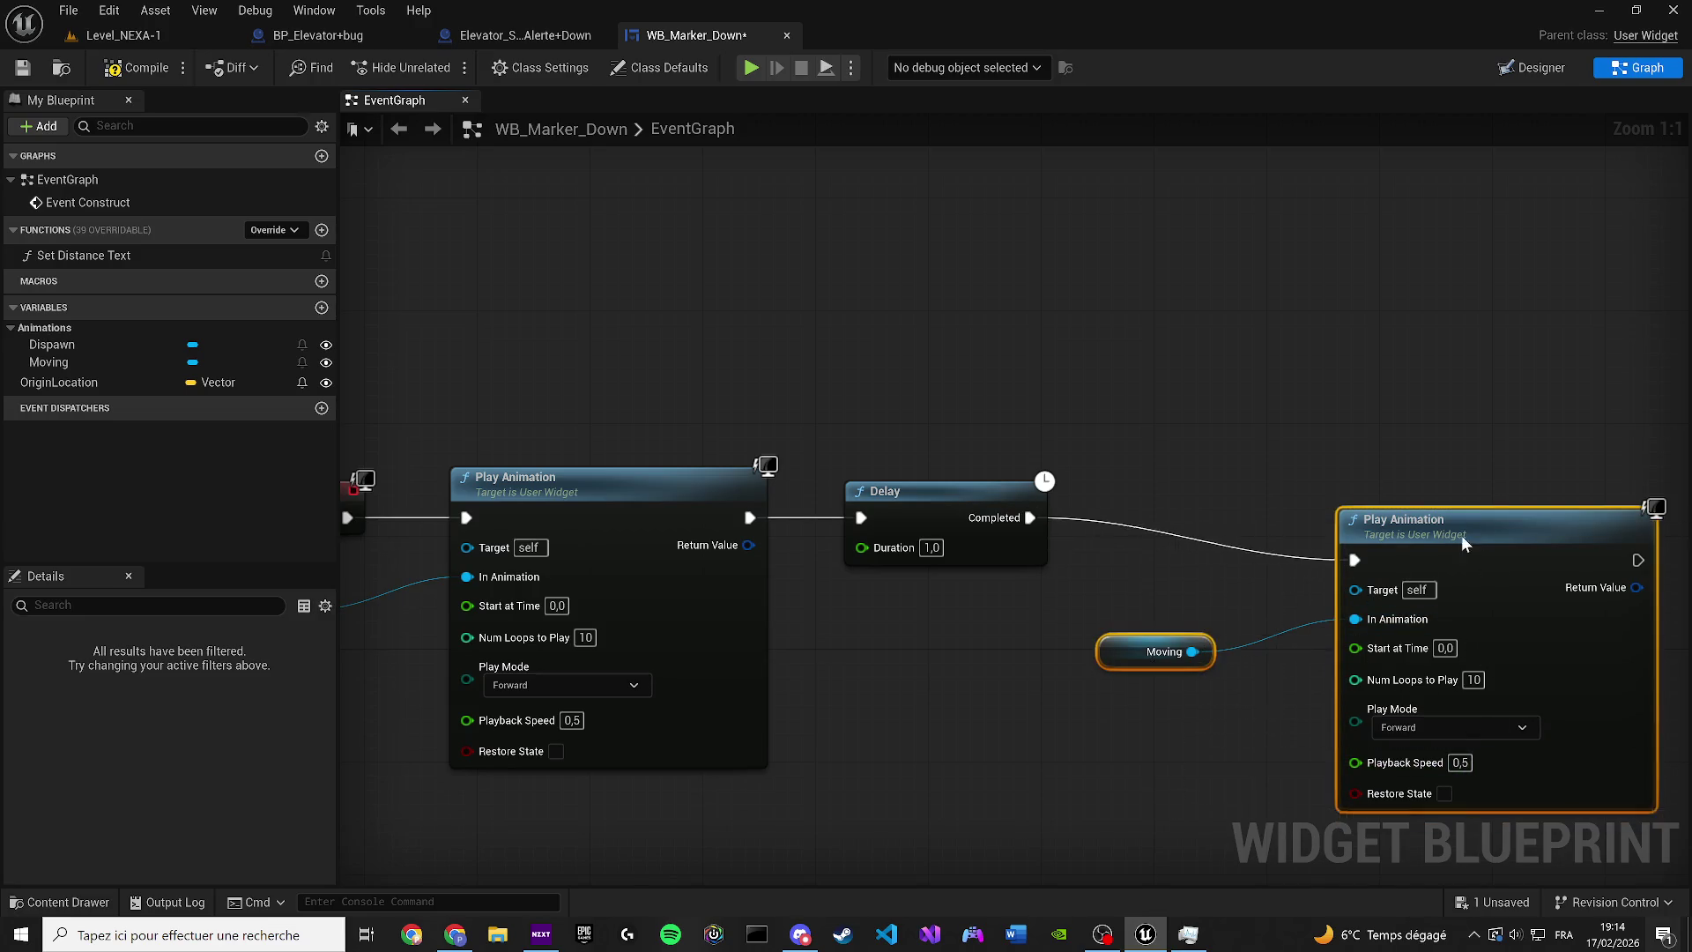
drag(1462, 536, 1391, 480)
click(1361, 686)
click(1345, 723)
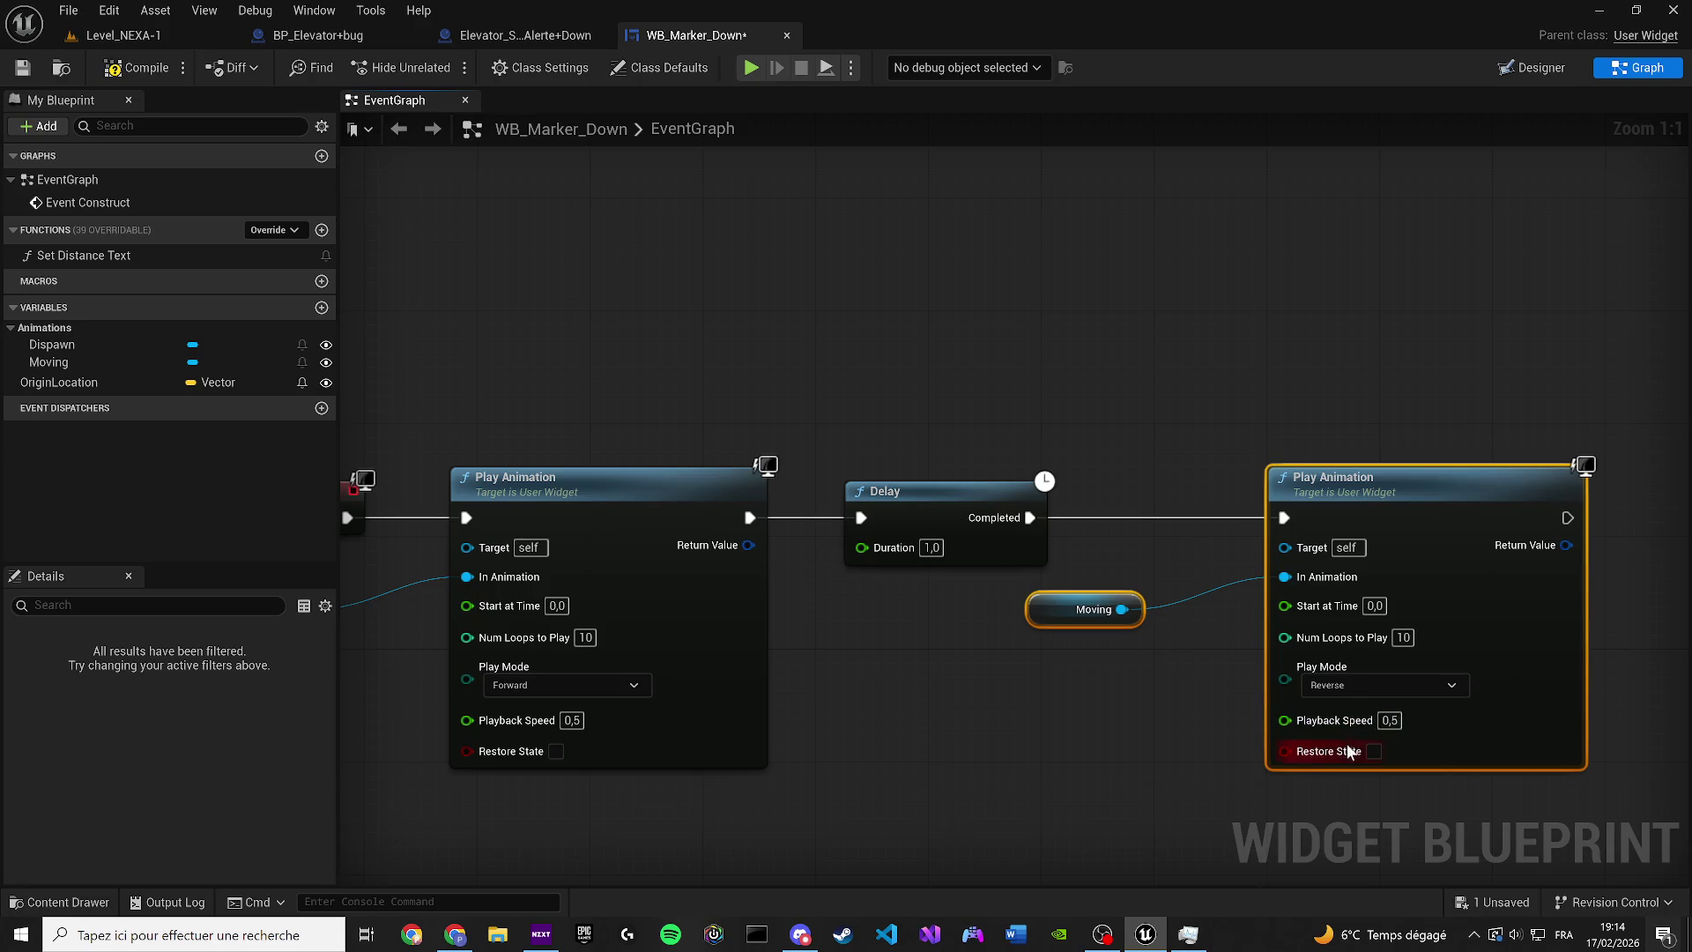
Insert a Retriggerable Delay after Event Construct and loop the reverse animation back into it
scroll(1367, 732, down, 2)
mouse_move(755, 599)
mouse_down()
mouse_move(491, 600)
mouse_move(652, 520)
mouse_up()
text(retrigger)
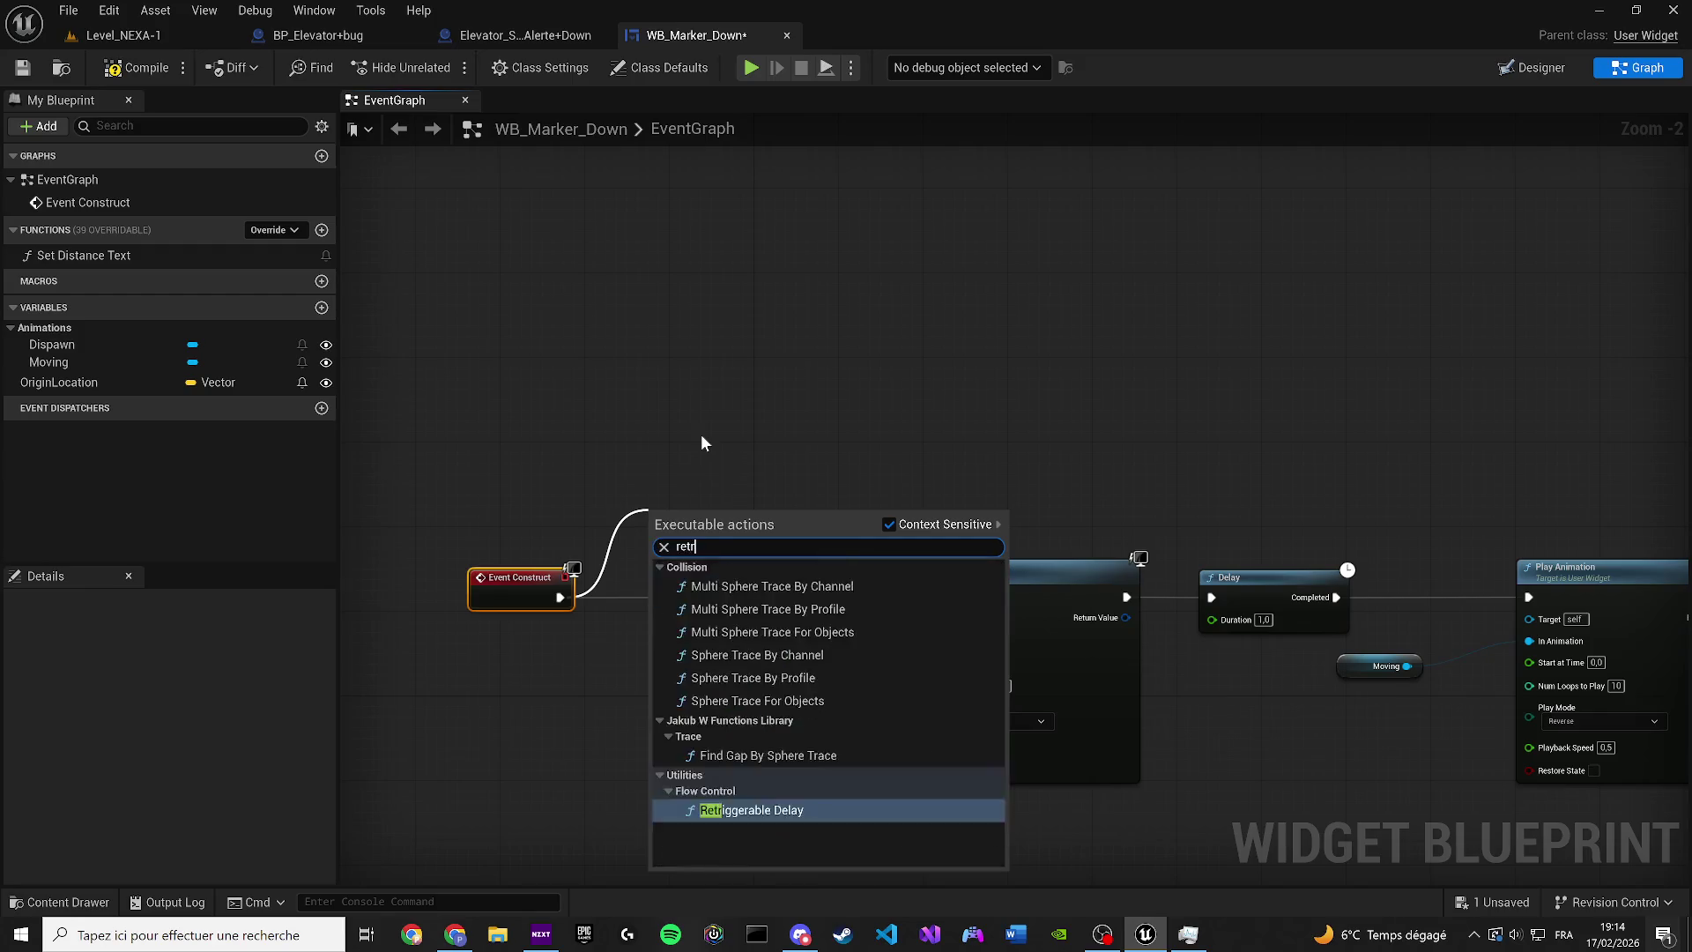
key(Return)
drag(712, 441, 539, 374)
mouse_move(1567, 530)
mouse_down()
mouse_move(495, 465)
mouse_move(514, 490)
mouse_up()
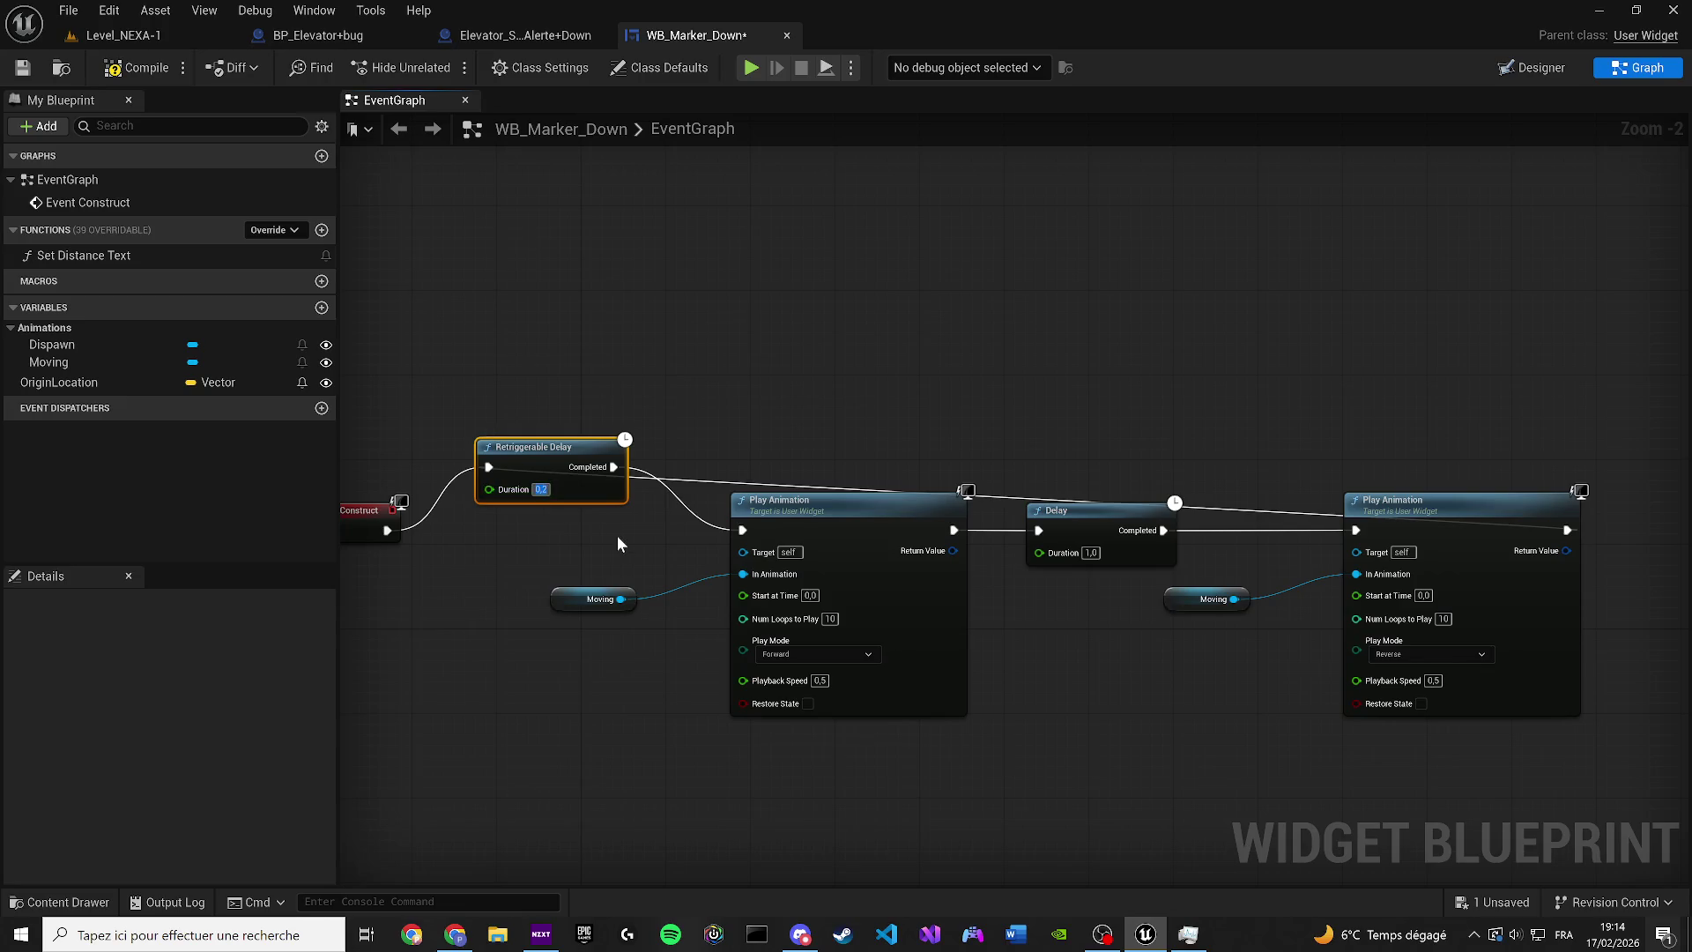
Compile and save the marker widget, then play-test walking toward the wall terminal
click(136, 68)
click(22, 67)
click(123, 35)
click(440, 68)
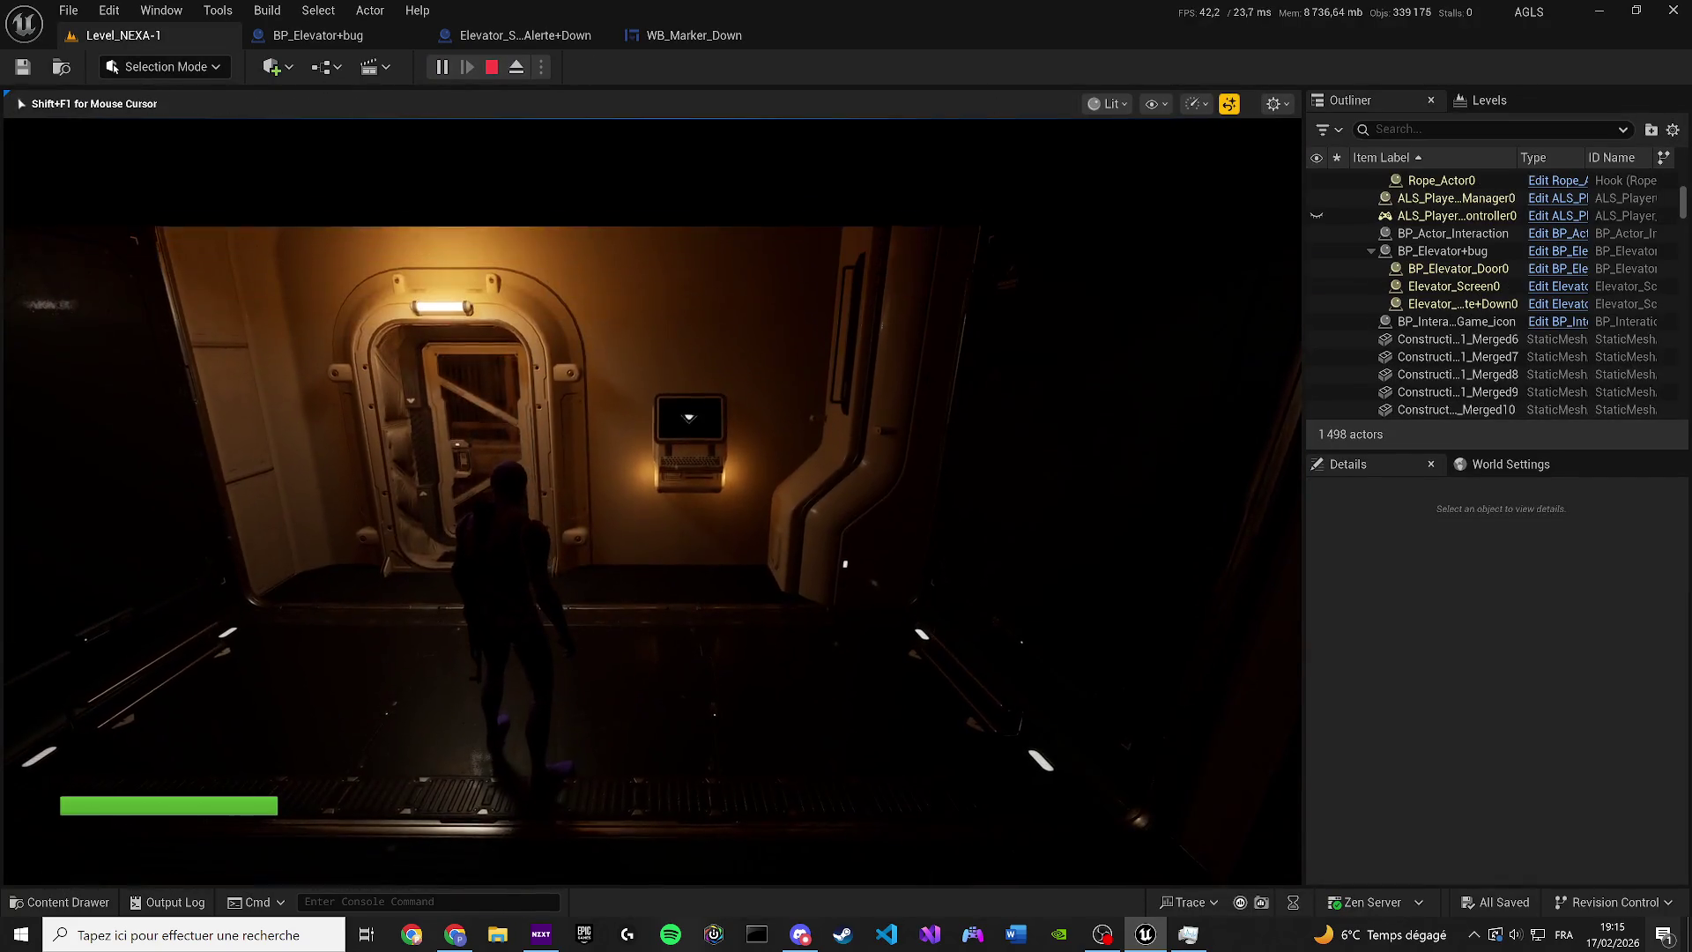
key(w)
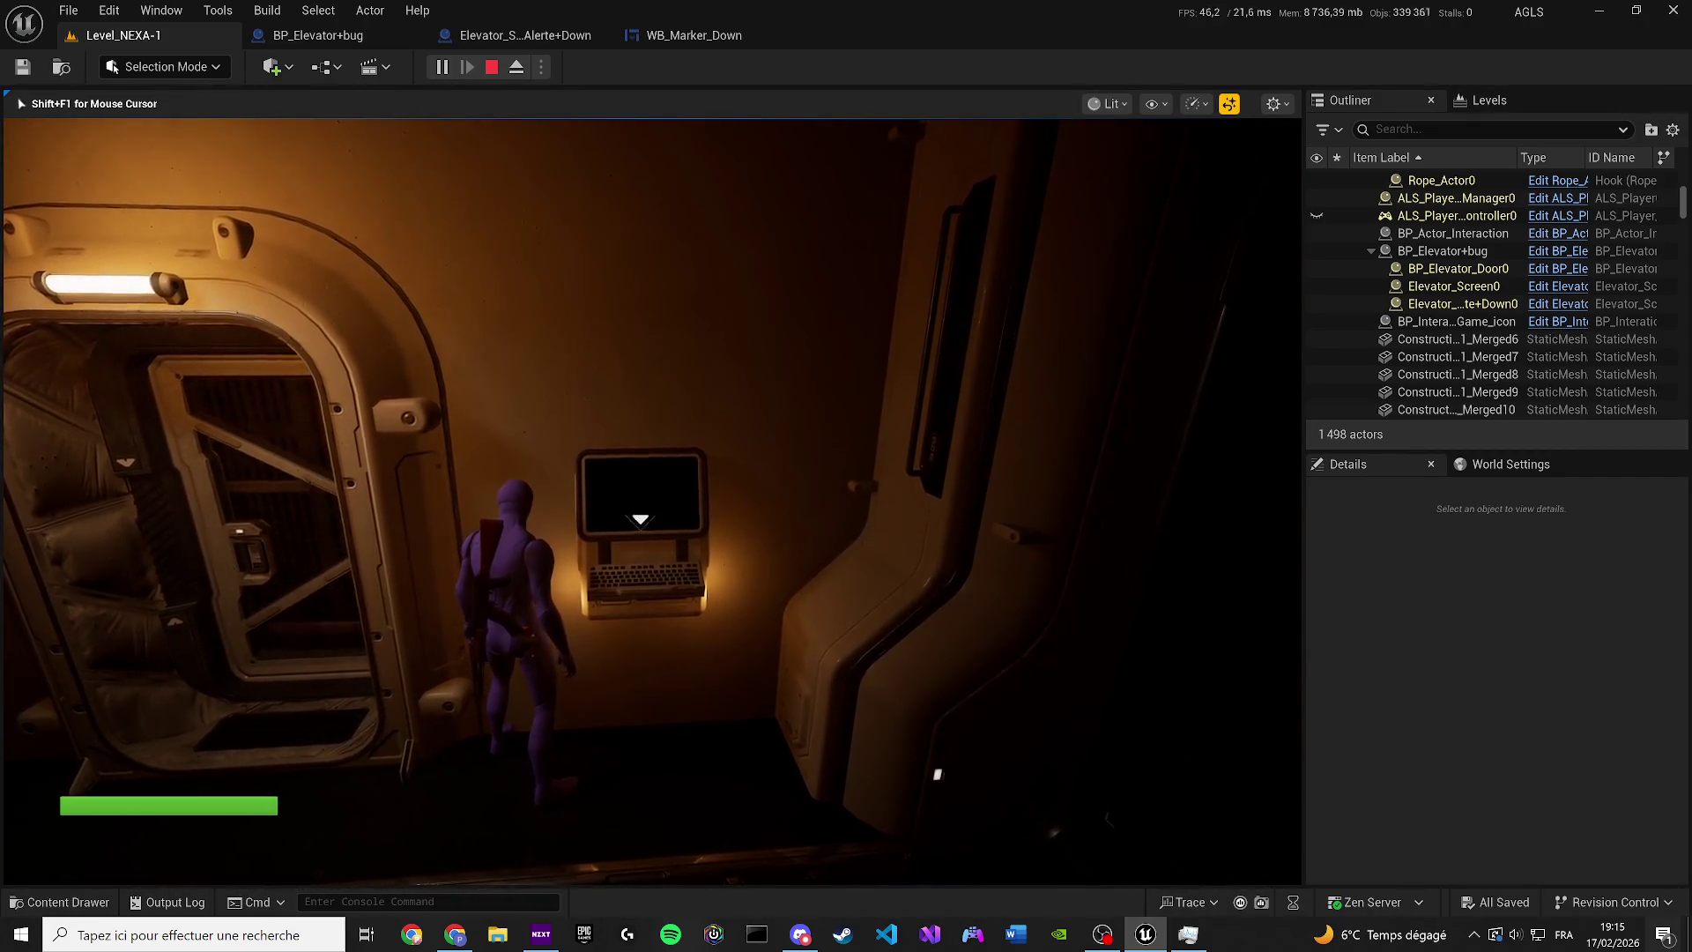
key(Escape)
click(362, 37)
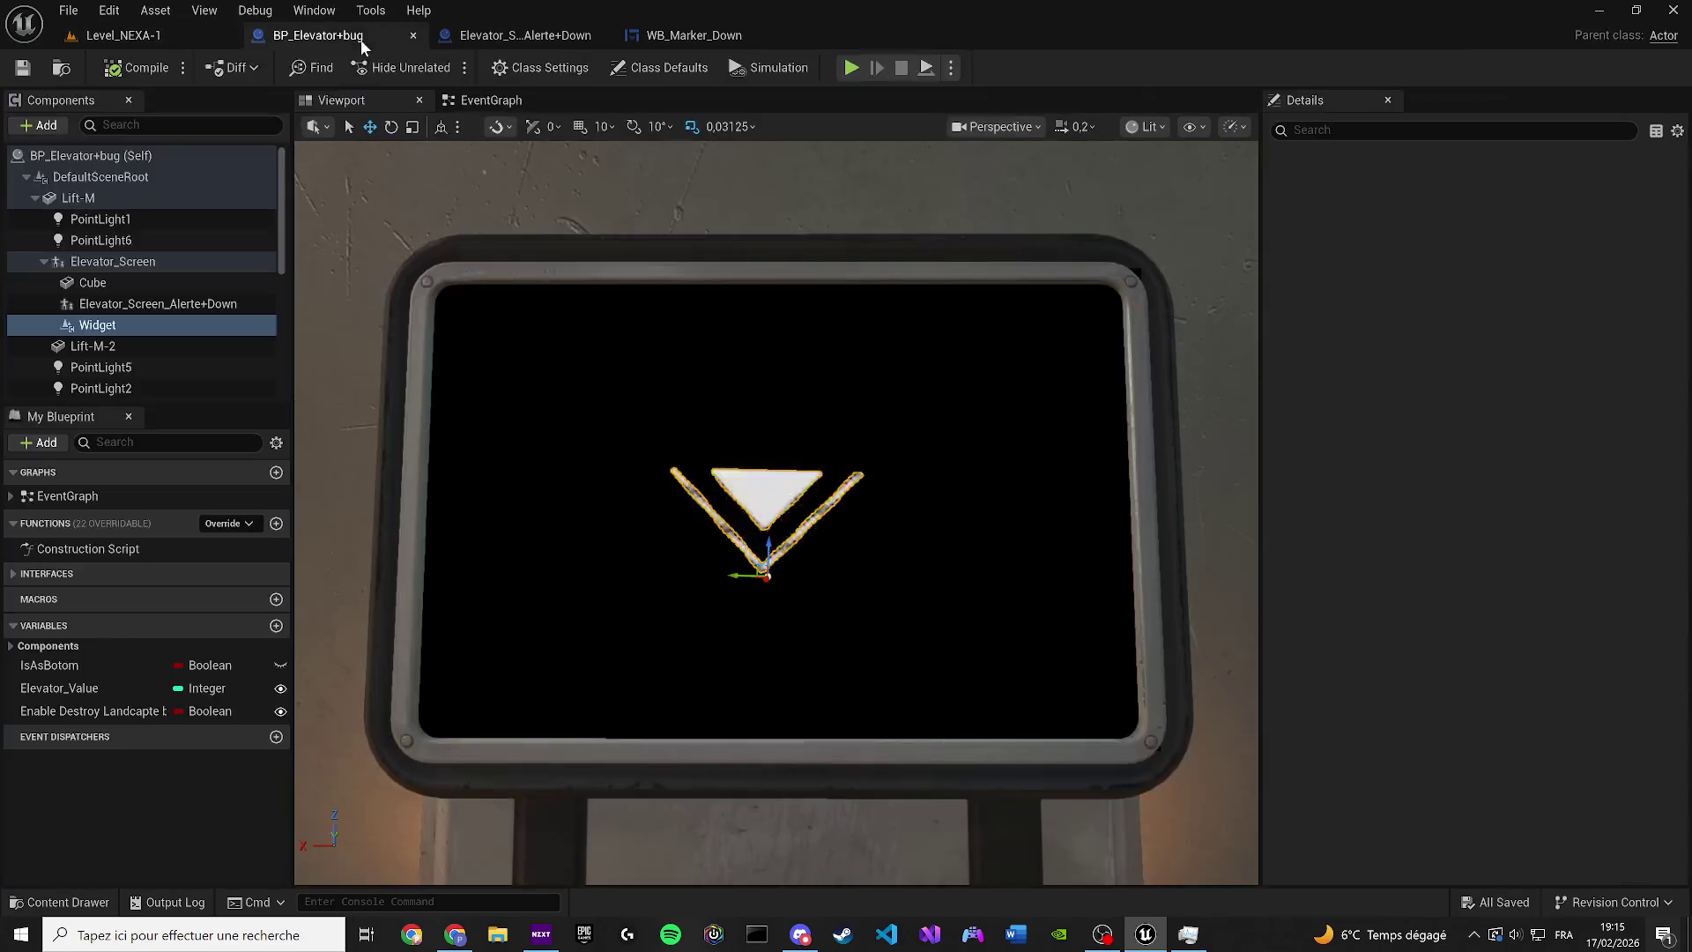
Set the initial Retriggerable Delay to 1,0 seconds and compile WB_Marker_Down
click(679, 37)
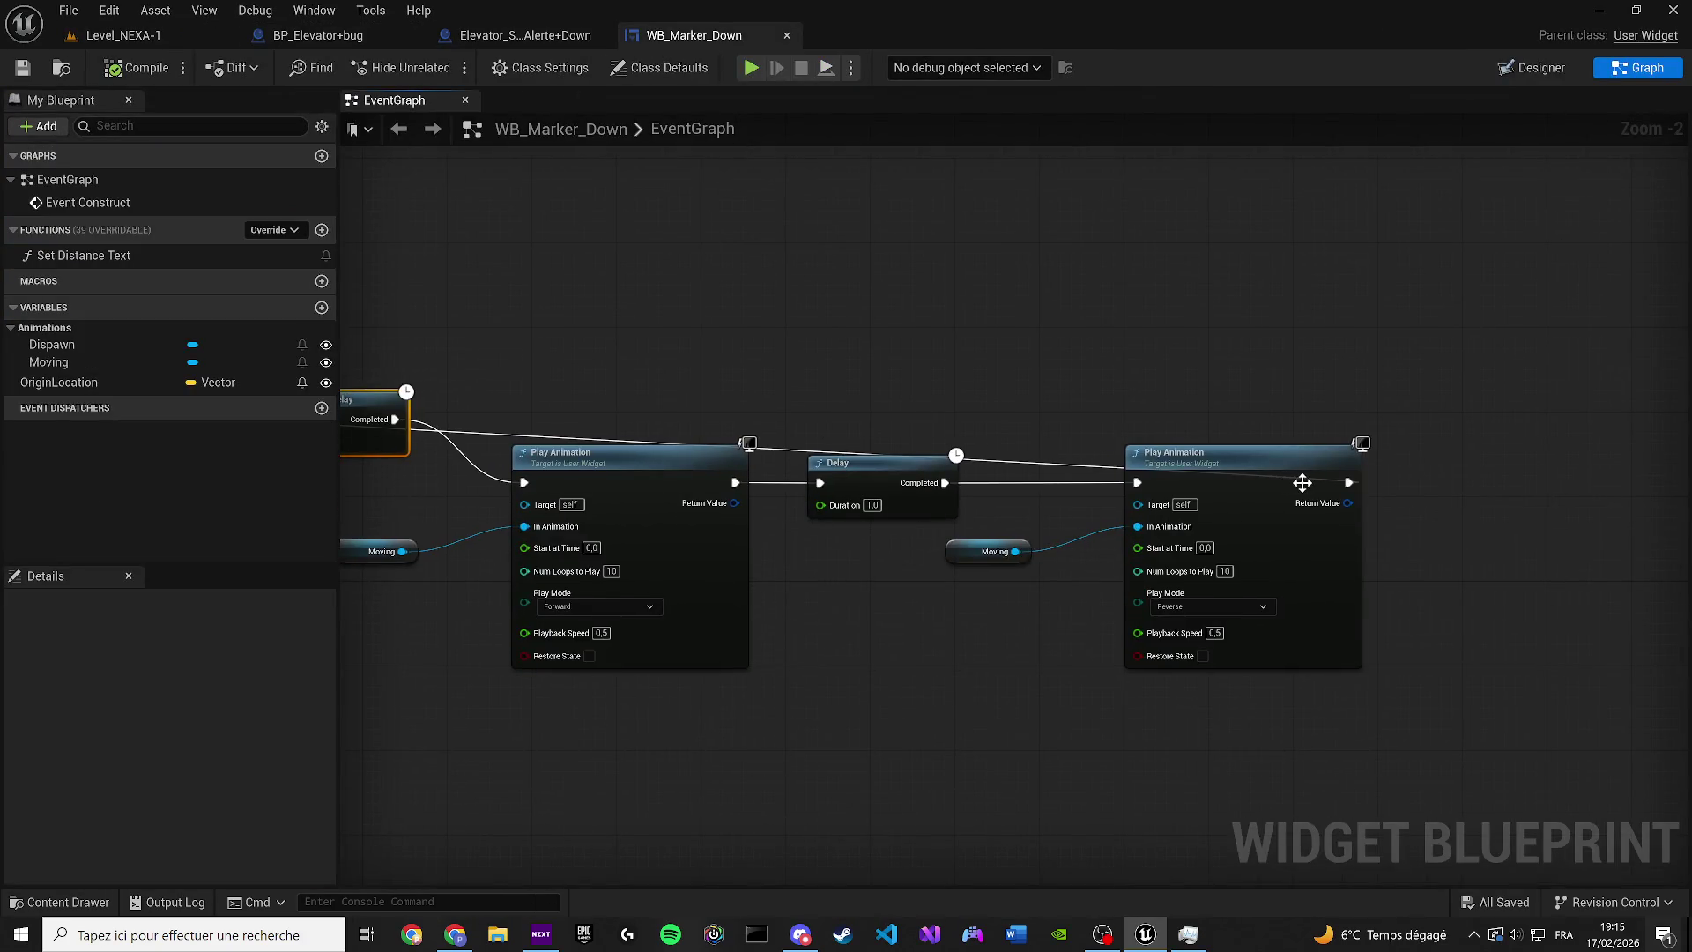
text(1,0)
key(Return)
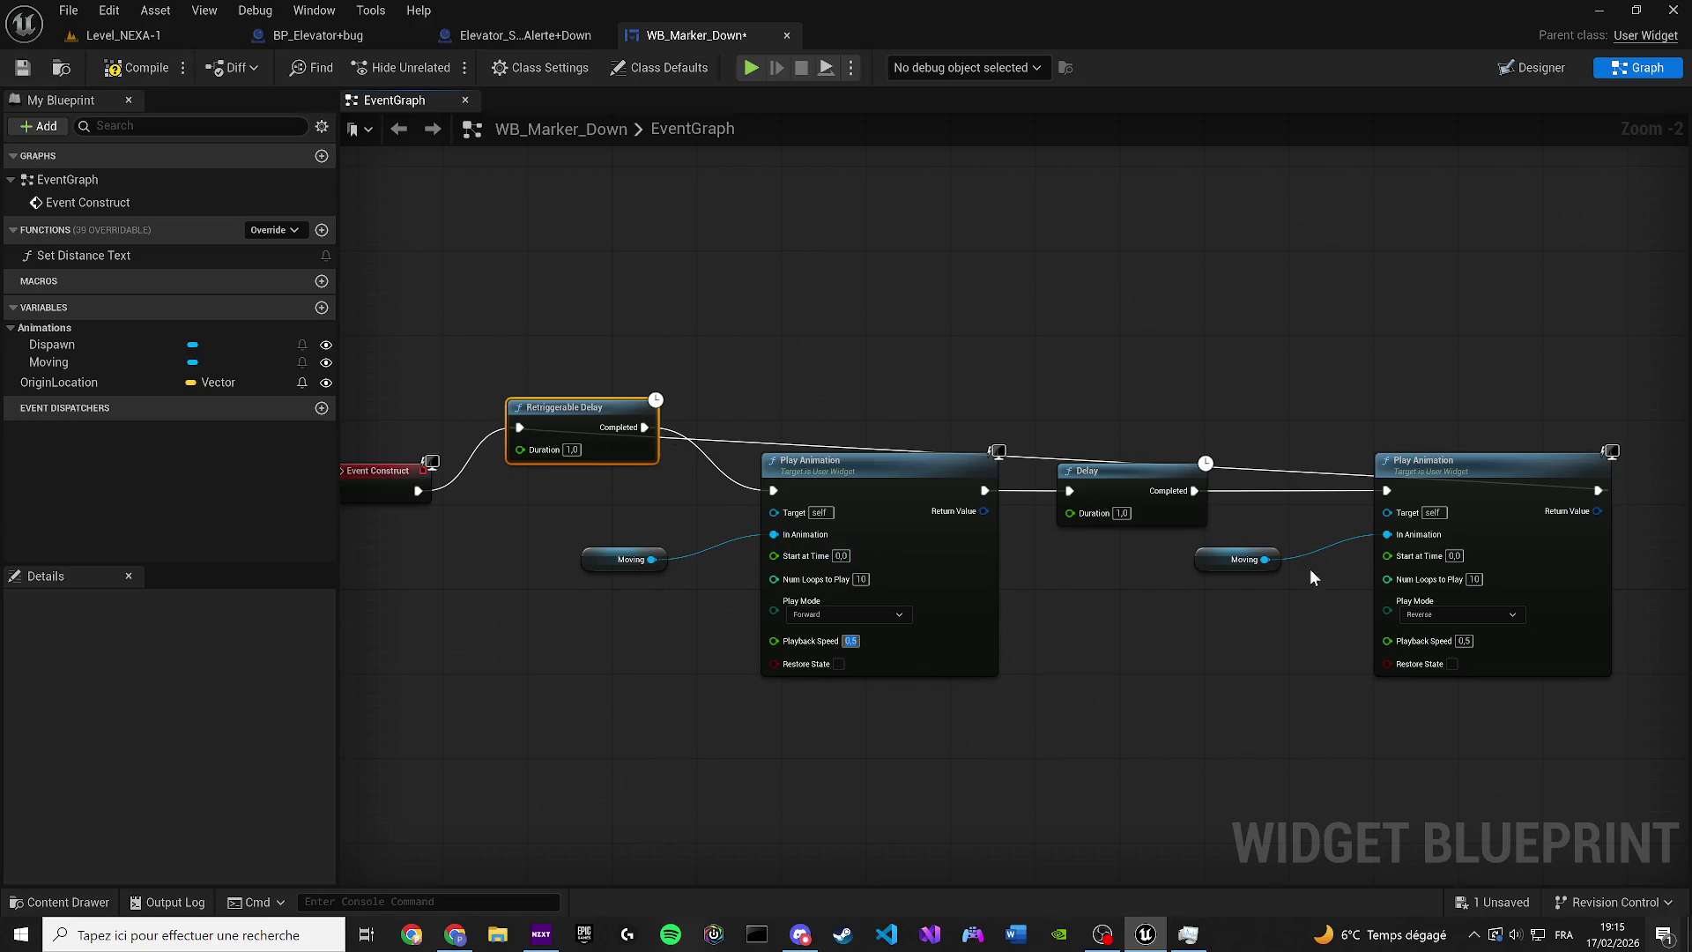
click(128, 70)
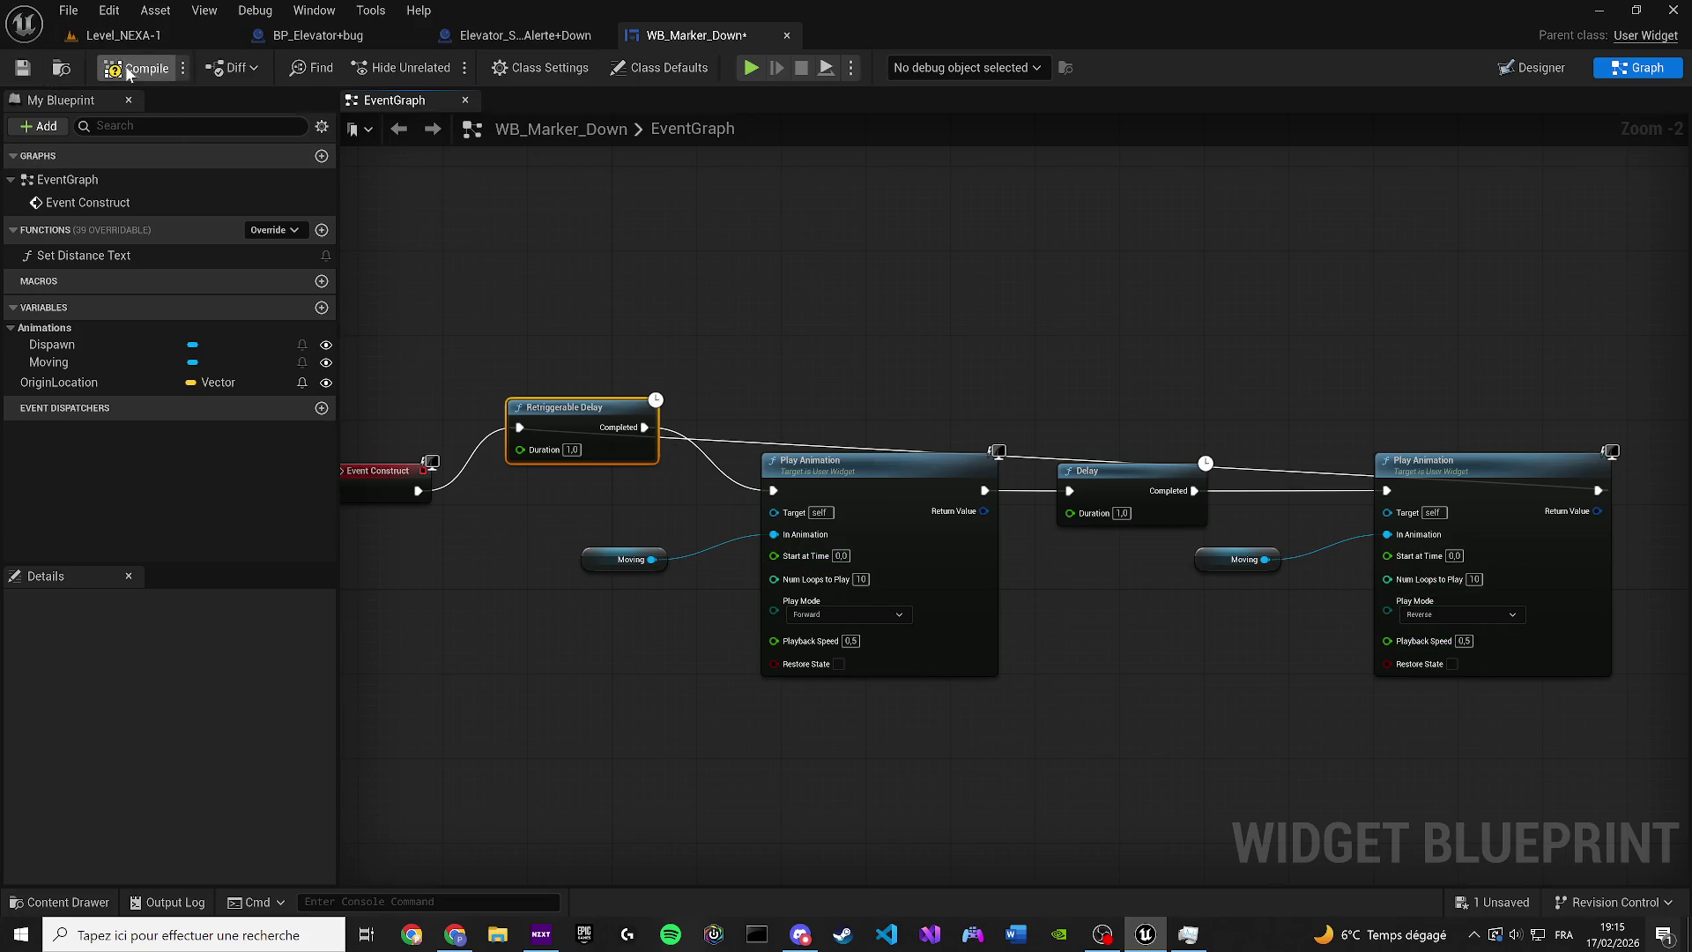
click(124, 35)
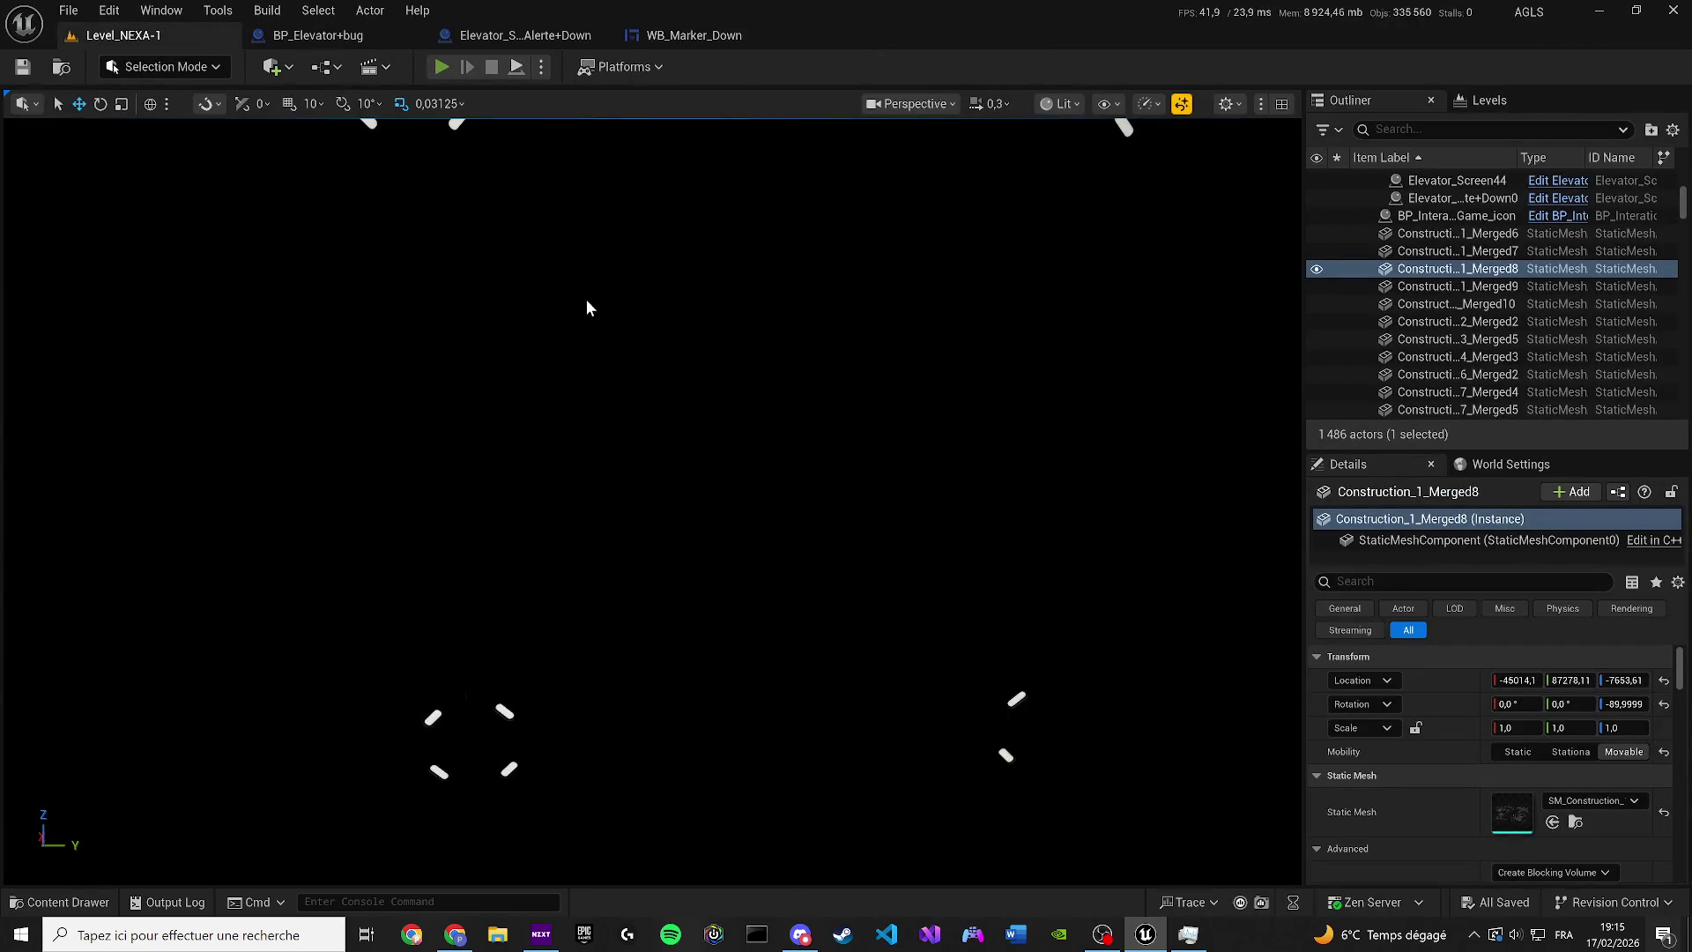
Play-test Level_NEXA-1, walking up to the elevator's wall screen, then stop
key(alt+p)
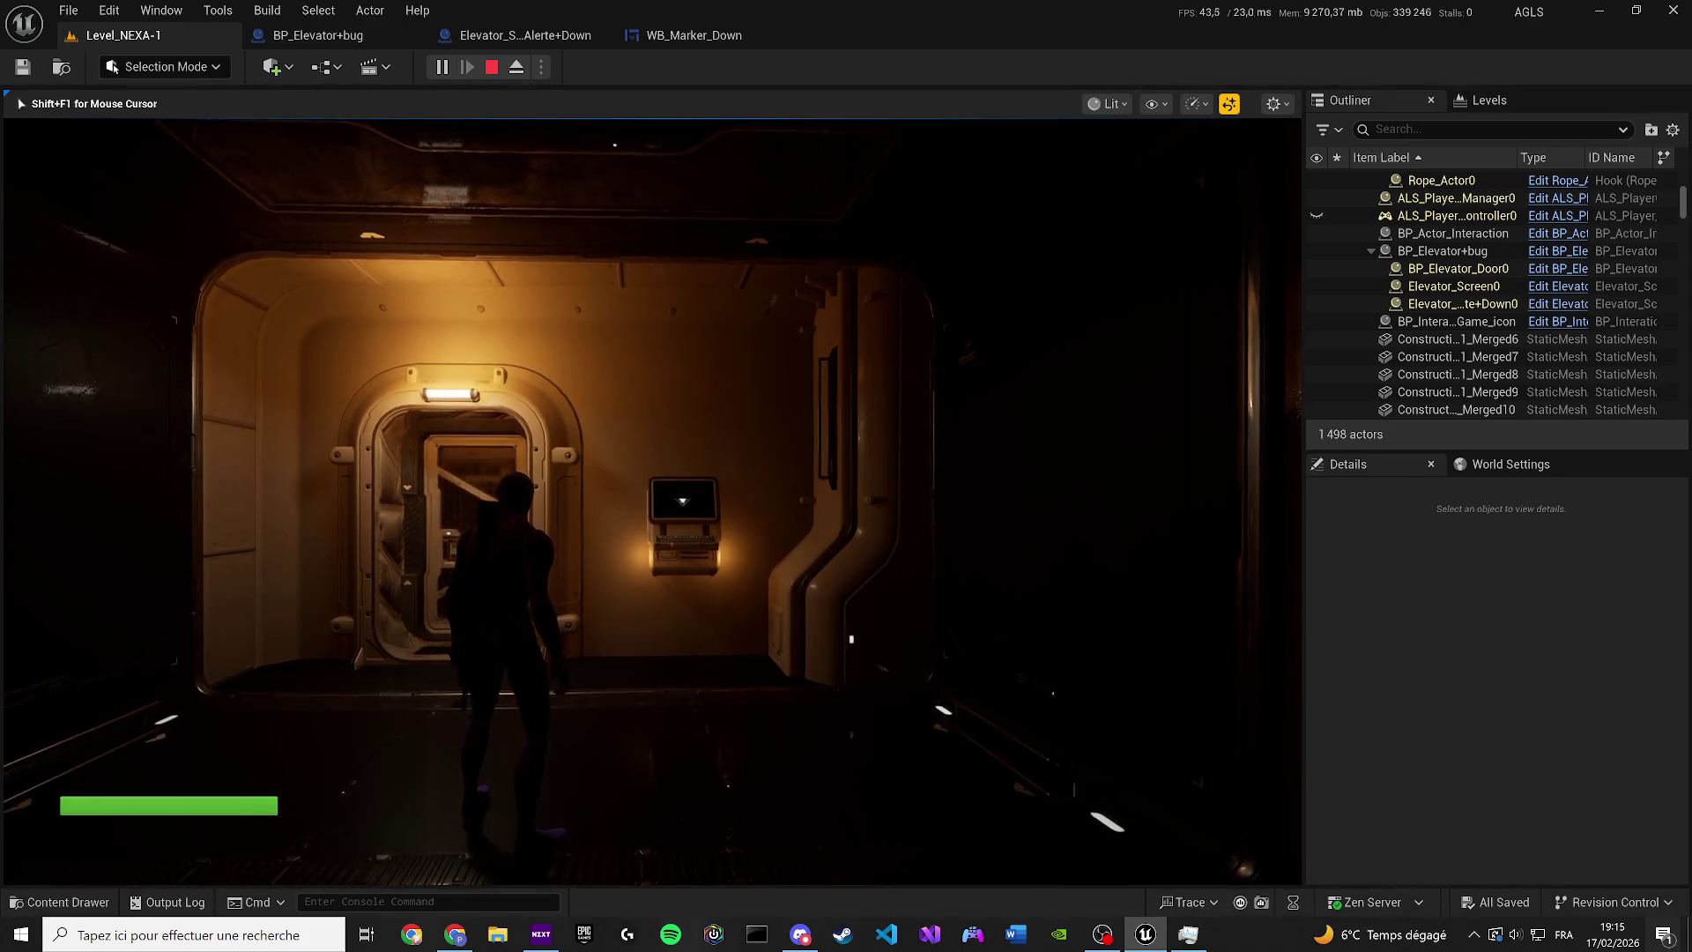
key(w)
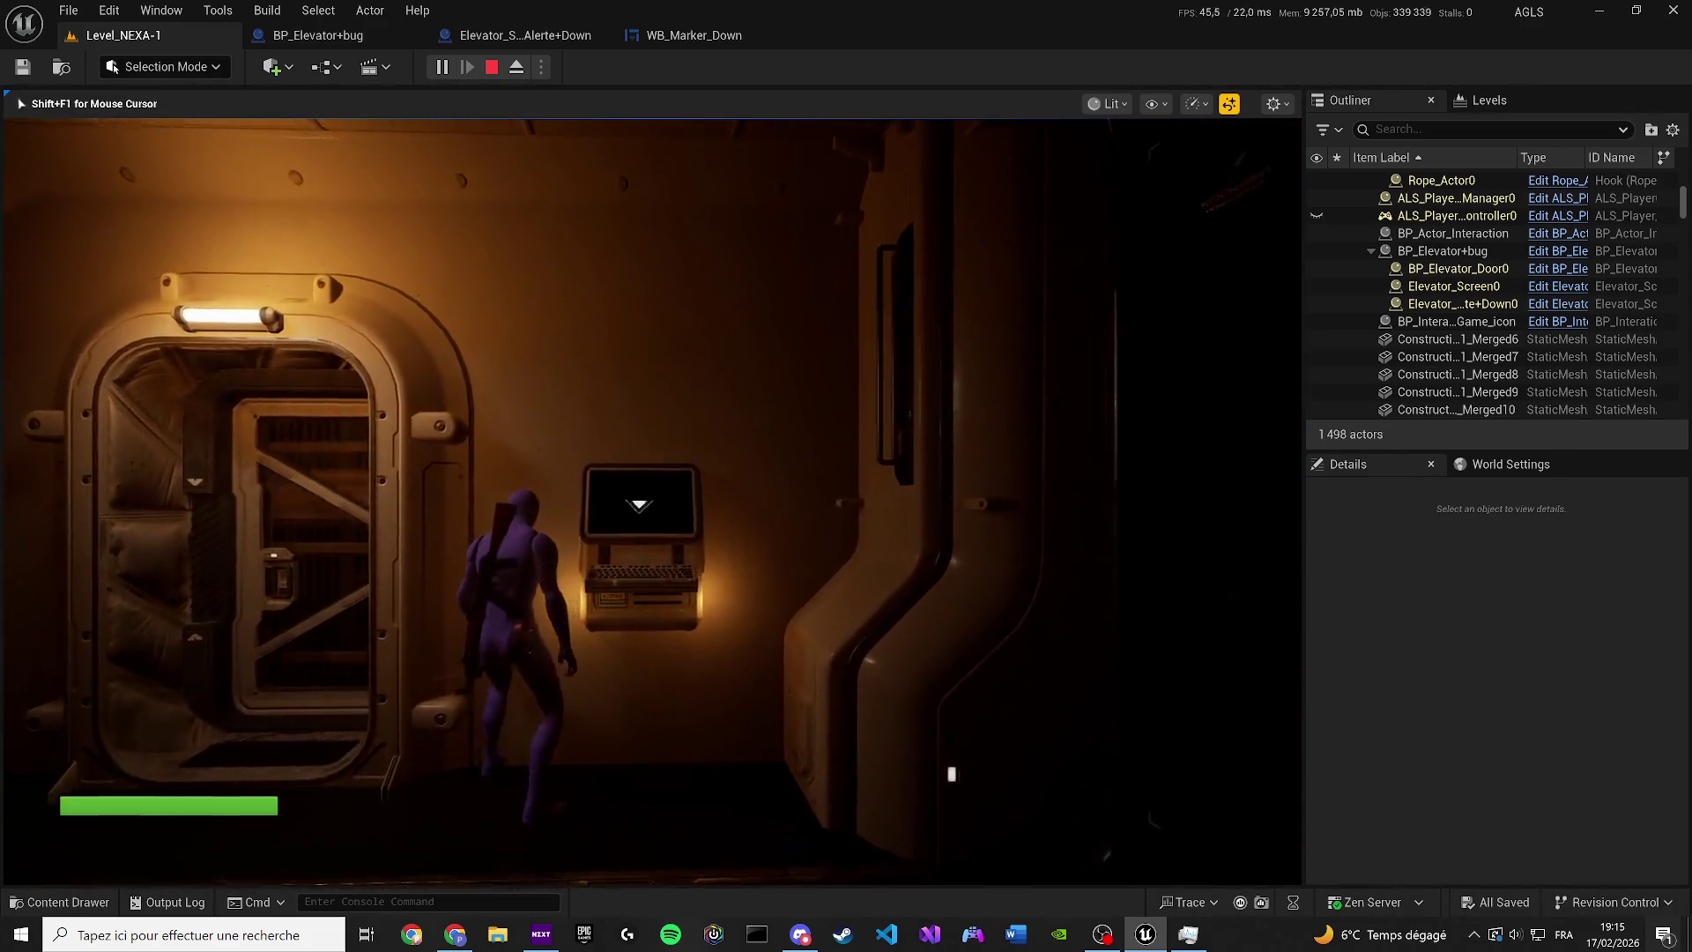
key(Escape)
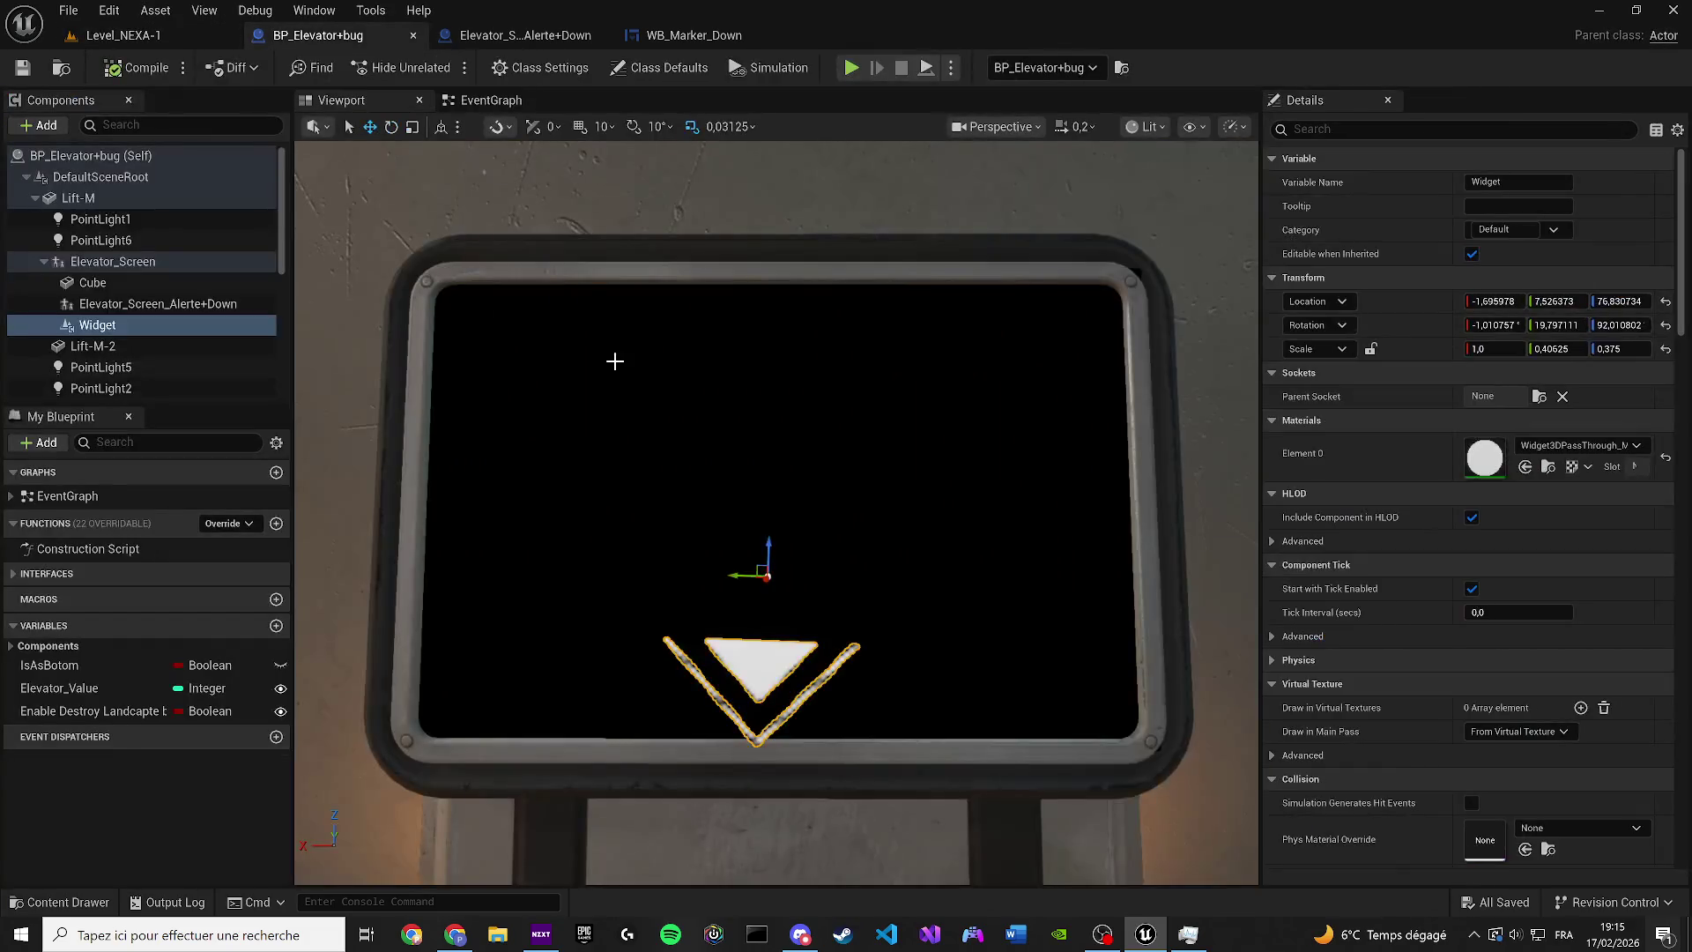
Set the Retriggerable Delay duration to 1,5 seconds
click(679, 40)
click(580, 450)
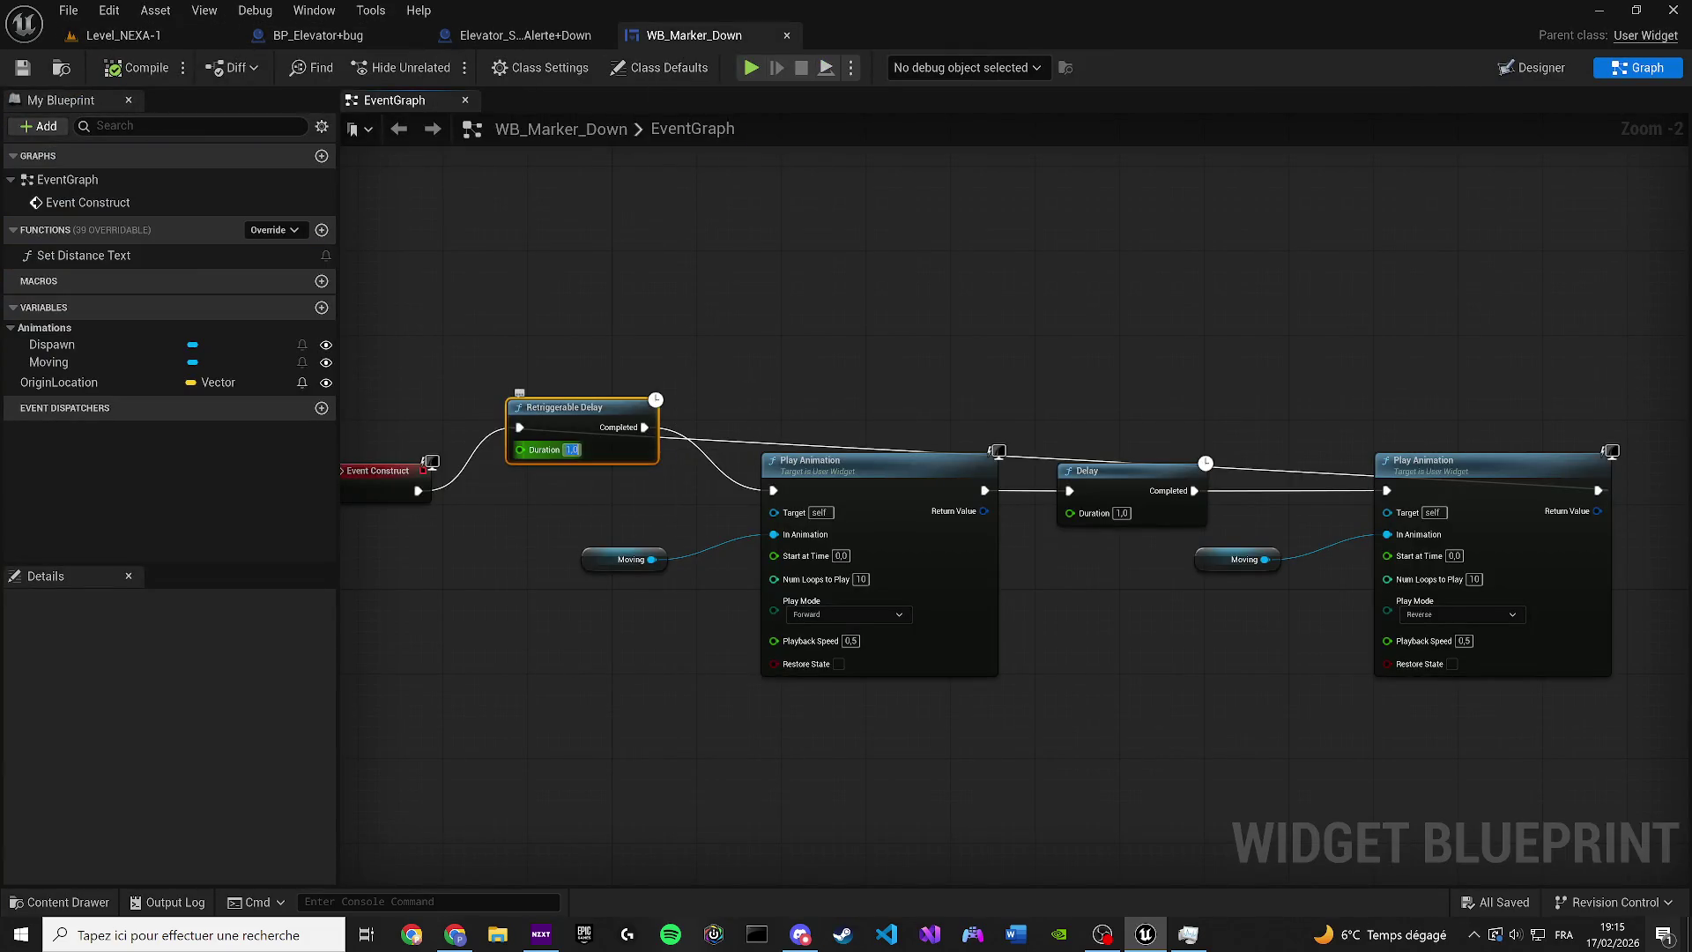
scroll(580, 450, up, 2)
text(1,5)
key(Return)
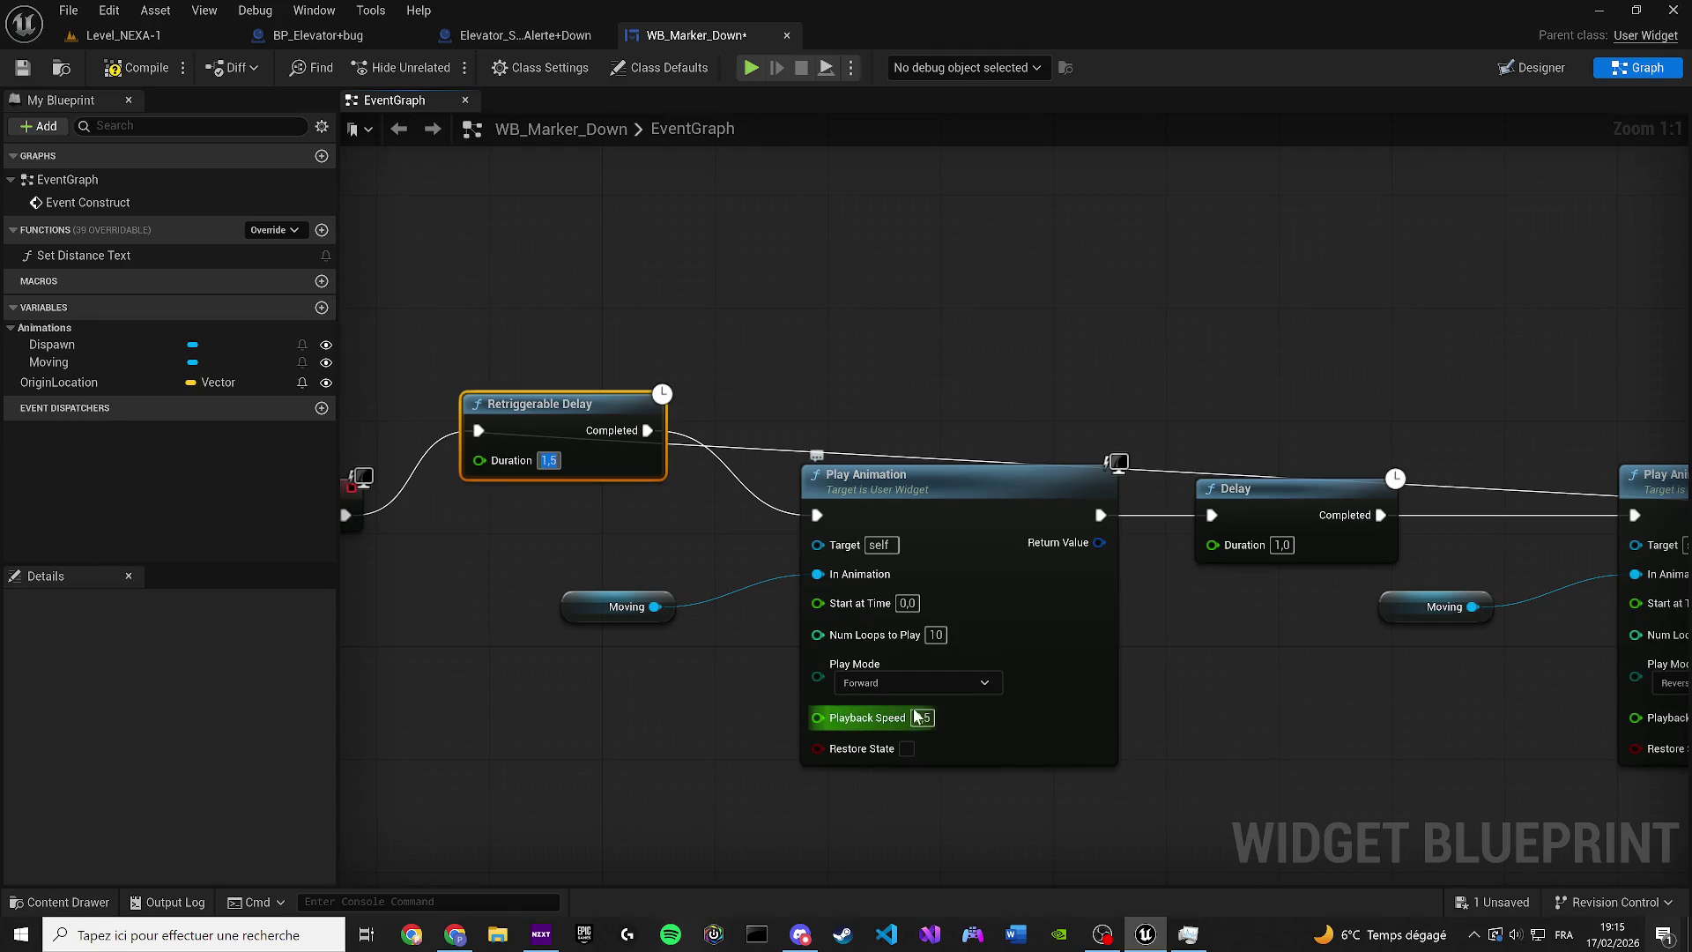
Set the middle Delay duration to 1,5 seconds and save the marker widget
click(1164, 537)
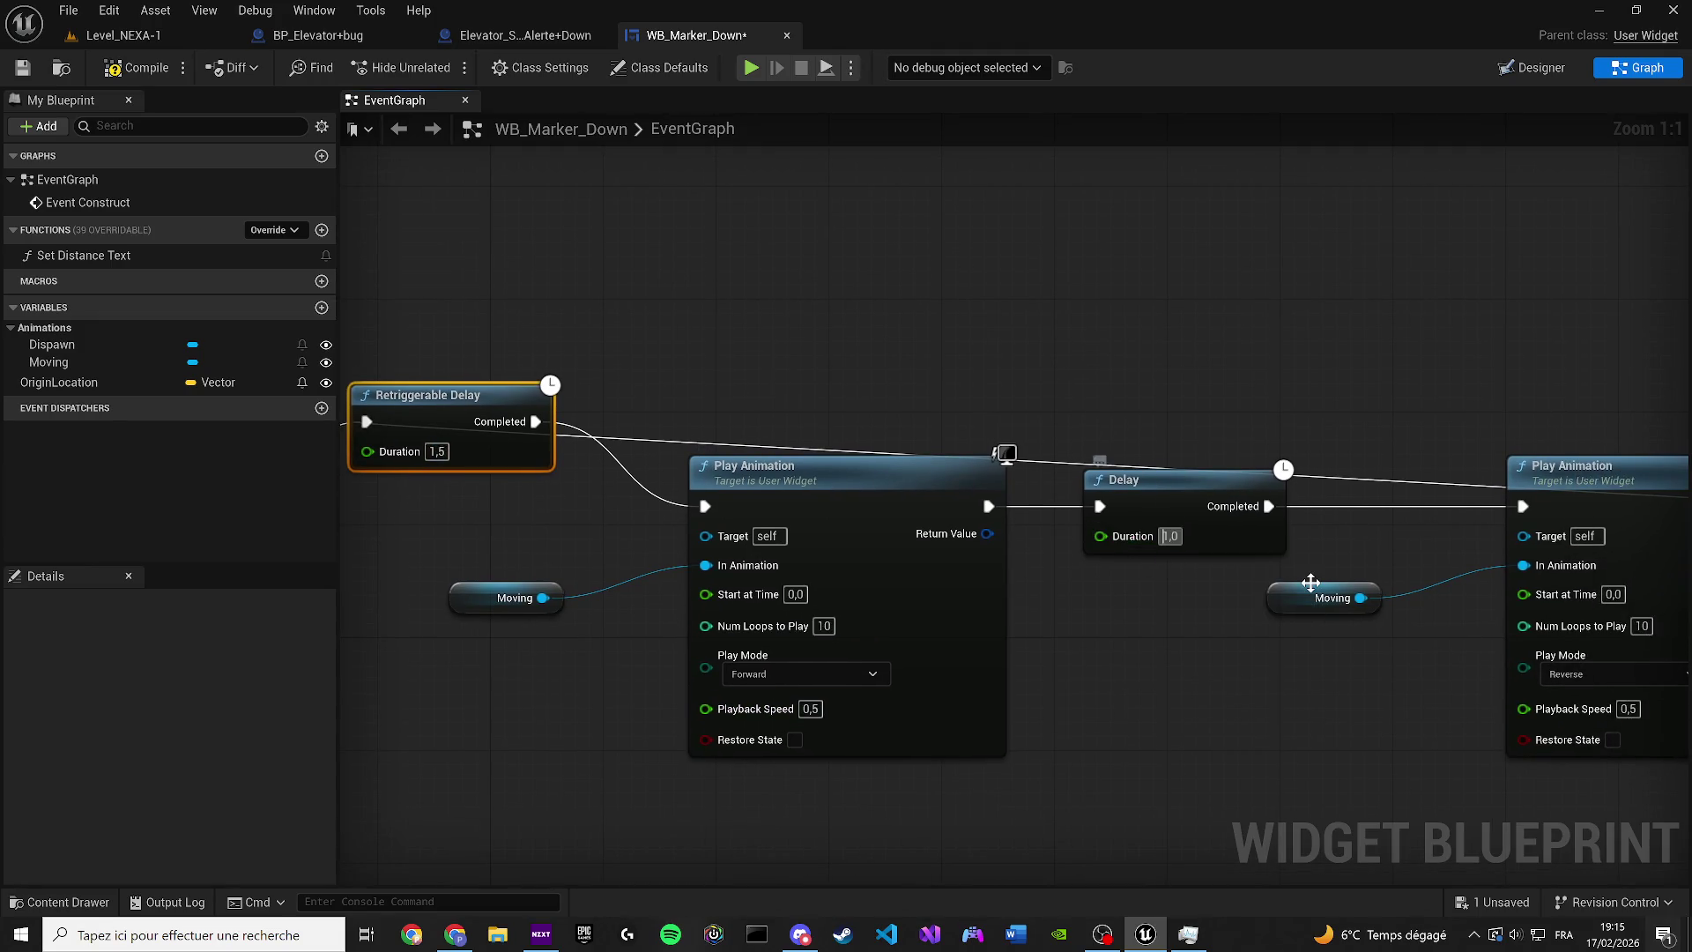
text(1)
key(Return)
key(ctrl+a)
text(1,5)
key(Return)
key(ctrl+s)
click(97, 36)
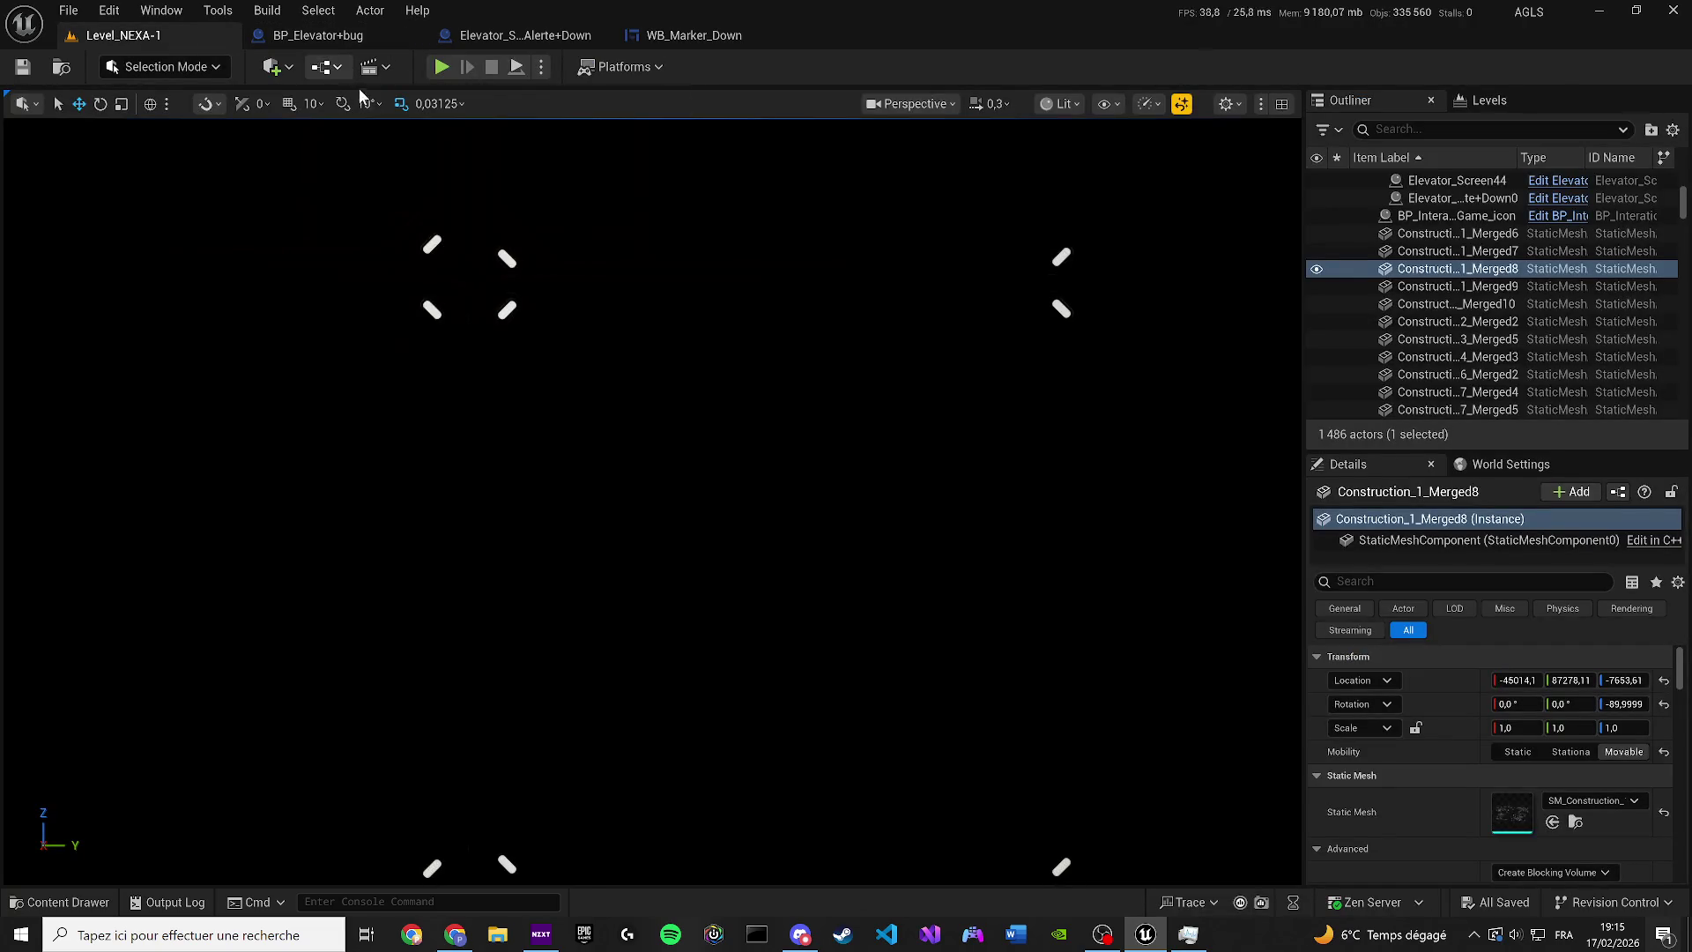
Open the level blueprint and move Event BeginPlay beside the node chain
click(368, 67)
click(356, 189)
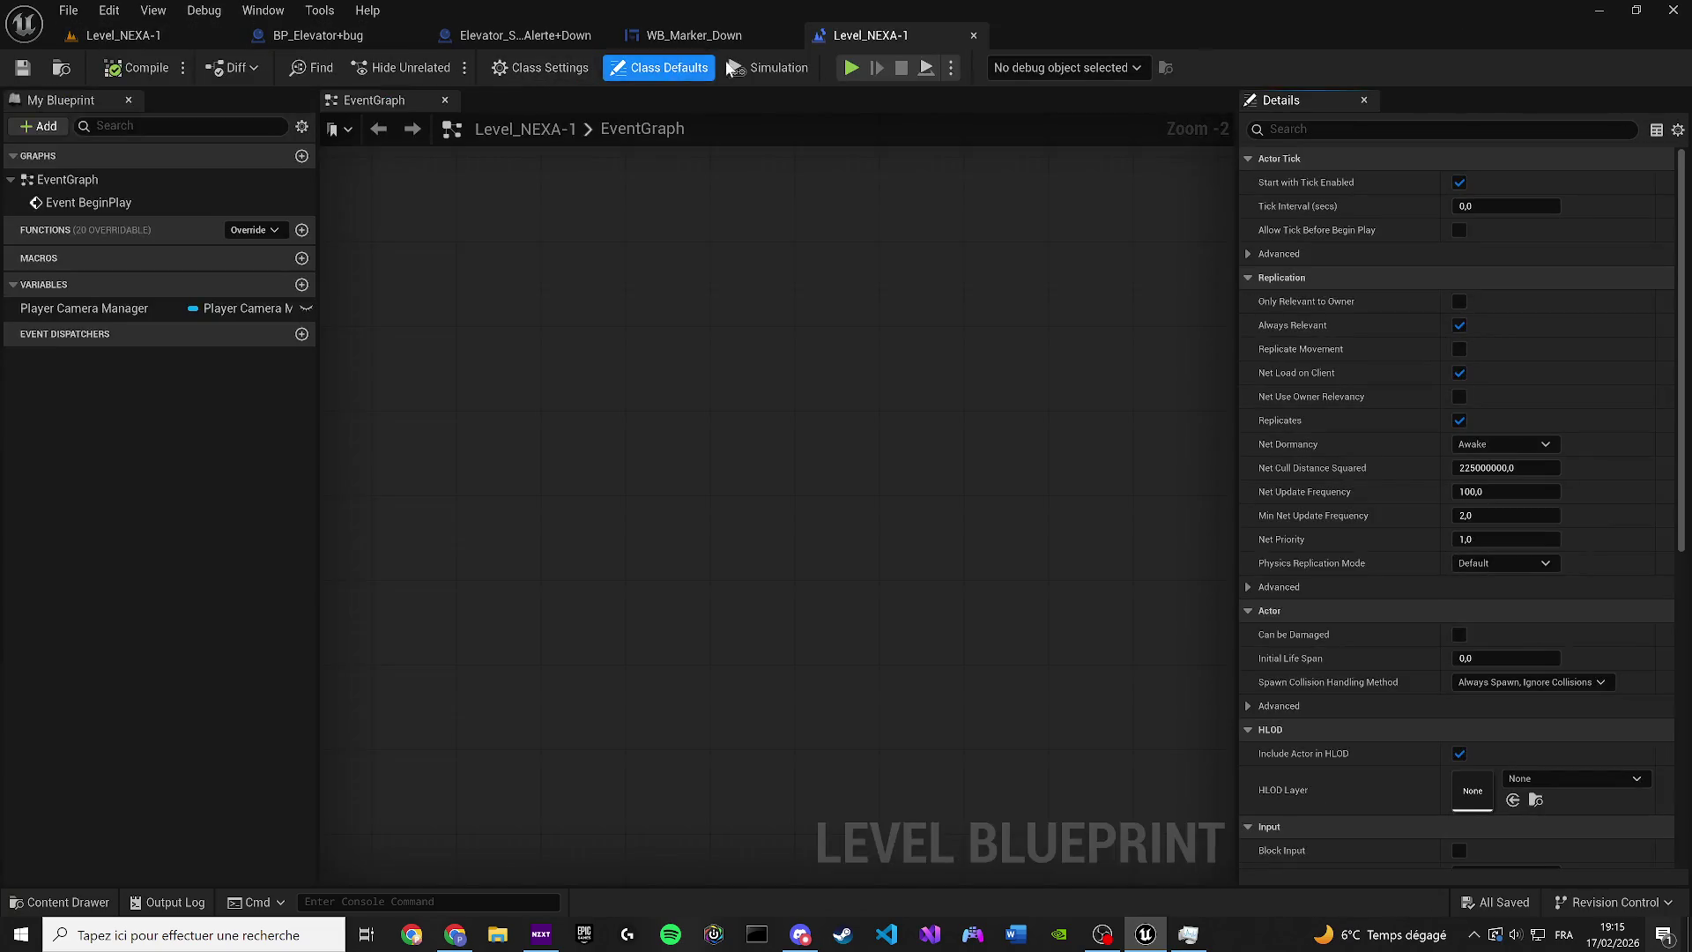
scroll(632, 432, up, 3)
mouse_move(631, 432)
mouse_down()
mouse_move(446, 382)
mouse_move(760, 210)
mouse_move(821, 258)
mouse_move(775, 259)
mouse_move(884, 254)
mouse_move(552, 297)
mouse_move(767, 264)
mouse_up()
drag(524, 405, 644, 410)
drag(909, 263, 682, 244)
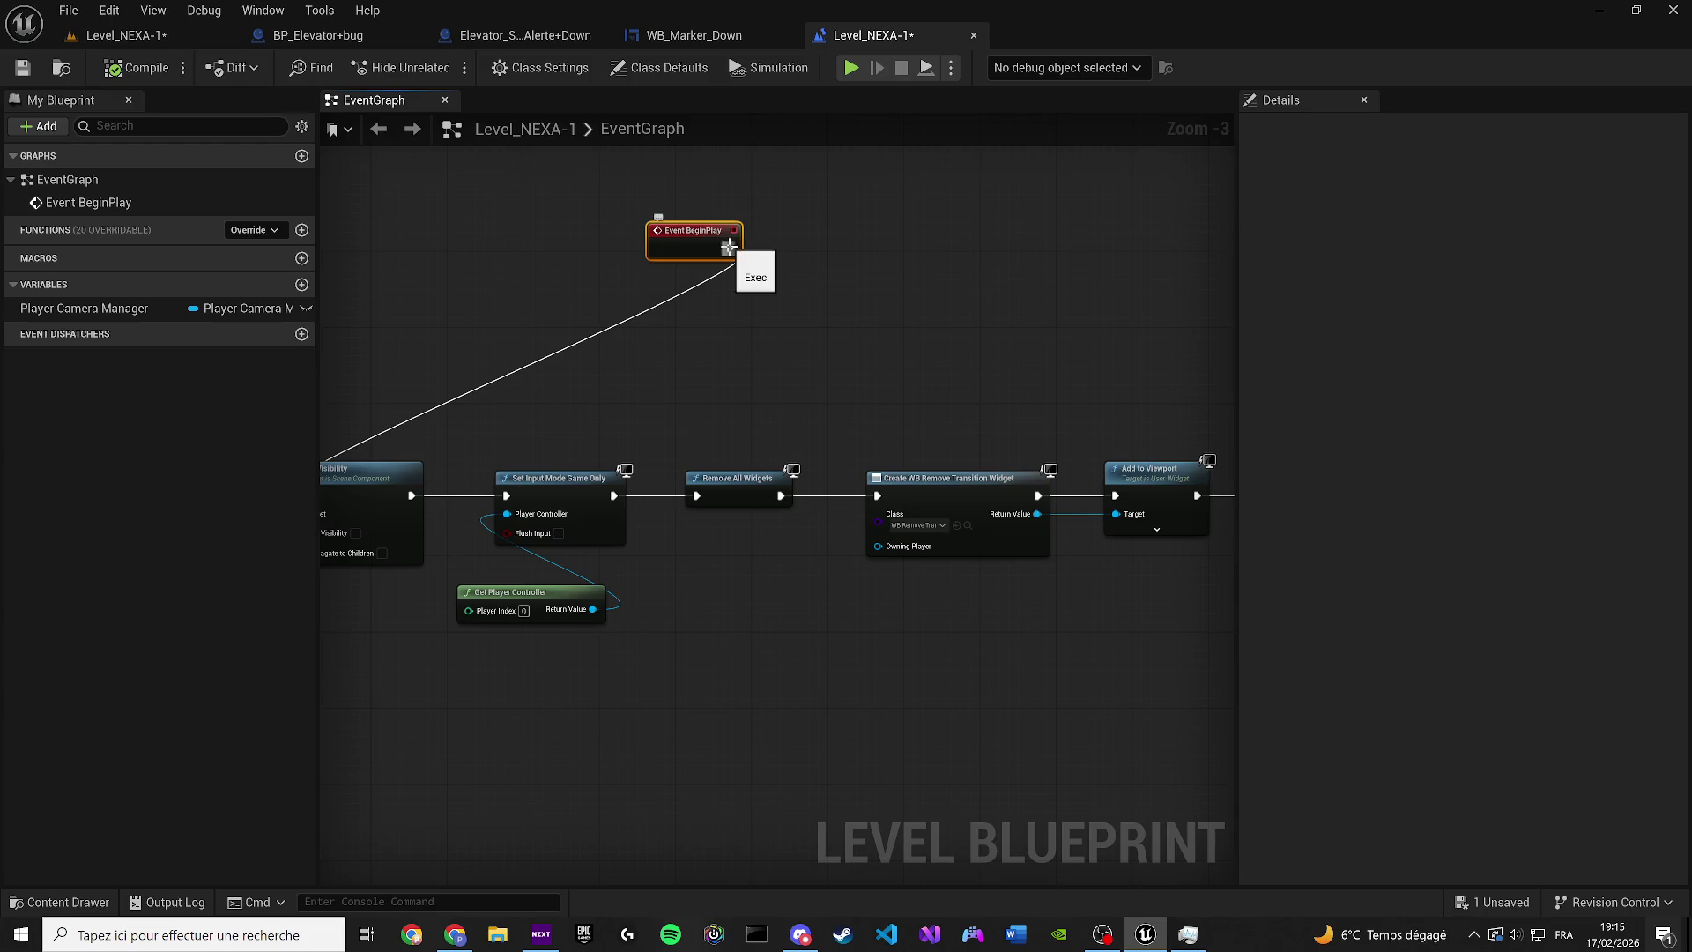
Add a Sequence after BeginPlay and wire its Then 1 into Set Visibility
click(800, 262)
mouse_move(727, 248)
mouse_down()
mouse_move(811, 282)
mouse_move(828, 253)
mouse_up()
mouse_move(672, 327)
mouse_down()
mouse_move(586, 425)
mouse_move(469, 498)
mouse_up()
drag(775, 345, 568, 379)
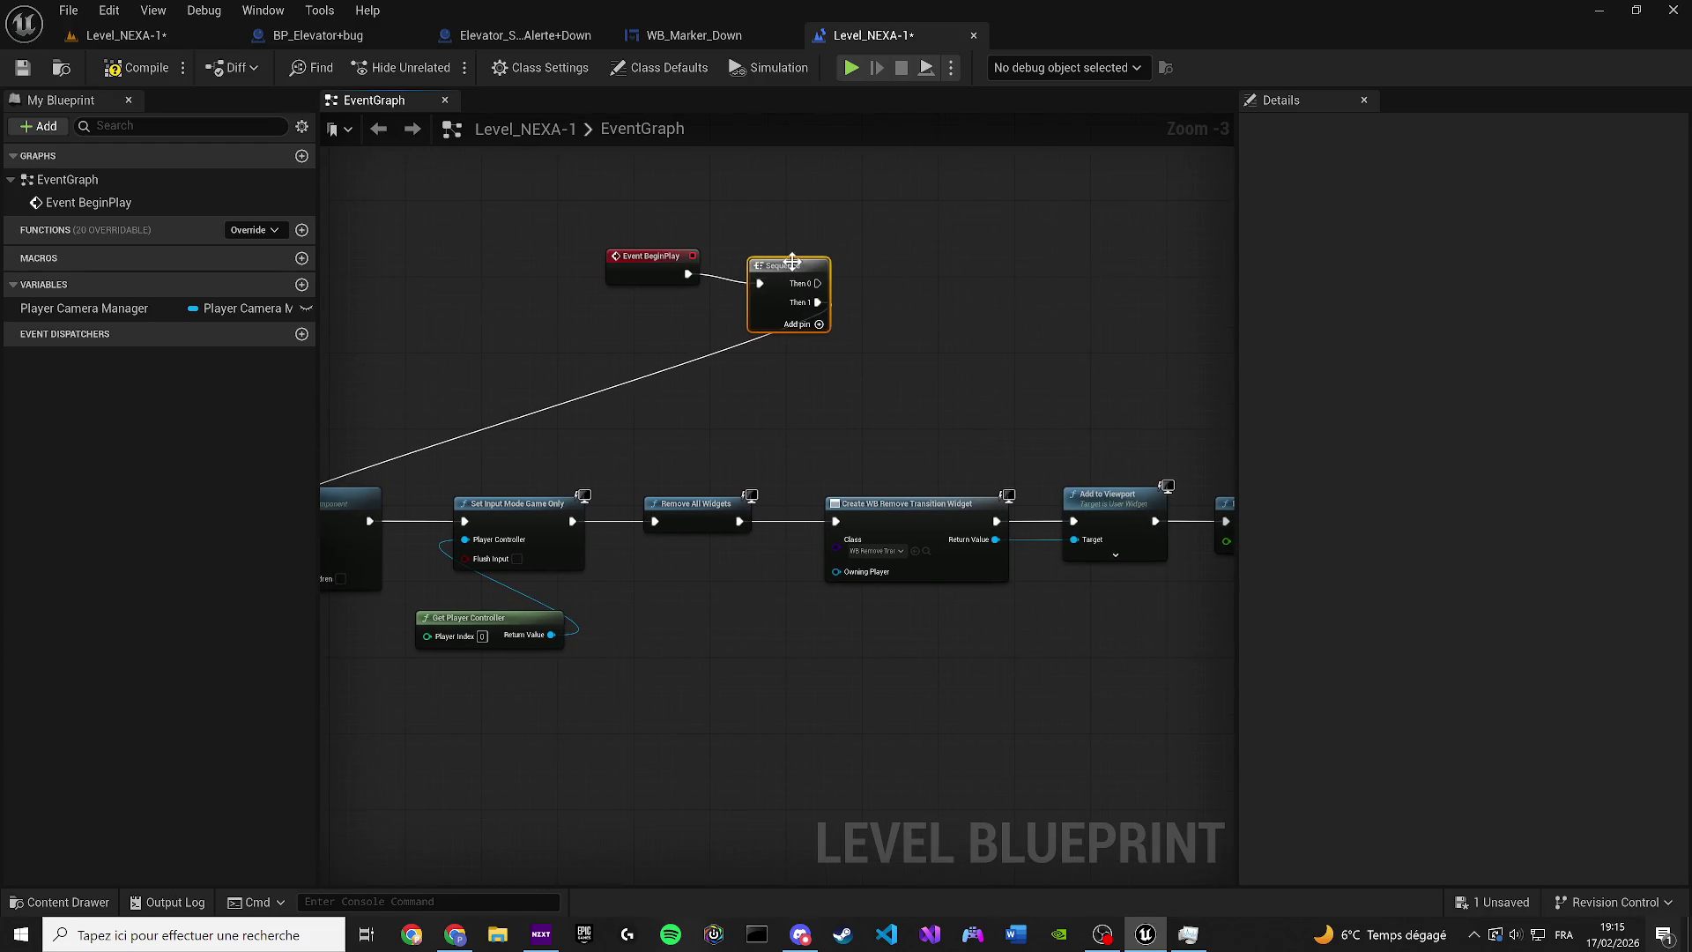
drag(803, 288, 657, 306)
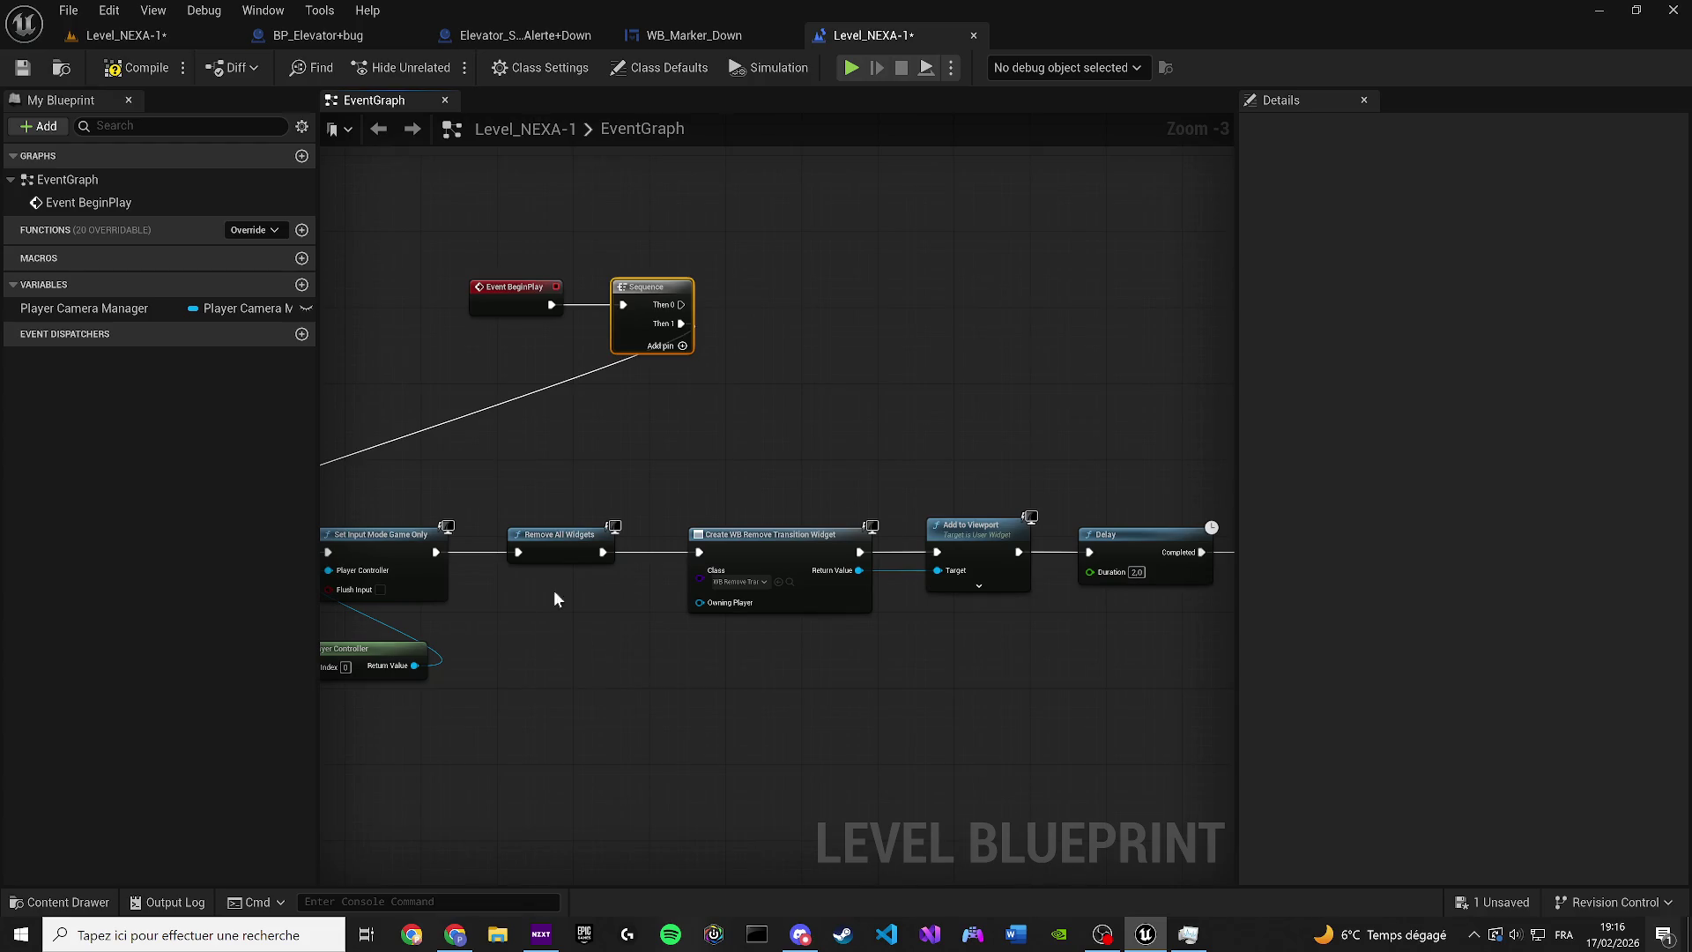
drag(554, 590, 594, 572)
Duplicate the red NEVER DESTROY comment and wire BeginPlay directly into Set Input Mode Game Only
drag(1064, 300, 657, 372)
scroll(661, 334, down, 2)
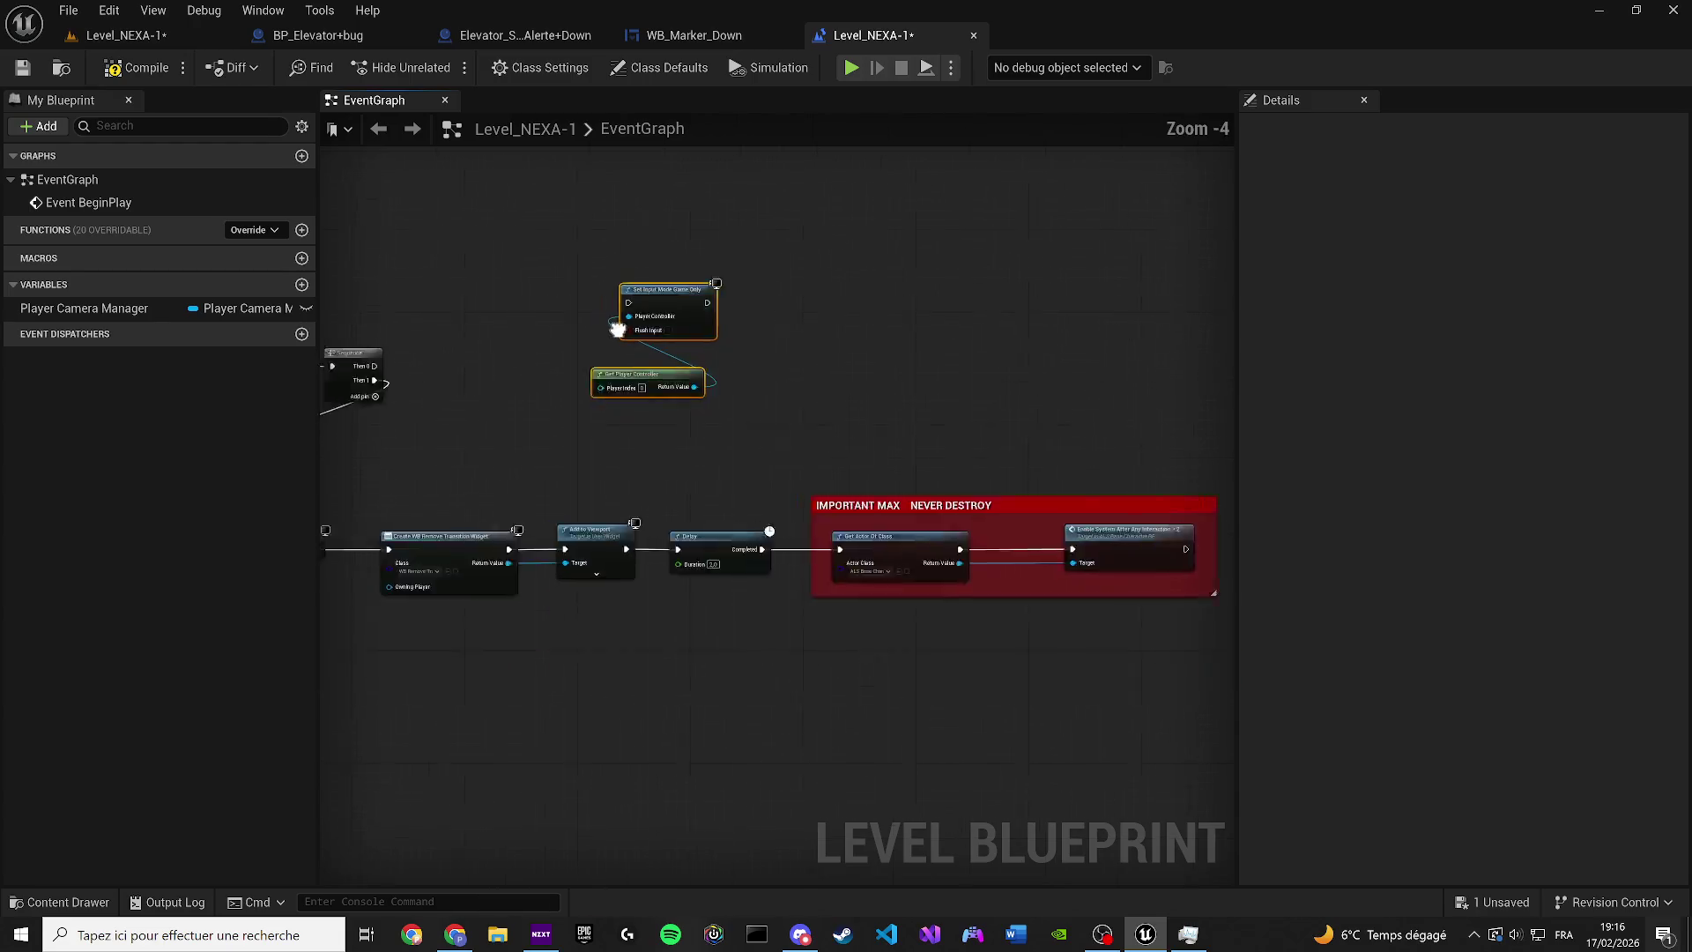
drag(1093, 639, 736, 439)
key(ctrl+c)
key(ctrl+v)
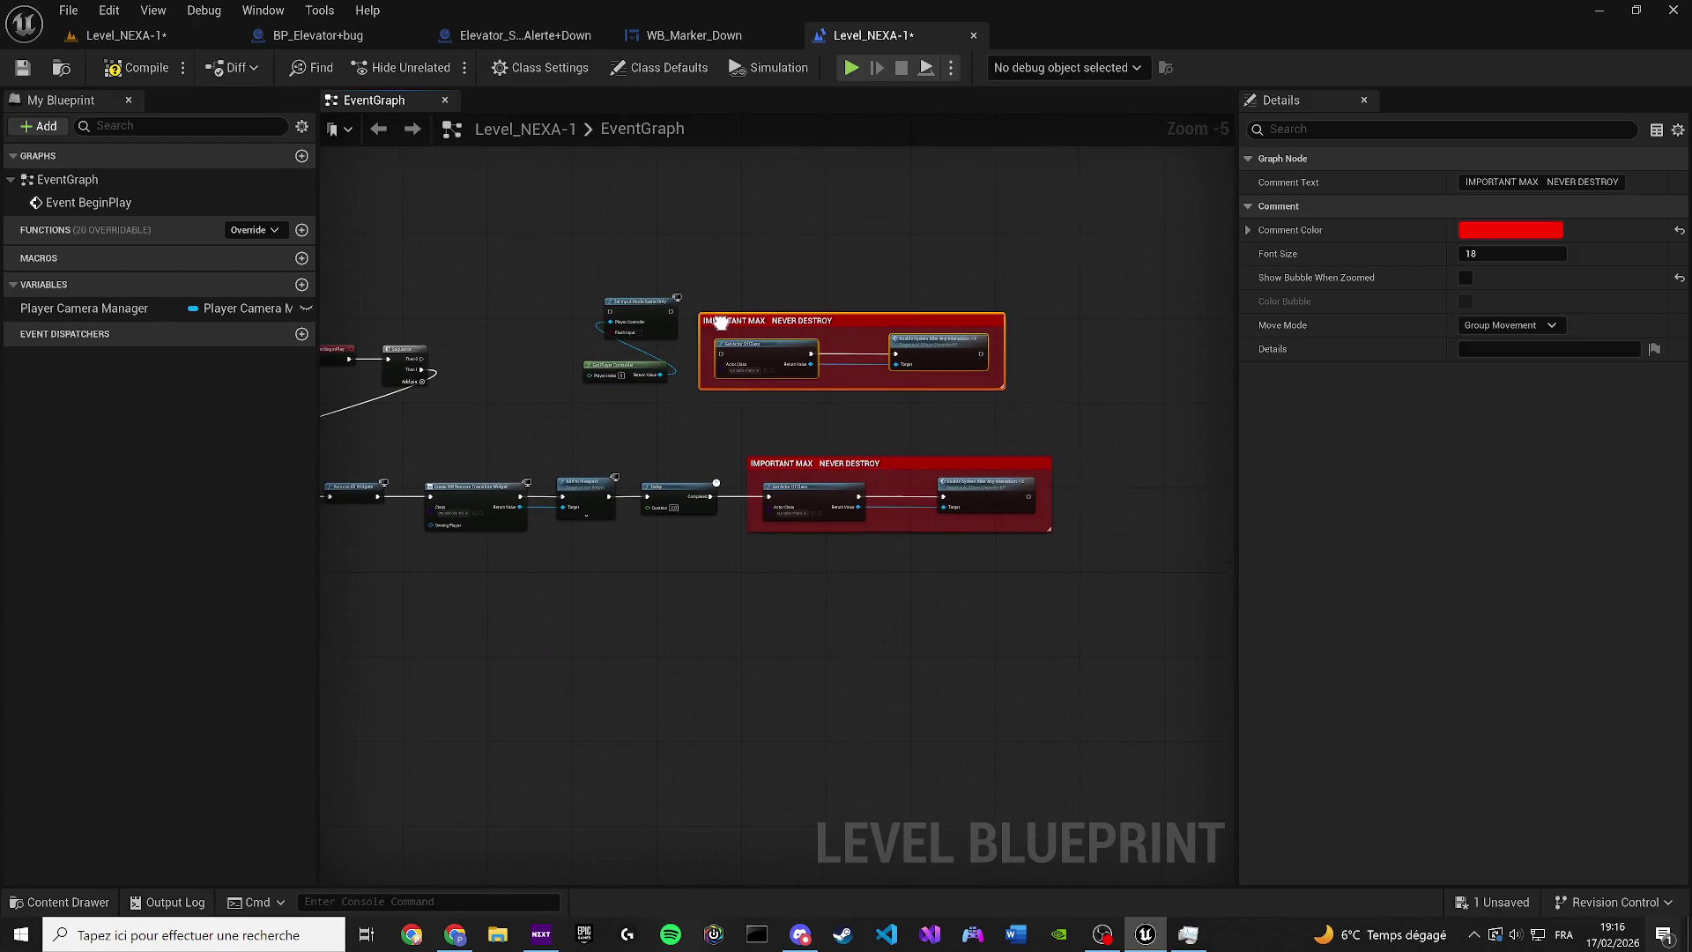
scroll(605, 502, up, 2)
mouse_move(406, 555)
mouse_down()
mouse_move(742, 490)
mouse_move(566, 520)
mouse_move(705, 494)
mouse_move(581, 500)
mouse_up()
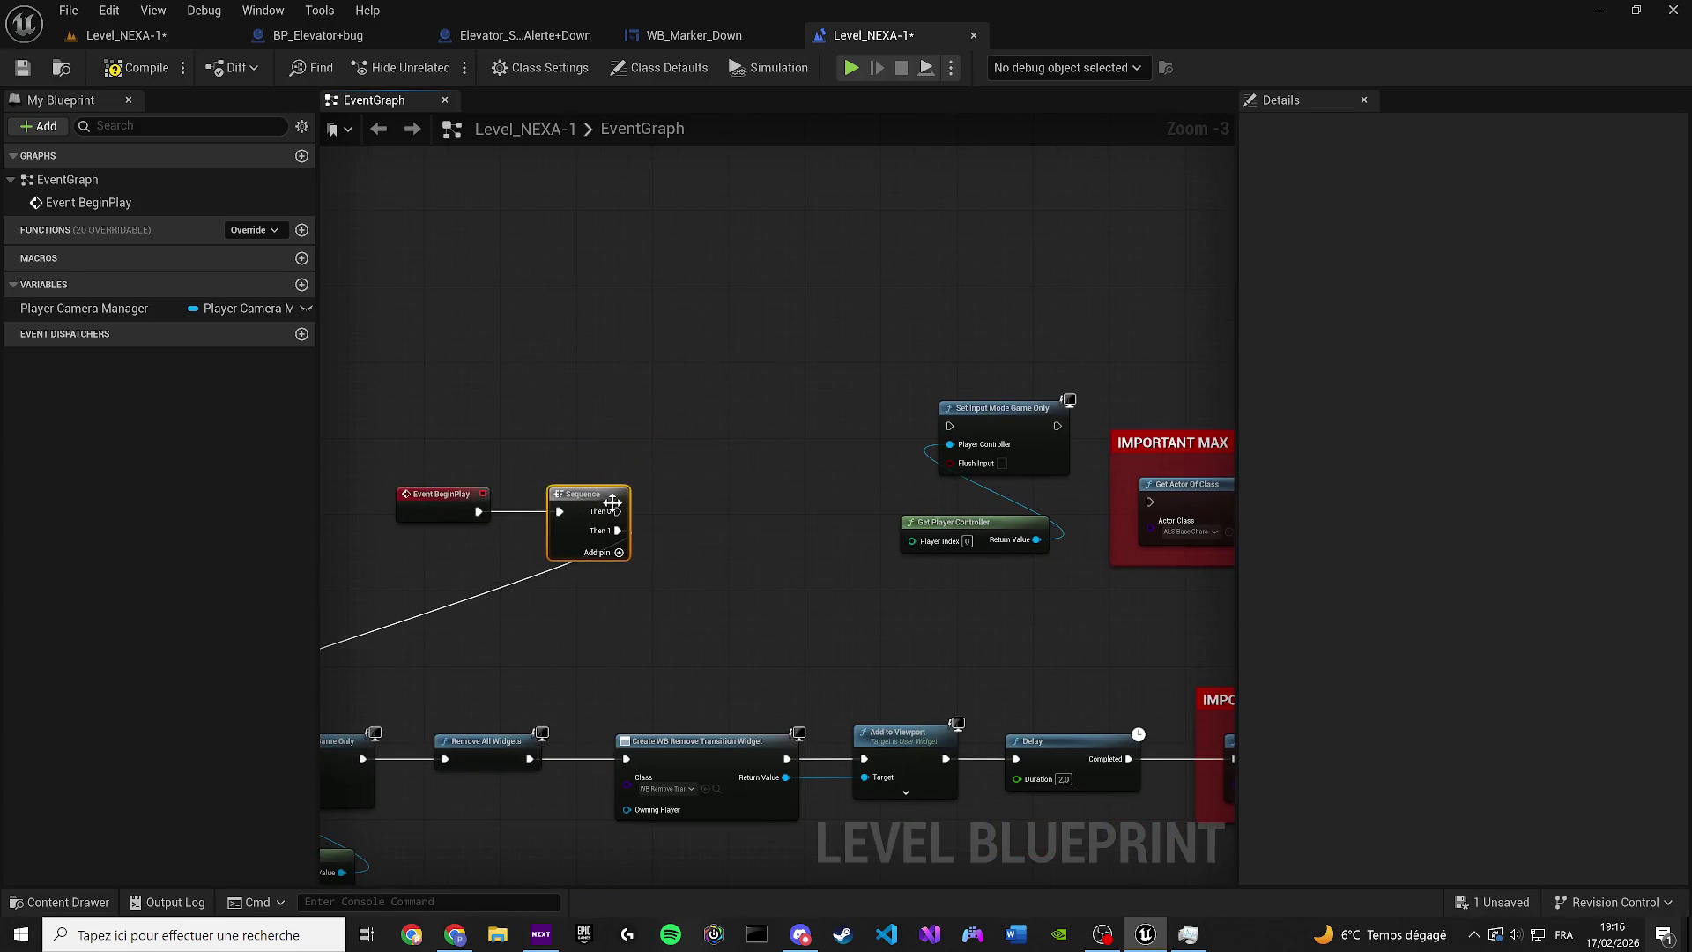
mouse_move(475, 516)
mouse_down()
mouse_move(615, 351)
mouse_move(996, 398)
mouse_move(950, 426)
mouse_up()
mouse_move(599, 359)
mouse_down()
mouse_move(752, 406)
mouse_move(614, 430)
mouse_move(797, 505)
mouse_up()
Save the level blueprint and start play-testing the level
click(23, 68)
click(124, 35)
click(443, 67)
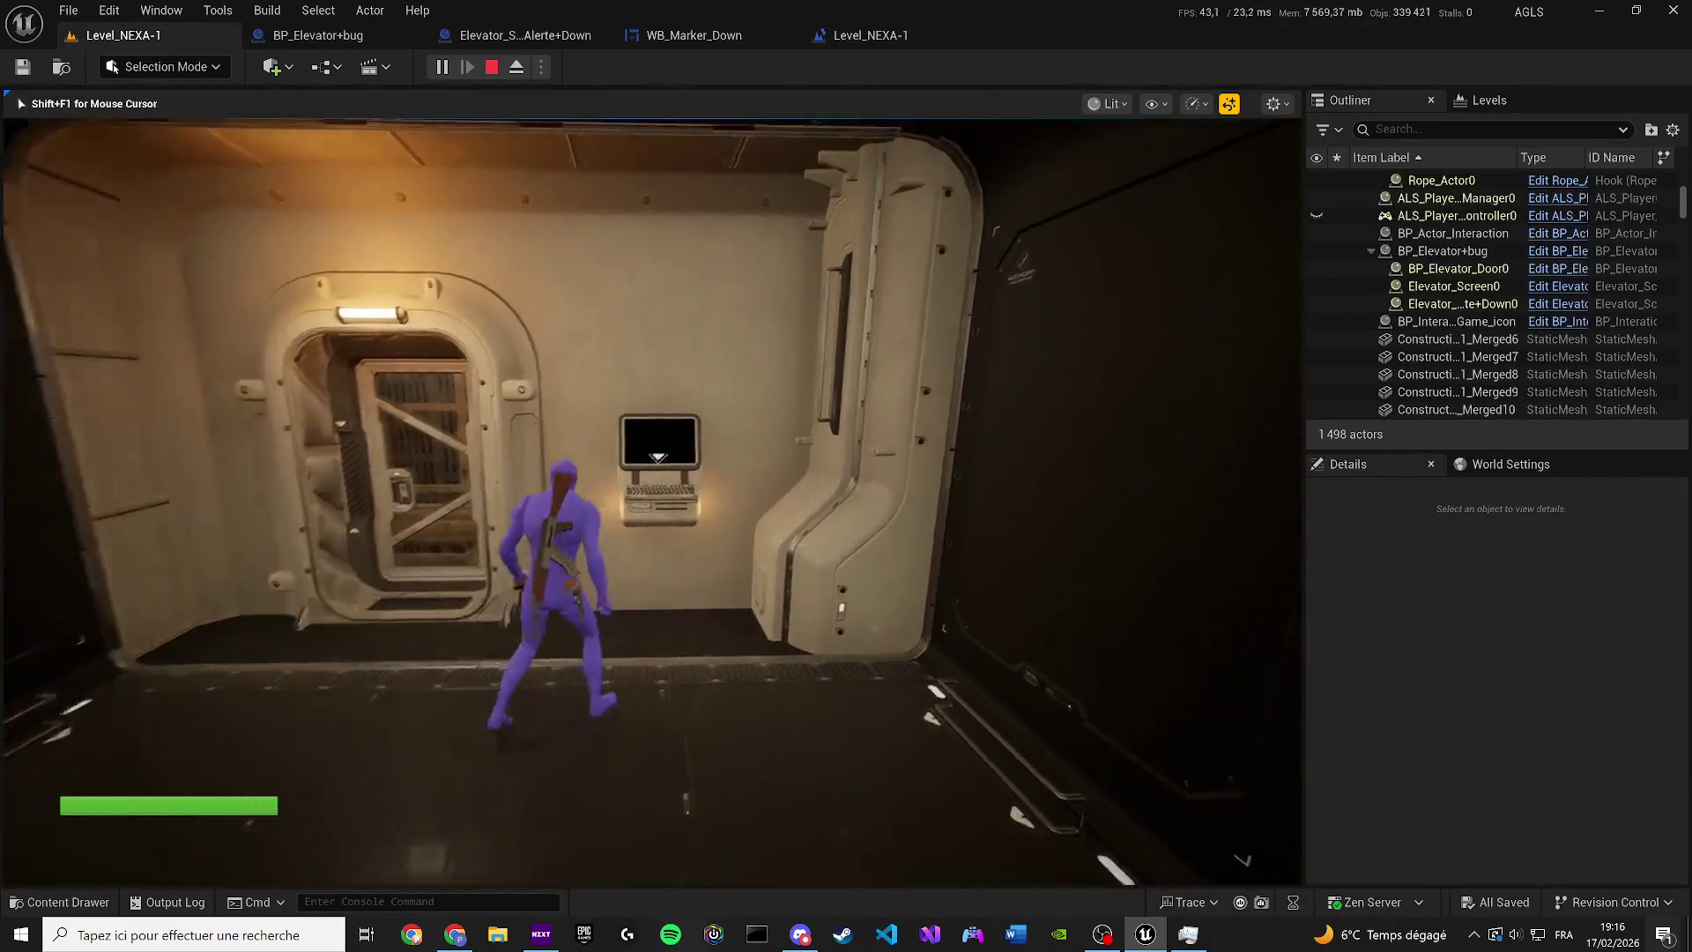
Walk the character to the elevator wall terminal showing the down arrow, then stop the play-test
key(w)
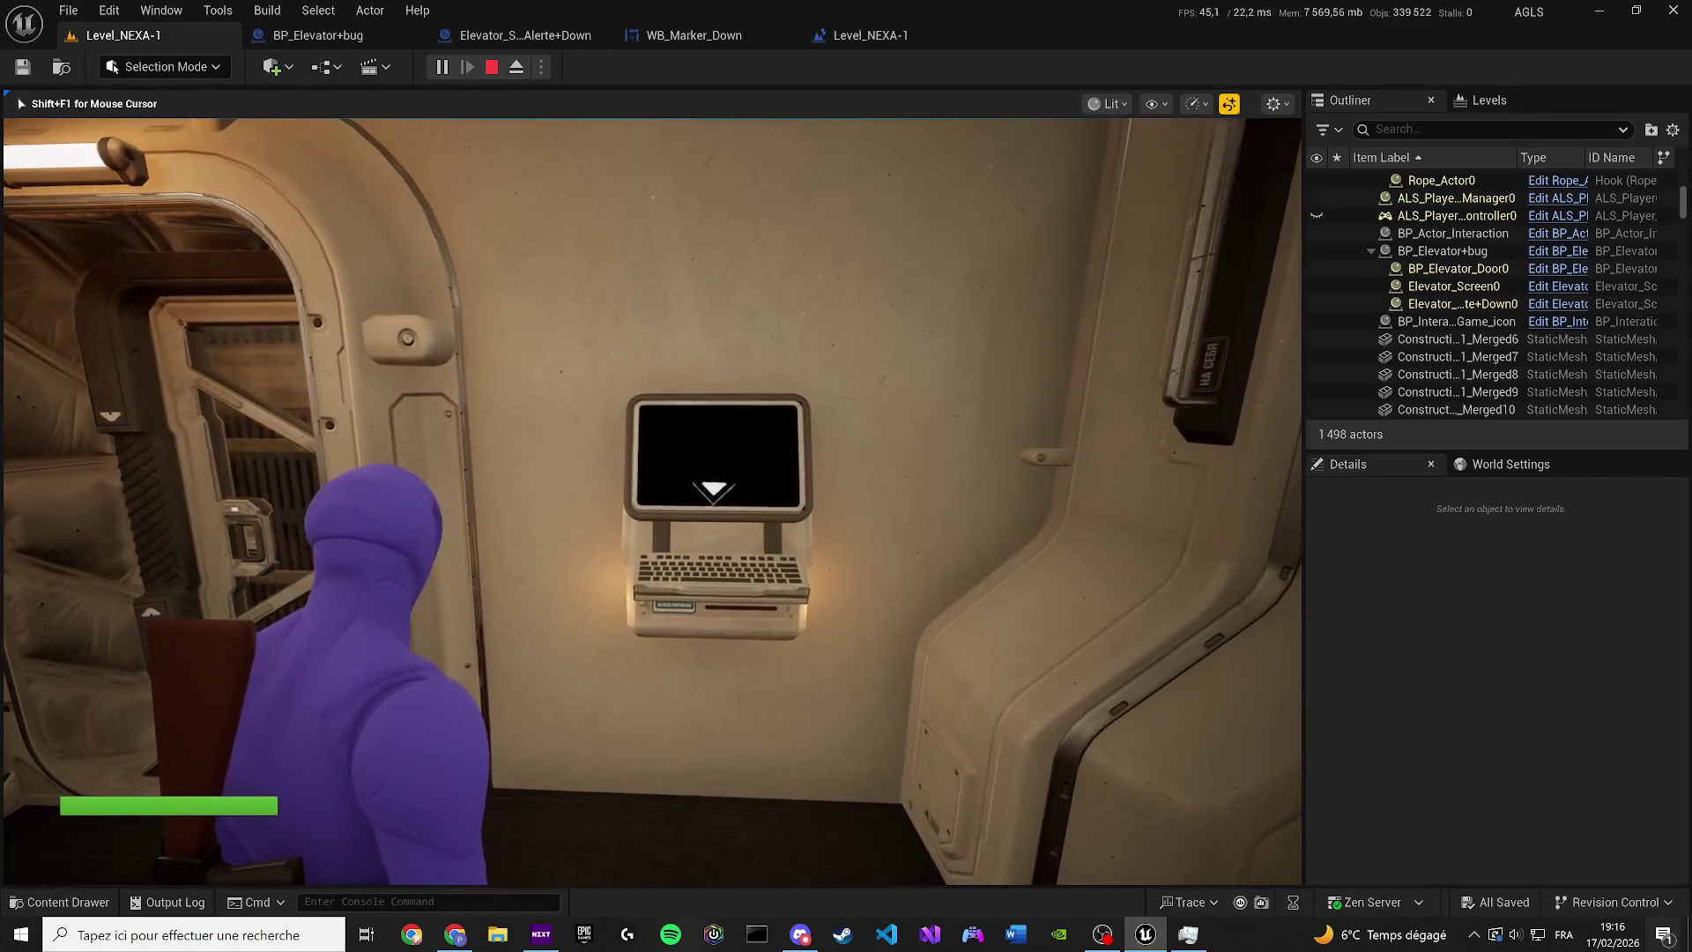
key(w)
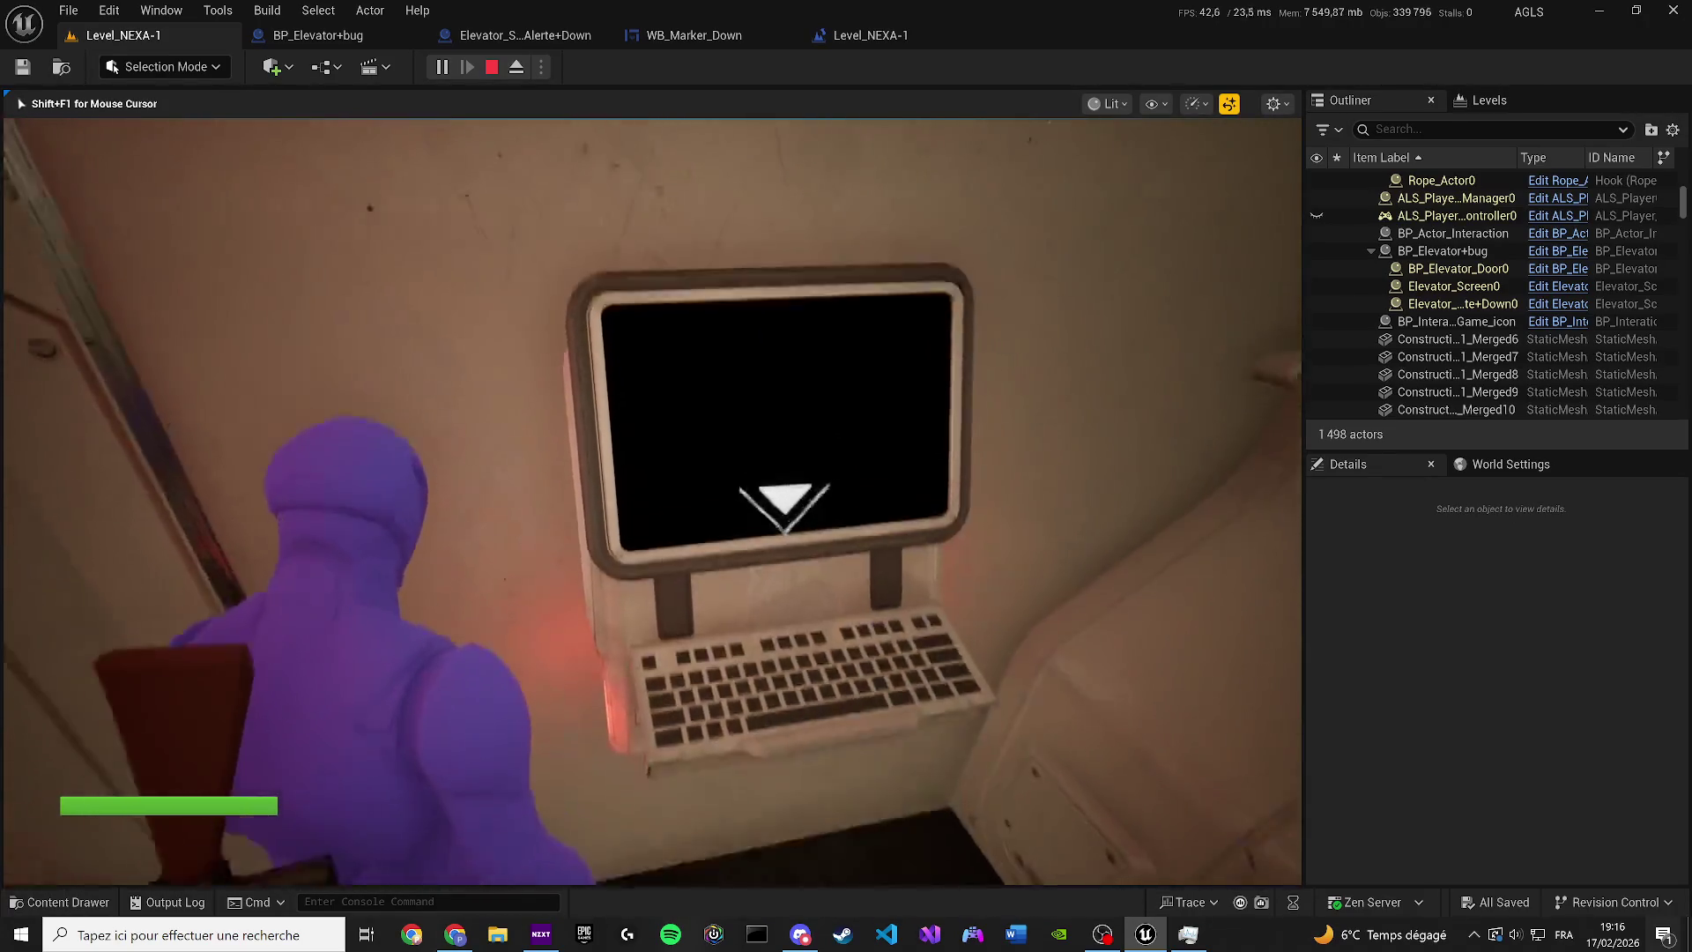
key(w)
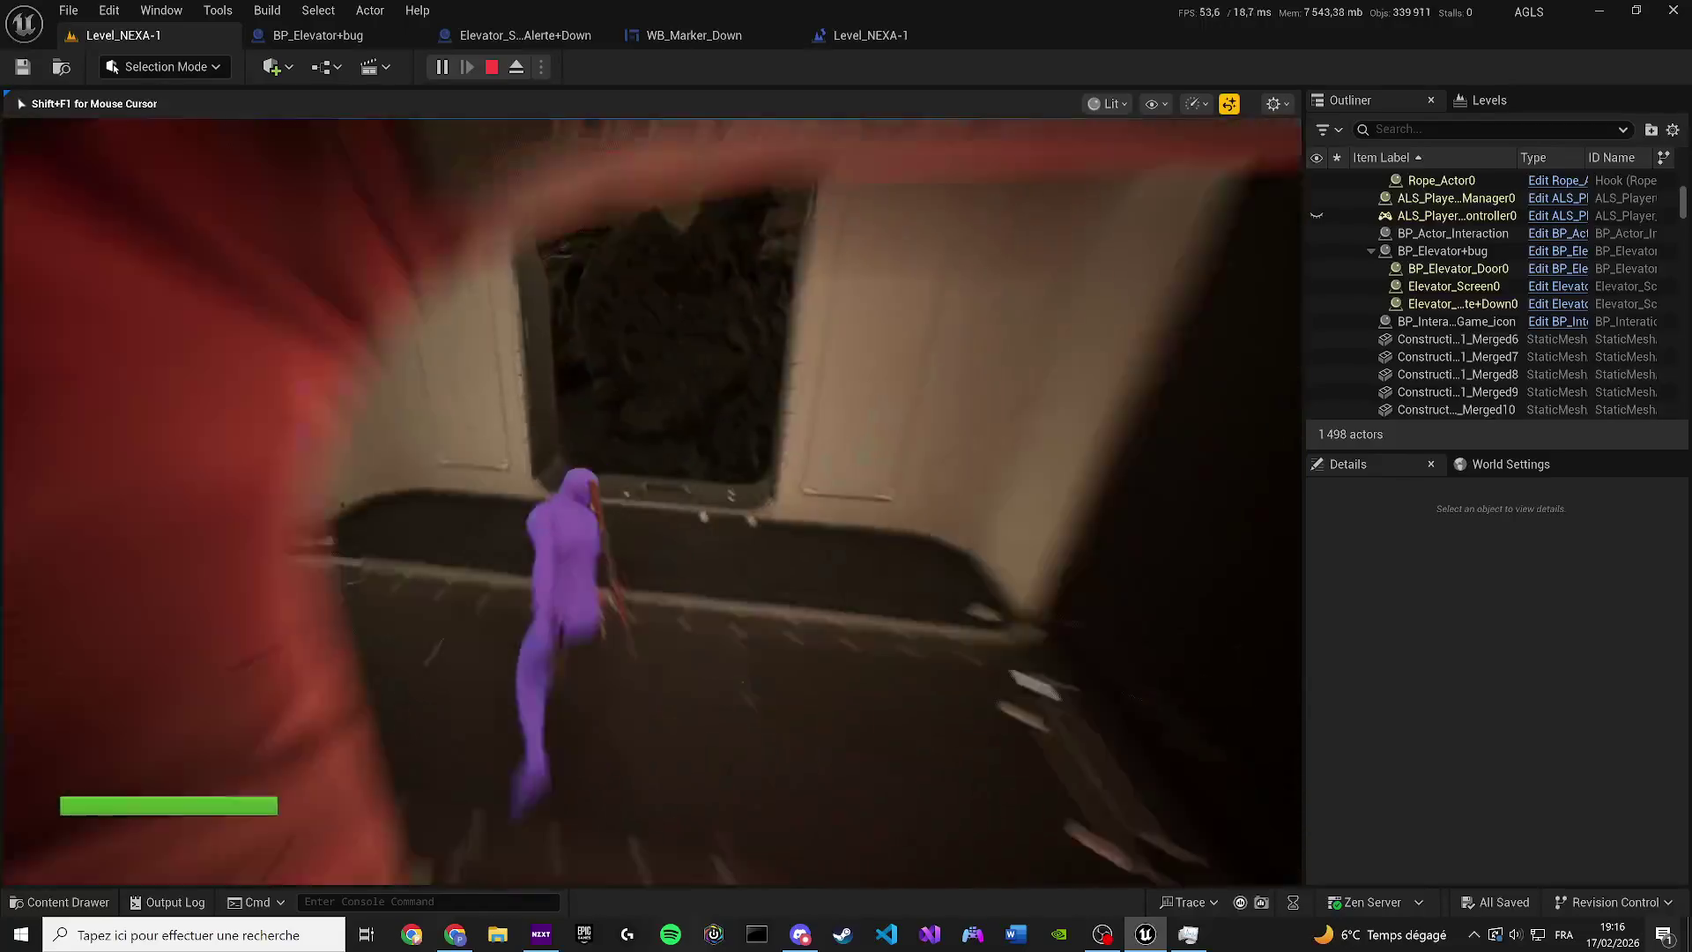
key(w)
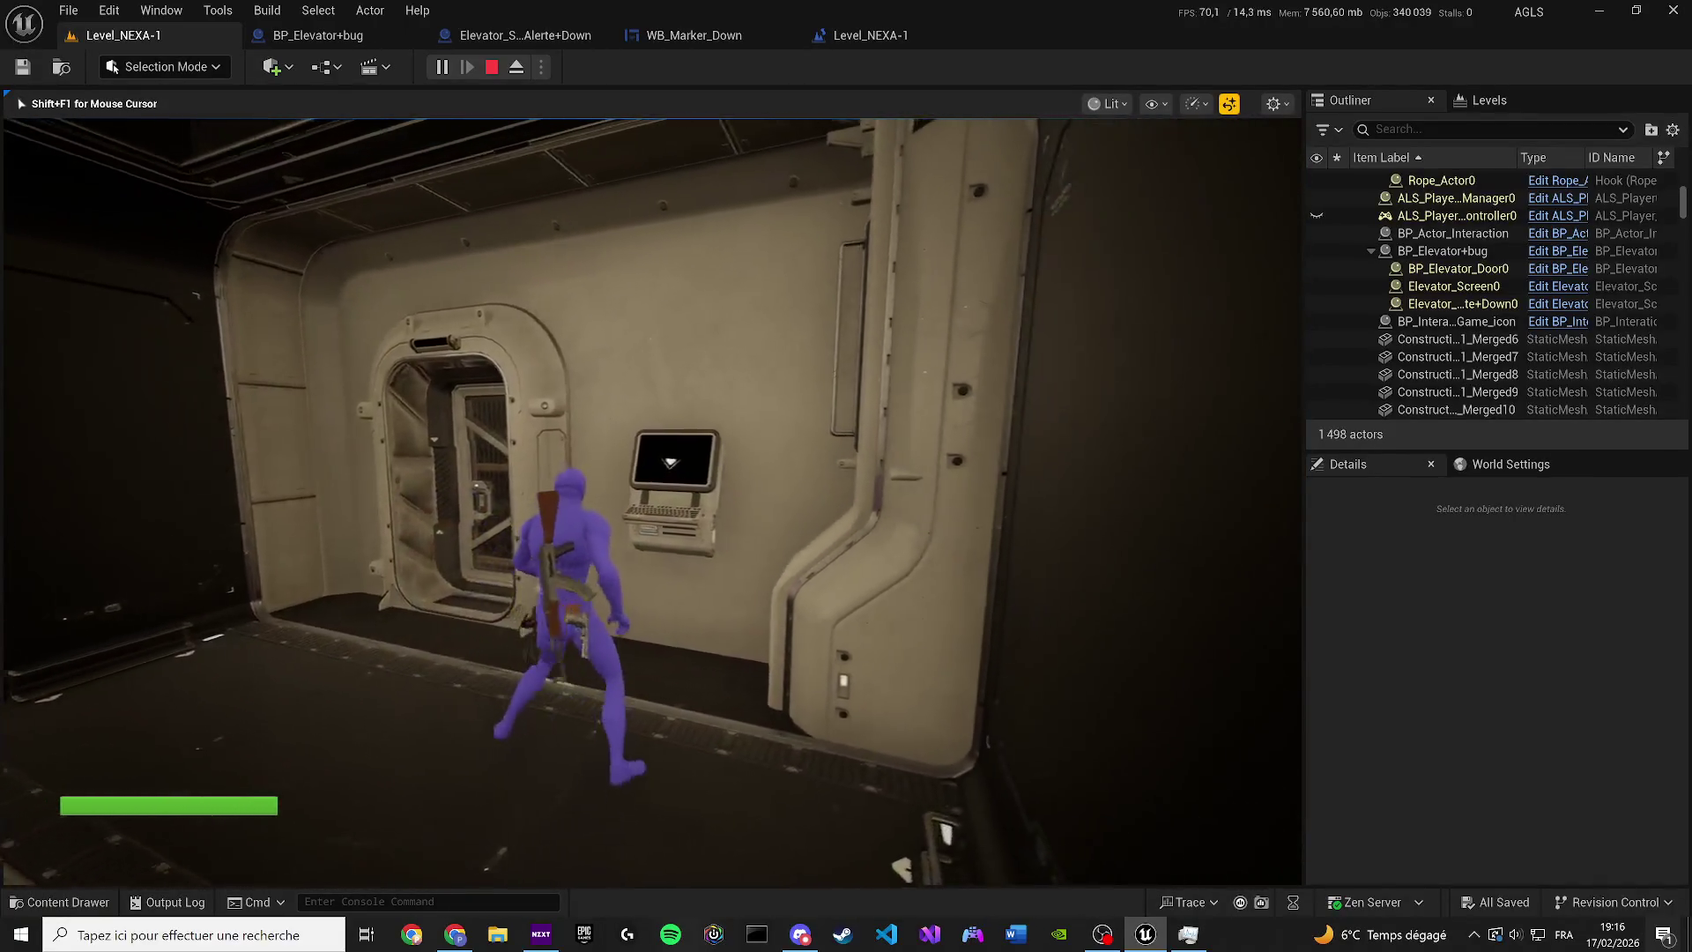
key(w)
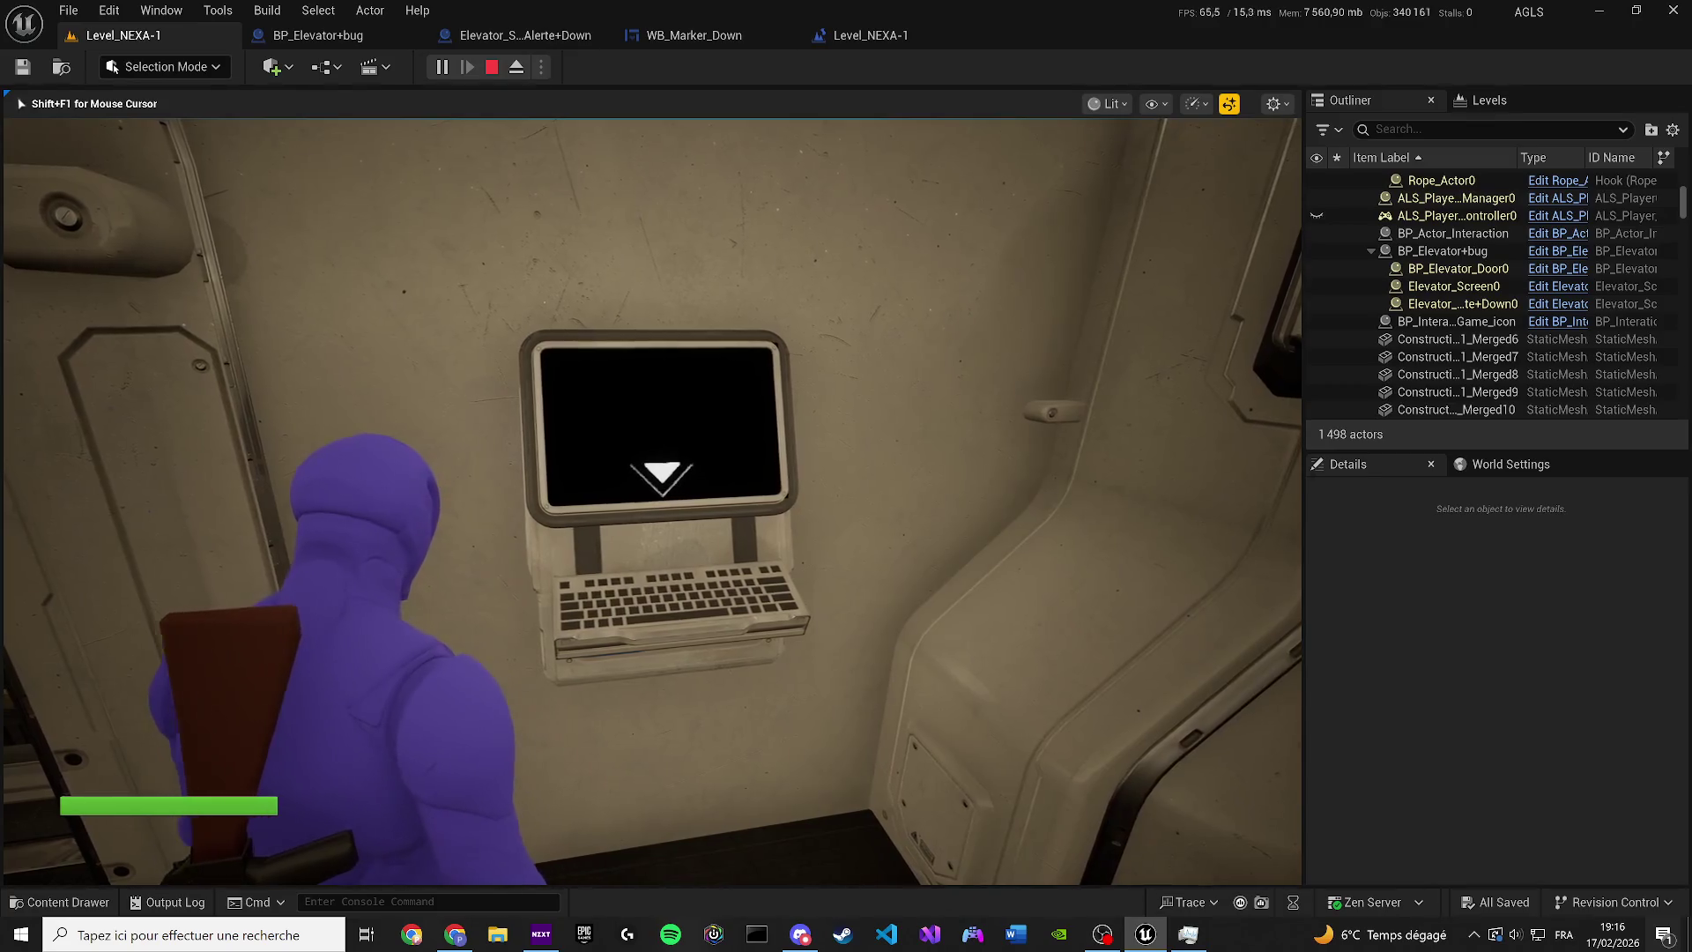
key(w)
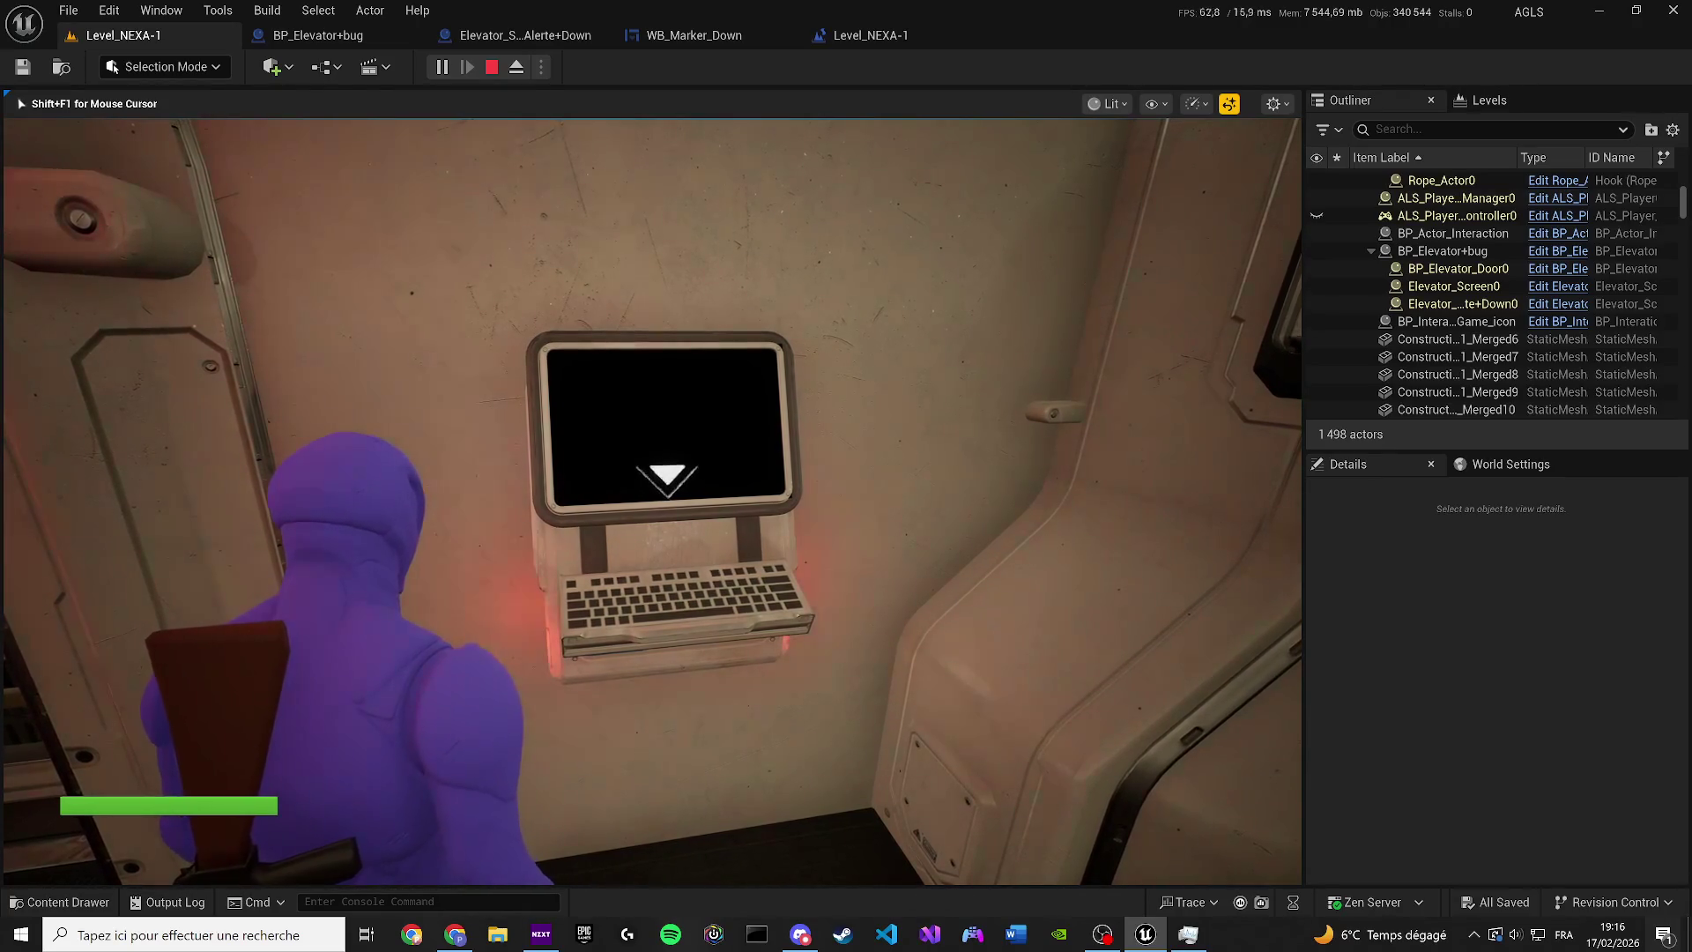
key(shift+F1)
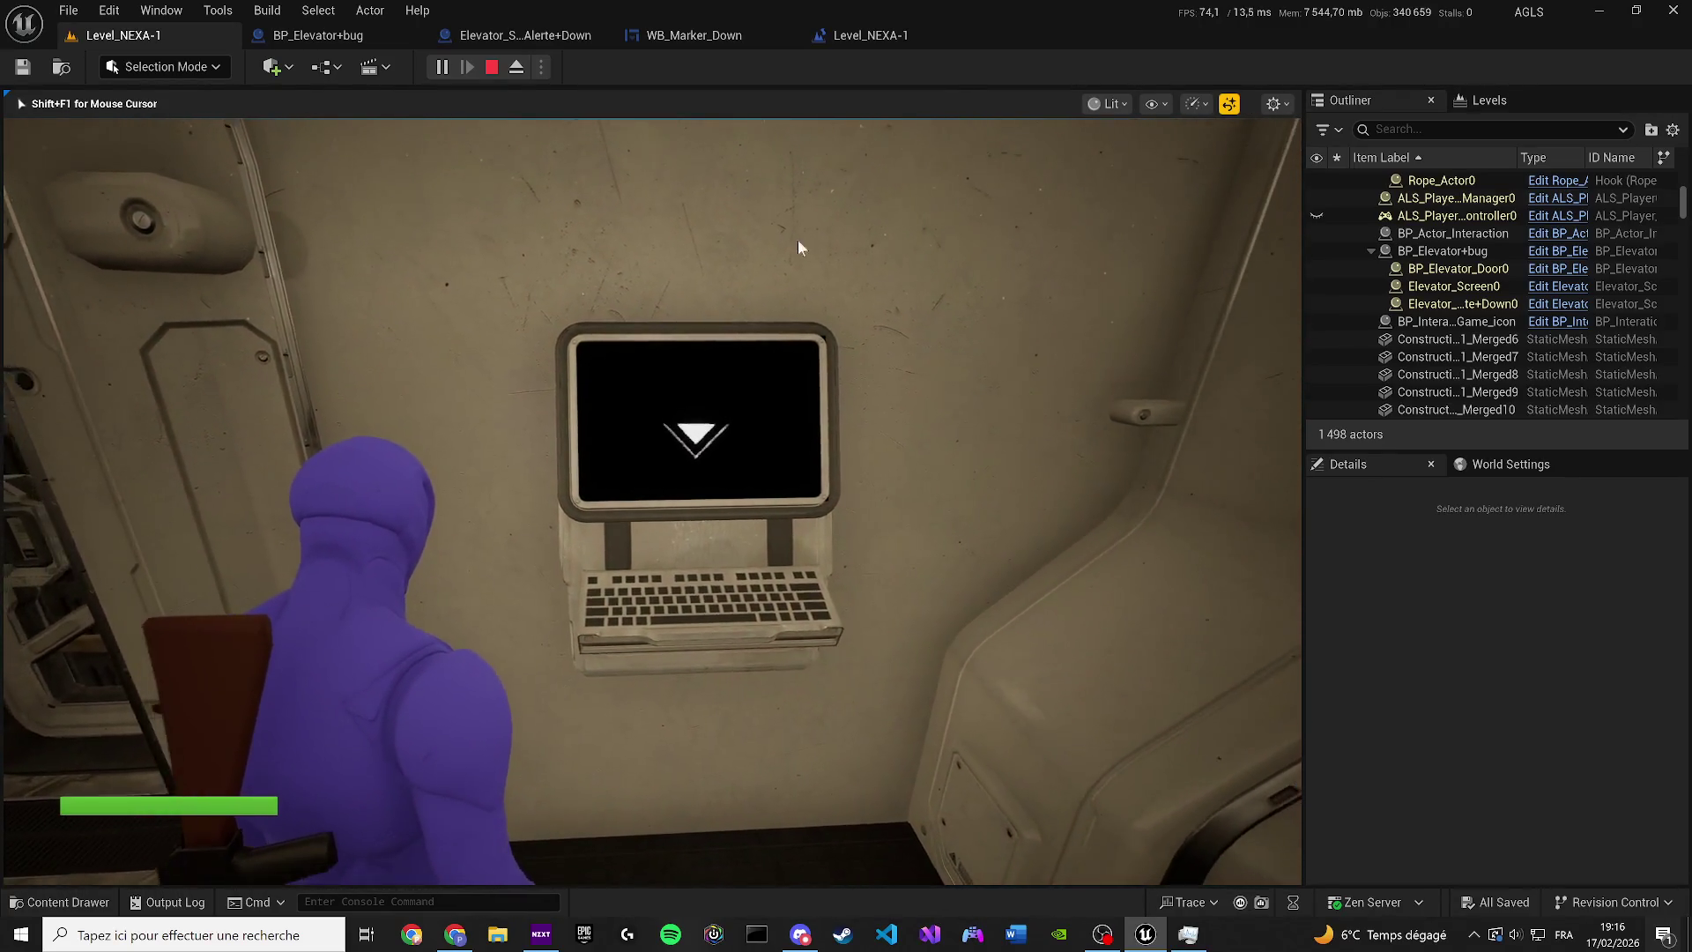
key(Escape)
click(871, 35)
click(363, 32)
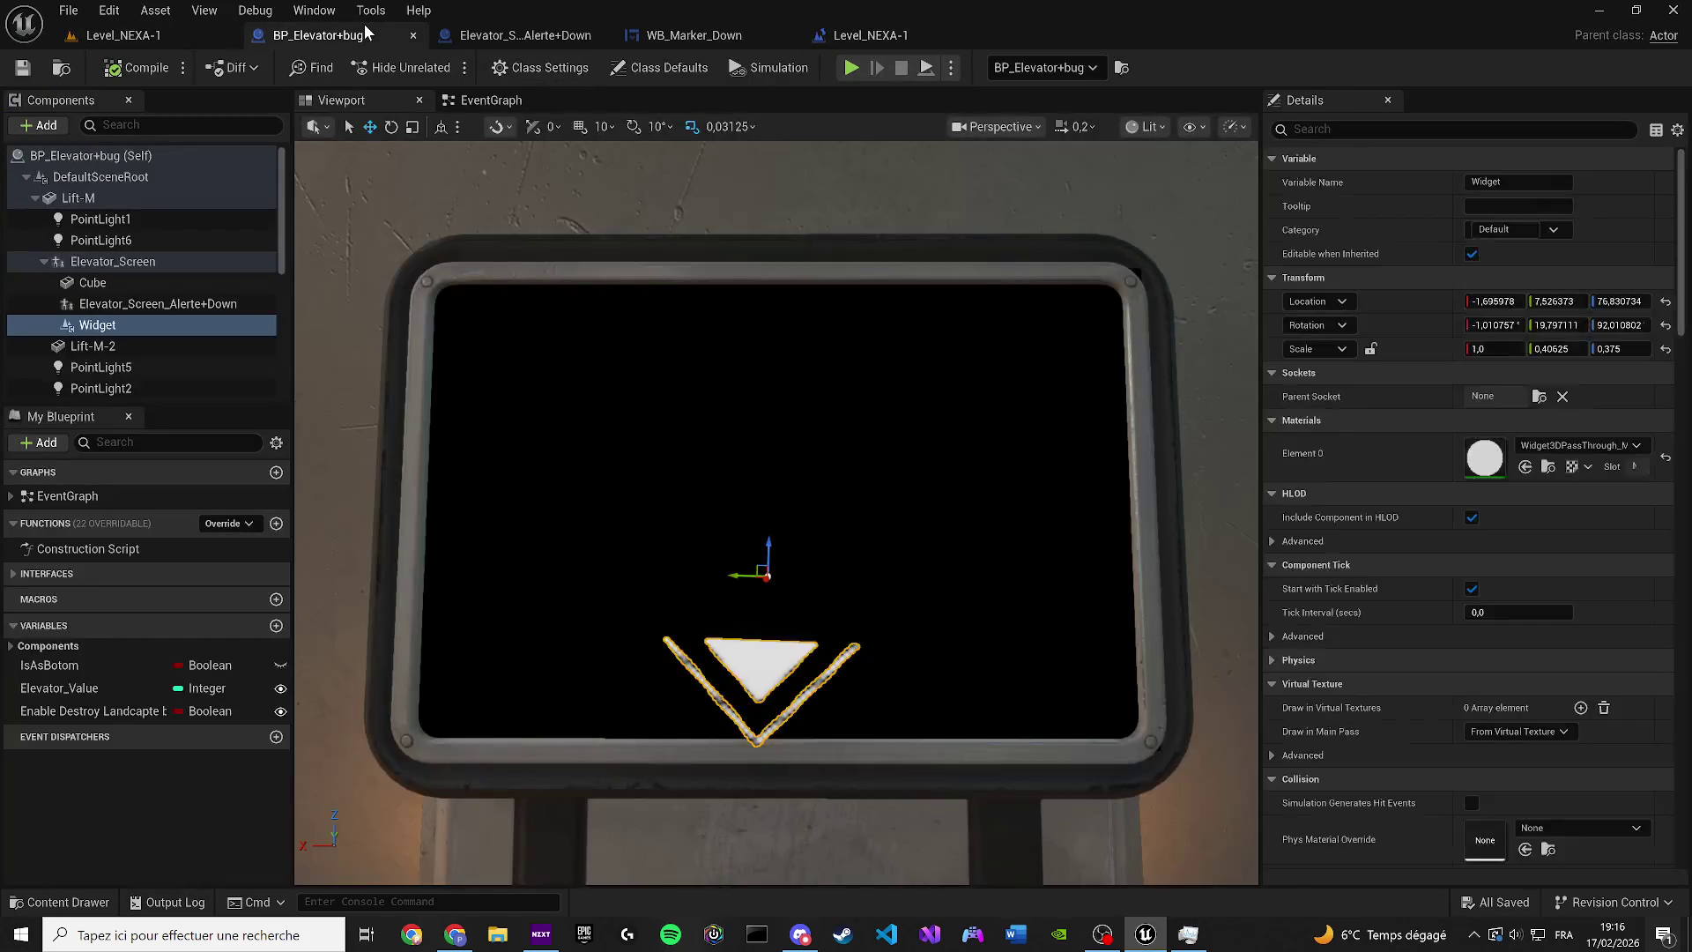
Raise the elevator screen widget slightly and save all changes
drag(776, 547, 775, 488)
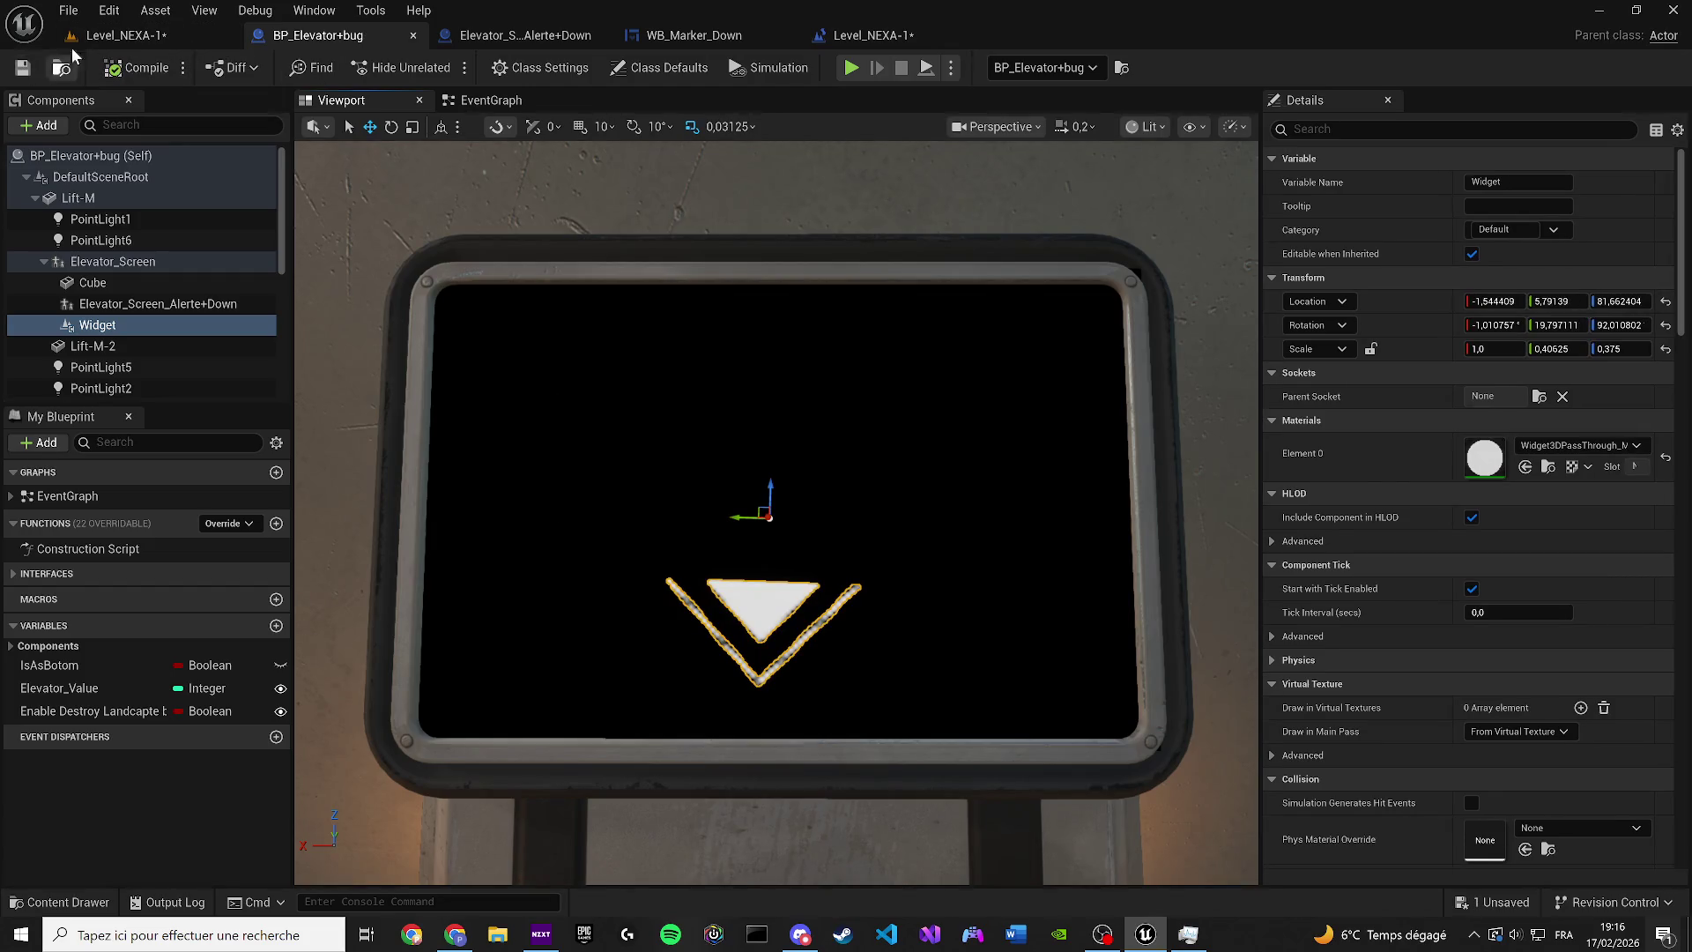
click(72, 40)
click(22, 67)
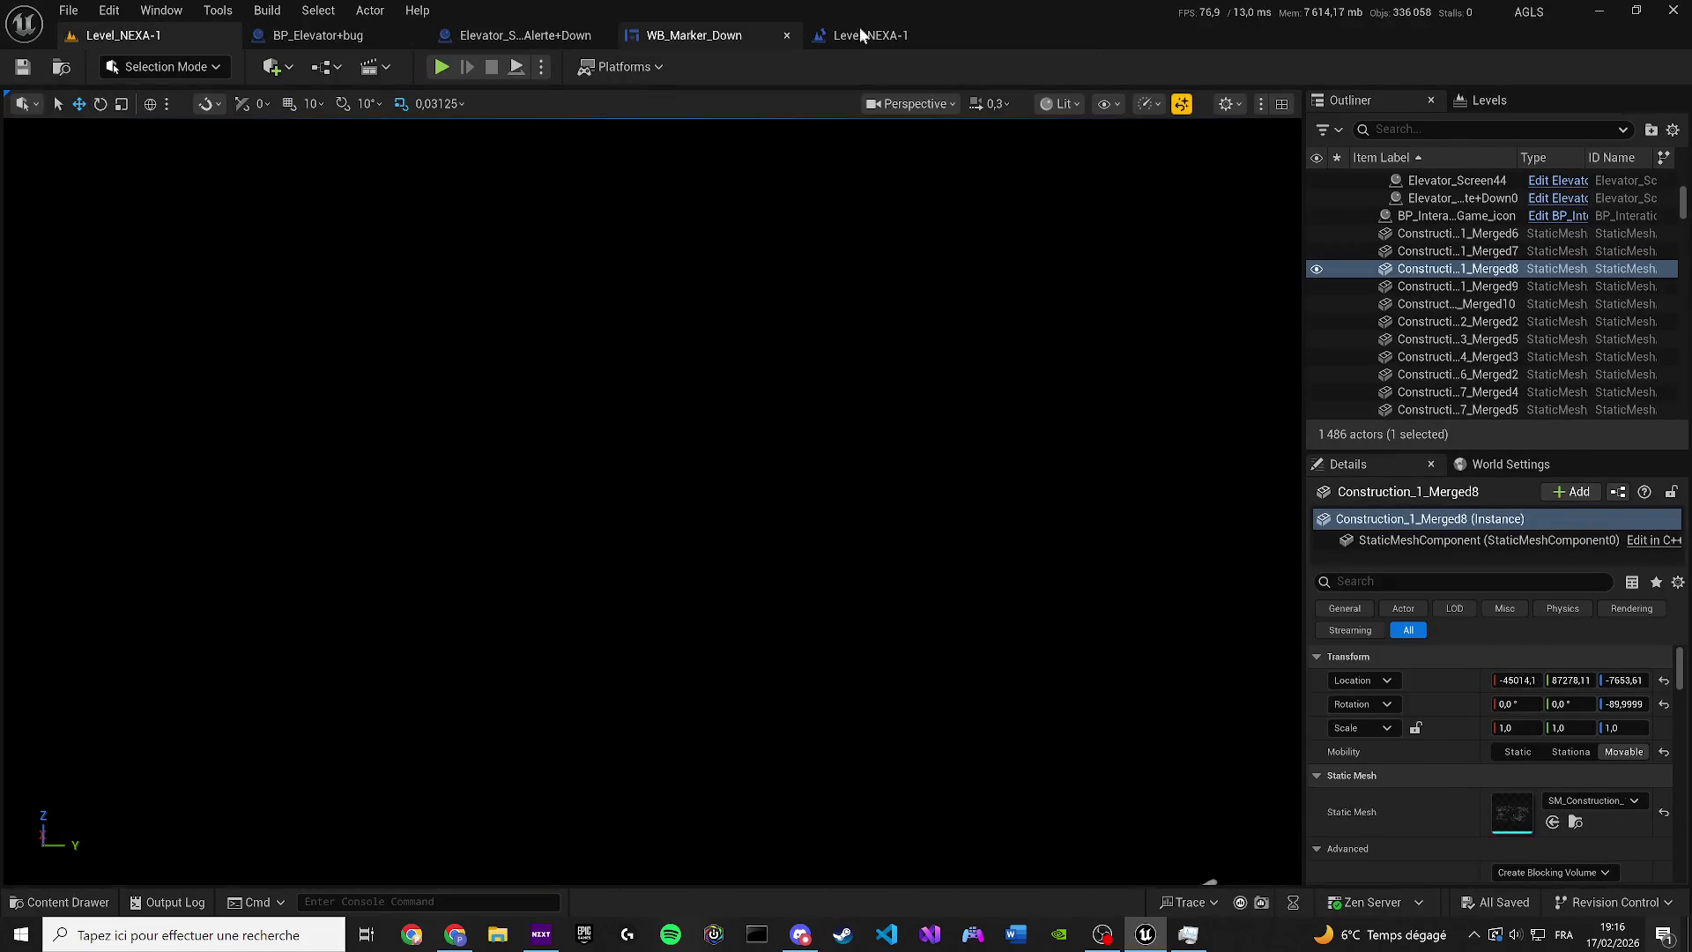
Rearrange the level blueprint, moving Set Input Mode and Get Player Controller up beside Set Visibility
click(748, 35)
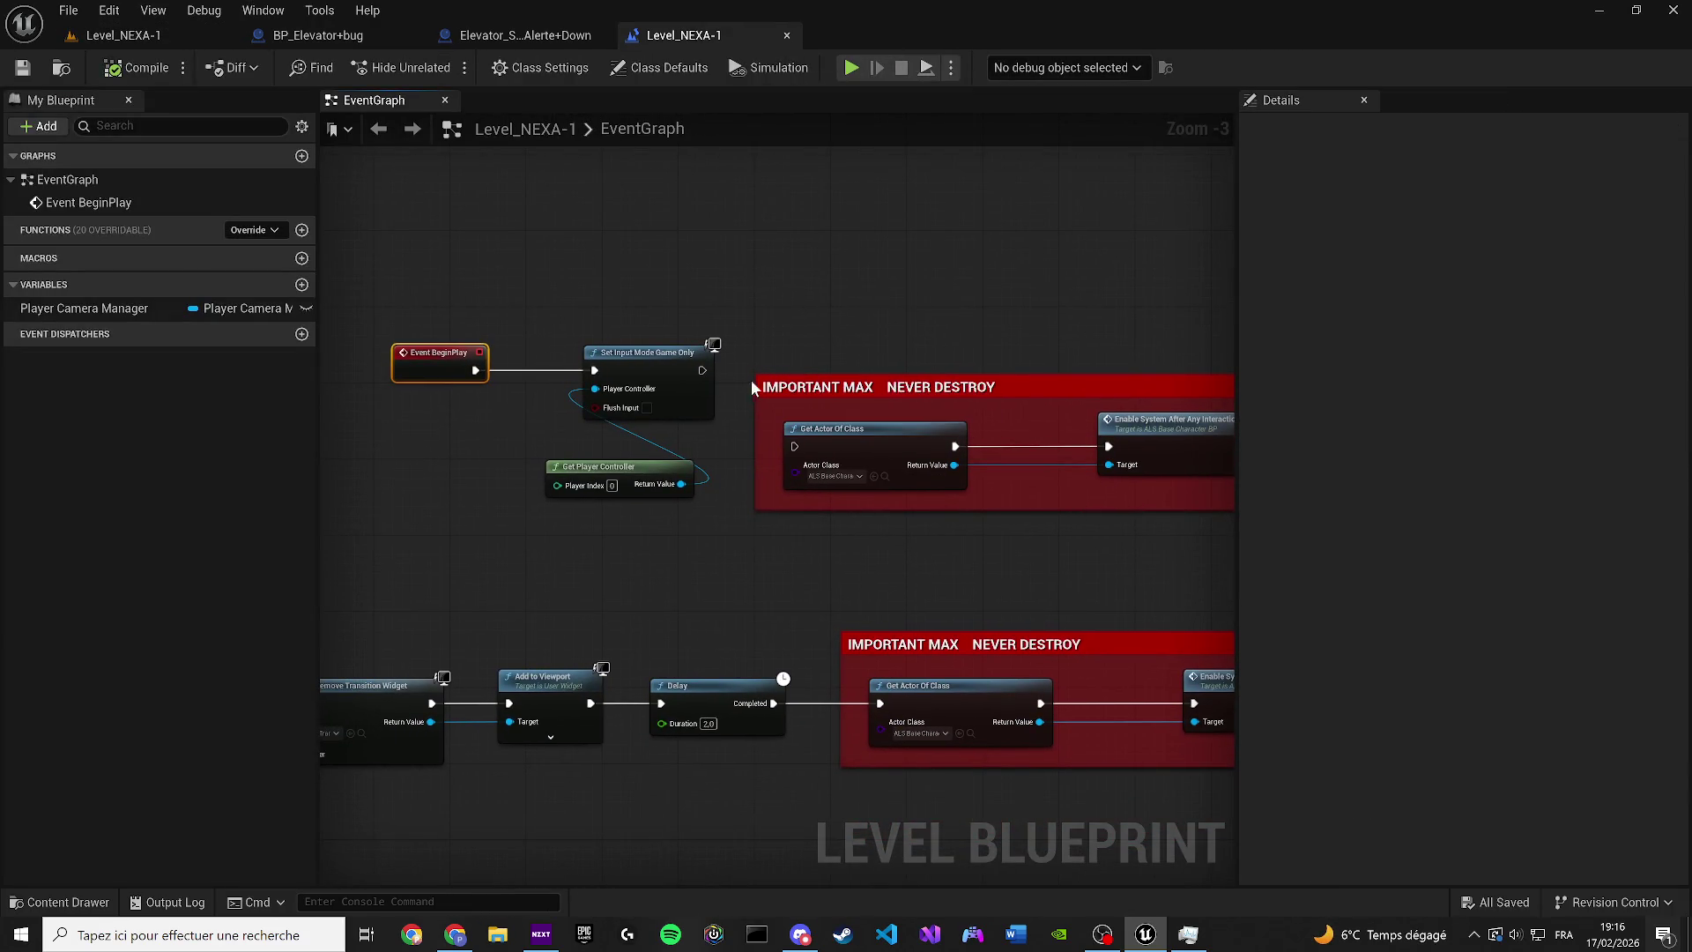
mouse_move(798, 378)
mouse_down()
mouse_move(987, 341)
mouse_move(1028, 367)
mouse_up()
mouse_move(670, 631)
mouse_down()
mouse_move(479, 684)
mouse_move(661, 691)
mouse_move(799, 619)
mouse_move(811, 651)
mouse_up()
drag(896, 320, 473, 484)
mouse_move(969, 568)
mouse_down()
mouse_move(788, 633)
mouse_move(668, 589)
mouse_move(706, 527)
mouse_move(697, 447)
mouse_move(1100, 273)
mouse_move(1082, 264)
mouse_up()
drag(1081, 264, 906, 380)
drag(798, 749, 859, 500)
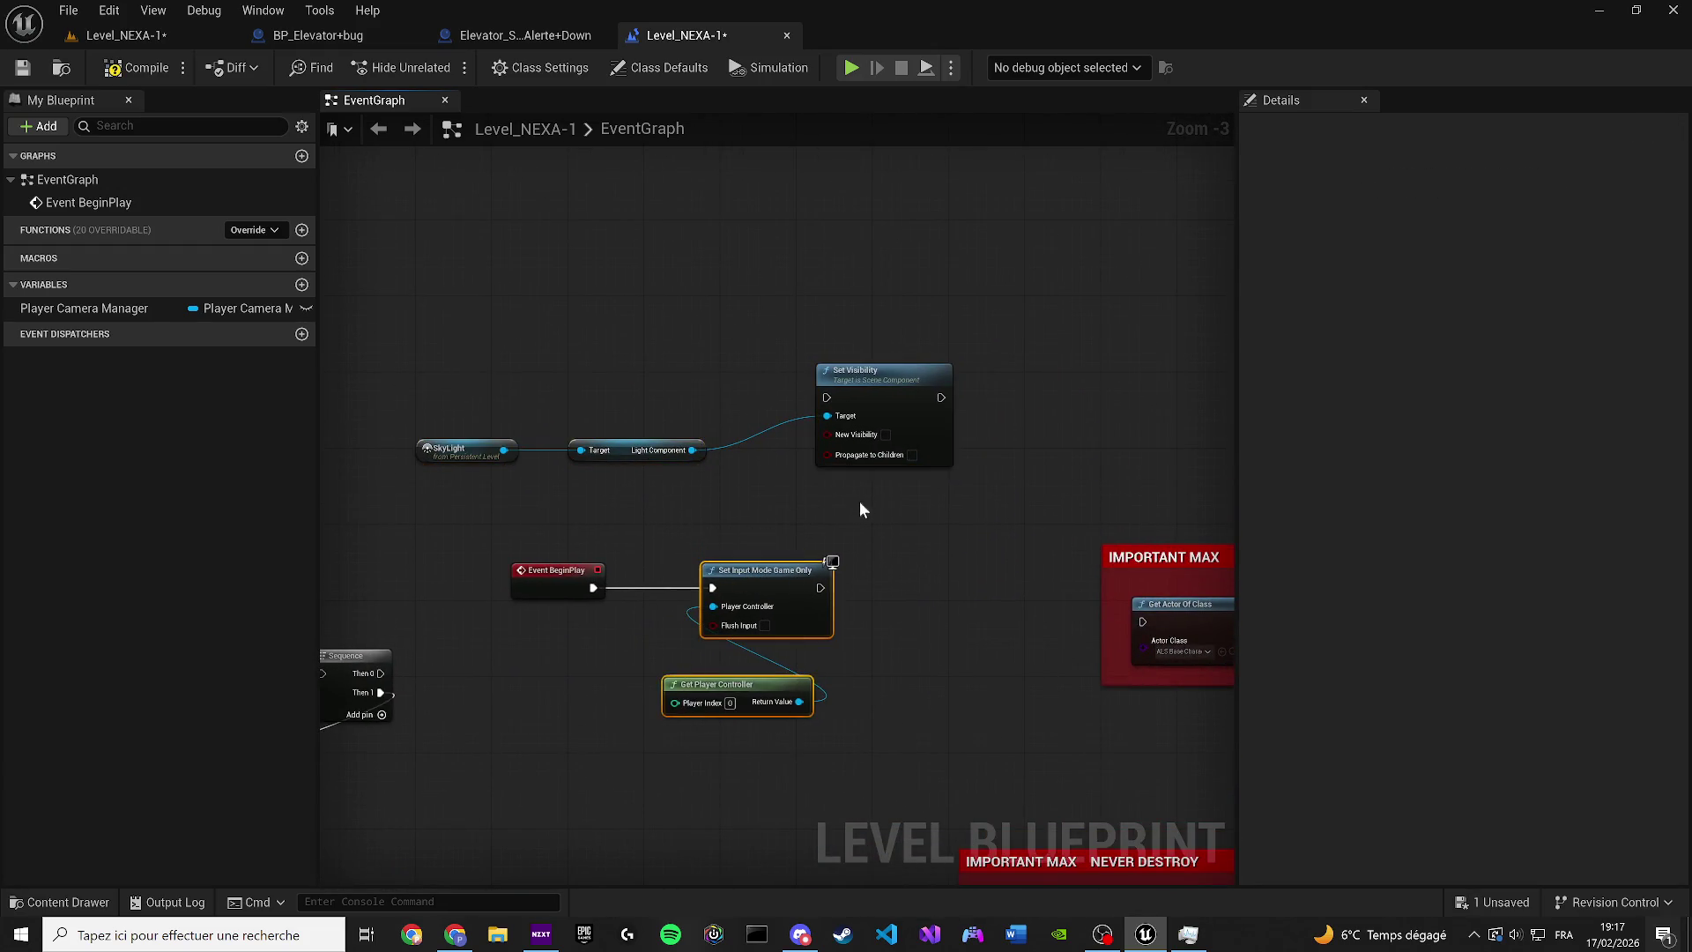
drag(758, 571, 1083, 352)
Connect Set Visibility's execution output to Set Input Mode and place Event BeginPlay beside it
scroll(938, 395, up, 2)
drag(1025, 417, 1067, 363)
mouse_move(1116, 361)
mouse_down()
mouse_move(1079, 386)
mouse_move(1221, 335)
mouse_up()
mouse_move(627, 618)
mouse_down()
mouse_move(825, 407)
mouse_move(800, 383)
mouse_move(854, 349)
mouse_up()
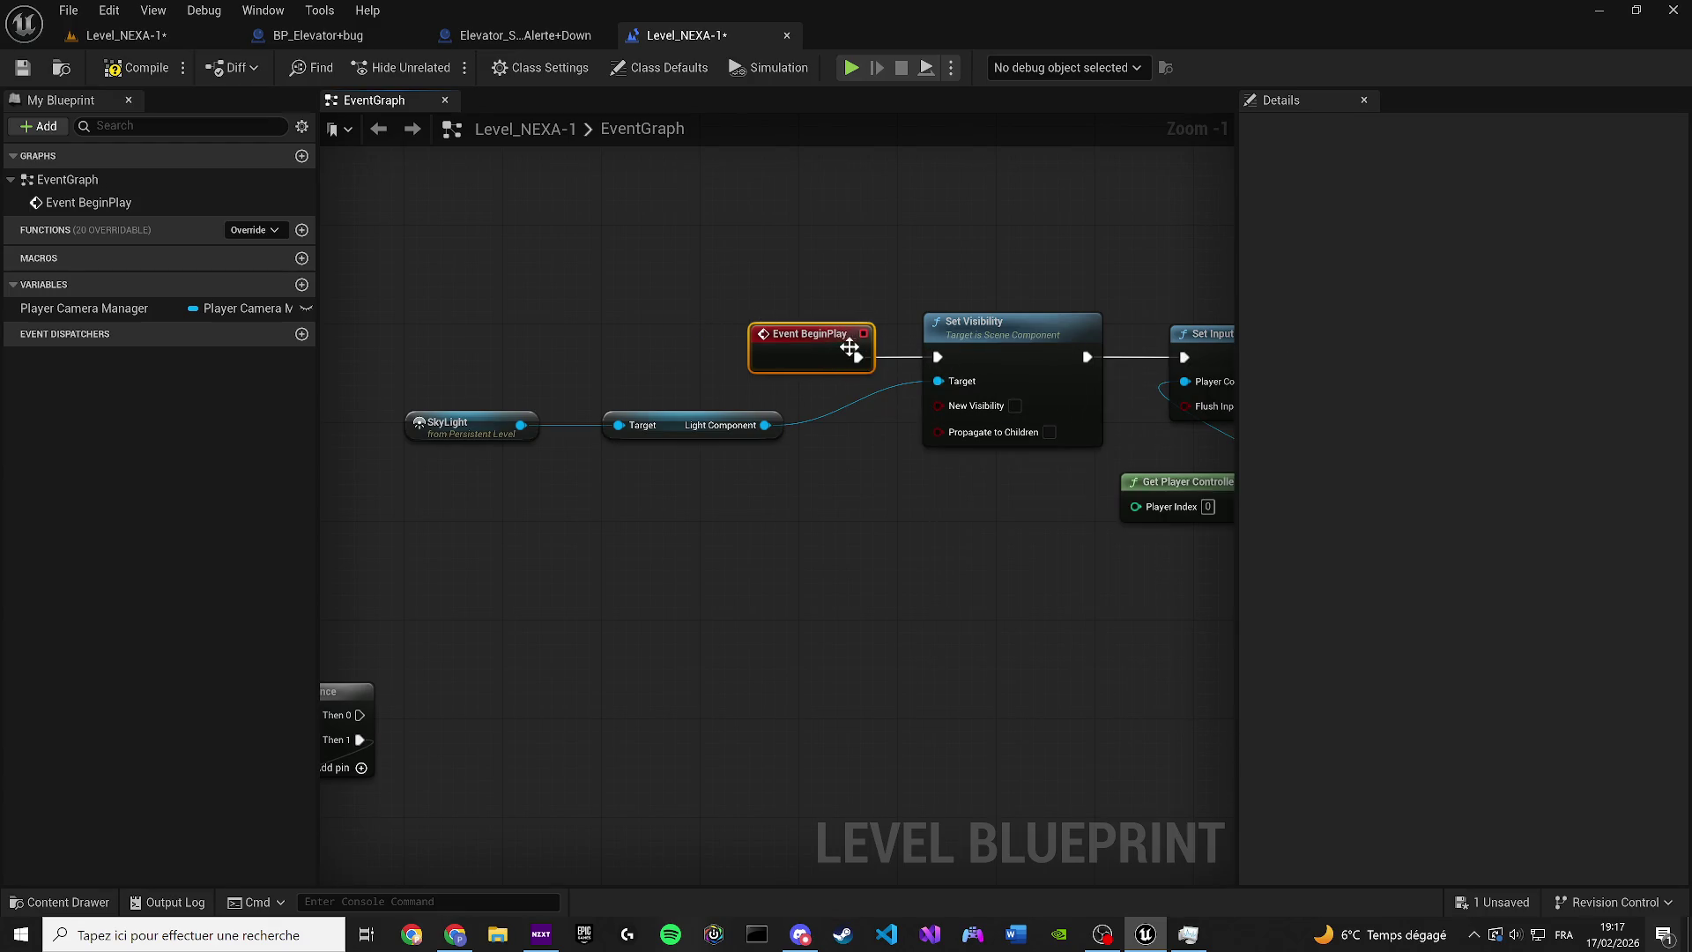
Save everything and start playing the level in the editor
click(22, 68)
click(126, 37)
click(442, 67)
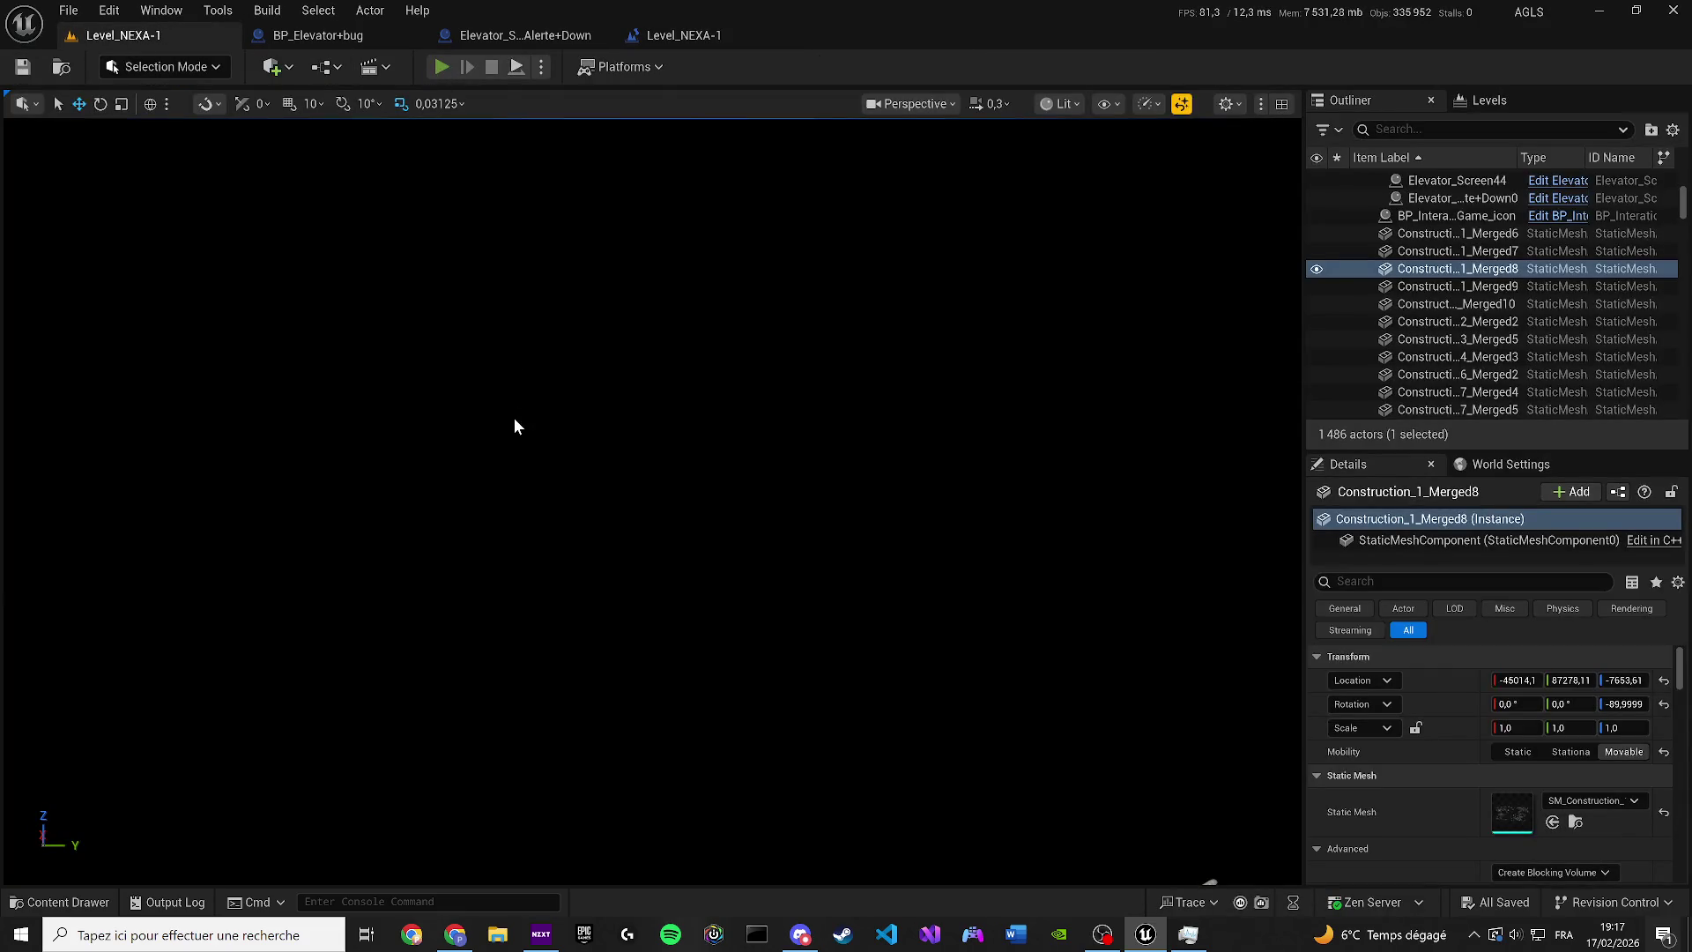
Walk the character forward to the elevator door, then stop the play session
key(w)
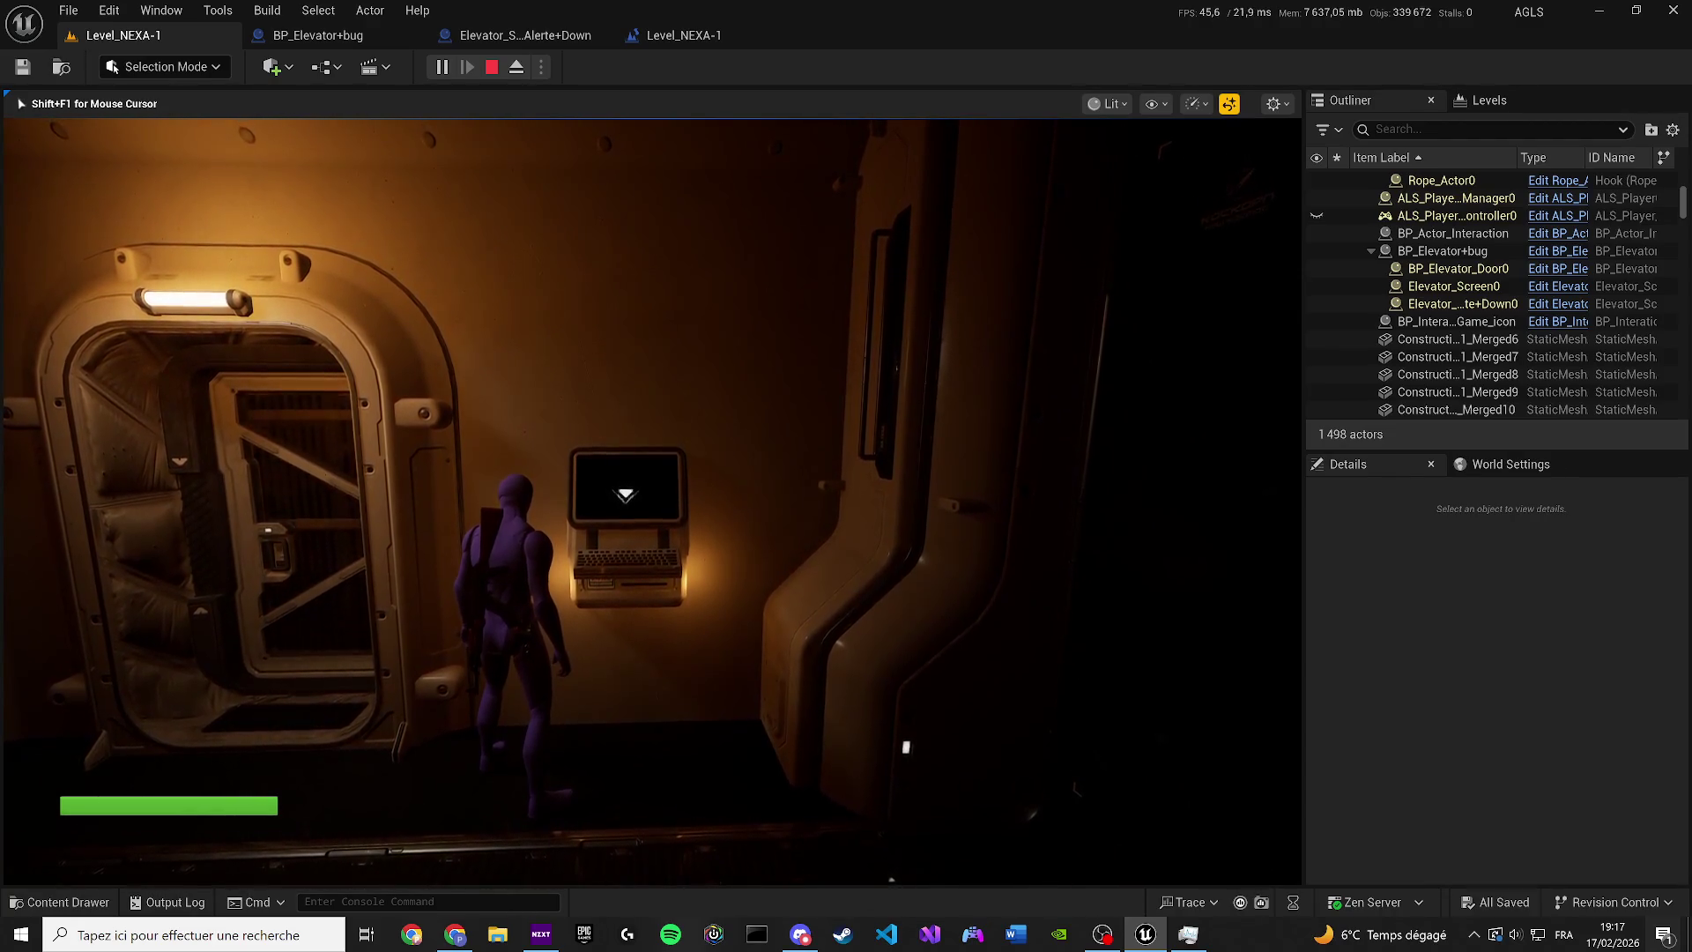
key(w)
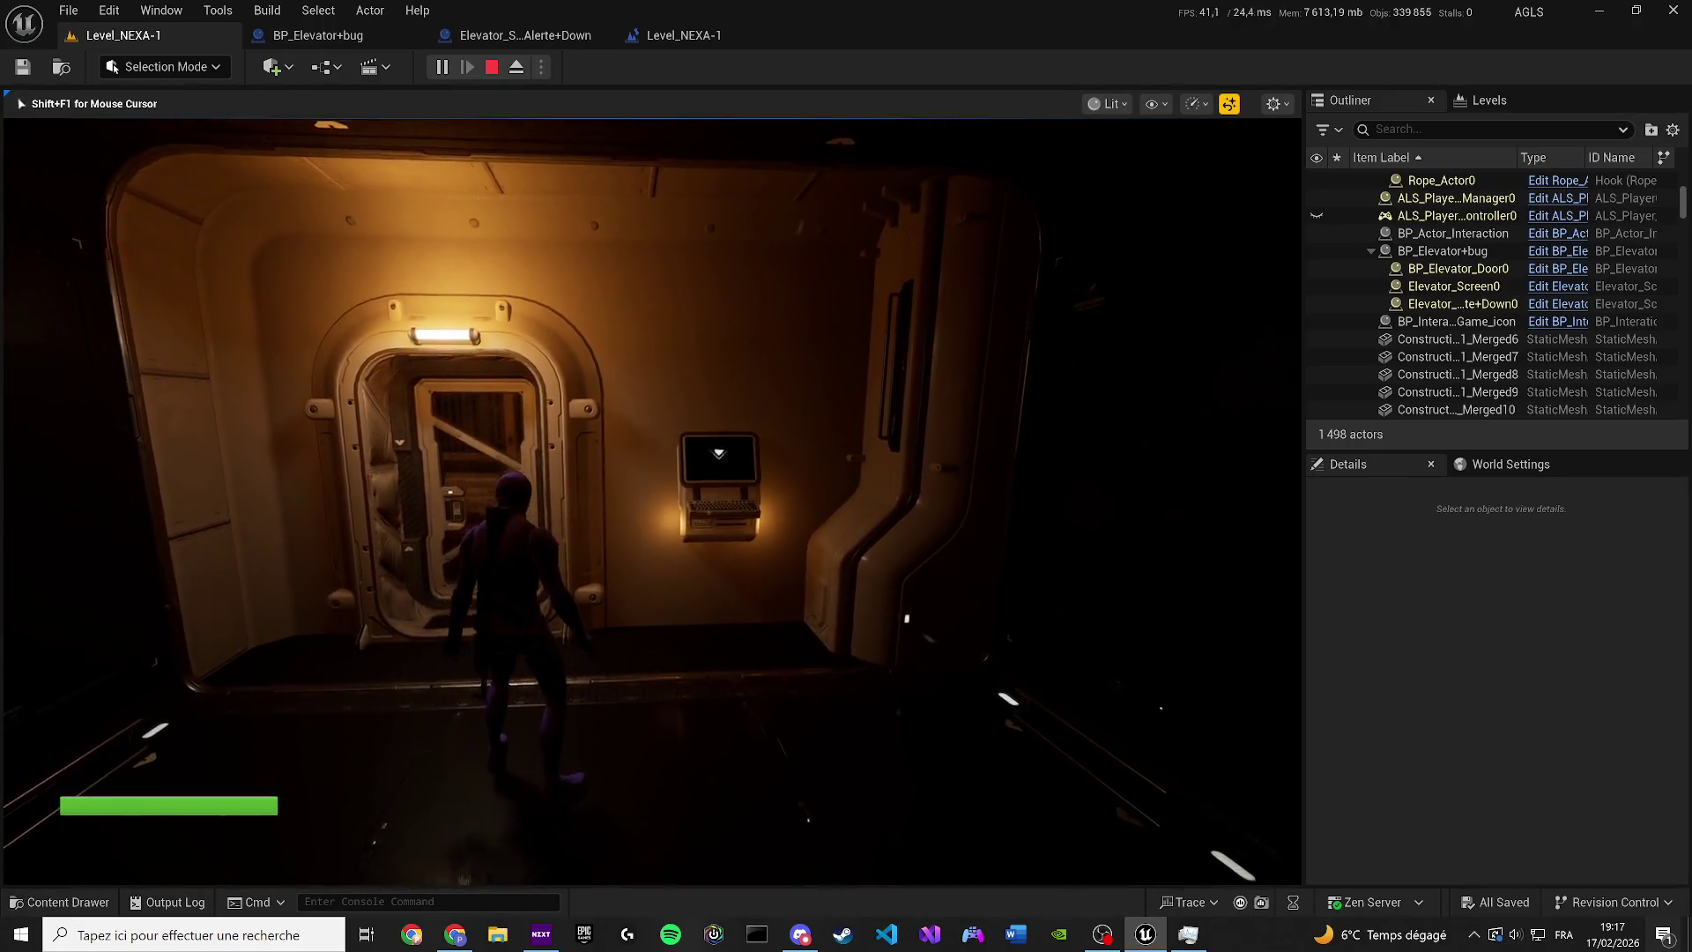
key(Escape)
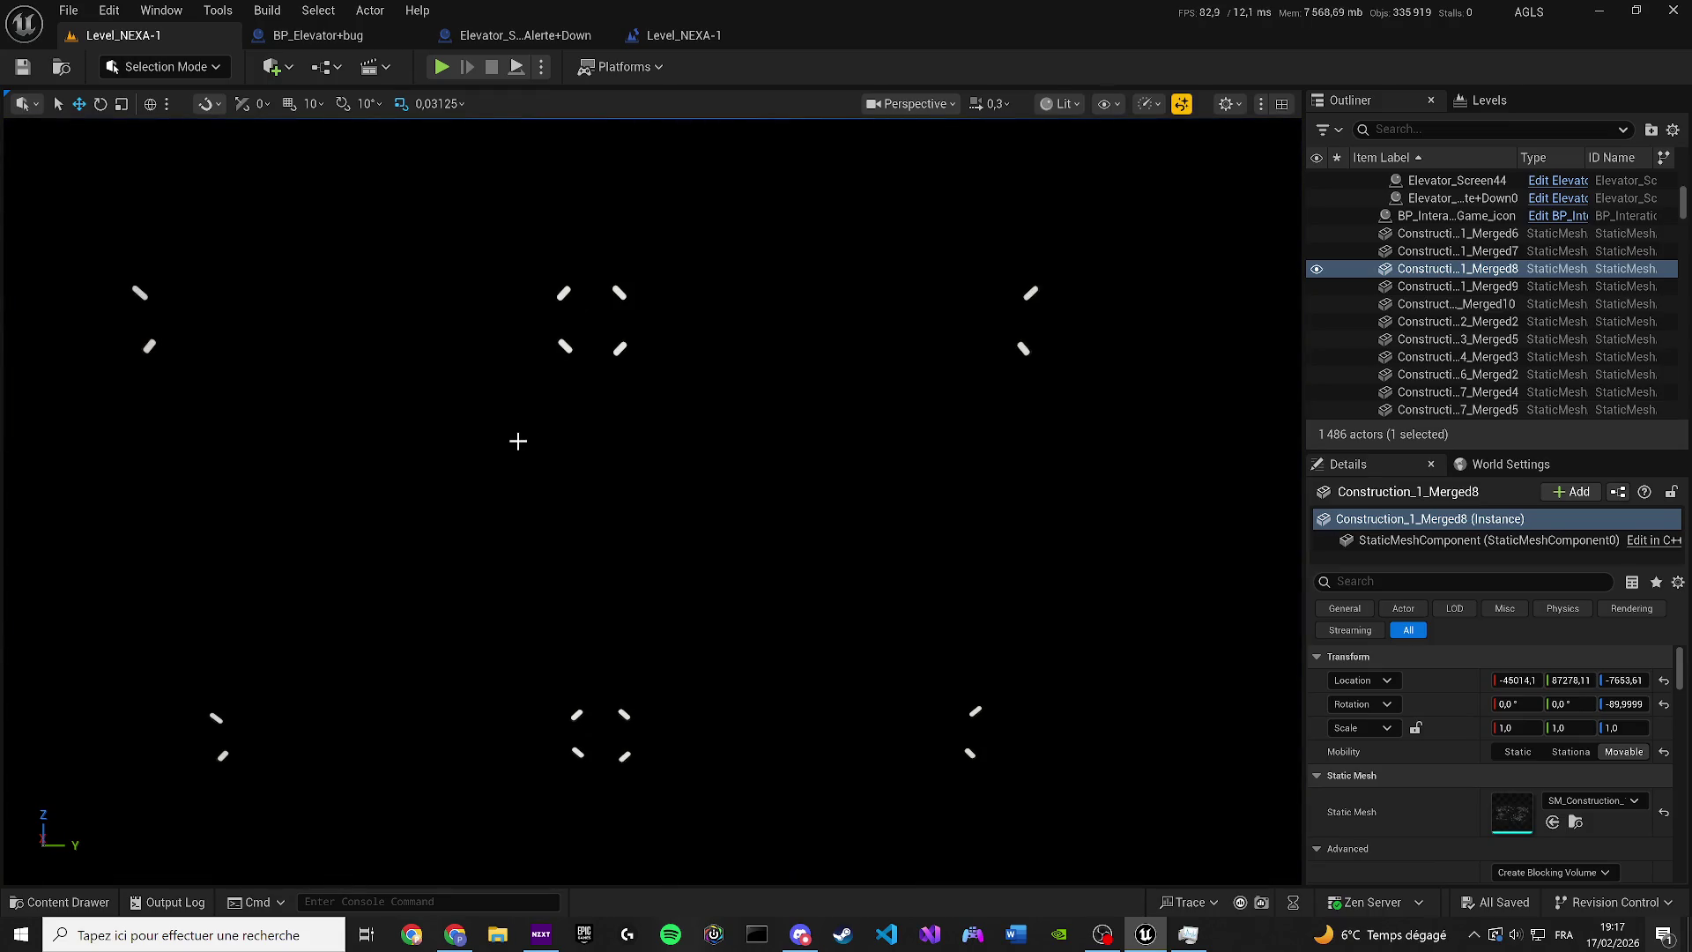
From BP_Elevator+bug's widget component, browse to its Widget Class and open WB_Marker_Down
click(673, 37)
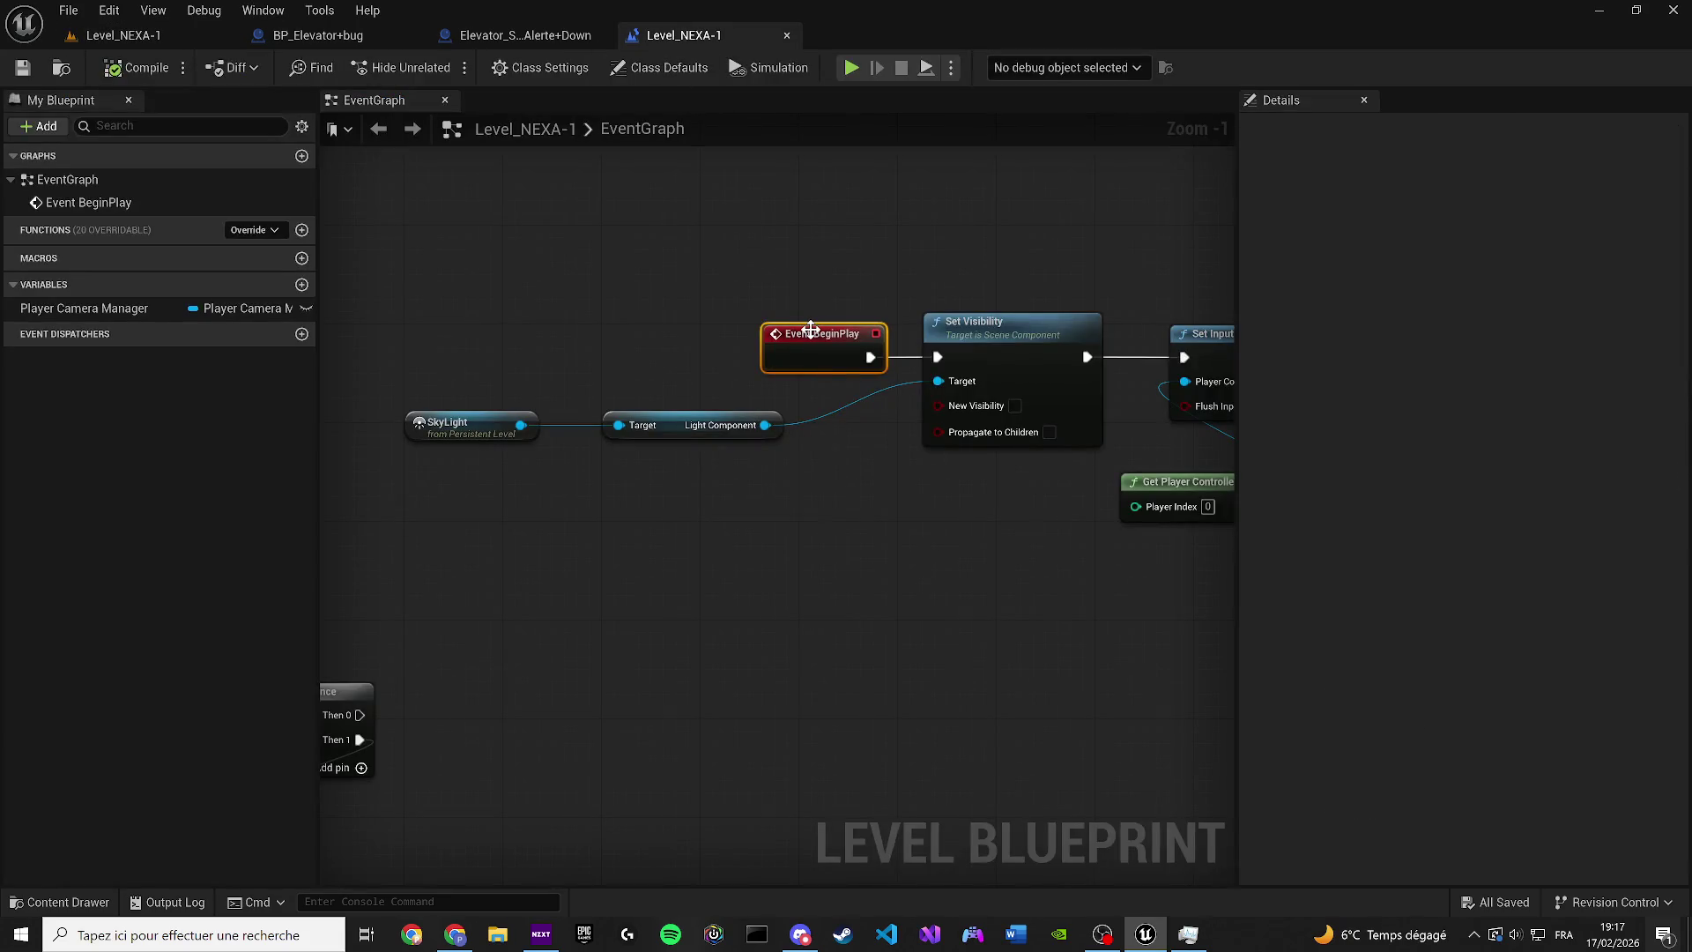
click(506, 37)
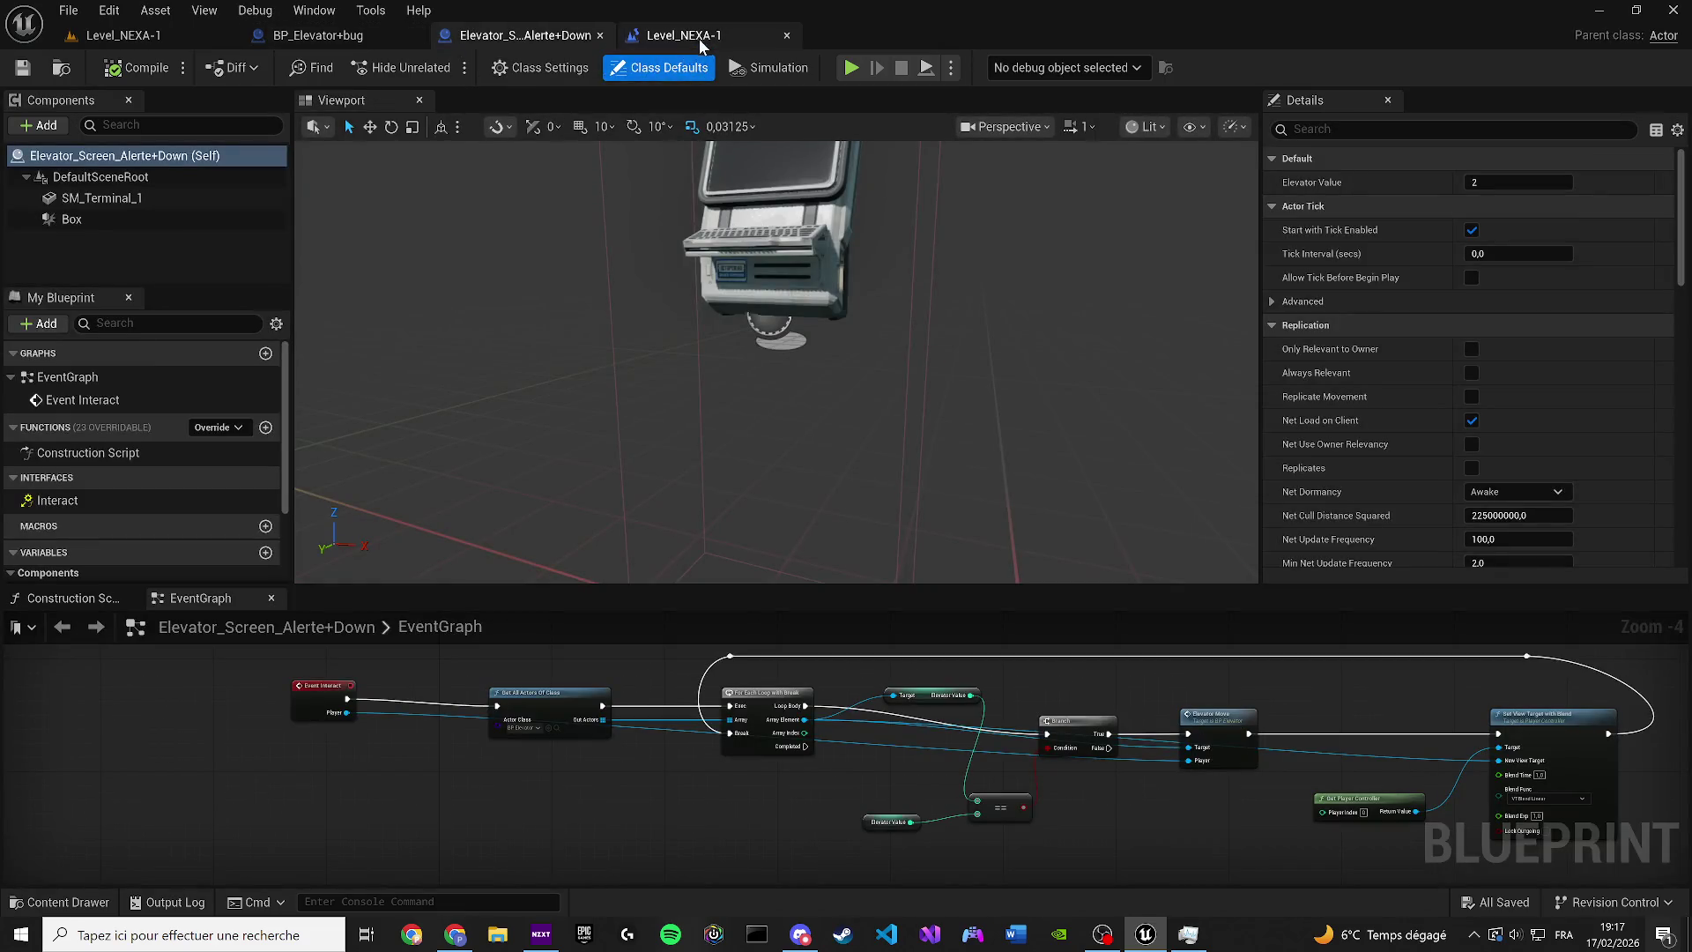
click(700, 38)
click(340, 36)
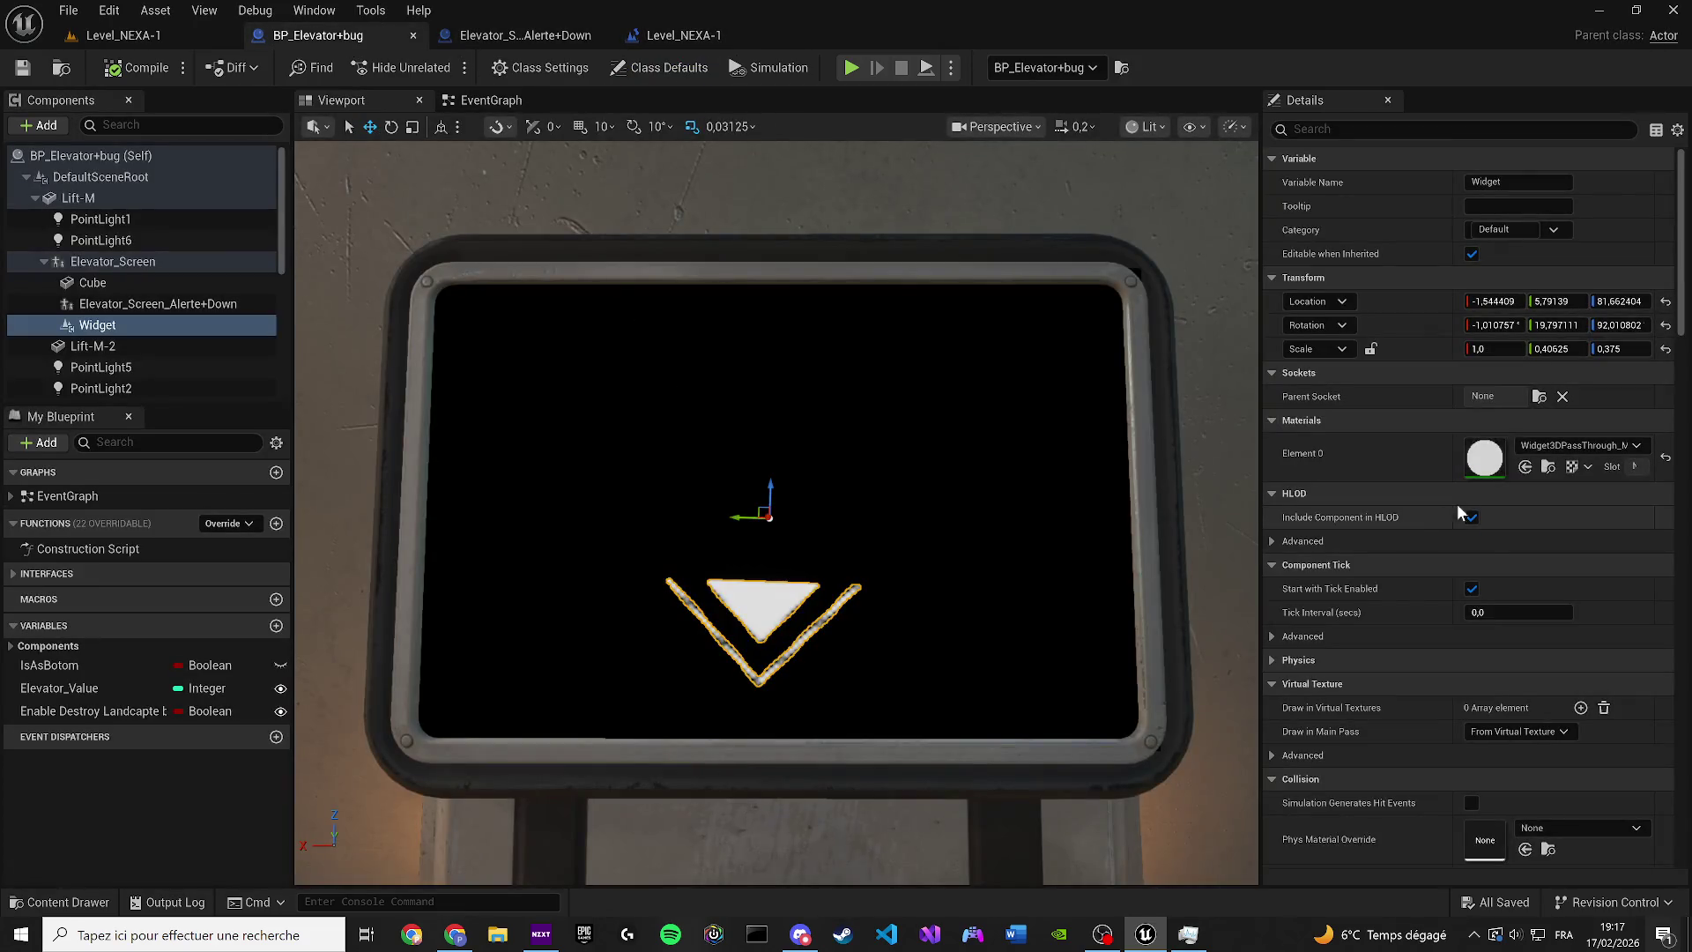
scroll(1459, 508, down, 10)
scroll(1544, 538, down, 10)
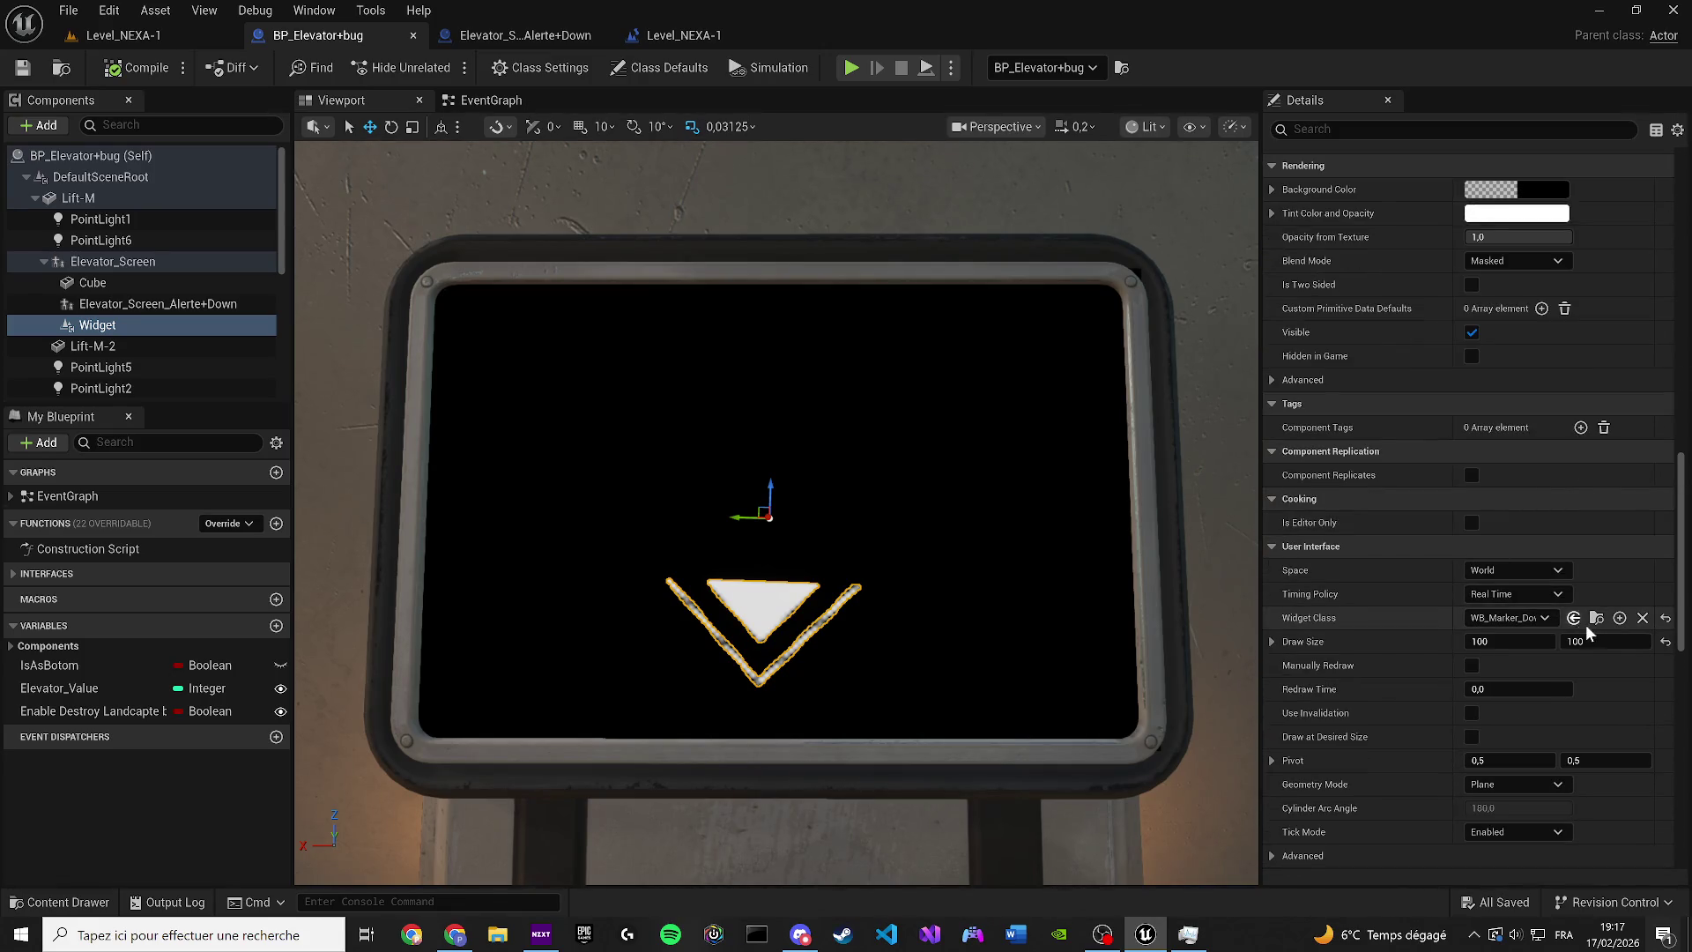
click(1597, 618)
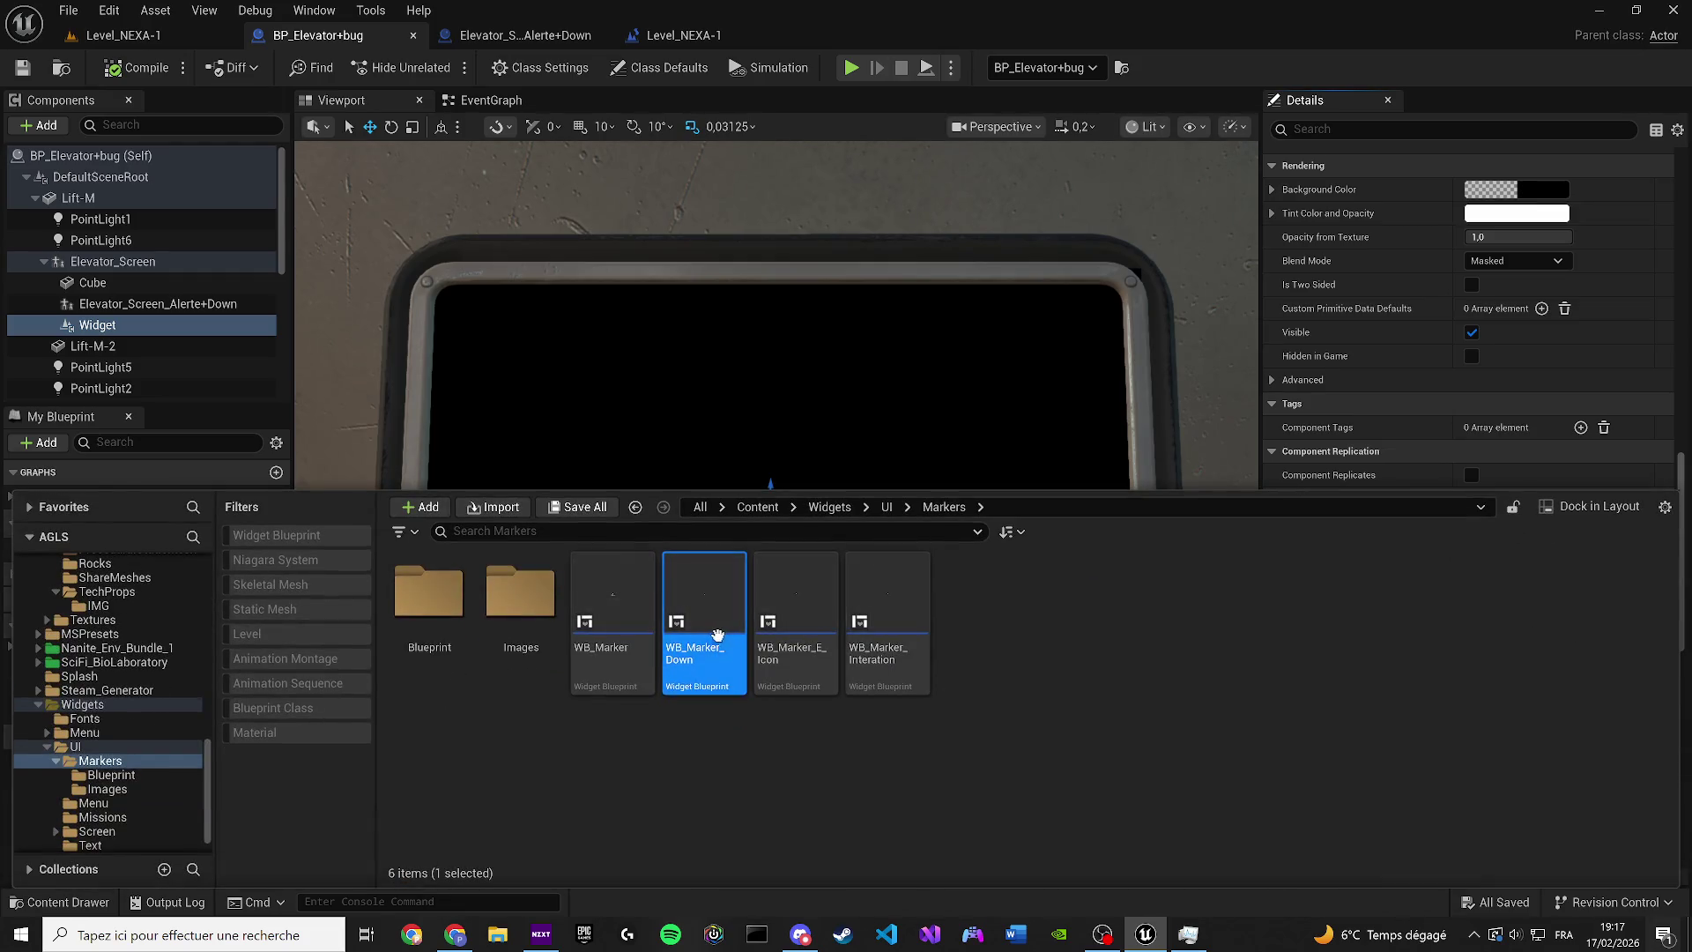
mouse_move(860, 574)
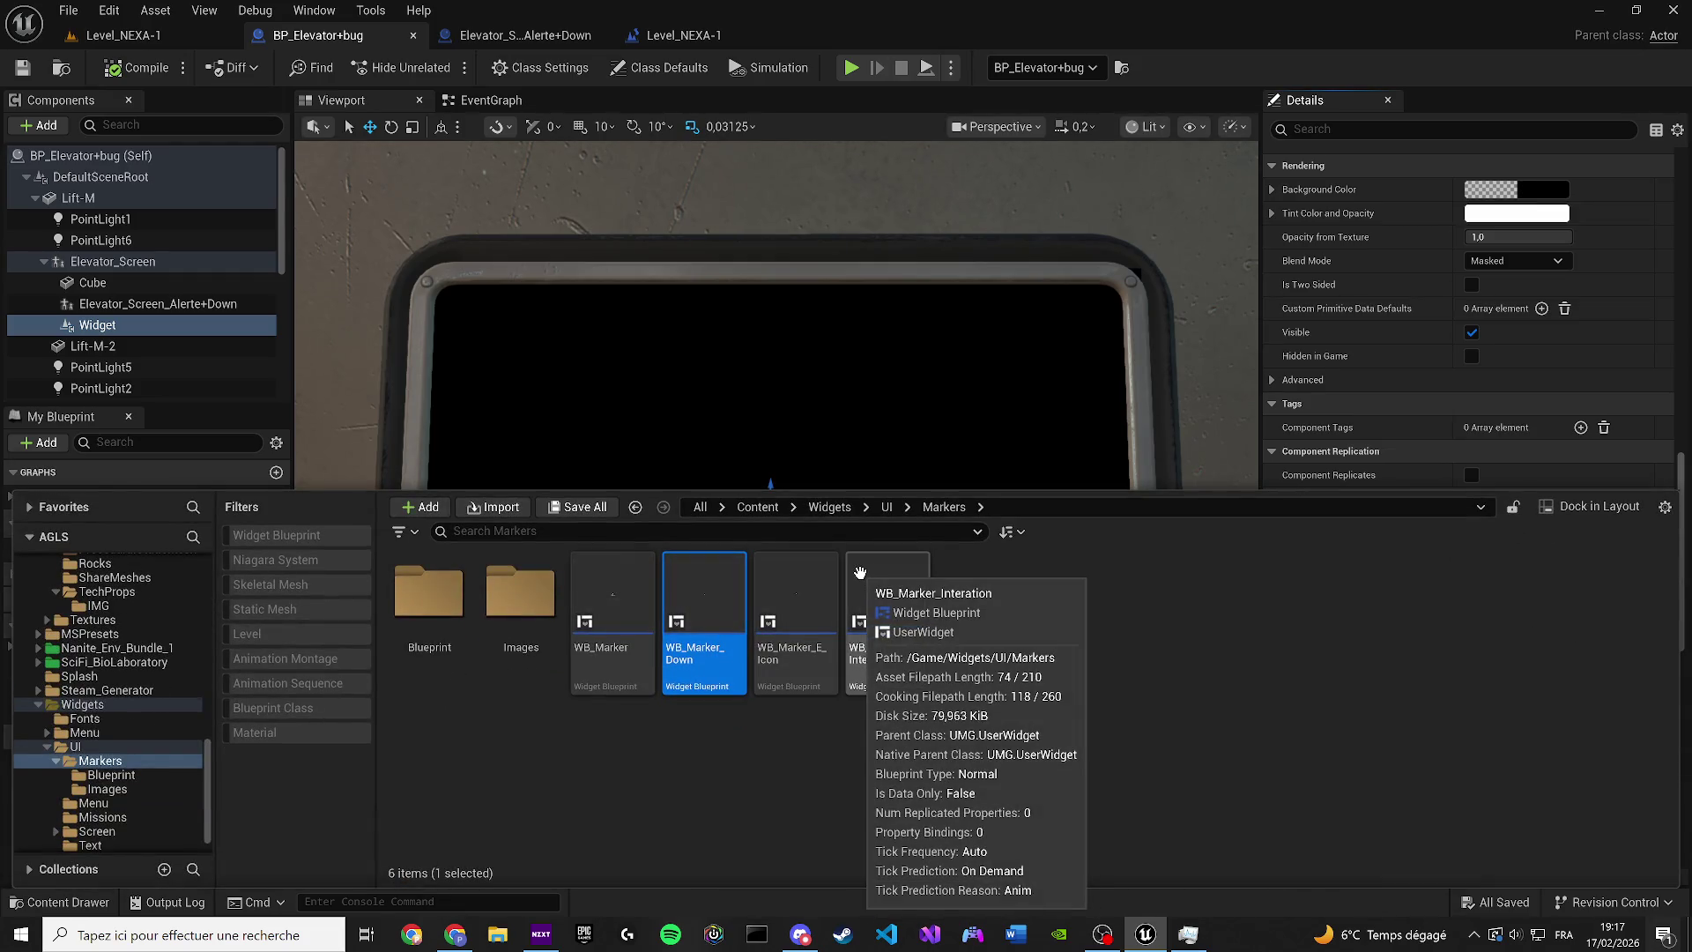
mouse_move(677, 621)
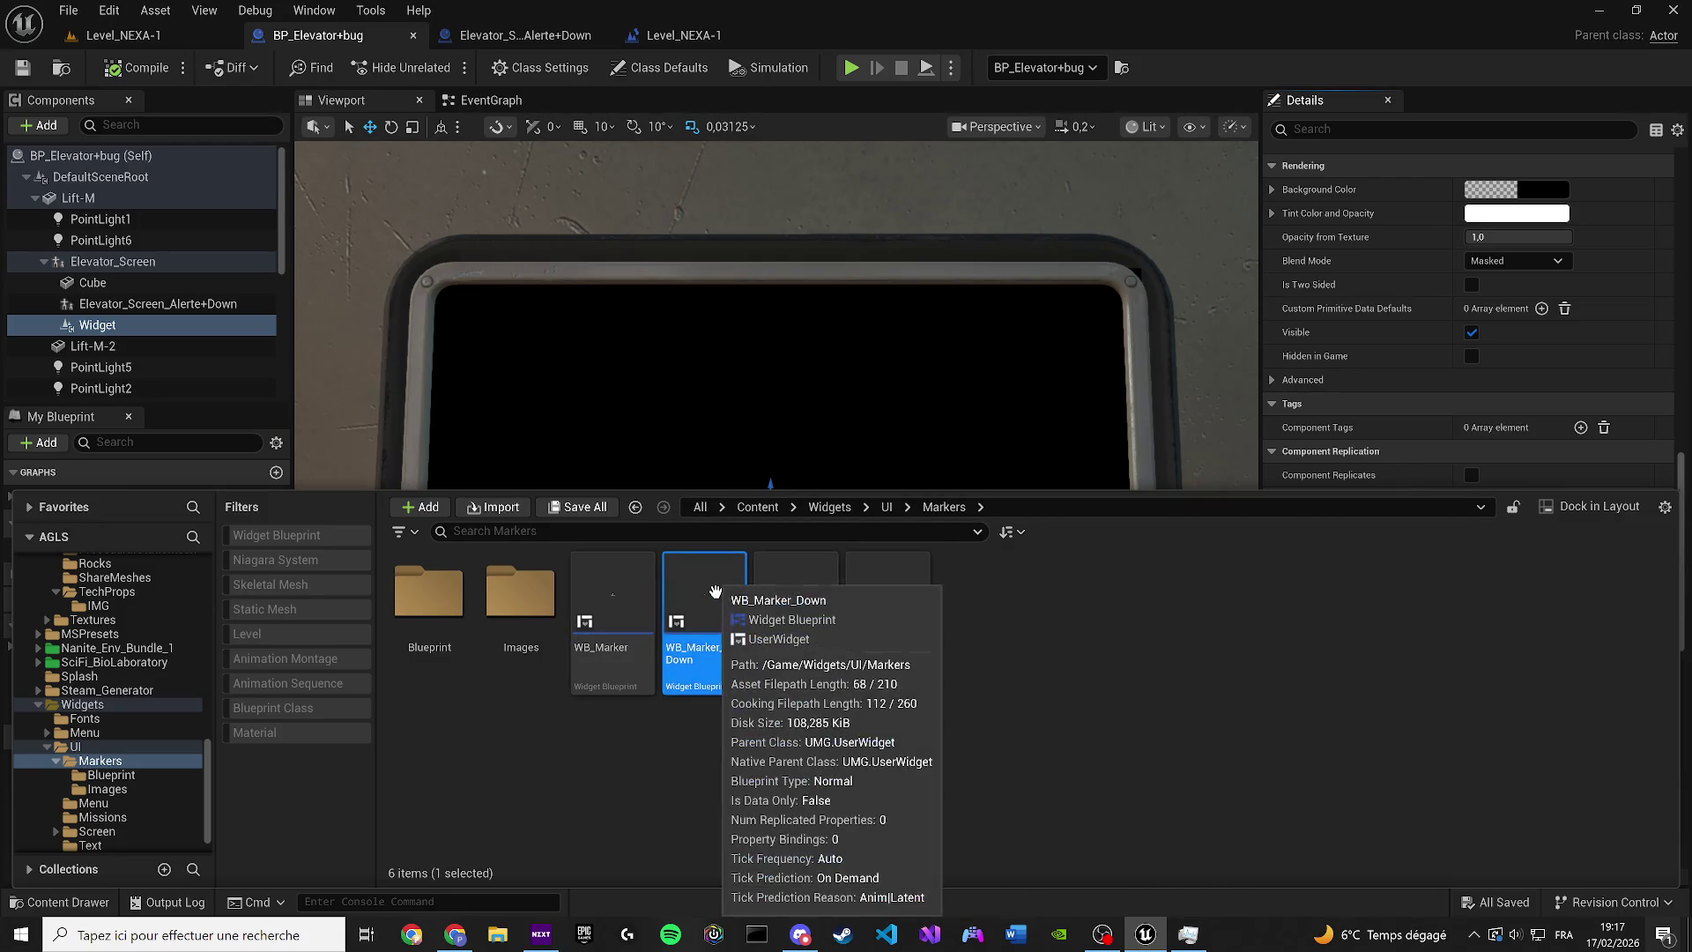
double_click(714, 590)
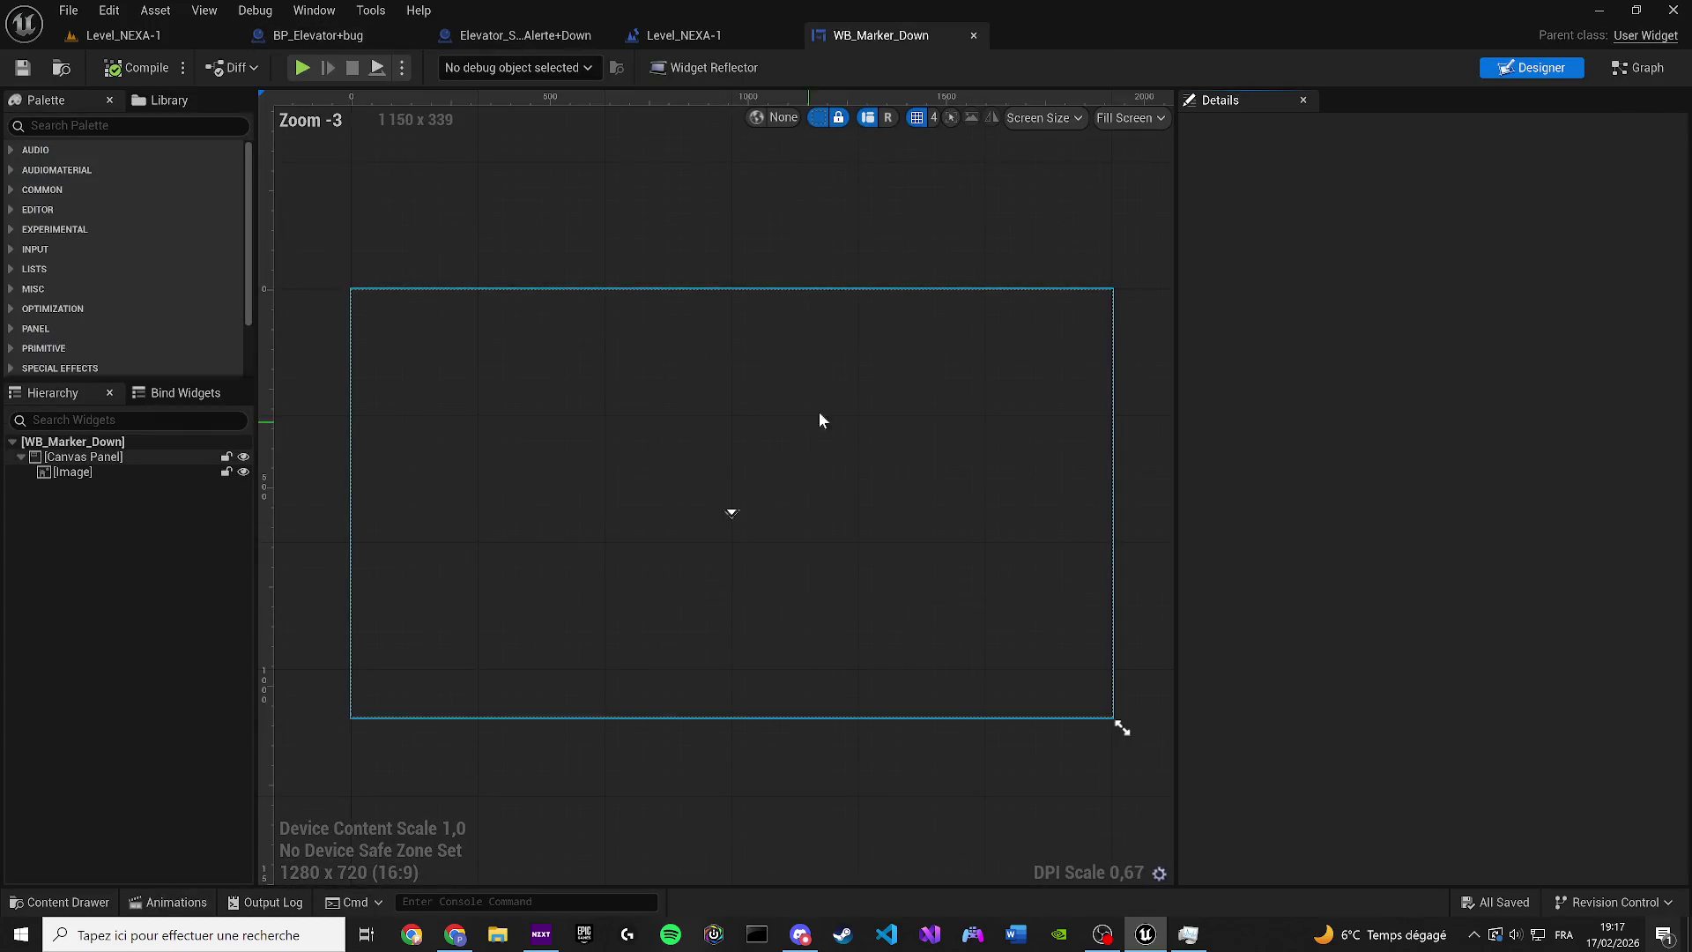
In the widget graph, line up Event Construct and Retriggerable Delay, leaving room between them
click(1631, 71)
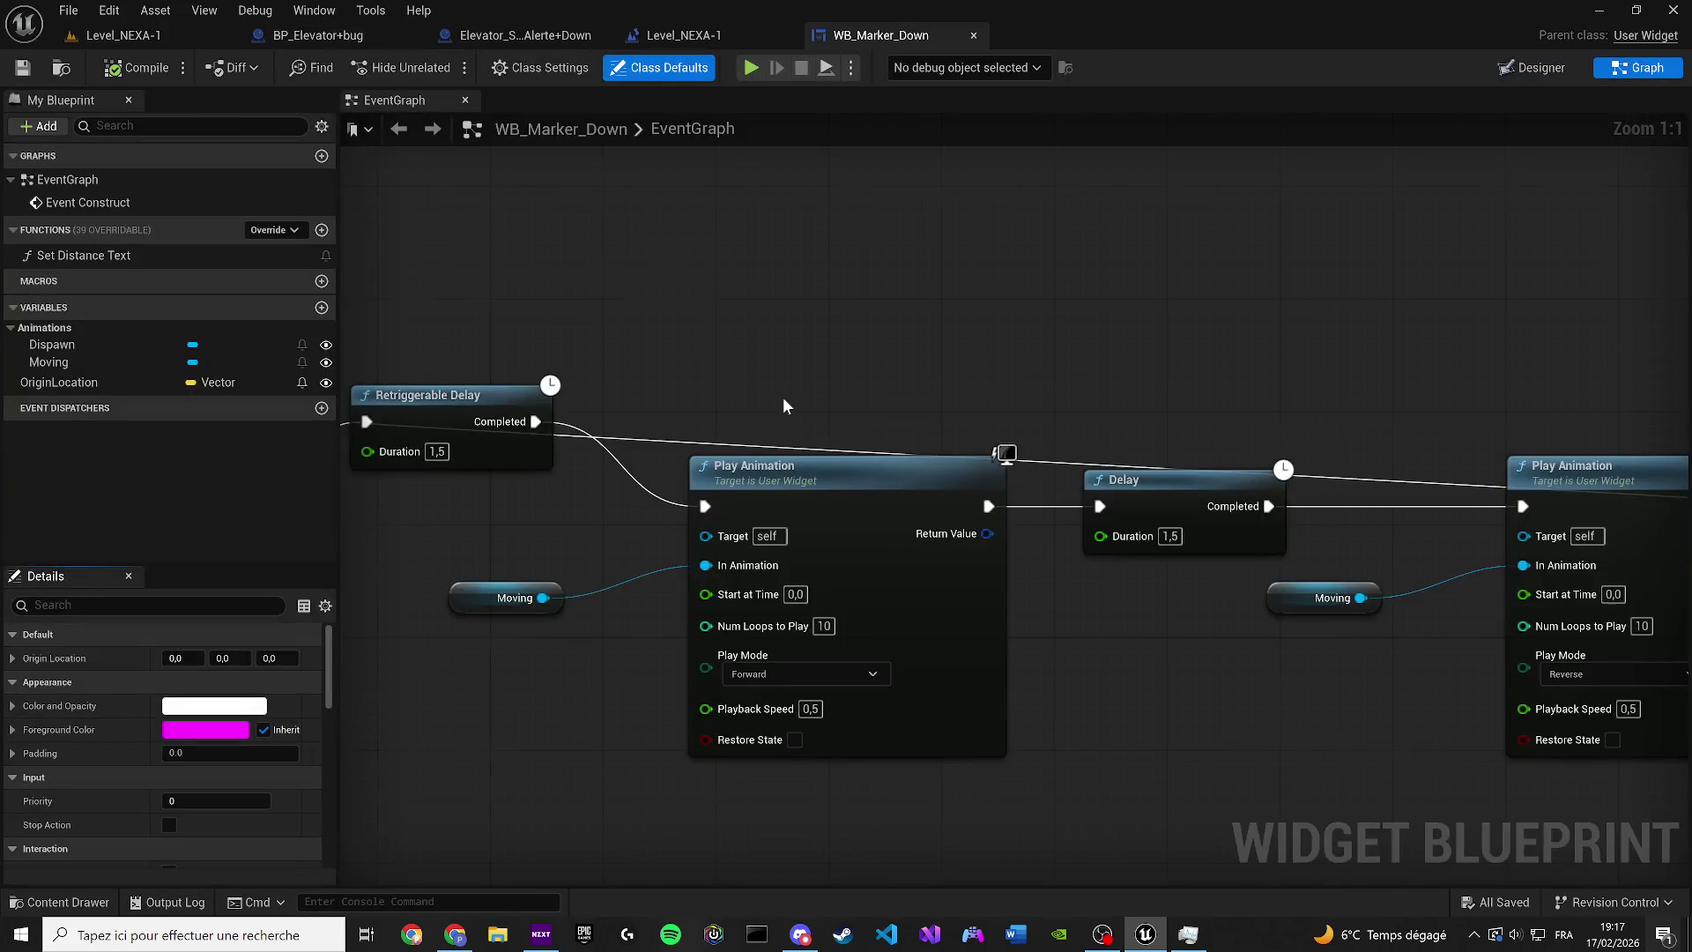
scroll(552, 379, down, 2)
mouse_move(552, 379)
mouse_down()
mouse_move(556, 358)
mouse_move(533, 434)
mouse_up()
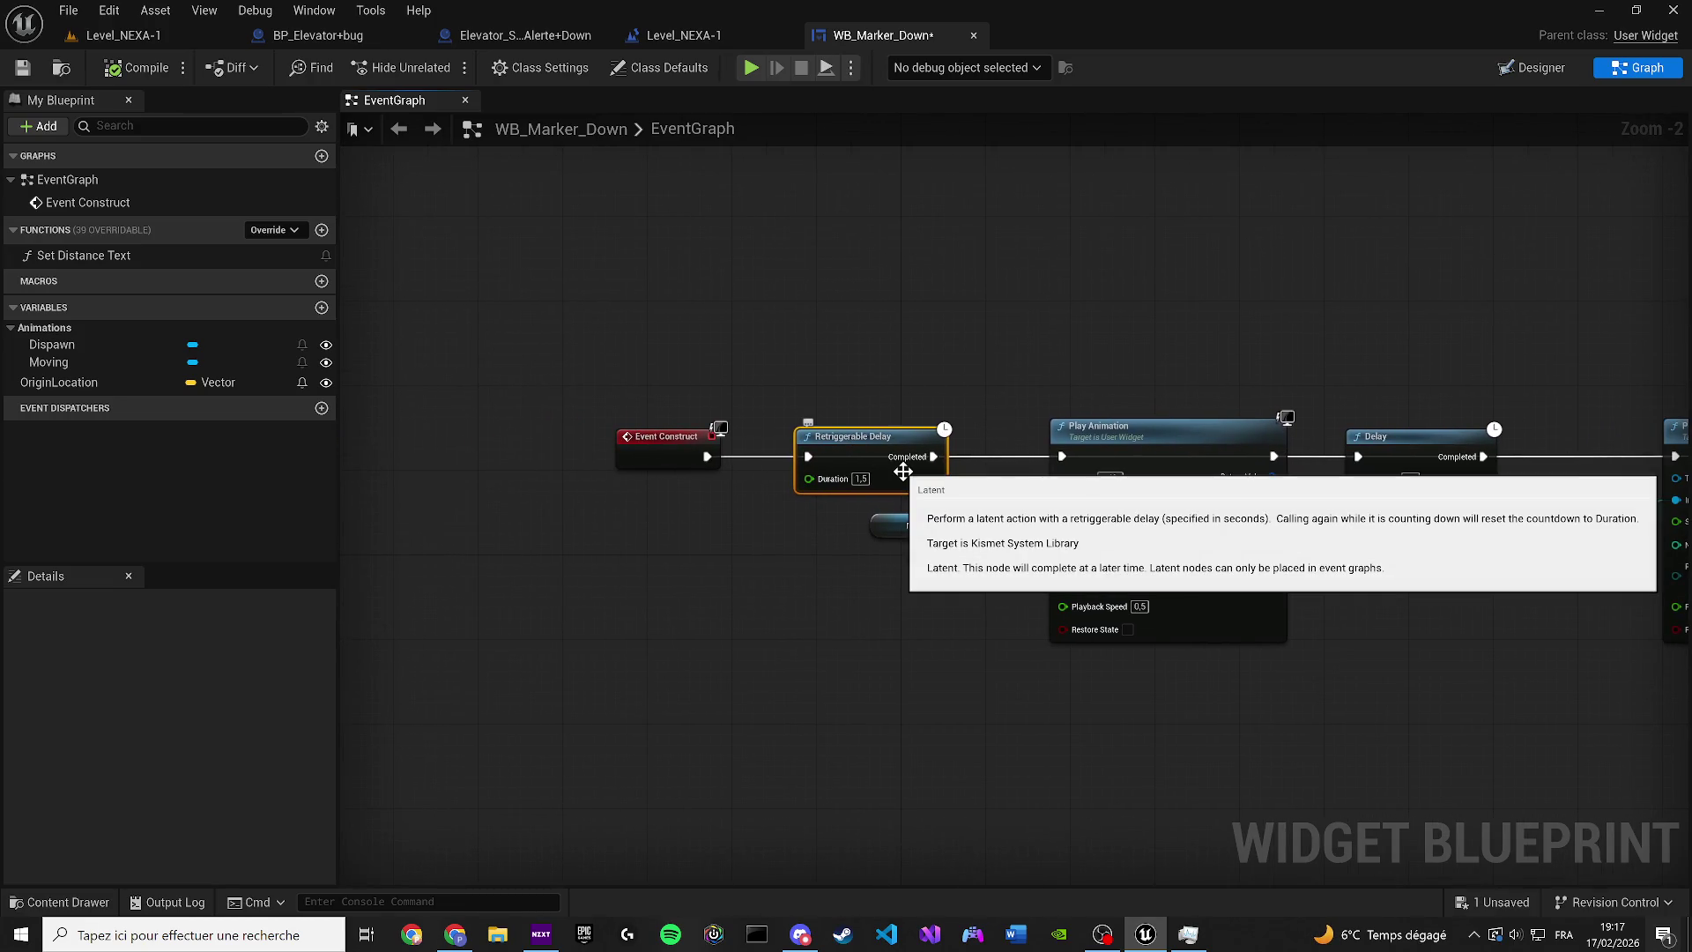
drag(671, 455, 534, 476)
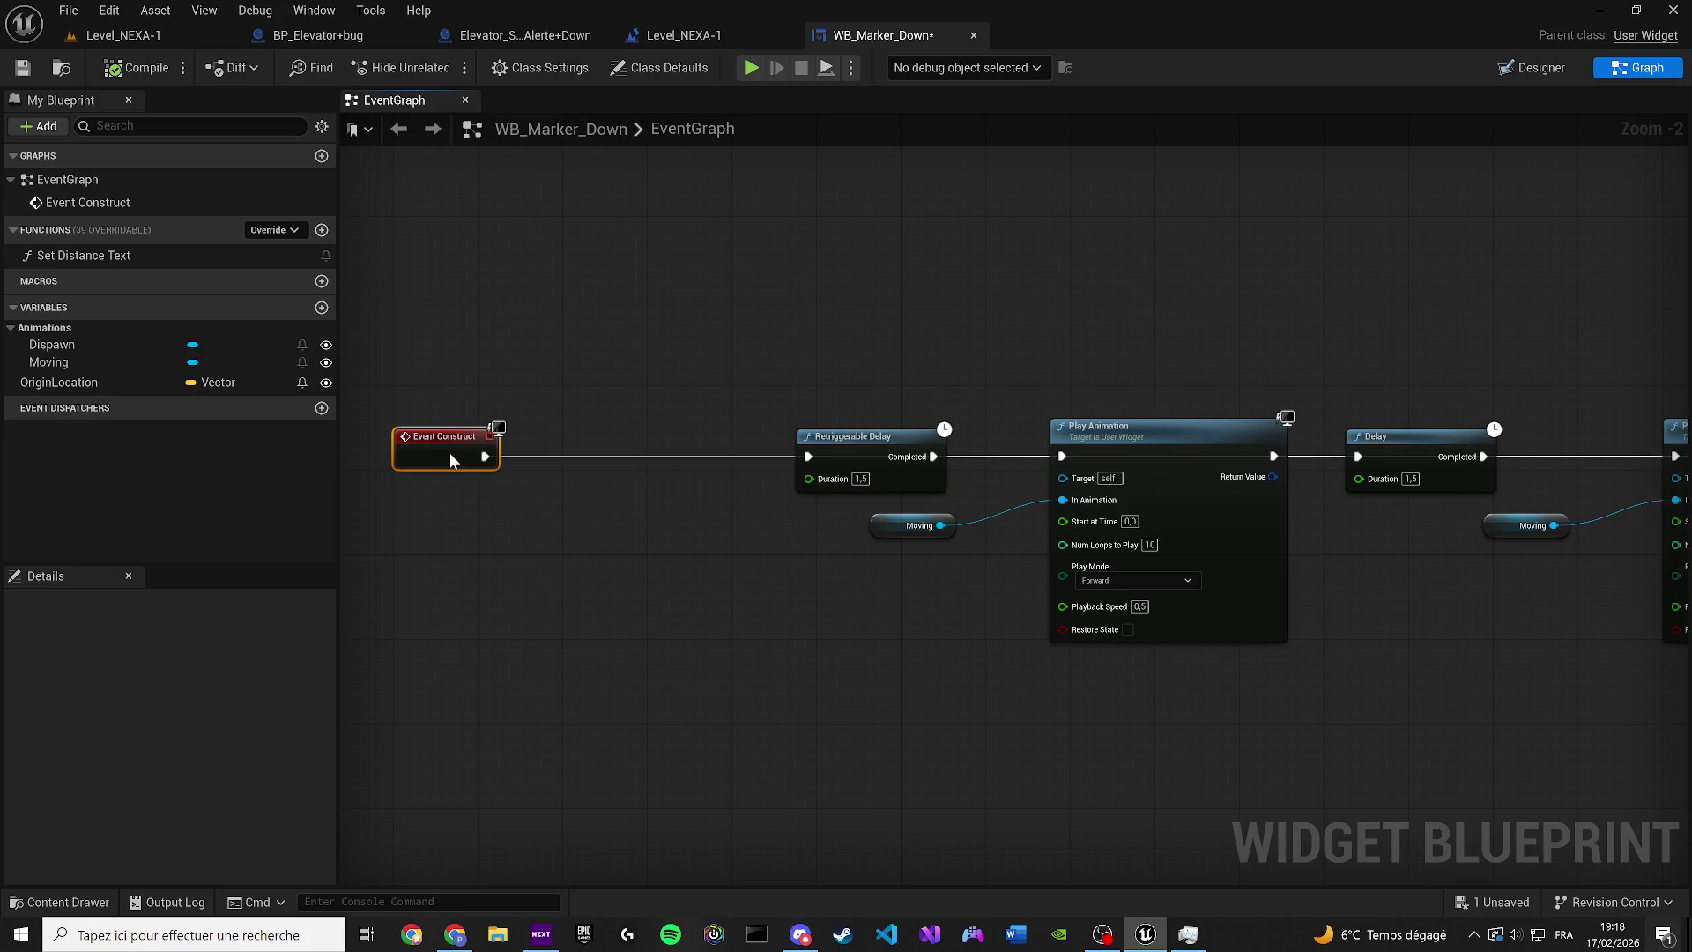
drag(834, 439, 632, 448)
mouse_move(421, 451)
mouse_down()
mouse_move(374, 452)
mouse_move(507, 437)
mouse_move(545, 540)
mouse_up()
Insert a Get Actor Of Class node right after Event Construct
text(actor)
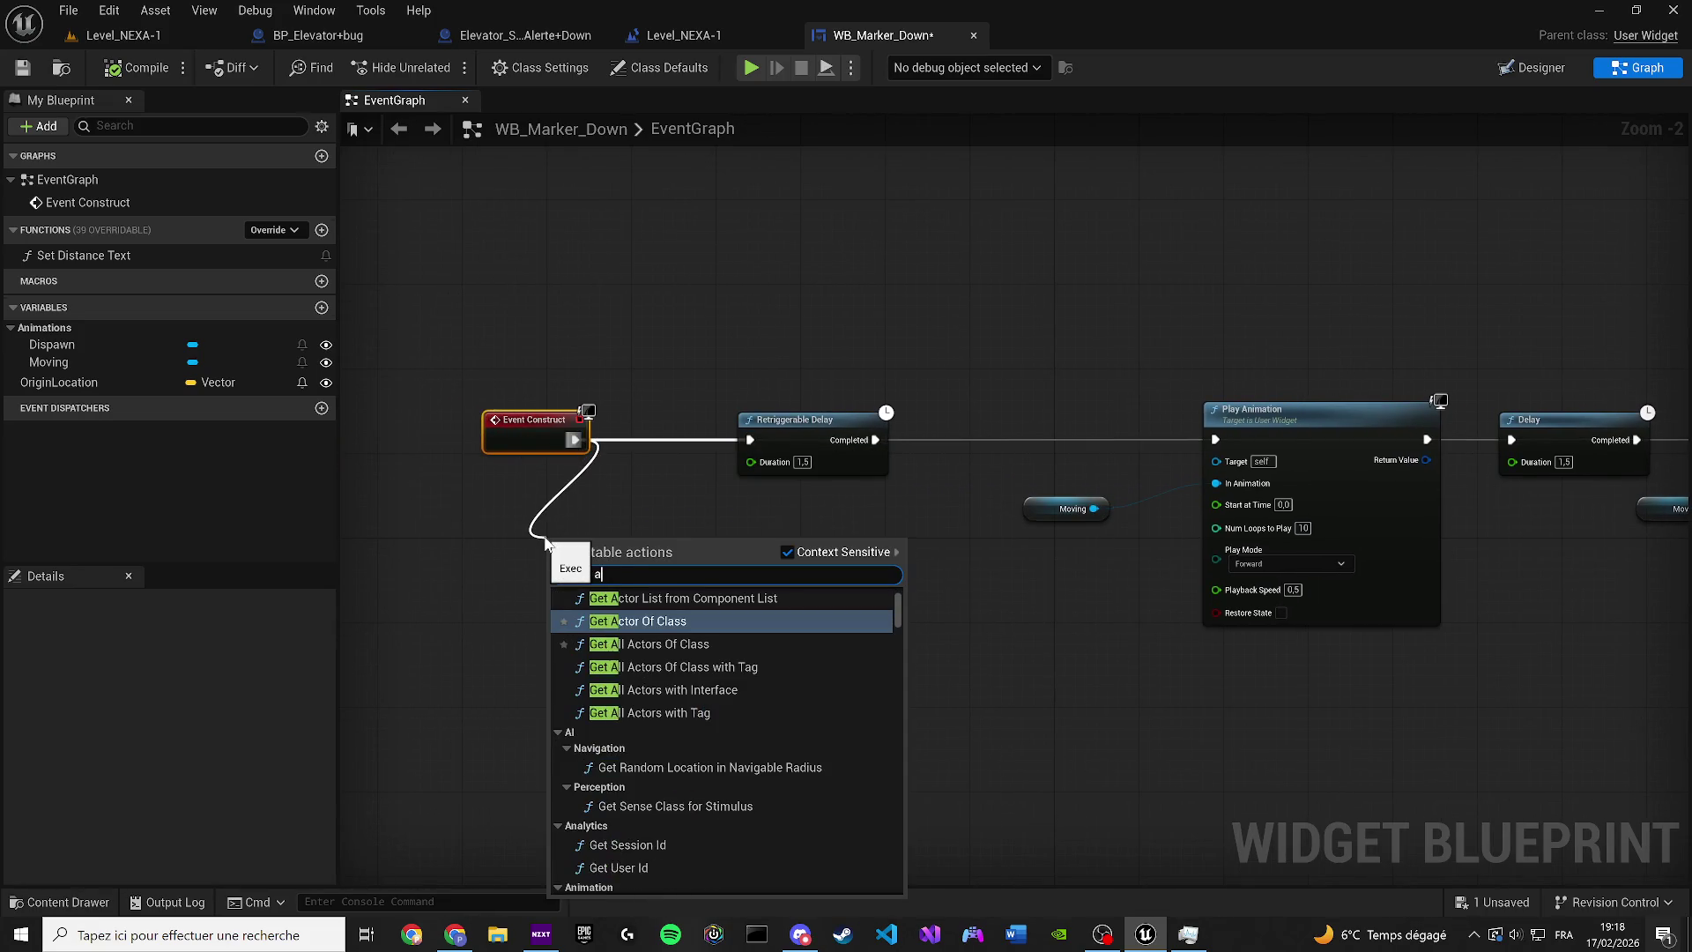
key(Return)
mouse_move(520, 538)
mouse_down()
mouse_move(760, 537)
mouse_move(705, 453)
mouse_move(662, 428)
mouse_move(802, 425)
mouse_move(824, 449)
mouse_up()
mouse_move(443, 458)
mouse_down()
mouse_move(491, 433)
mouse_move(250, 395)
mouse_up()
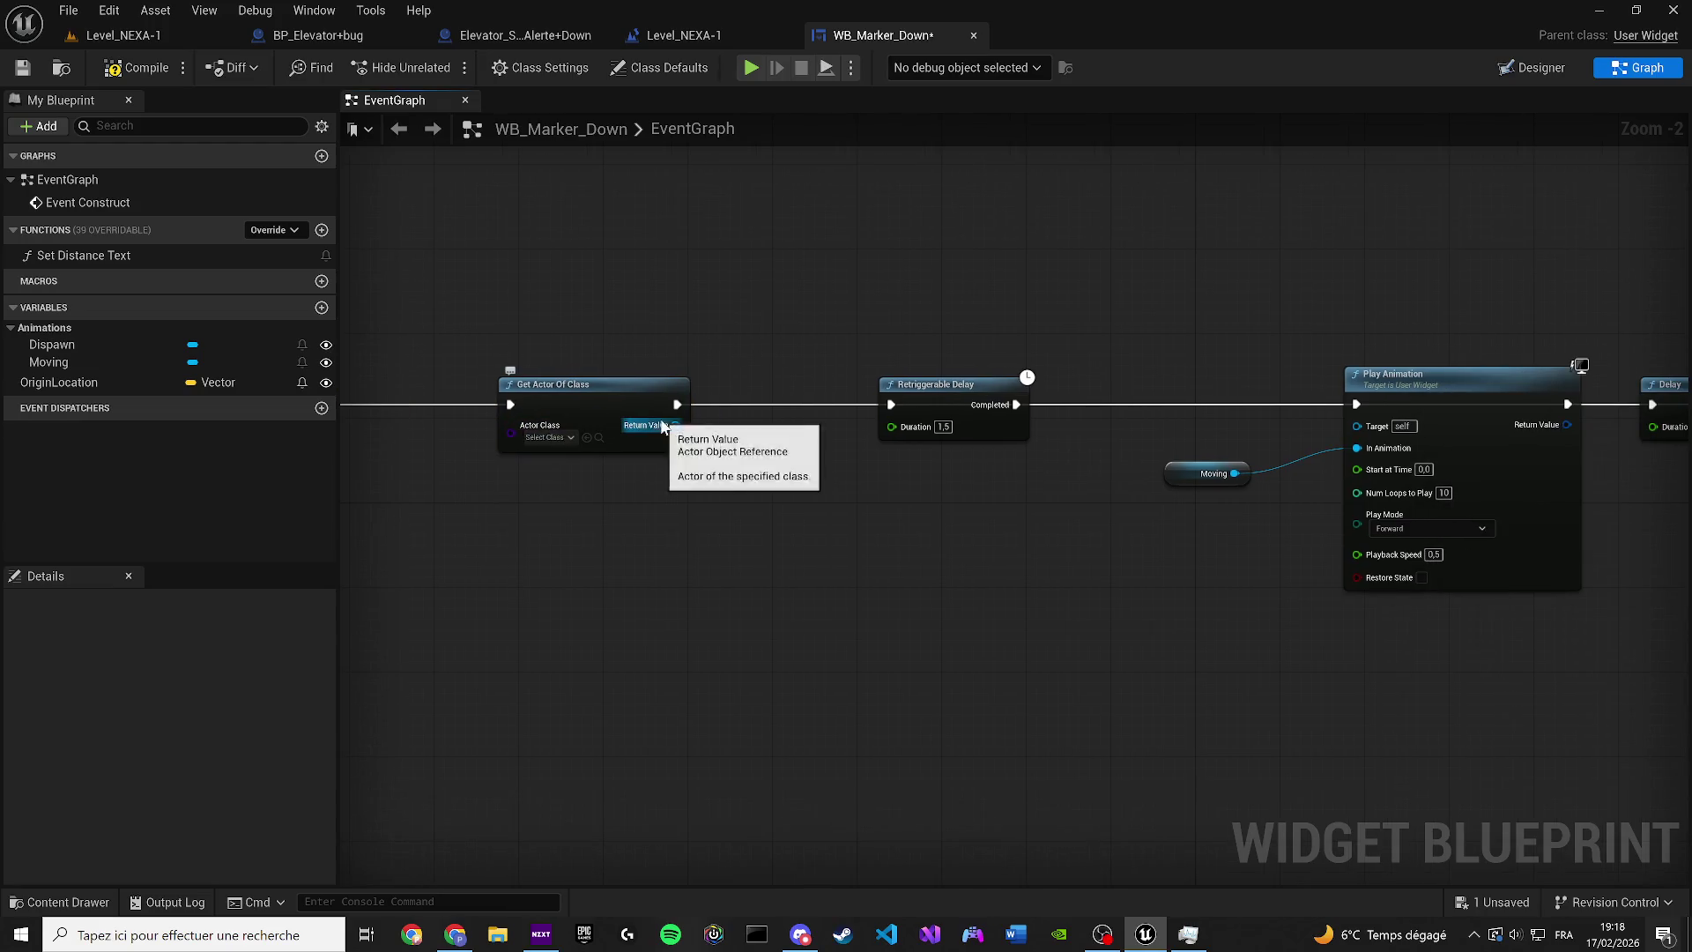
Set Get Actor Of Class's Actor Class to BP_Elevator+bug and drag out from its Return Value
click(548, 437)
text(evator)
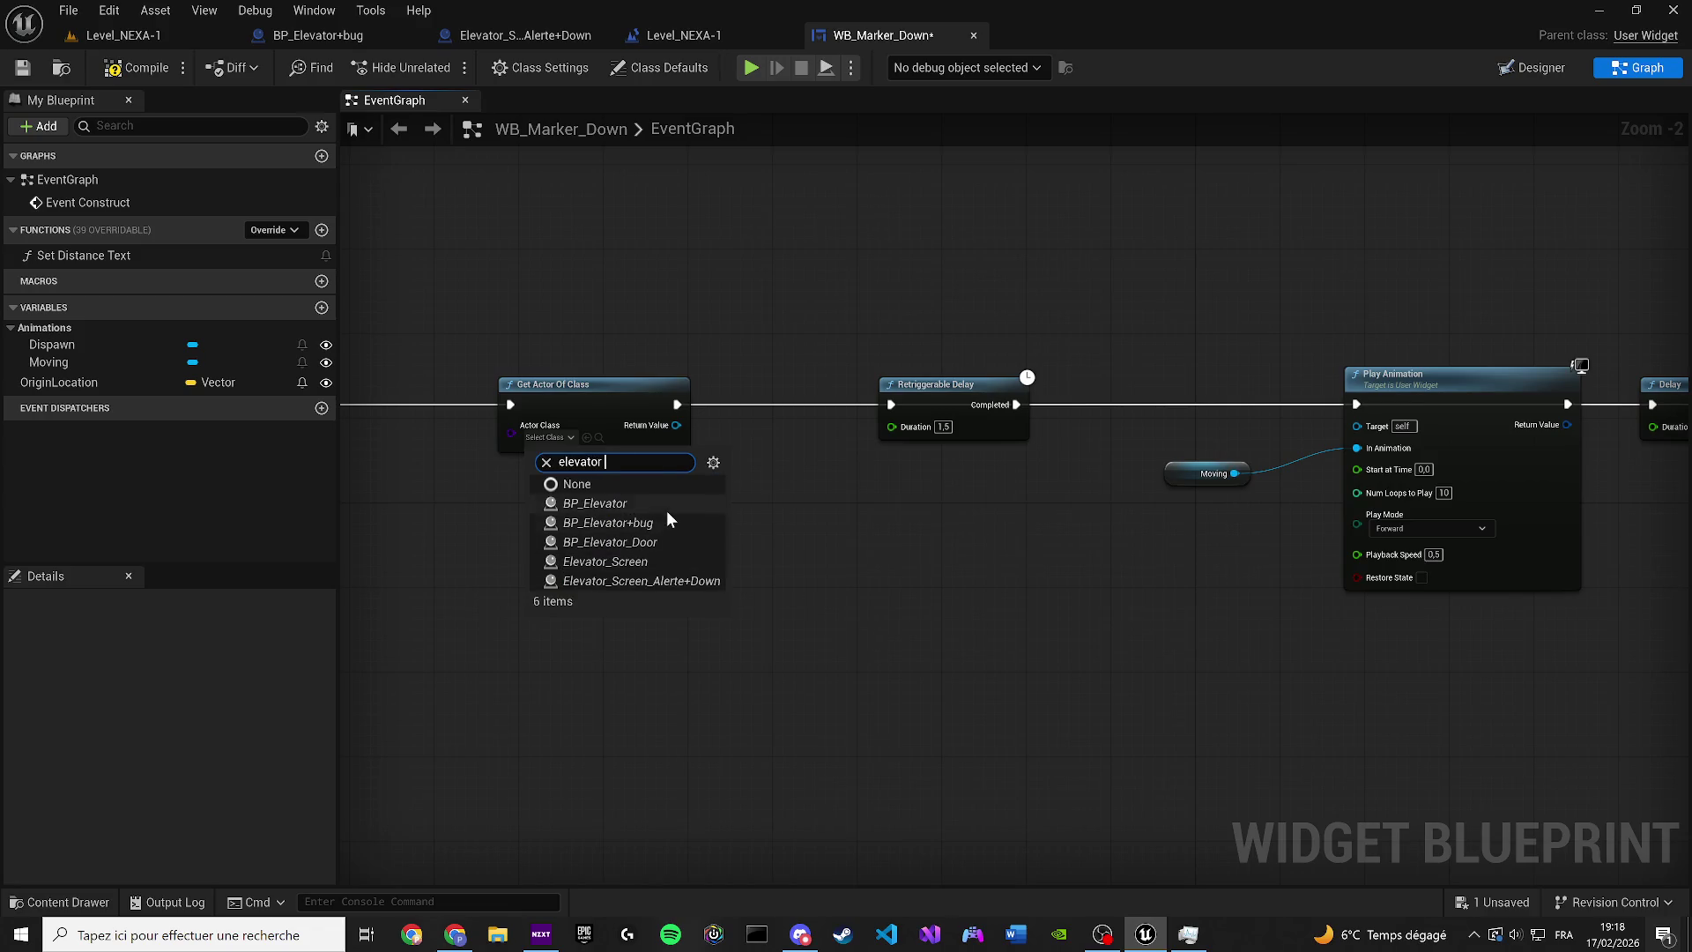
click(656, 503)
click(563, 441)
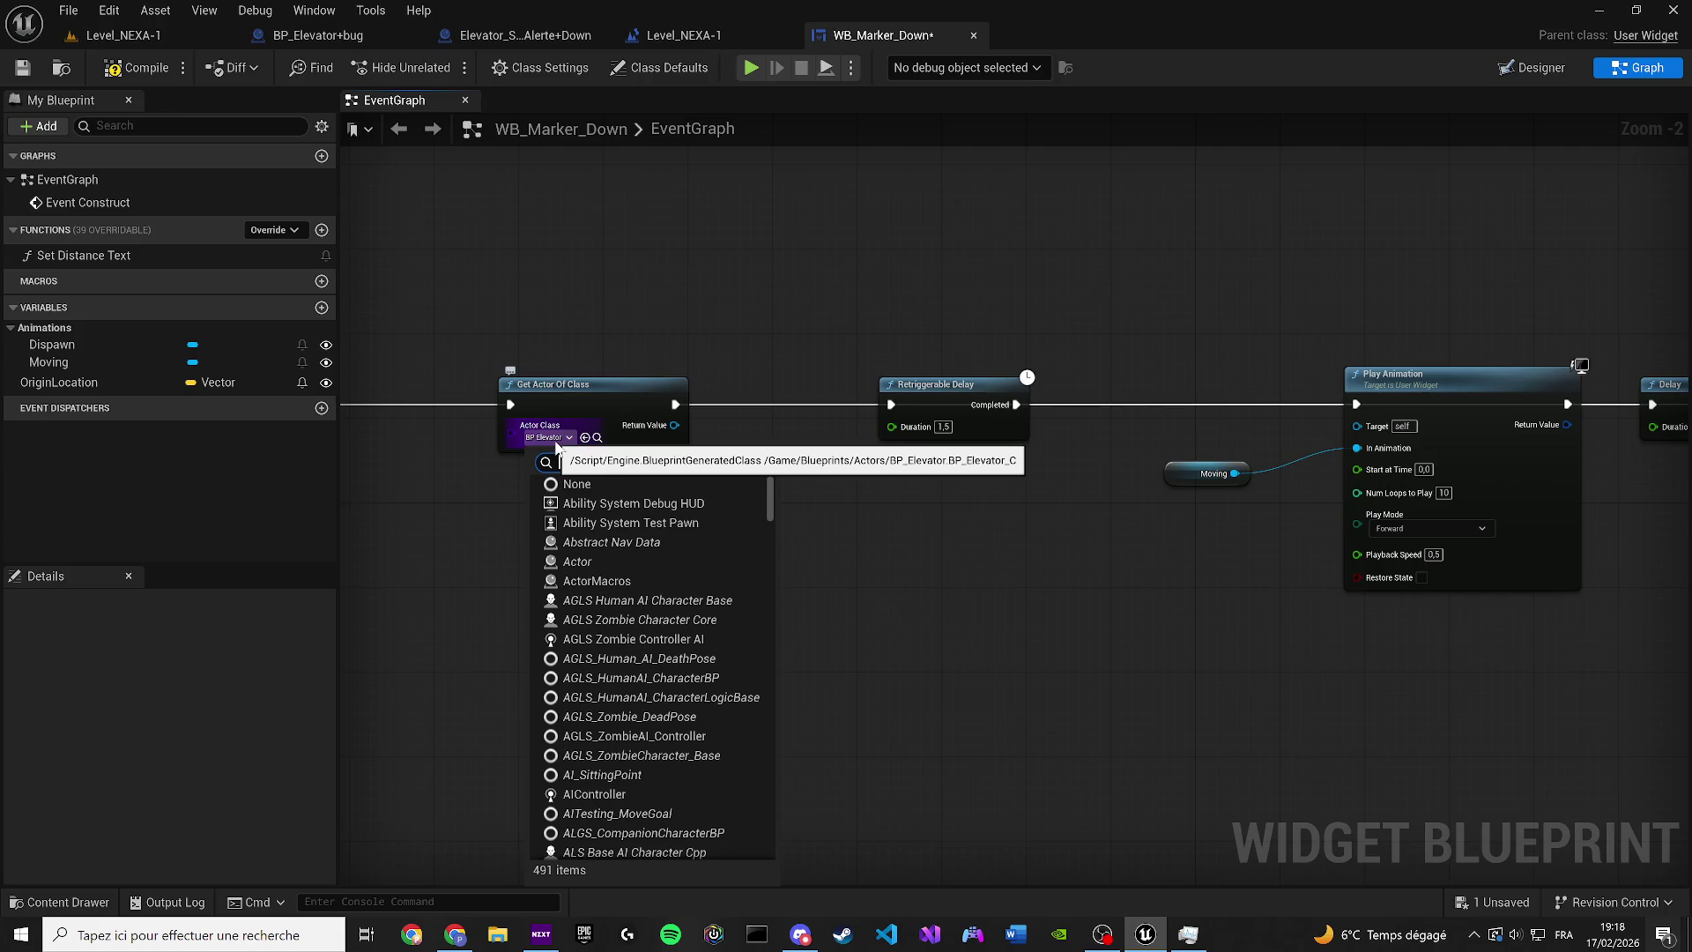
text(bug)
click(635, 523)
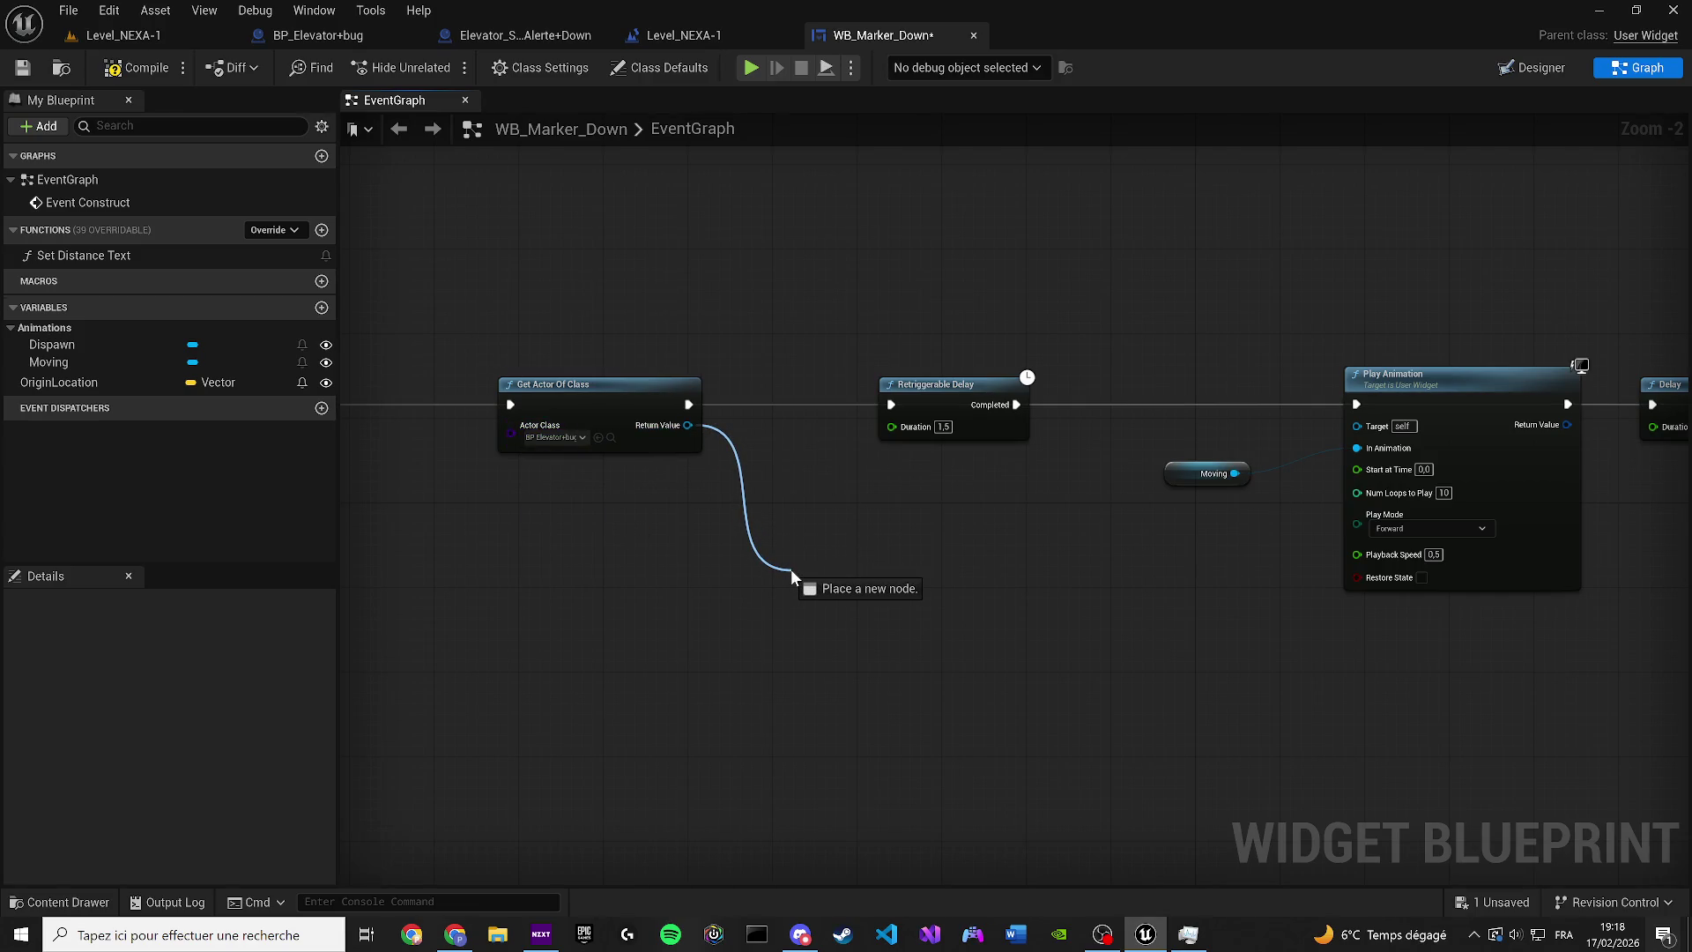
drag(688, 426, 791, 576)
click(331, 37)
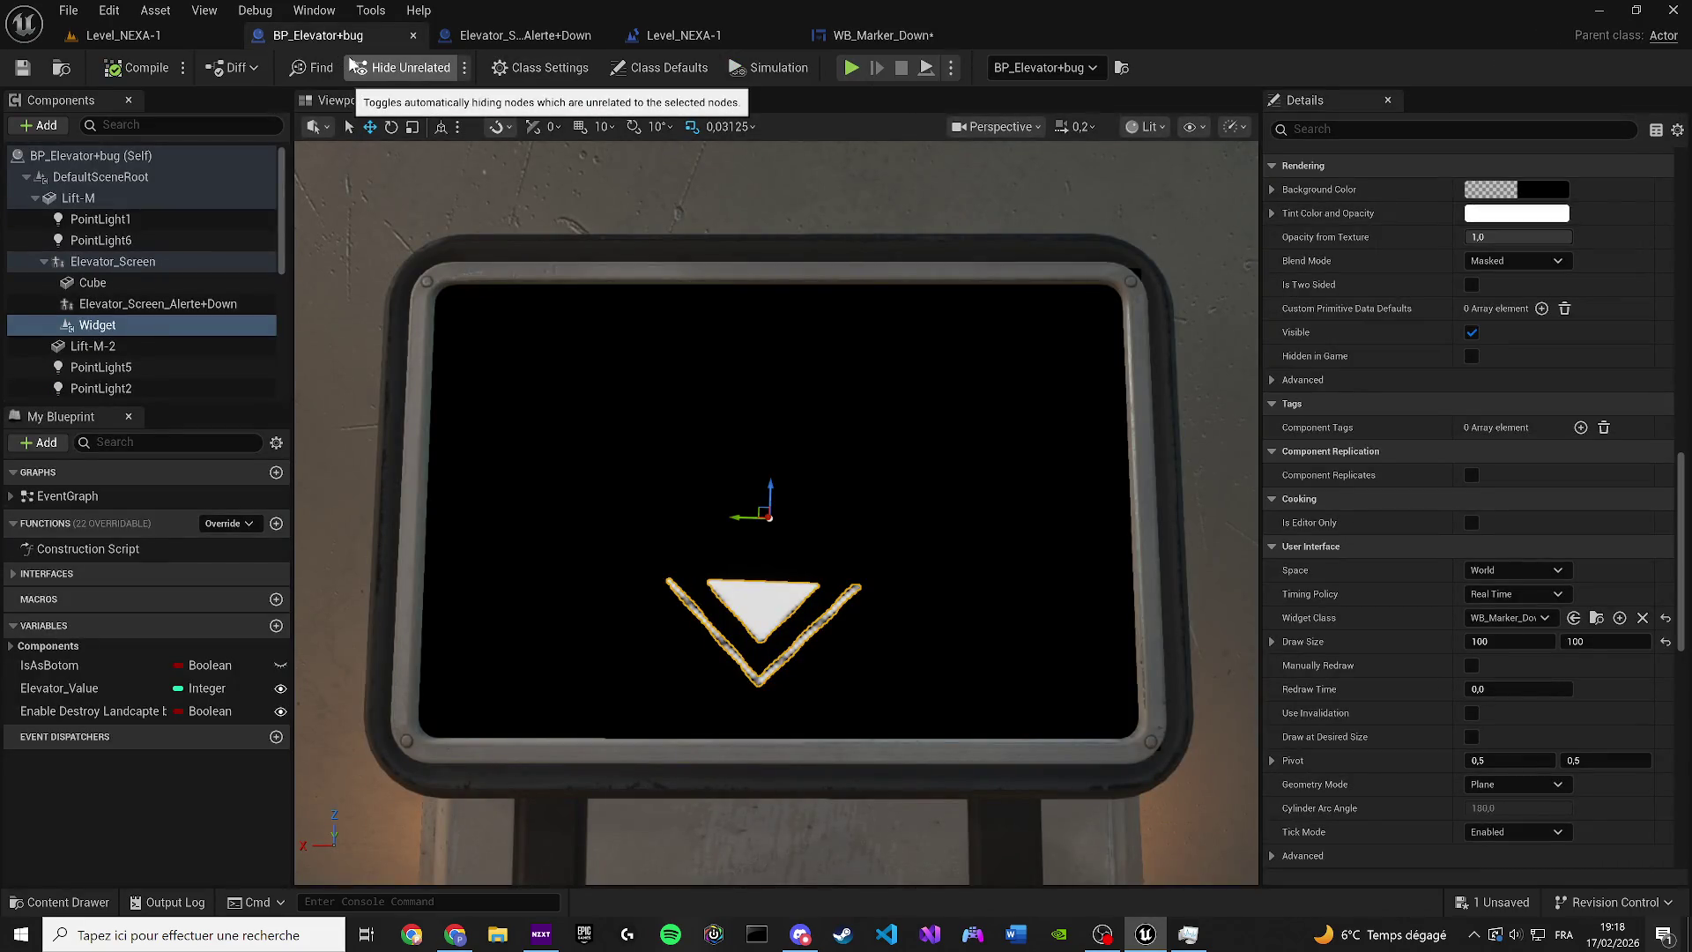
In BP_Elevator+bug's event graph, move the SET IsAsBotom and NOT nodes next to Delay
click(487, 102)
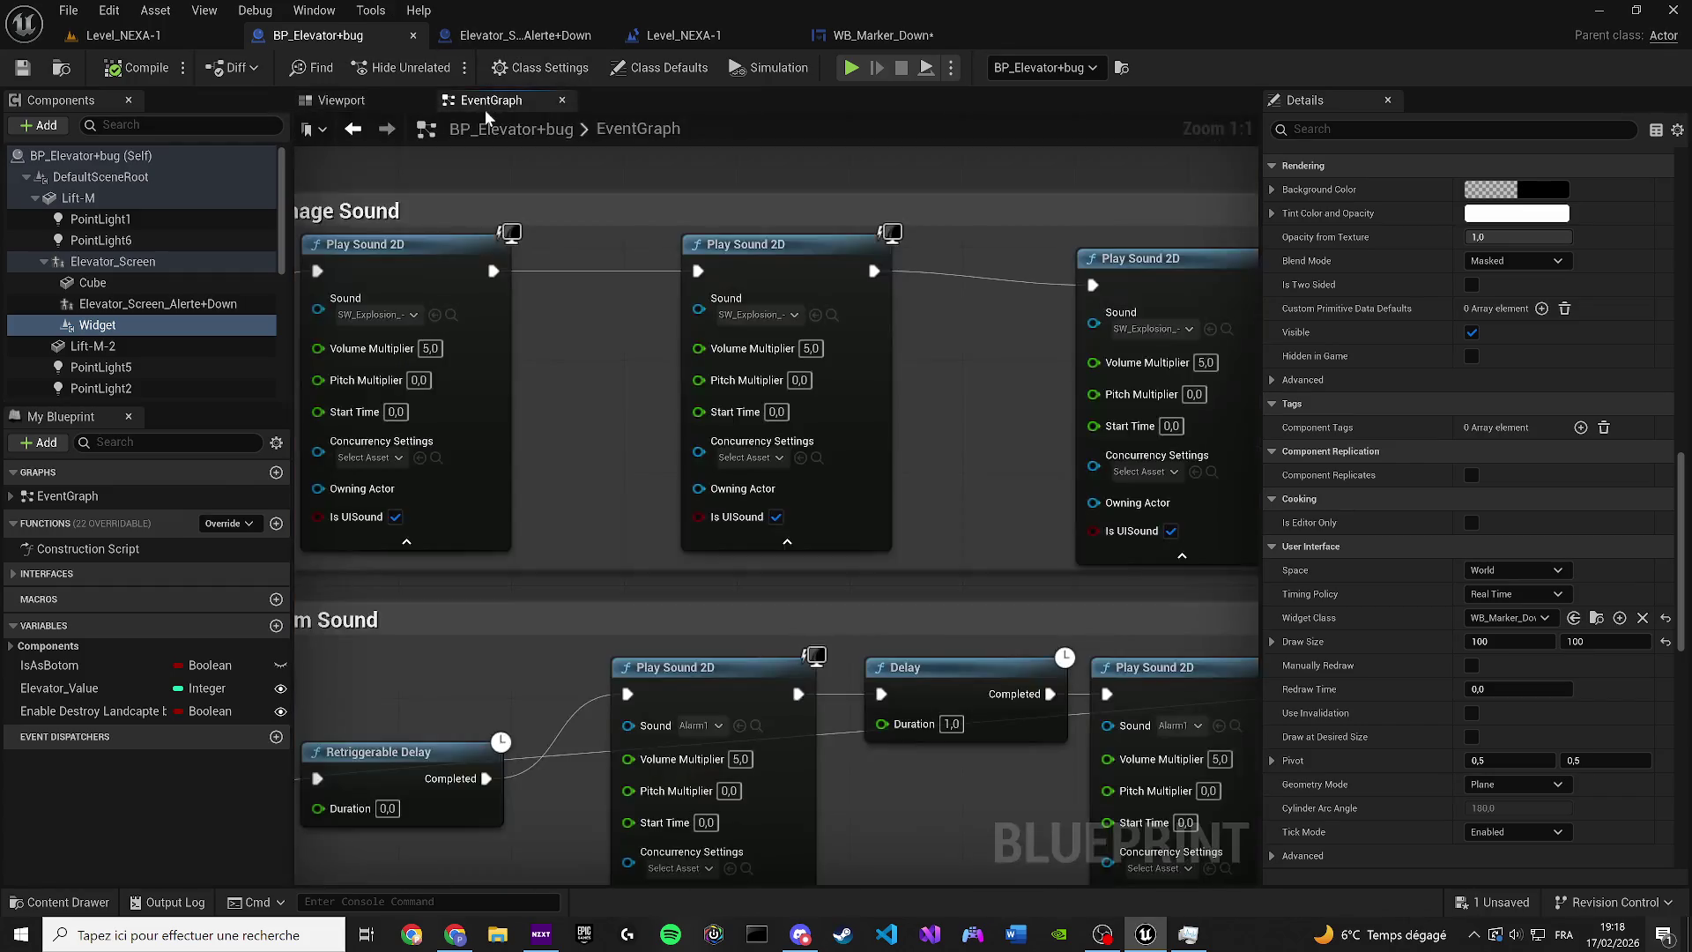
scroll(723, 377, down, 7)
mouse_move(808, 583)
mouse_down()
mouse_move(787, 579)
mouse_move(816, 262)
mouse_move(737, 340)
mouse_up()
scroll(699, 378, up, 2)
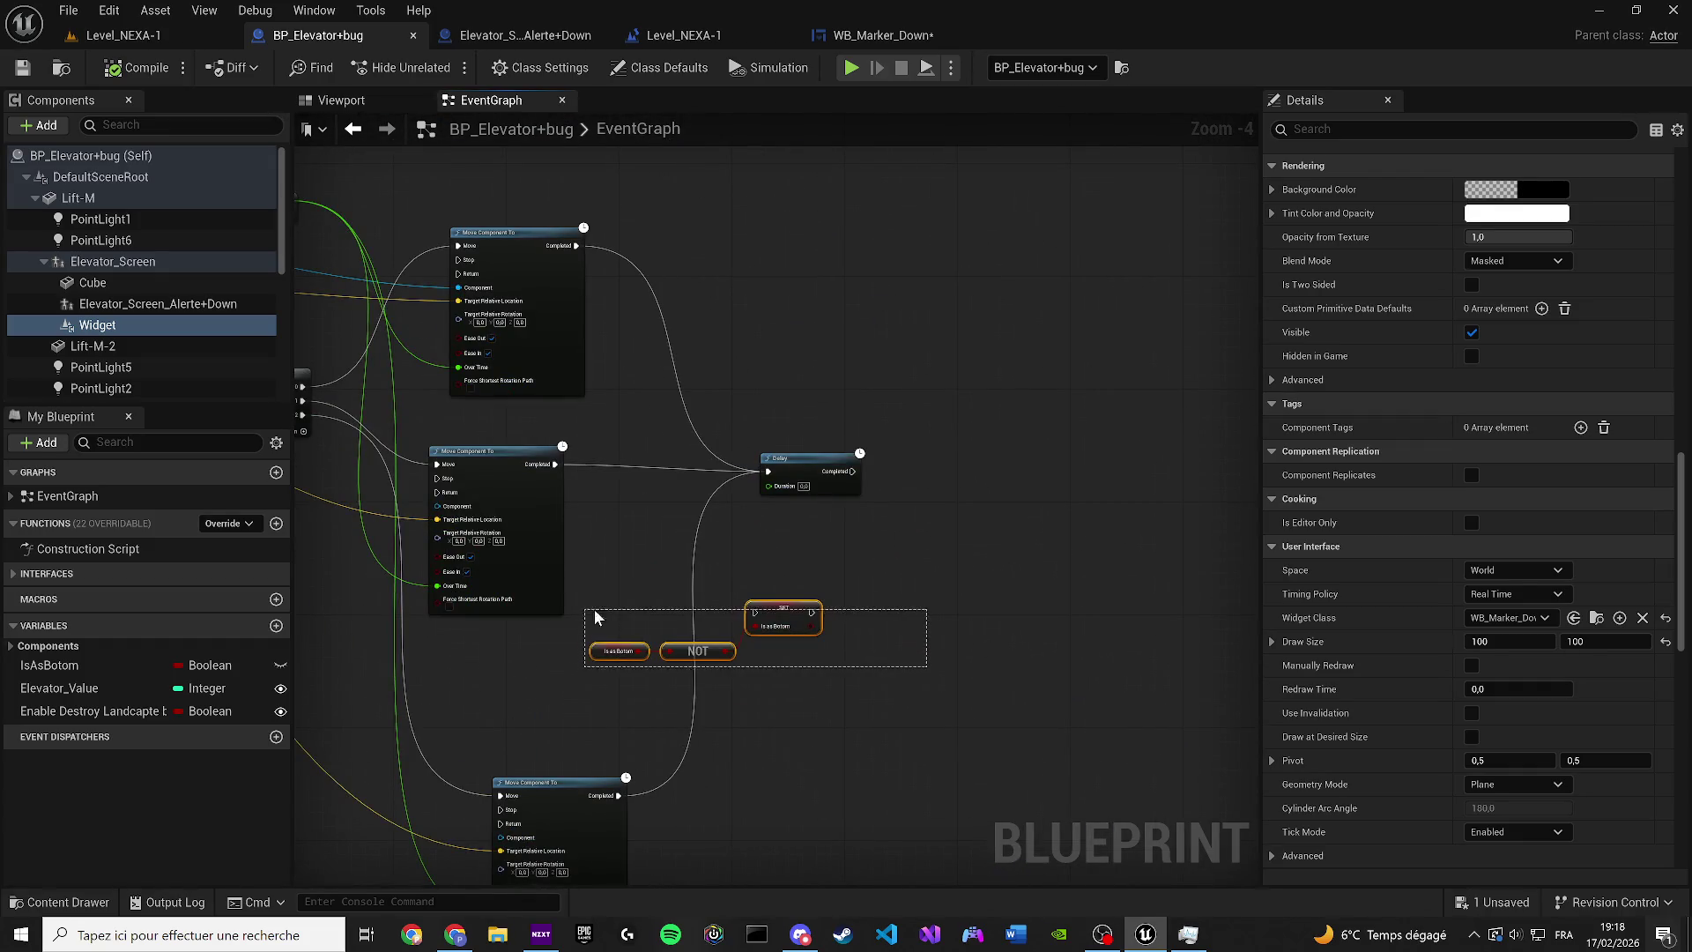
drag(658, 699, 961, 503)
drag(870, 559, 670, 617)
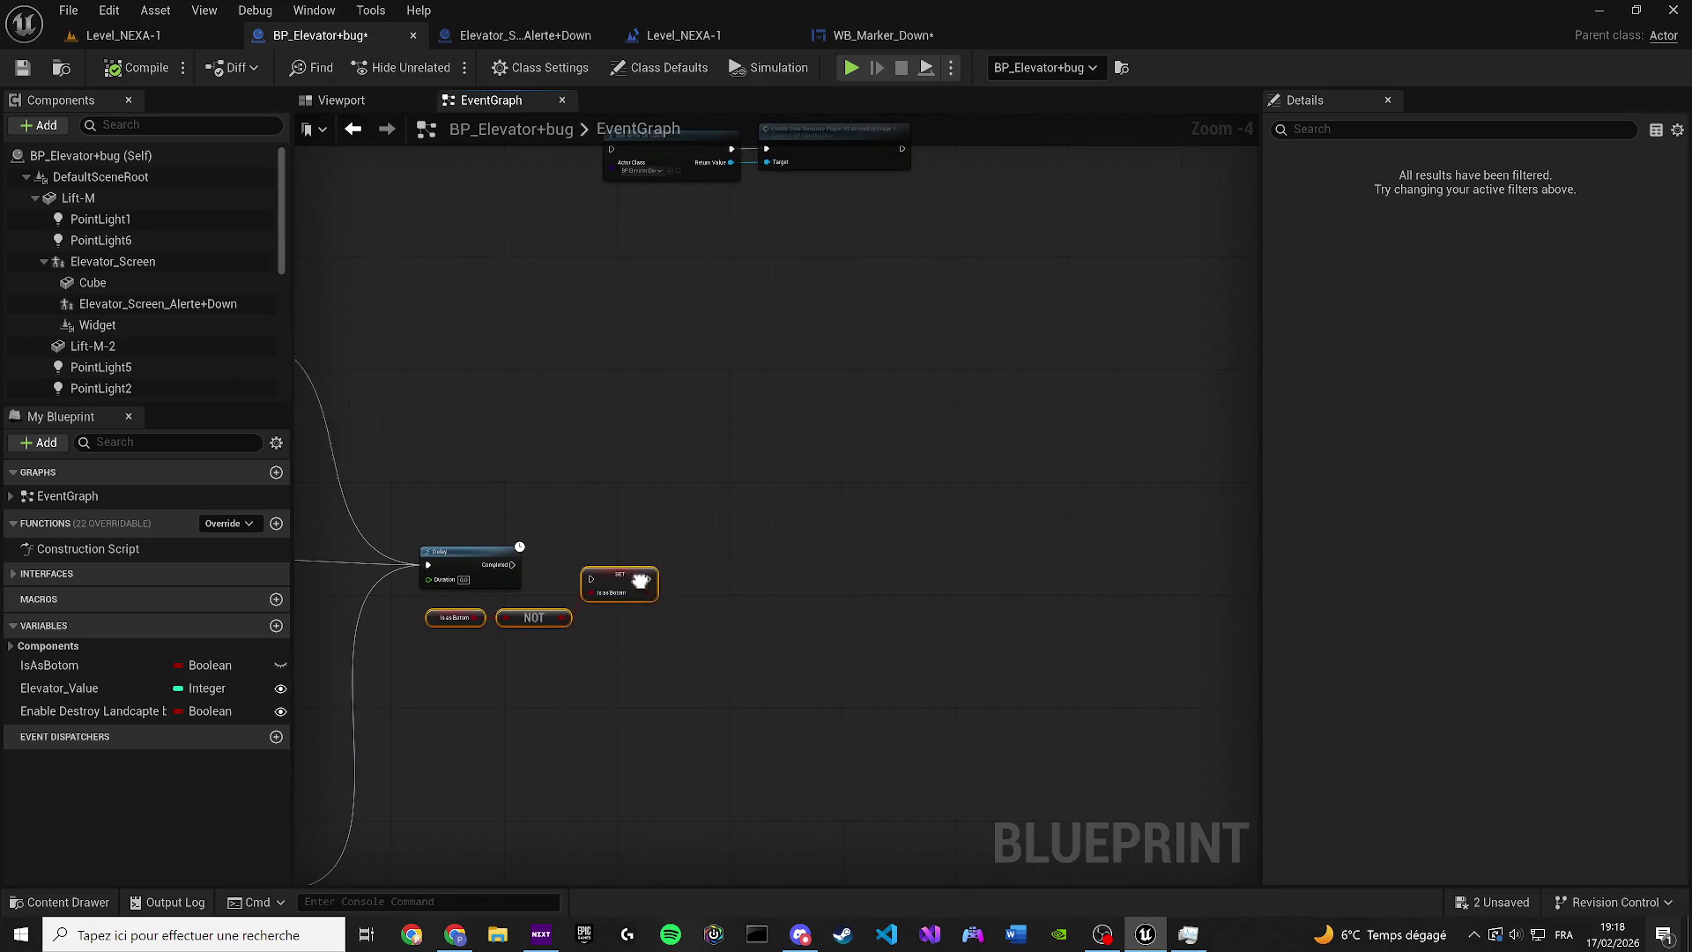
Pan the graph up to the Elevator go to HS comment section
drag(607, 515, 668, 556)
scroll(872, 859, down, 3)
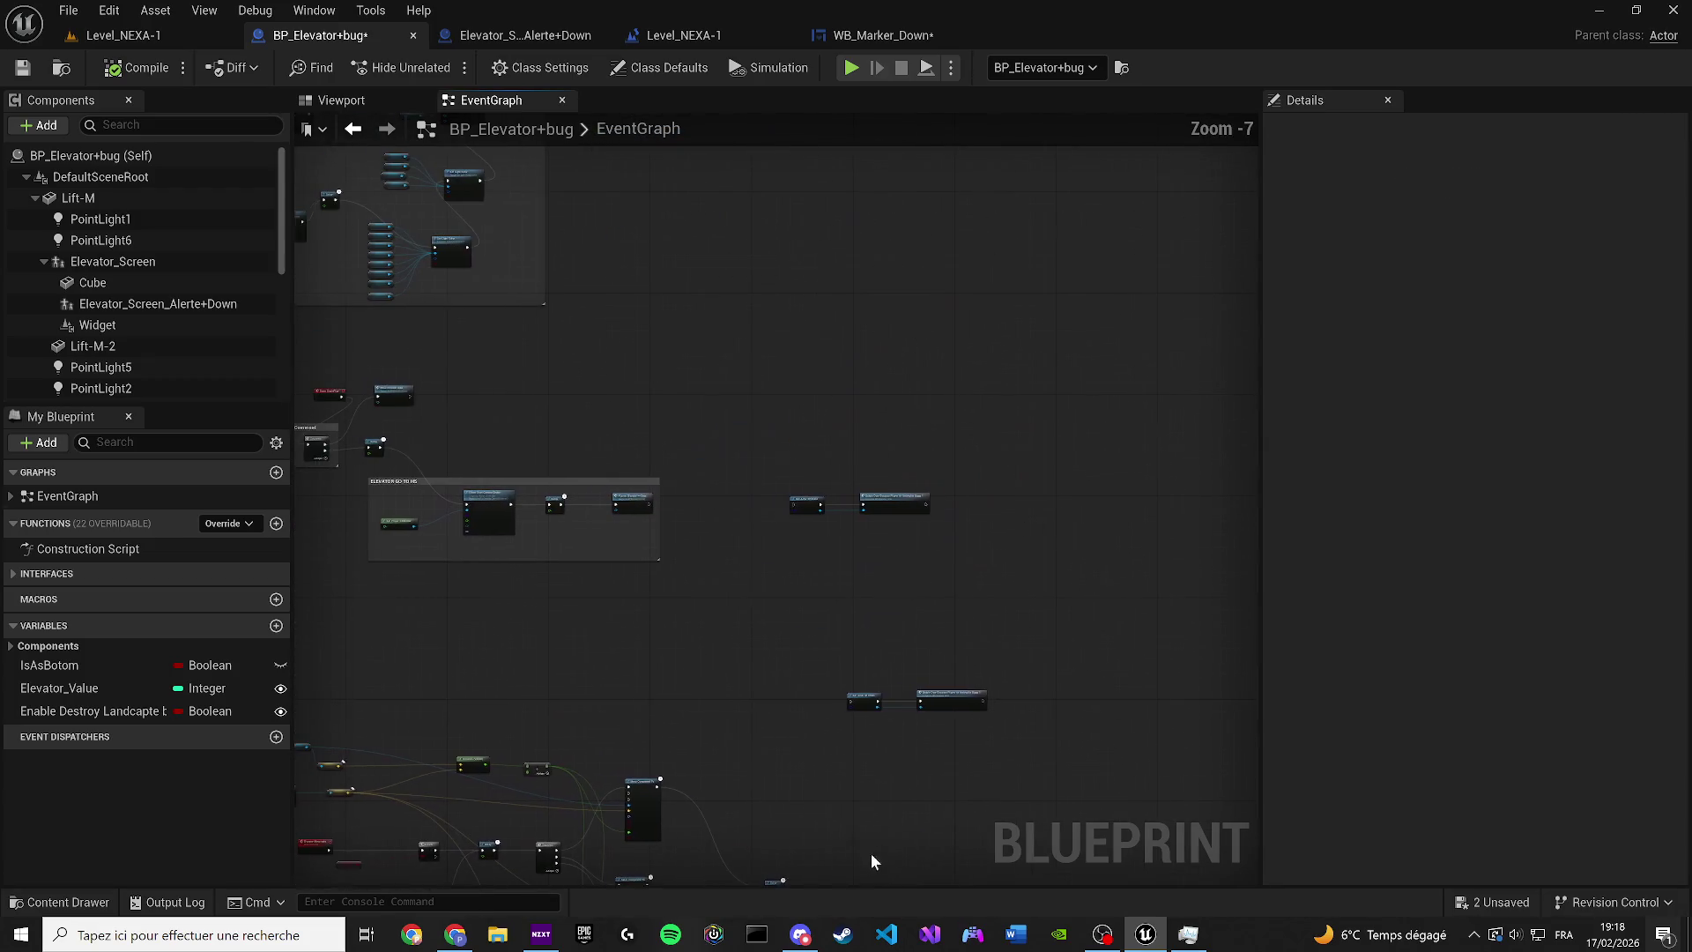
scroll(600, 589, up, 3)
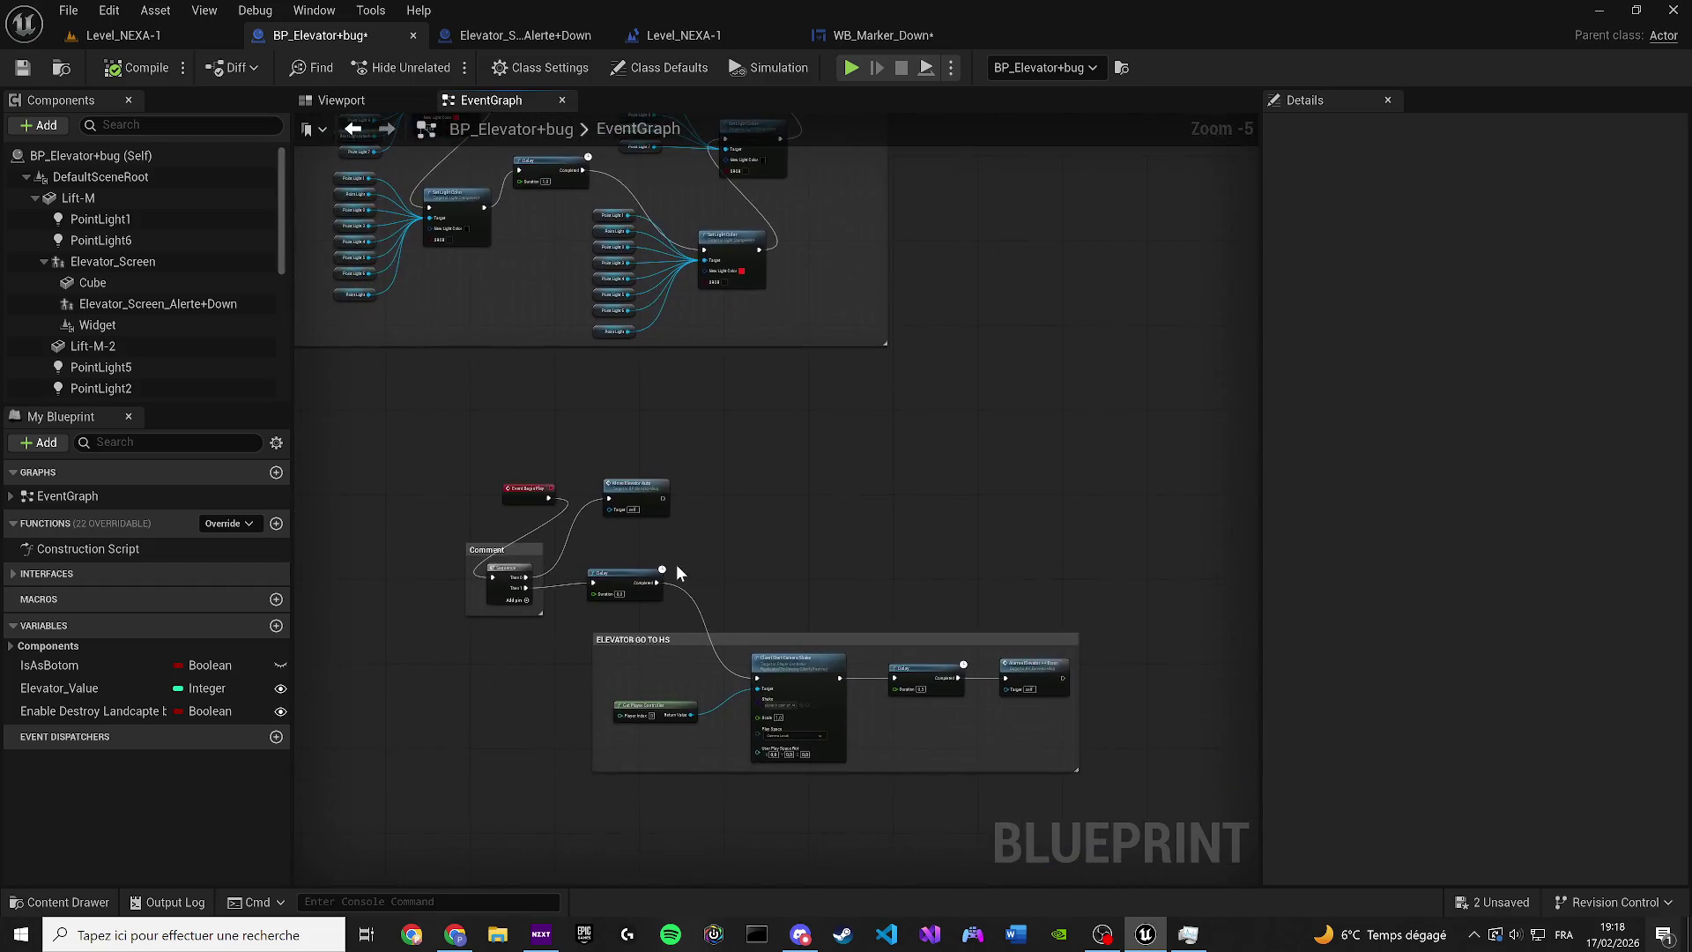
drag(695, 532, 658, 410)
scroll(673, 458, up, 1)
scroll(661, 408, down, 1)
Rename the custom event node to Move Elevator Auto
double_click(571, 341)
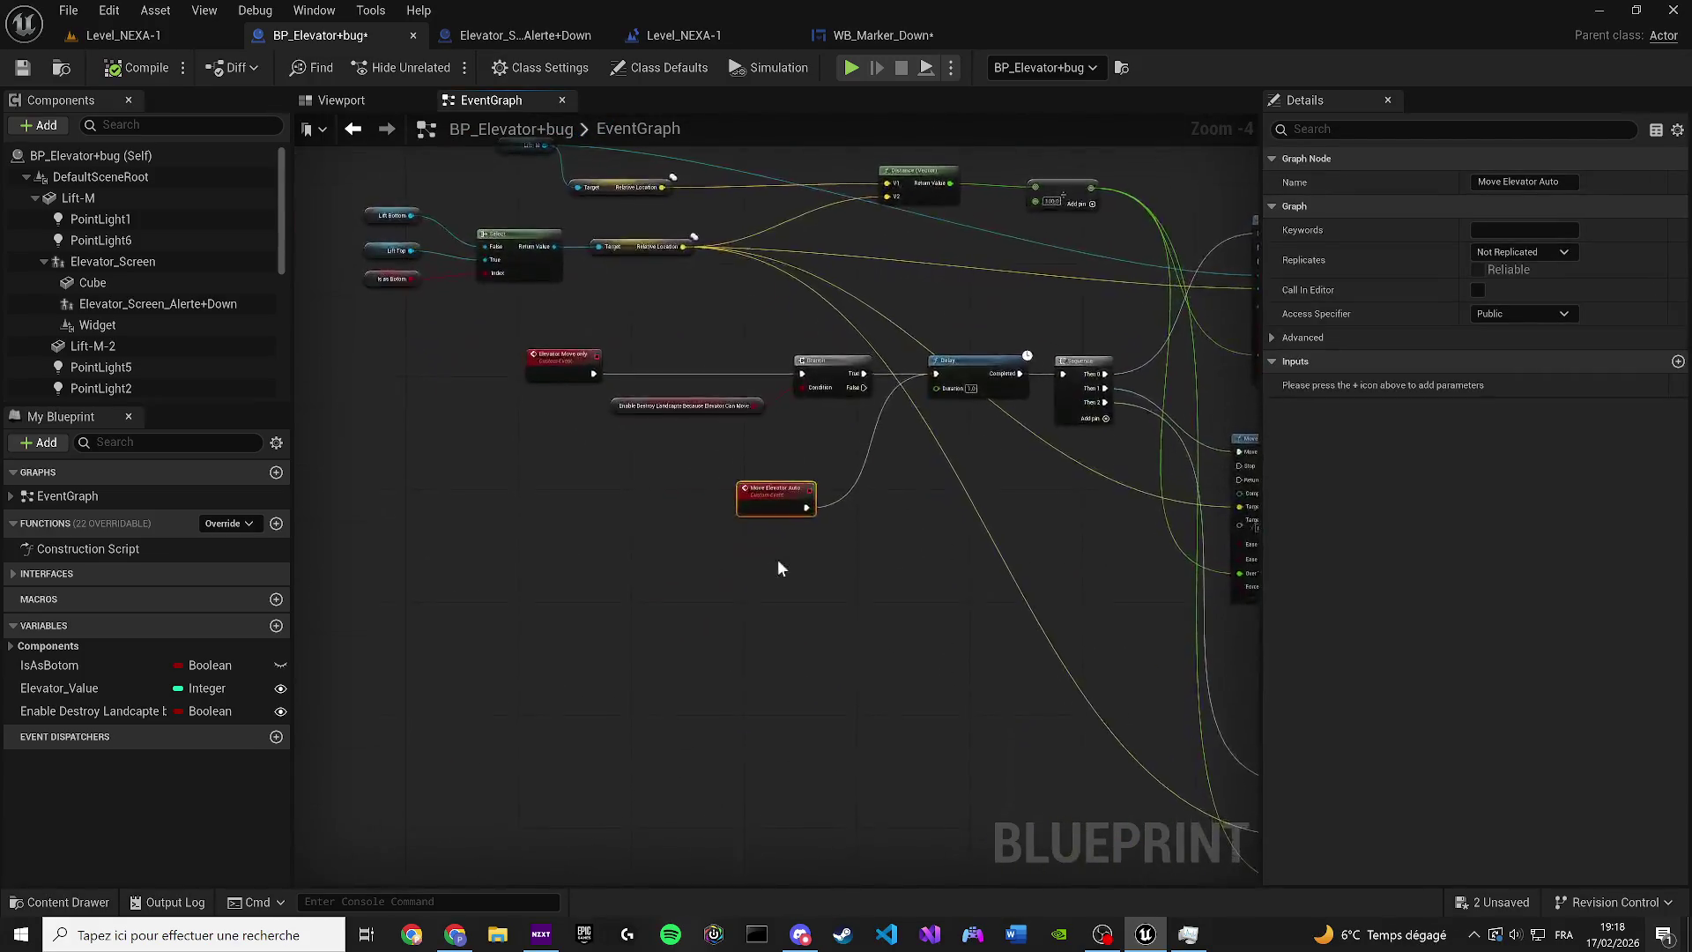
key(F2)
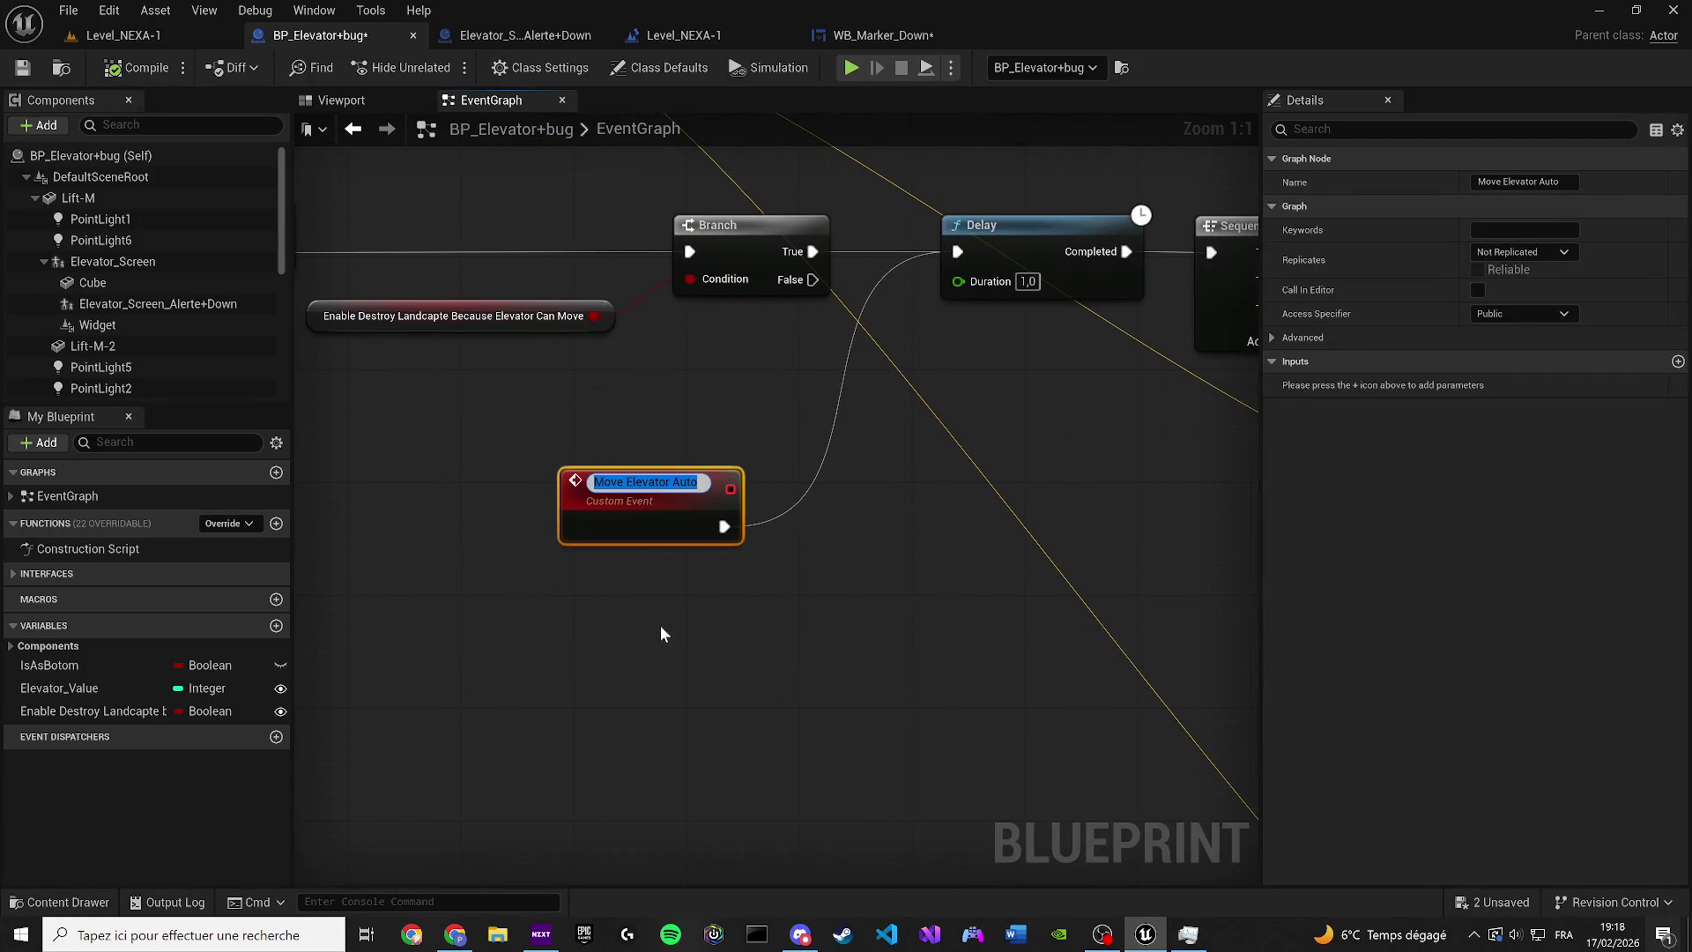
click(661, 625)
scroll(661, 626, down, 1)
mouse_move(661, 625)
mouse_down()
mouse_move(605, 628)
mouse_move(762, 607)
mouse_up()
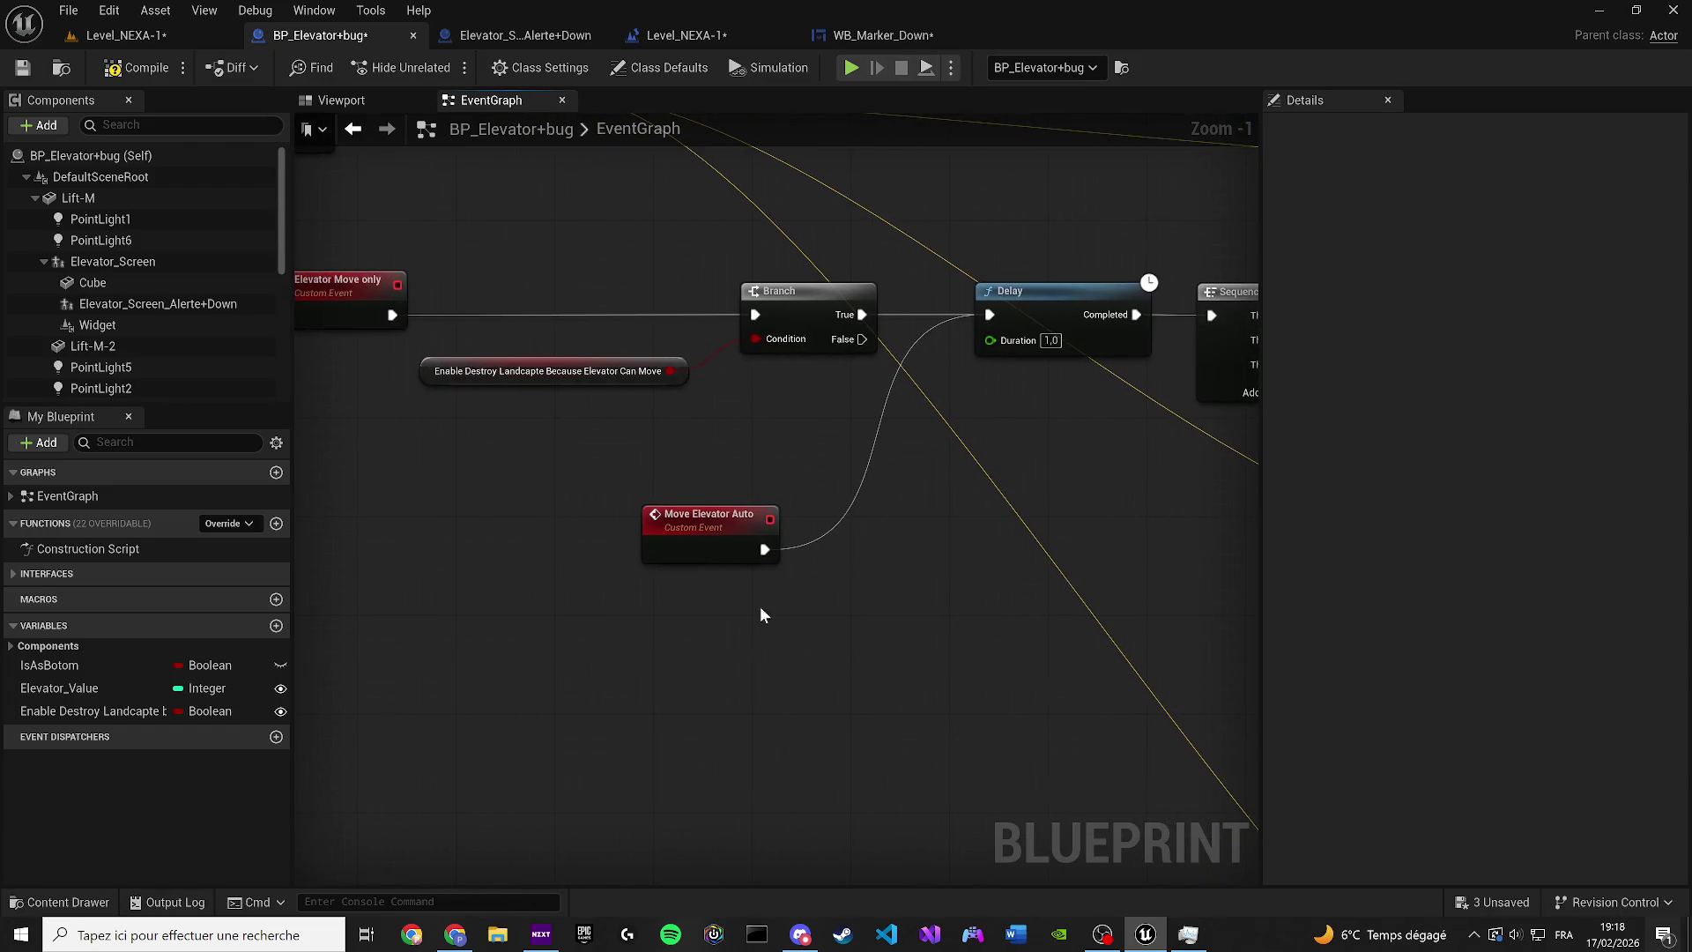
Add a Boolean variable 'move elevator auto is end ?' and compile the blueprint
click(276, 626)
text(move elevator)
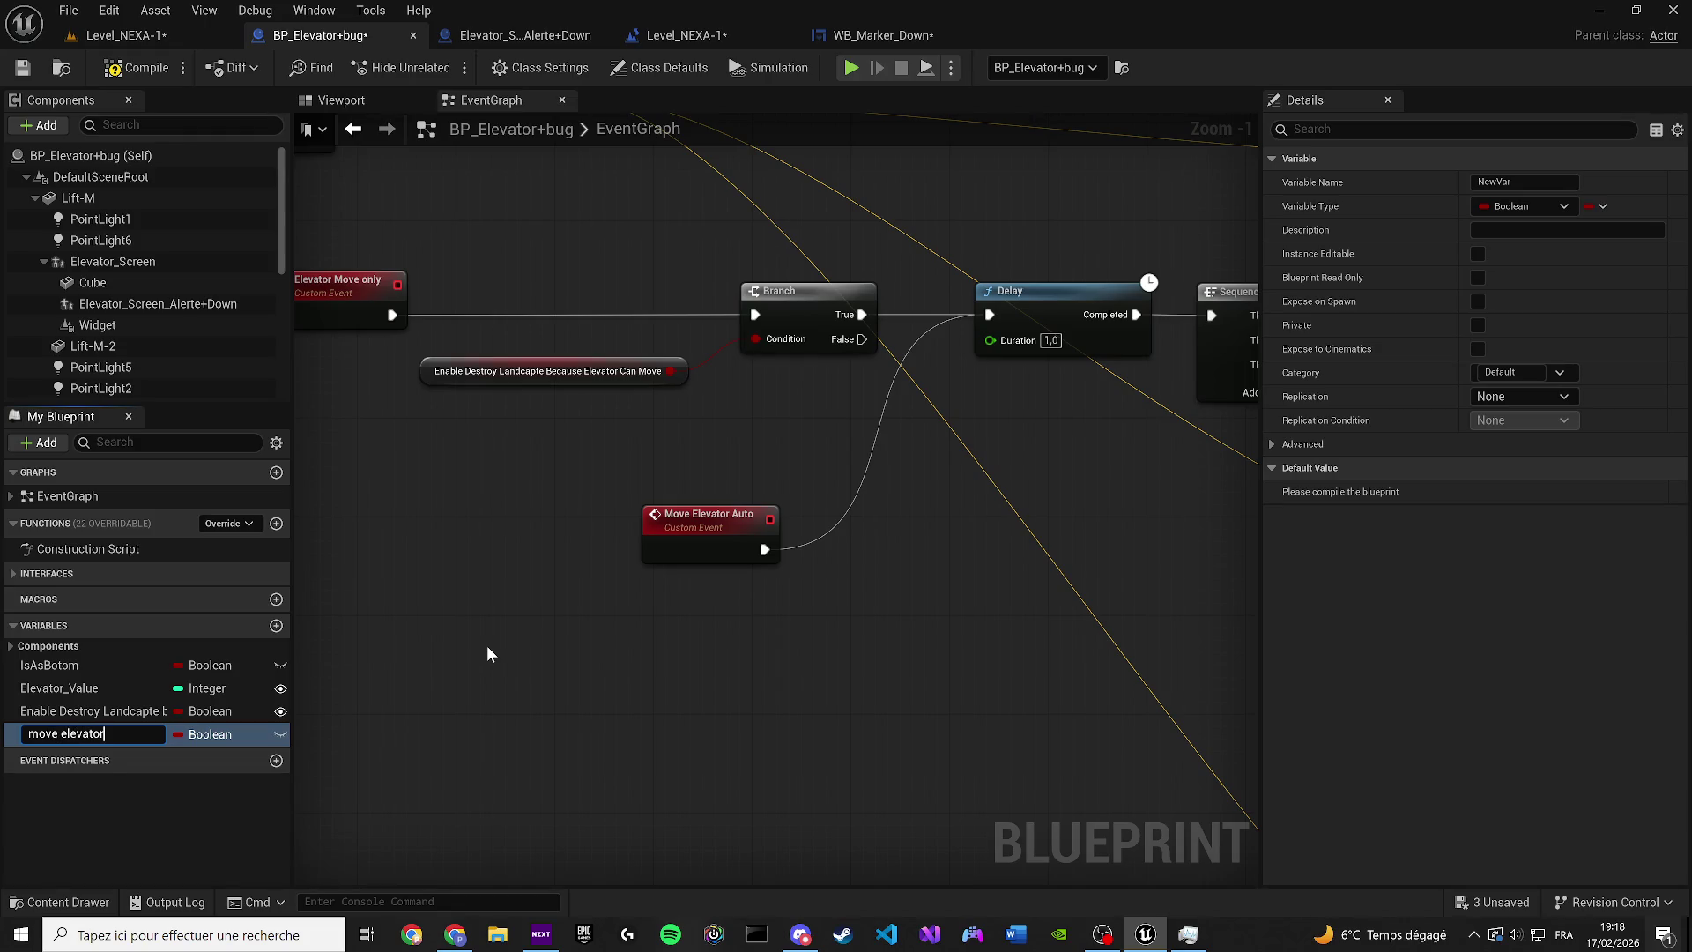
text( auto is end)
text(?)
key(Return)
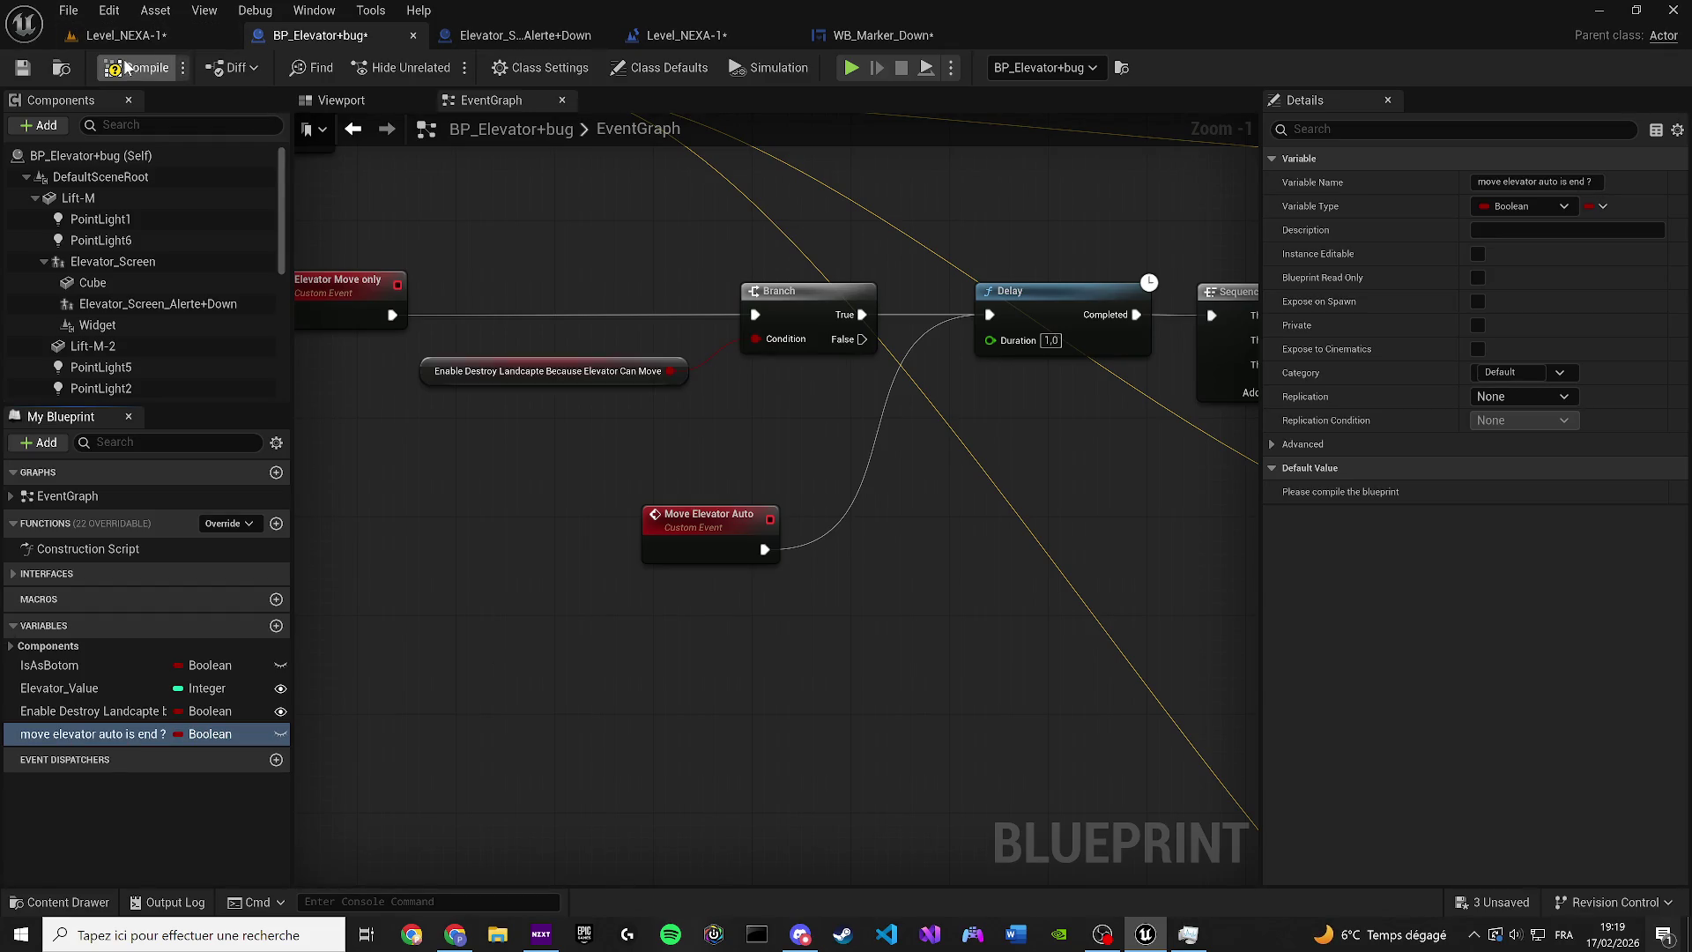
click(20, 69)
scroll(881, 516, down, 3)
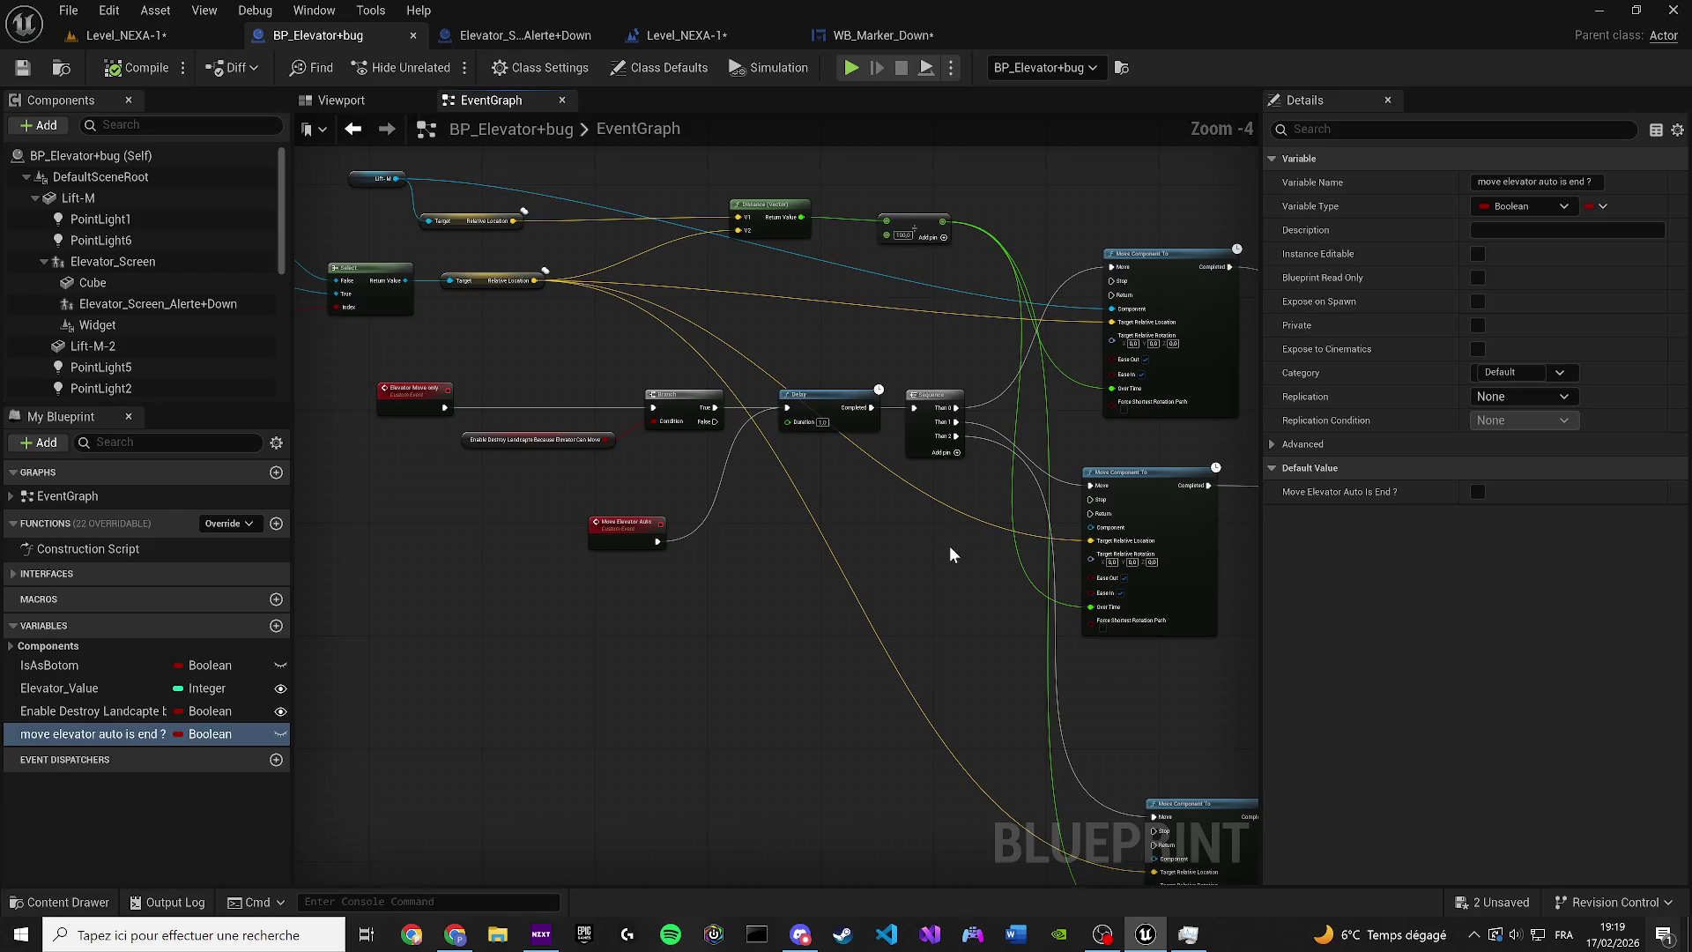
Create a setter for 'move elevator auto is end ?', removing the stray getter and Branch nodes
mouse_move(98, 733)
mouse_down()
mouse_move(220, 731)
mouse_move(399, 648)
mouse_up()
scroll(388, 657, up, 3)
drag(525, 548, 494, 580)
click(589, 603)
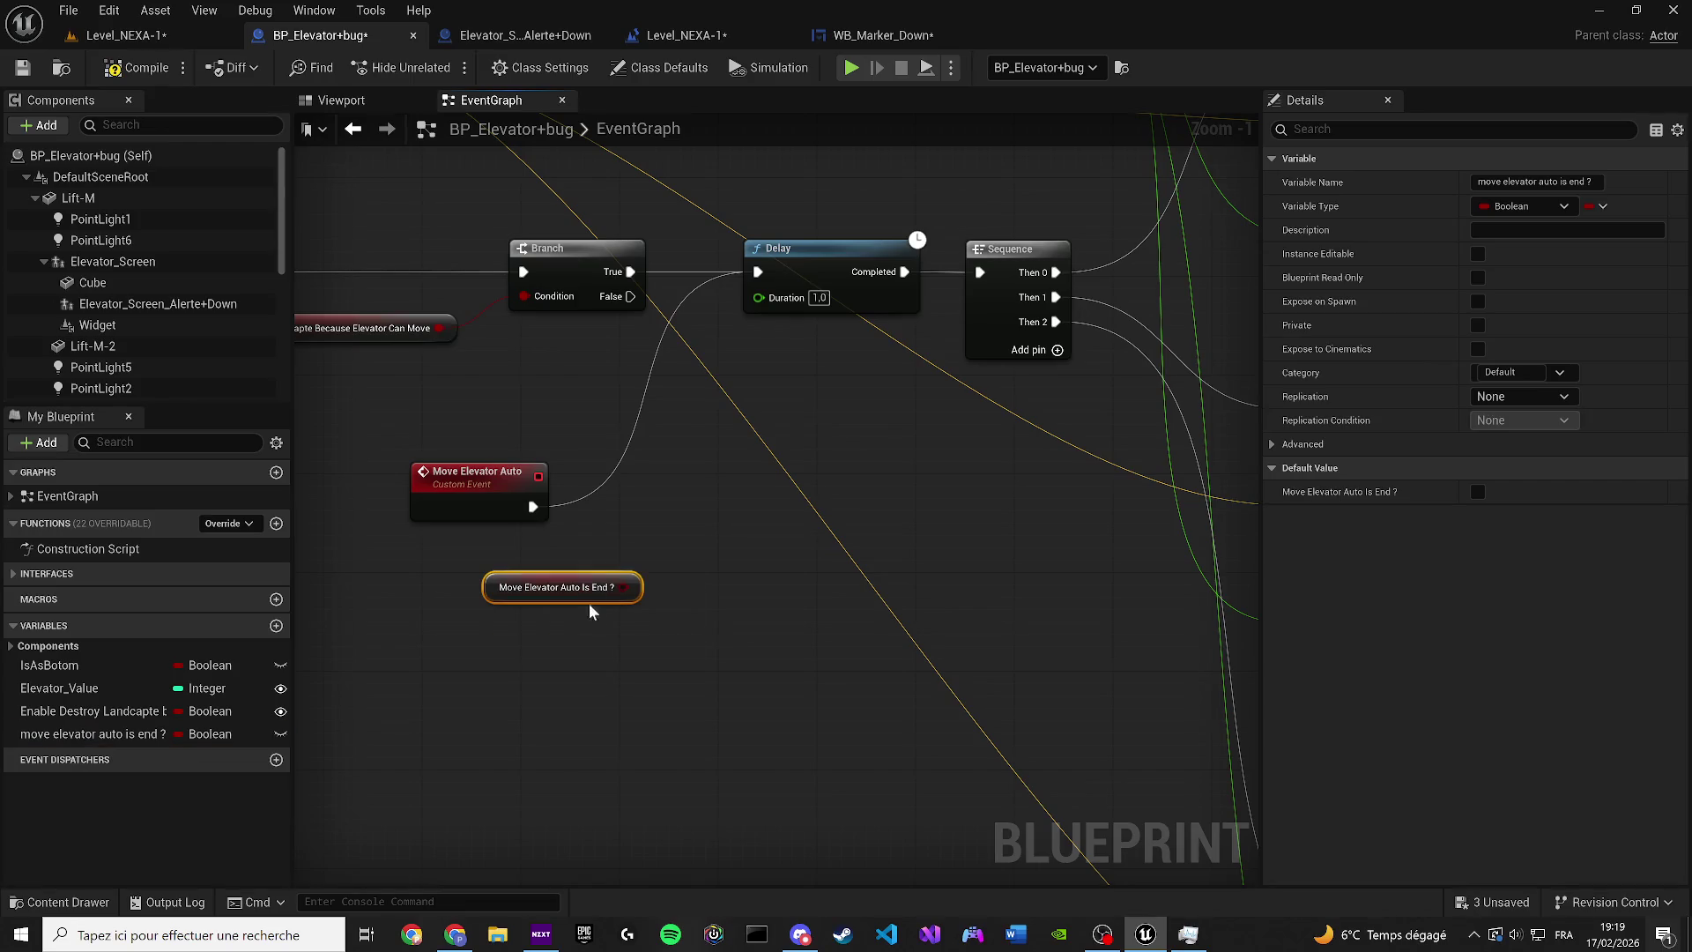
key(ctrl+v)
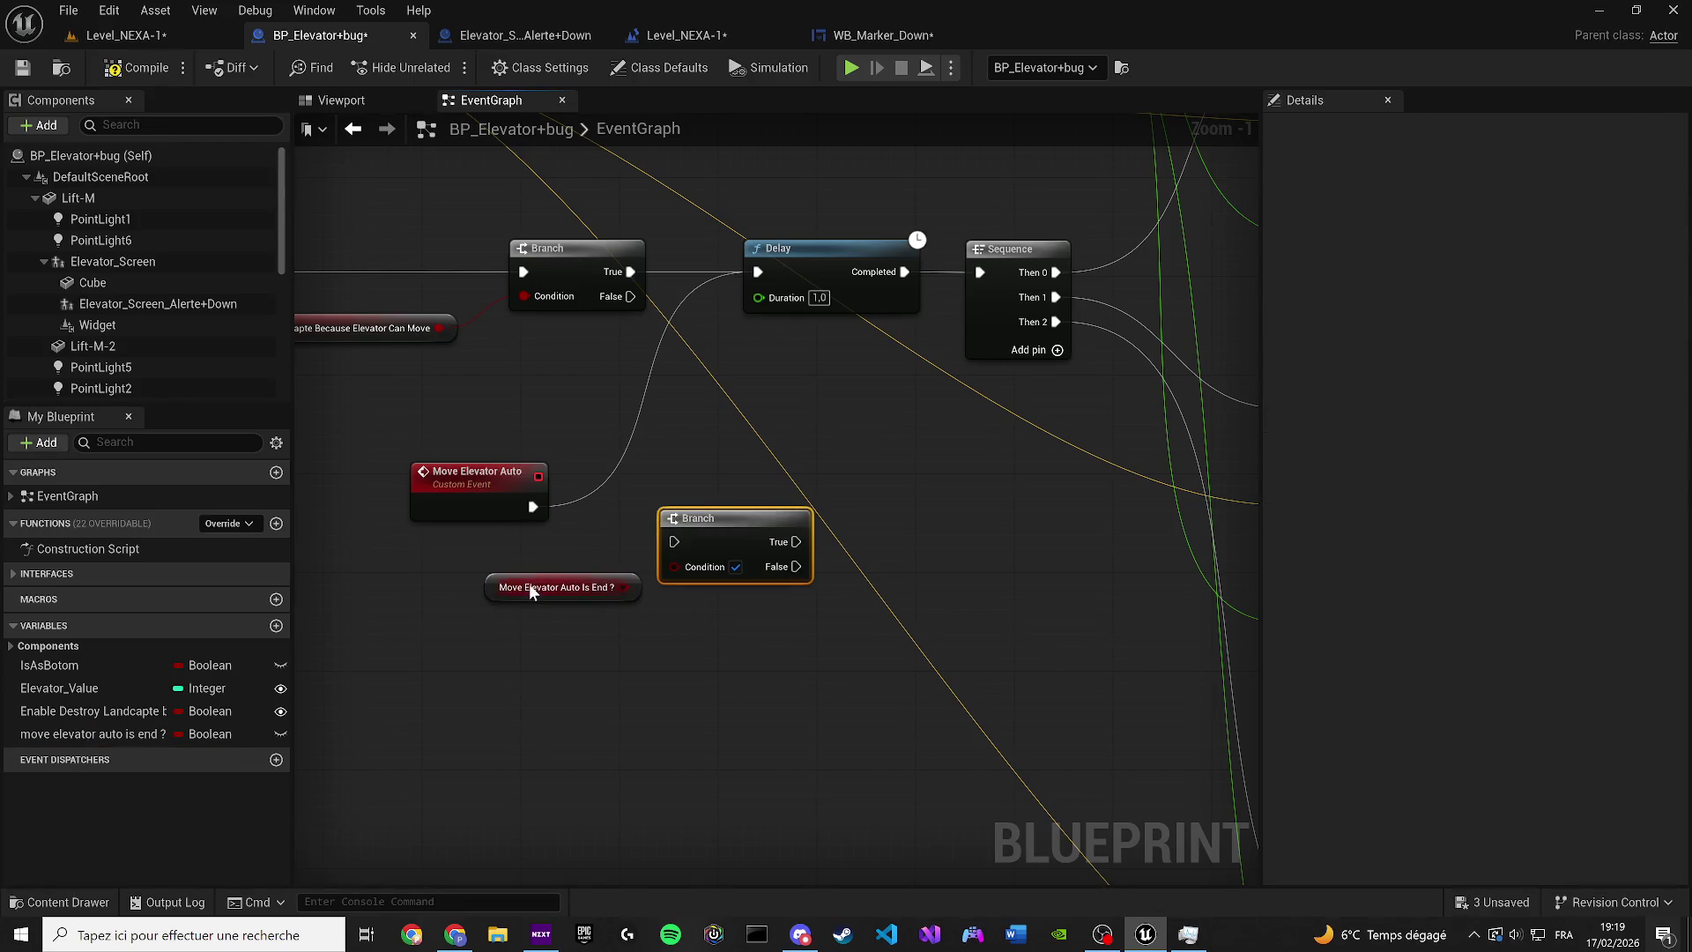
drag(531, 589, 472, 603)
drag(83, 734, 649, 668)
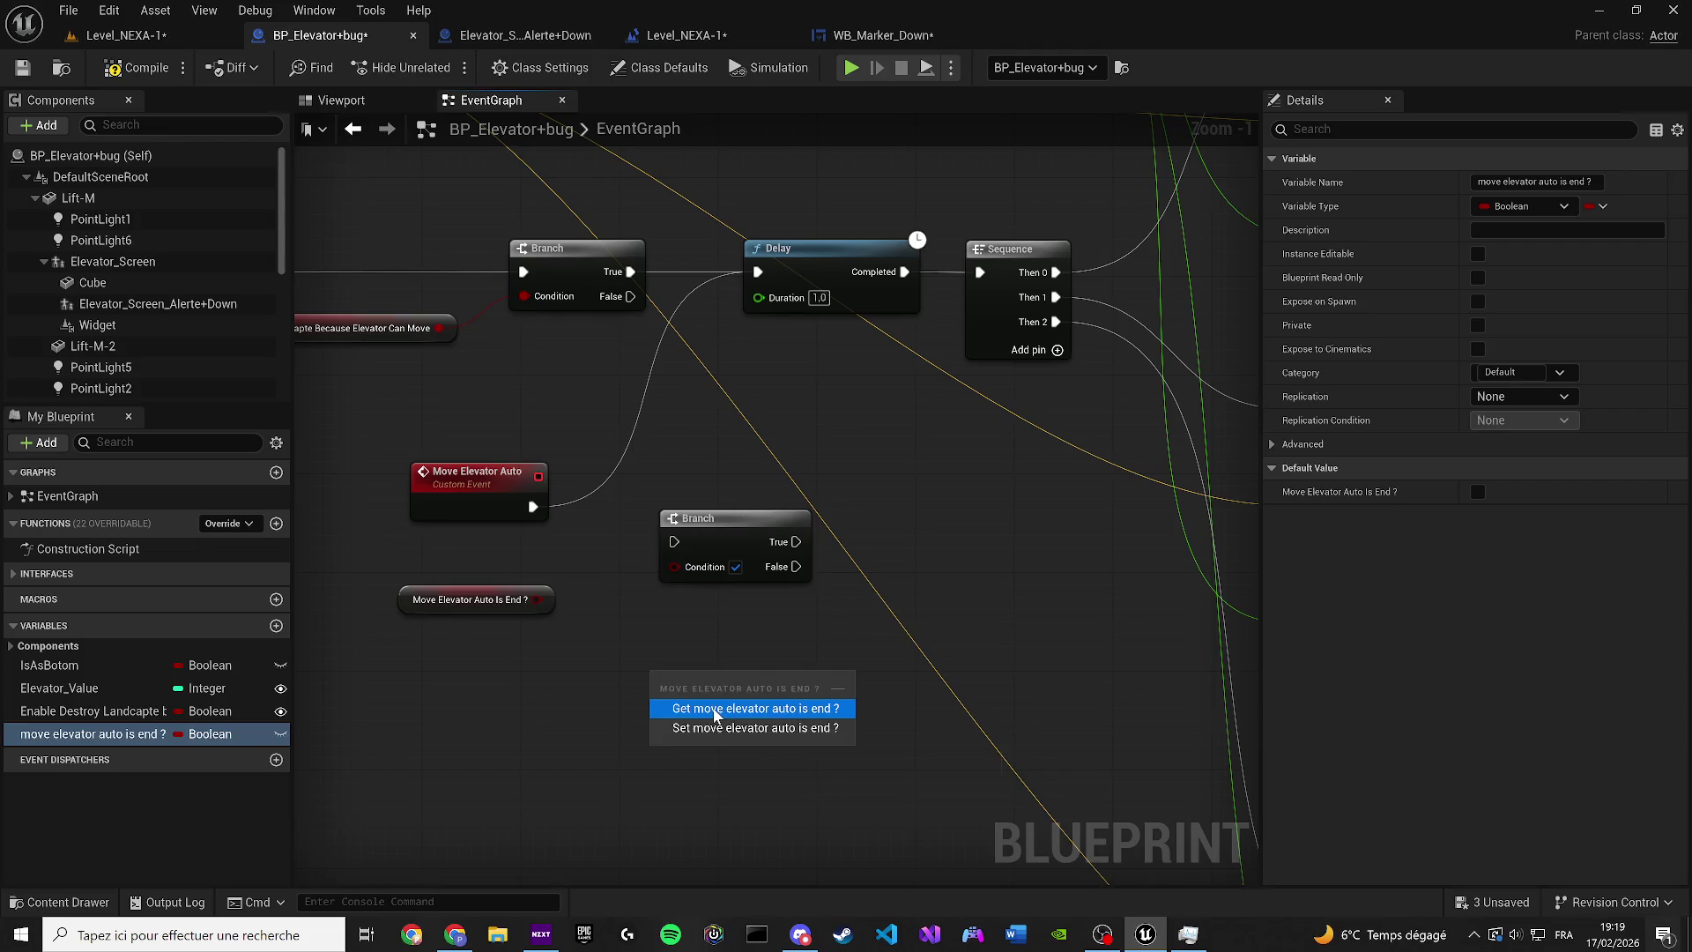
click(734, 705)
drag(158, 736, 518, 731)
click(617, 762)
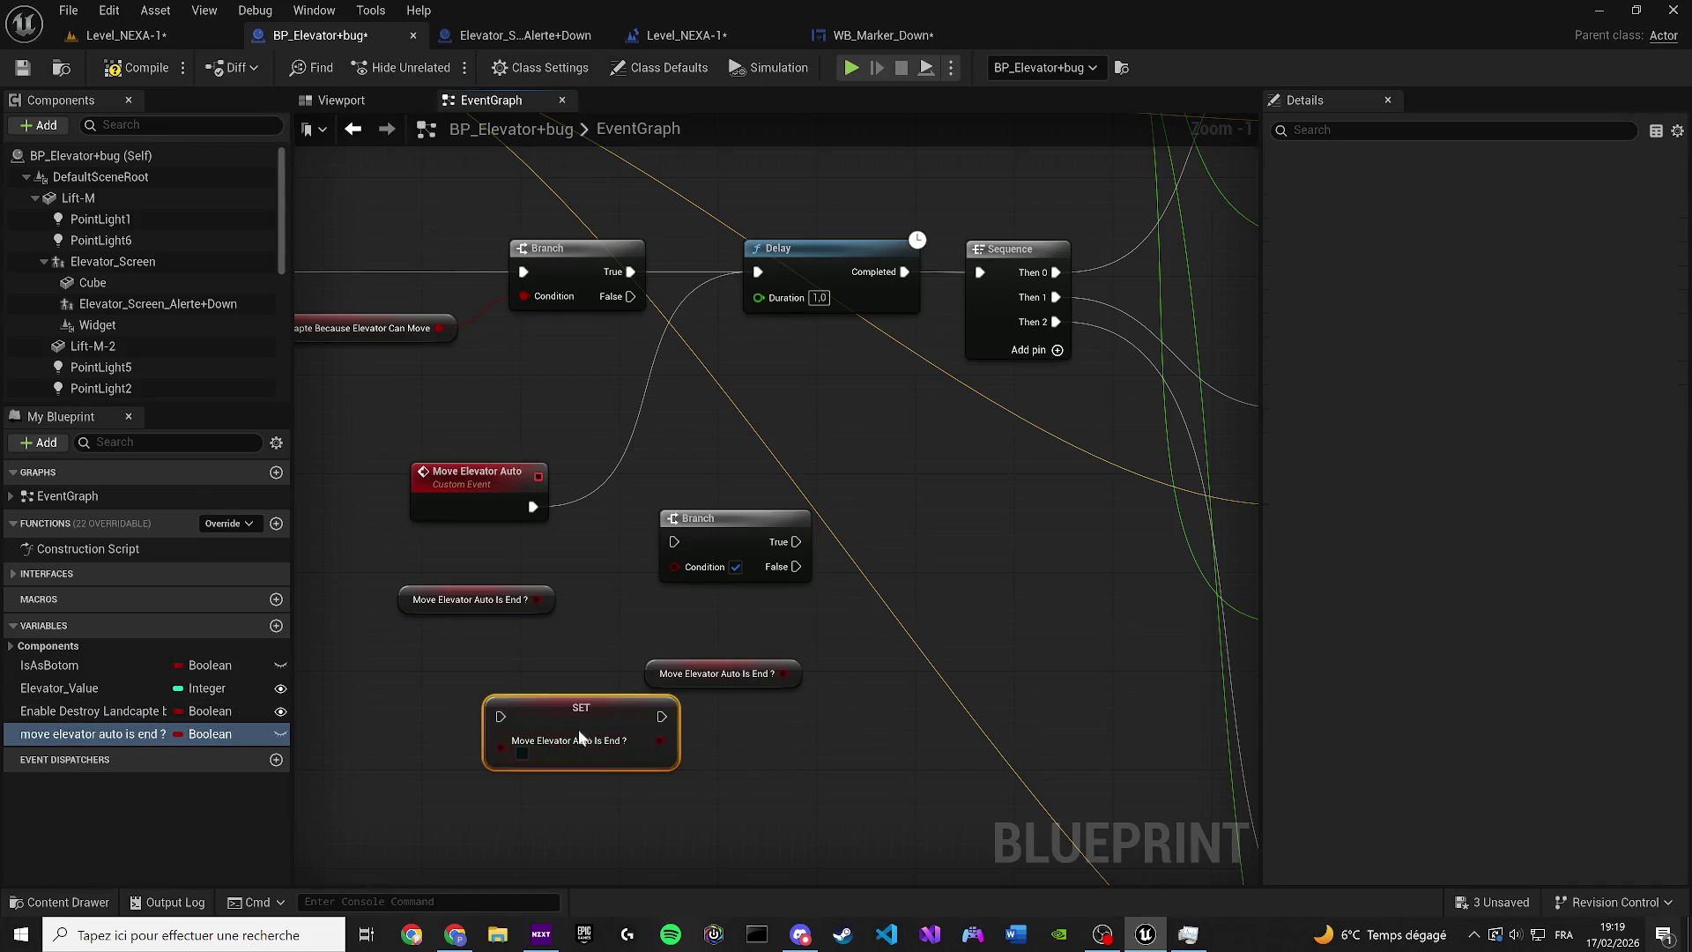
click(736, 529)
key(Delete)
key(Delete)
Place the setter after Move Elevator Auto and wire the event into it
drag(641, 743, 766, 570)
drag(532, 507, 624, 544)
drag(522, 514, 448, 515)
mouse_move(598, 493)
mouse_down()
mouse_move(608, 506)
mouse_move(756, 413)
mouse_move(763, 275)
mouse_up()
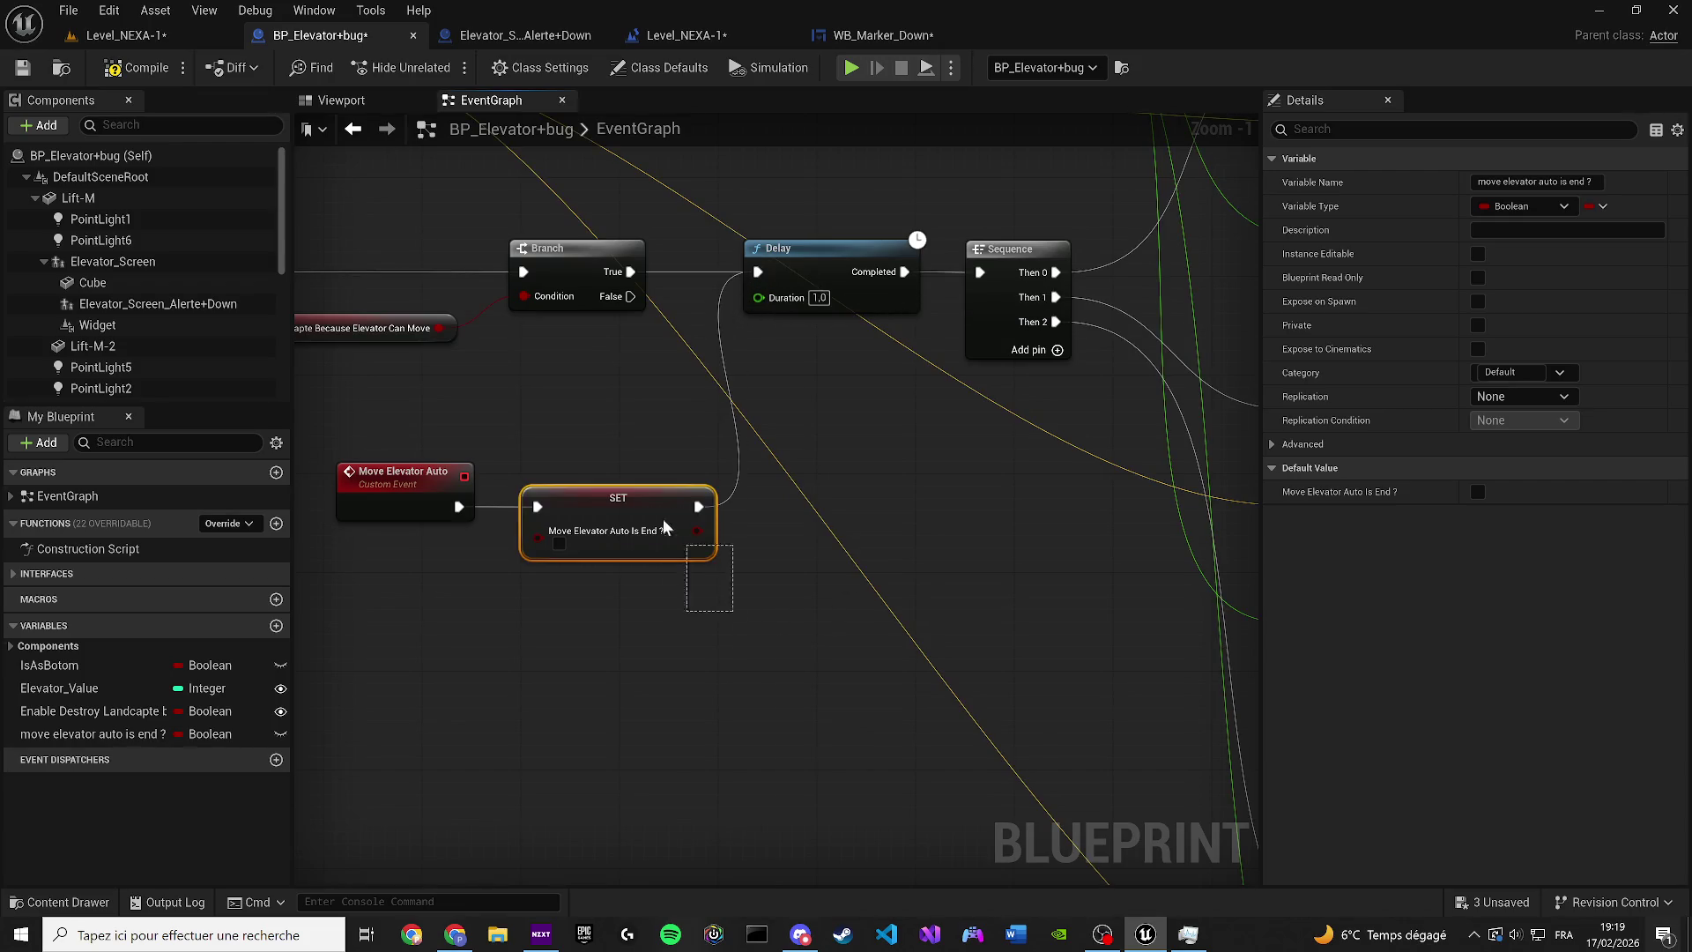
Delete the old IsAsBotom, NOT and SET nodes following the Delay
scroll(741, 505, down, 3)
mouse_move(738, 505)
mouse_down()
mouse_move(491, 540)
mouse_move(667, 540)
mouse_up()
mouse_move(1027, 628)
mouse_down()
mouse_move(750, 513)
mouse_move(771, 541)
mouse_up()
key(Delete)
Add a Branch after Delay with the is-end getter wired into its Condition
scroll(877, 593, up, 1)
mouse_move(71, 733)
mouse_down()
mouse_move(532, 580)
mouse_move(601, 590)
mouse_move(716, 503)
mouse_move(683, 471)
mouse_move(753, 494)
mouse_up()
click(608, 584)
click(690, 509)
mouse_move(566, 491)
mouse_down()
mouse_move(765, 508)
mouse_move(764, 479)
mouse_up()
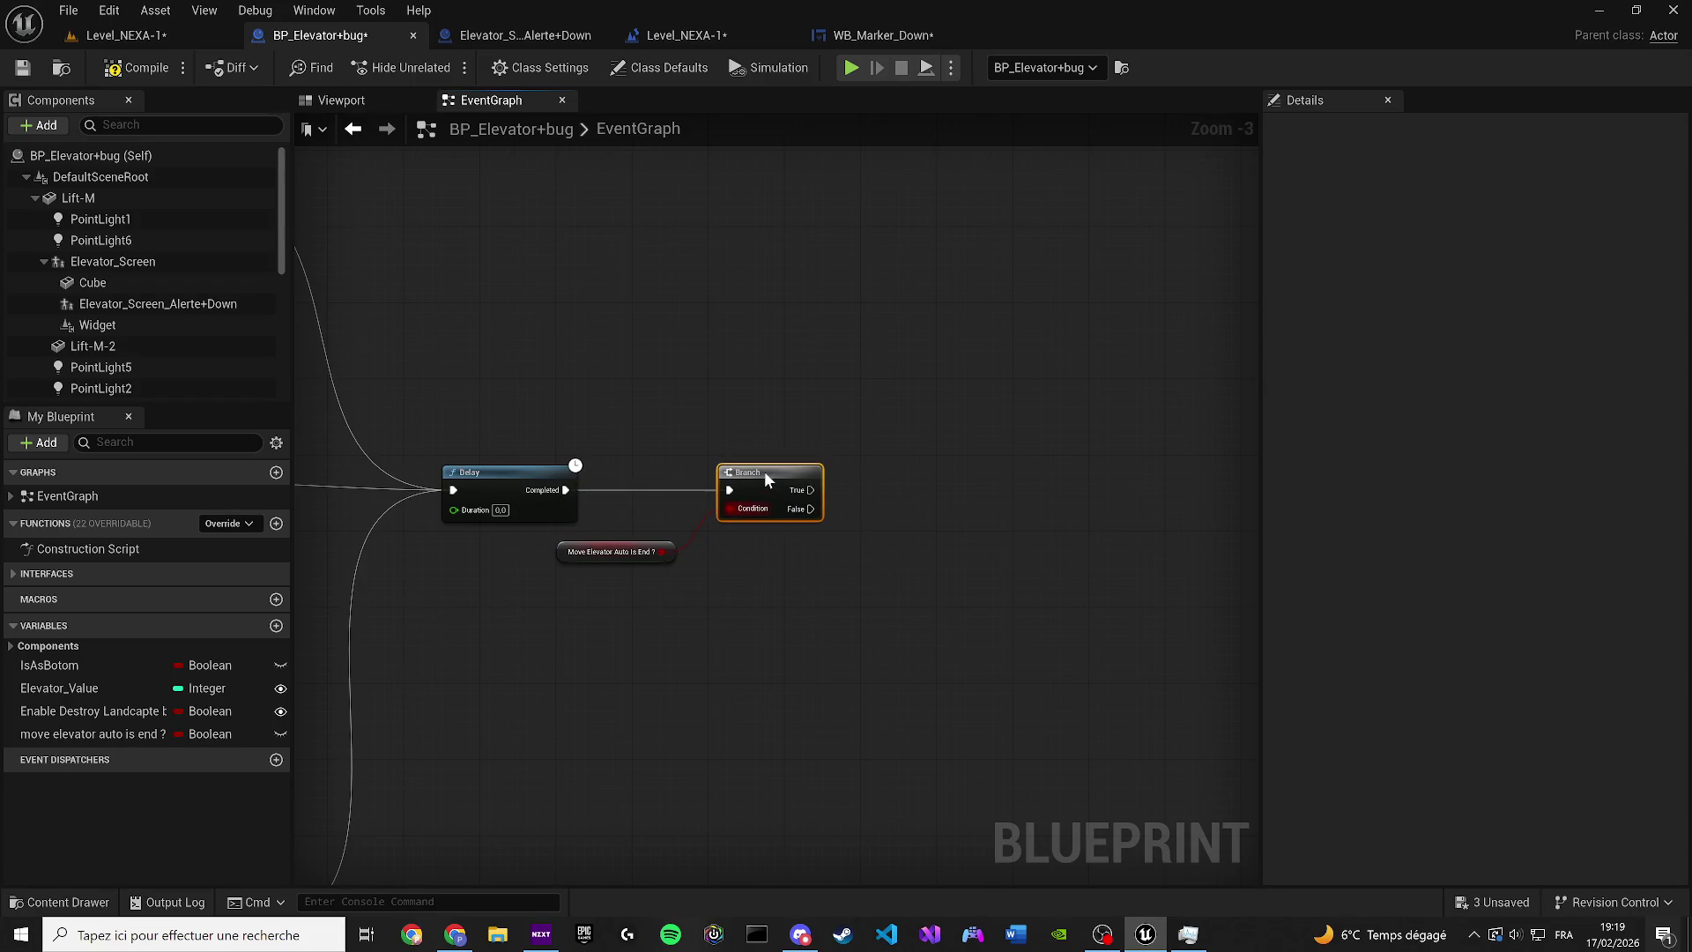
drag(605, 552, 569, 571)
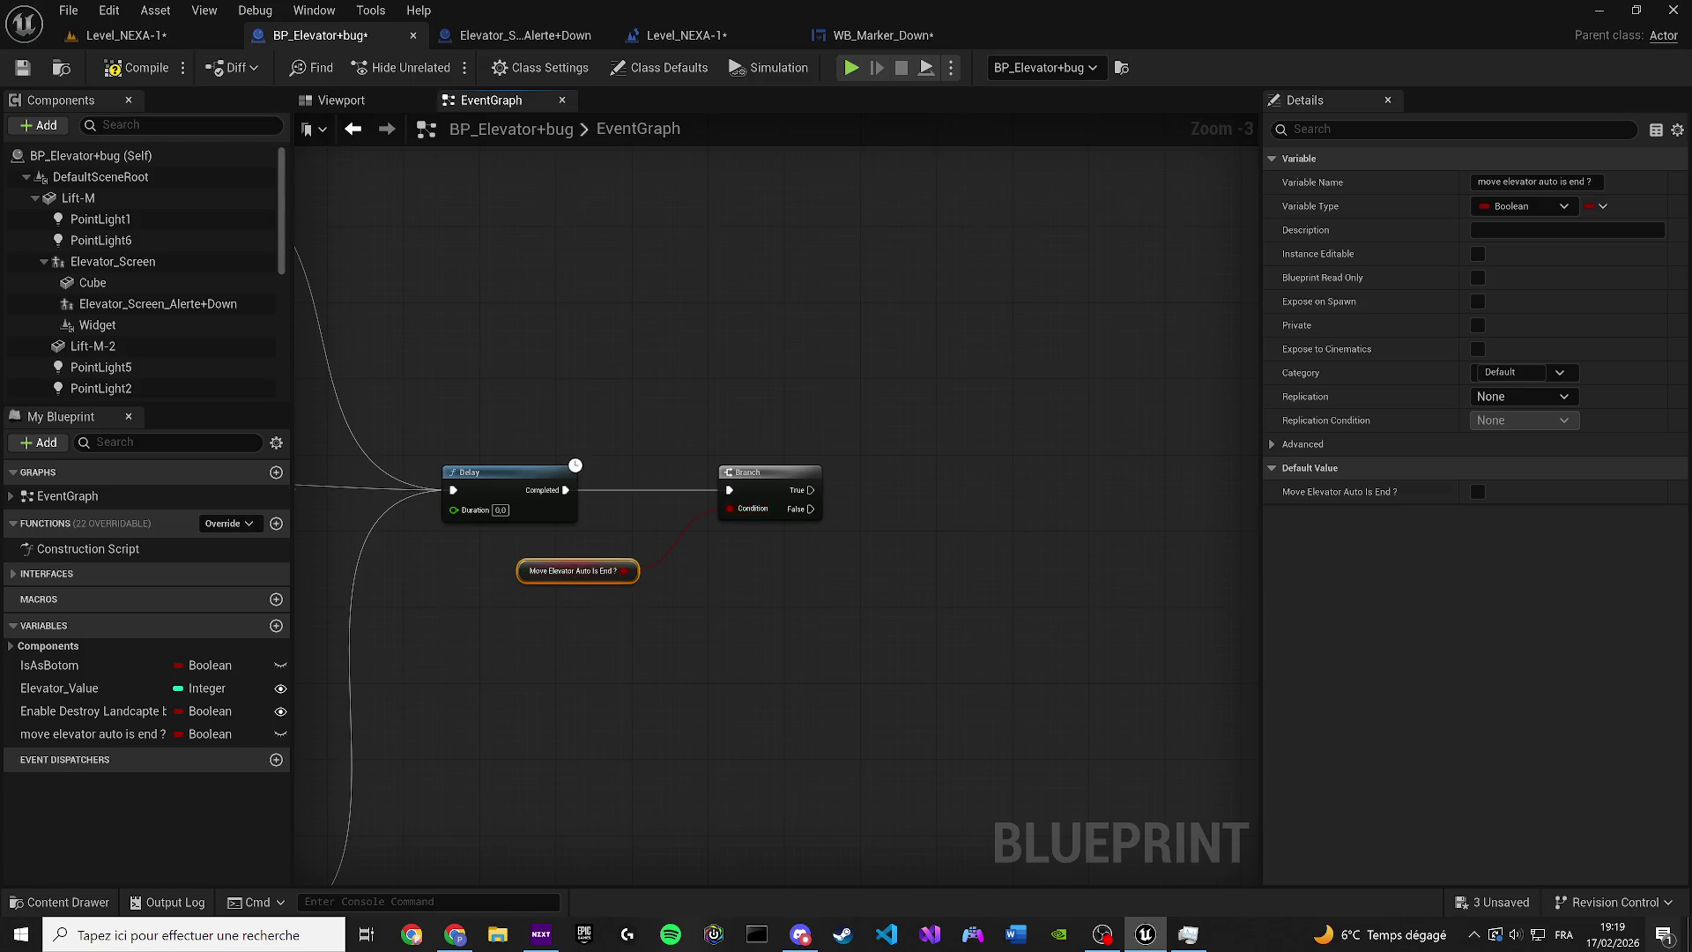
Save the blueprint and hide the component hierarchy list
click(128, 100)
click(22, 67)
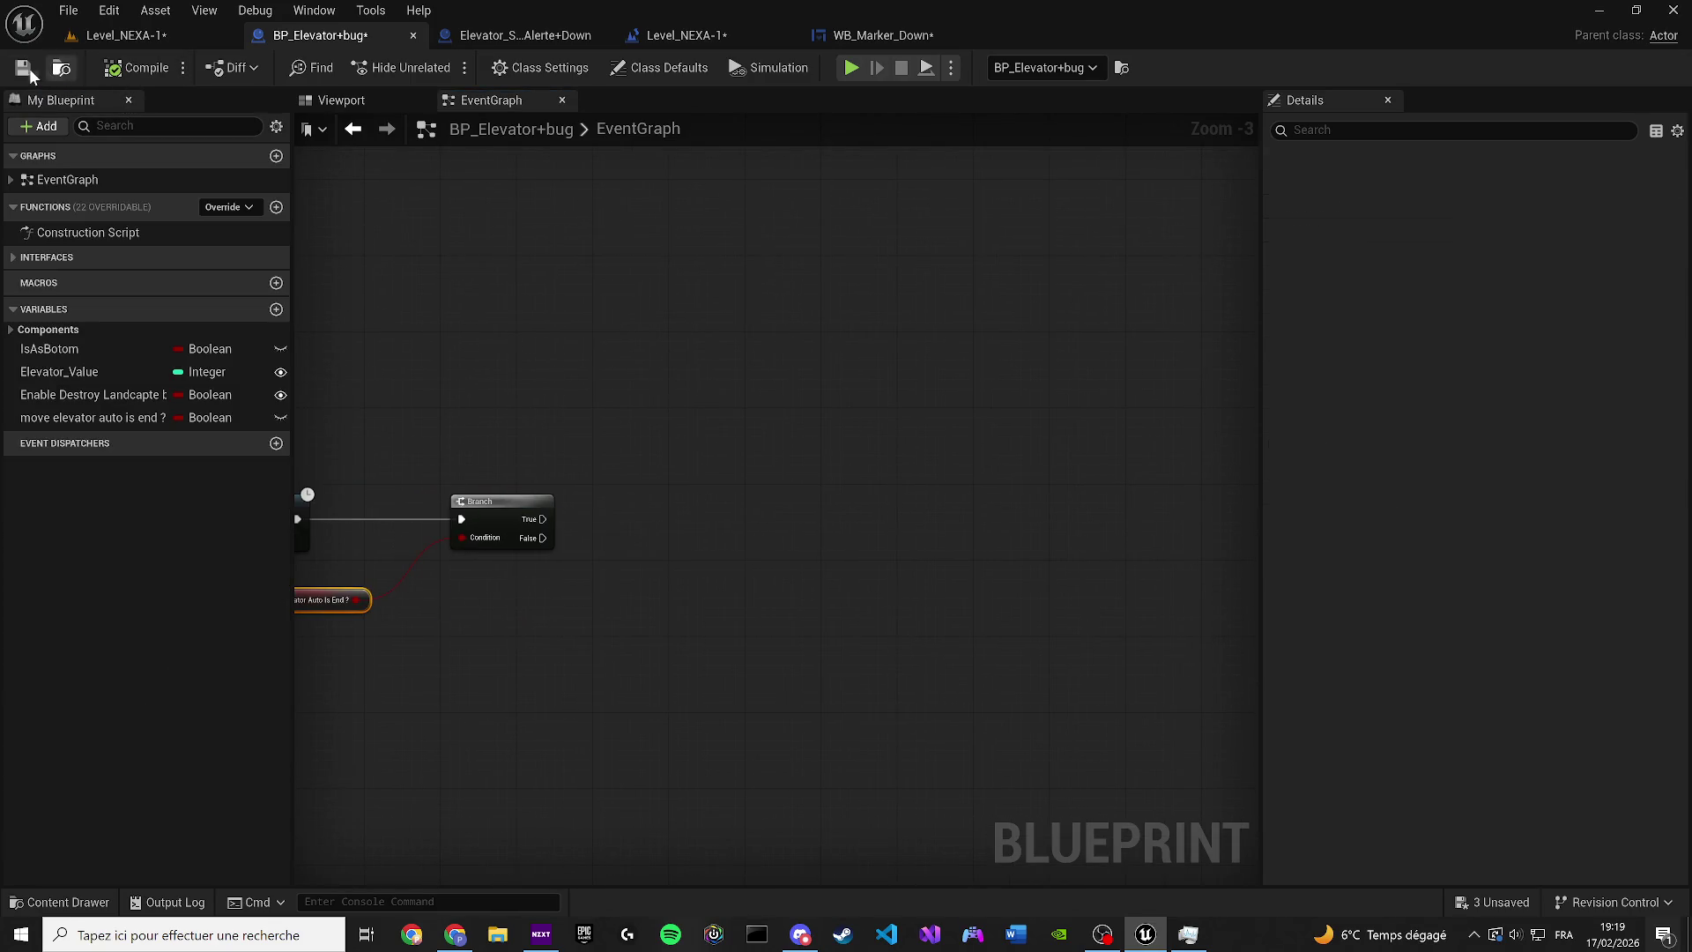
click(583, 346)
scroll(604, 540, down, 2)
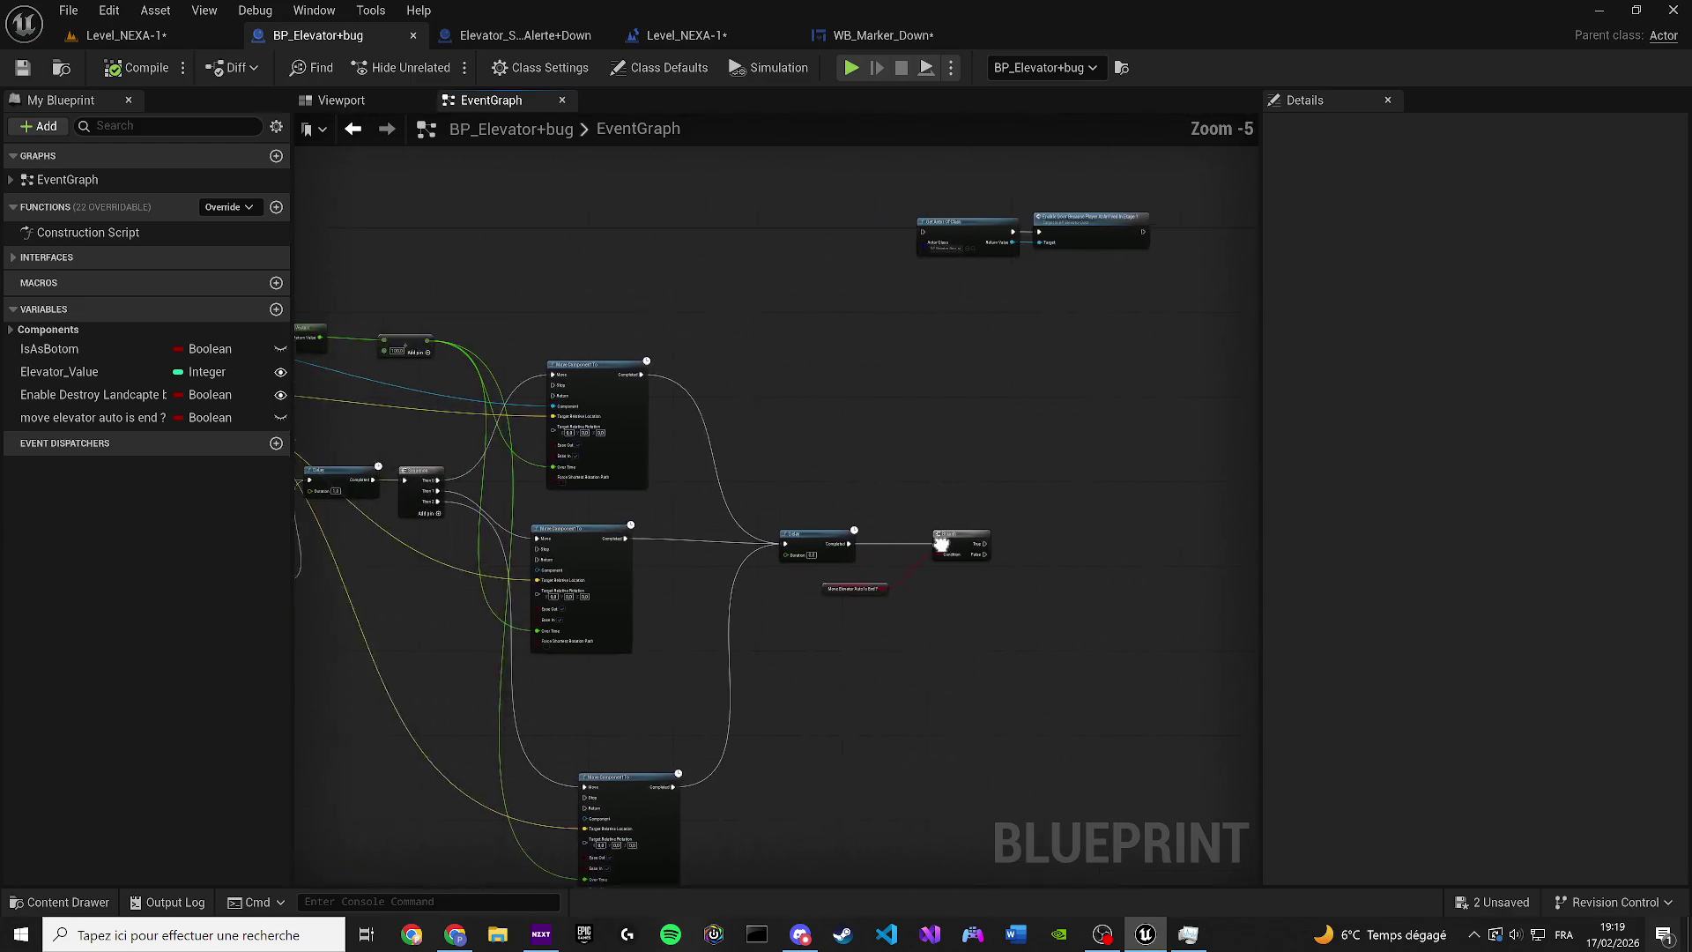
scroll(942, 544, up, 3)
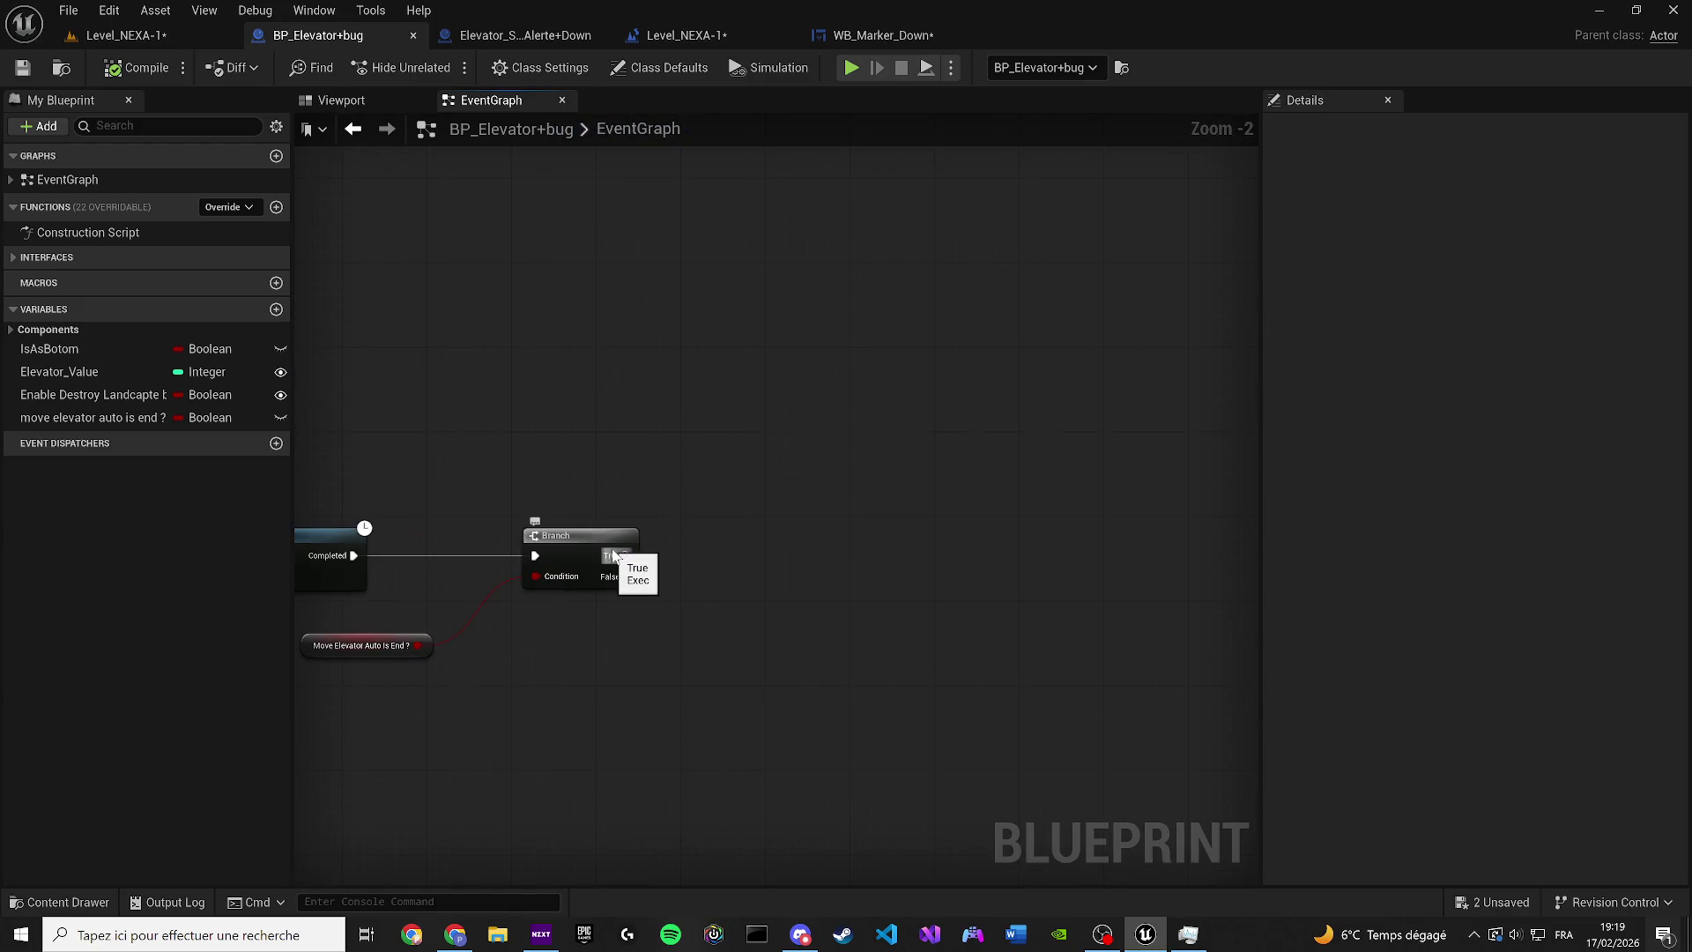
click(342, 100)
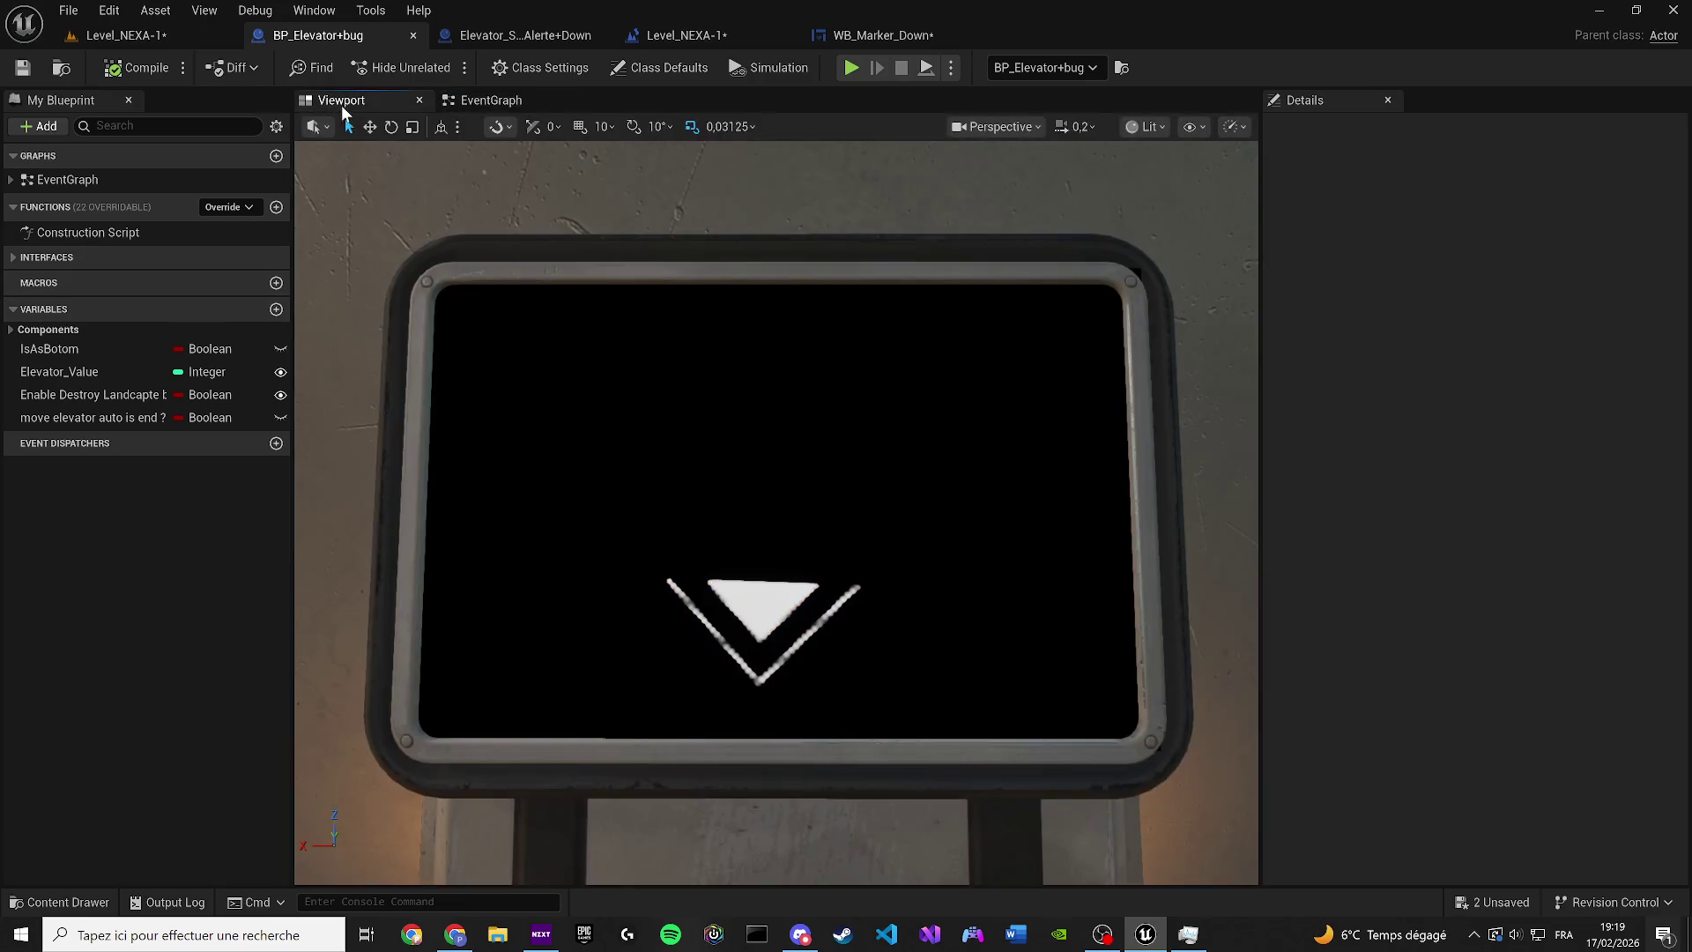
Select the down-arrow marker Widget on the terminal screen and browse the My Blueprint categories
click(751, 629)
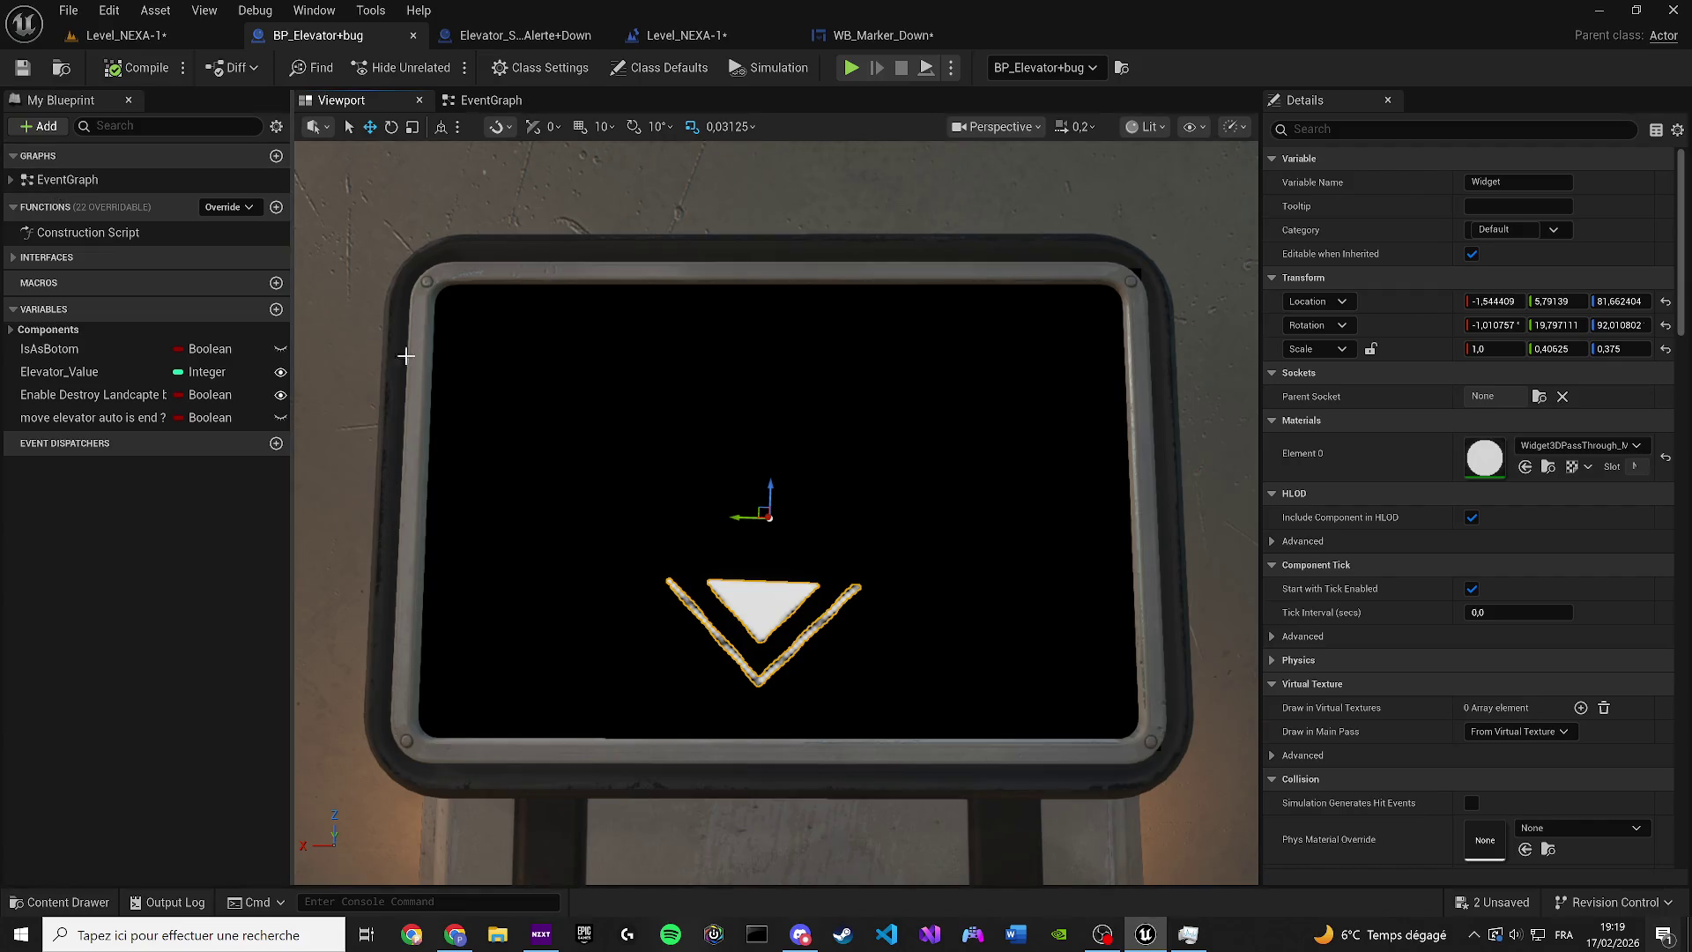
click(11, 258)
click(11, 257)
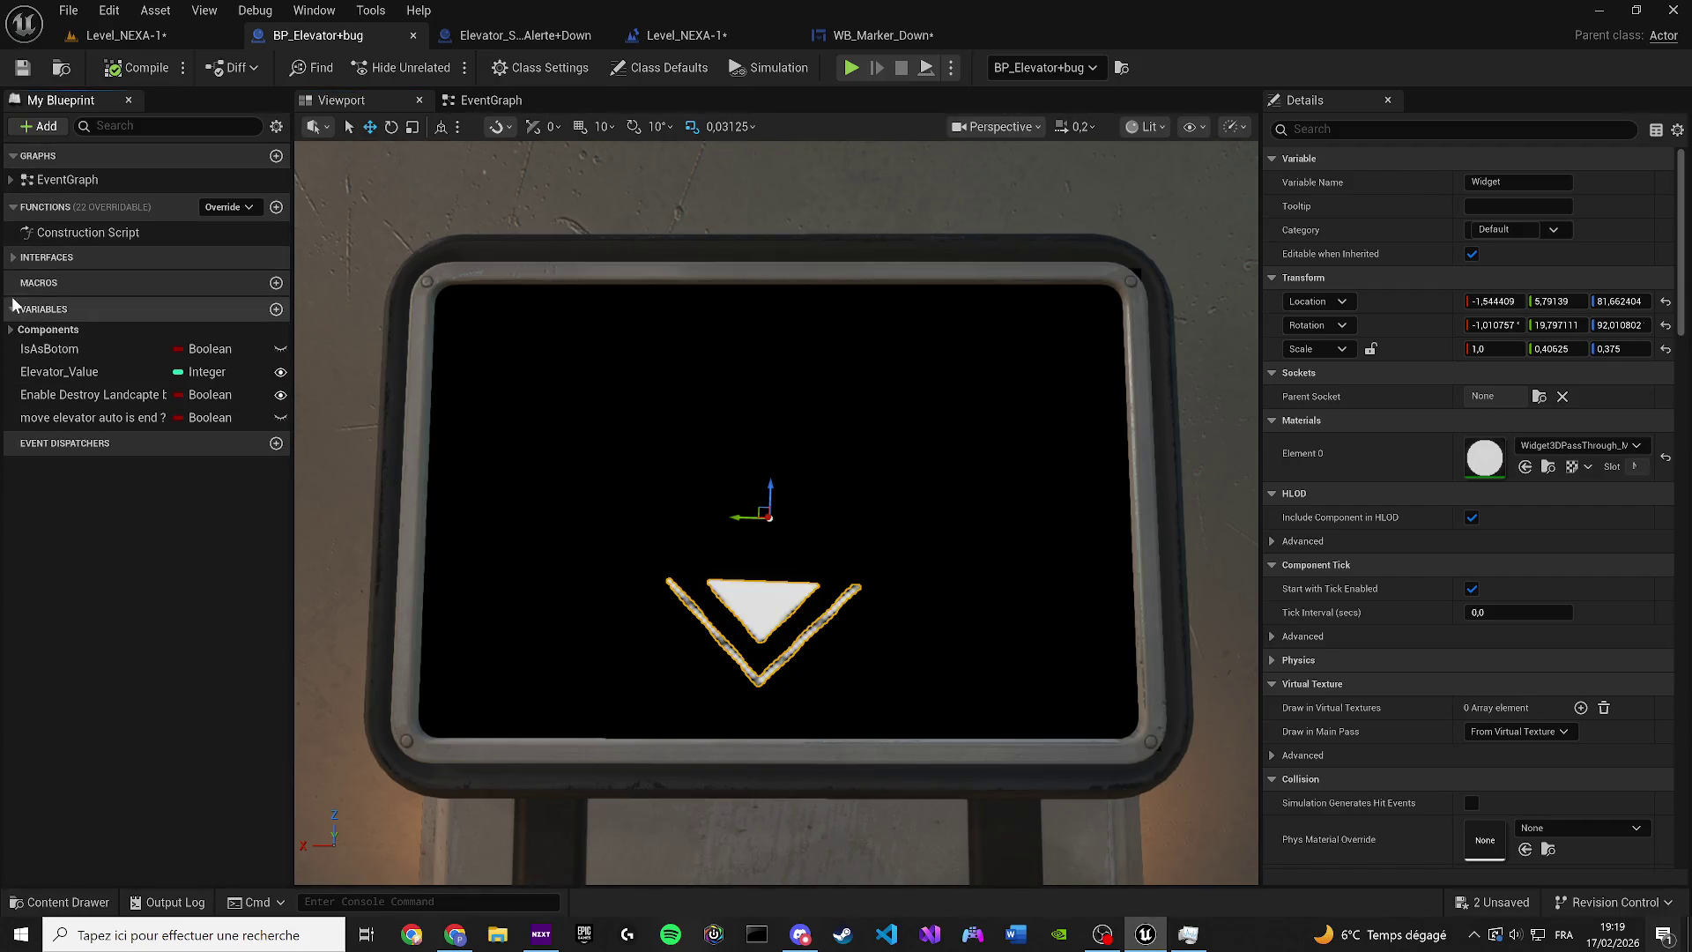
click(11, 179)
scroll(564, 483, down, 5)
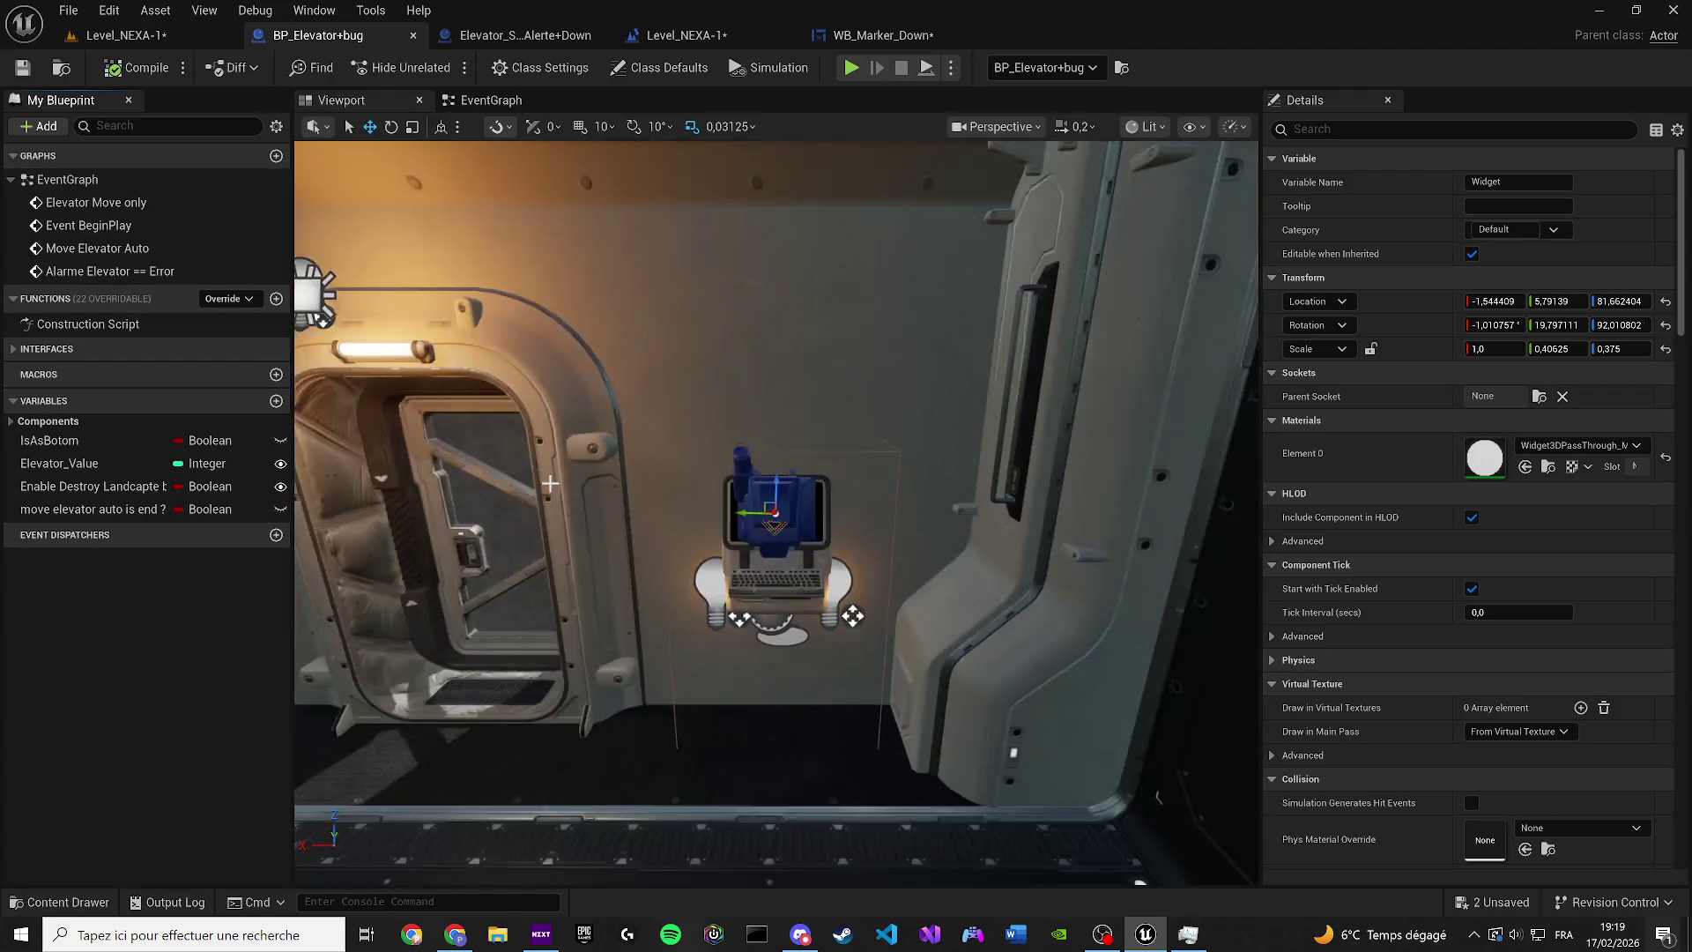
scroll(555, 484, up, 3)
scroll(599, 485, down, 3)
Orbit around the blue terminal and focus the view on the selected widget
drag(617, 485, 636, 490)
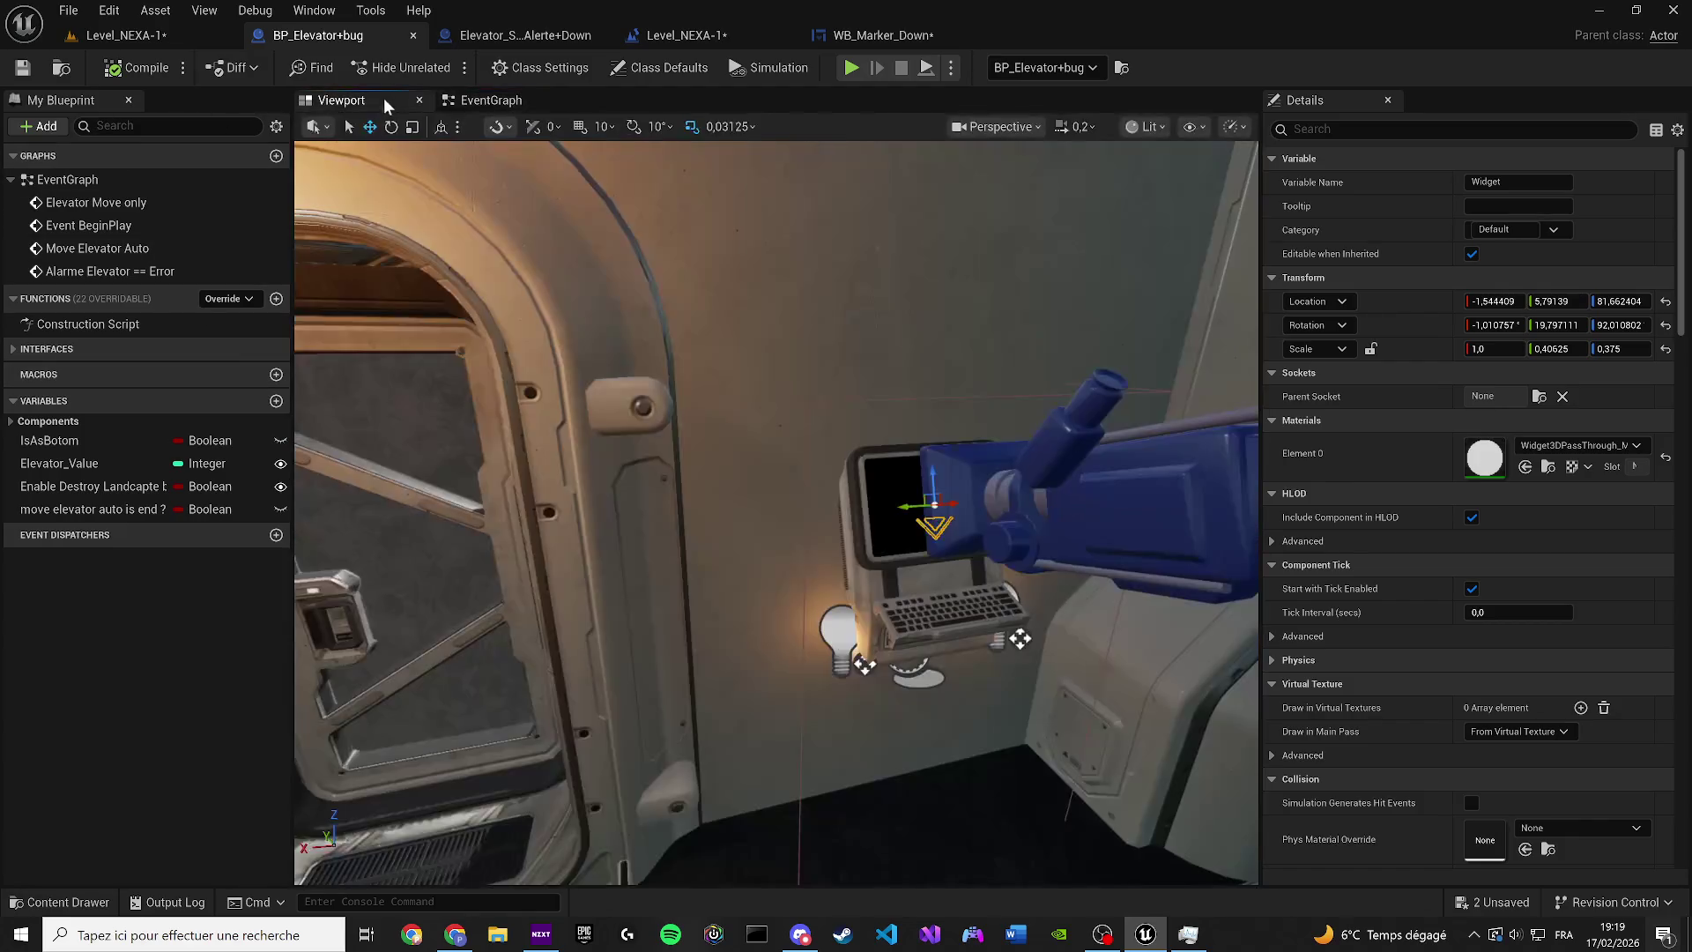
click(22, 356)
click(22, 357)
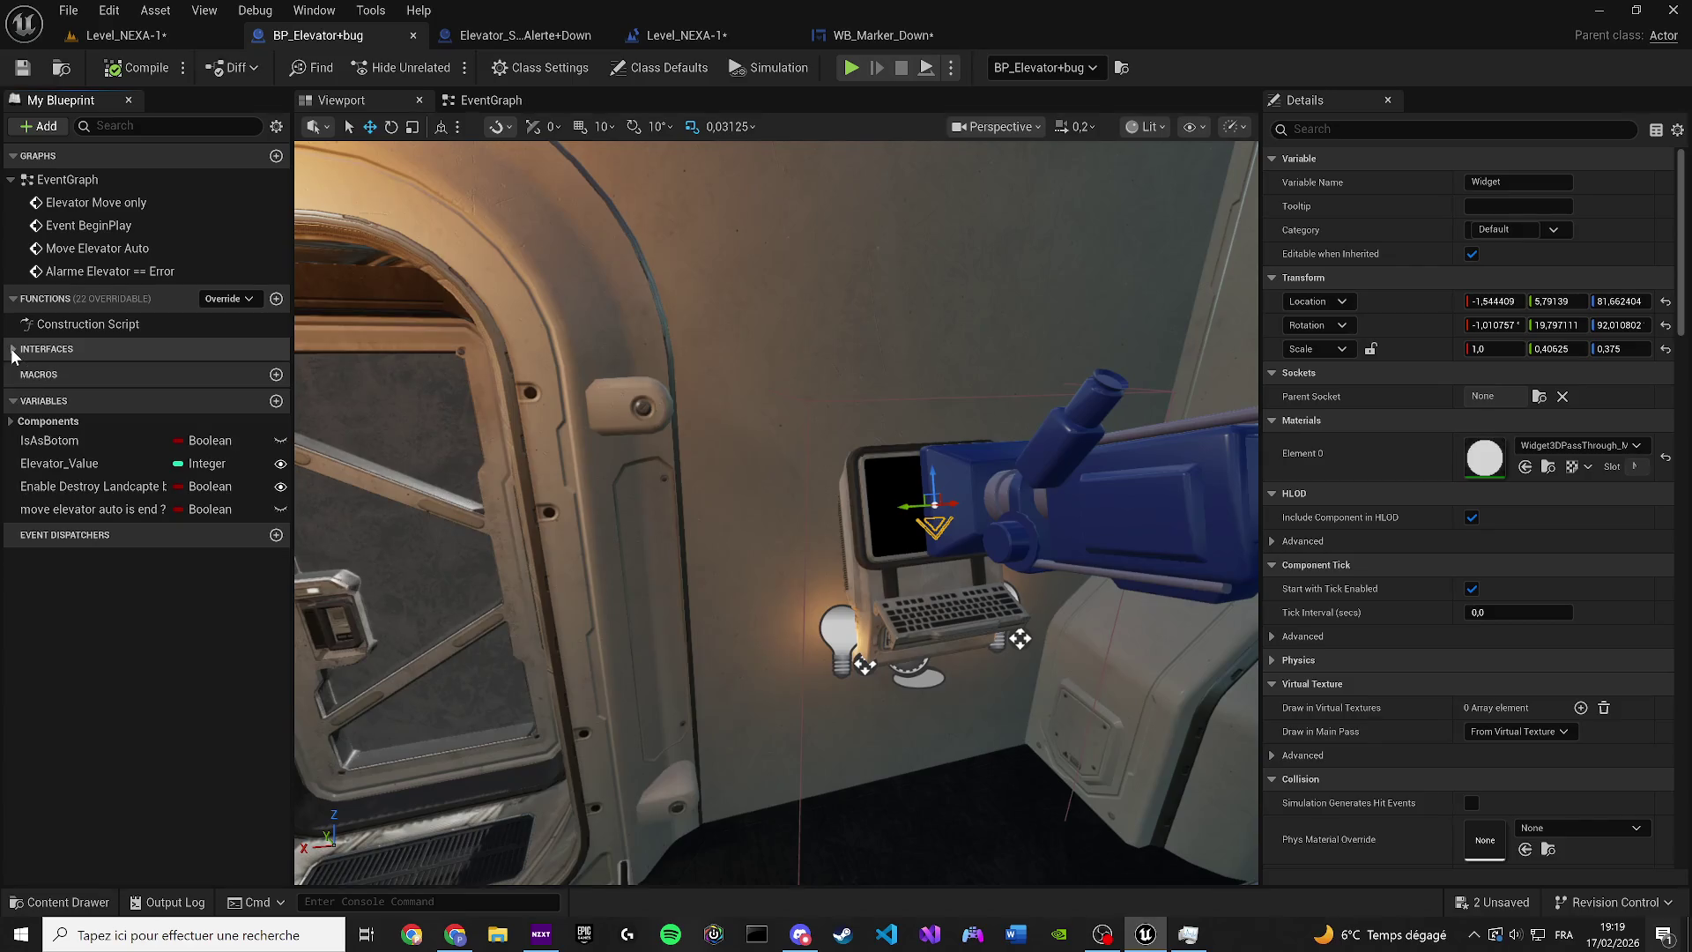
click(13, 403)
click(13, 404)
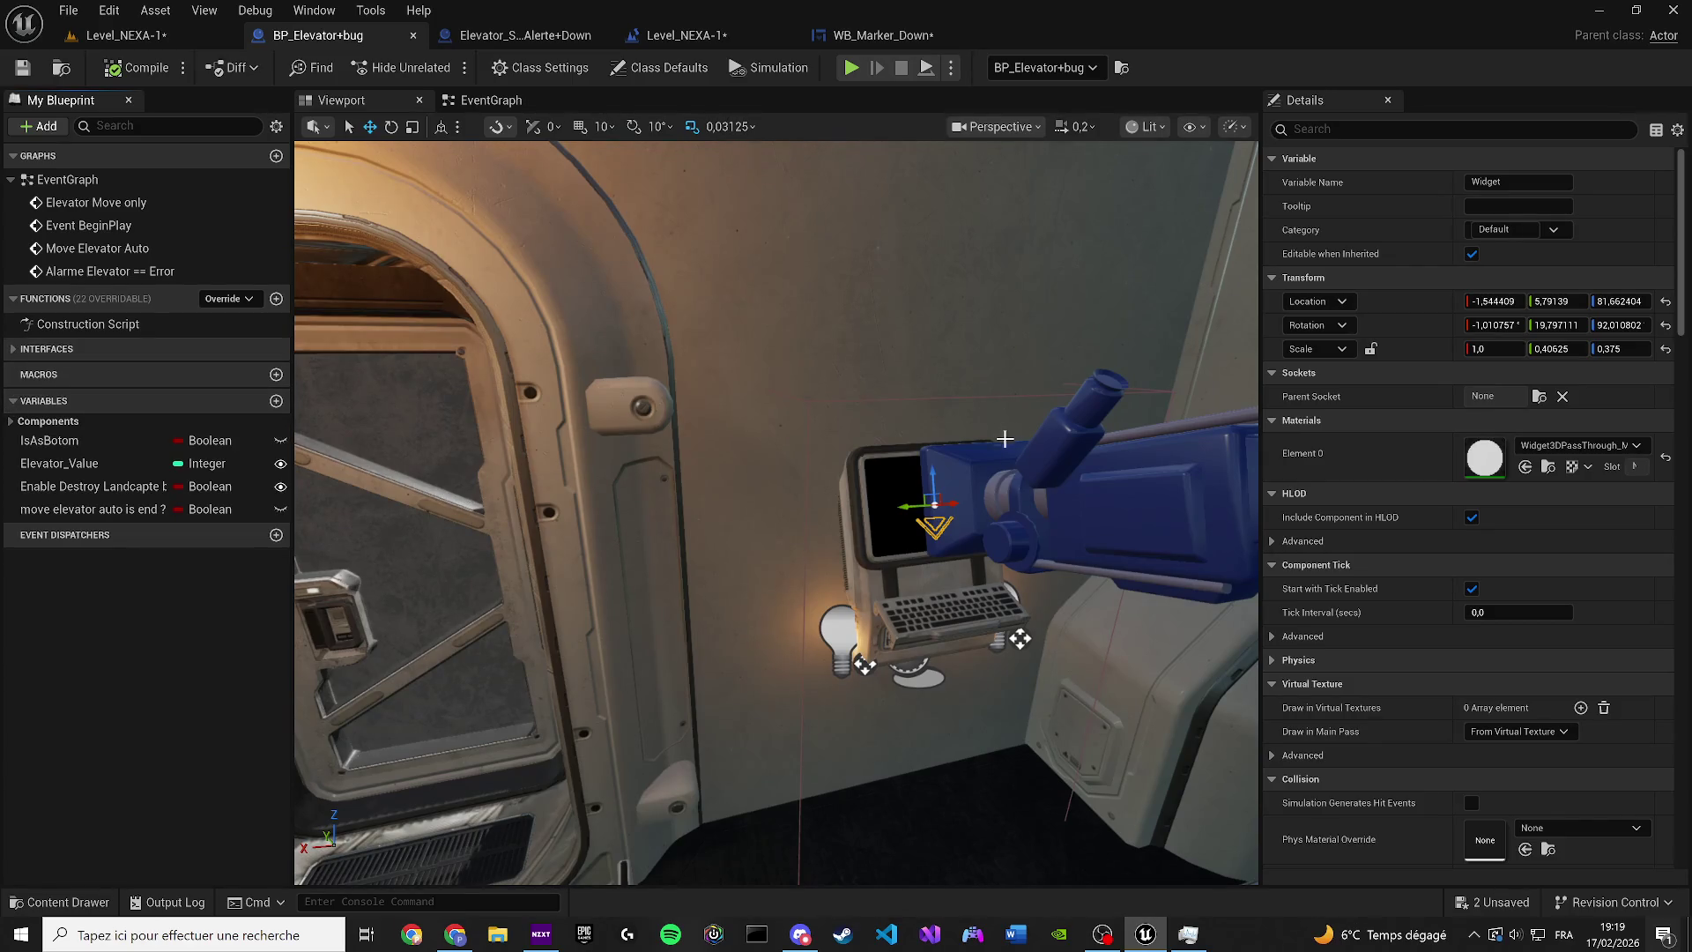
key(f)
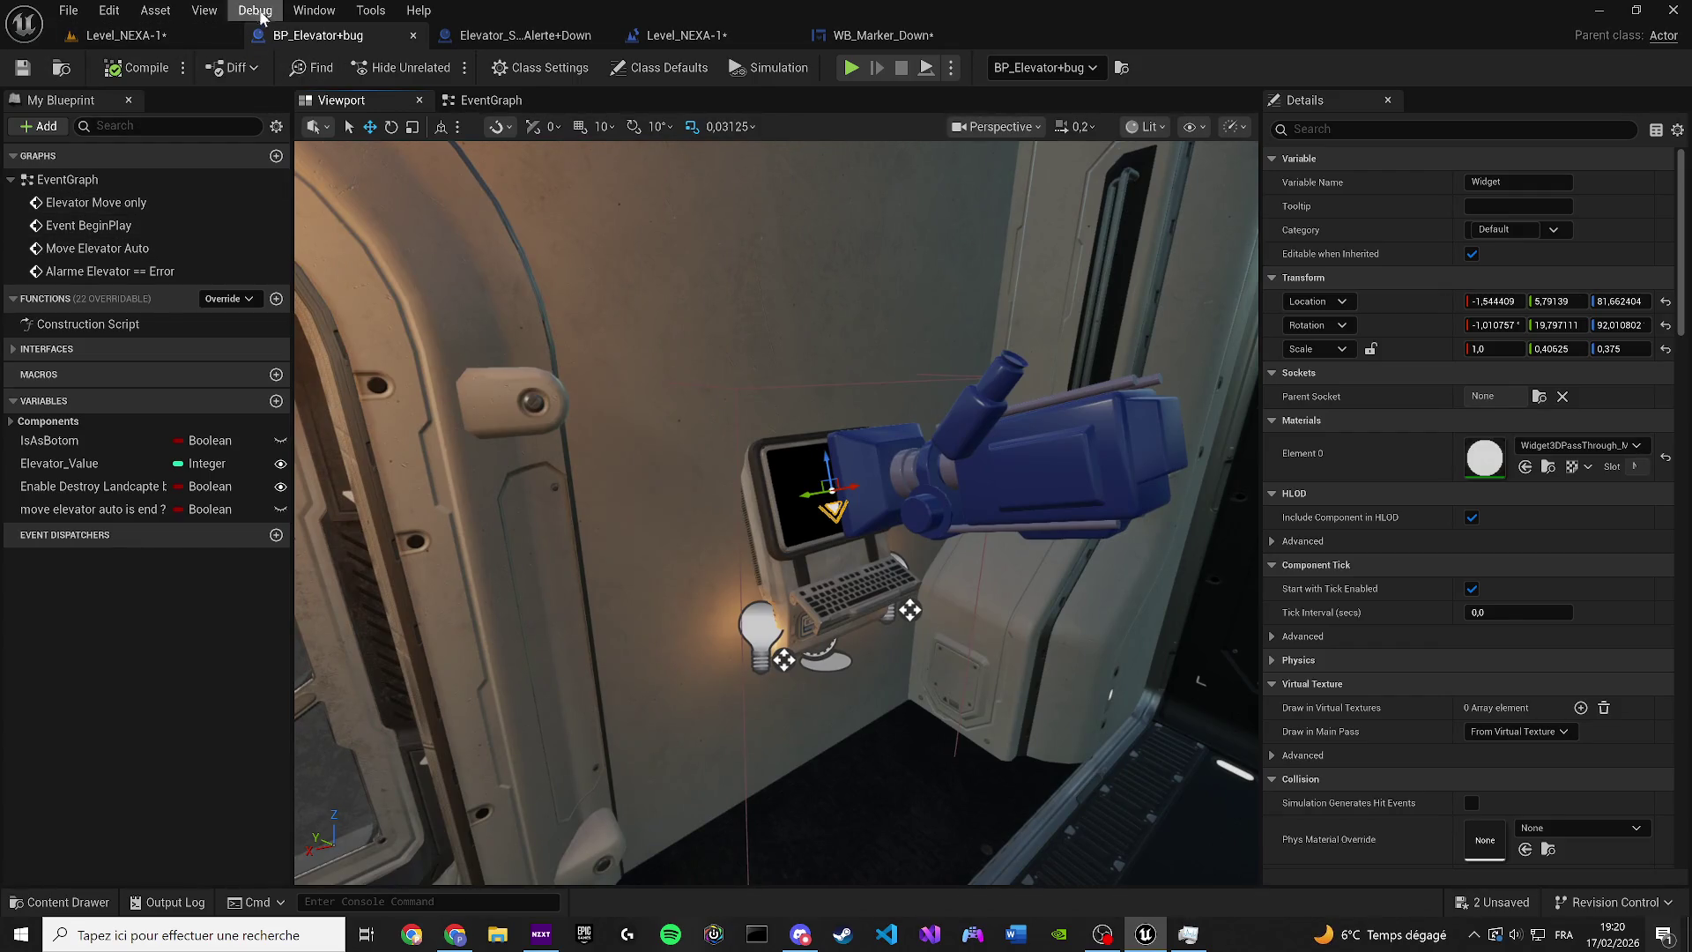
click(303, 11)
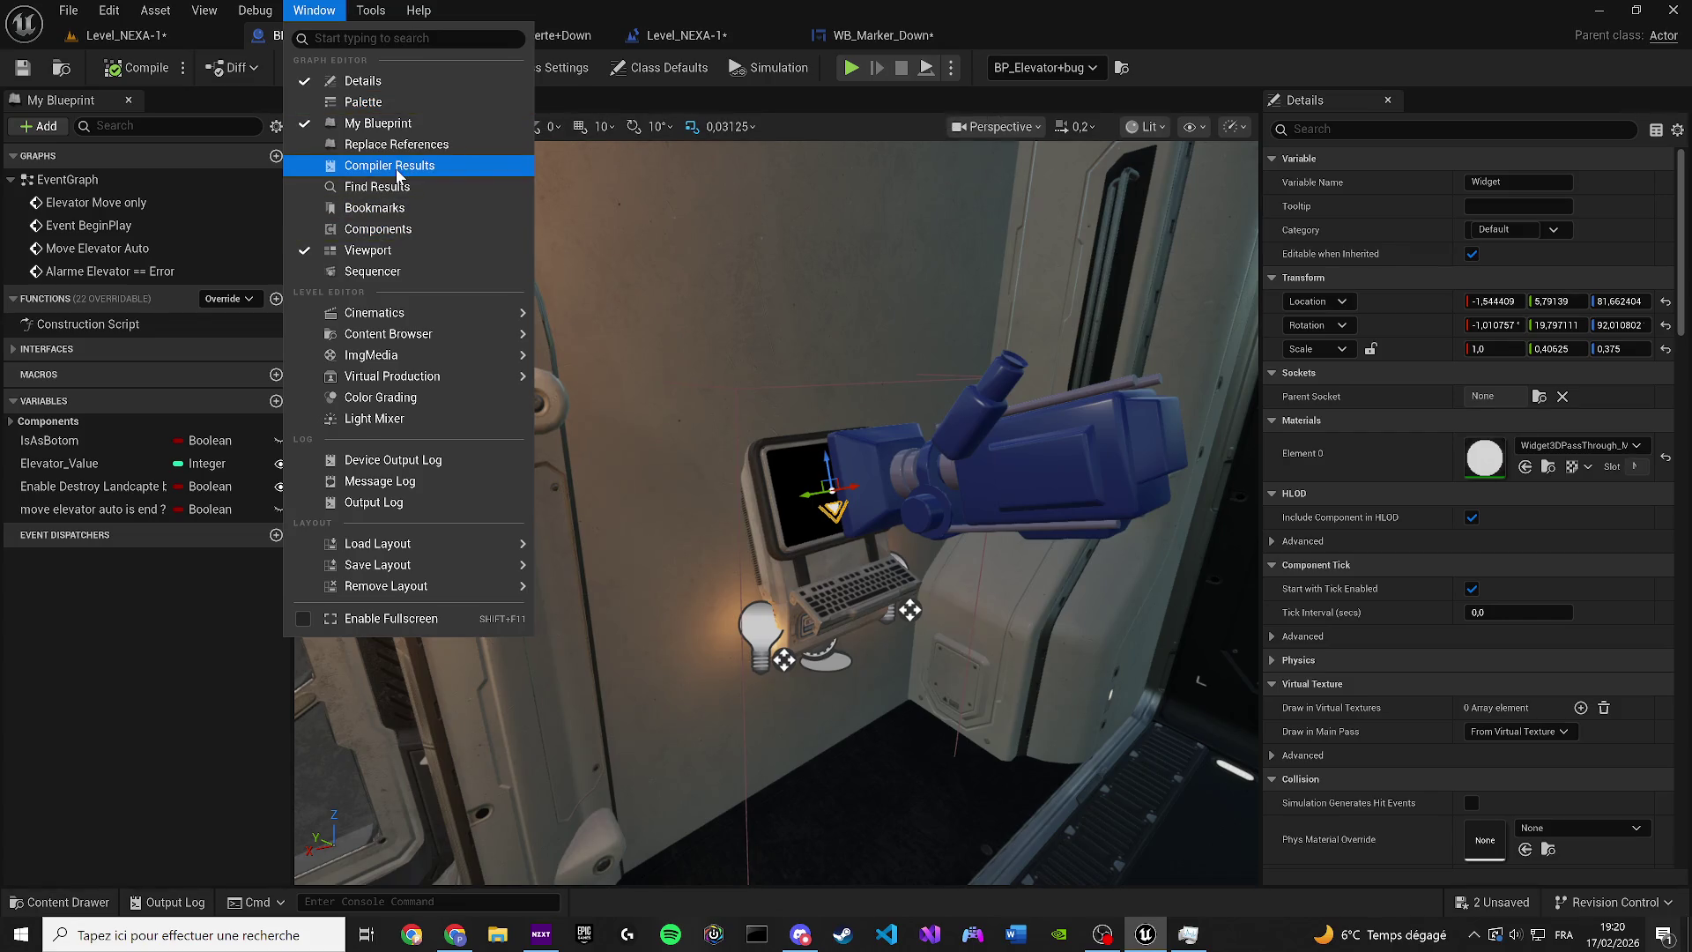
Open and close the Palette panel and the Replace References window
click(372, 108)
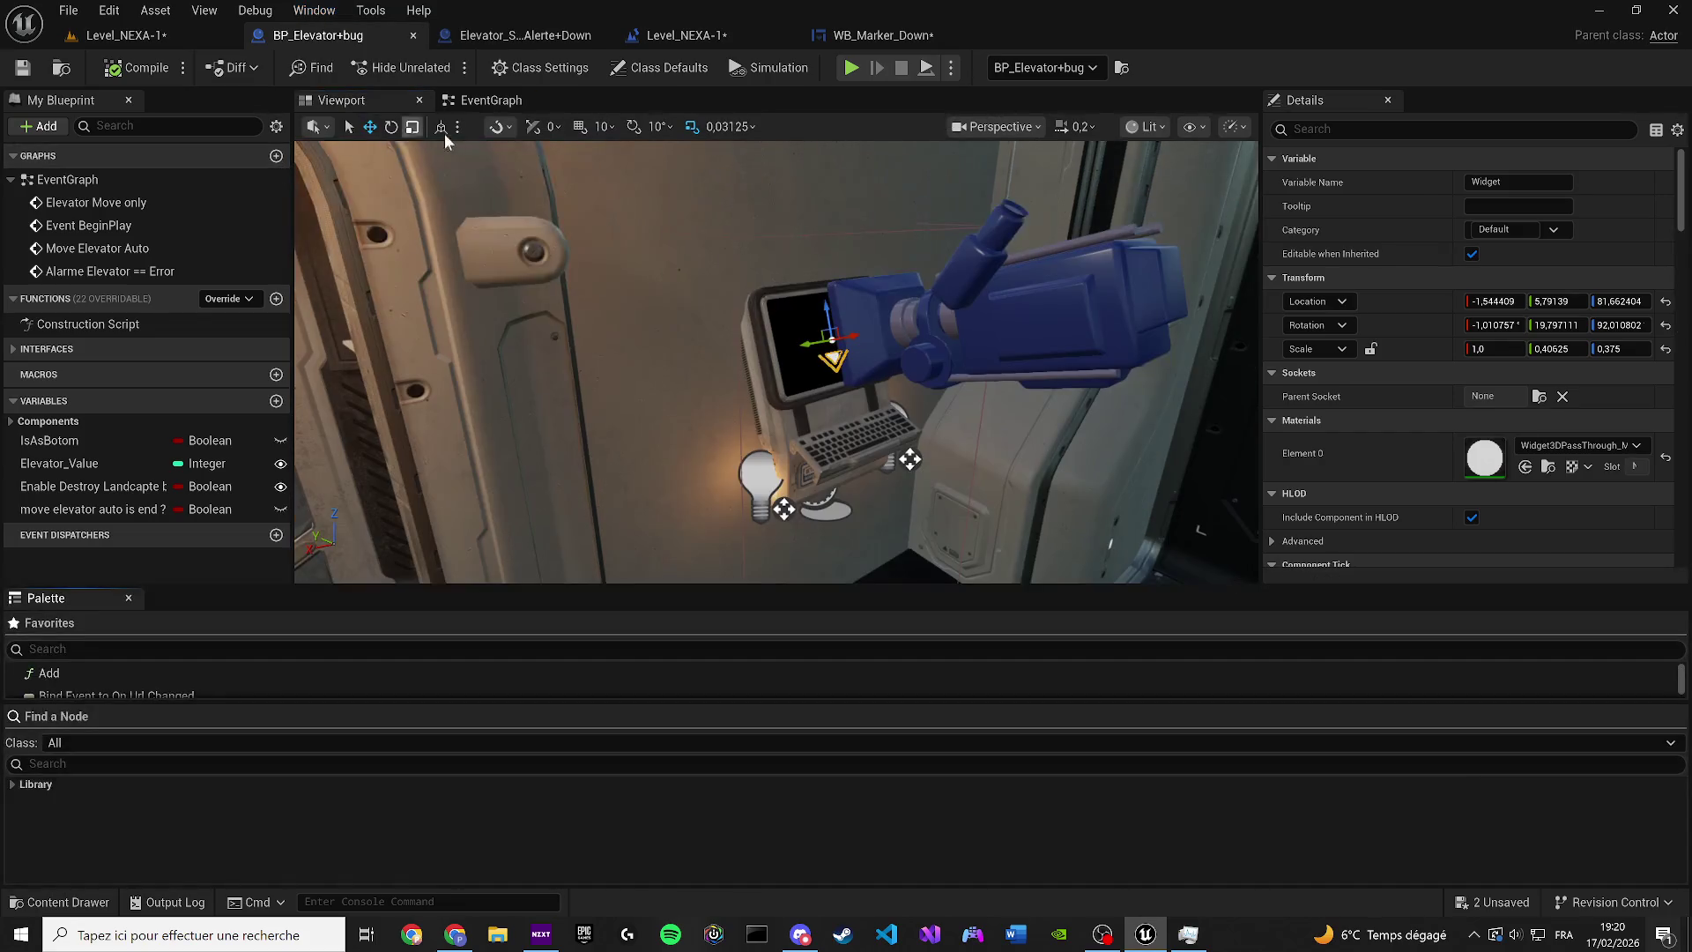
scroll(161, 673, down, 10)
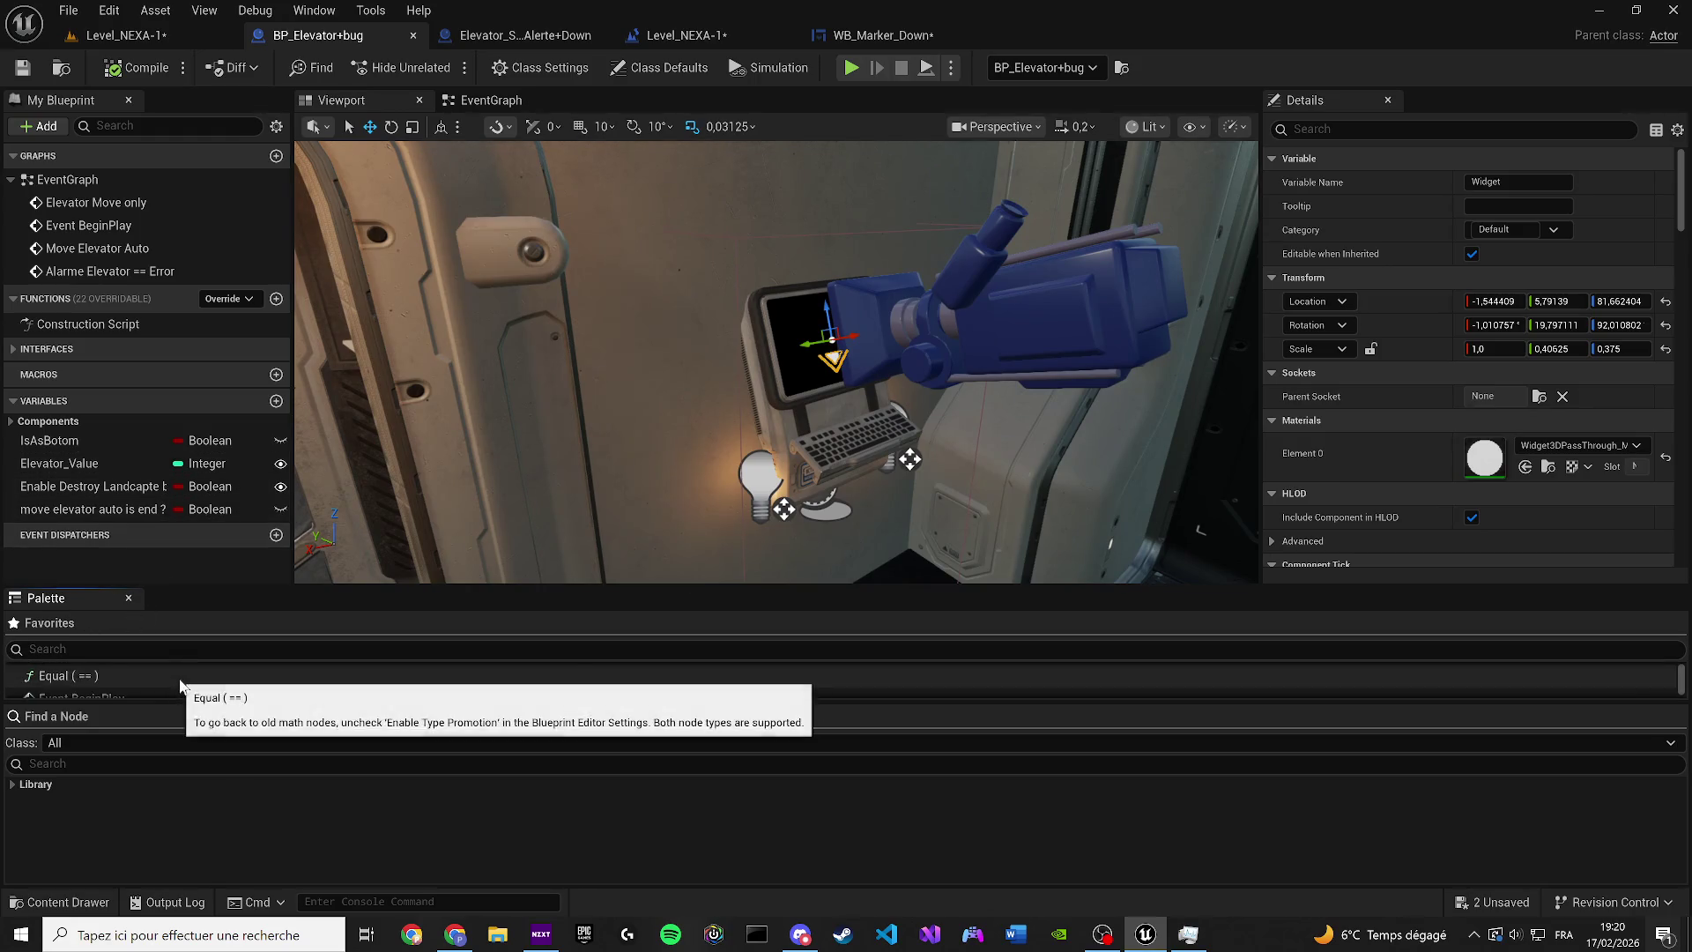
click(129, 599)
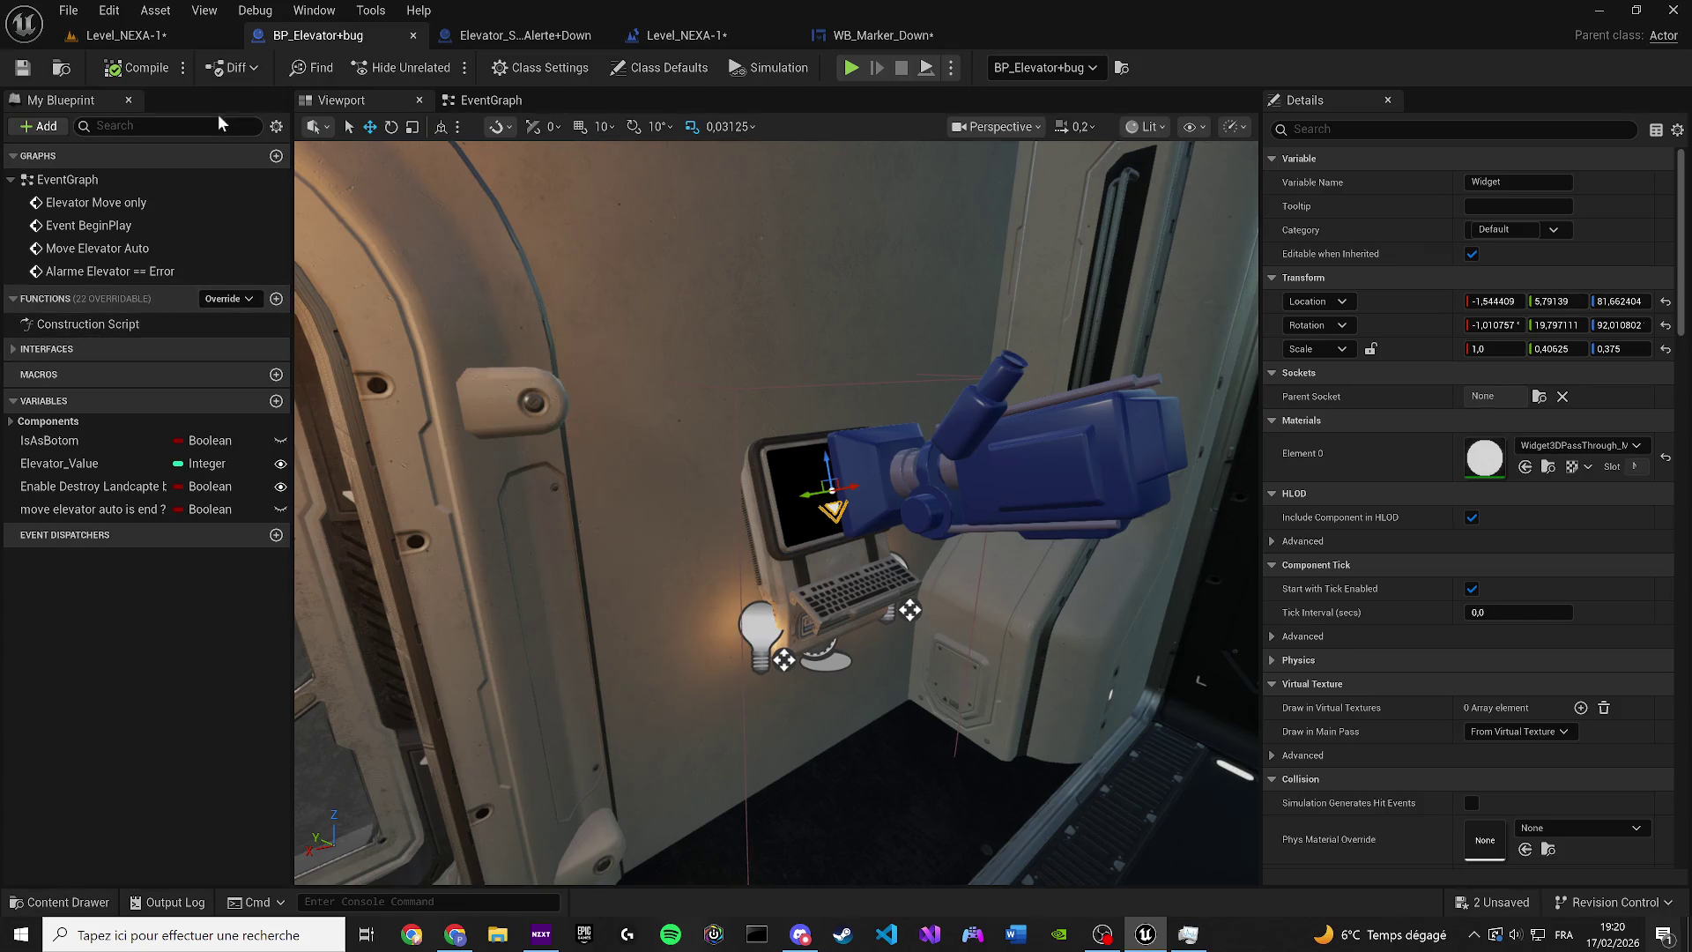
click(314, 9)
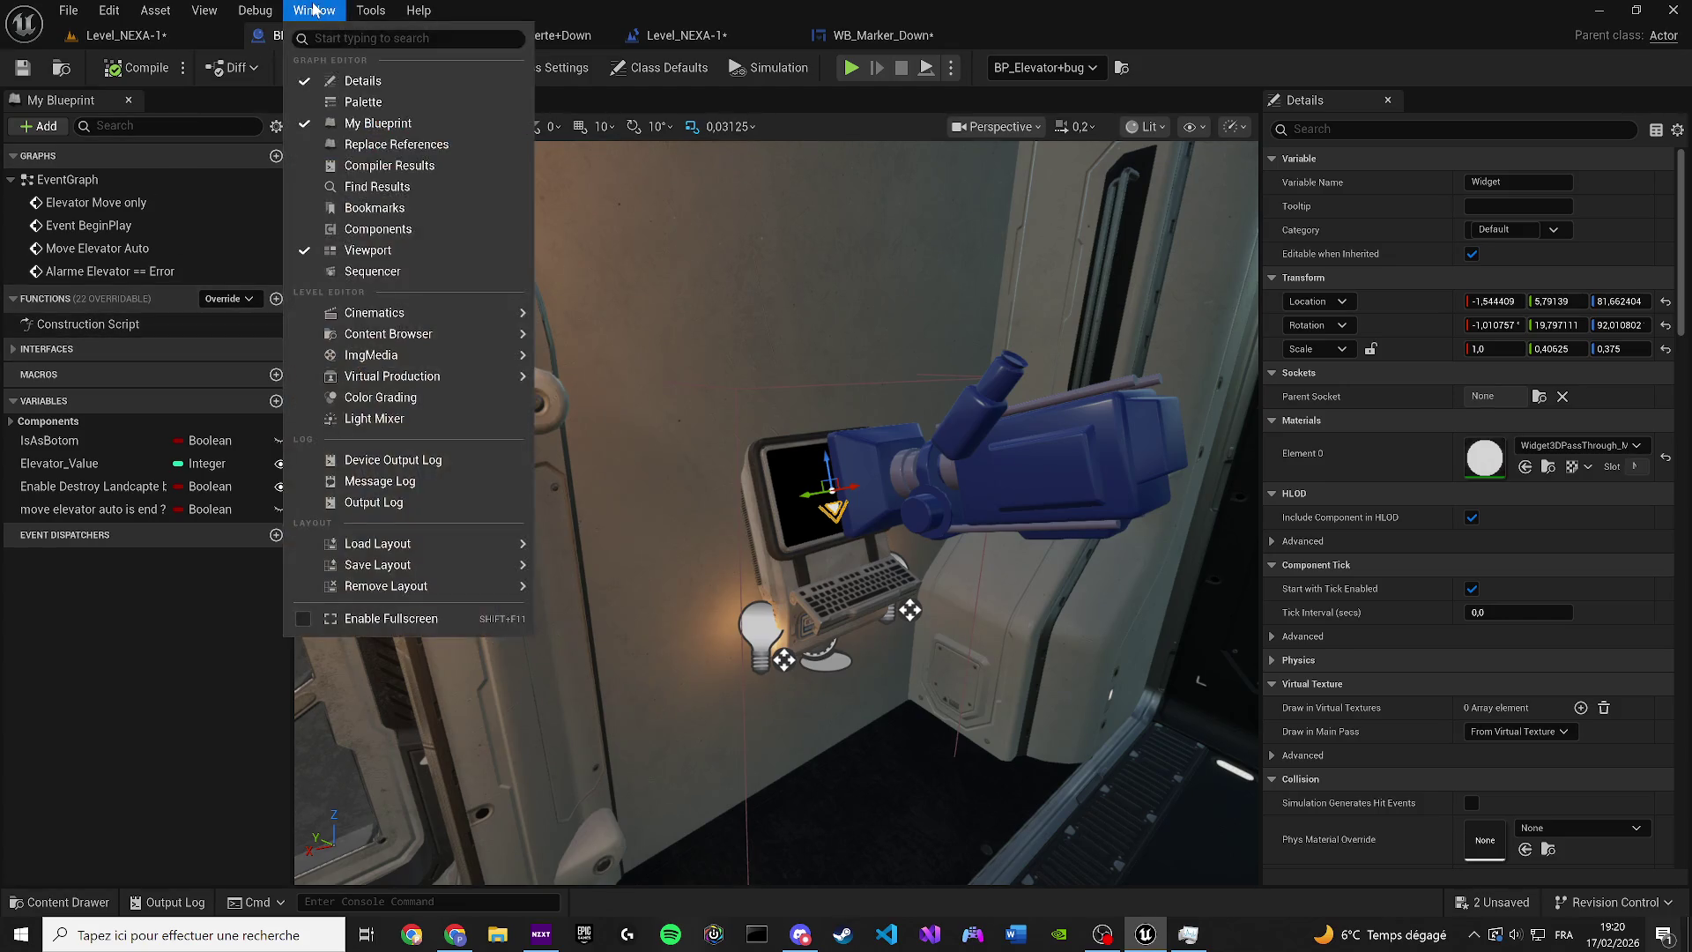
click(386, 149)
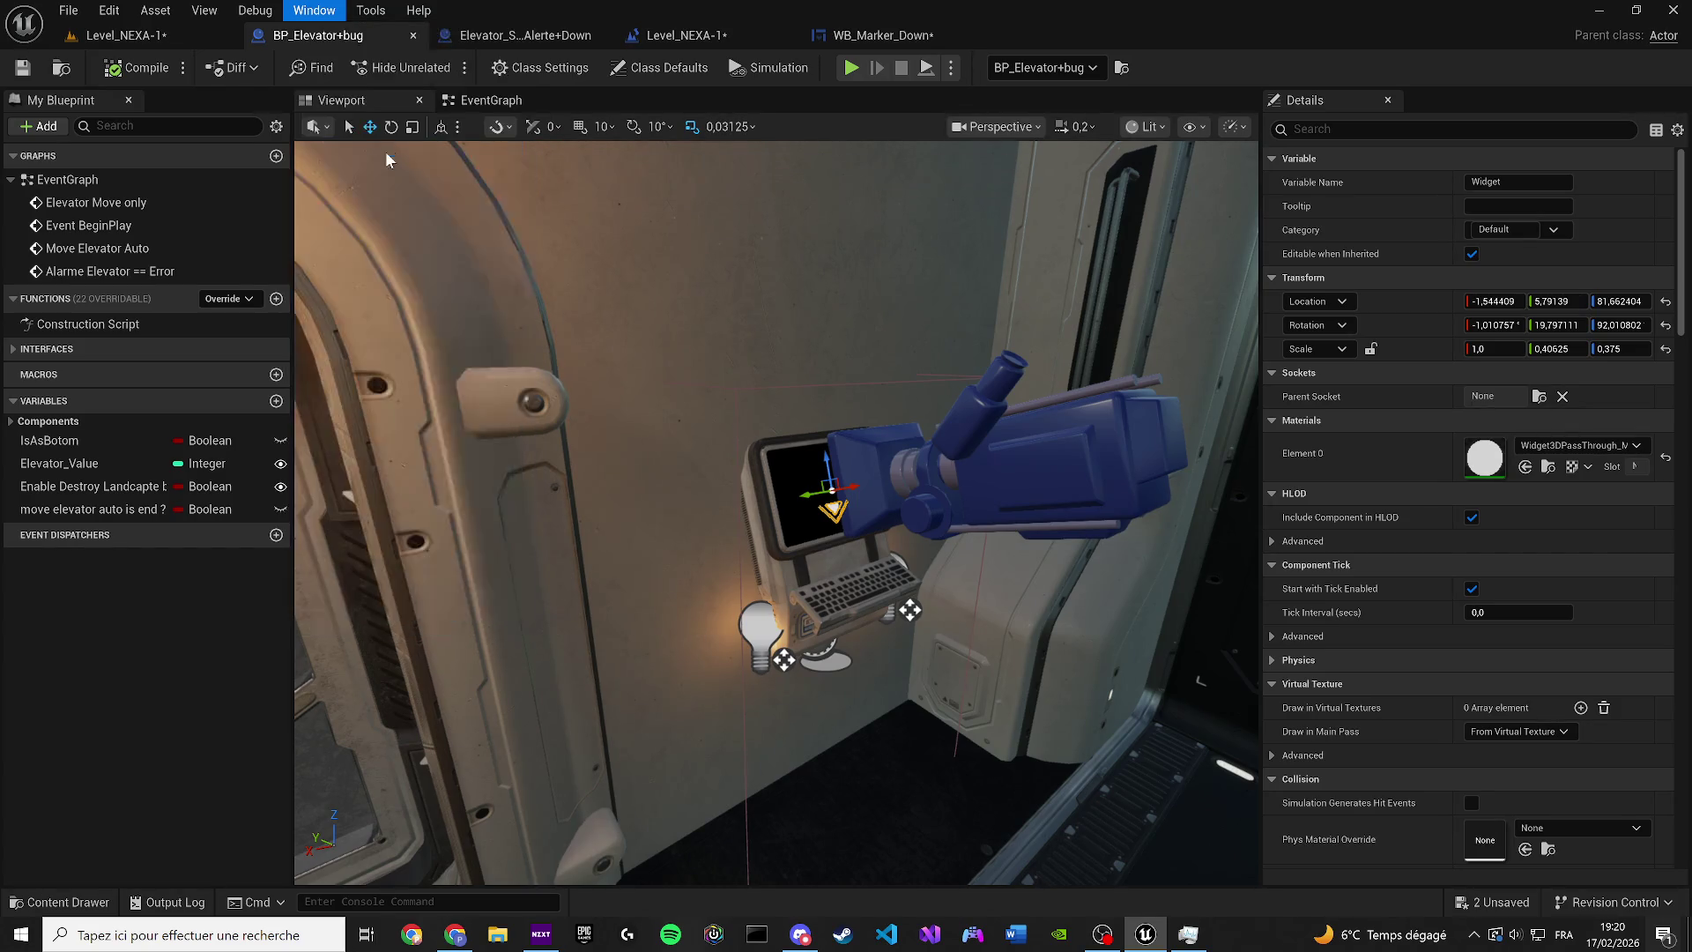
click(560, 211)
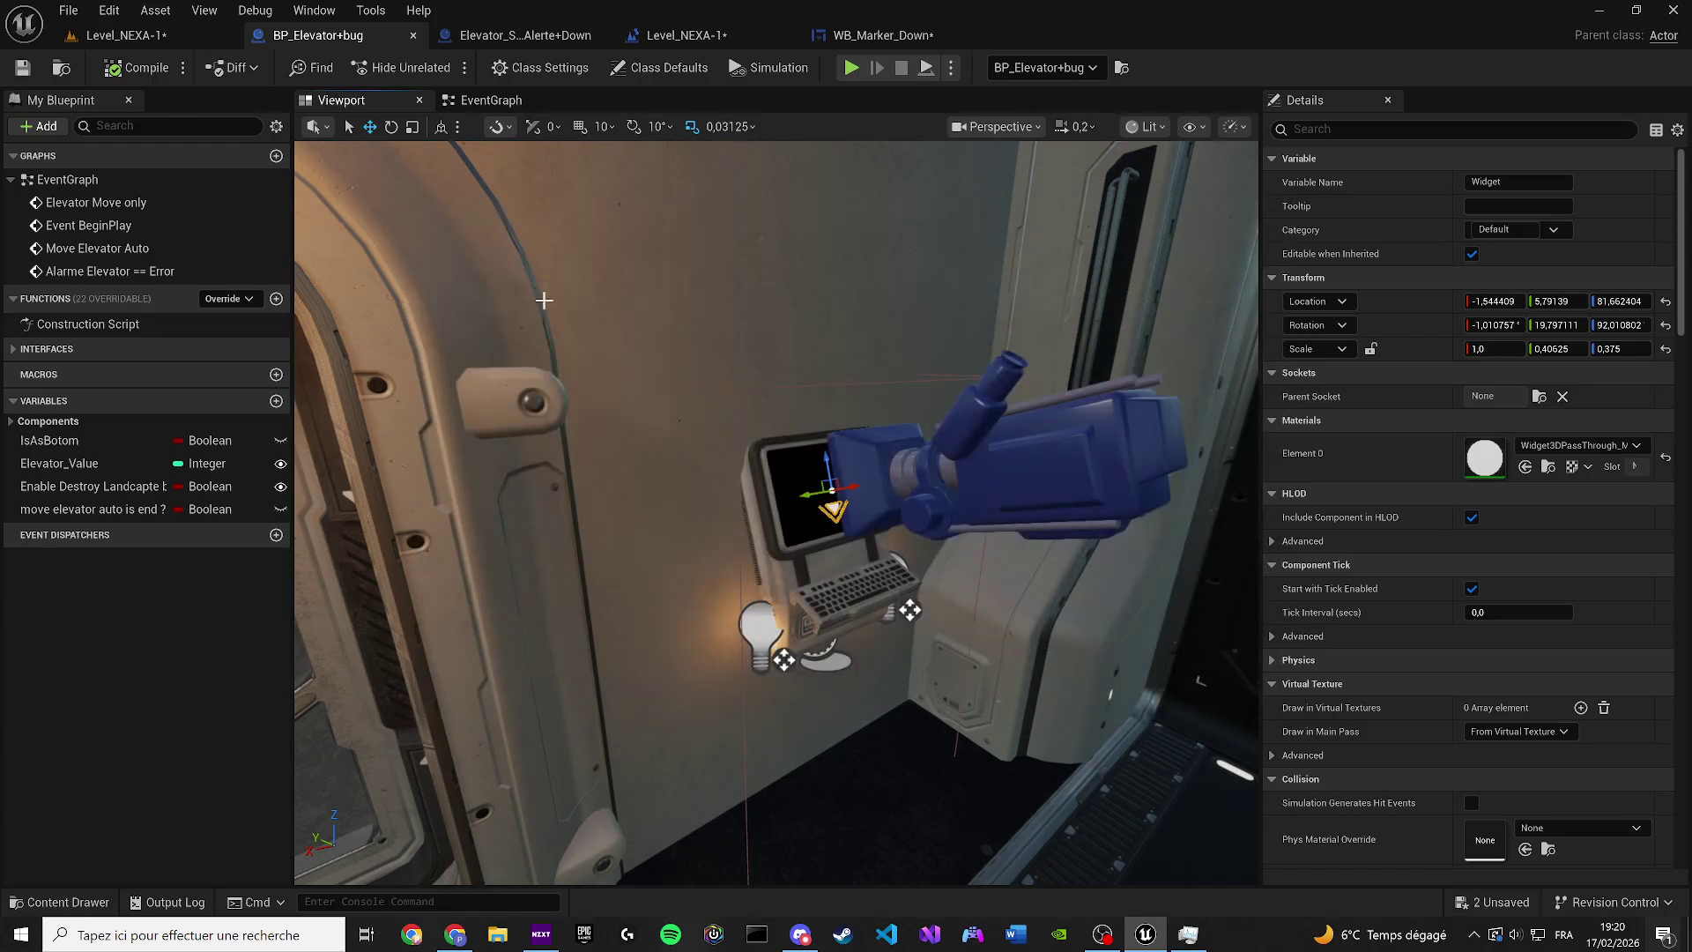
Show BP_Elevator+bug's Components panel via the Window menu and select the Widget component
click(816, 493)
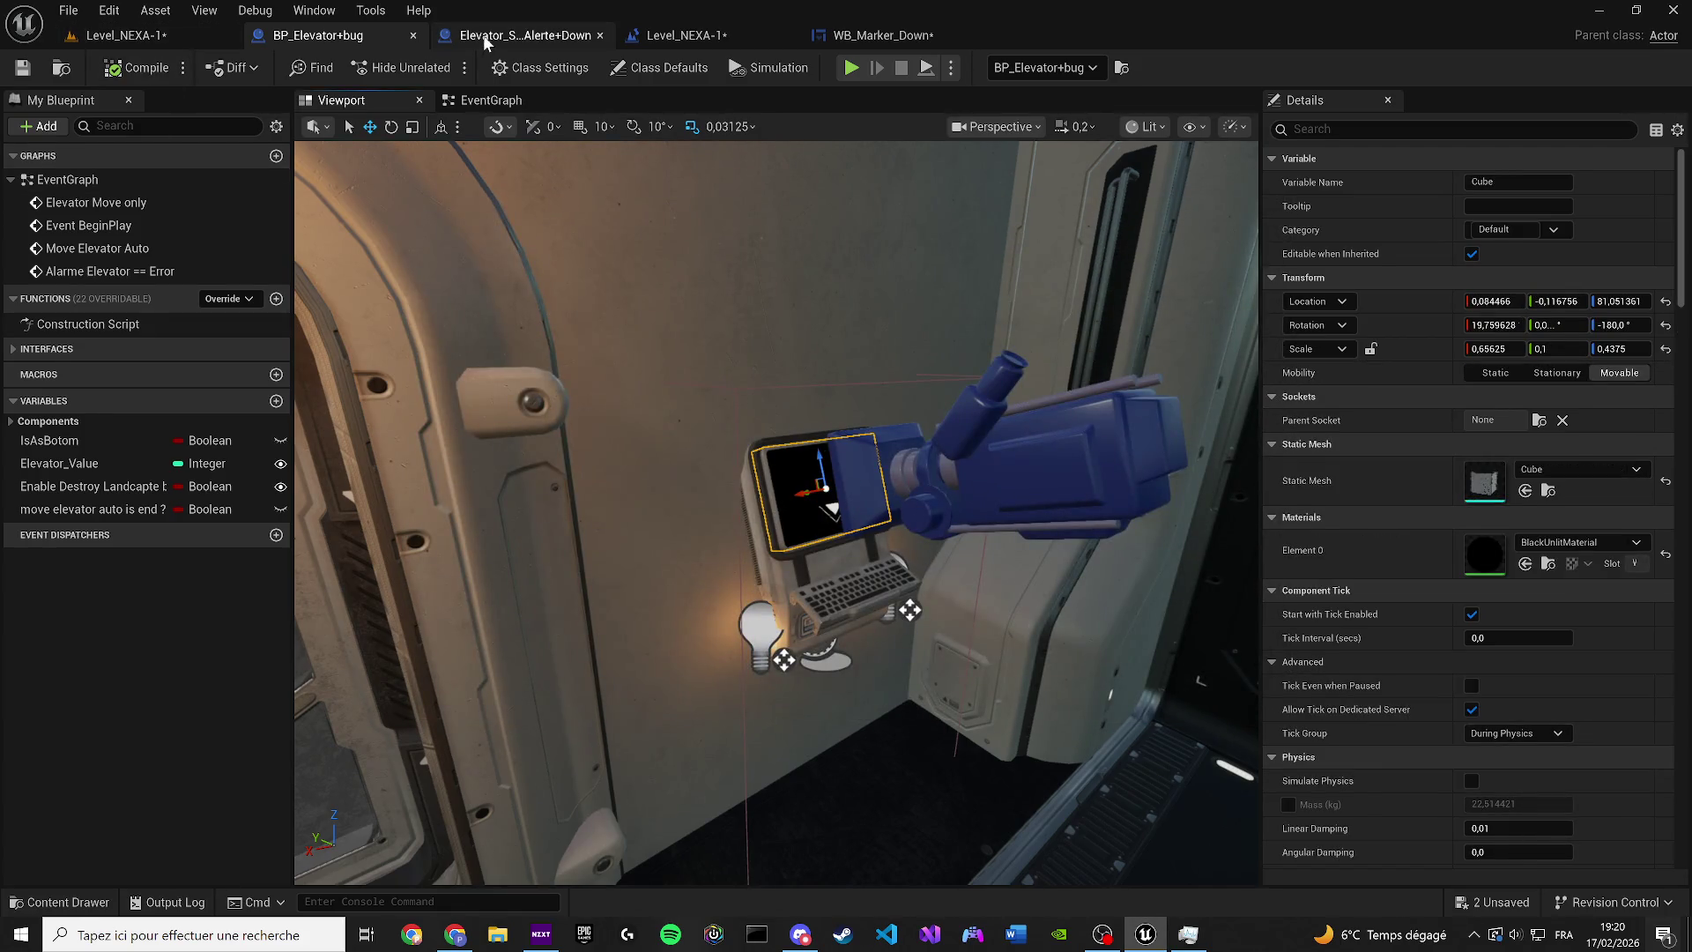
click(483, 35)
click(321, 32)
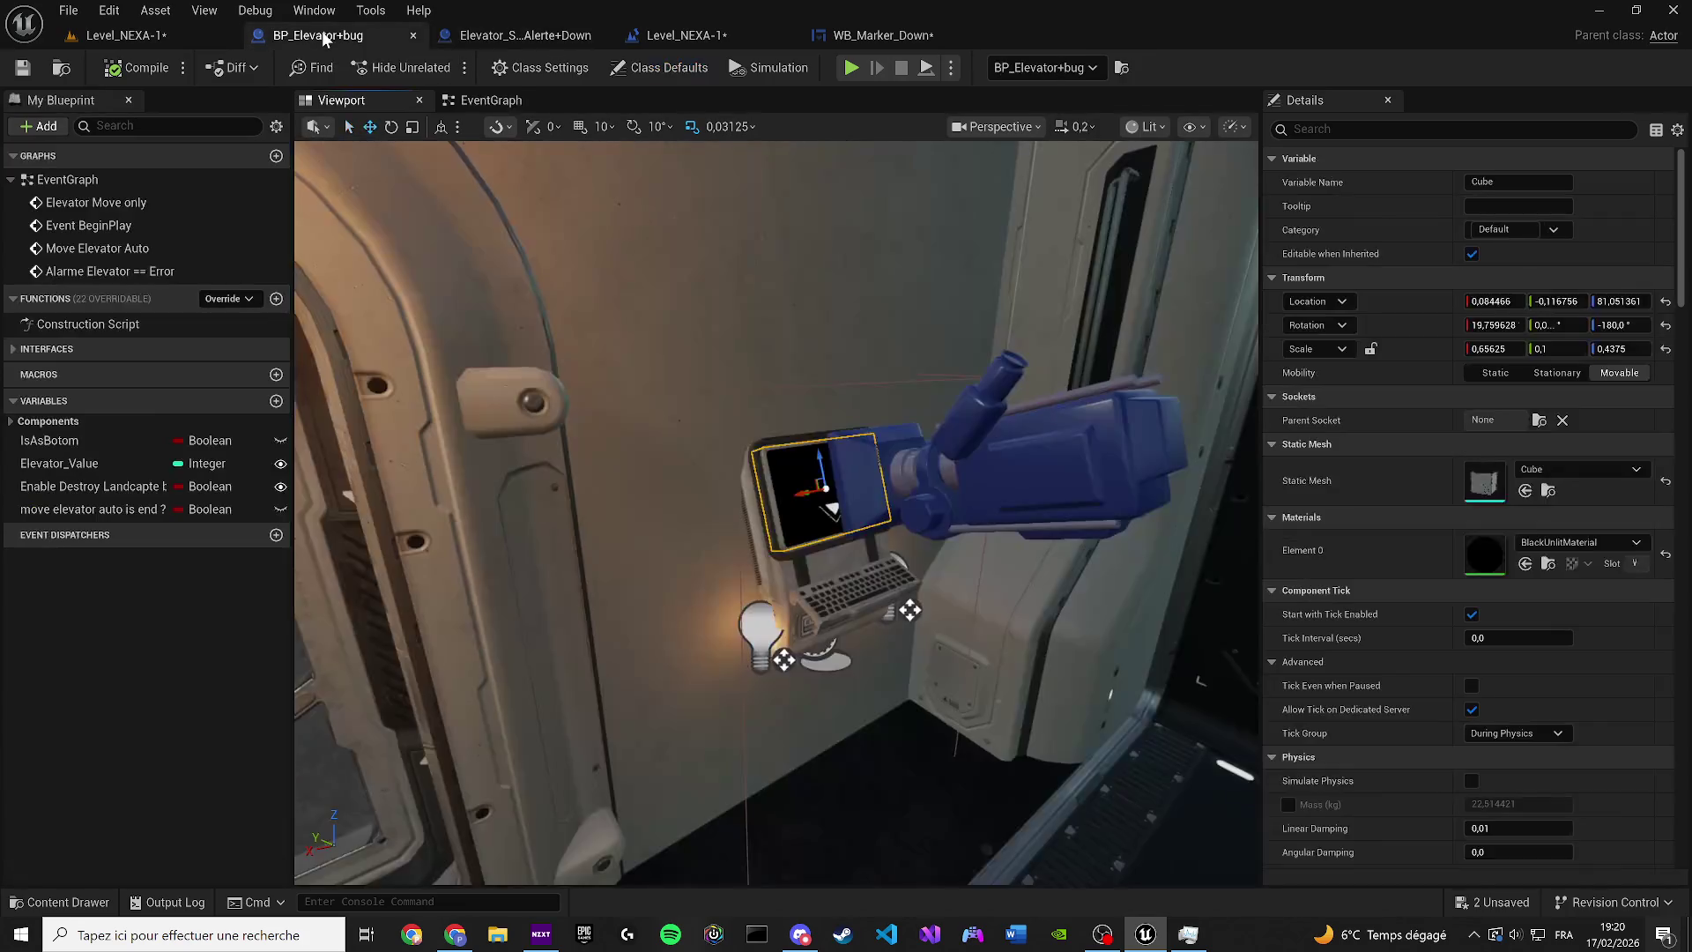
click(295, 11)
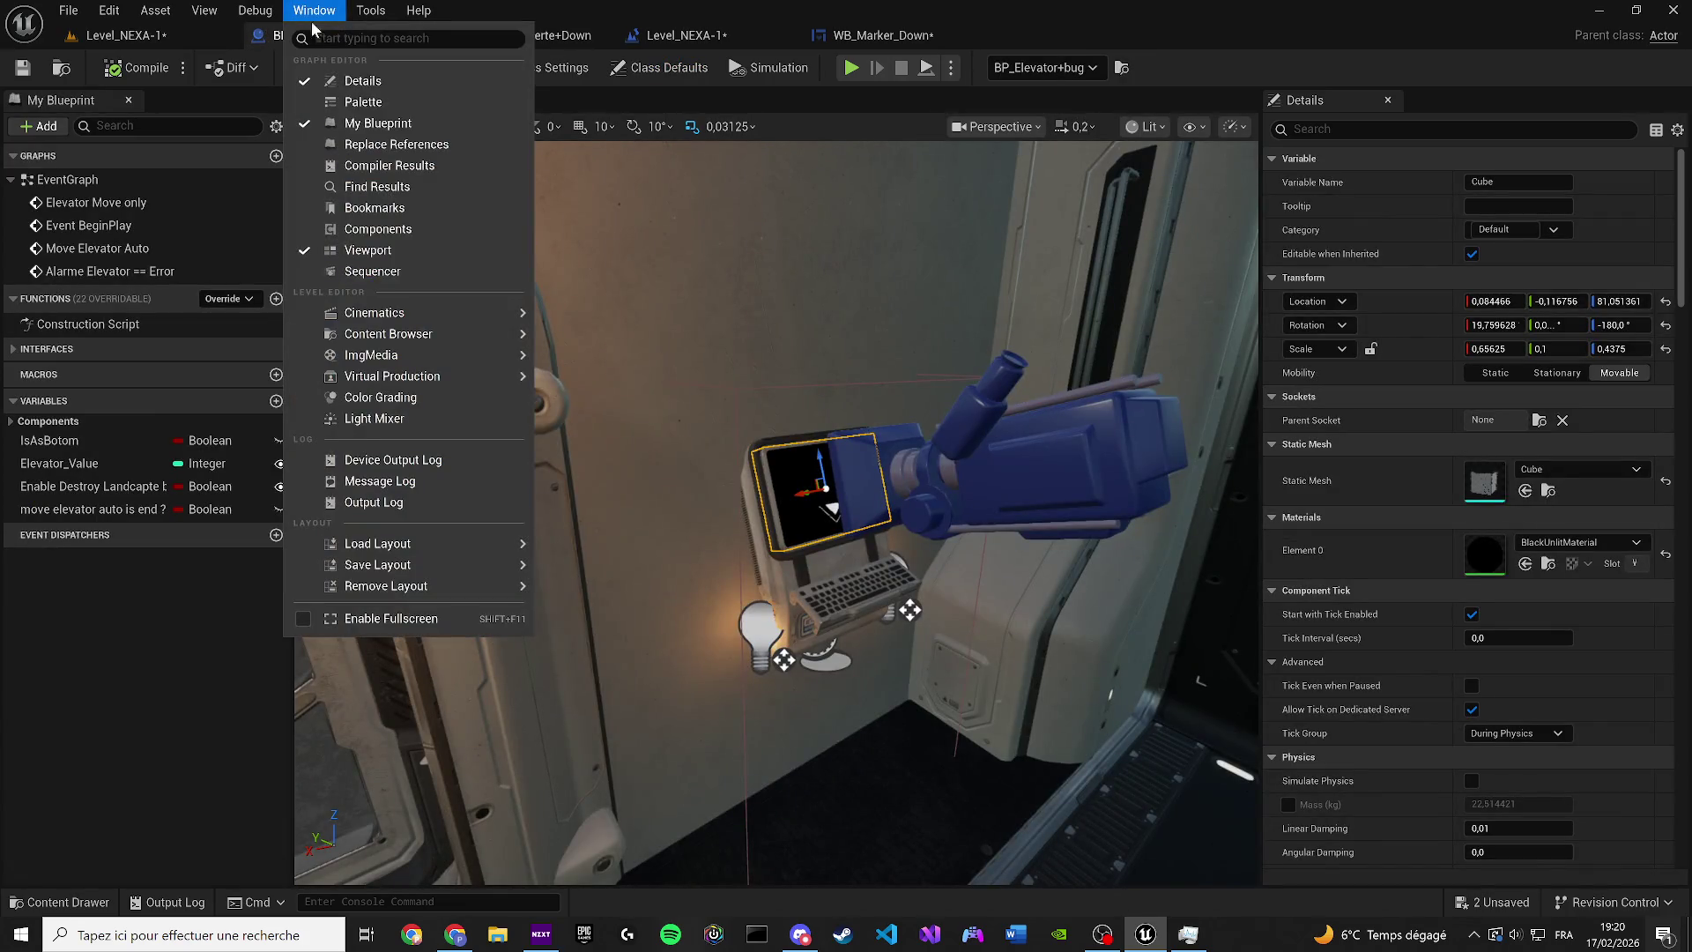
click(375, 229)
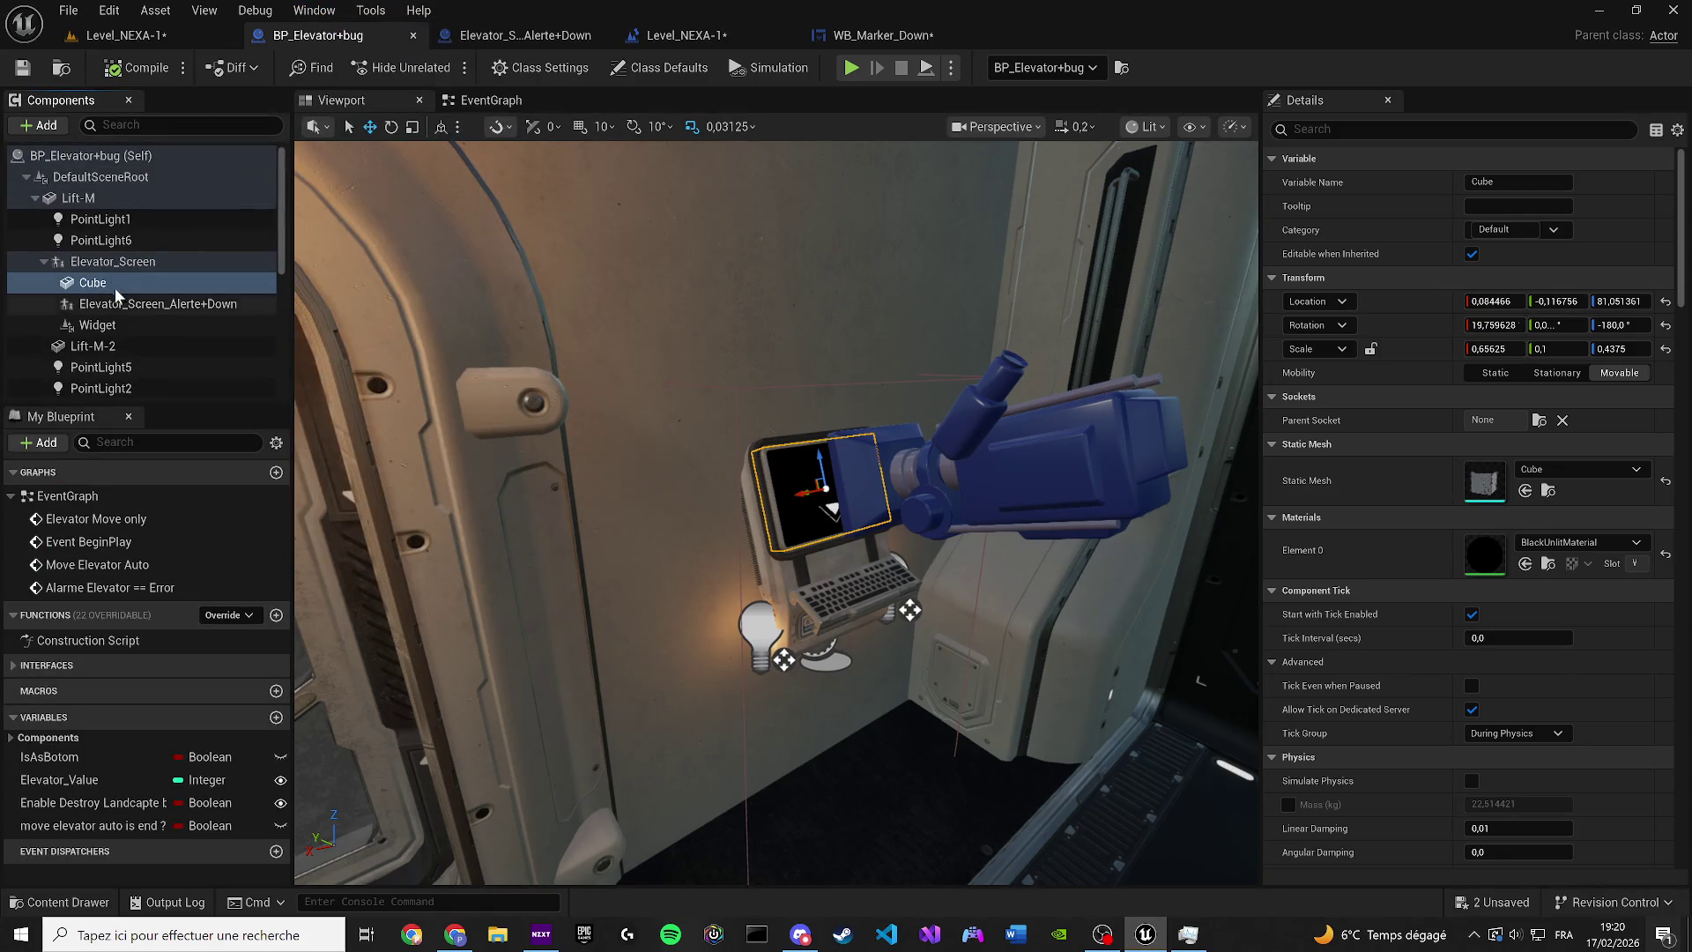
click(98, 324)
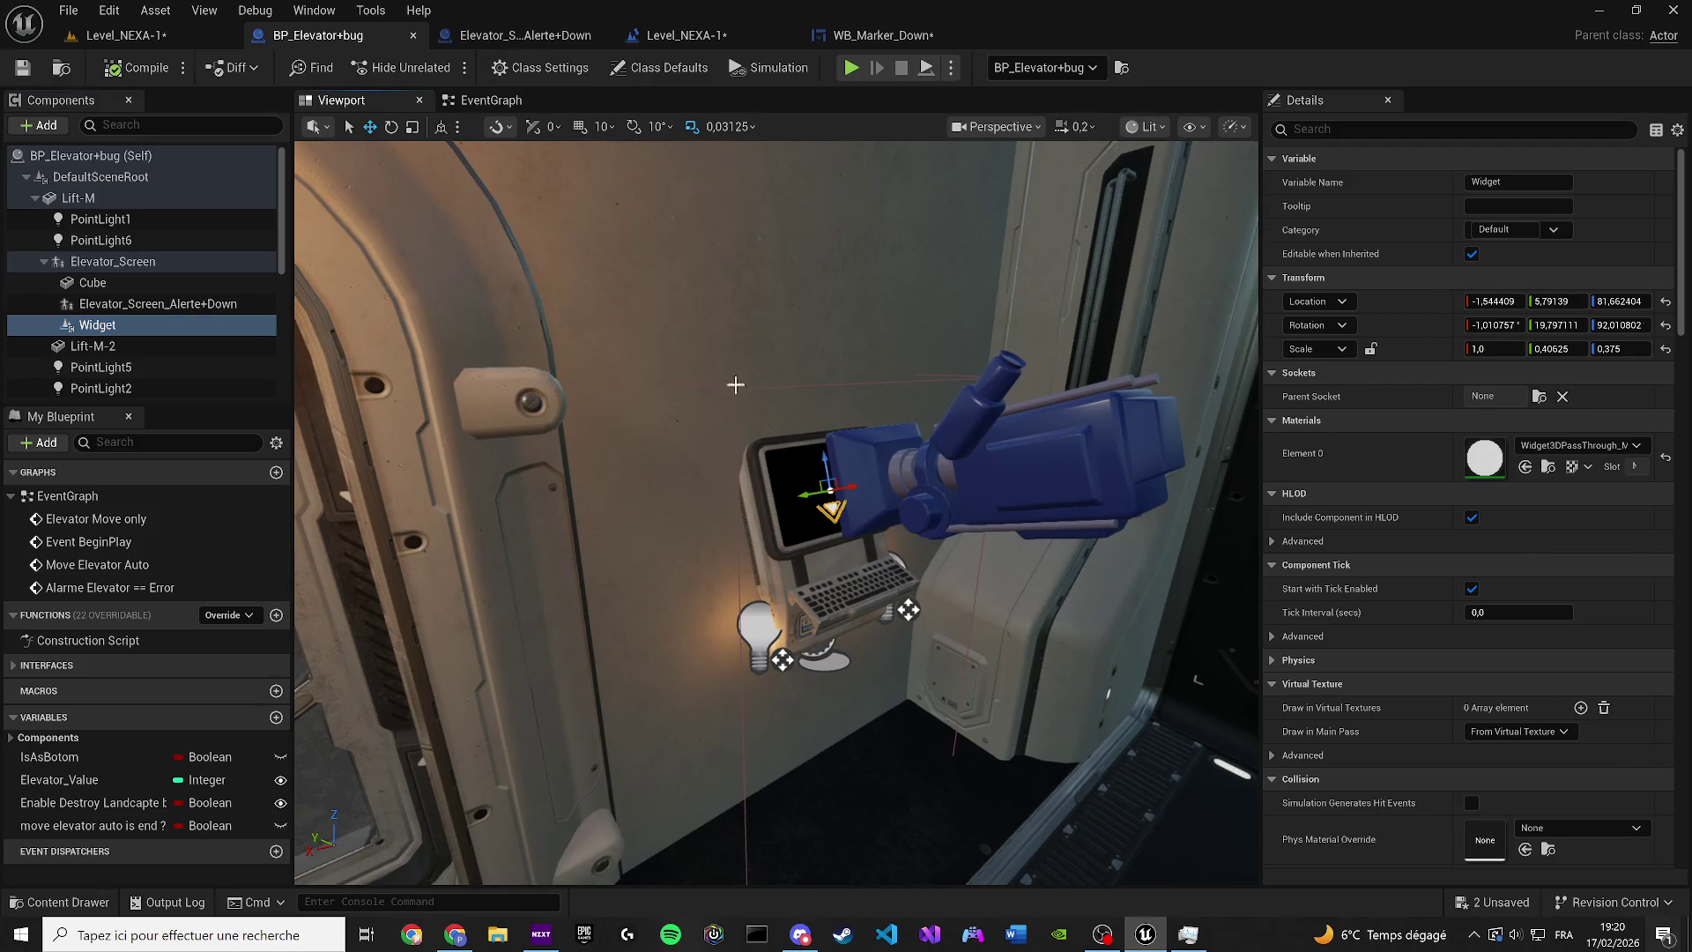
double_click(93, 346)
click(119, 326)
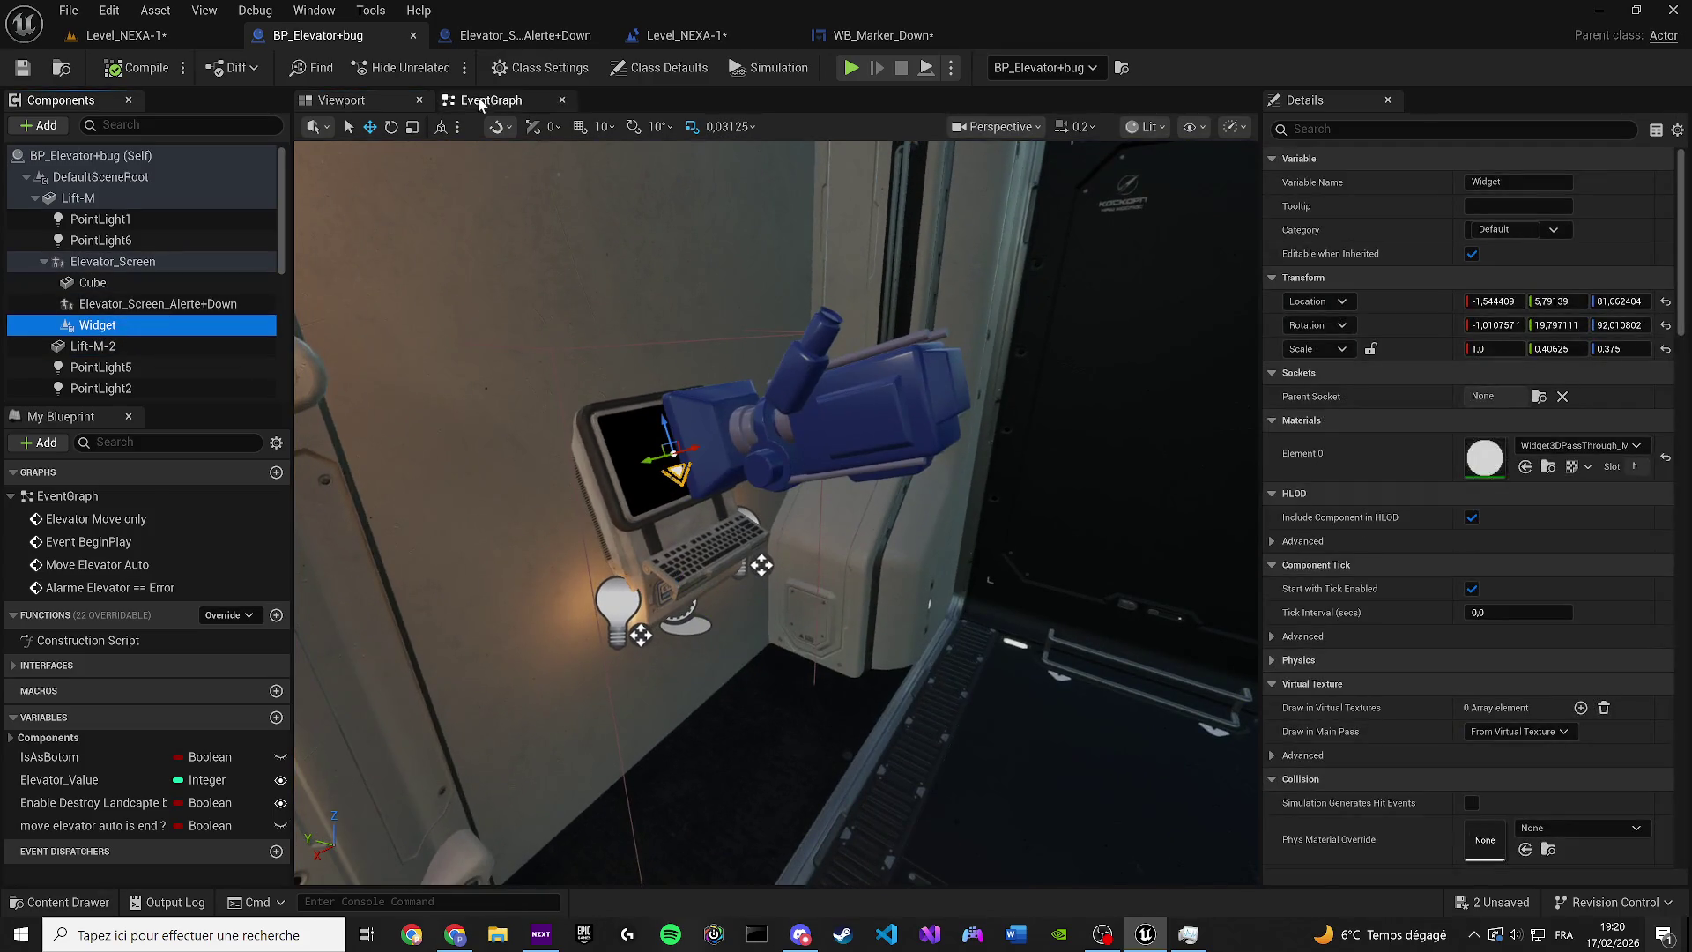
Add a Set Visibility node for the Widget off the Branch's True output
click(491, 100)
drag(132, 326, 385, 634)
drag(568, 639, 570, 639)
scroll(617, 640, up, 2)
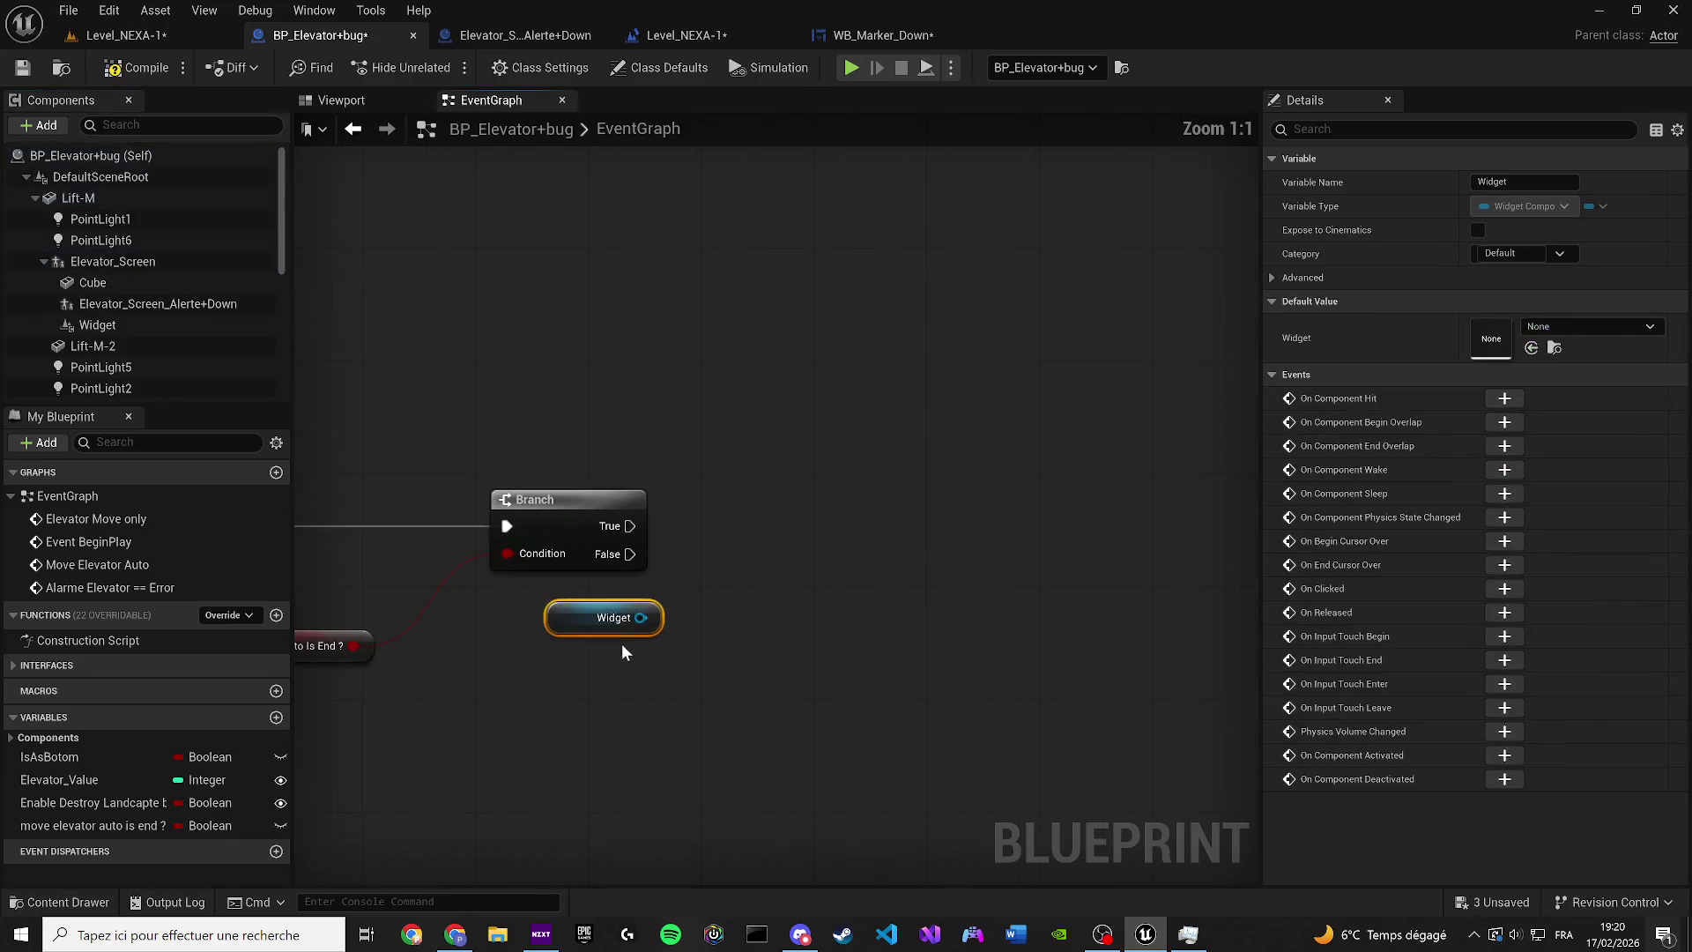
drag(628, 527, 787, 498)
text(QZ)
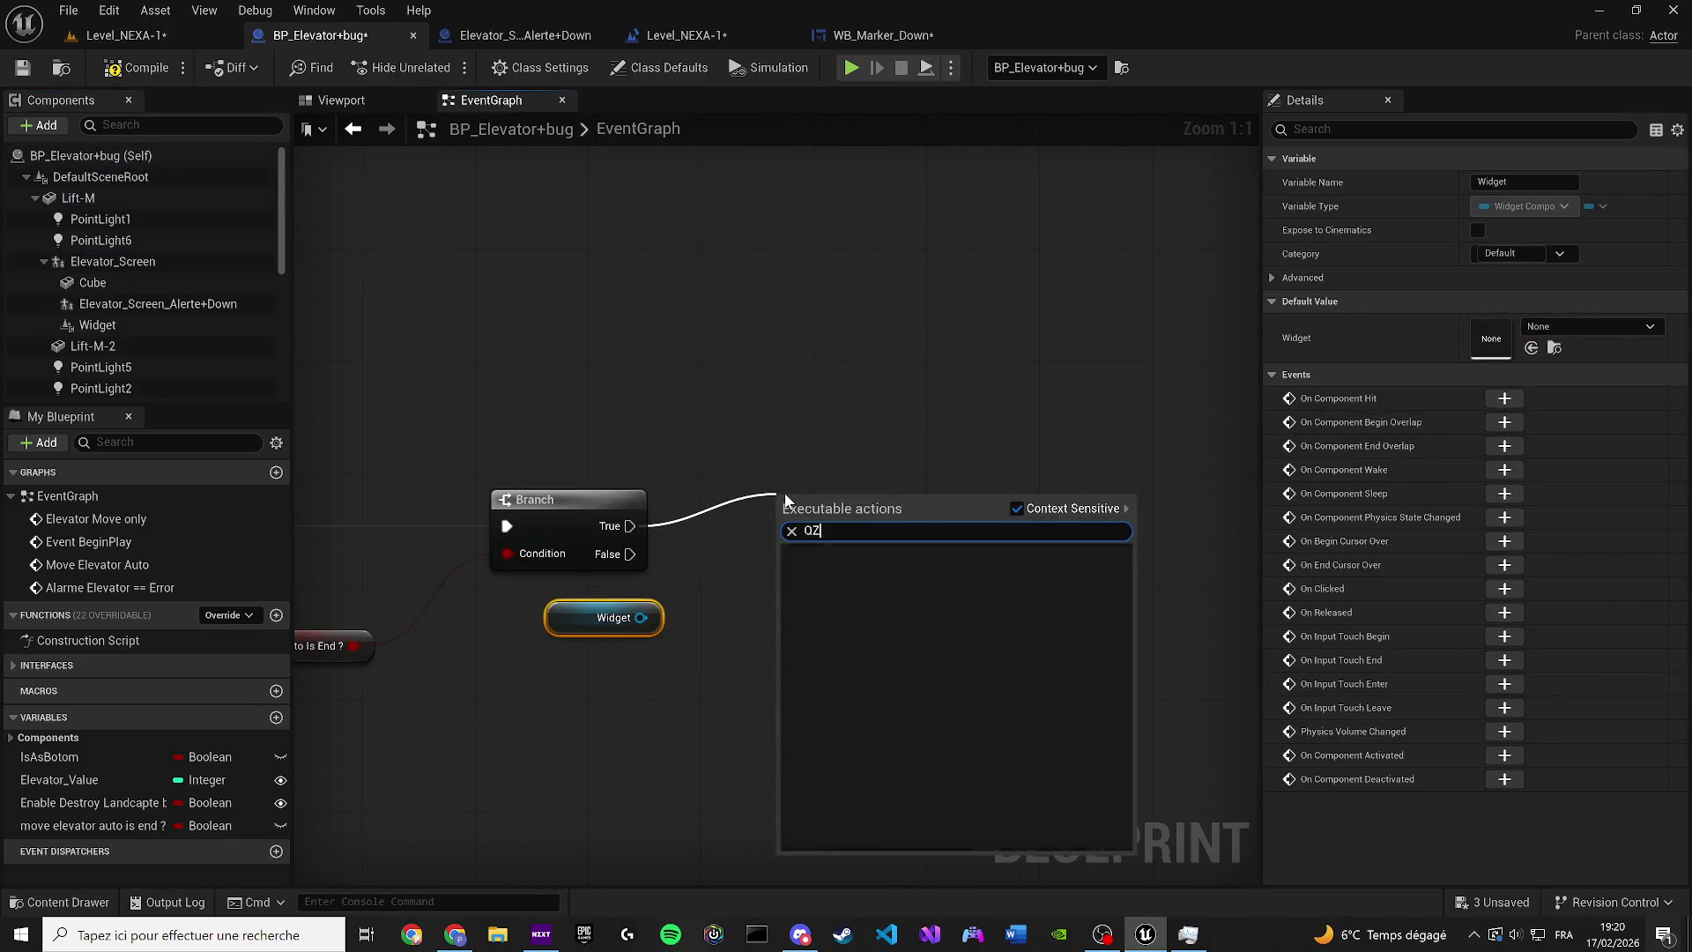
key(BackSpace)
key(BackSpace)
text(SET V)
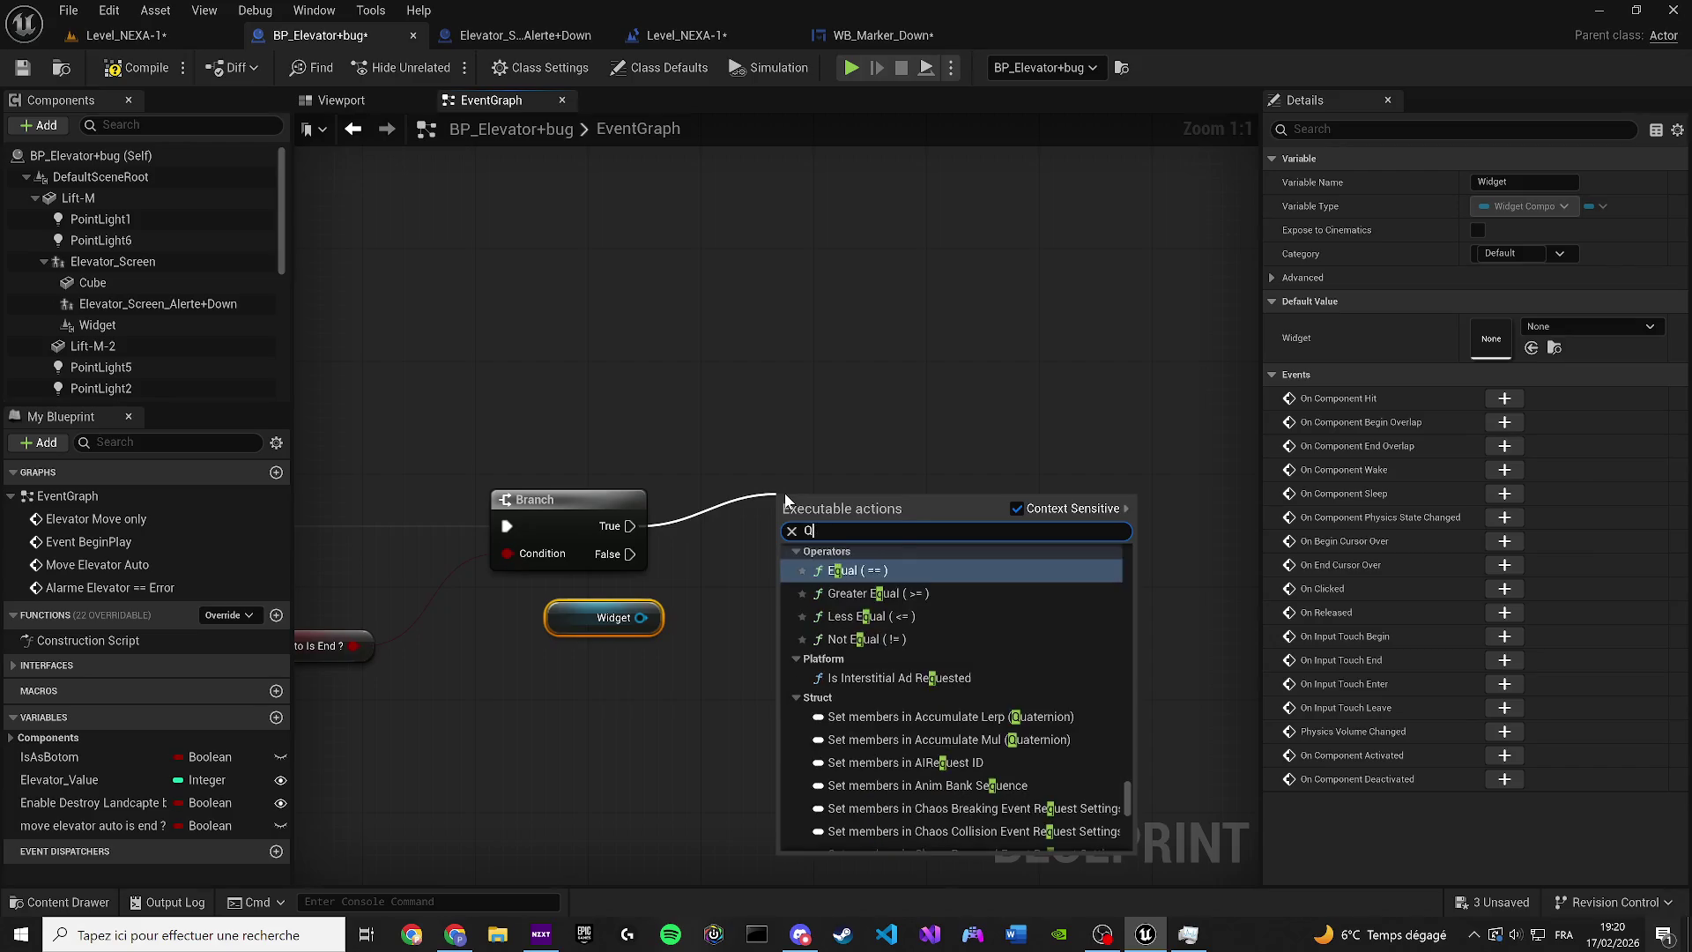
text(is)
key(Return)
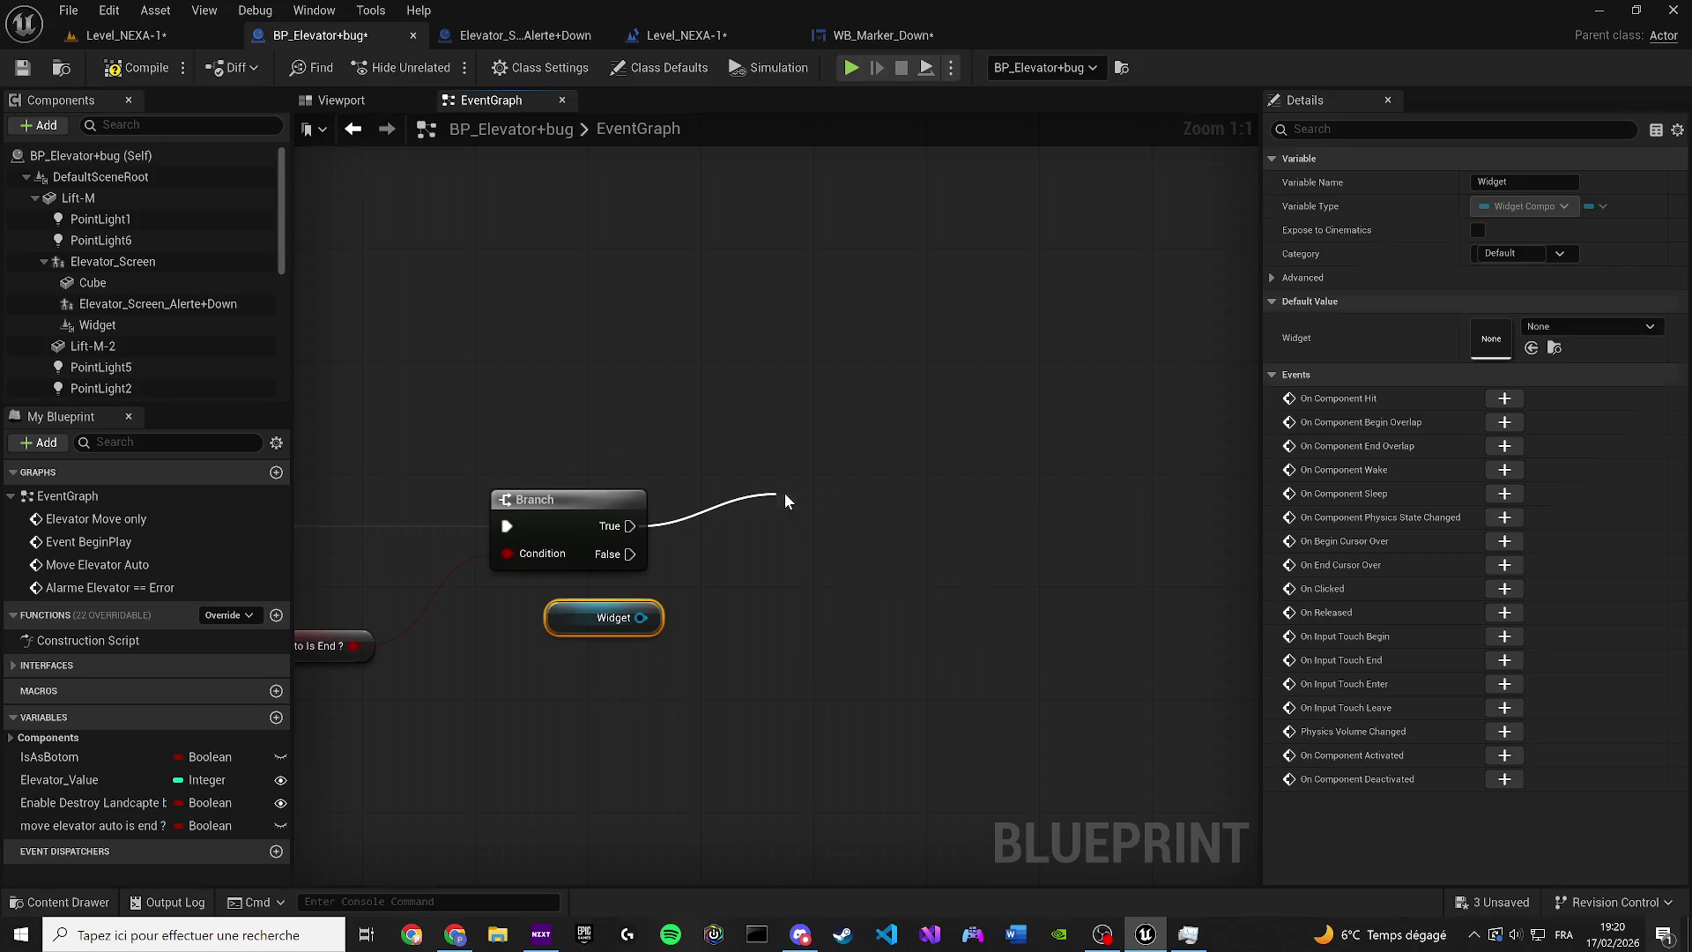
drag(885, 520, 913, 518)
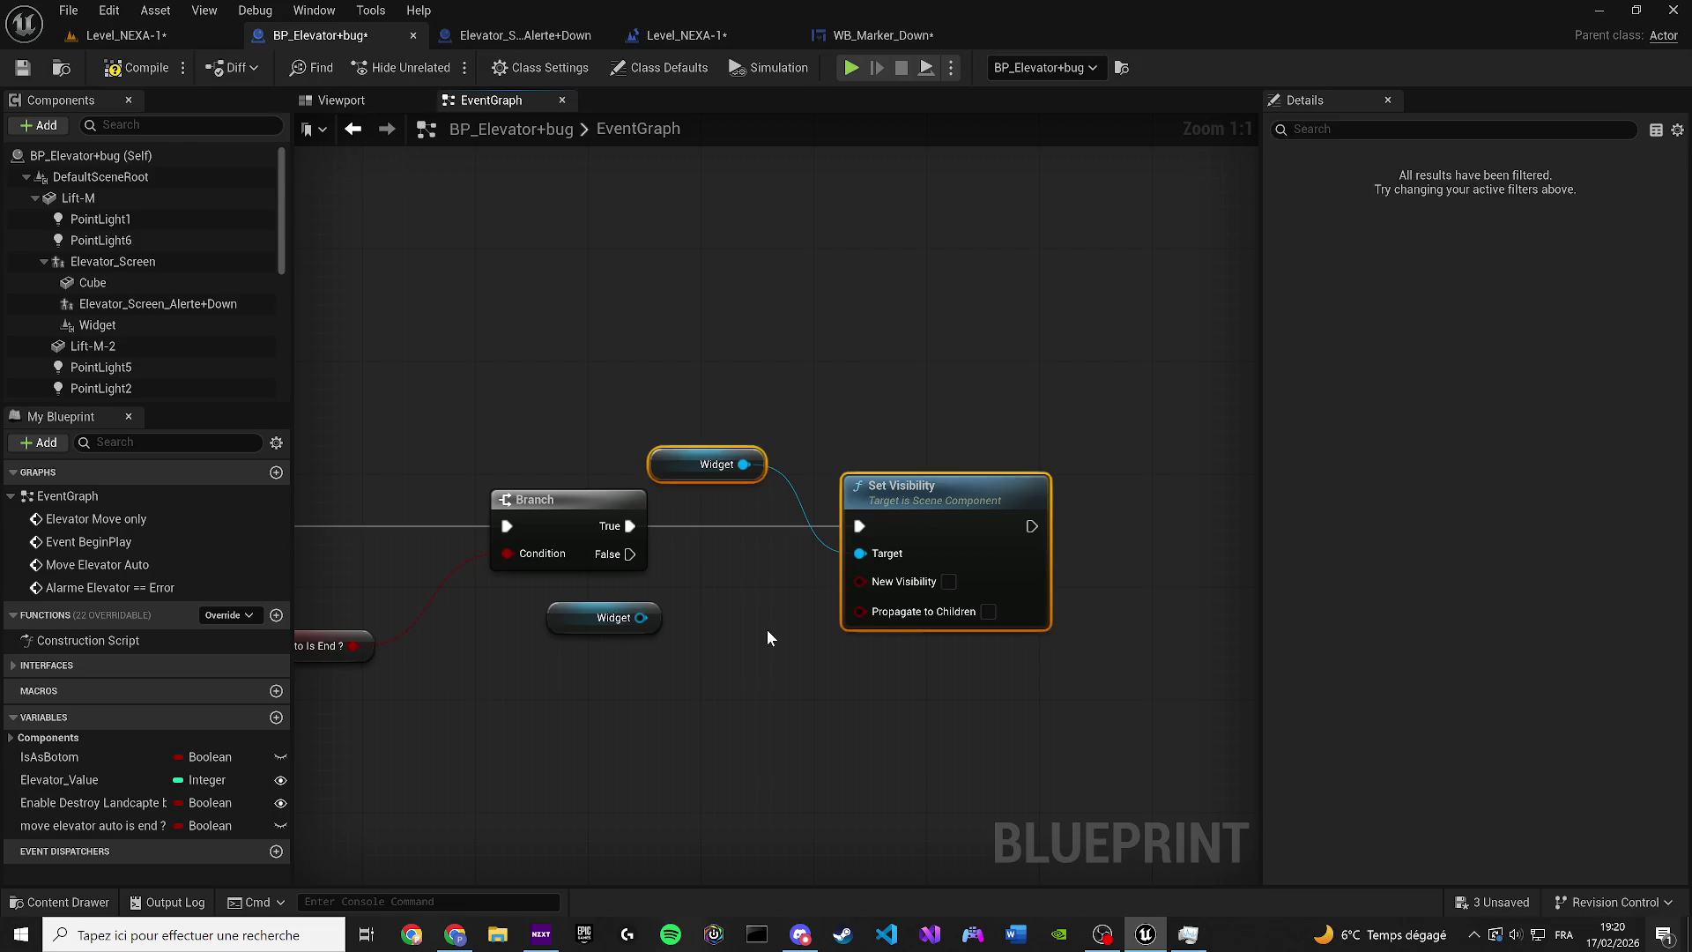
click(767, 629)
key(Delete)
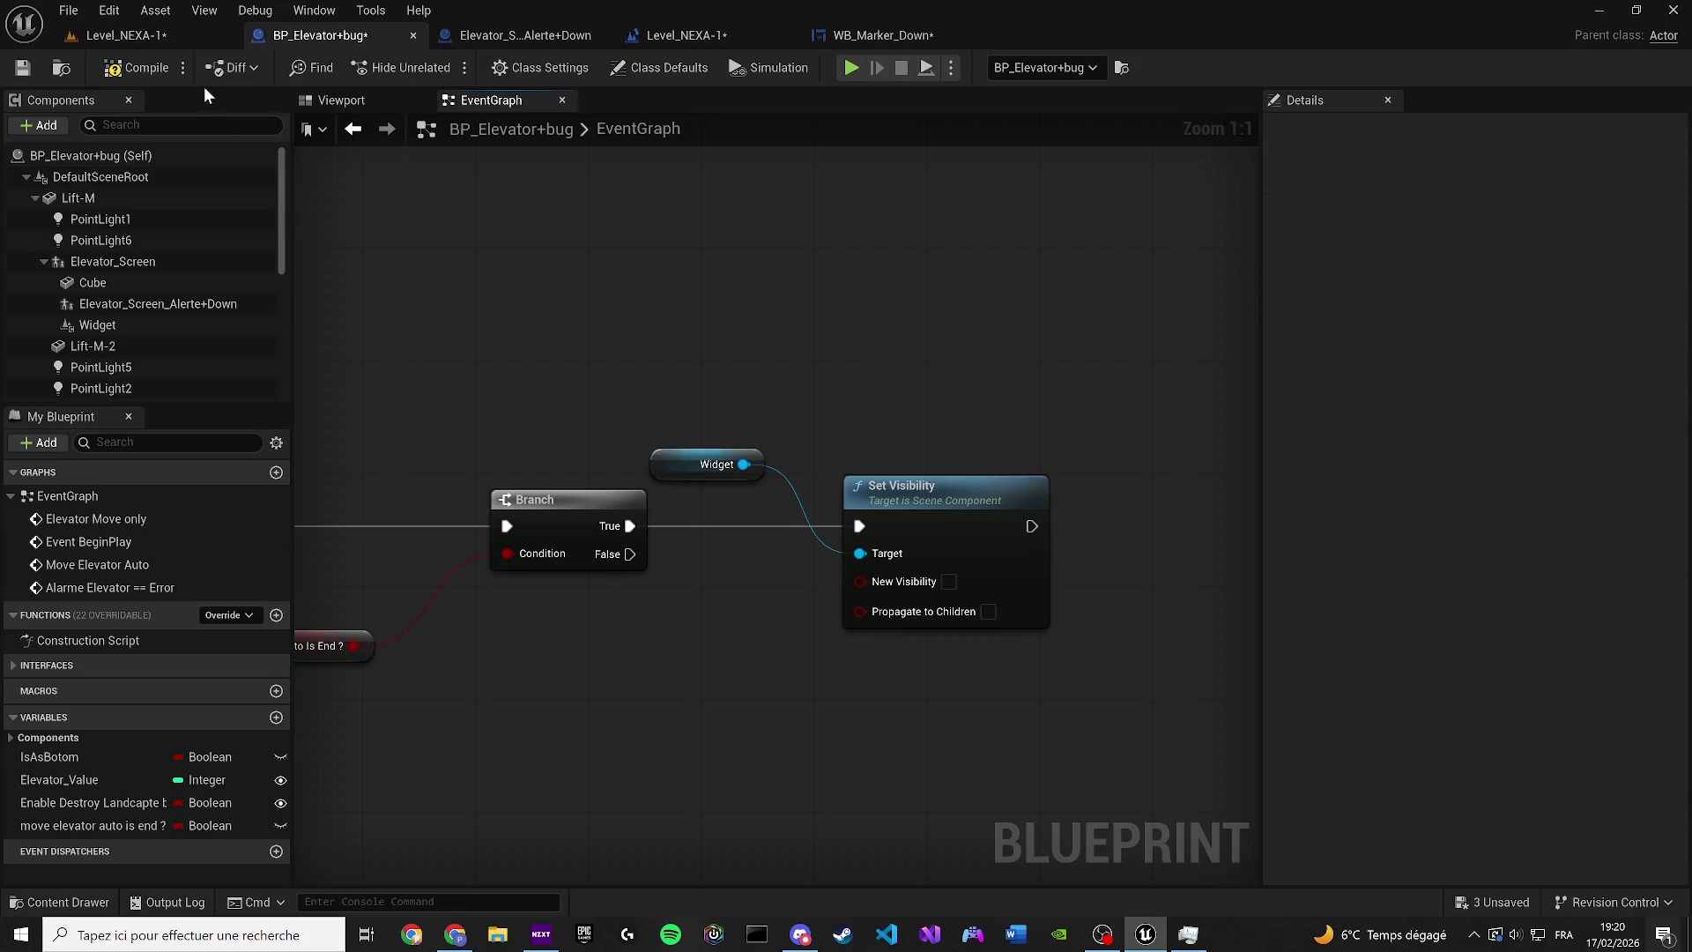
Insert SET 'move elevator auto is end ?' = true between Delay and Branch, then compile and save
scroll(642, 338, down, 1)
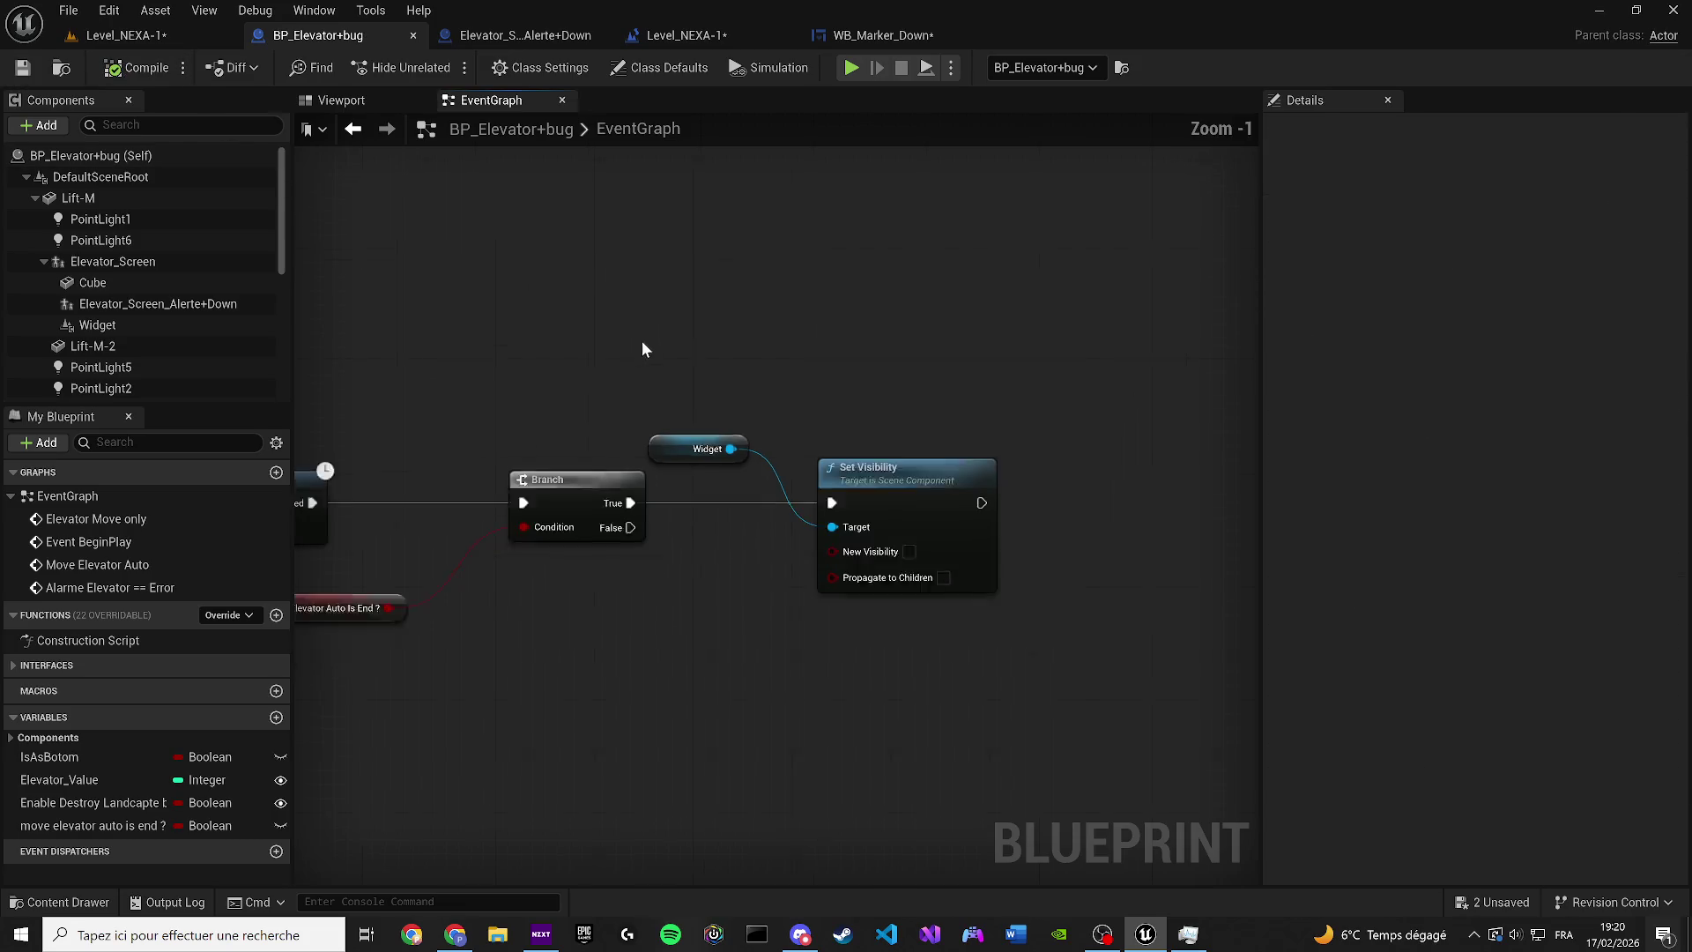
scroll(567, 367, down, 1)
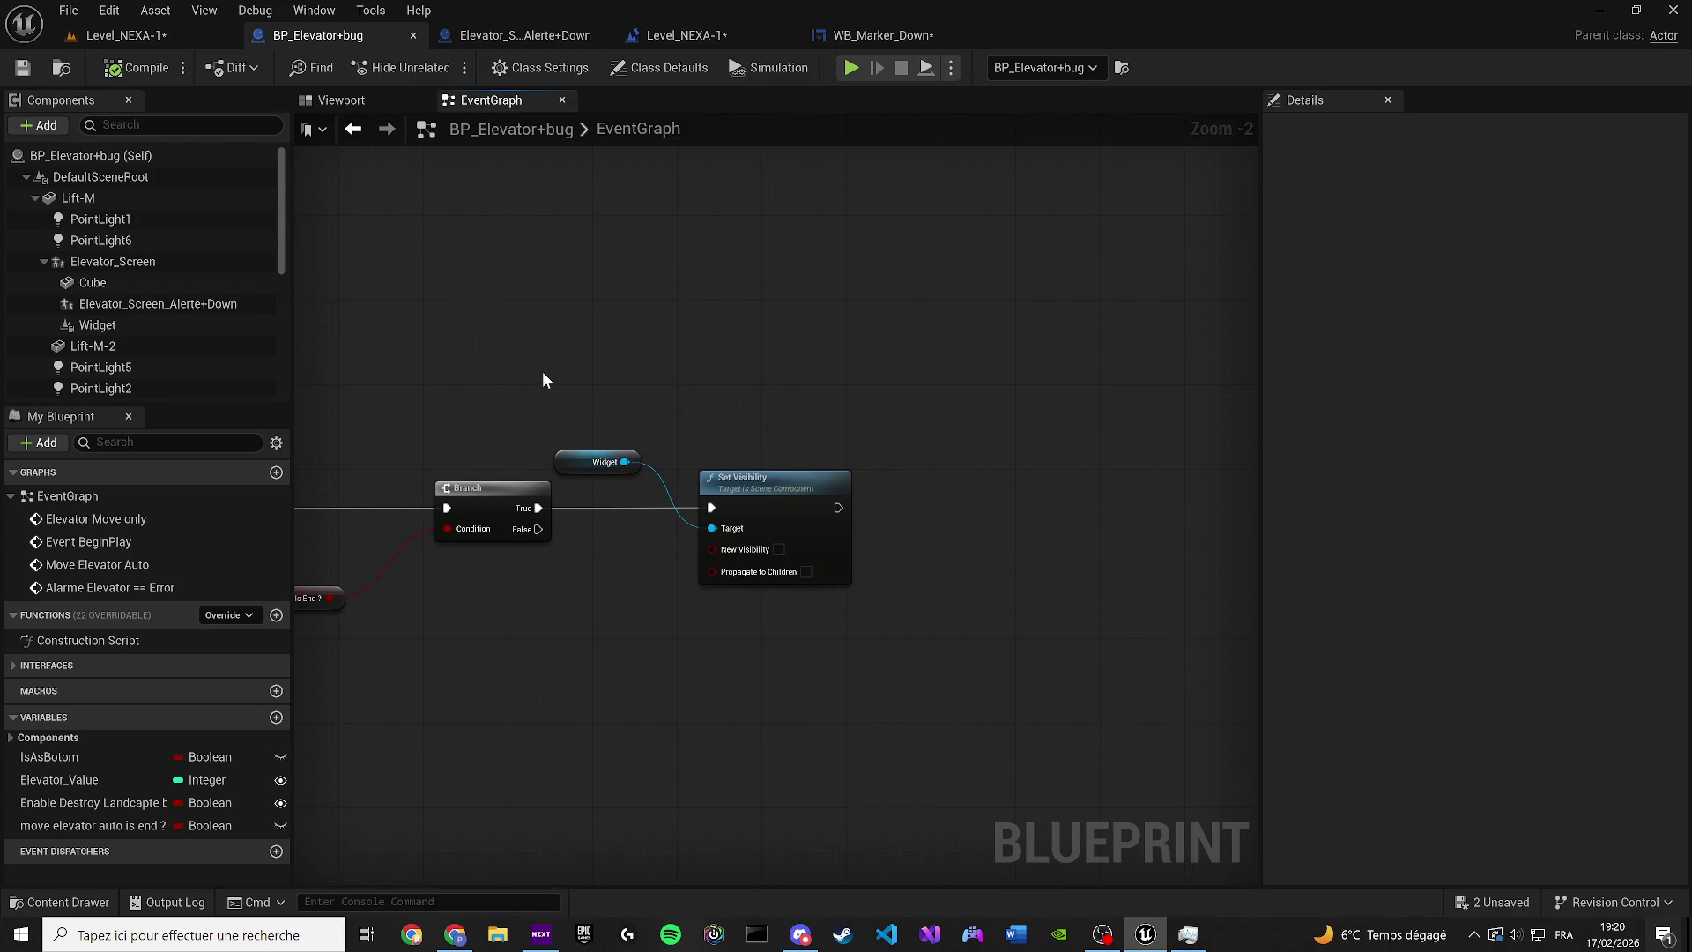
drag(543, 372, 667, 386)
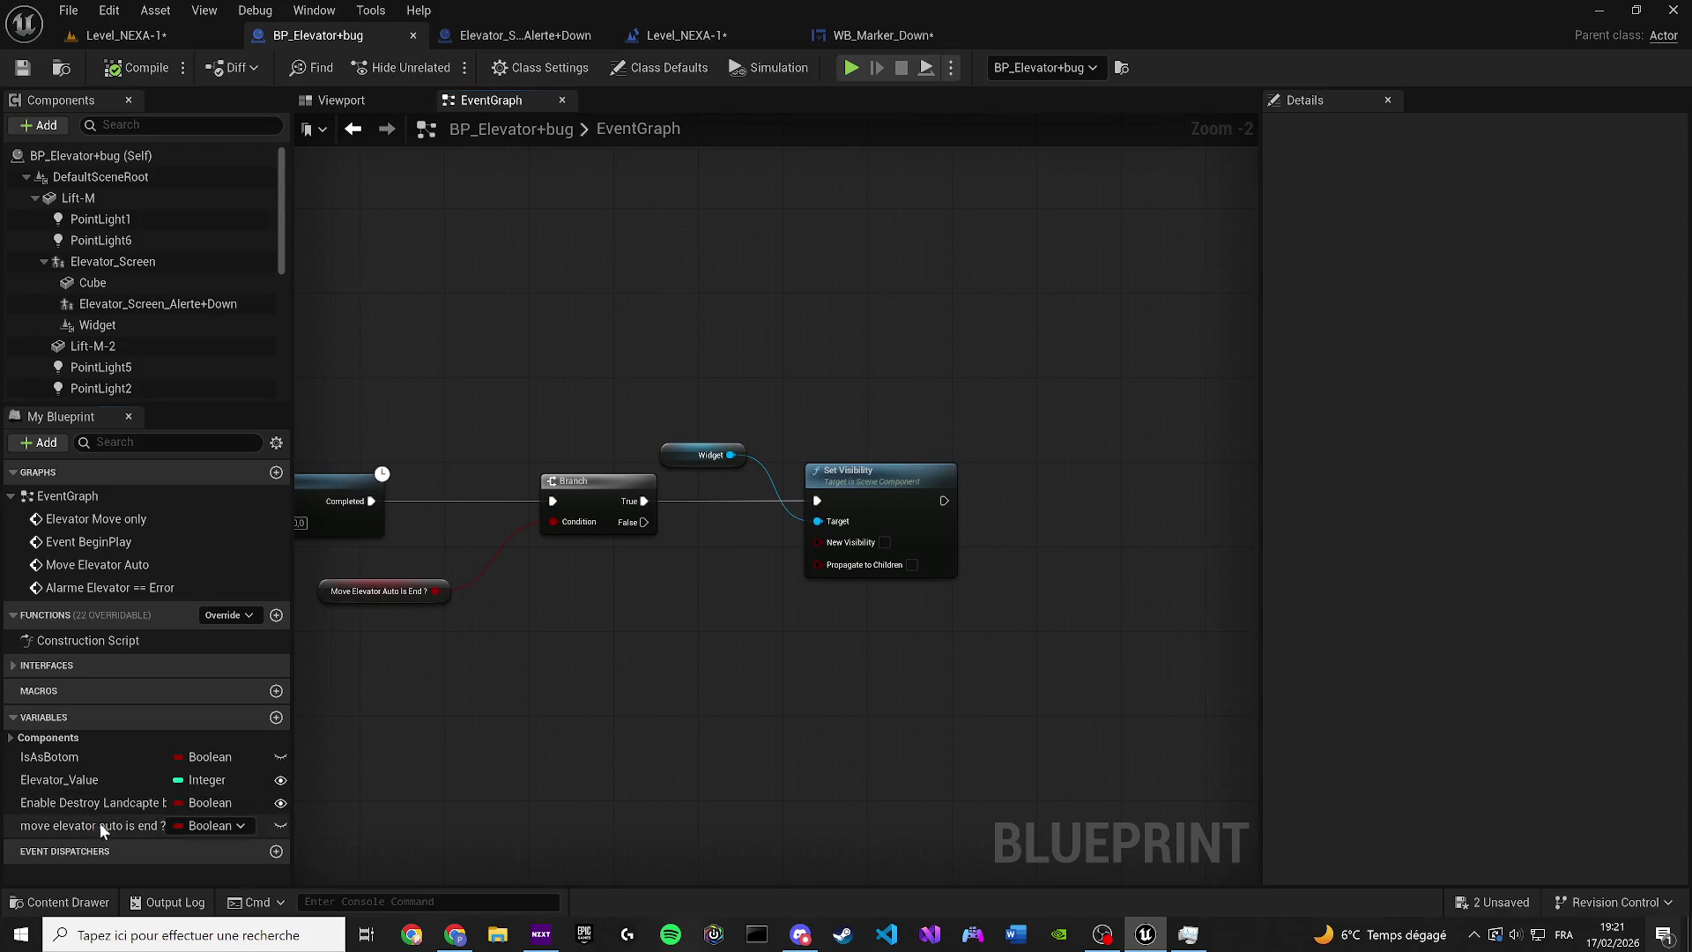
drag(99, 822, 467, 385)
click(533, 476)
scroll(547, 366, up, 1)
mouse_move(529, 430)
mouse_down()
mouse_move(572, 314)
mouse_move(788, 378)
mouse_up()
click(756, 350)
drag(583, 536, 735, 314)
drag(895, 314, 798, 537)
scroll(679, 495, down, 3)
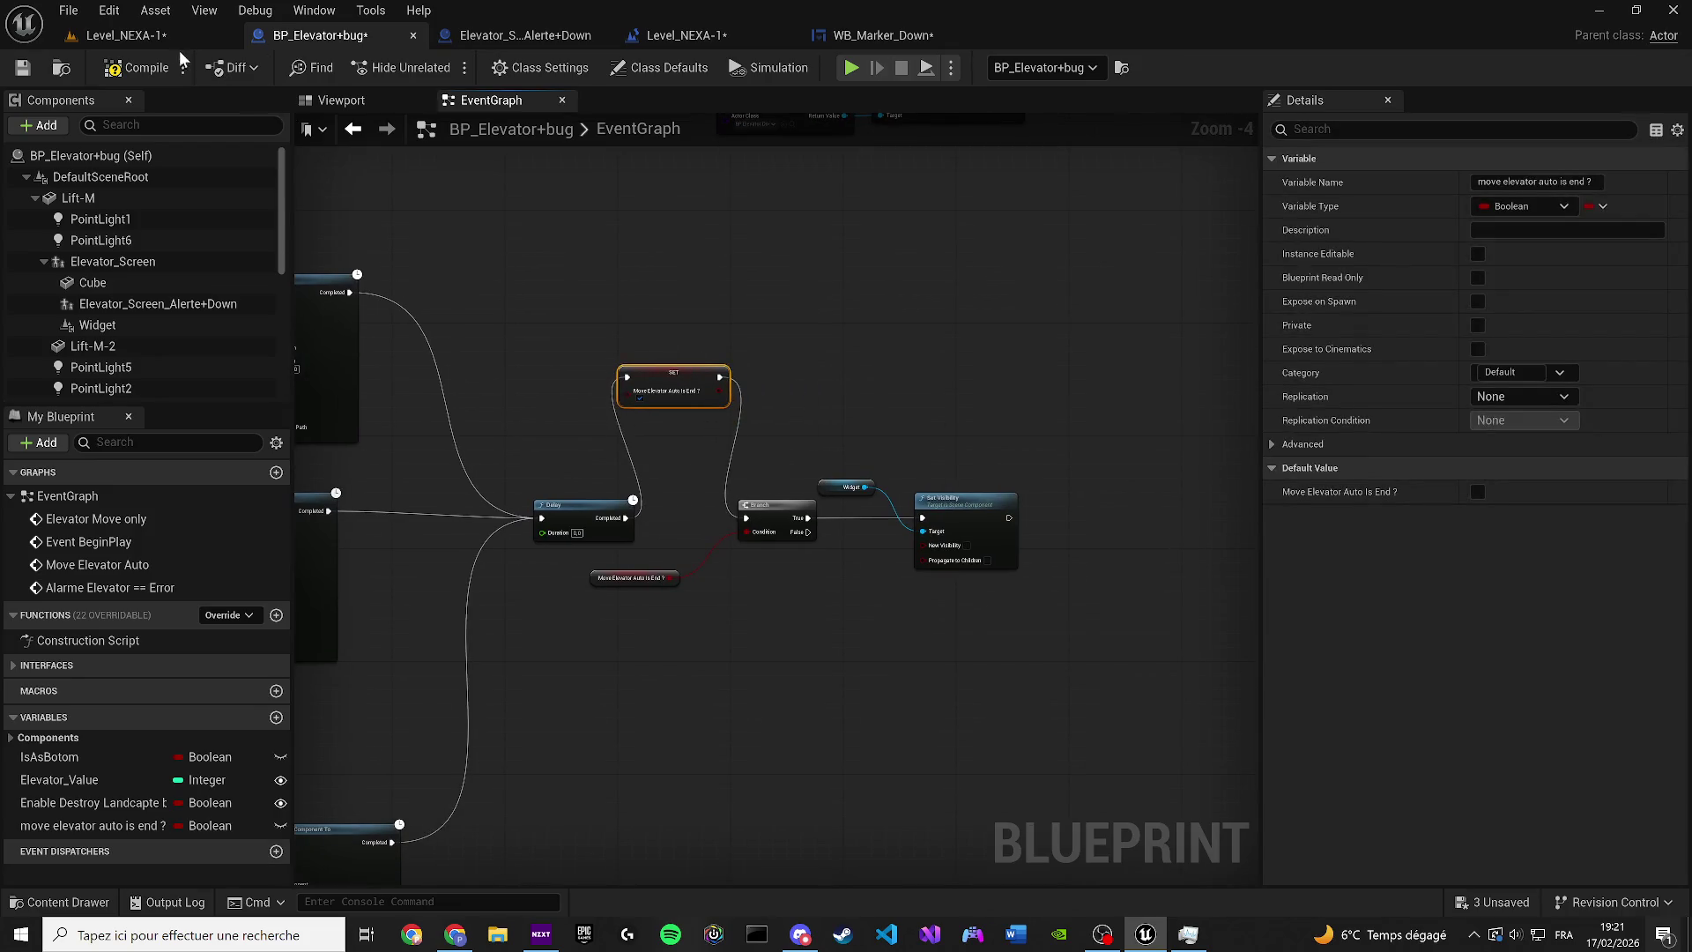
click(24, 68)
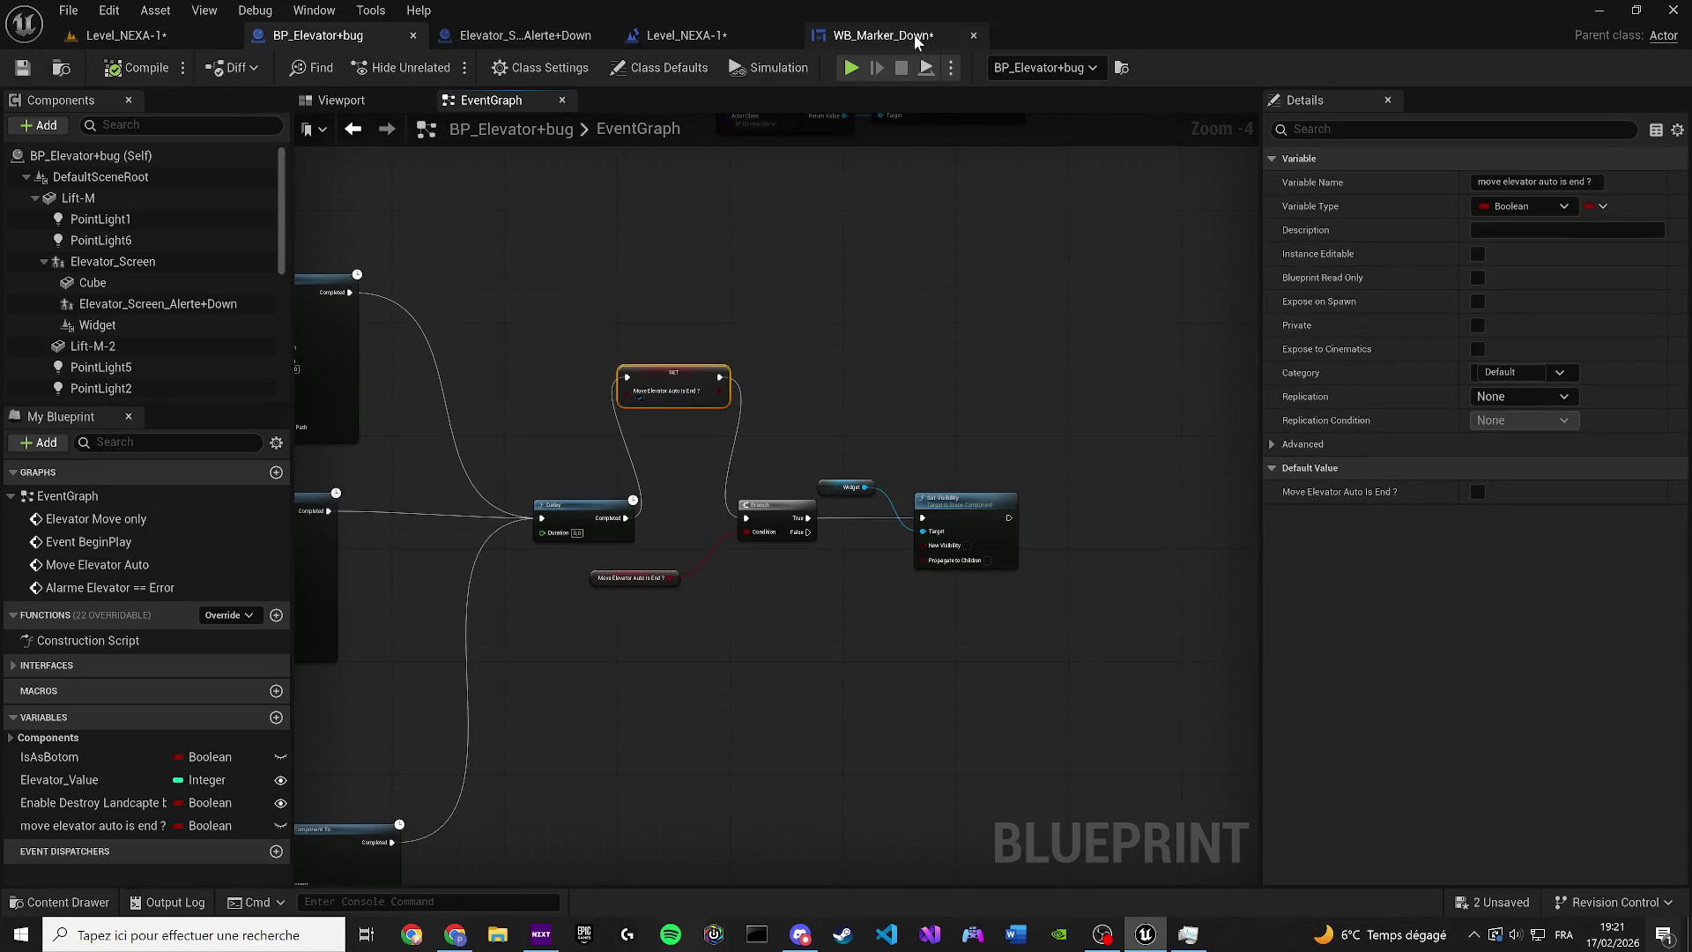
click(882, 36)
Copy the 'move elevator auto is end ?' variable name from BP_Elevator+bug
click(680, 433)
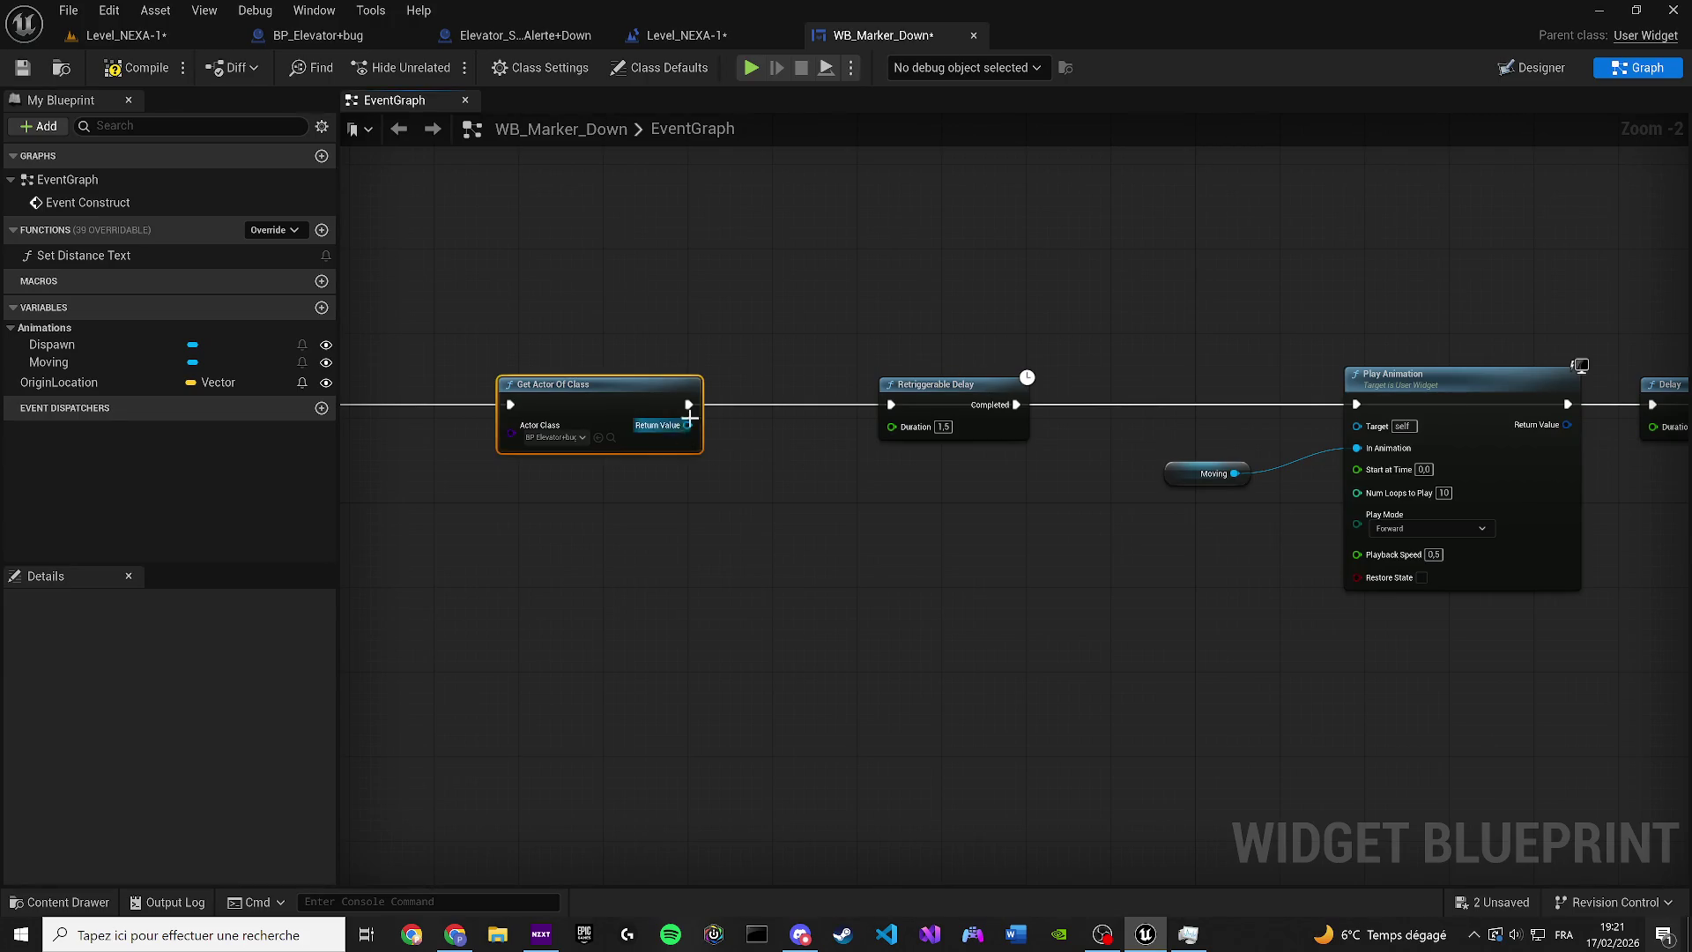
click(566, 39)
drag(318, 35, 503, 35)
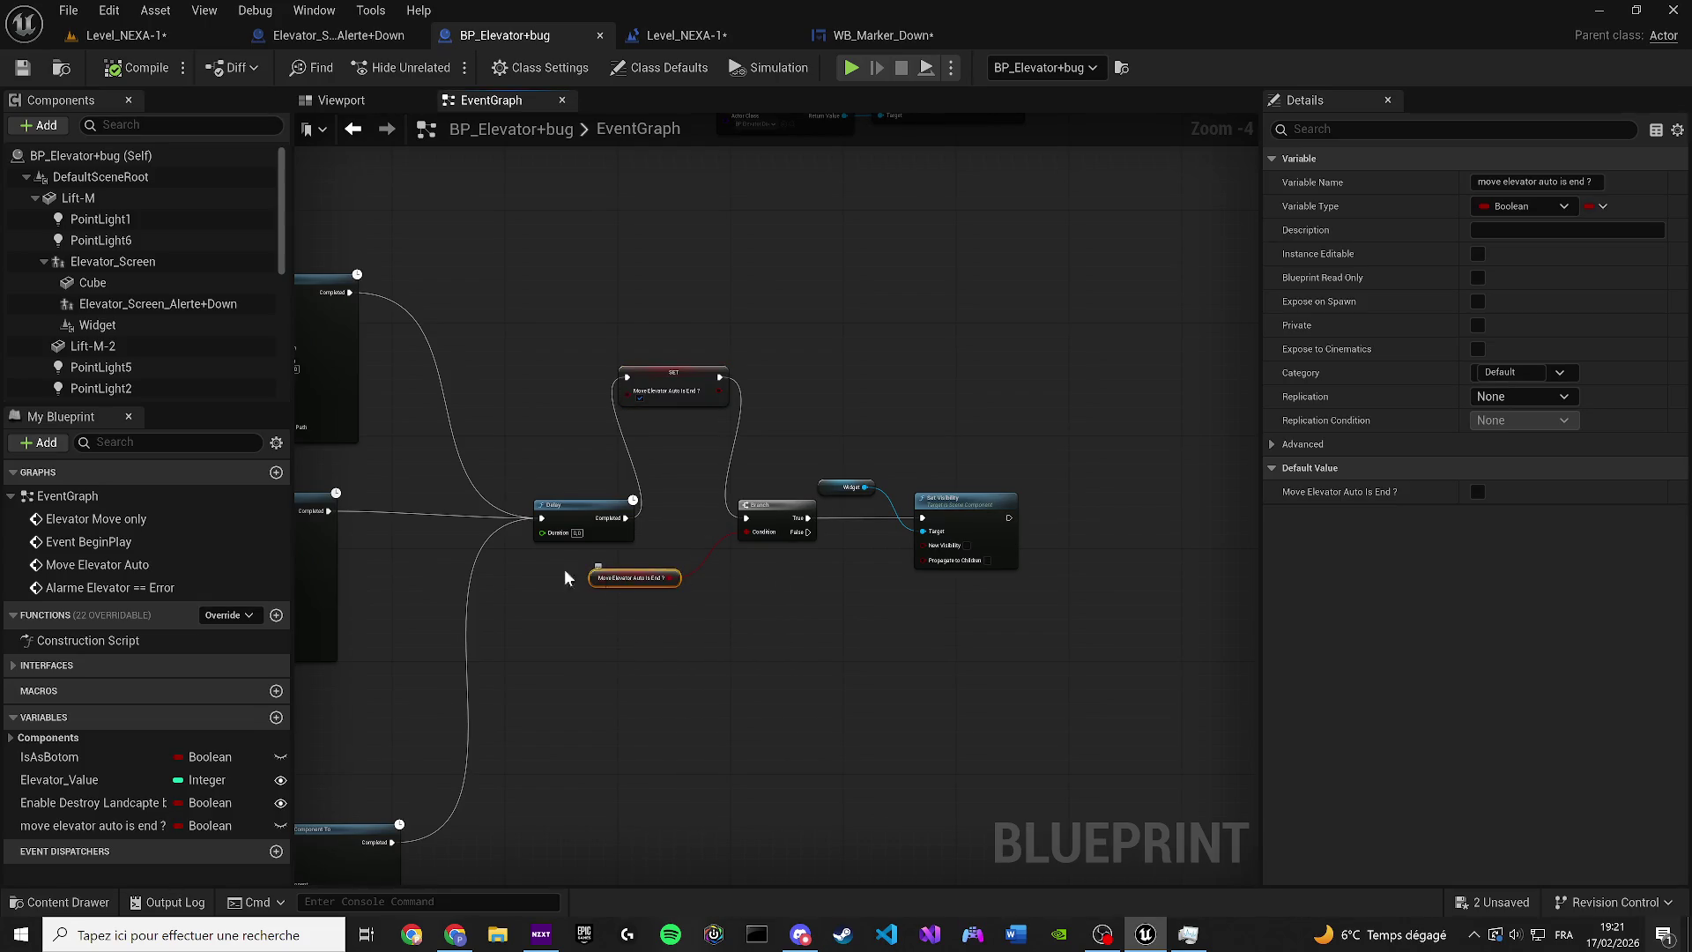
click(88, 826)
key(F2)
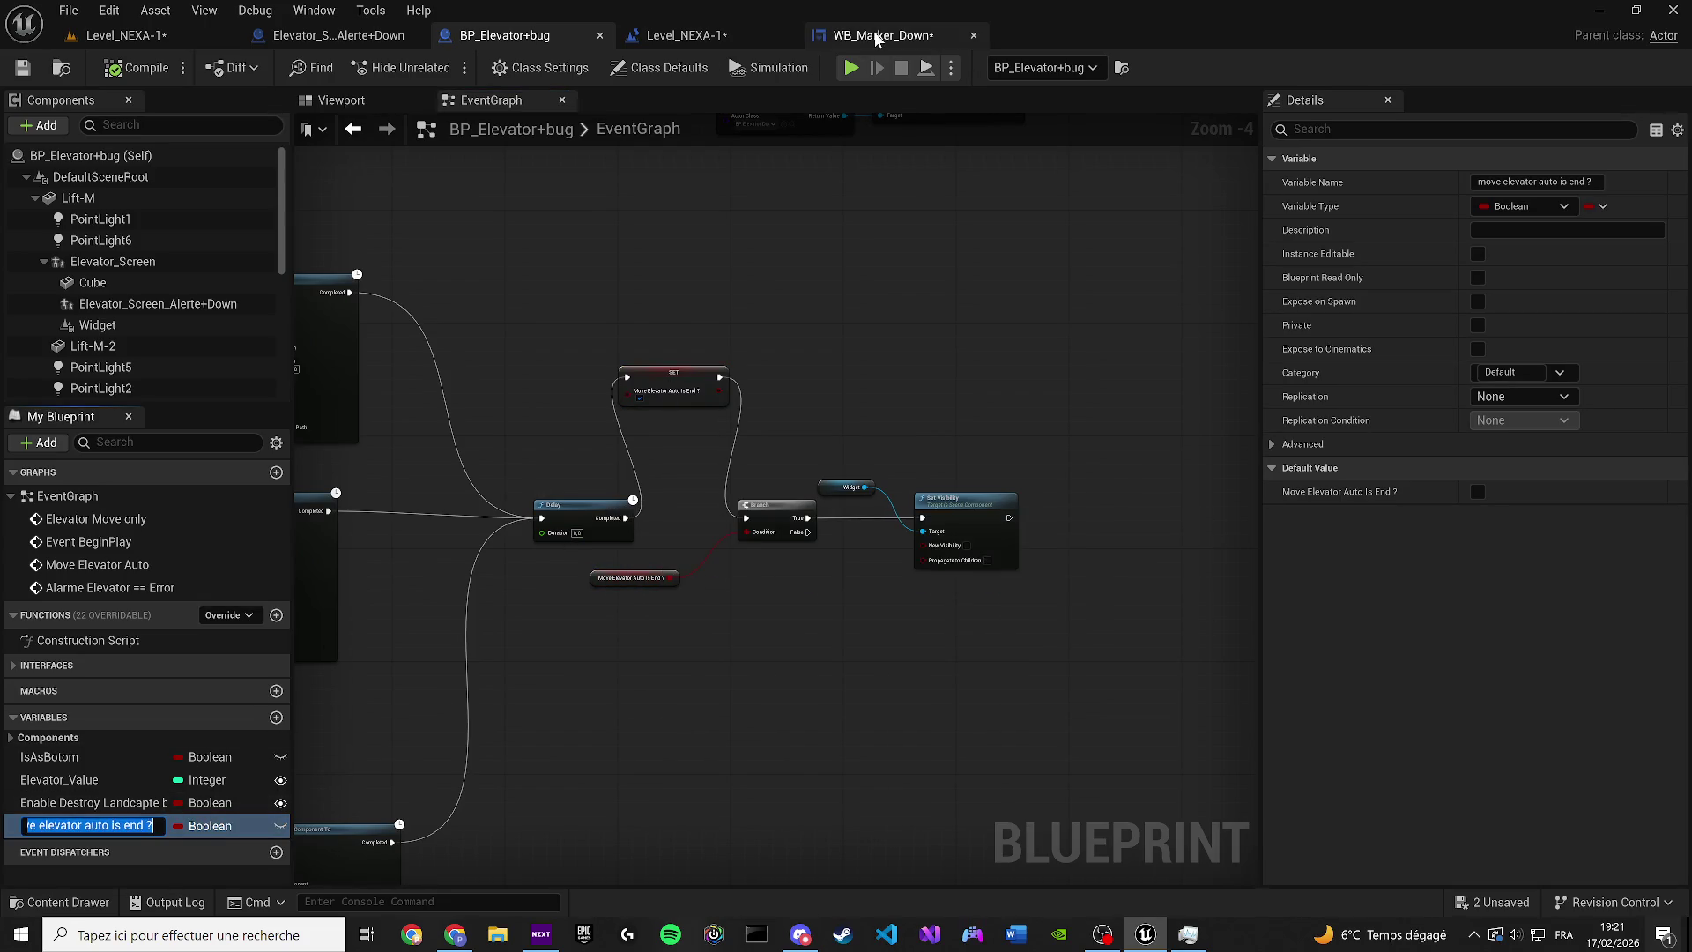
click(873, 36)
Get Move Elevator Auto Is End ? from Get Actor Of Class and wire it into a Branch Condition
drag(688, 425, 710, 510)
text(move elevator auto is end ?)
key(Return)
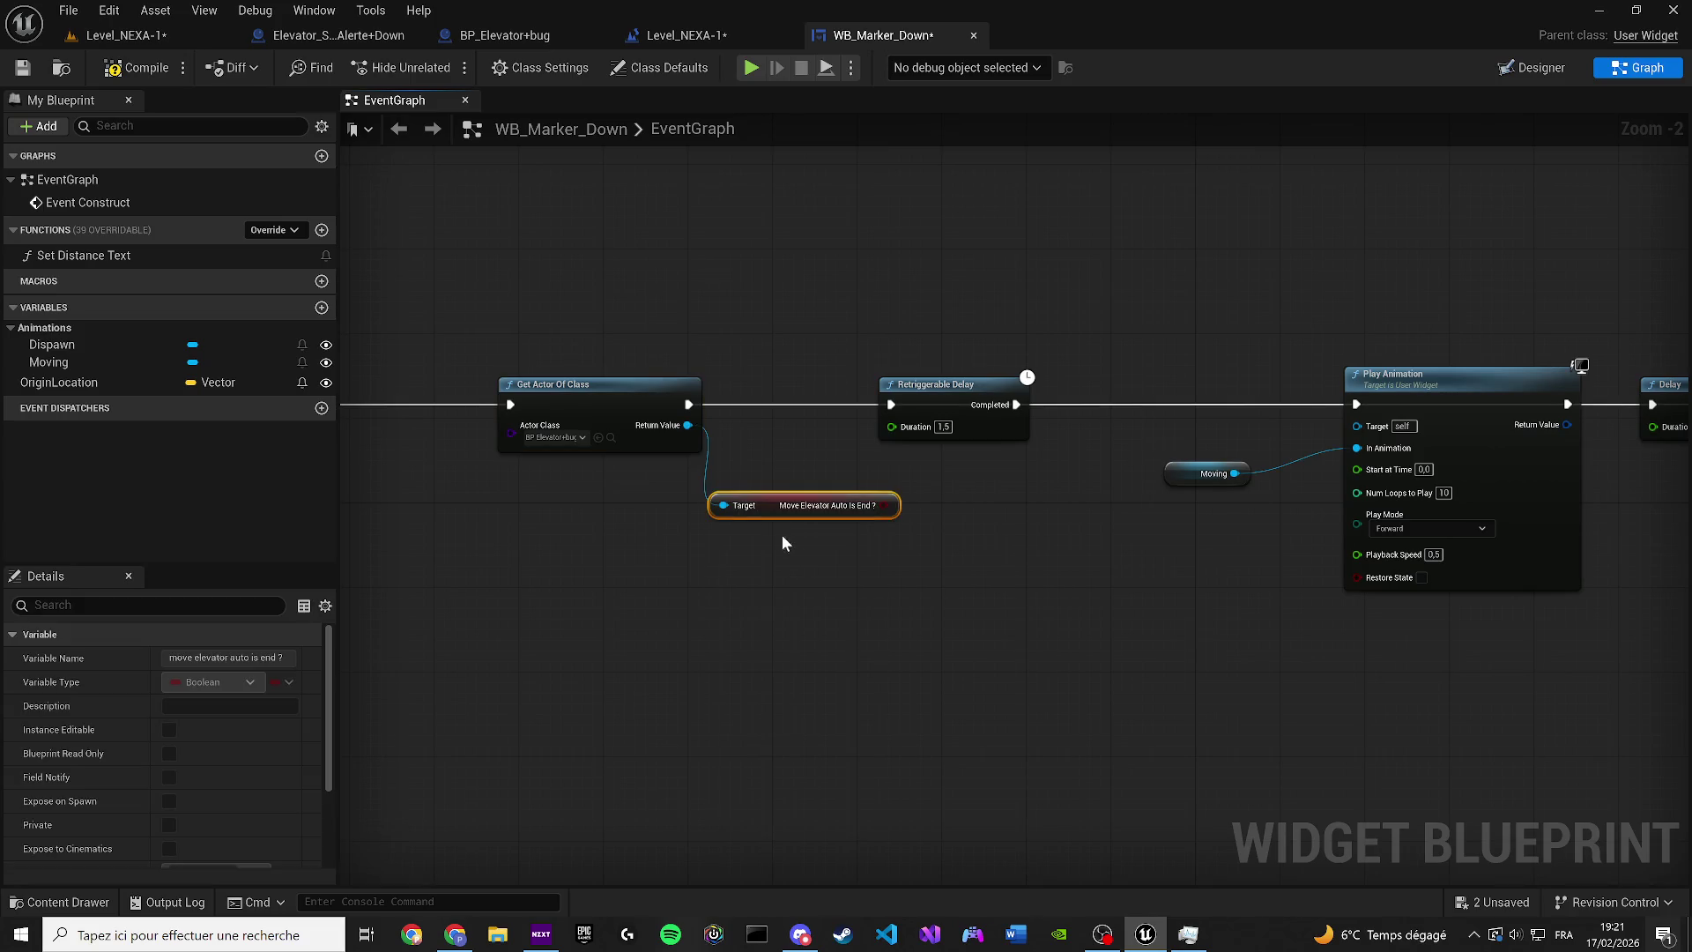
click(927, 571)
scroll(927, 571, up, 2)
drag(726, 673, 601, 603)
drag(368, 413, 778, 413)
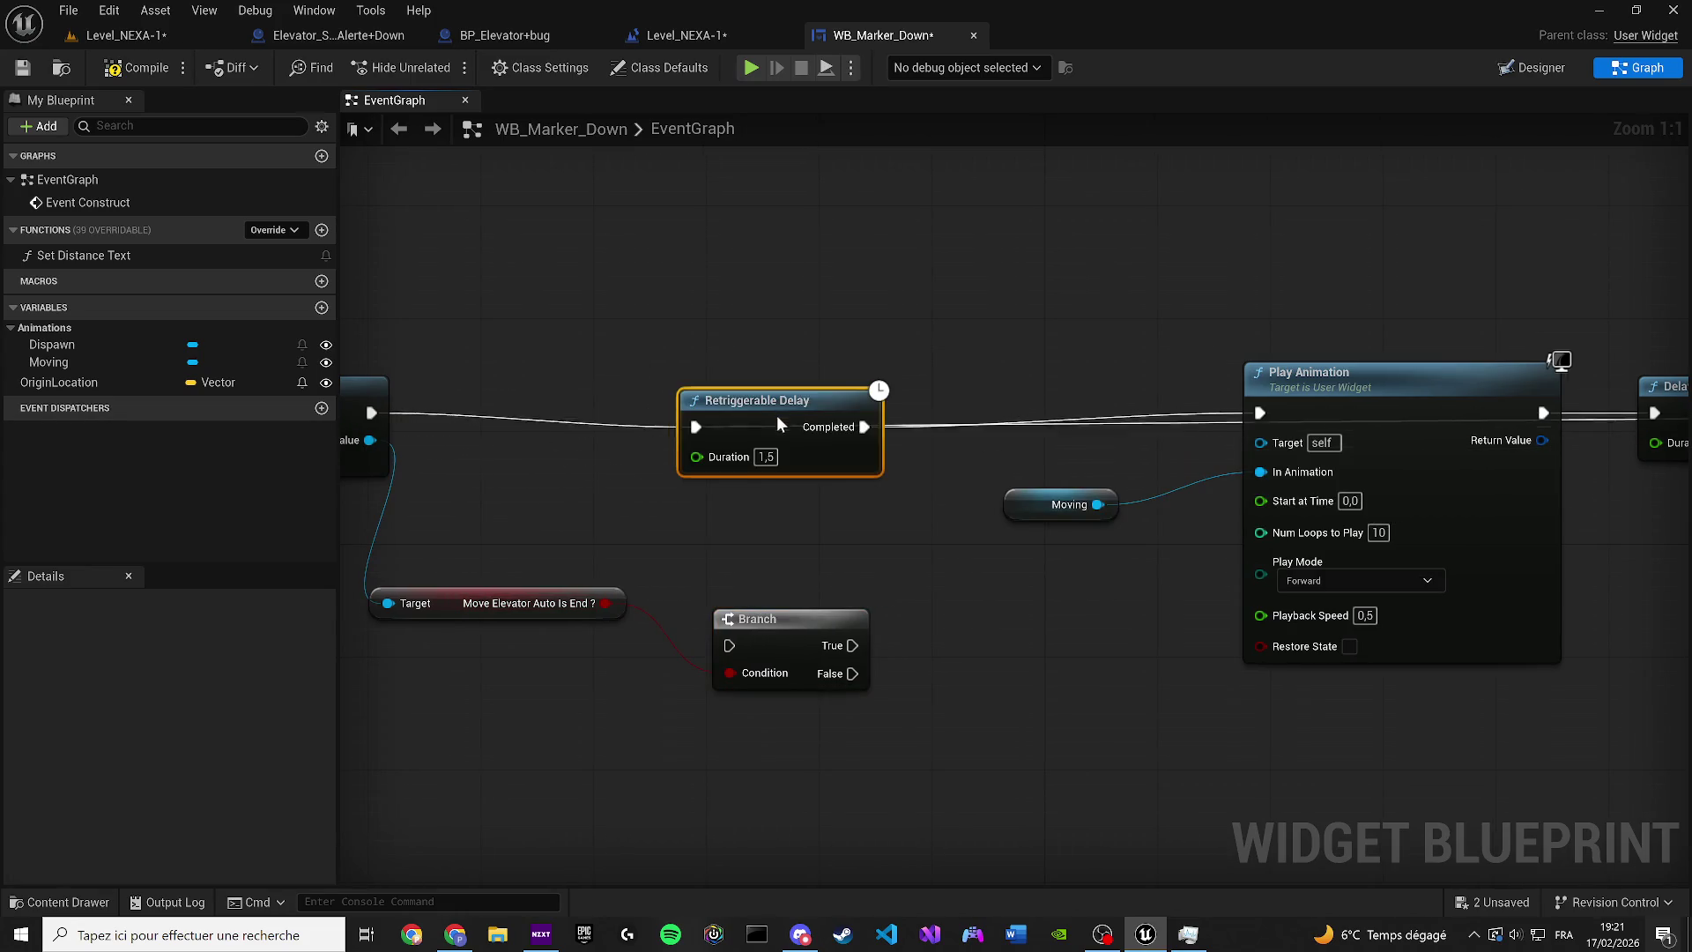
drag(780, 622, 775, 530)
drag(357, 416, 811, 596)
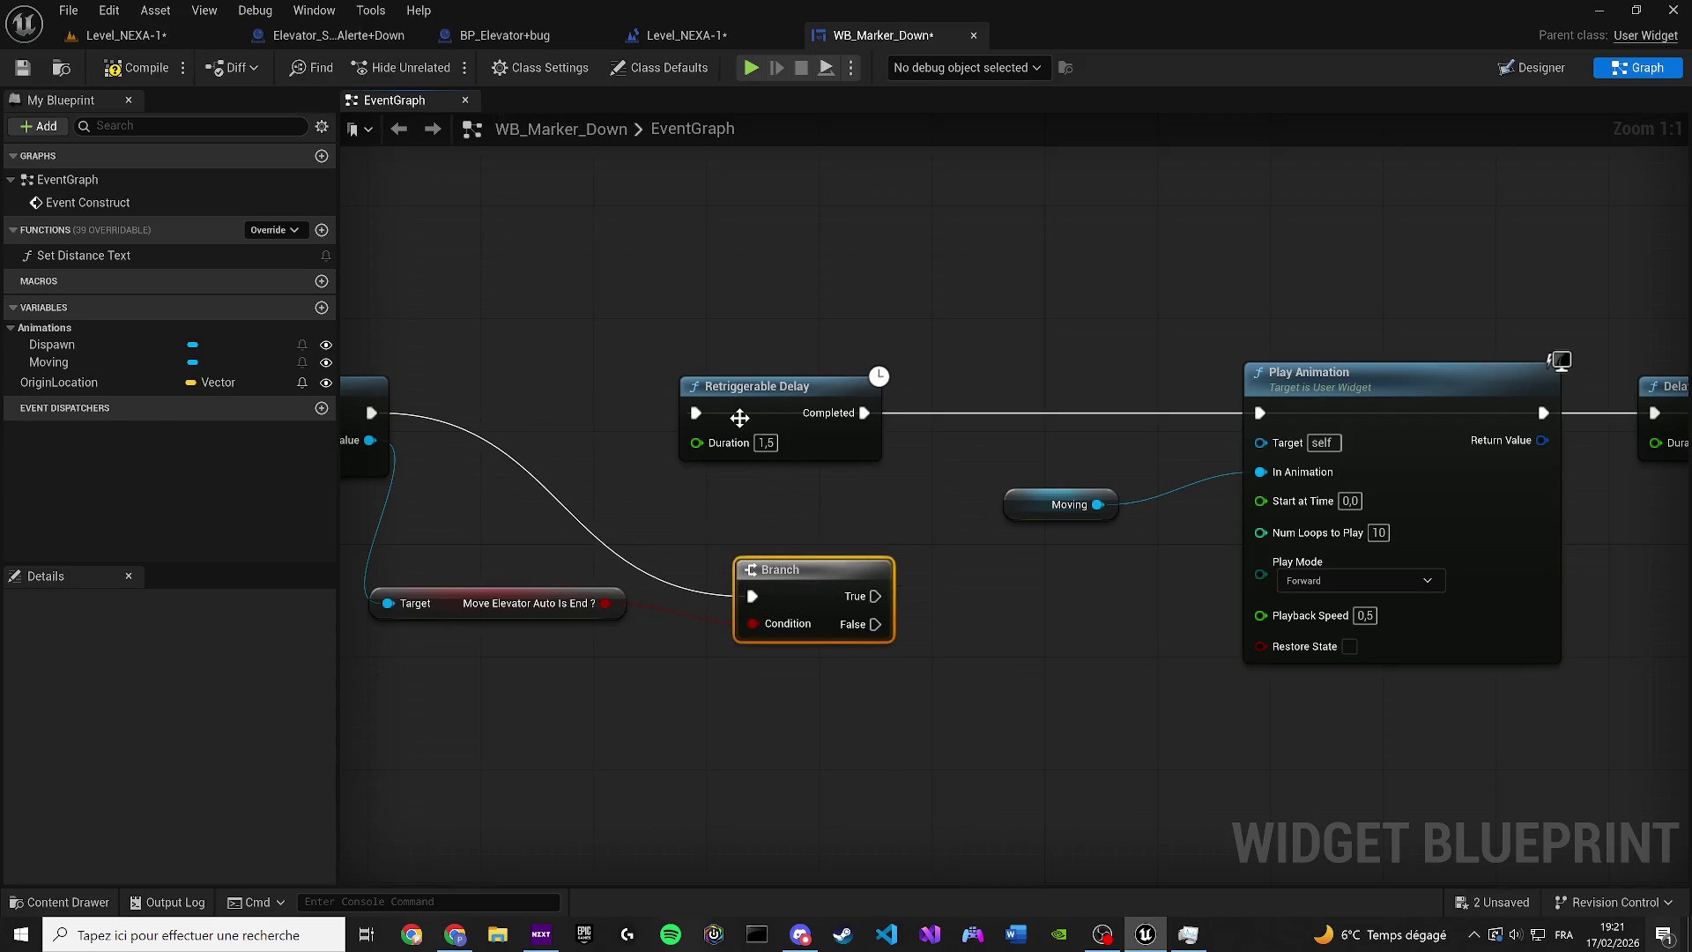
Add a Sequence node beside Get Actor Of Class
scroll(965, 431, down, 1)
drag(788, 383, 951, 458)
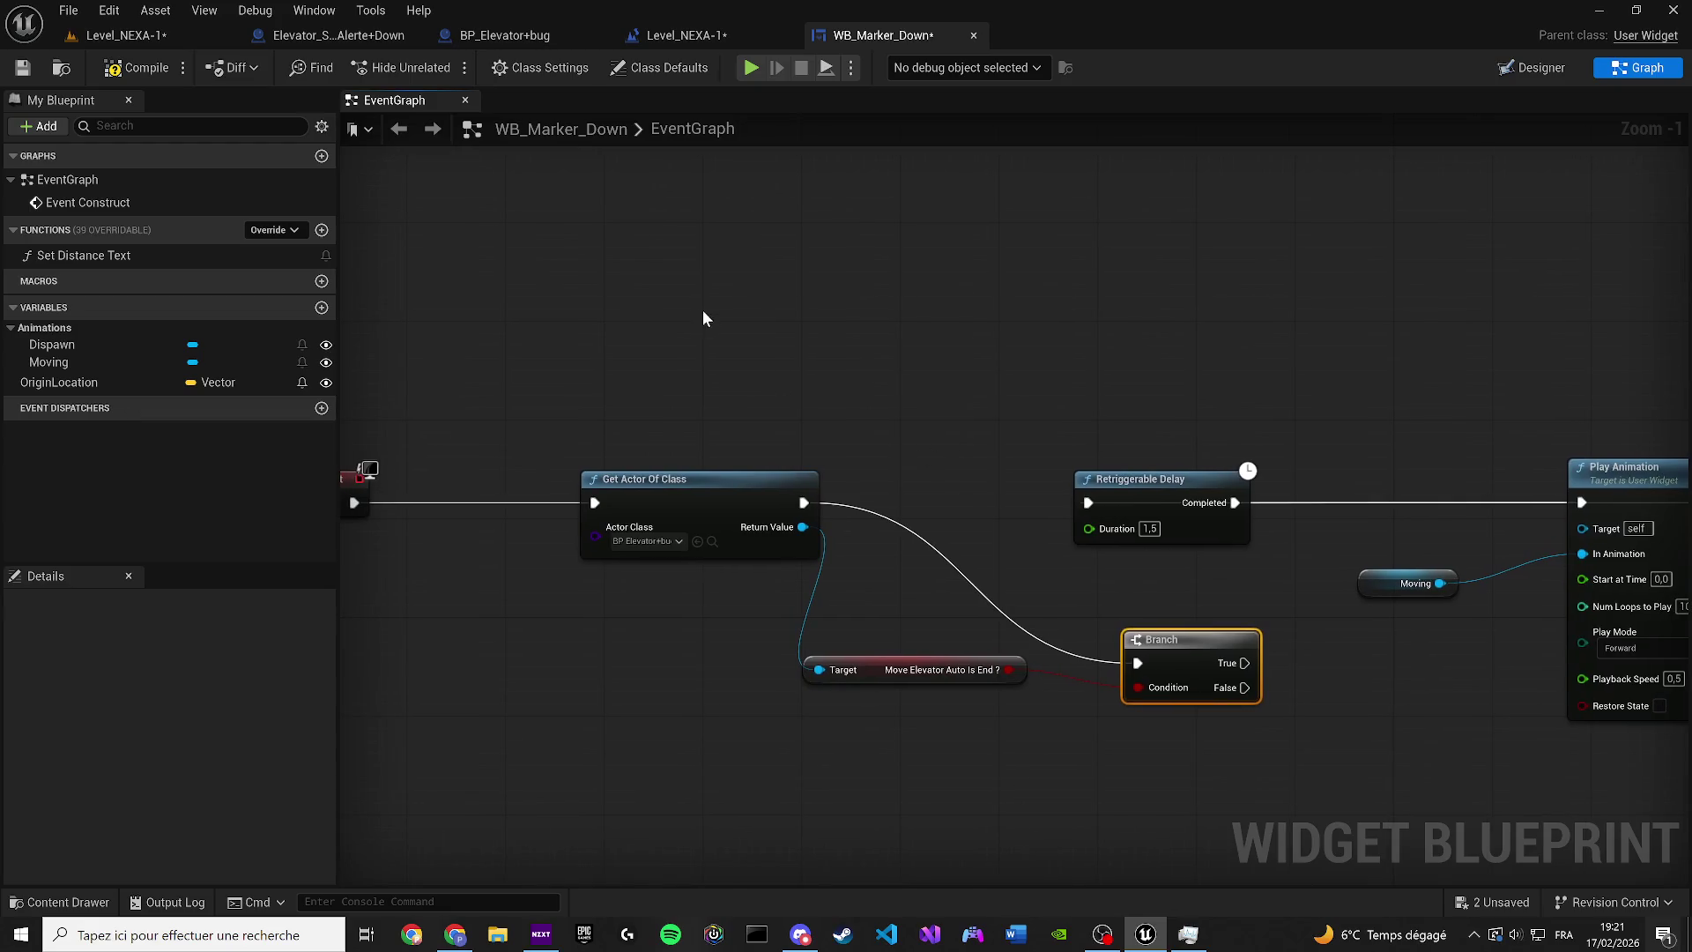
click(706, 313)
drag(716, 335, 623, 333)
scroll(624, 332, down, 1)
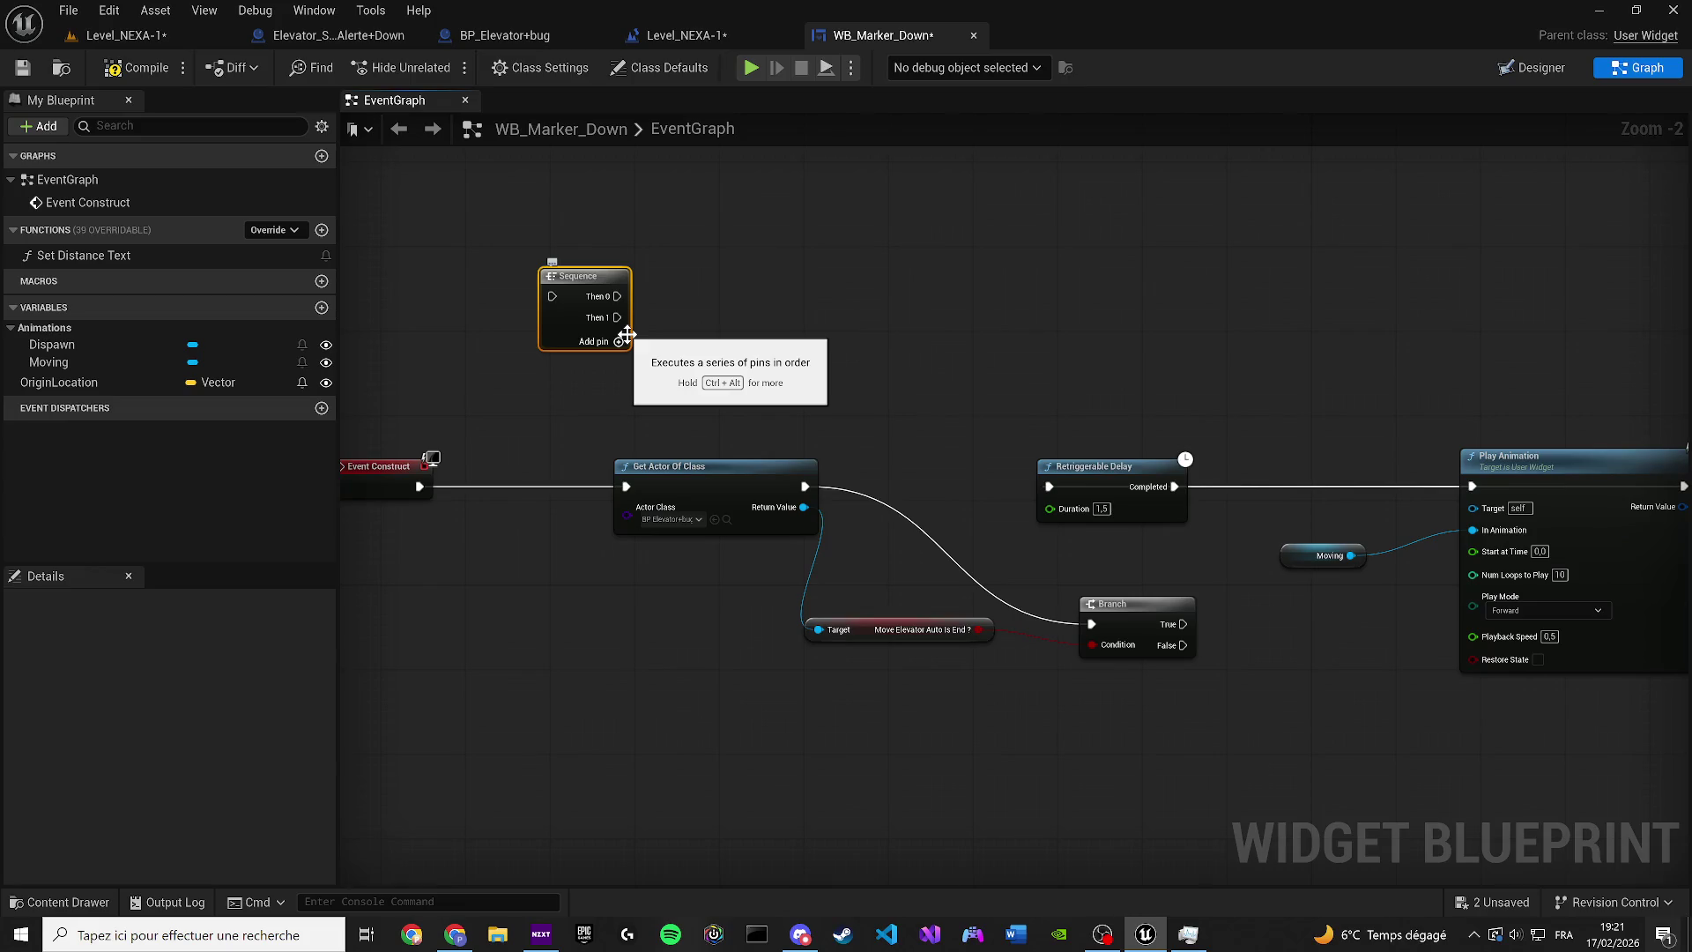
Route Get Actor Of Class into a Sequence, with Then 0 to Retriggerable Delay and Then 1 to the Branch
drag(805, 486, 1049, 487)
drag(554, 296, 825, 365)
click(581, 309)
mouse_move(552, 296)
mouse_down()
mouse_move(820, 490)
mouse_move(804, 486)
mouse_up()
mouse_move(608, 323)
mouse_down()
mouse_move(1001, 546)
mouse_move(1091, 624)
mouse_up()
mouse_move(1049, 487)
mouse_down()
mouse_move(618, 296)
mouse_move(869, 422)
mouse_move(917, 479)
mouse_move(645, 450)
mouse_up()
drag(873, 576, 829, 598)
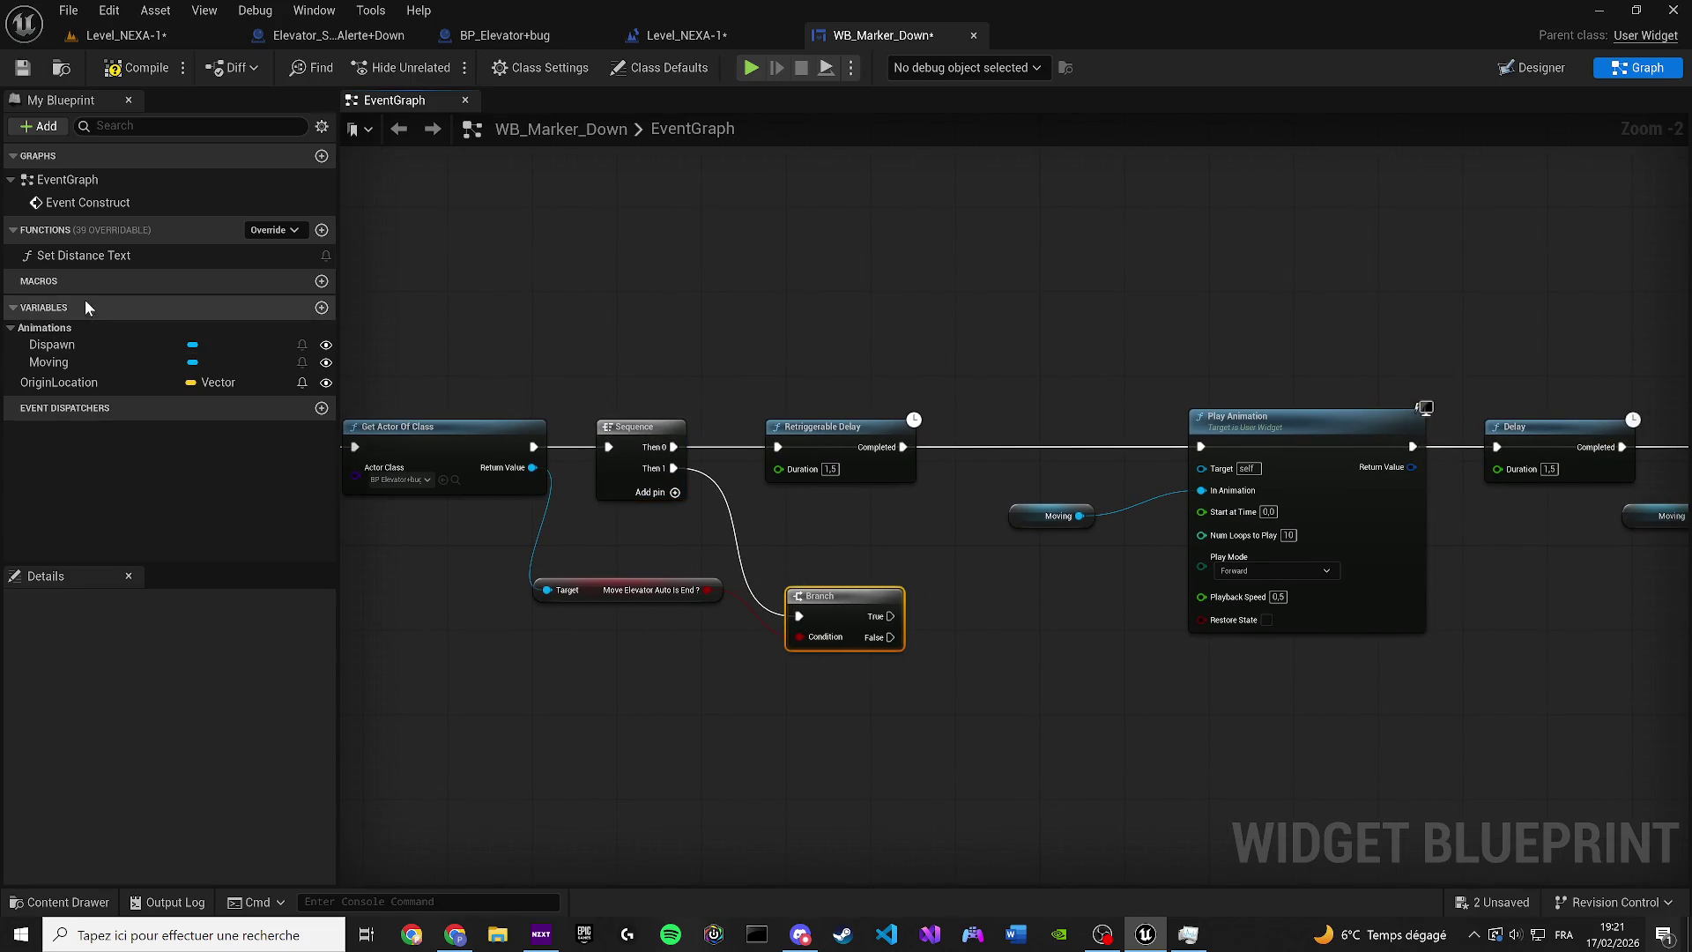
Add a Dispawn animation getter and a duplicate Play Animation node below the Branch
drag(71, 344, 795, 700)
click(789, 745)
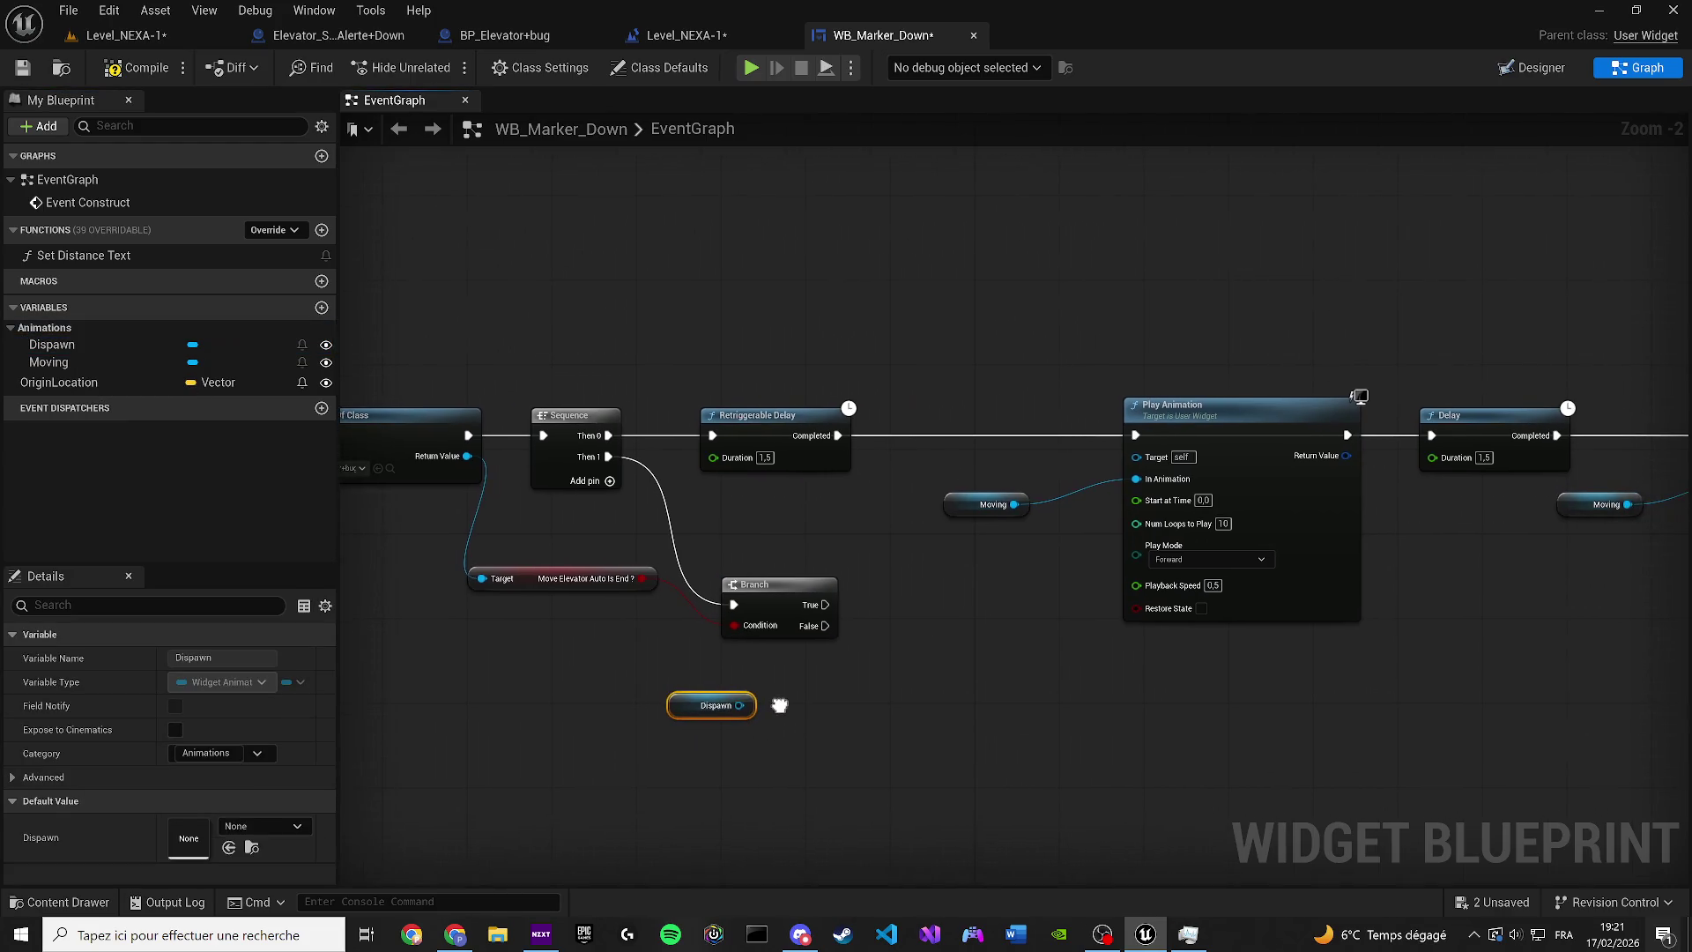
click(1170, 434)
key(ctrl+c)
key(ctrl+v)
scroll(849, 620, up, 2)
Wire Branch True and Dispawn into the new Play Animation, save, and switch to Elevator_Screen_Alerte+Down
drag(809, 603, 899, 687)
drag(694, 736, 839, 722)
key(Escape)
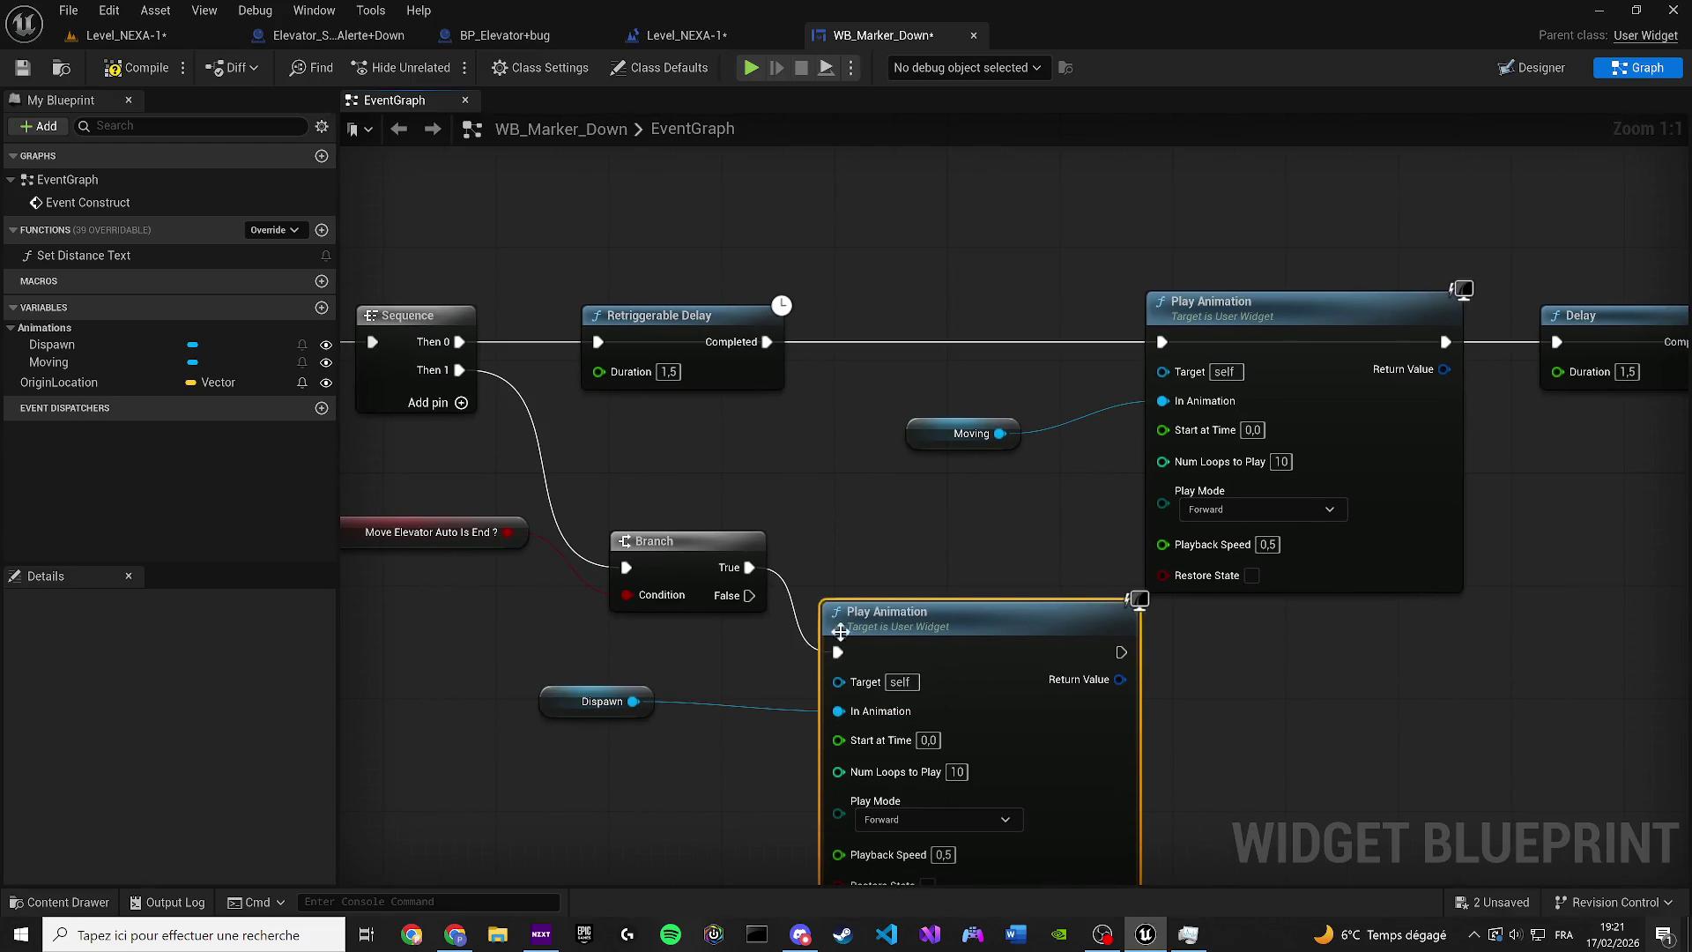
drag(890, 611, 904, 667)
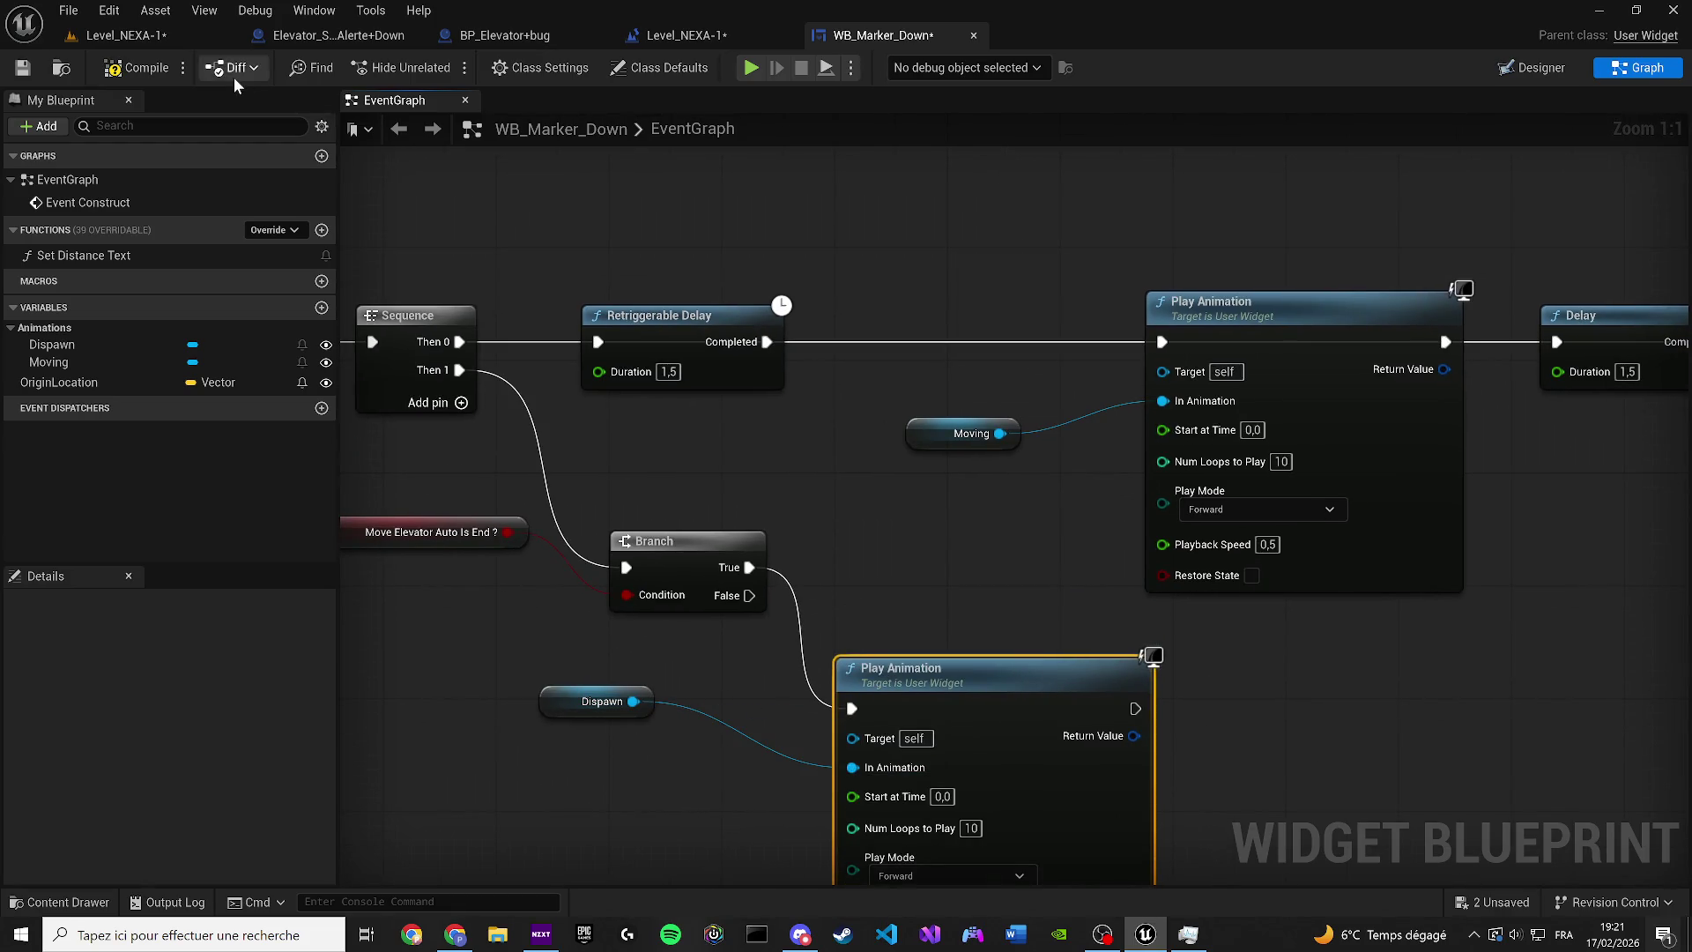
click(19, 69)
click(351, 37)
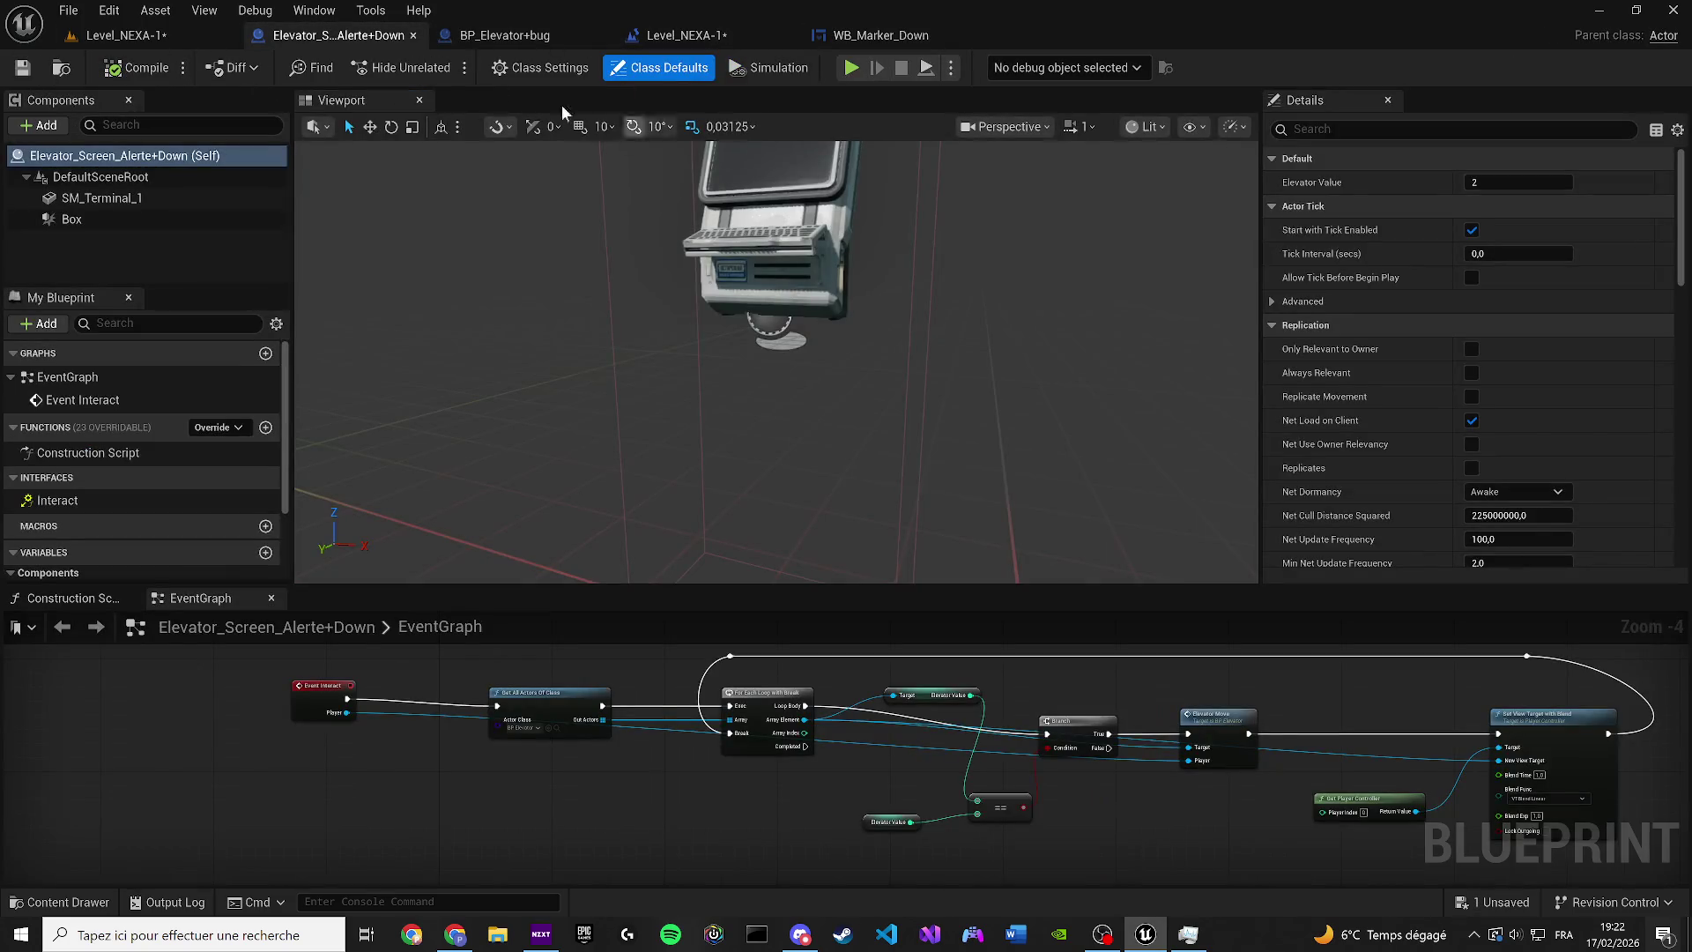
In BP_Elevator+bug, delete the Widget and Set Visibility nodes after the Branch and save the blueprint
click(498, 35)
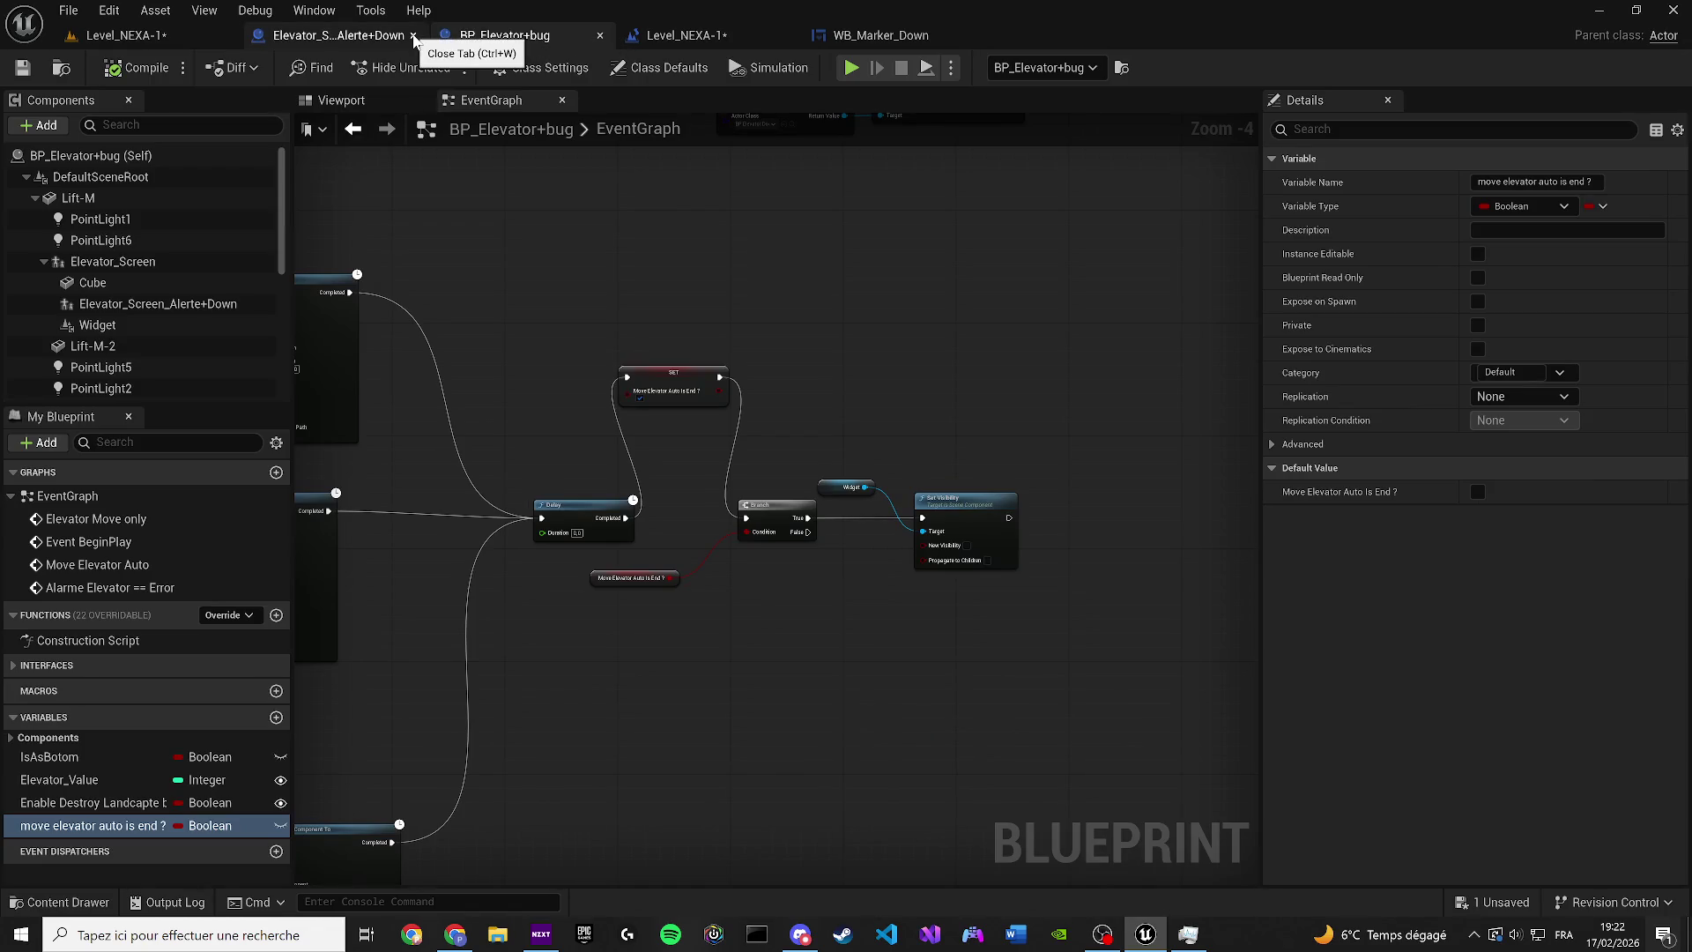
click(414, 36)
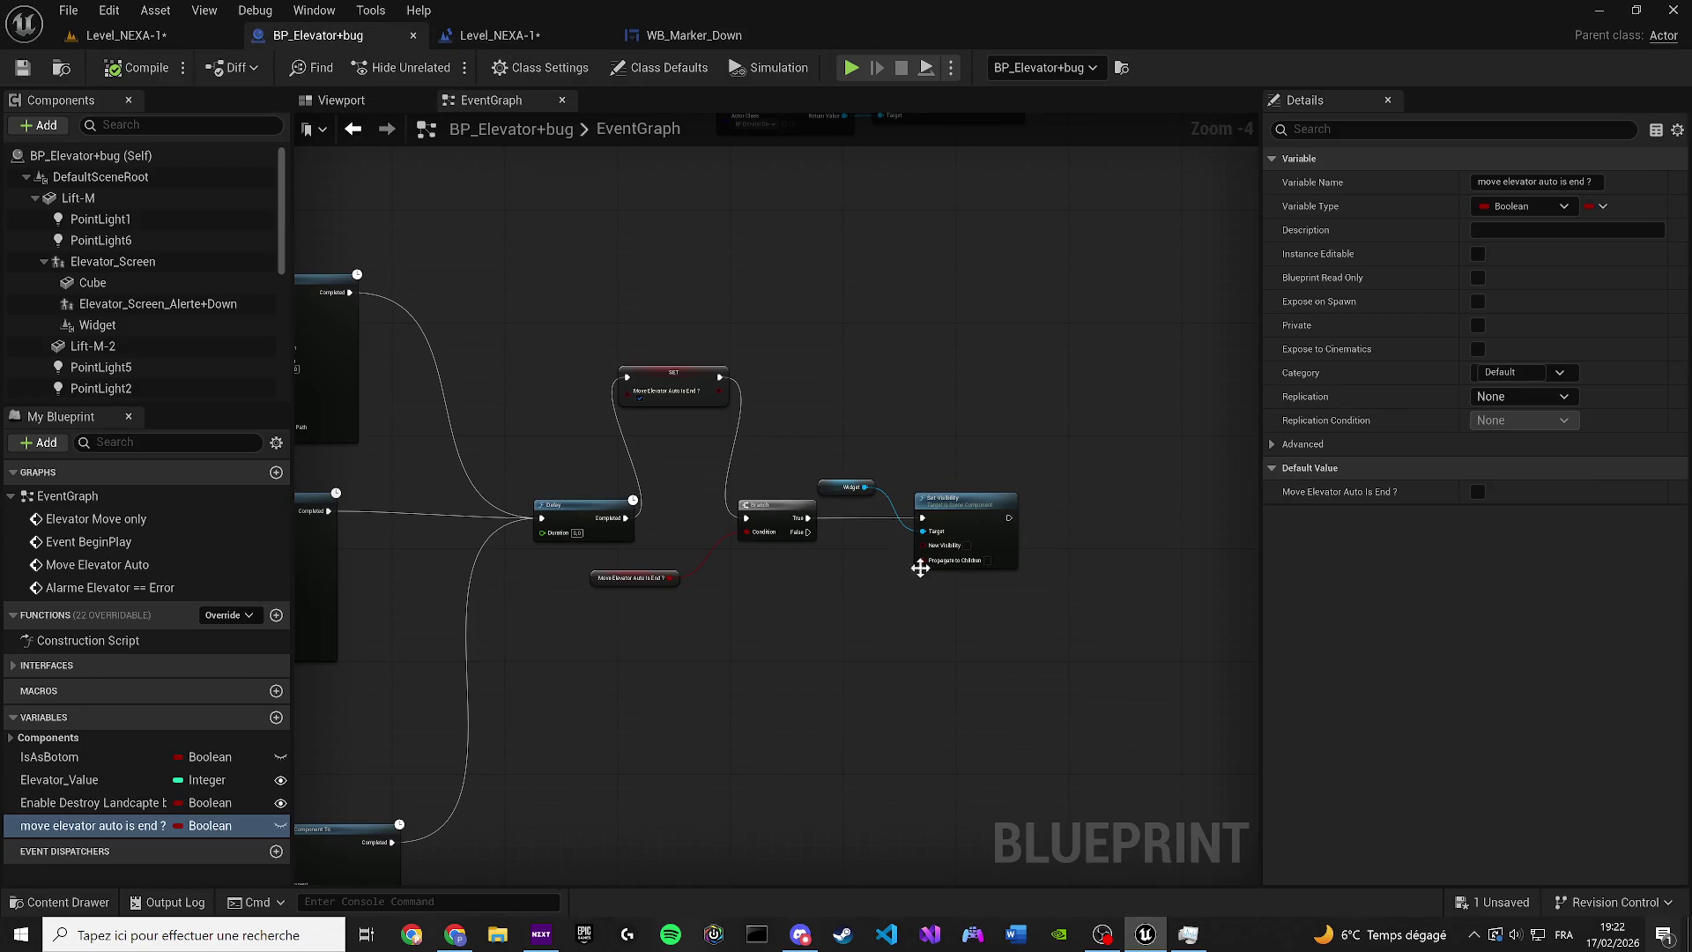
drag(1041, 603, 816, 476)
key(Delete)
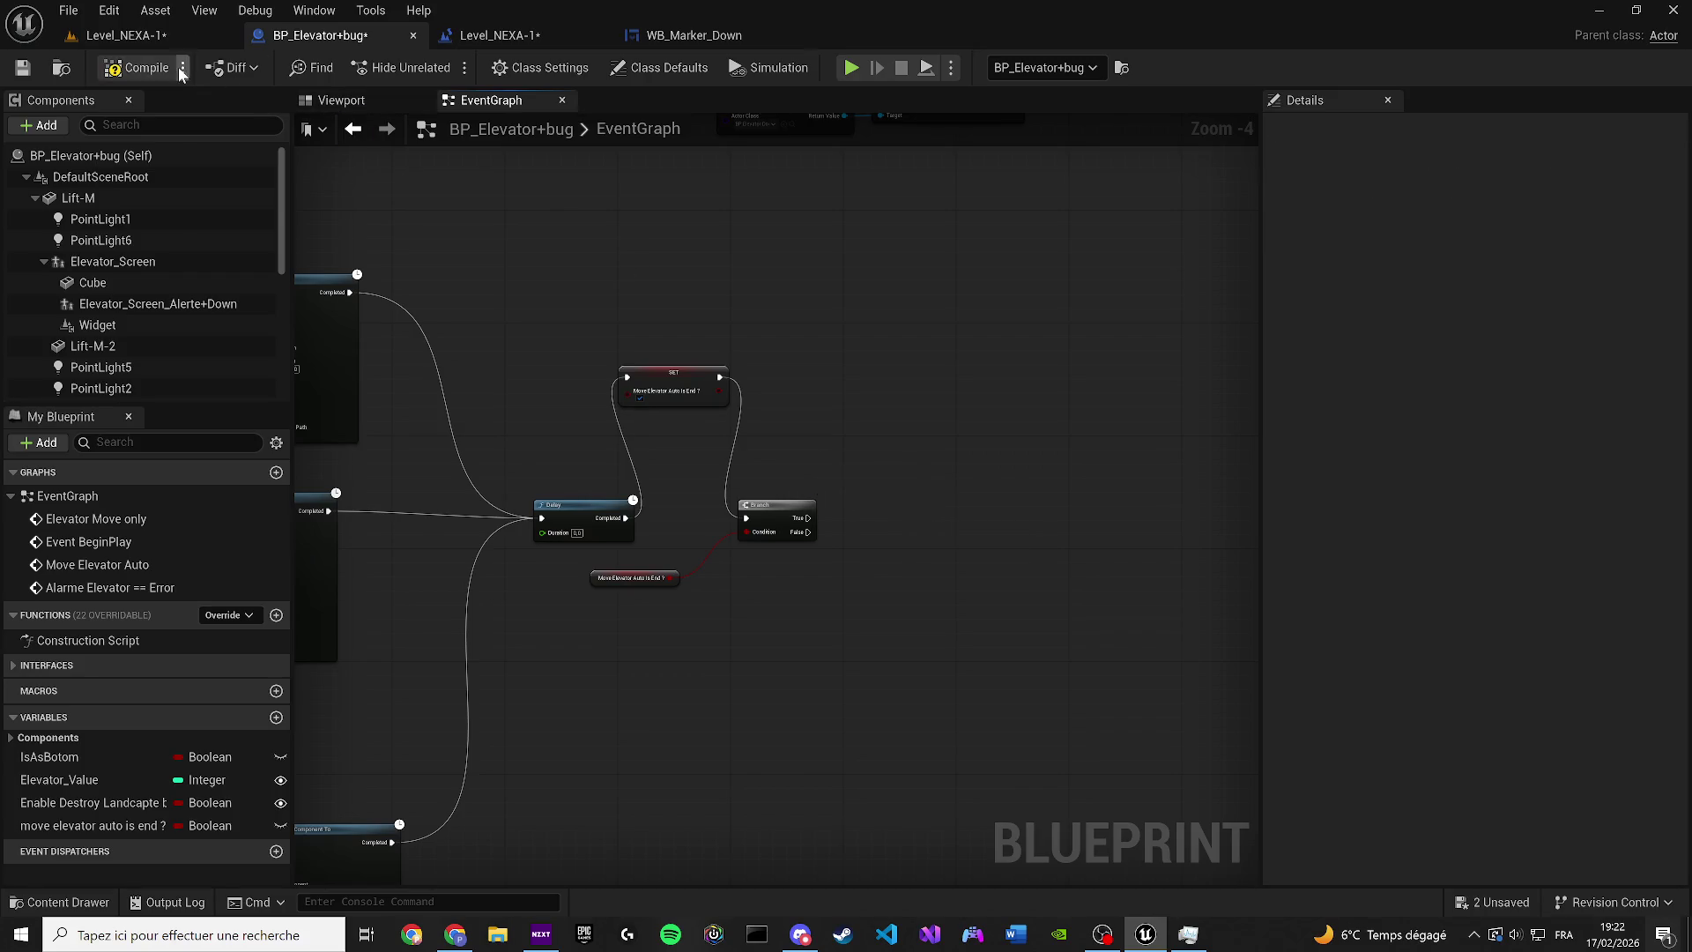
click(22, 68)
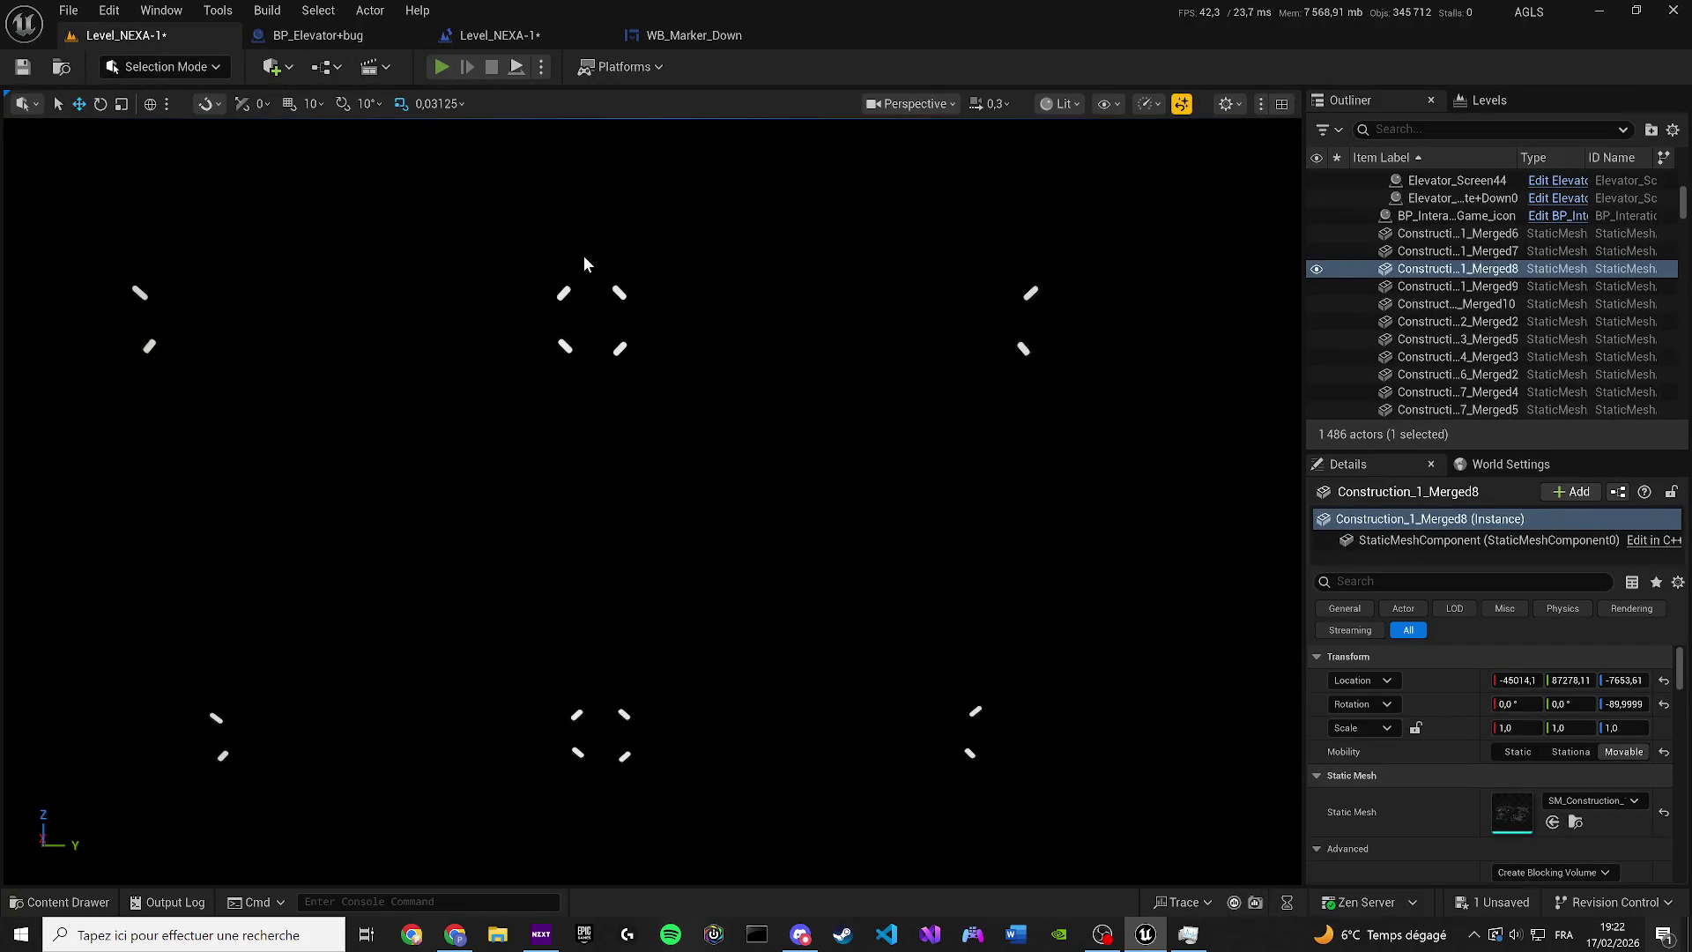
Play-test Level_NEXA-1 by walking the character to the elevator, then stop and return to BP_Elevator+bug
key(alt+p)
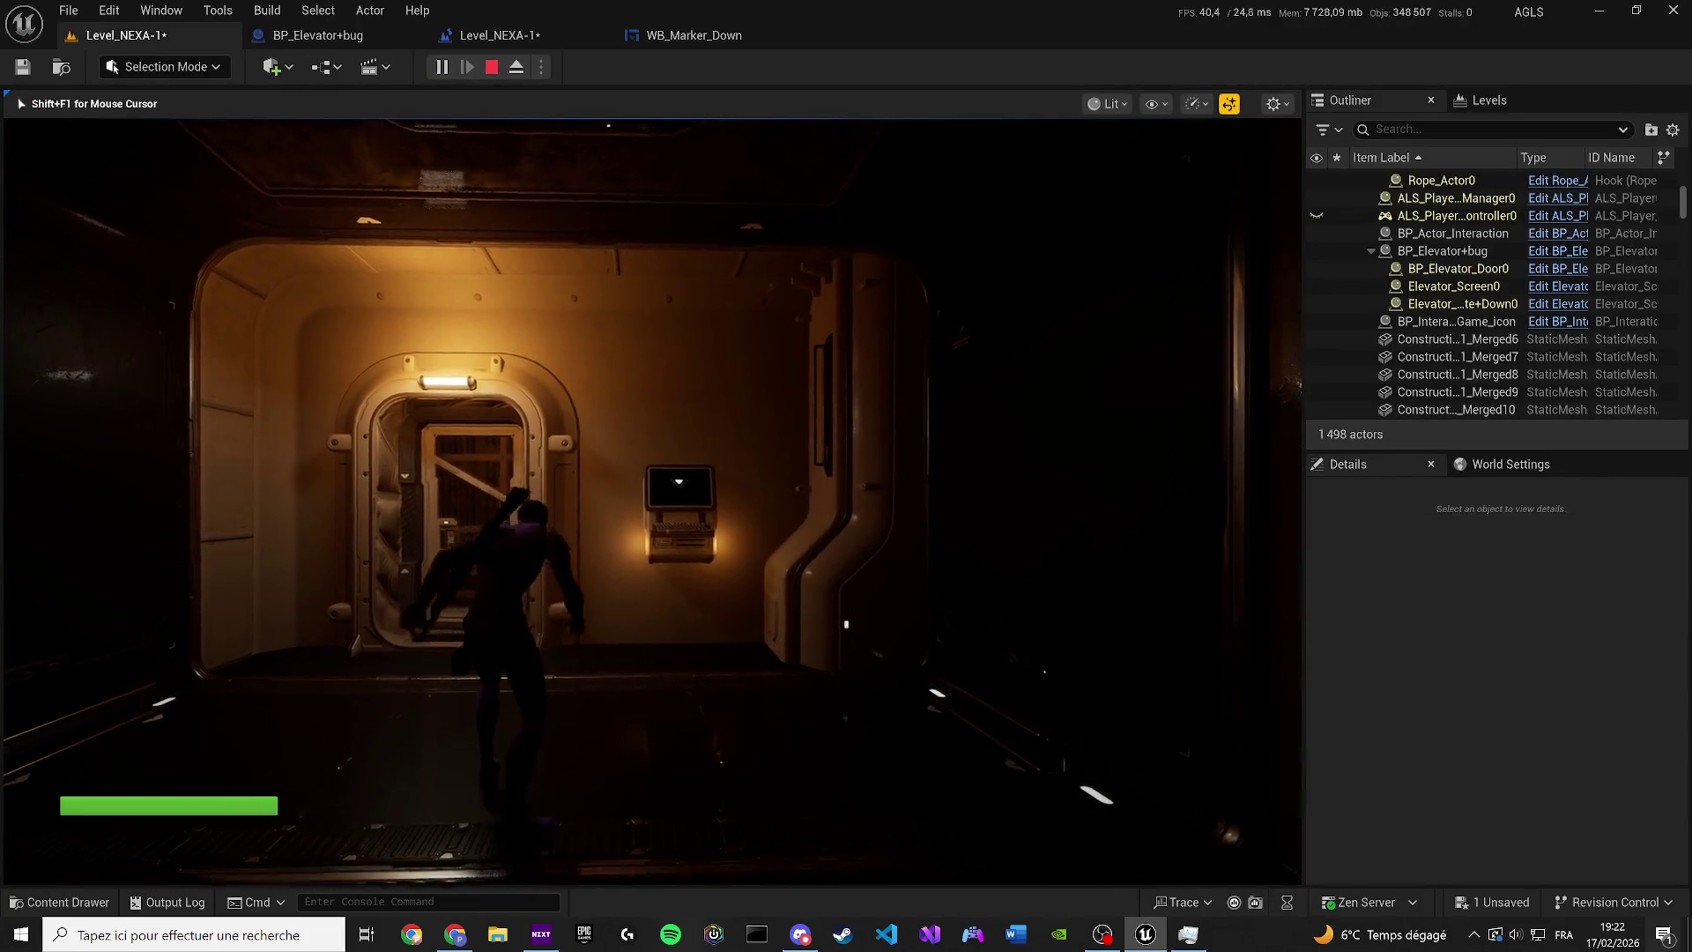
key(w)
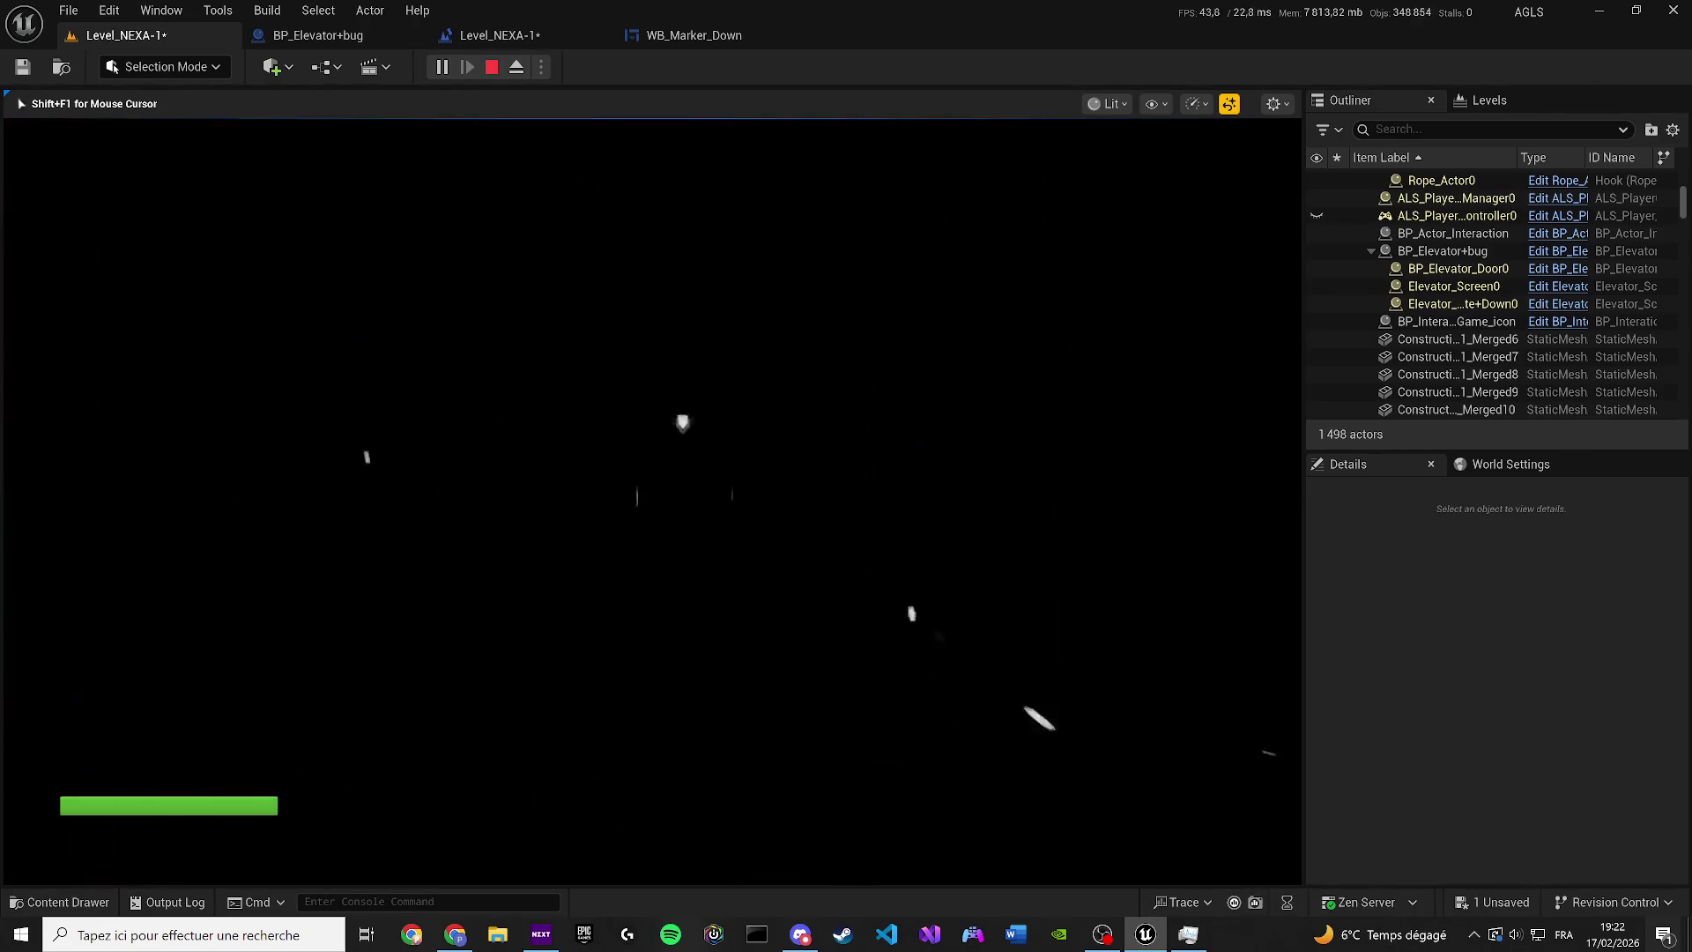
key(XF86AudioLowerVolume)
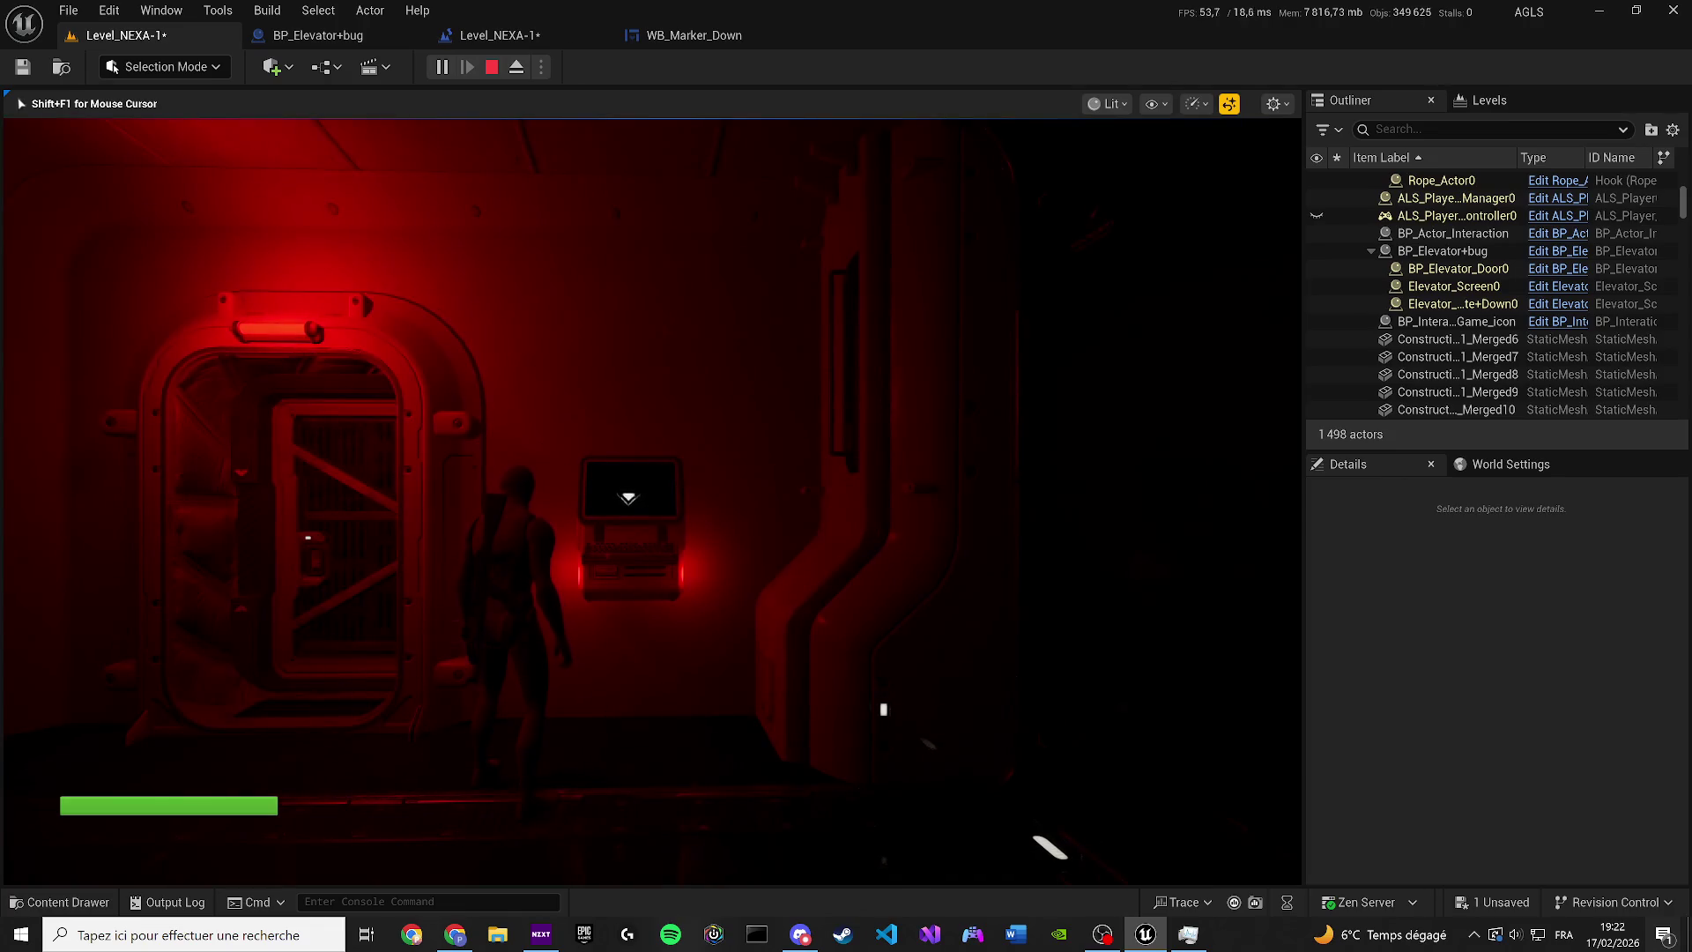
key(Escape)
click(306, 37)
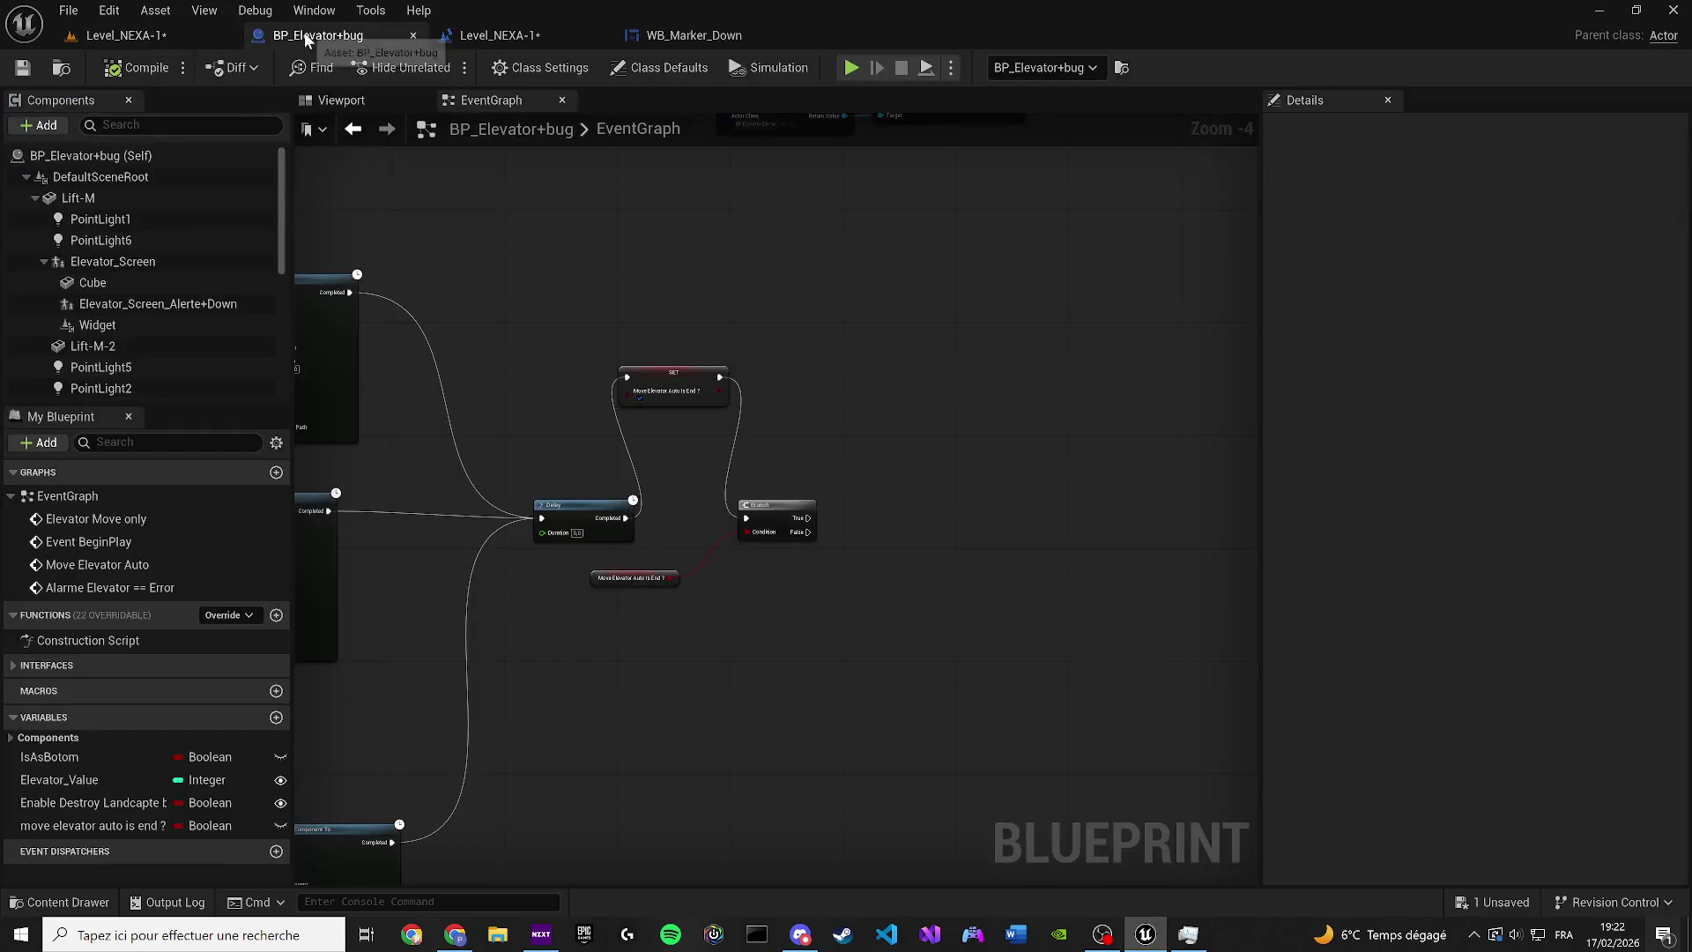
In WB_Marker_Down, duplicate the Retriggerable Delay and place the copy above the Sequence node
drag(676, 375, 654, 347)
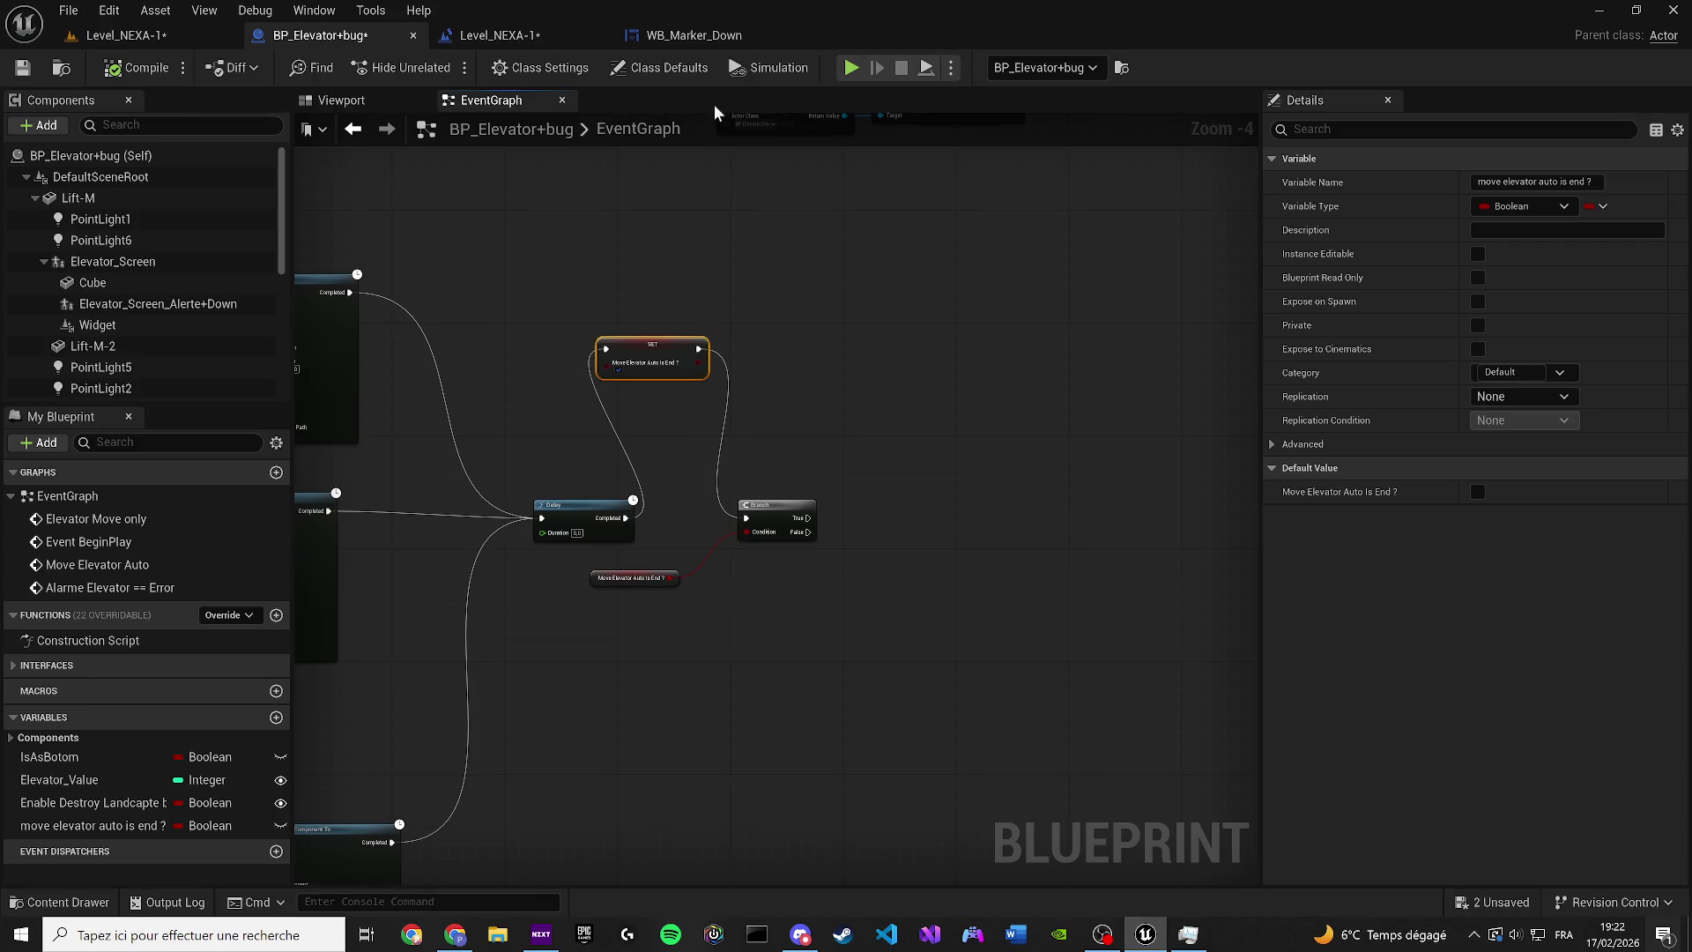
click(694, 44)
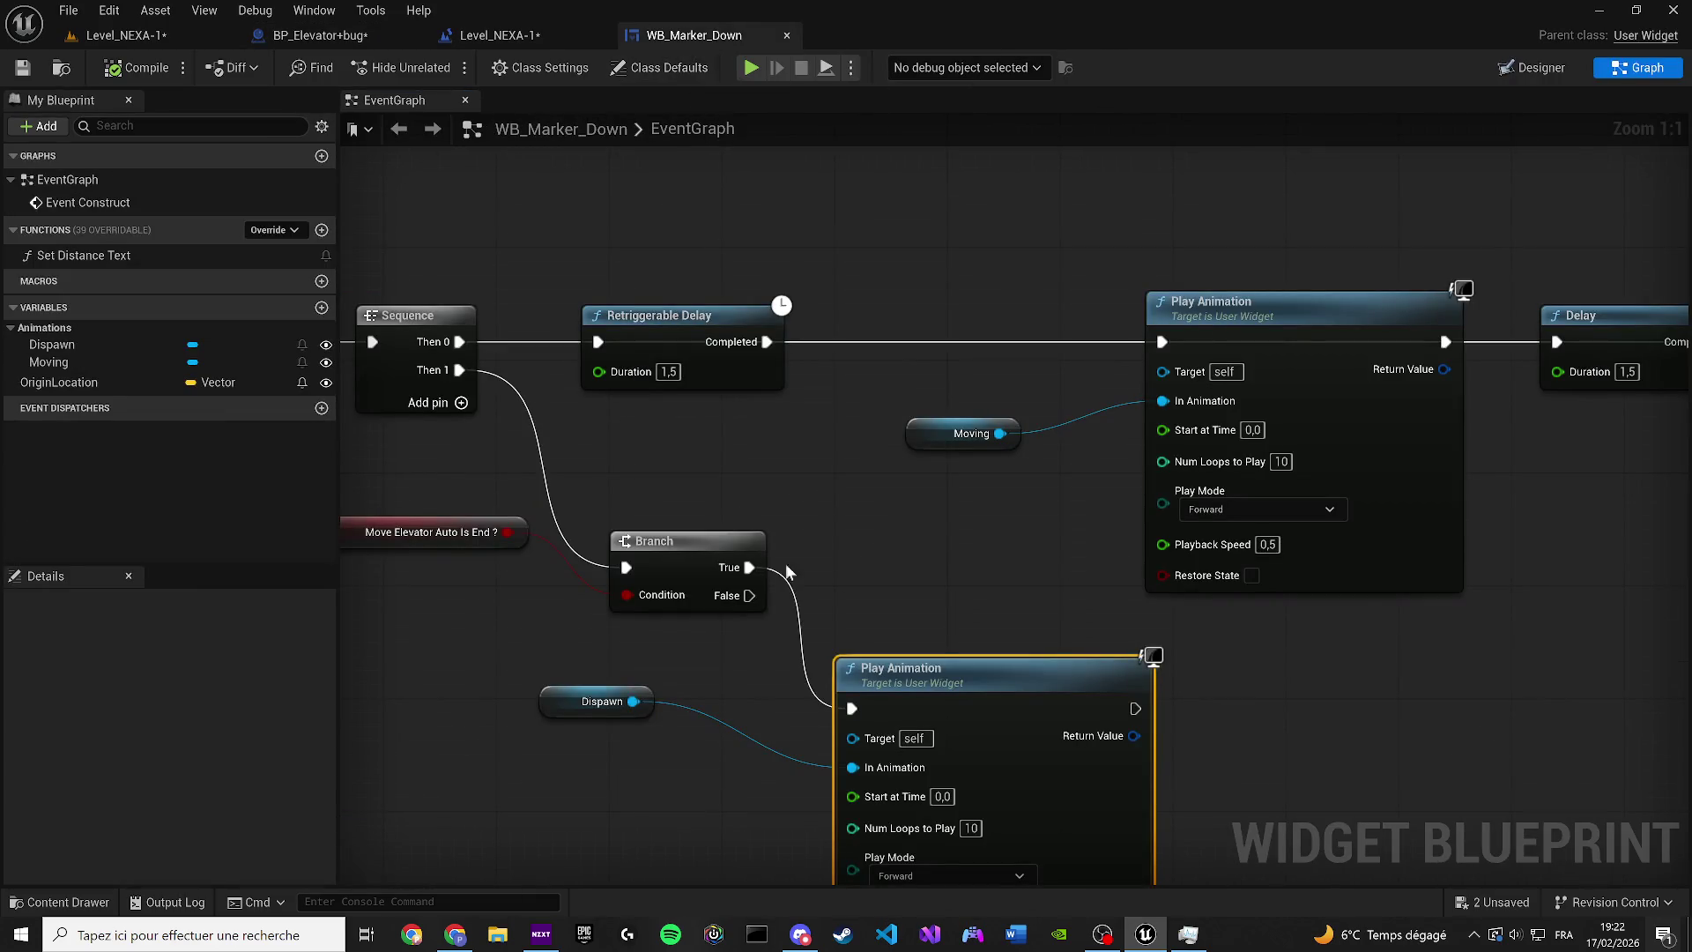
drag(845, 541, 924, 533)
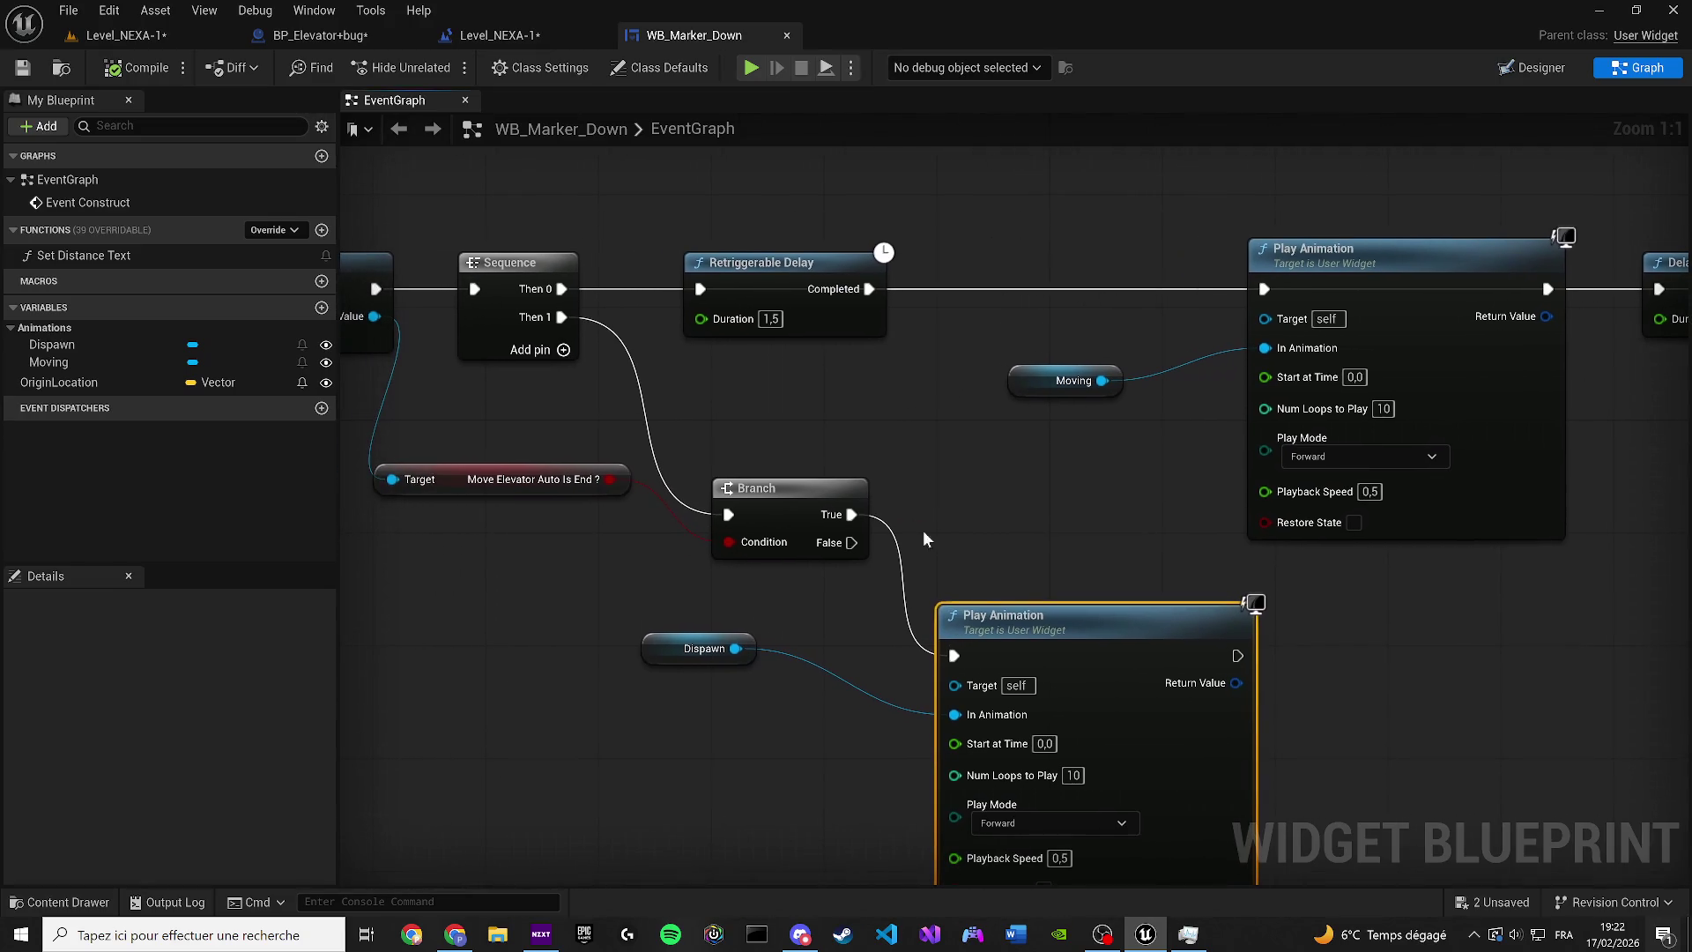
drag(521, 491, 489, 542)
drag(642, 454, 907, 574)
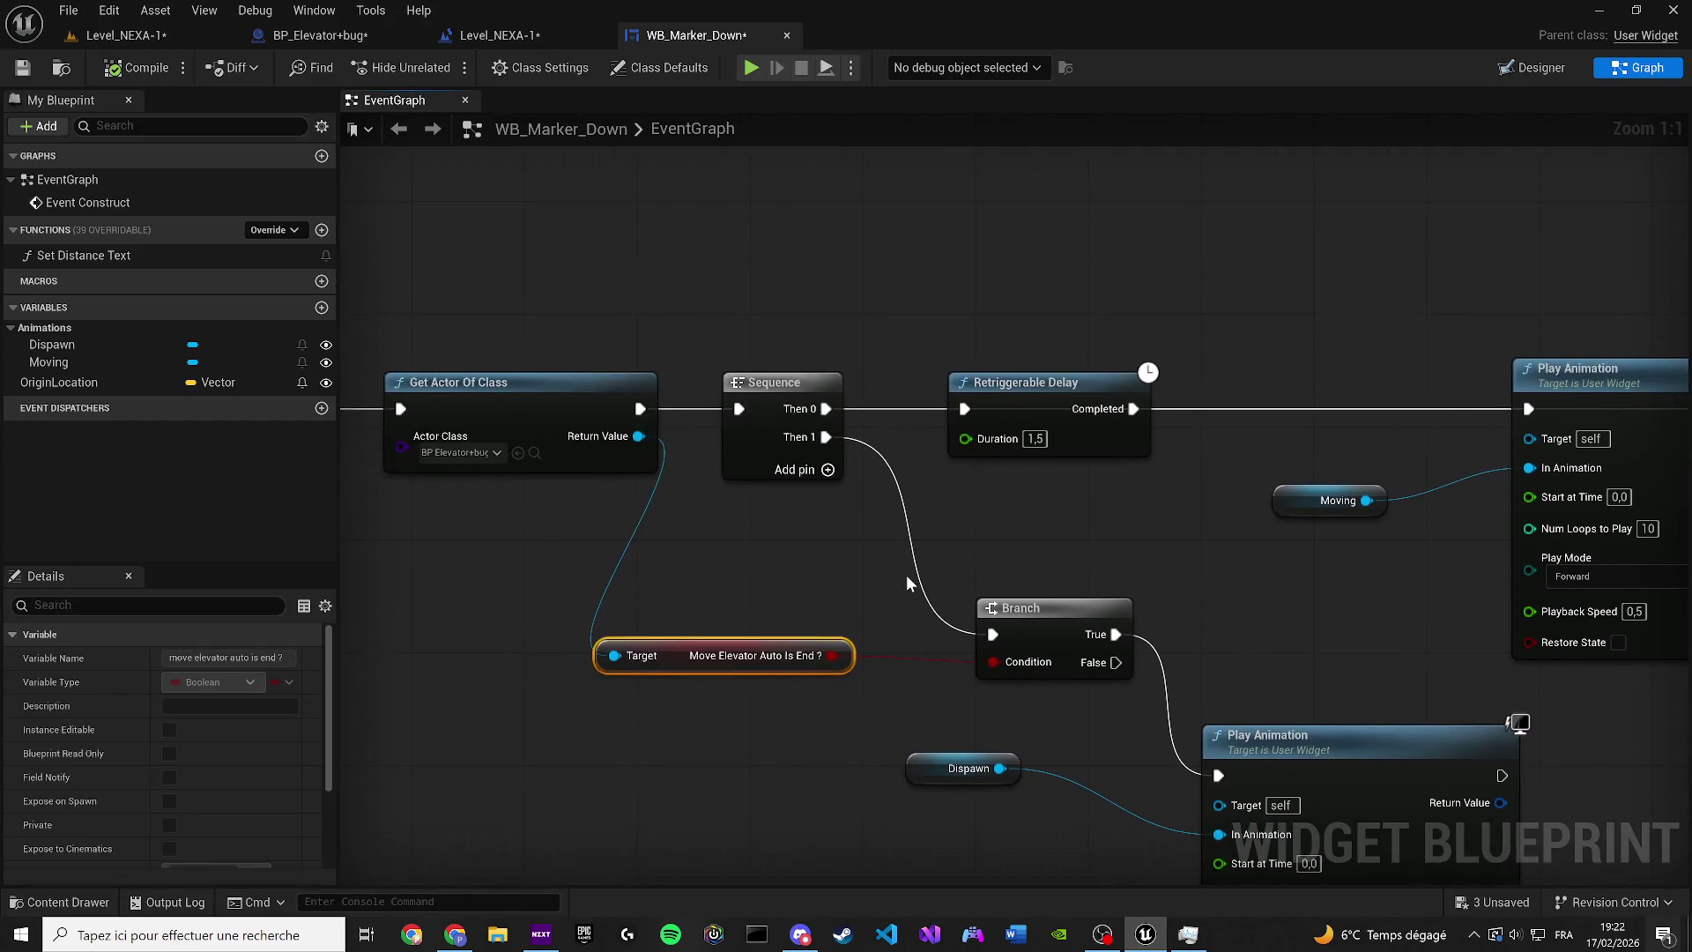
click(1081, 449)
key(ctrl+c)
key(ctrl+v)
mouse_move(829, 420)
mouse_down()
mouse_move(968, 449)
mouse_move(728, 307)
mouse_up()
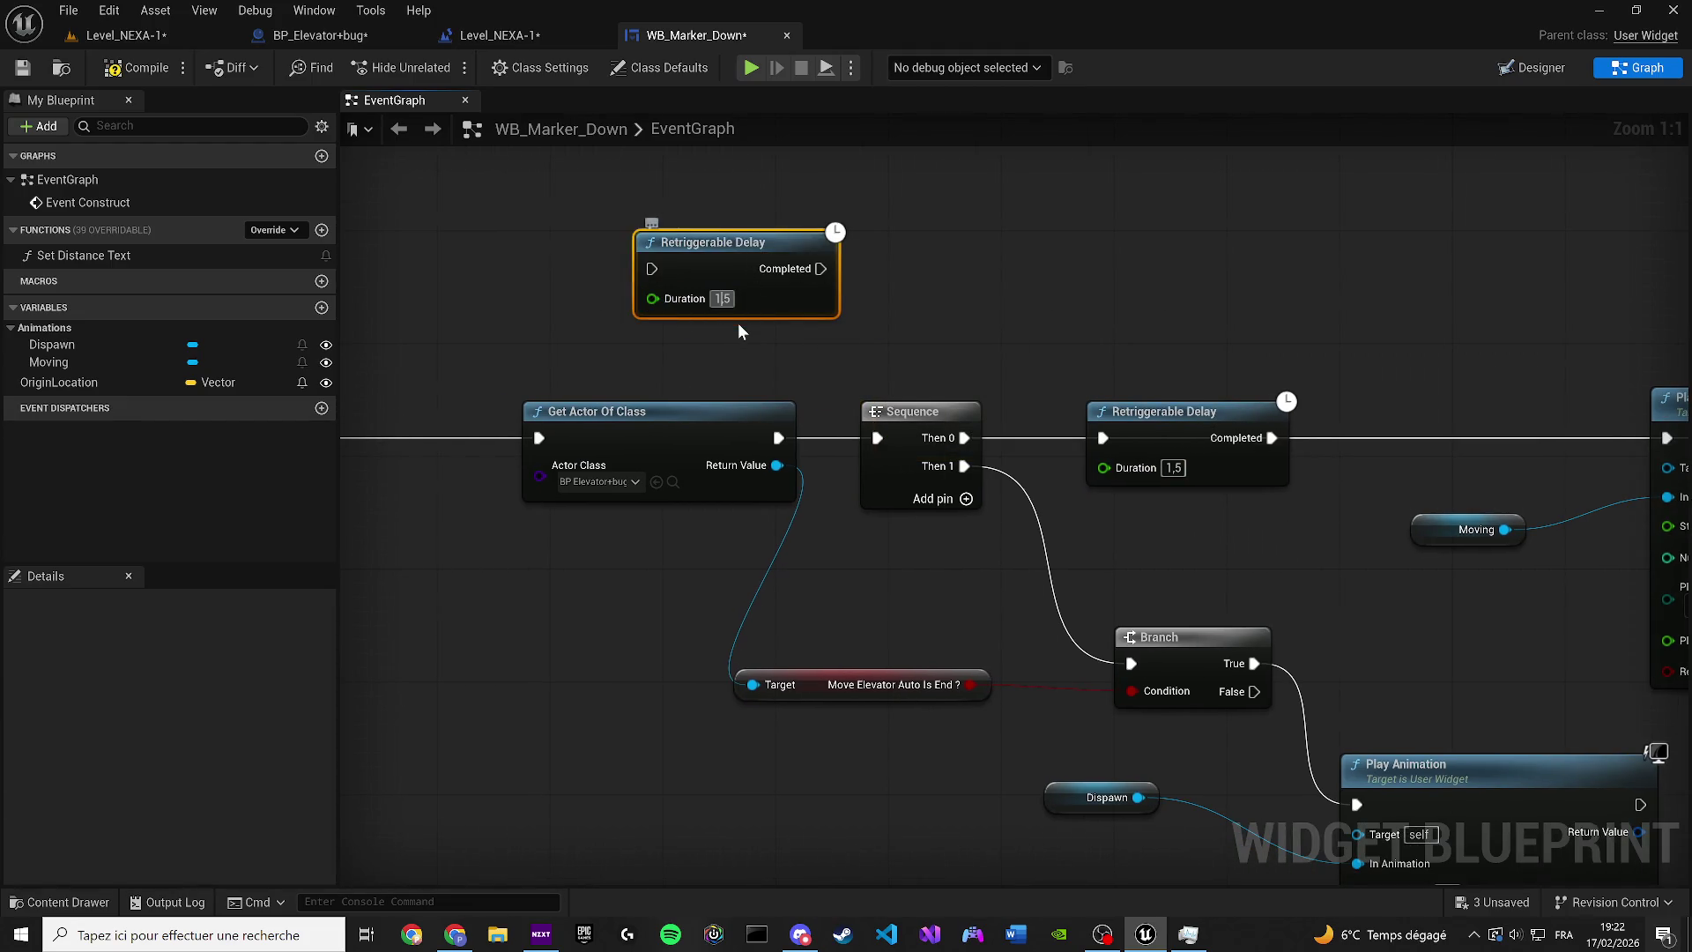
Set the new delay's Duration to 0,2 and chain Get Actor Of Class → delay → Sequence
text(2)
key(Return)
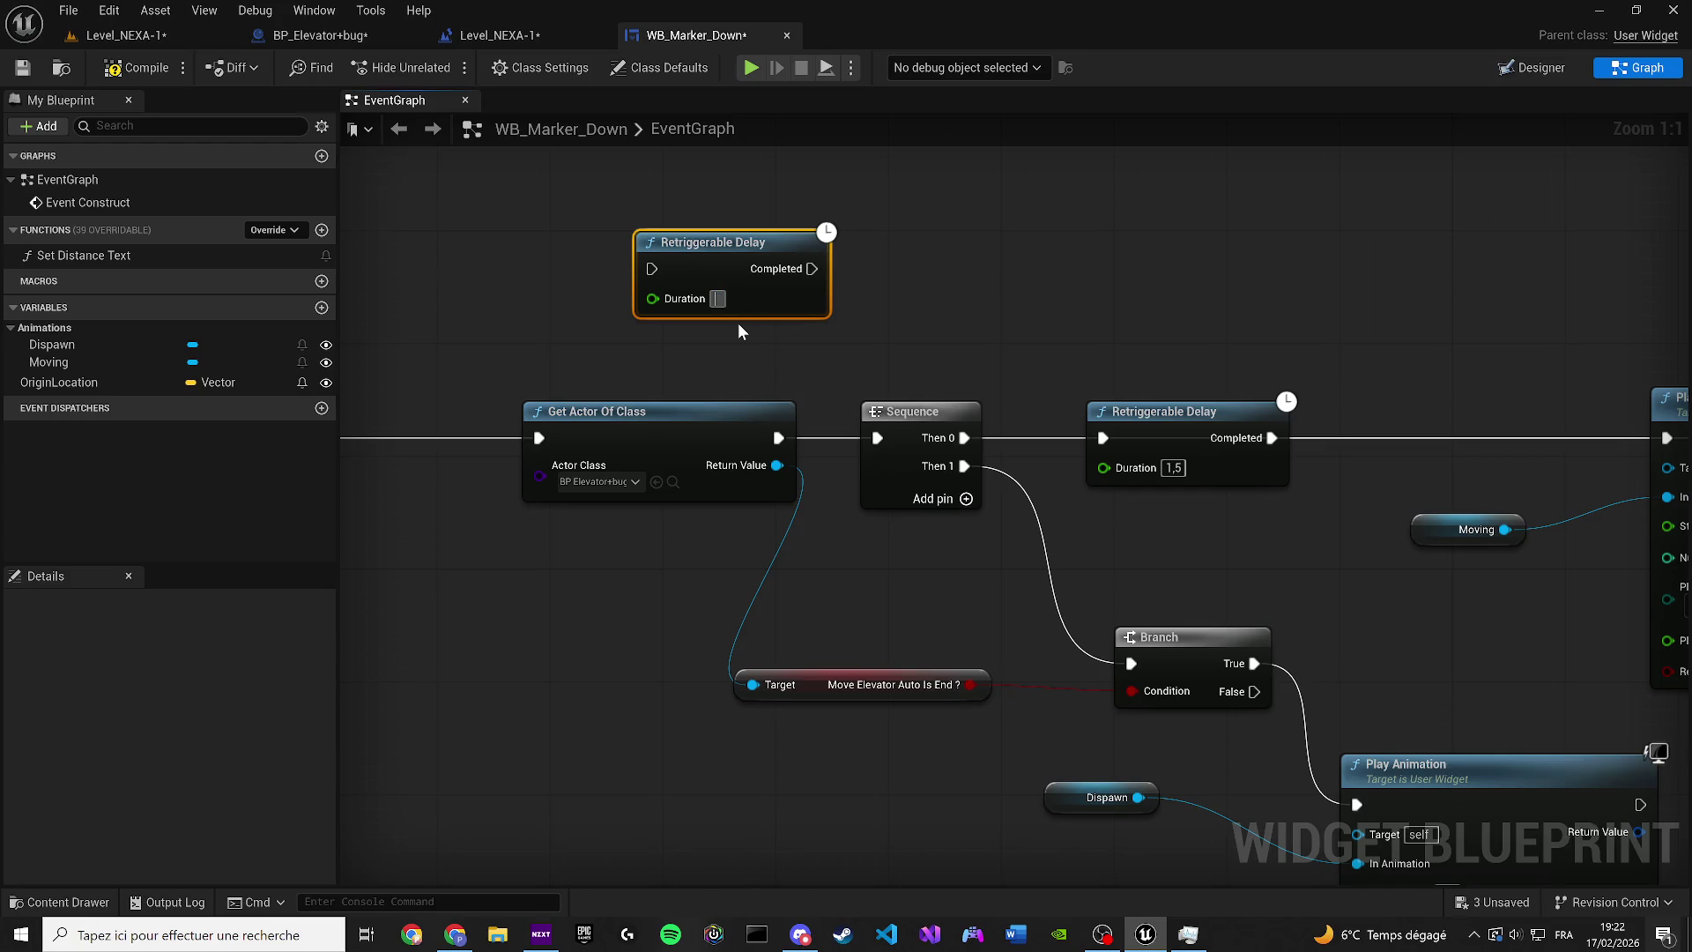
text(0,2)
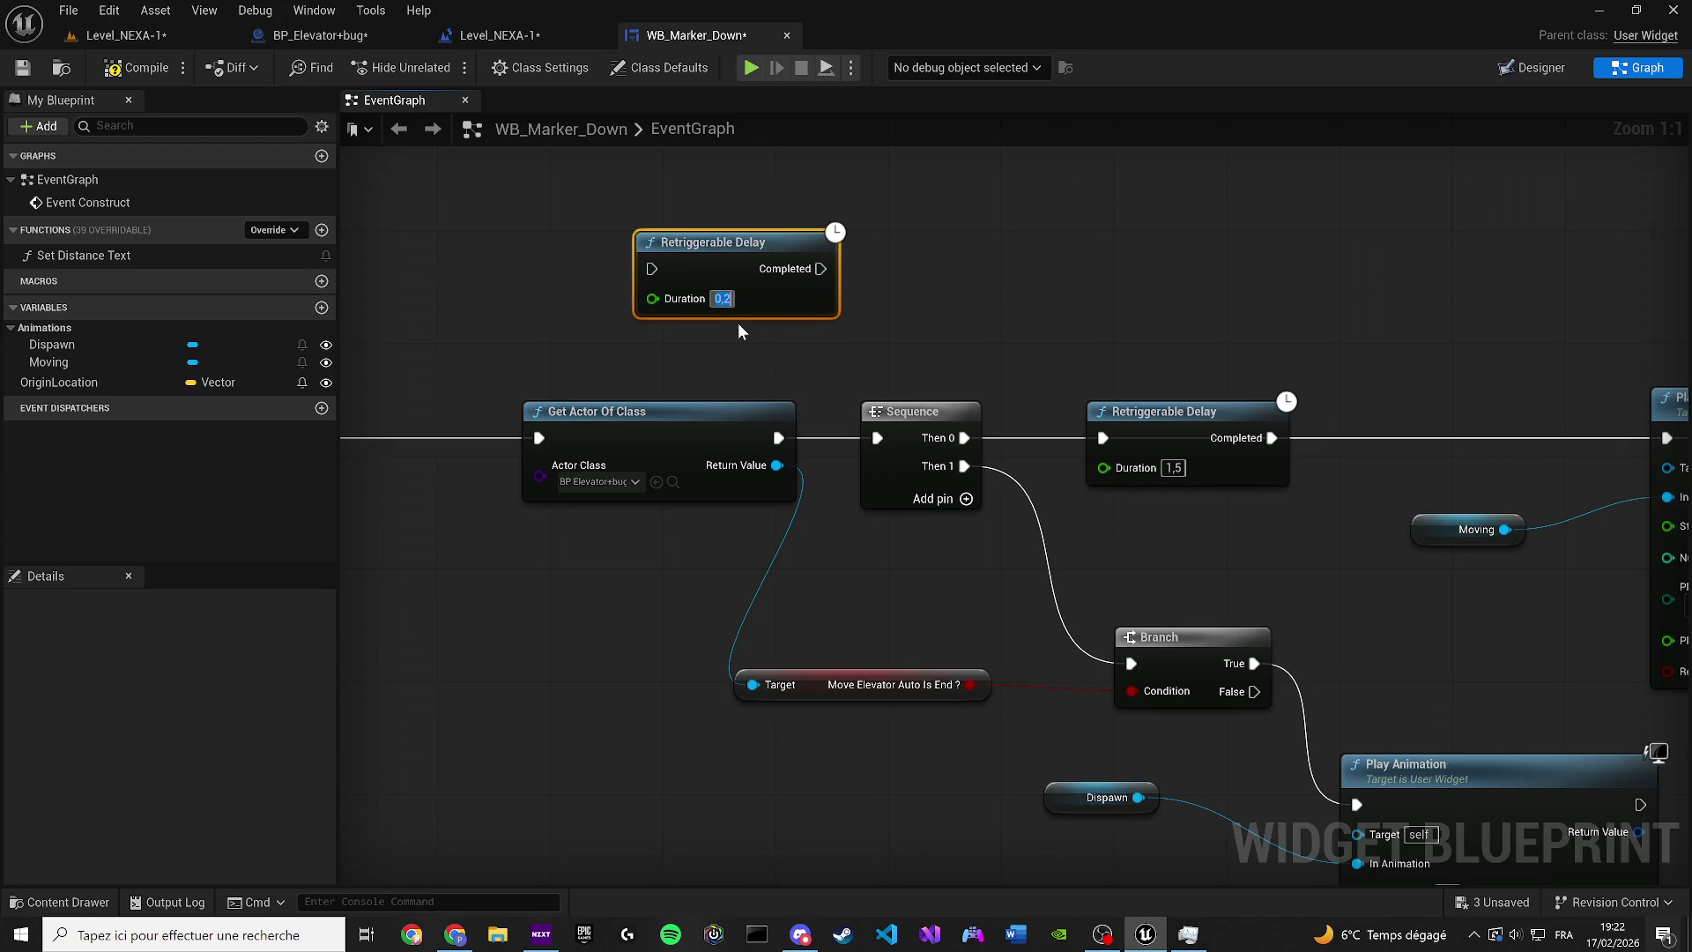
mouse_move(679, 383)
mouse_down()
mouse_move(789, 455)
mouse_move(948, 449)
mouse_up()
mouse_move(899, 542)
mouse_down()
mouse_move(504, 395)
mouse_move(927, 499)
mouse_up()
drag(837, 391, 654, 392)
mouse_move(1042, 248)
mouse_down()
mouse_move(984, 365)
mouse_move(942, 400)
mouse_up()
drag(772, 418, 886, 404)
drag(1054, 404, 1208, 418)
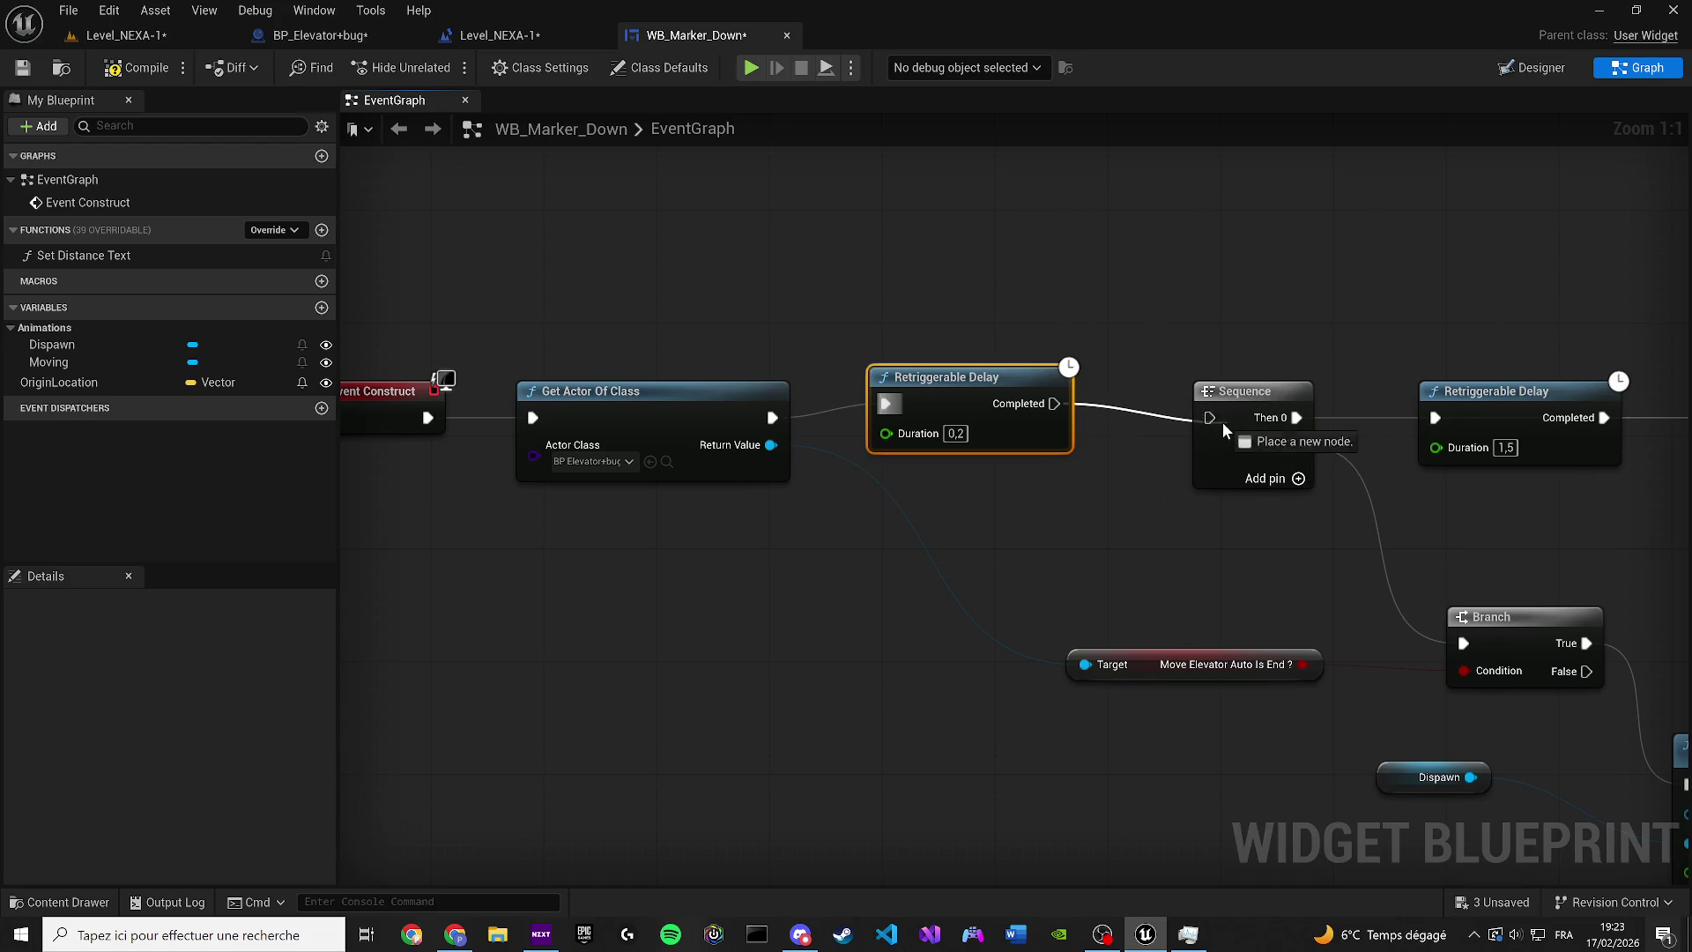
Loop the Branch False output back into the 0,2 s delay, save, and tidy the Dispawn nodes
mouse_move(982, 386)
mouse_down()
mouse_move(1039, 446)
mouse_move(821, 453)
mouse_up()
scroll(821, 454, down, 3)
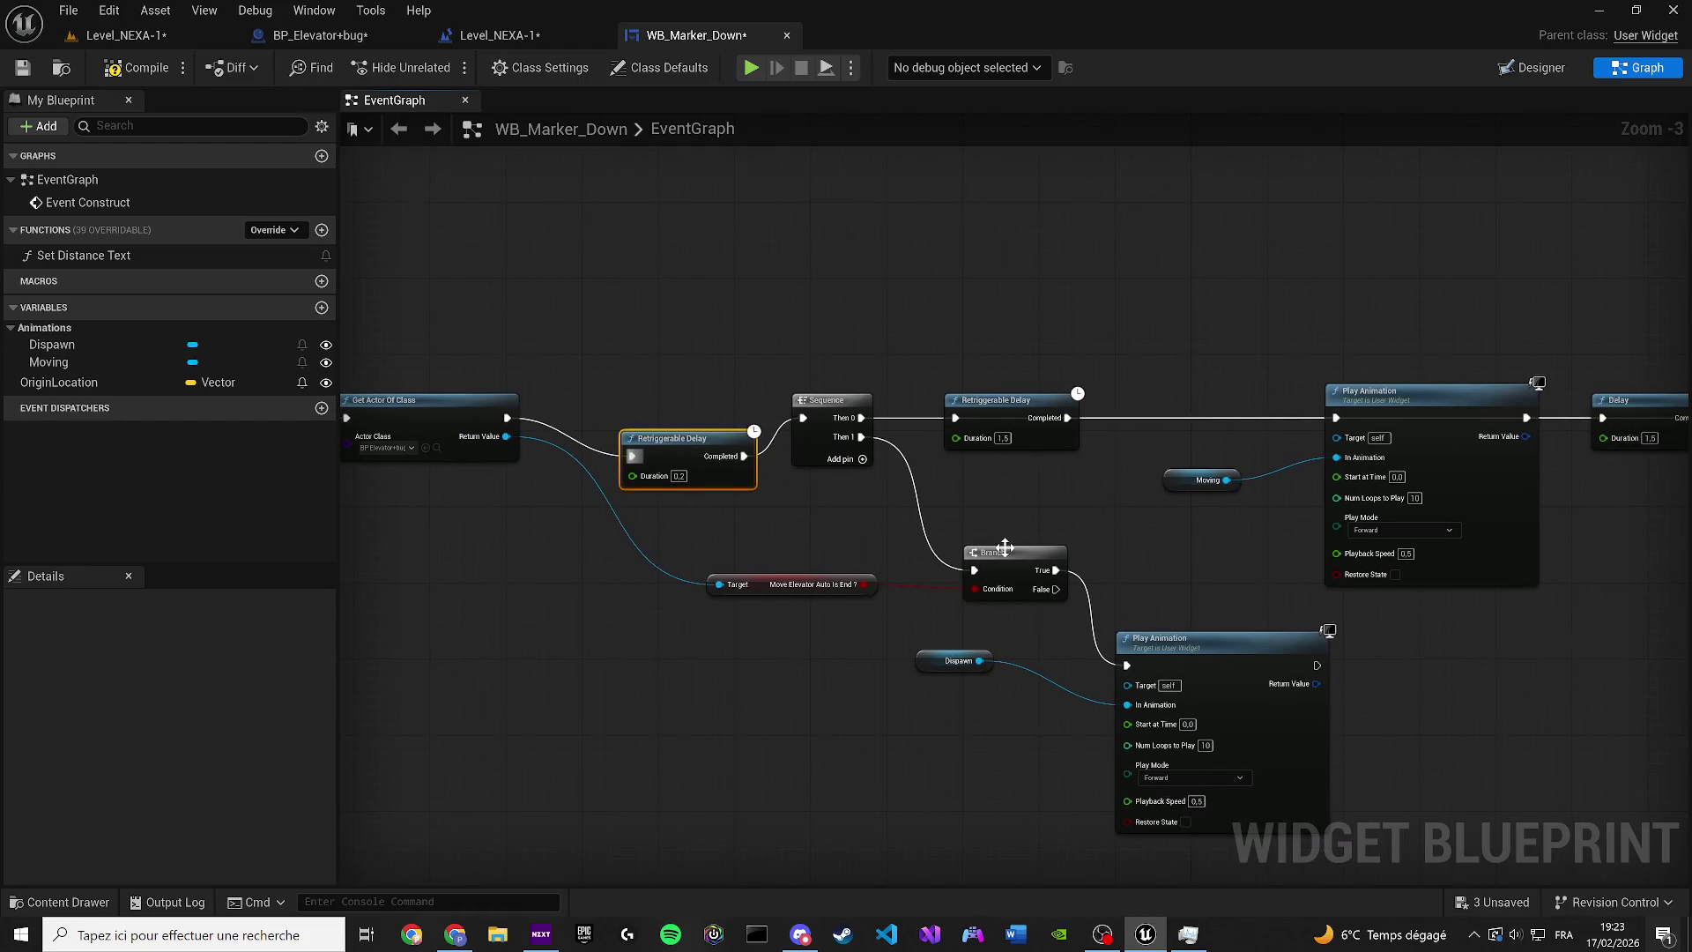
scroll(1024, 555, up, 2)
drag(1043, 602, 517, 428)
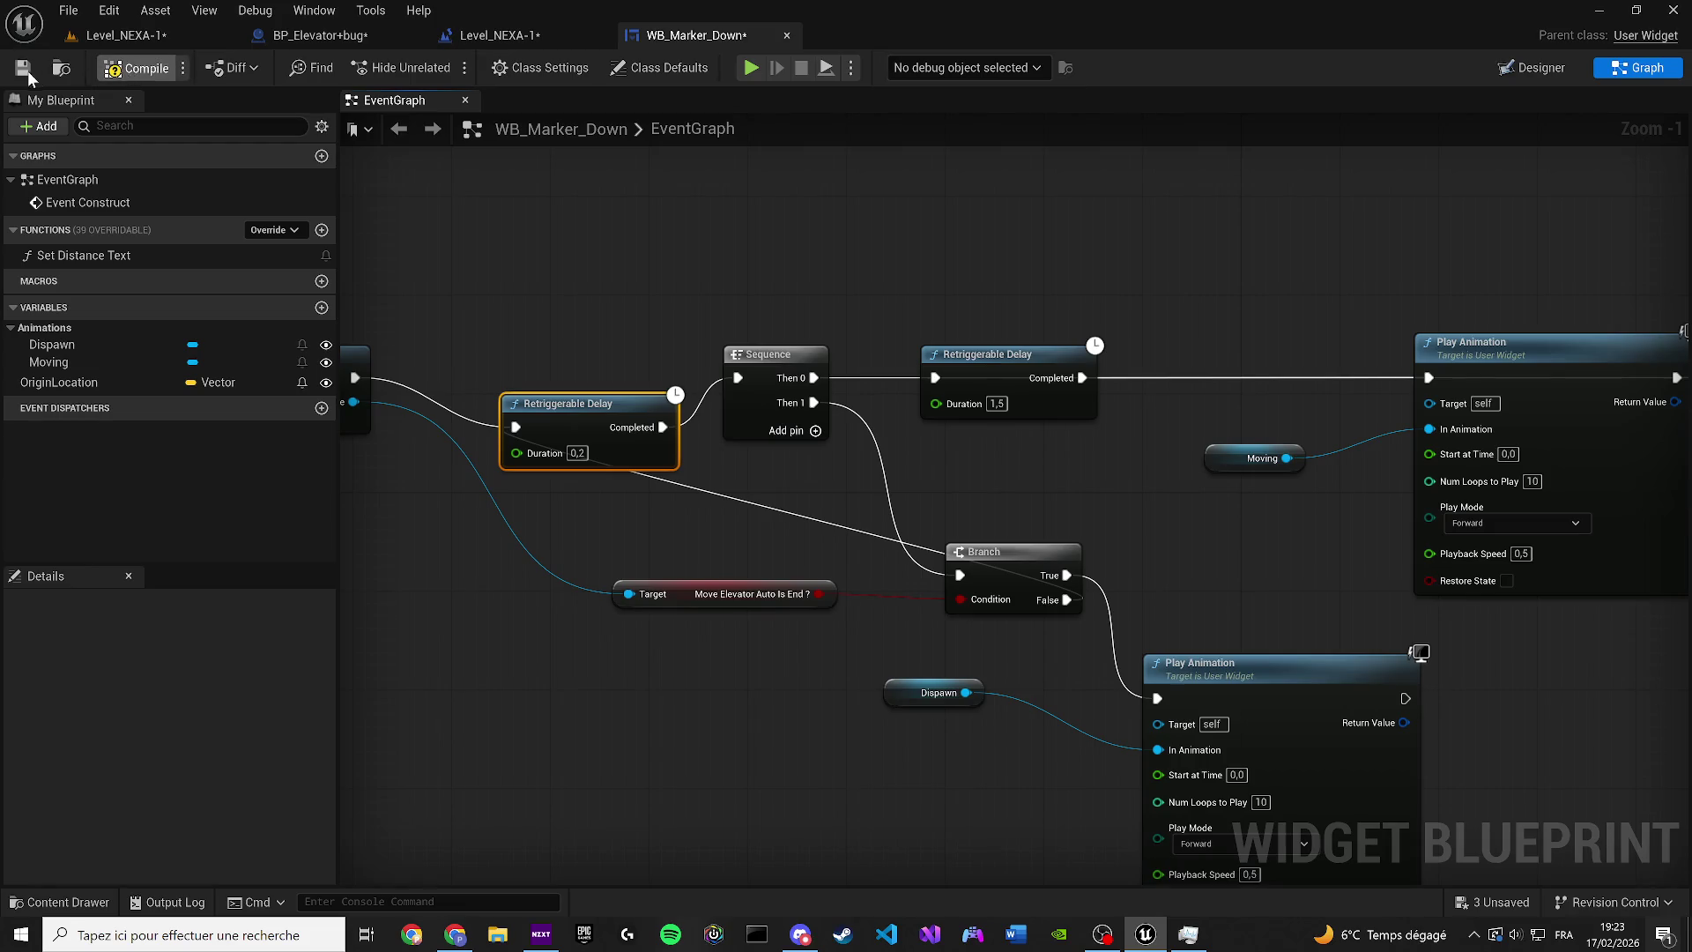
drag(800, 330, 792, 310)
click(1111, 517)
drag(953, 549, 1174, 623)
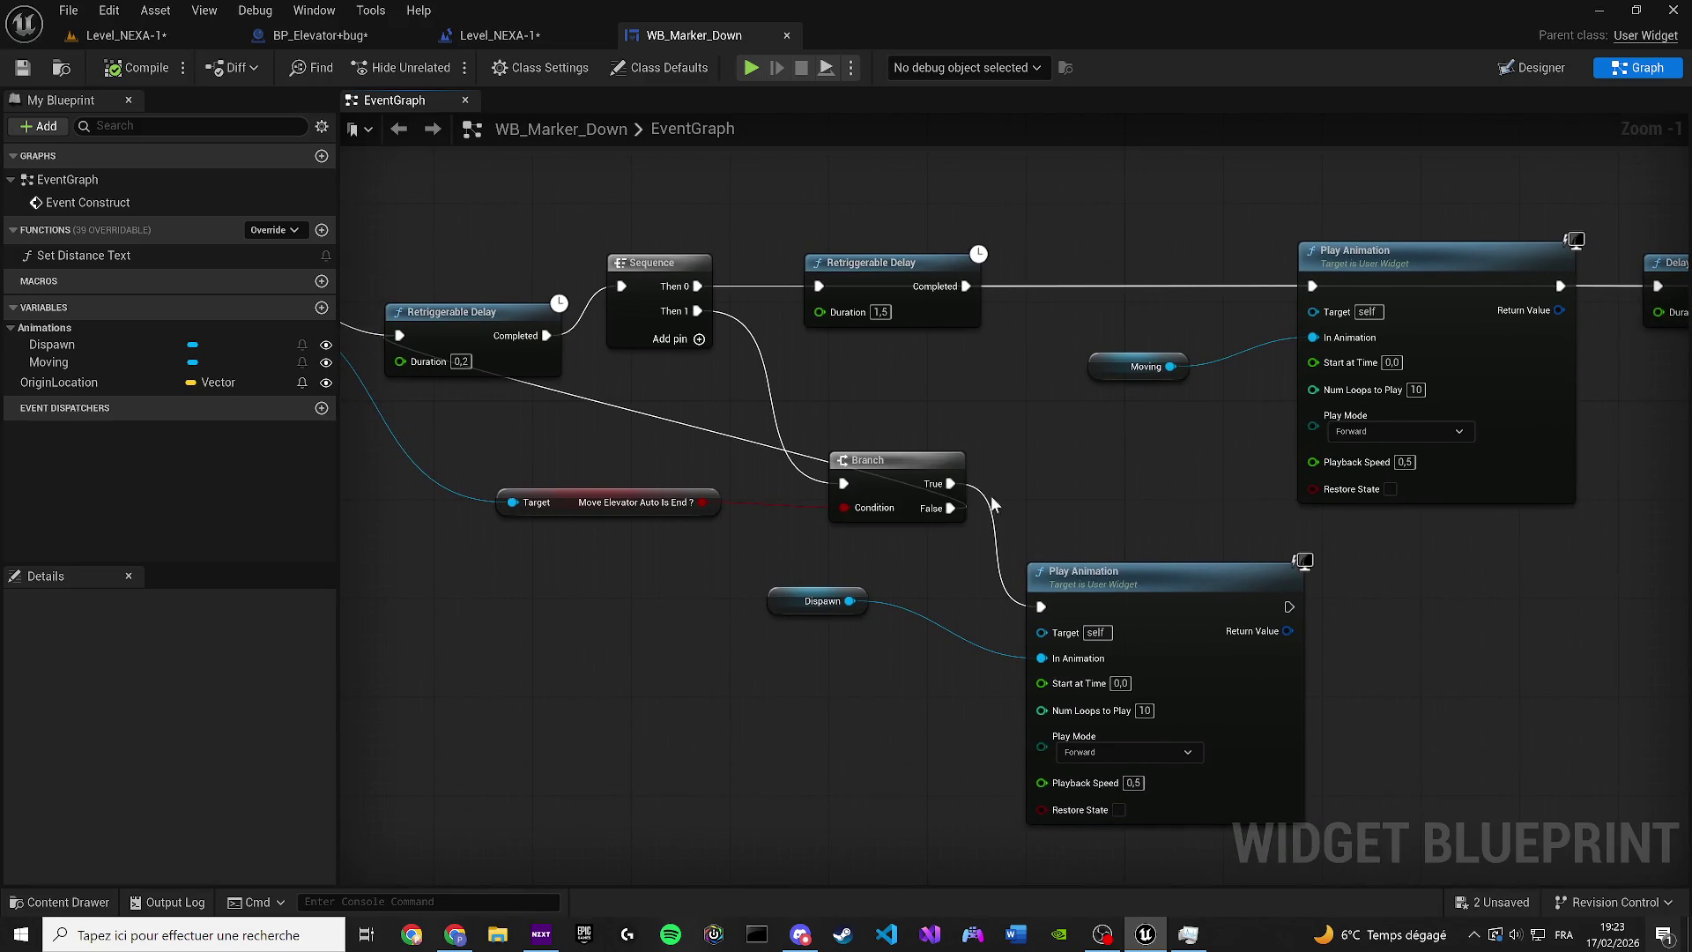
drag(1164, 583, 1201, 572)
mouse_move(815, 601)
mouse_down()
mouse_move(818, 669)
mouse_move(837, 675)
mouse_up()
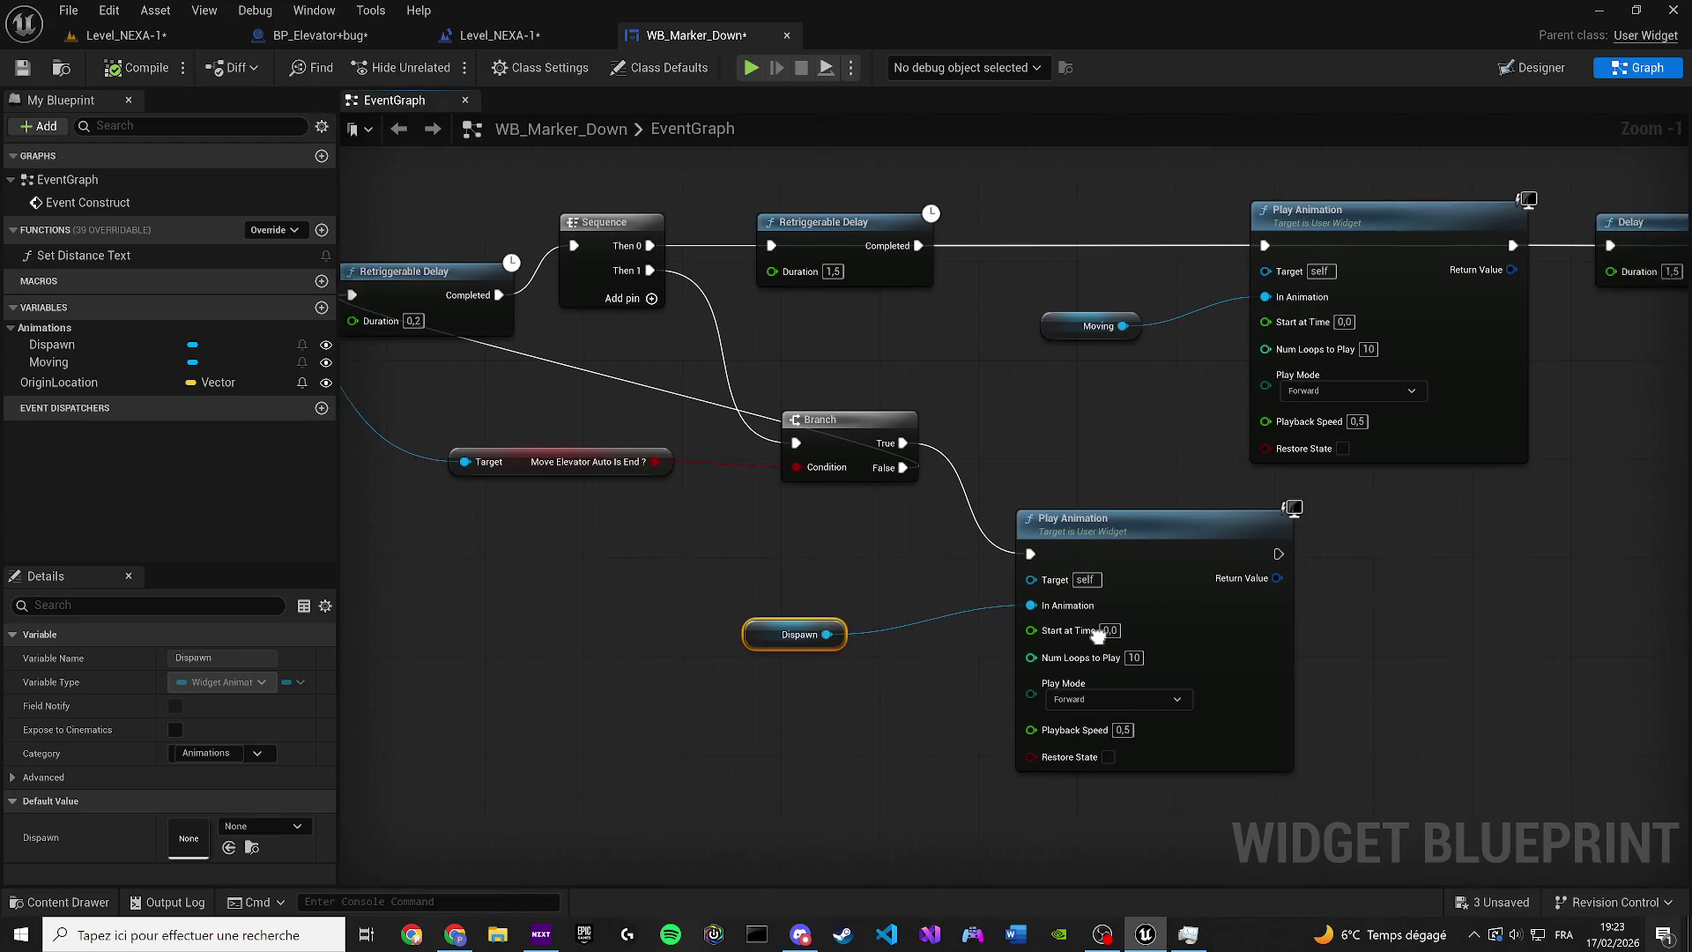
drag(1152, 680, 1073, 599)
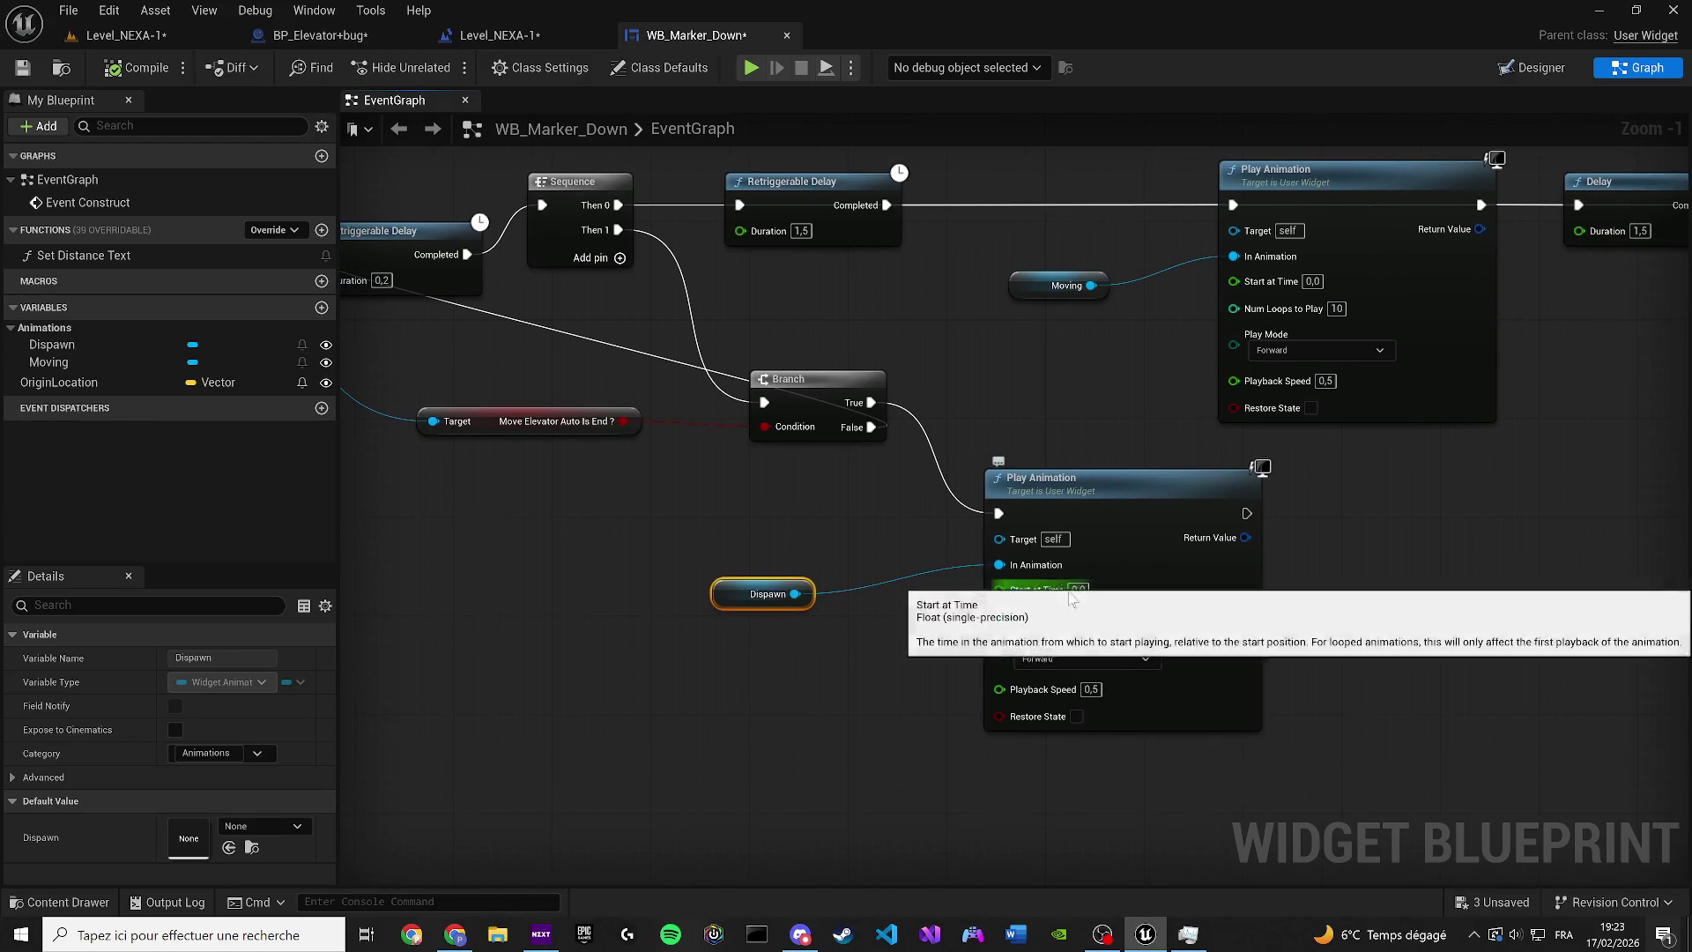
Save the Level_NEXA-1 level and start another play-test
click(124, 36)
key(ctrl+s)
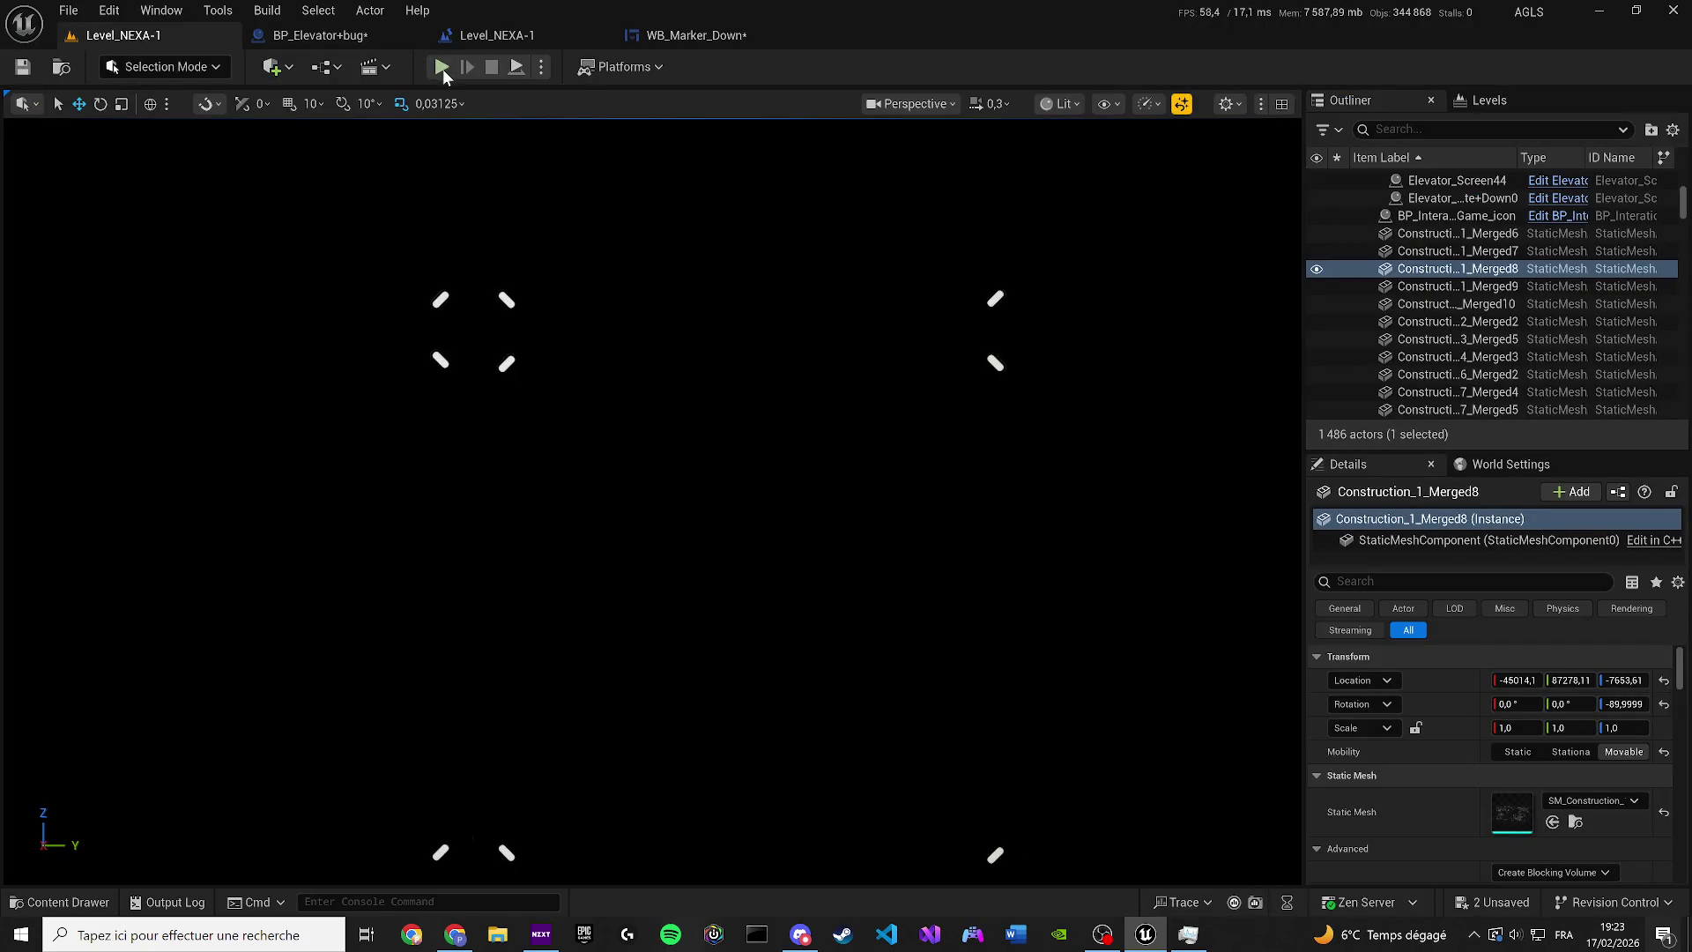
key(alt+p)
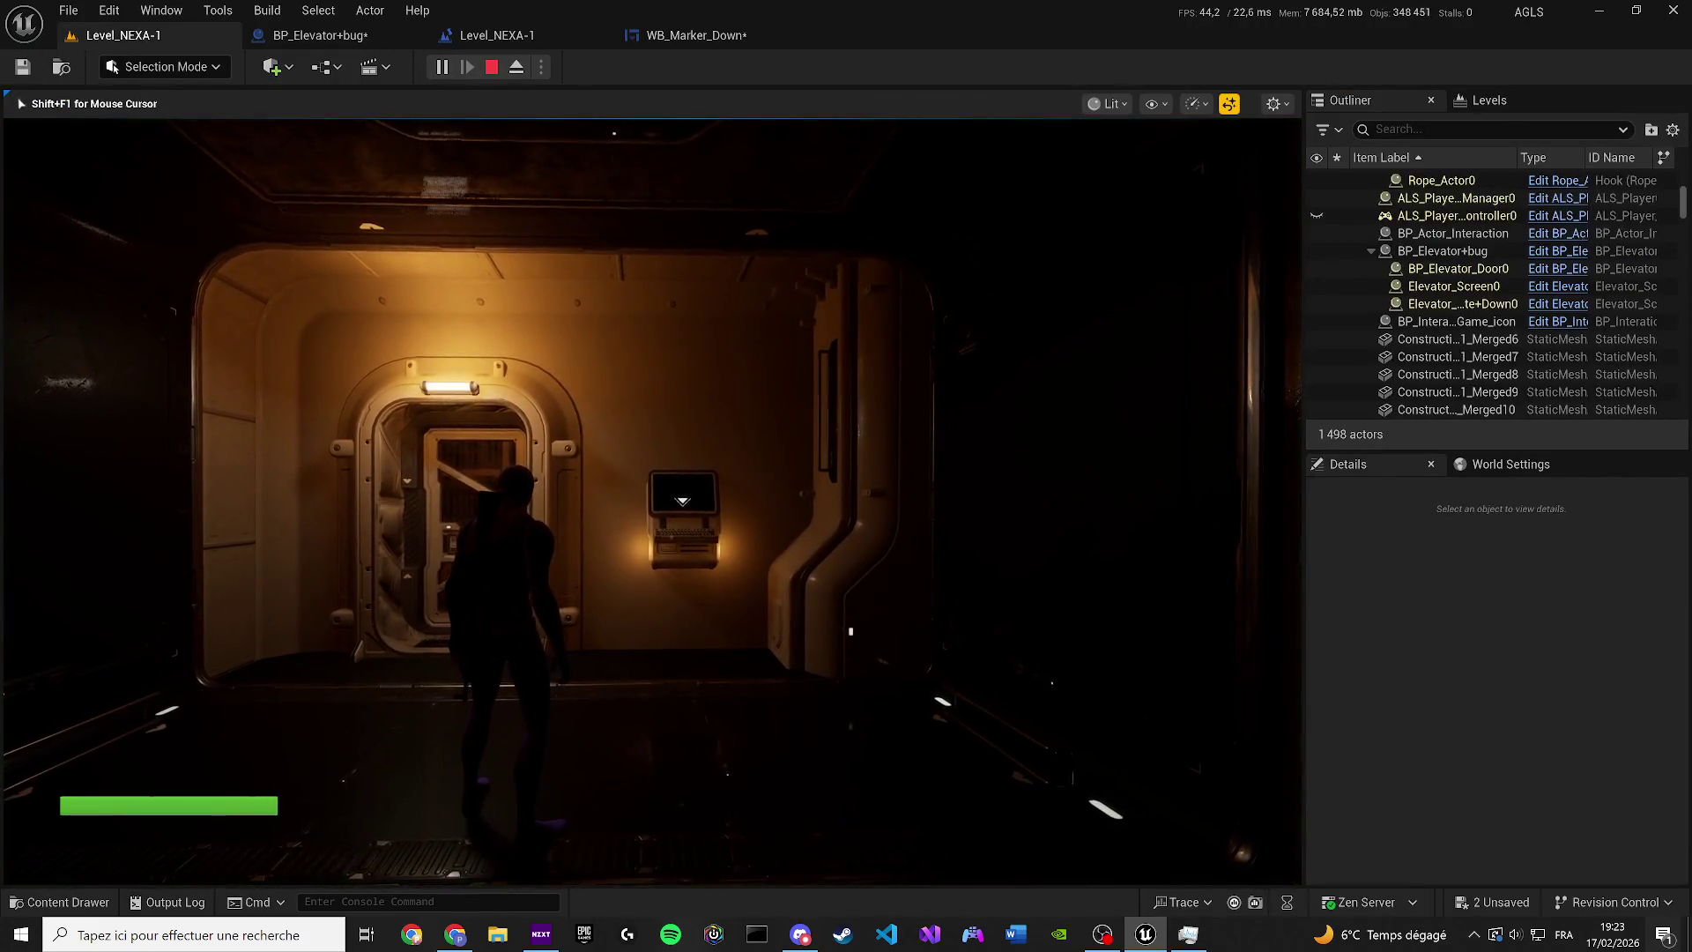
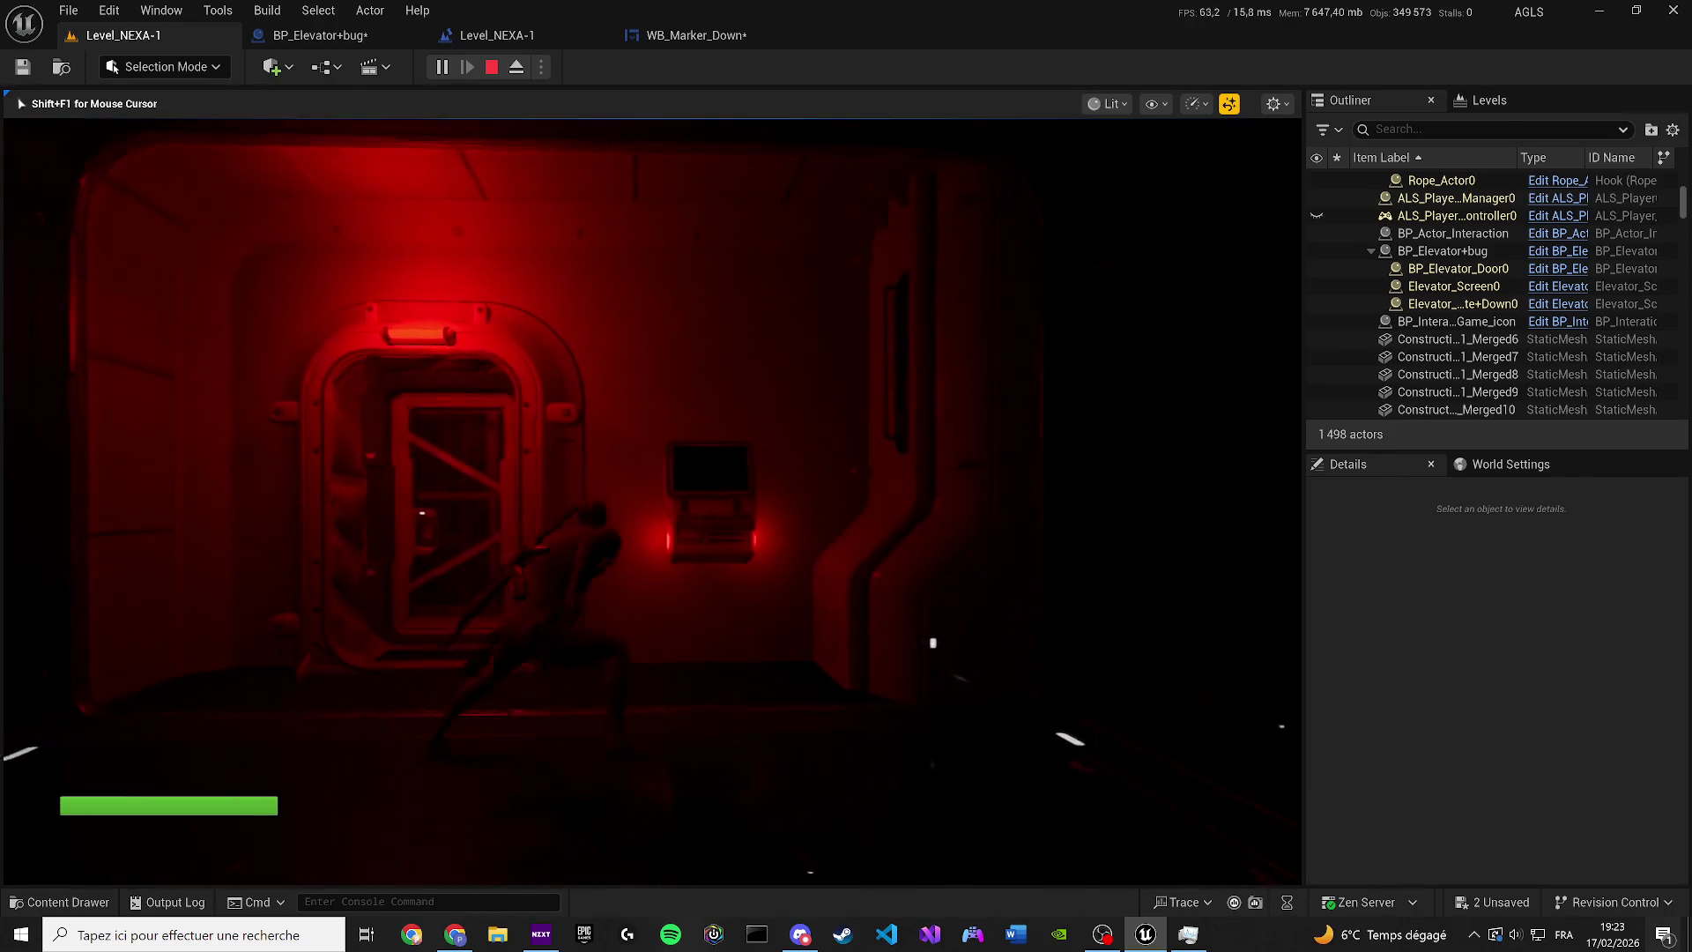
End the play session and move through the graph tabs to BP_Elevator+bug's event graph
key(Escape)
click(646, 263)
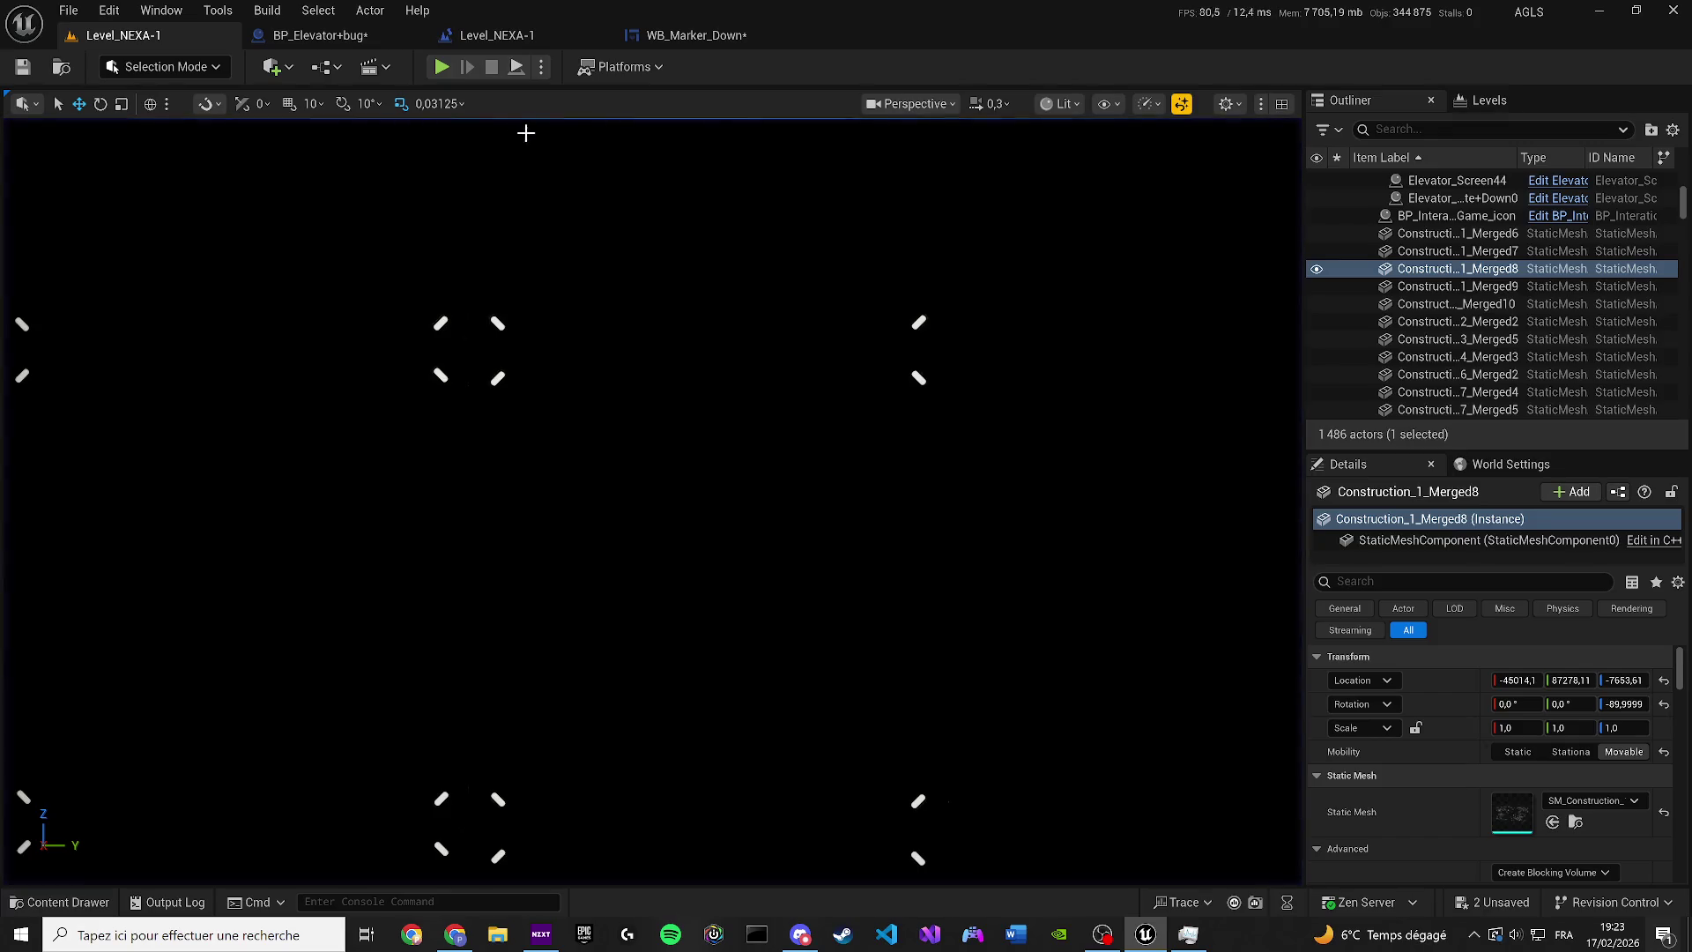
click(500, 36)
mouse_move(950, 296)
mouse_down()
mouse_move(888, 275)
mouse_move(776, 274)
mouse_up()
click(696, 35)
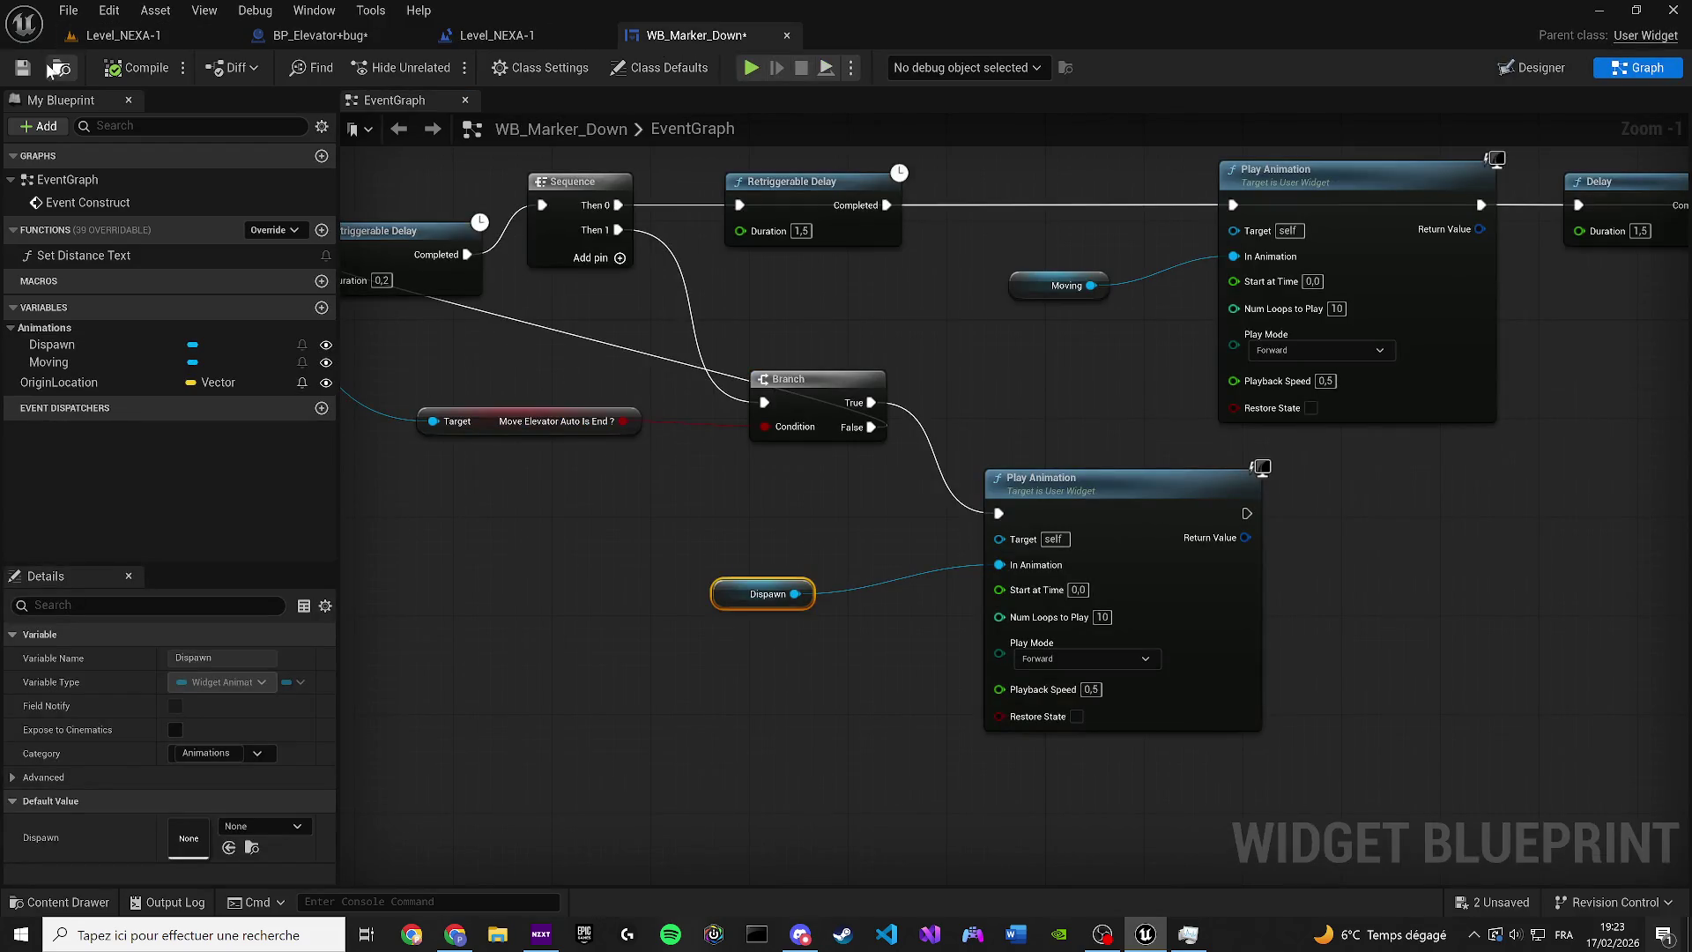
key(ctrl+space)
click(268, 37)
scroll(812, 522, up, 1)
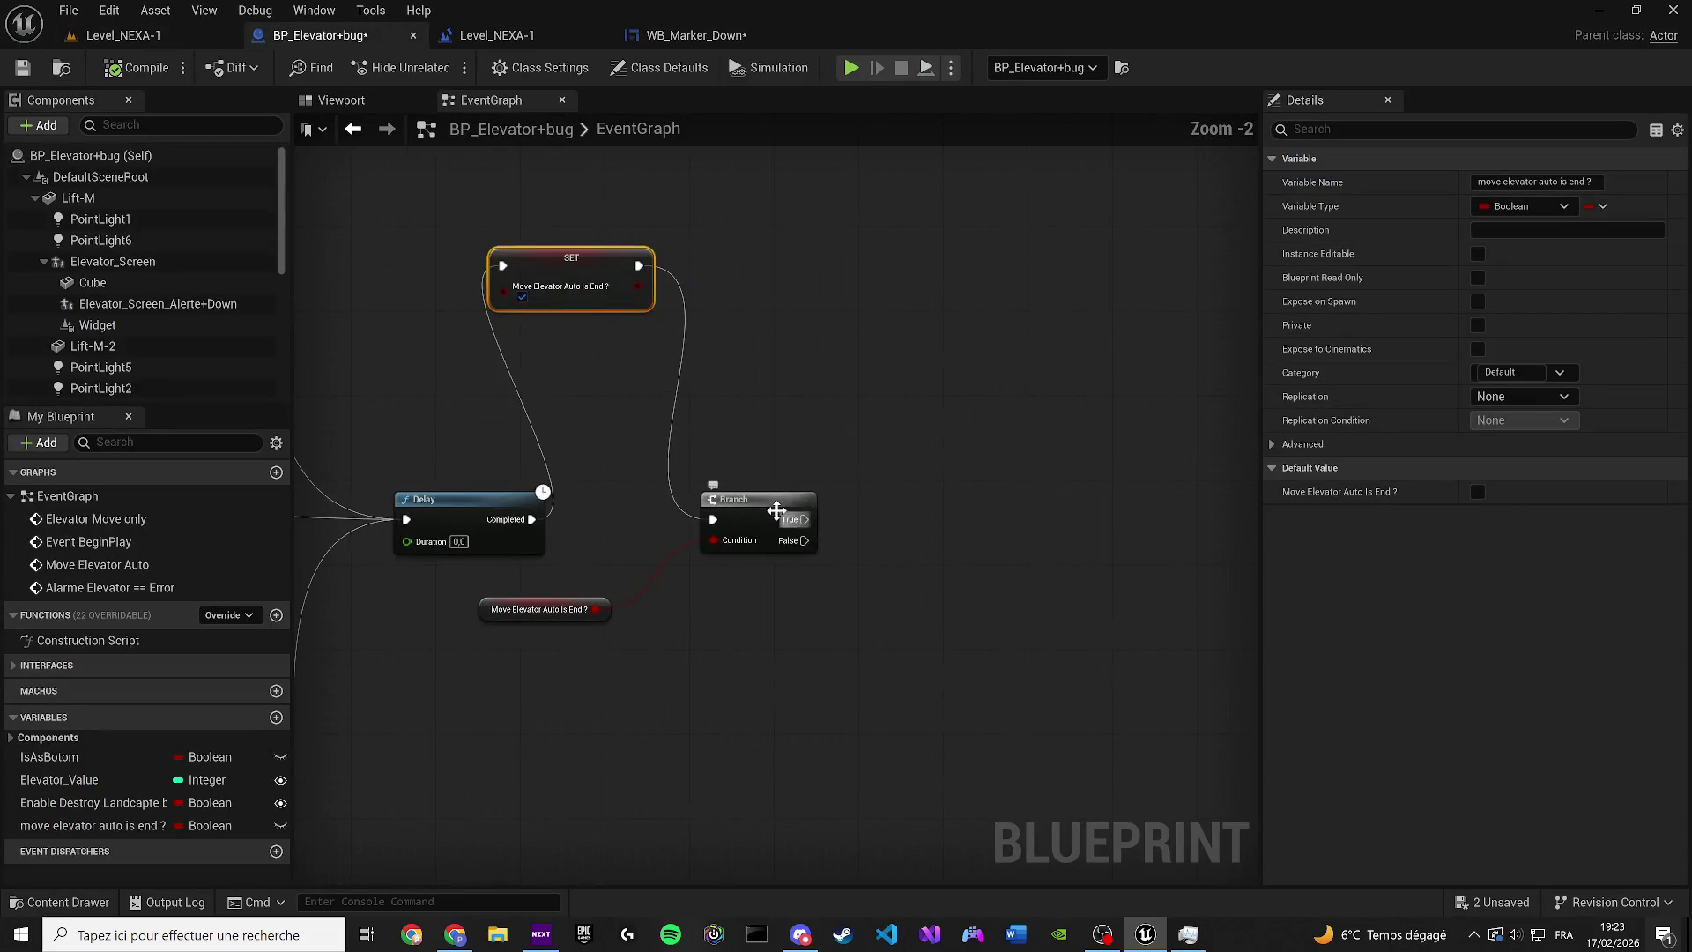
Rearrange the nodes and wire Delay's completion into the Branch with the Move Elevator Auto Is End? getter
drag(776, 510, 961, 445)
mouse_move(559, 311)
mouse_down()
mouse_move(969, 436)
mouse_move(732, 363)
mouse_move(674, 432)
mouse_move(663, 625)
mouse_move(891, 430)
mouse_up()
click(979, 395)
scroll(689, 516, up, 2)
mouse_move(825, 730)
mouse_down()
mouse_move(926, 702)
mouse_move(628, 750)
mouse_up()
drag(996, 577, 996, 491)
drag(699, 499, 969, 509)
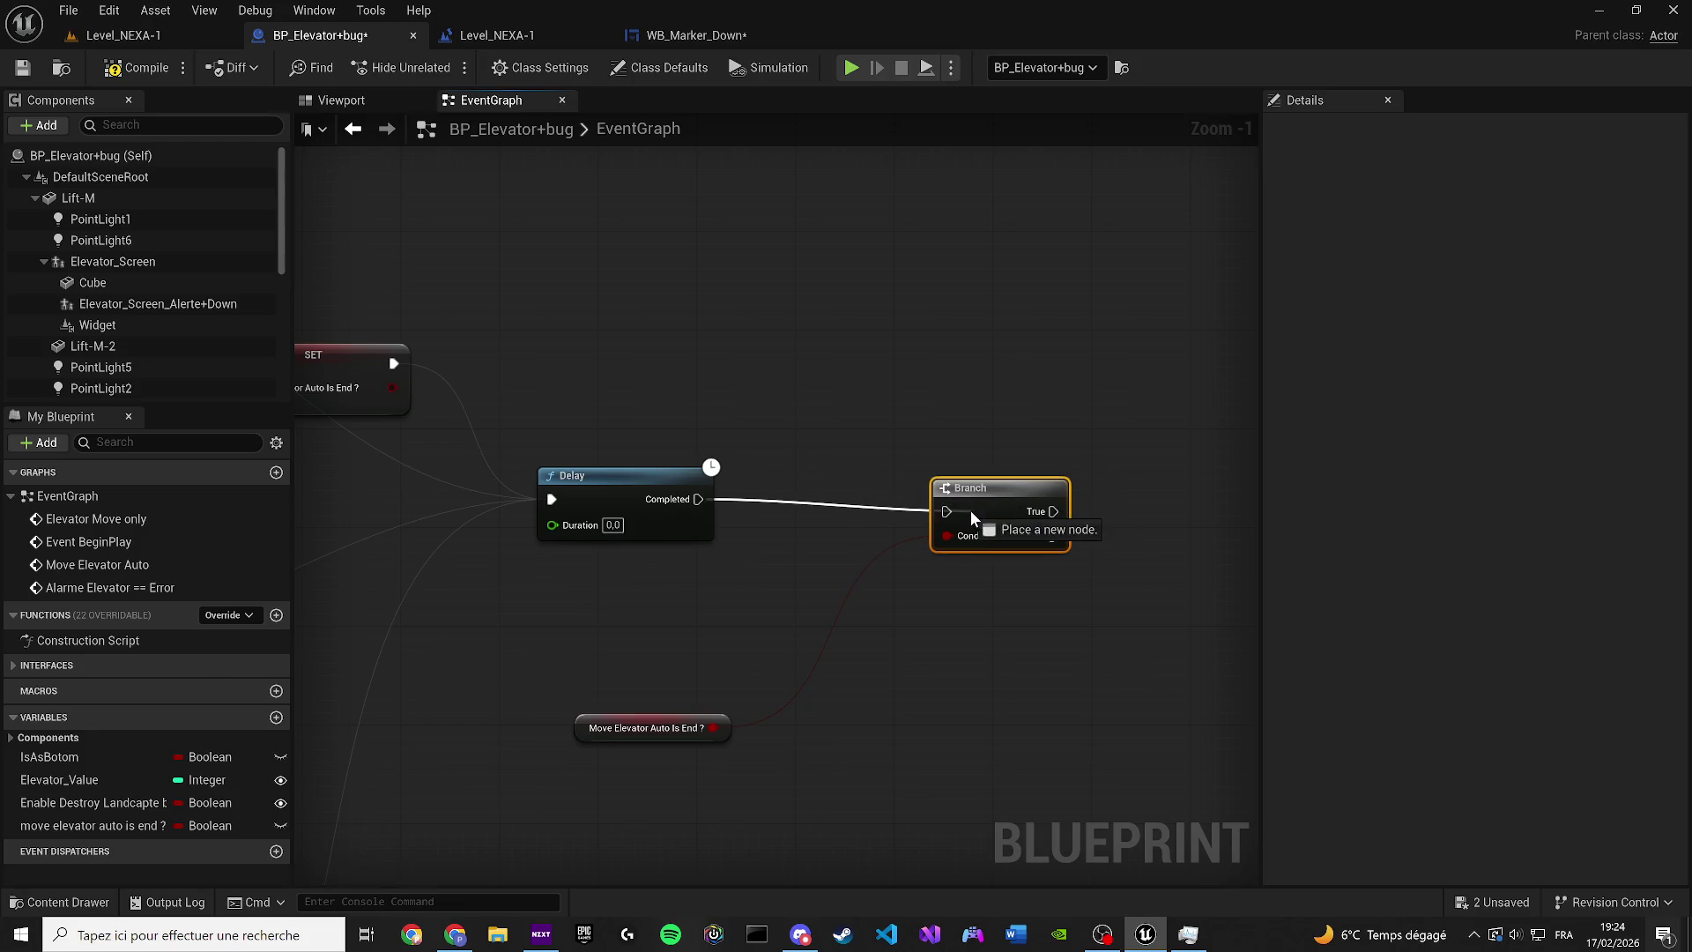
drag(634, 728, 746, 691)
drag(1009, 514, 634, 500)
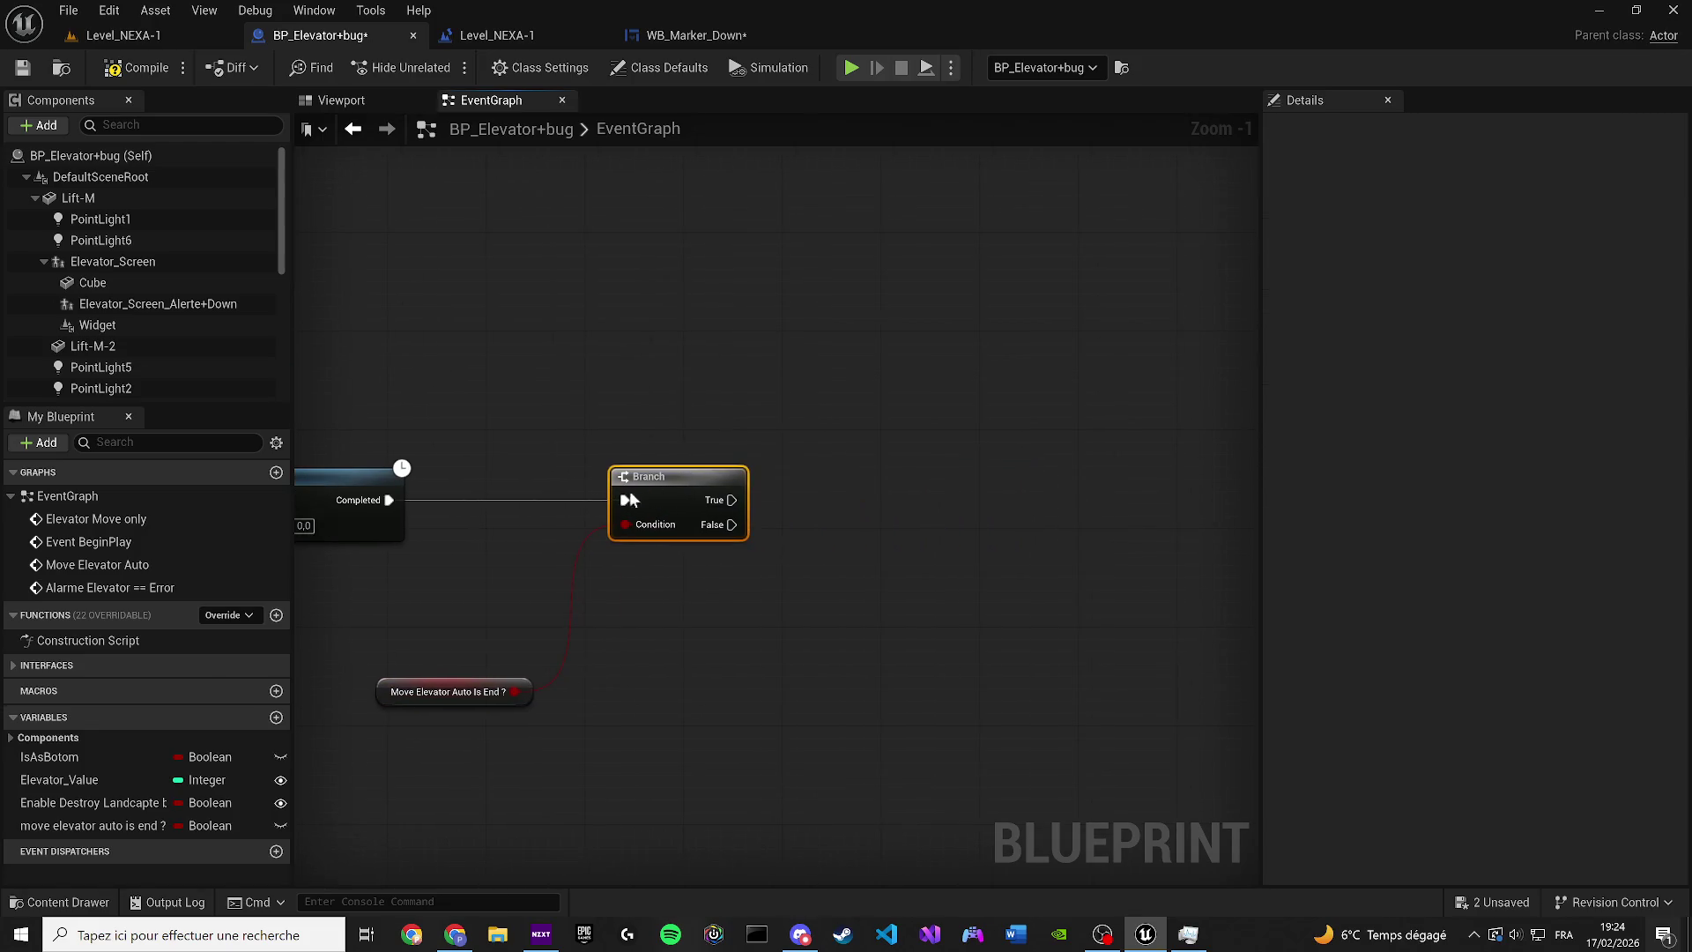
Add a Force Destroy Component node for the Widget, driven by the Branch's True output
click(113, 326)
mouse_move(112, 325)
mouse_down()
mouse_move(528, 369)
mouse_move(634, 604)
mouse_move(705, 617)
mouse_move(818, 579)
mouse_up()
text(DES)
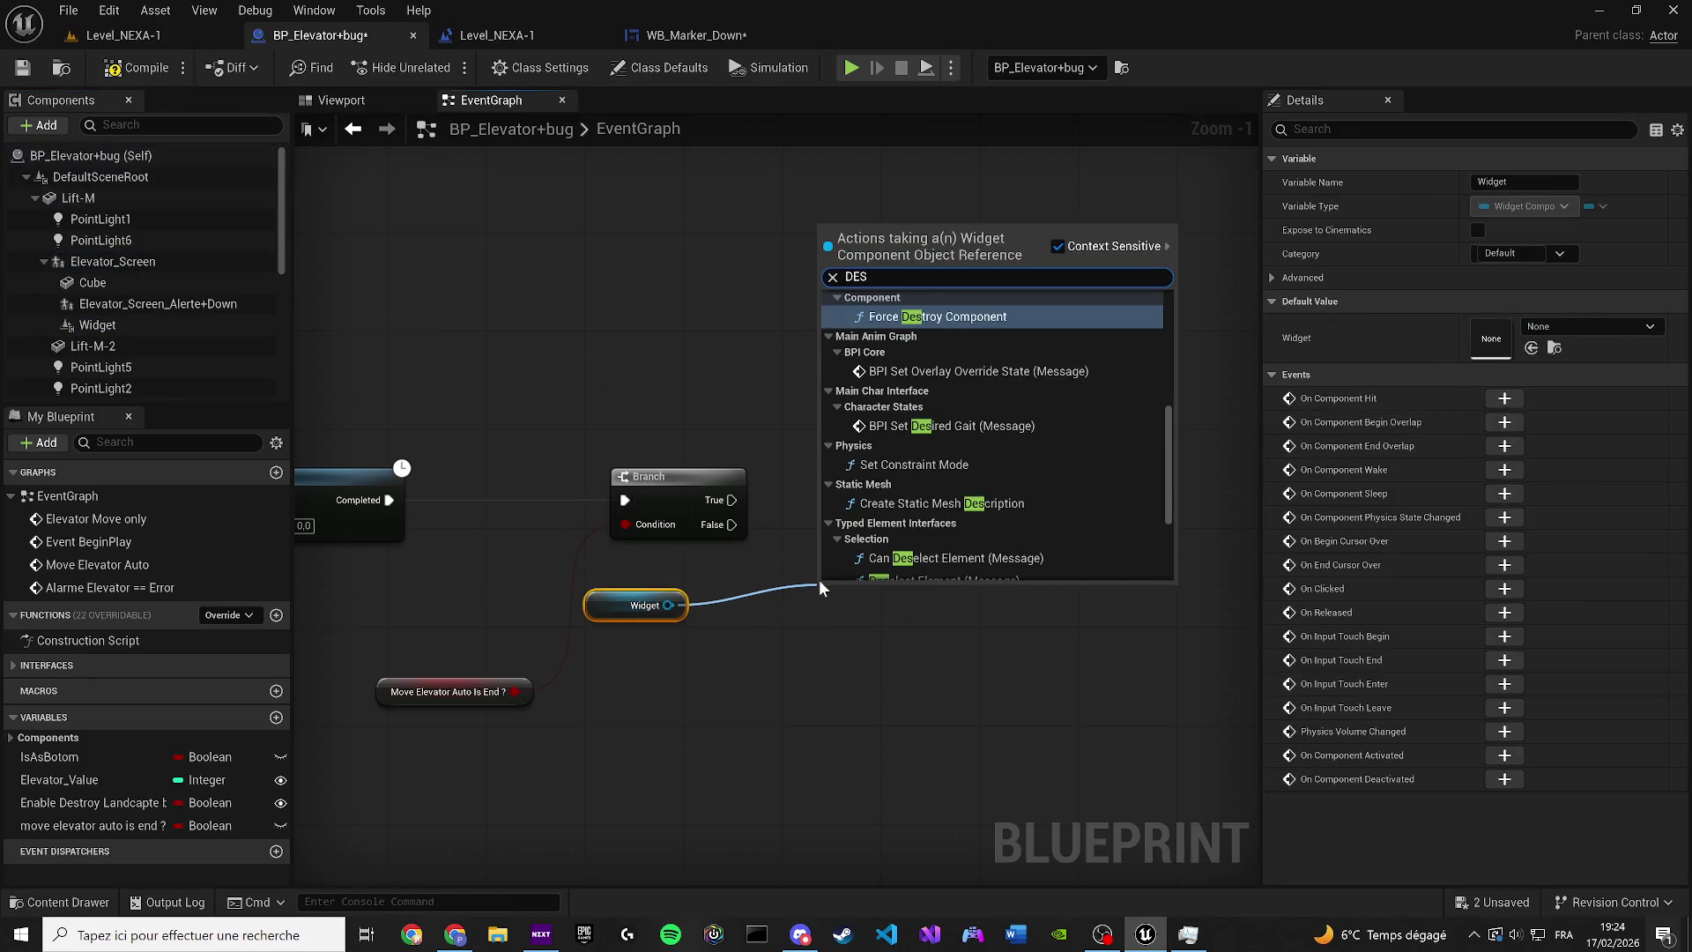
text(TR)
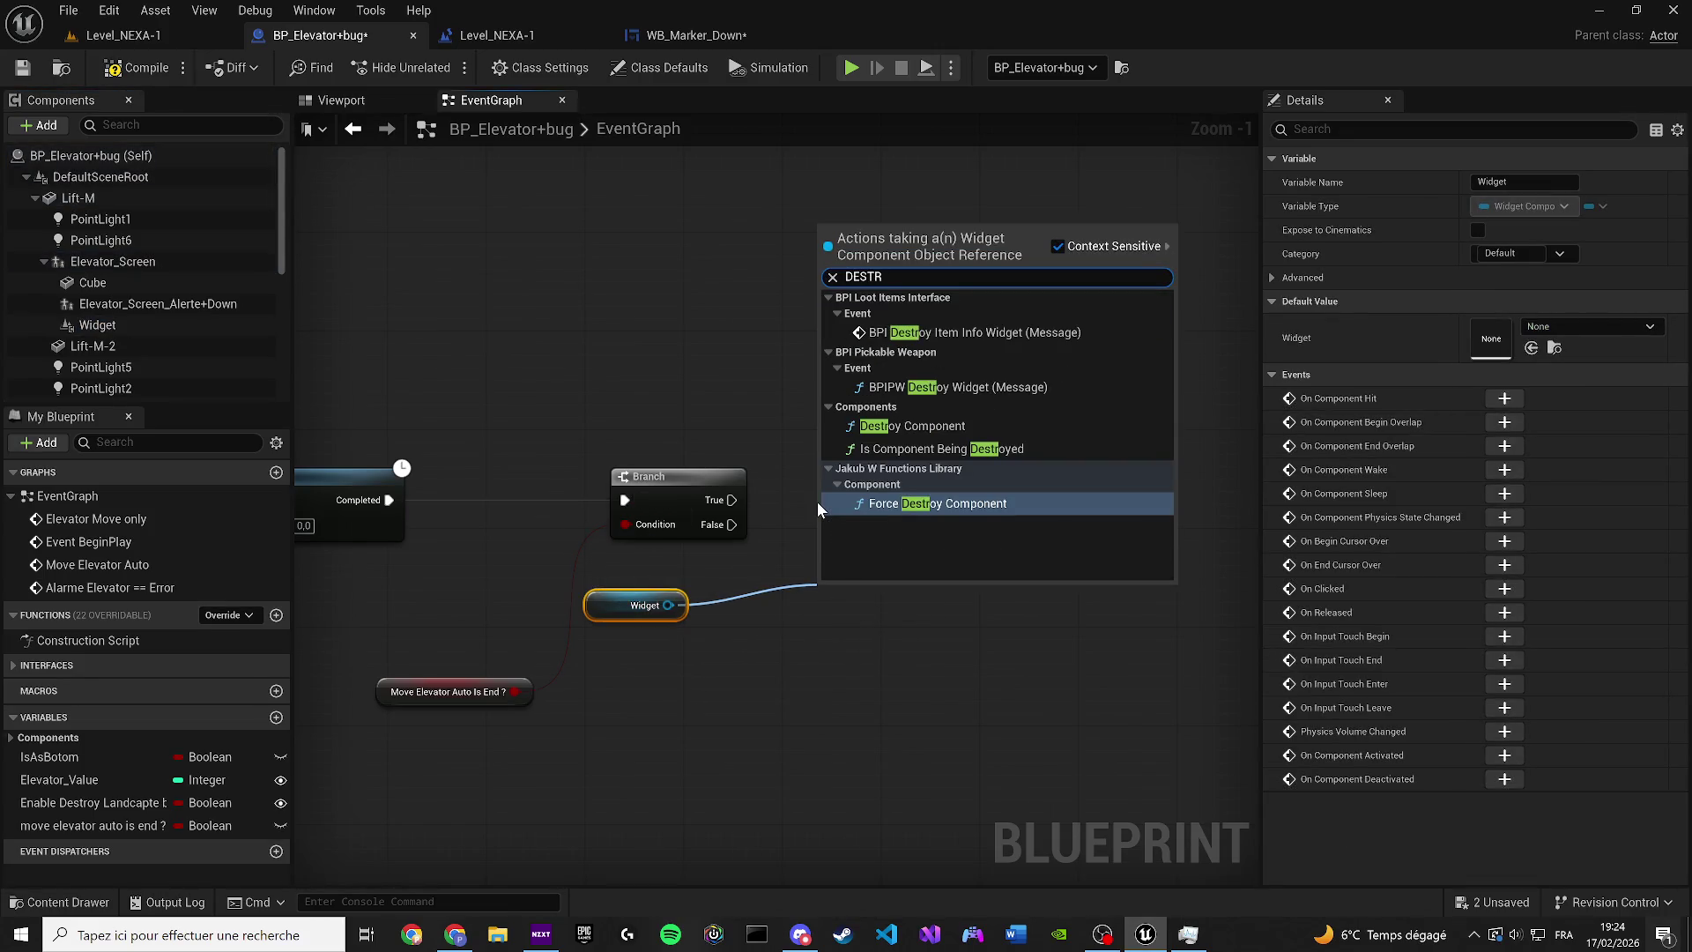
click(938, 504)
scroll(858, 503, up, 1)
mouse_move(712, 500)
mouse_down()
mouse_move(872, 514)
mouse_move(944, 487)
mouse_up()
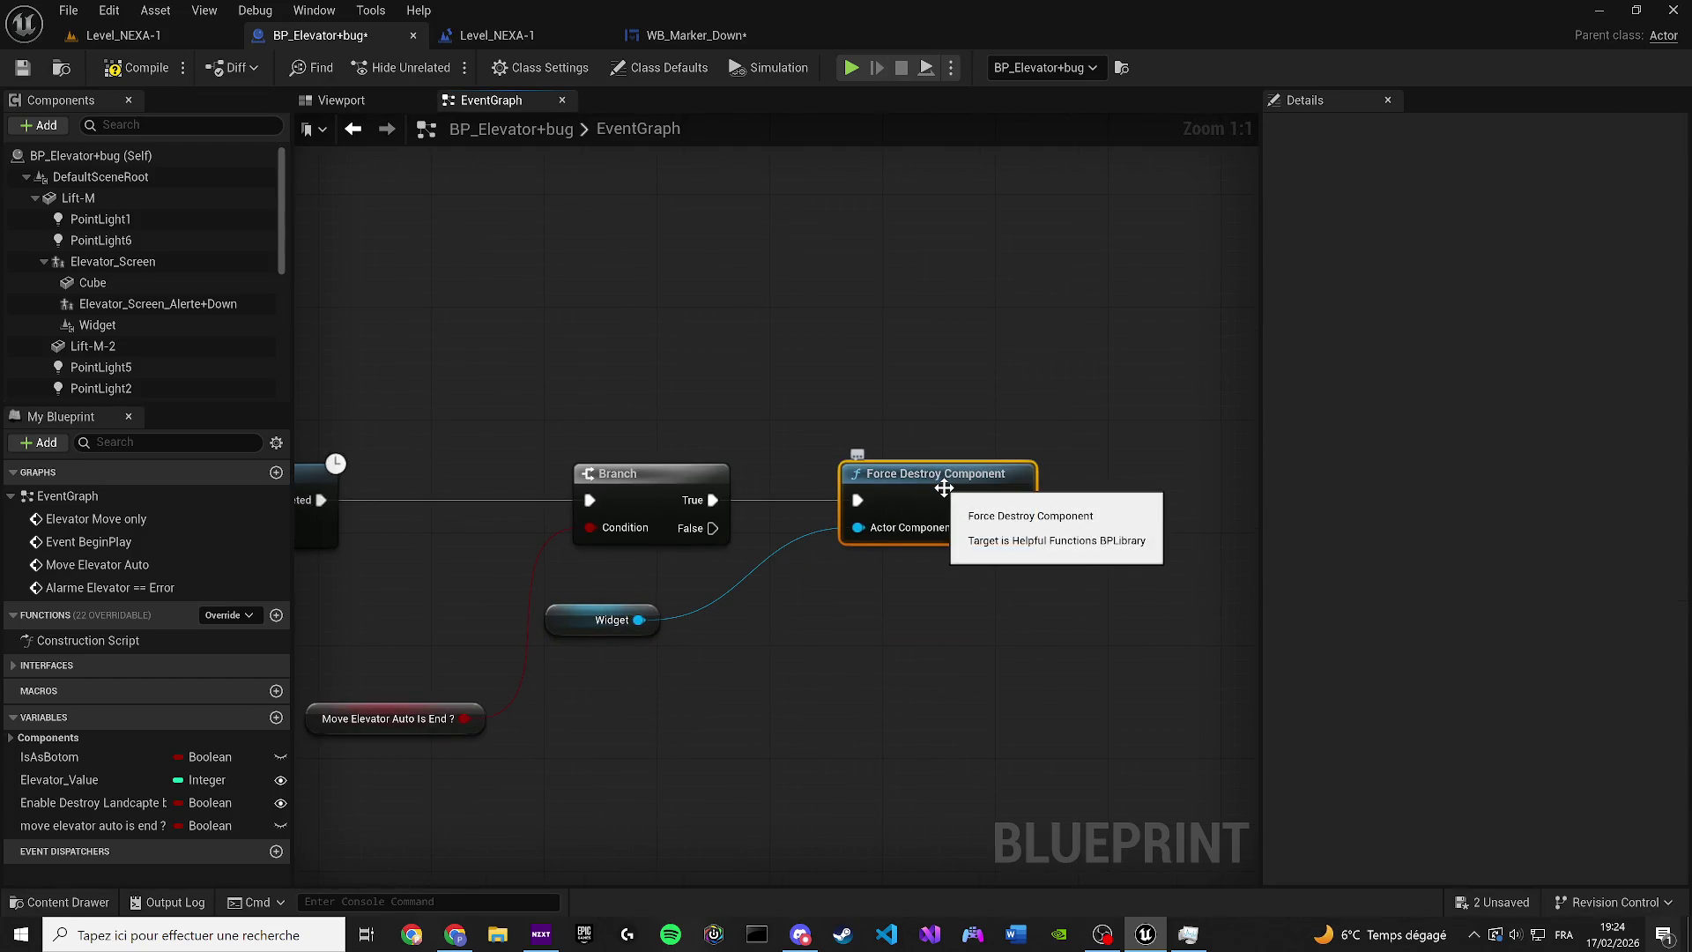
Wire both Move Component To nodes into the SET node and save the Blueprint
click(503, 680)
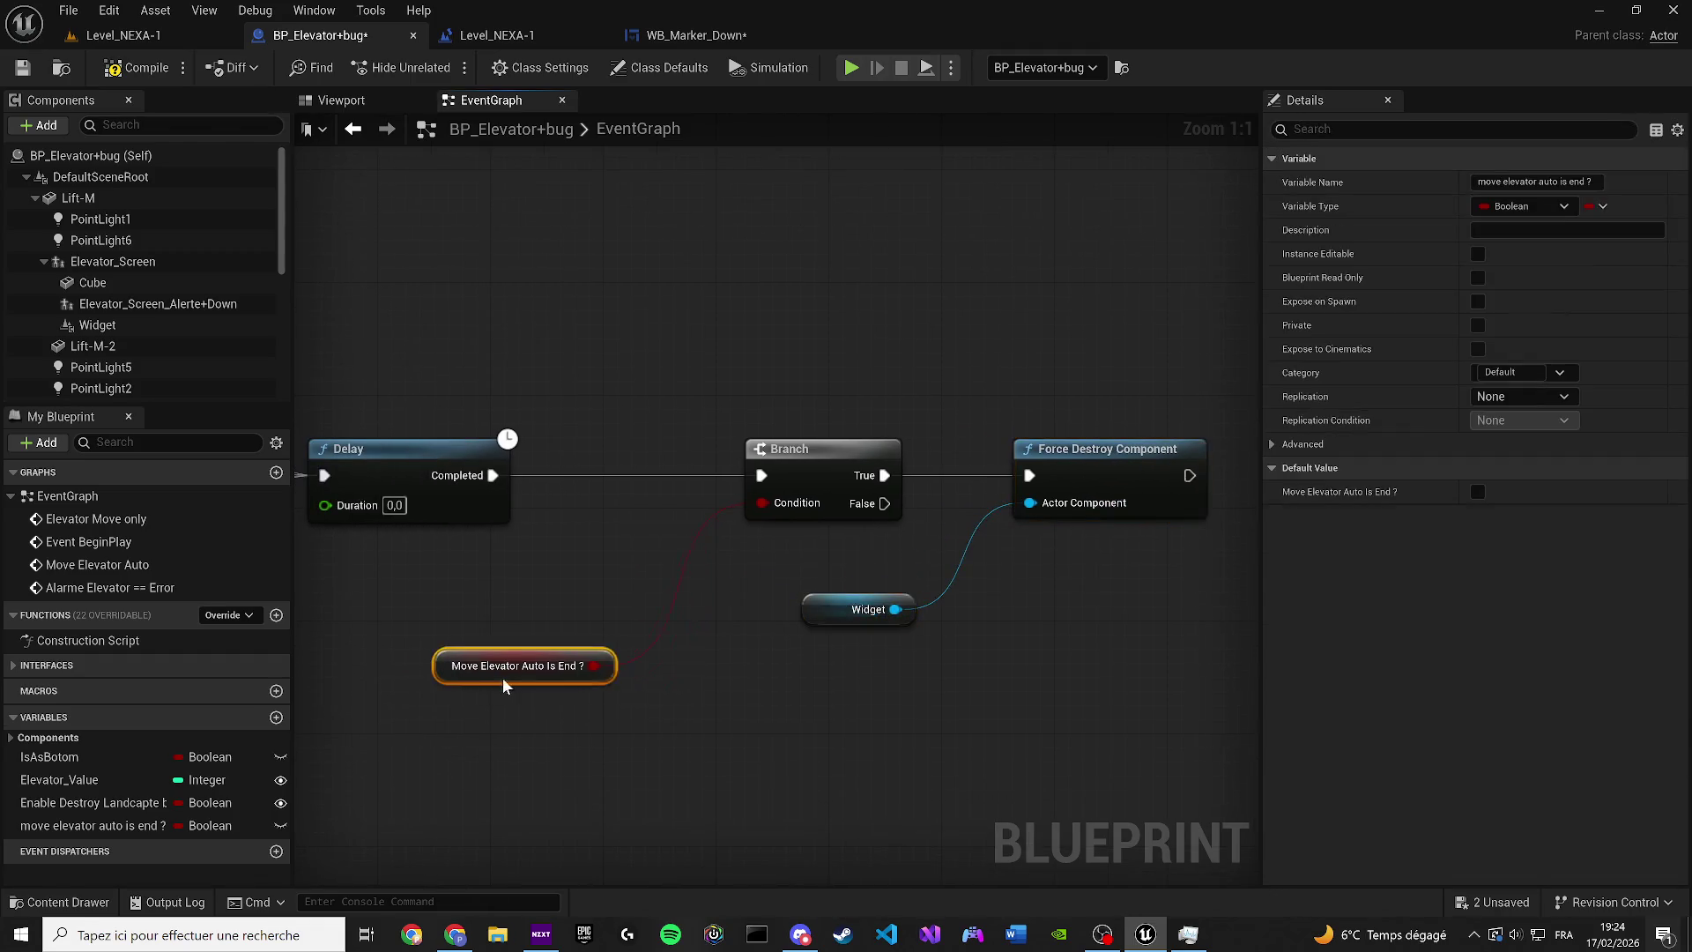
drag(503, 680, 885, 622)
scroll(640, 459, down, 2)
drag(544, 323, 721, 395)
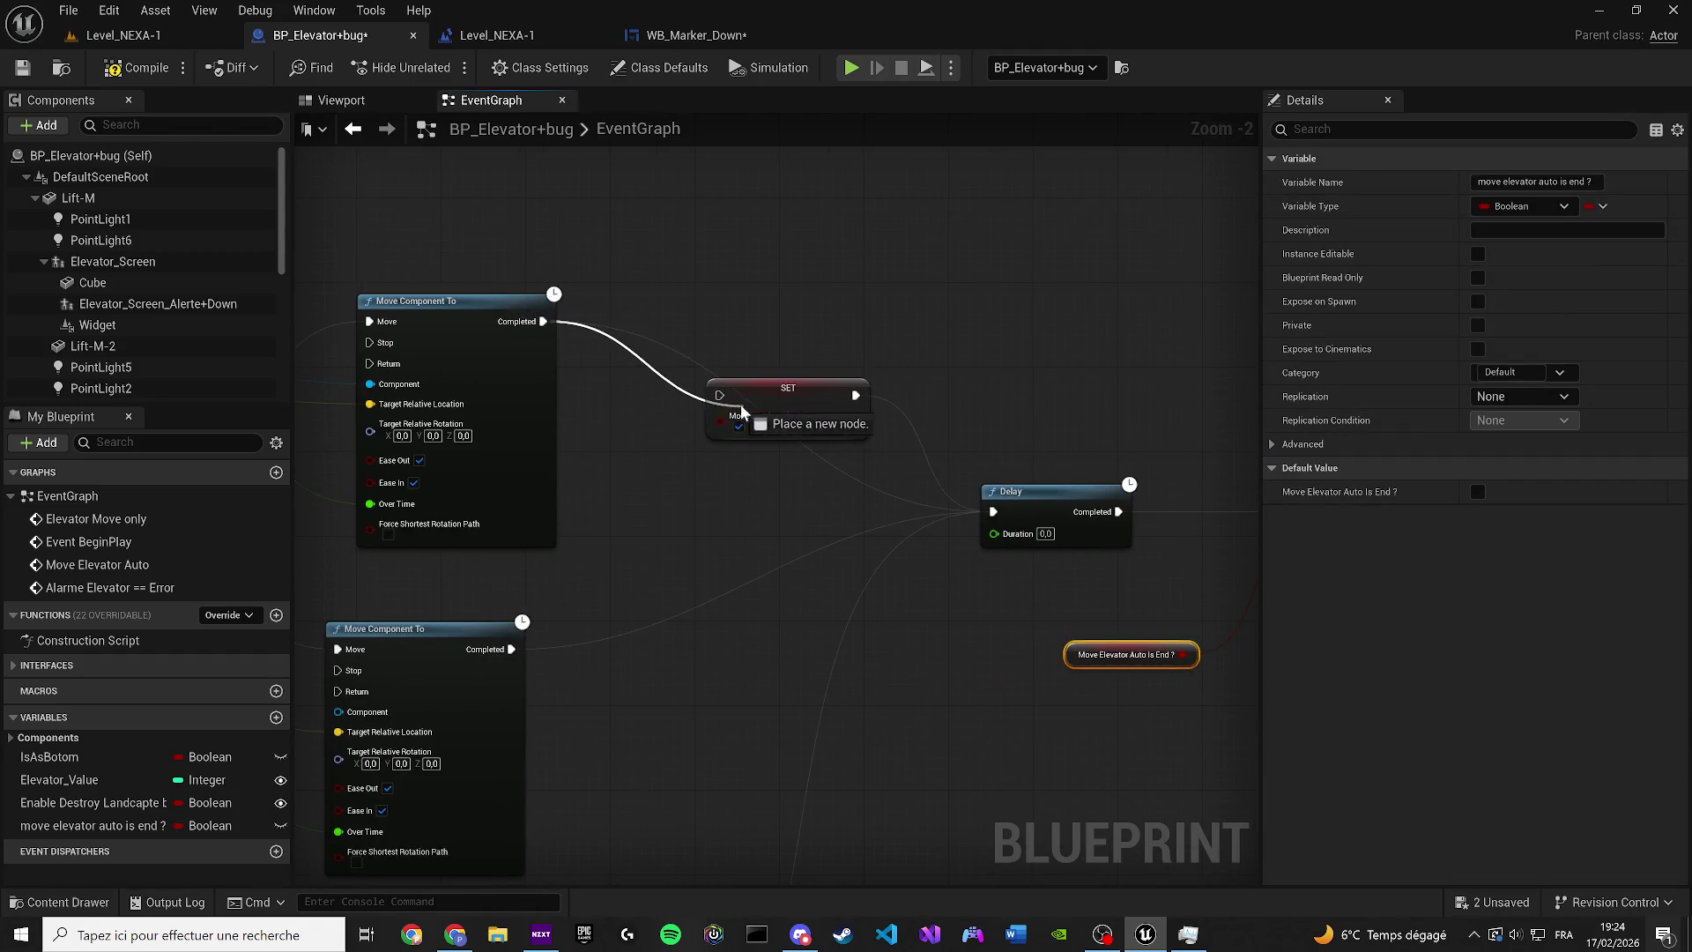
mouse_move(519, 654)
mouse_down()
mouse_move(750, 429)
mouse_move(721, 395)
mouse_up()
drag(789, 388, 776, 564)
mouse_move(733, 860)
mouse_down()
mouse_move(865, 491)
mouse_move(842, 290)
mouse_move(934, 268)
mouse_move(987, 222)
mouse_up()
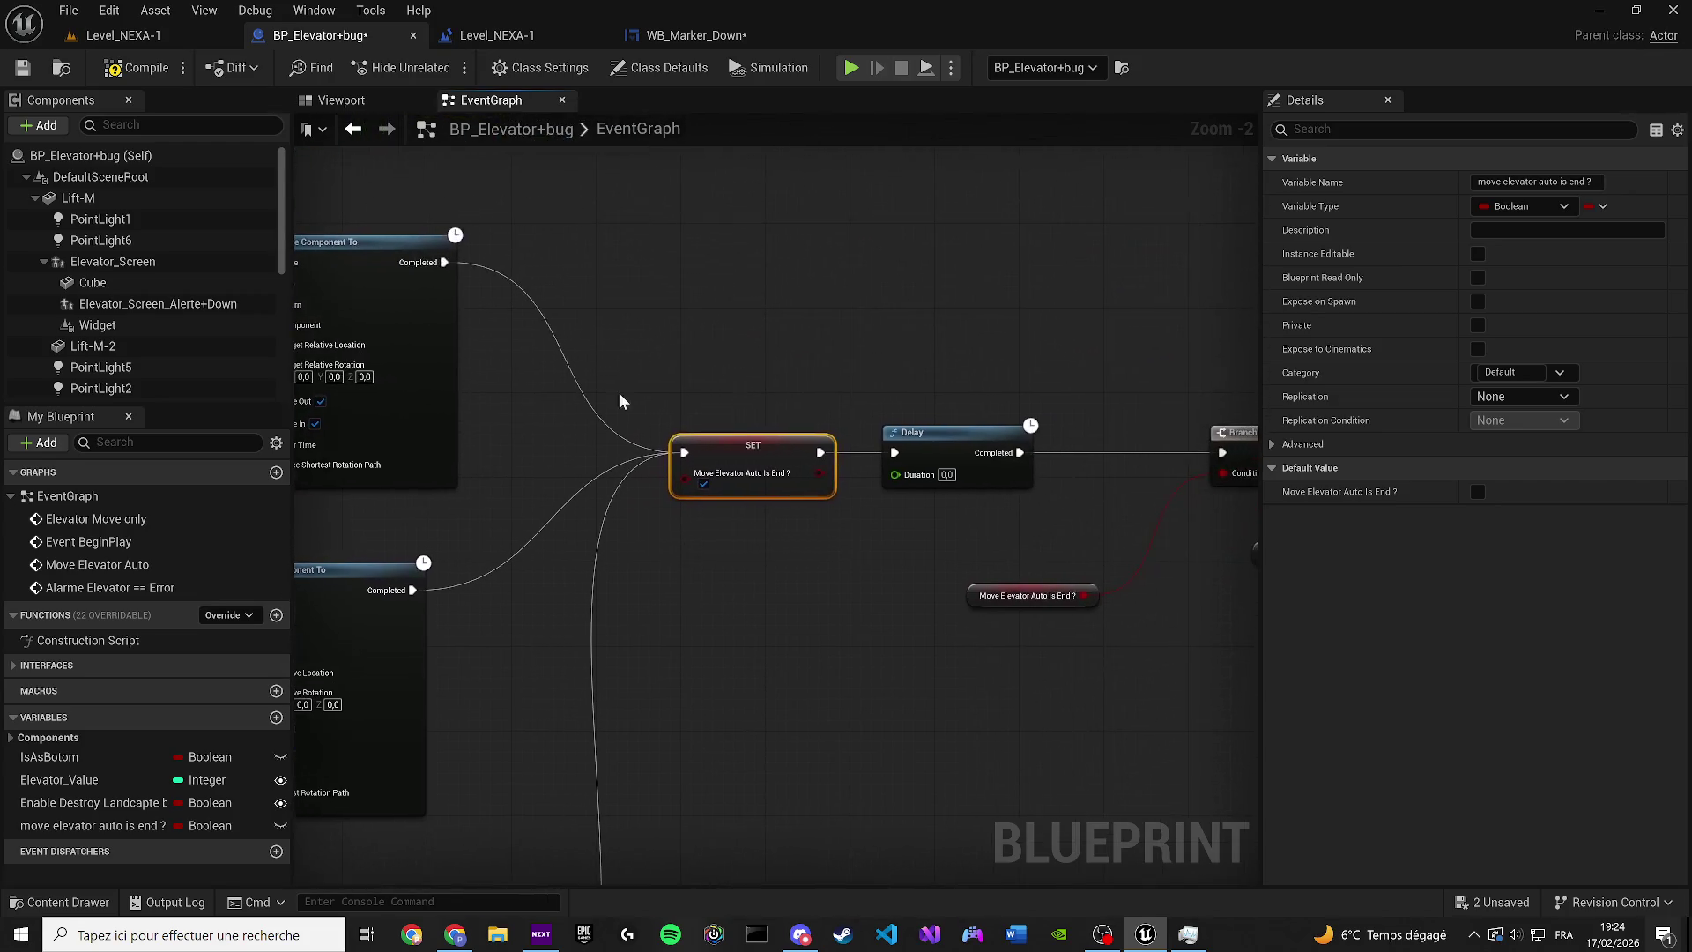
click(21, 68)
Delete the Get Actor Of Class and Enable Door nodes
scroll(811, 483, down, 5)
scroll(827, 540, up, 3)
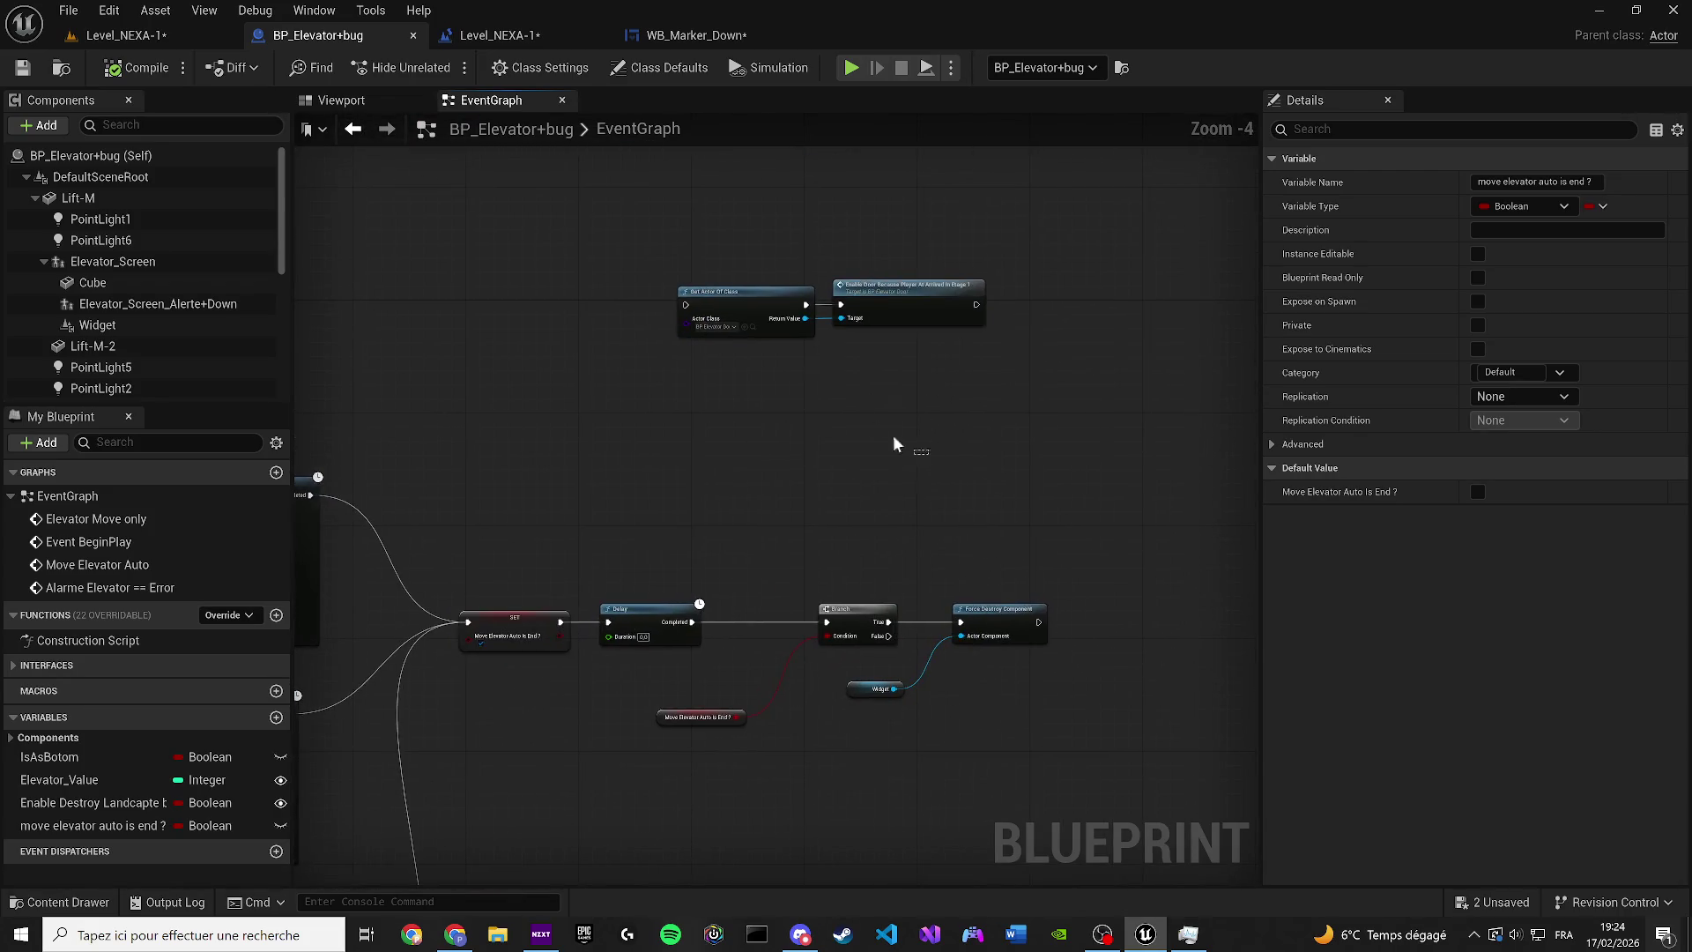
drag(986, 379, 620, 280)
key(Delete)
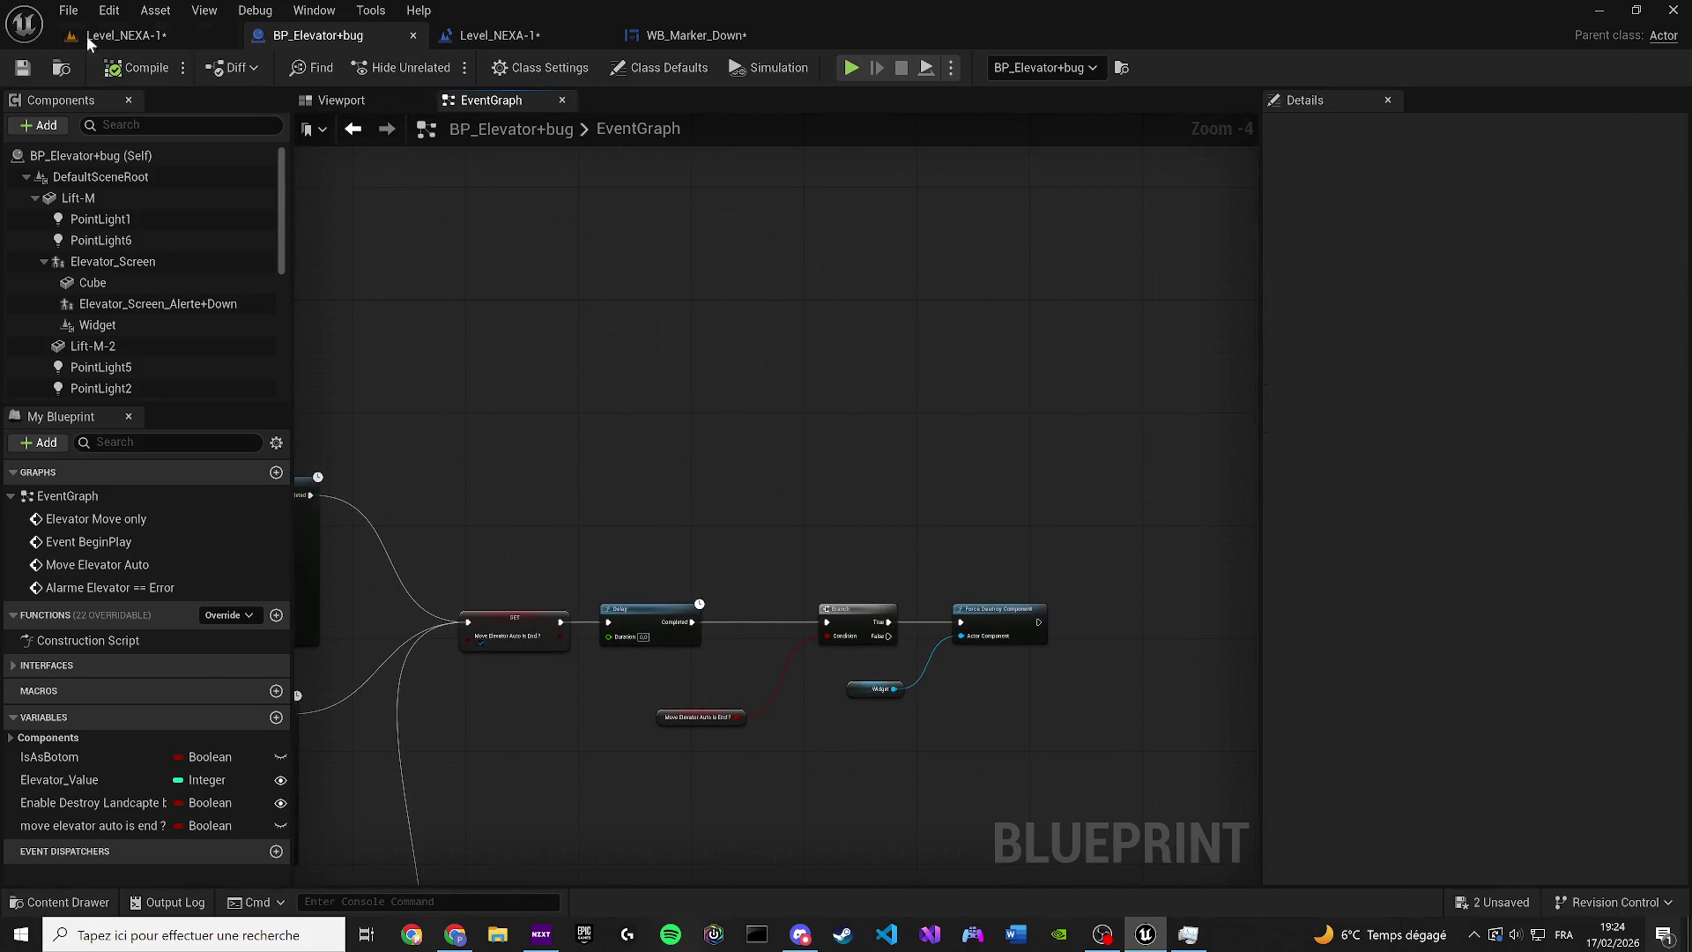
Play the level with Alt+P, walk the character to the elevator screen, then stop the session
click(91, 40)
key(alt+p)
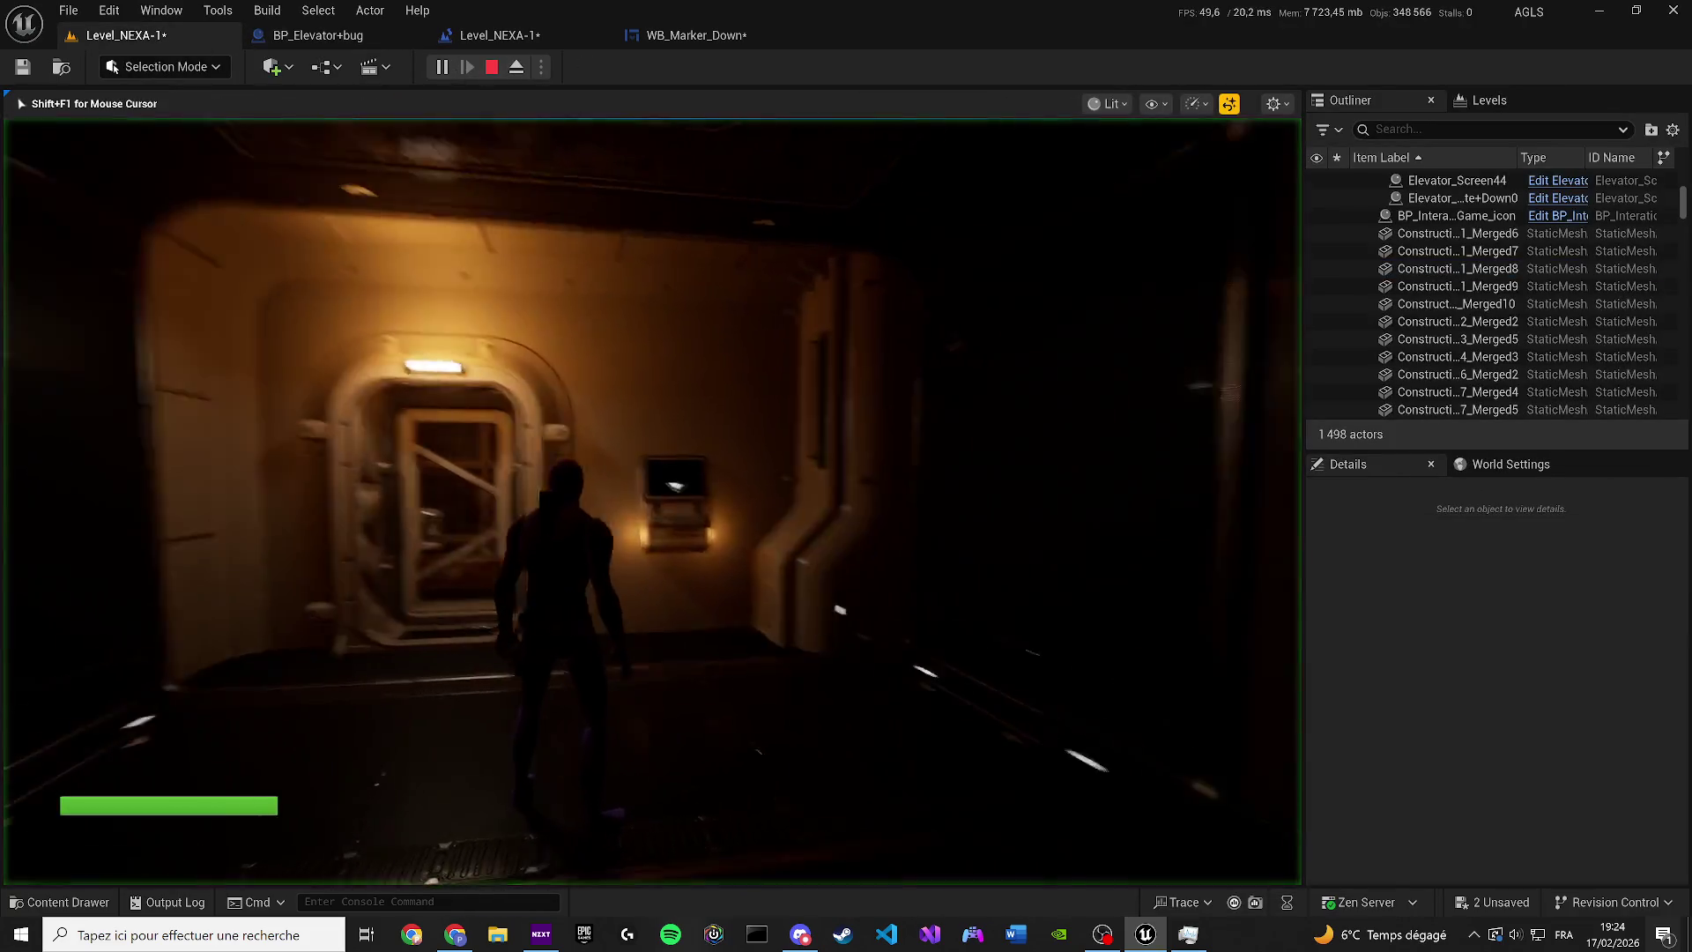
key(w)
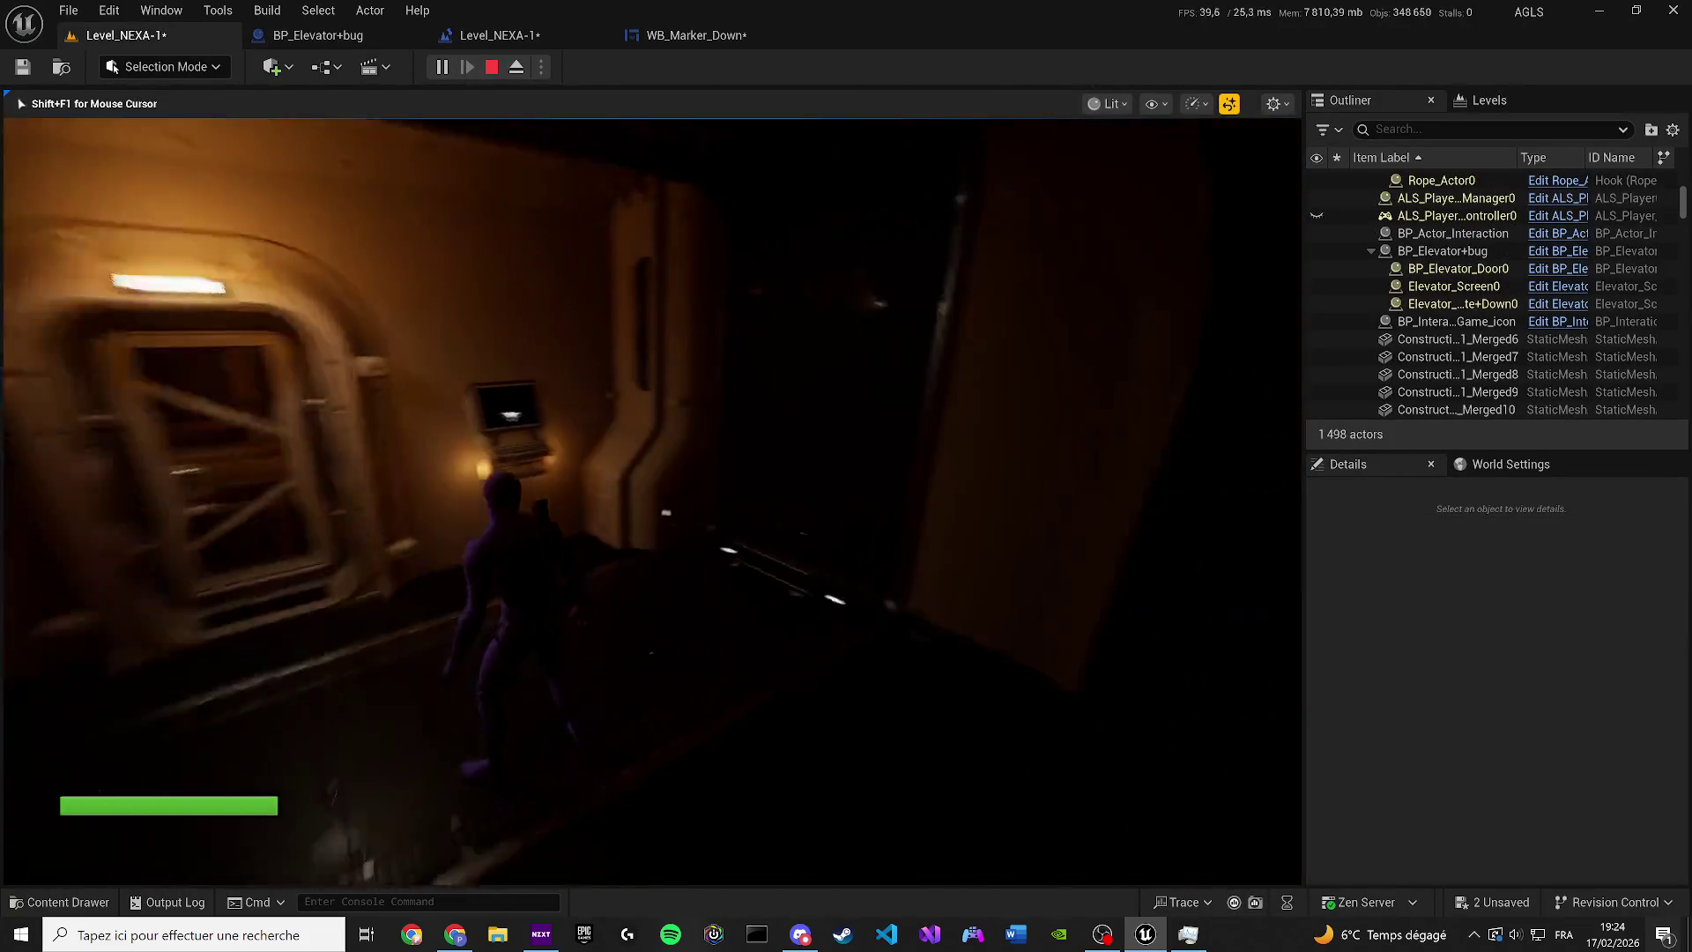
key(s)
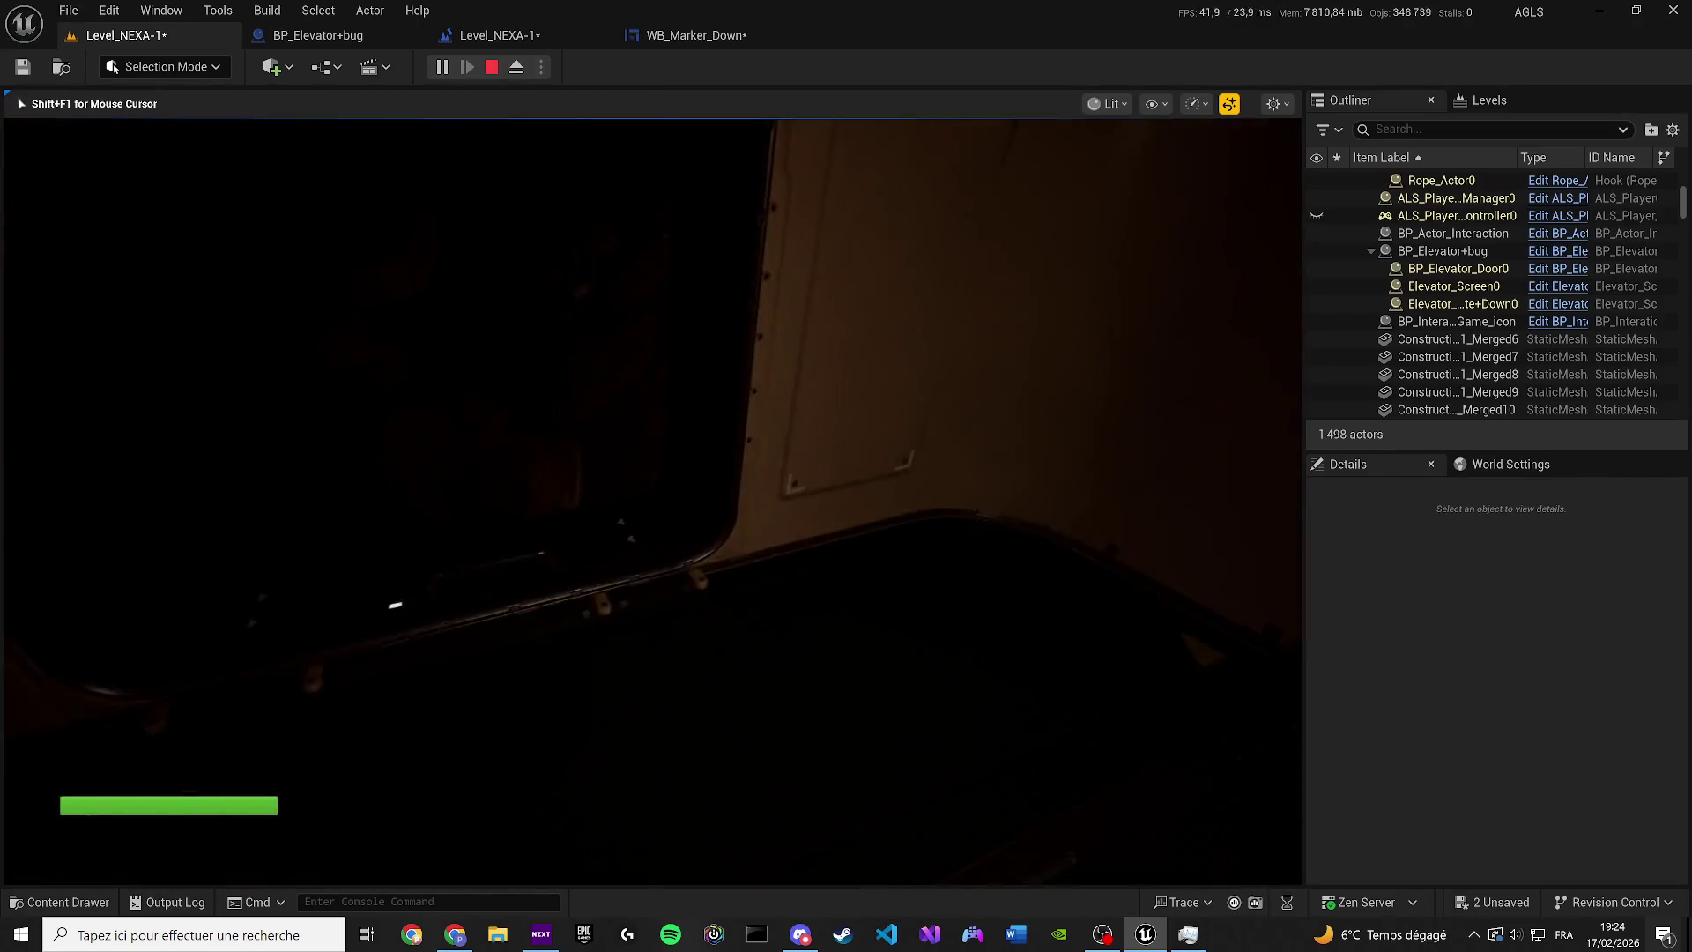
key(w)
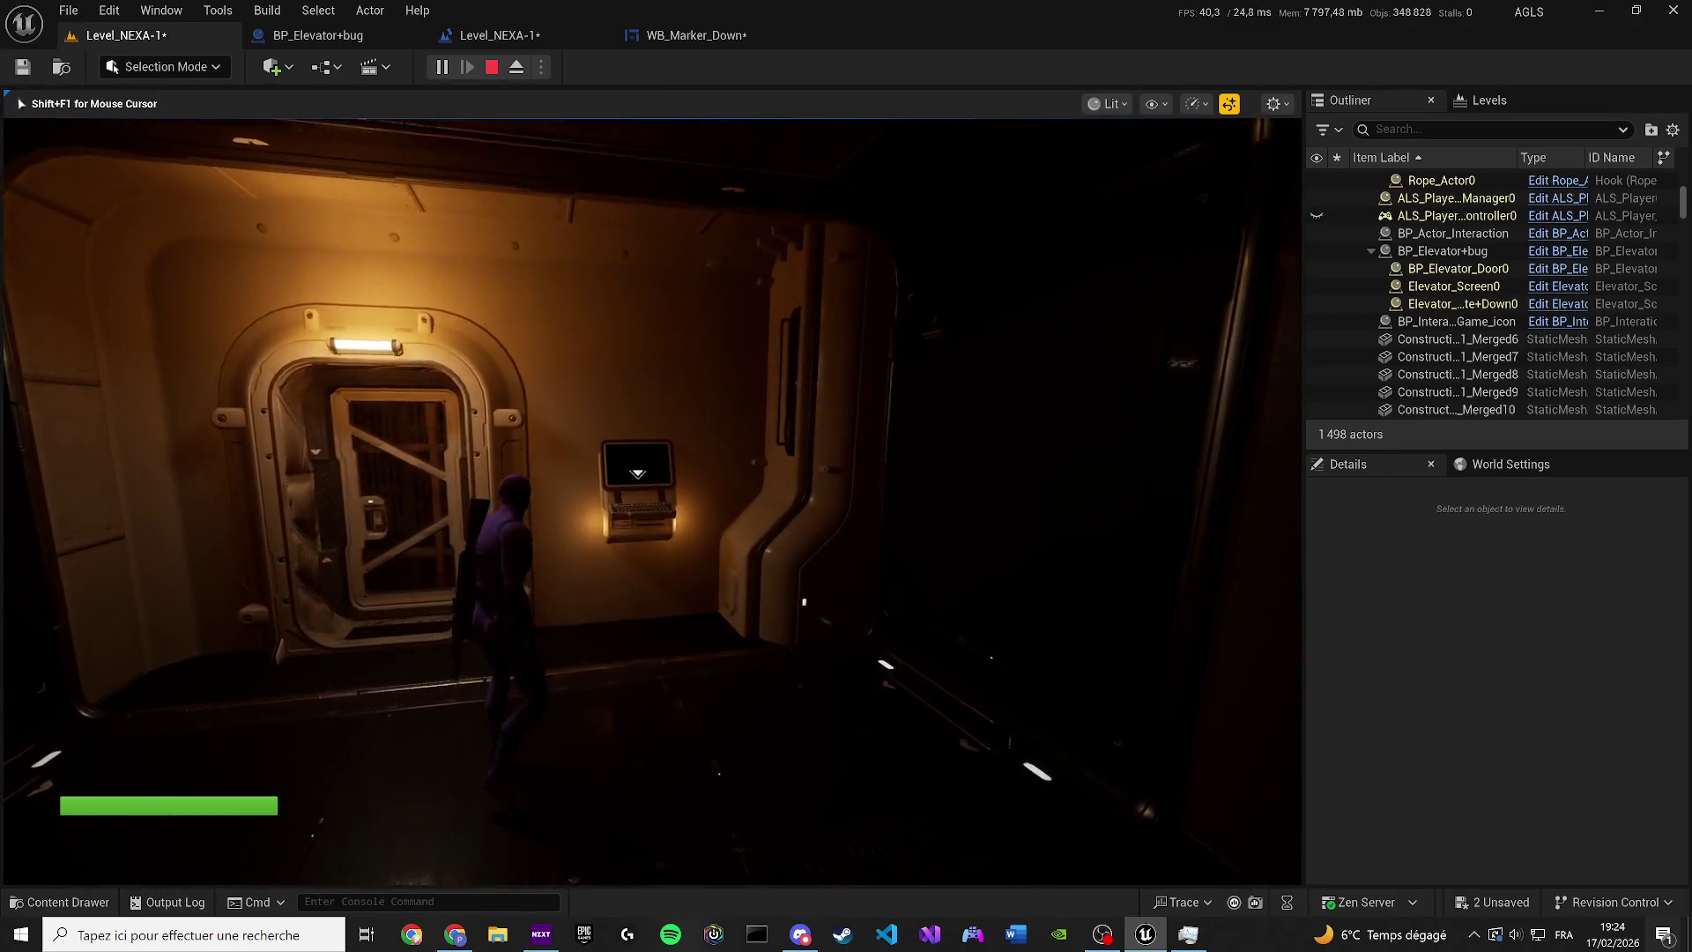
key(a)
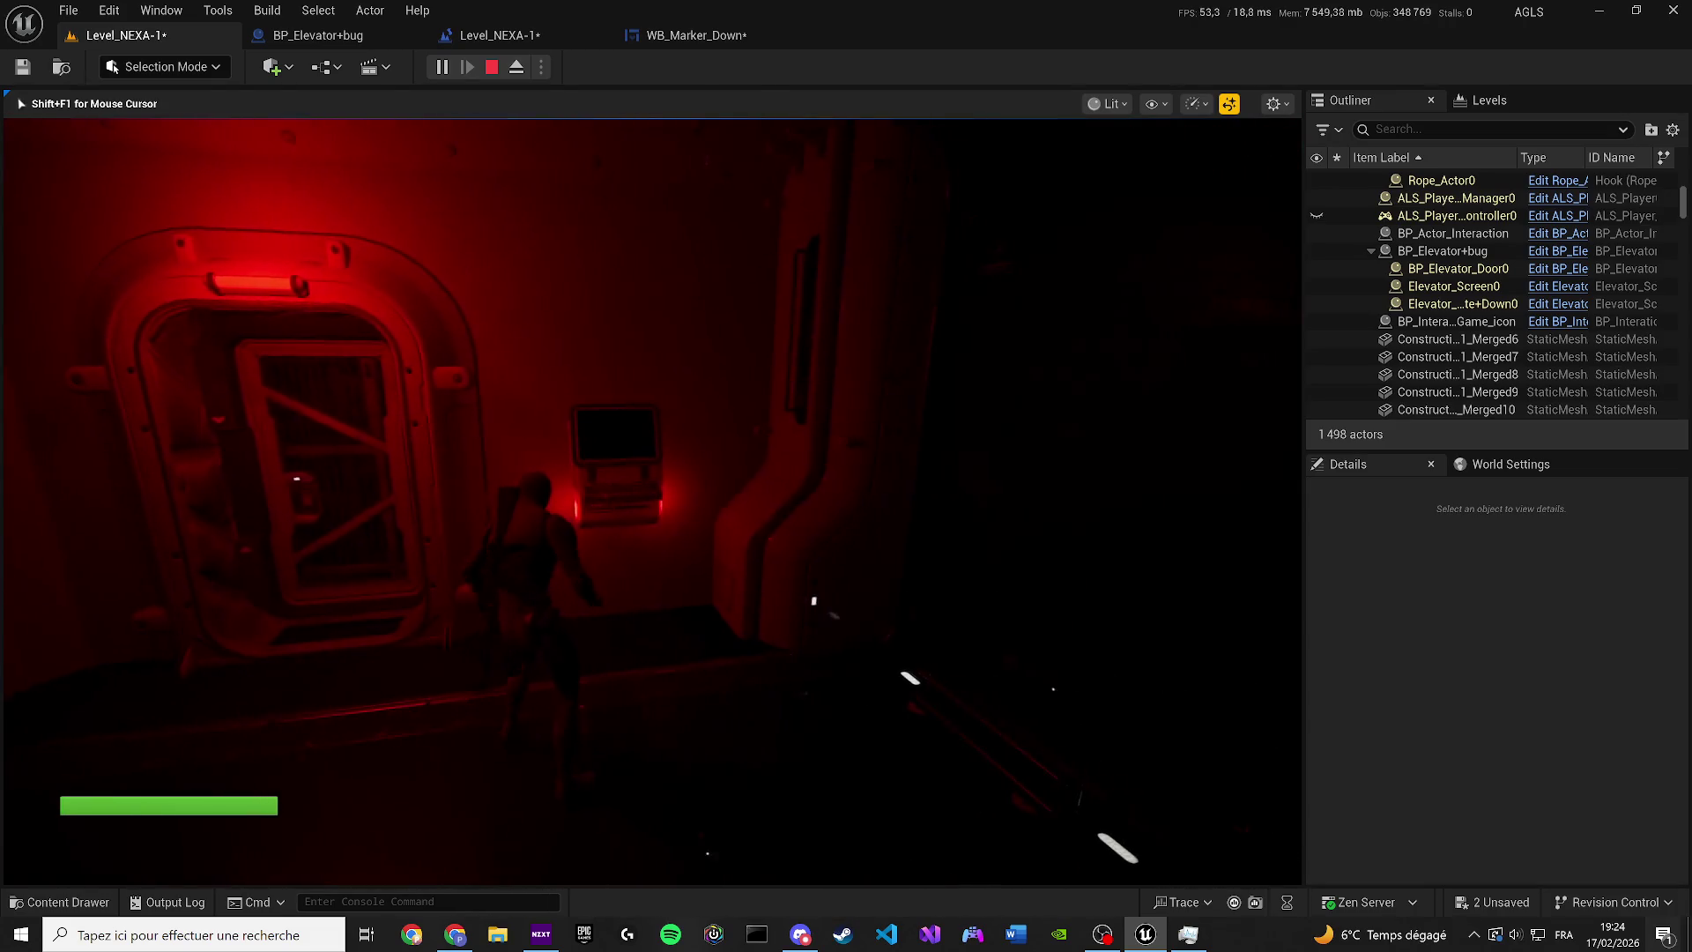
key(Escape)
In BP_Elevator+bug, search 'Play Anim' from the Widget reference, then move to WB_Marker_Down's graph
click(305, 44)
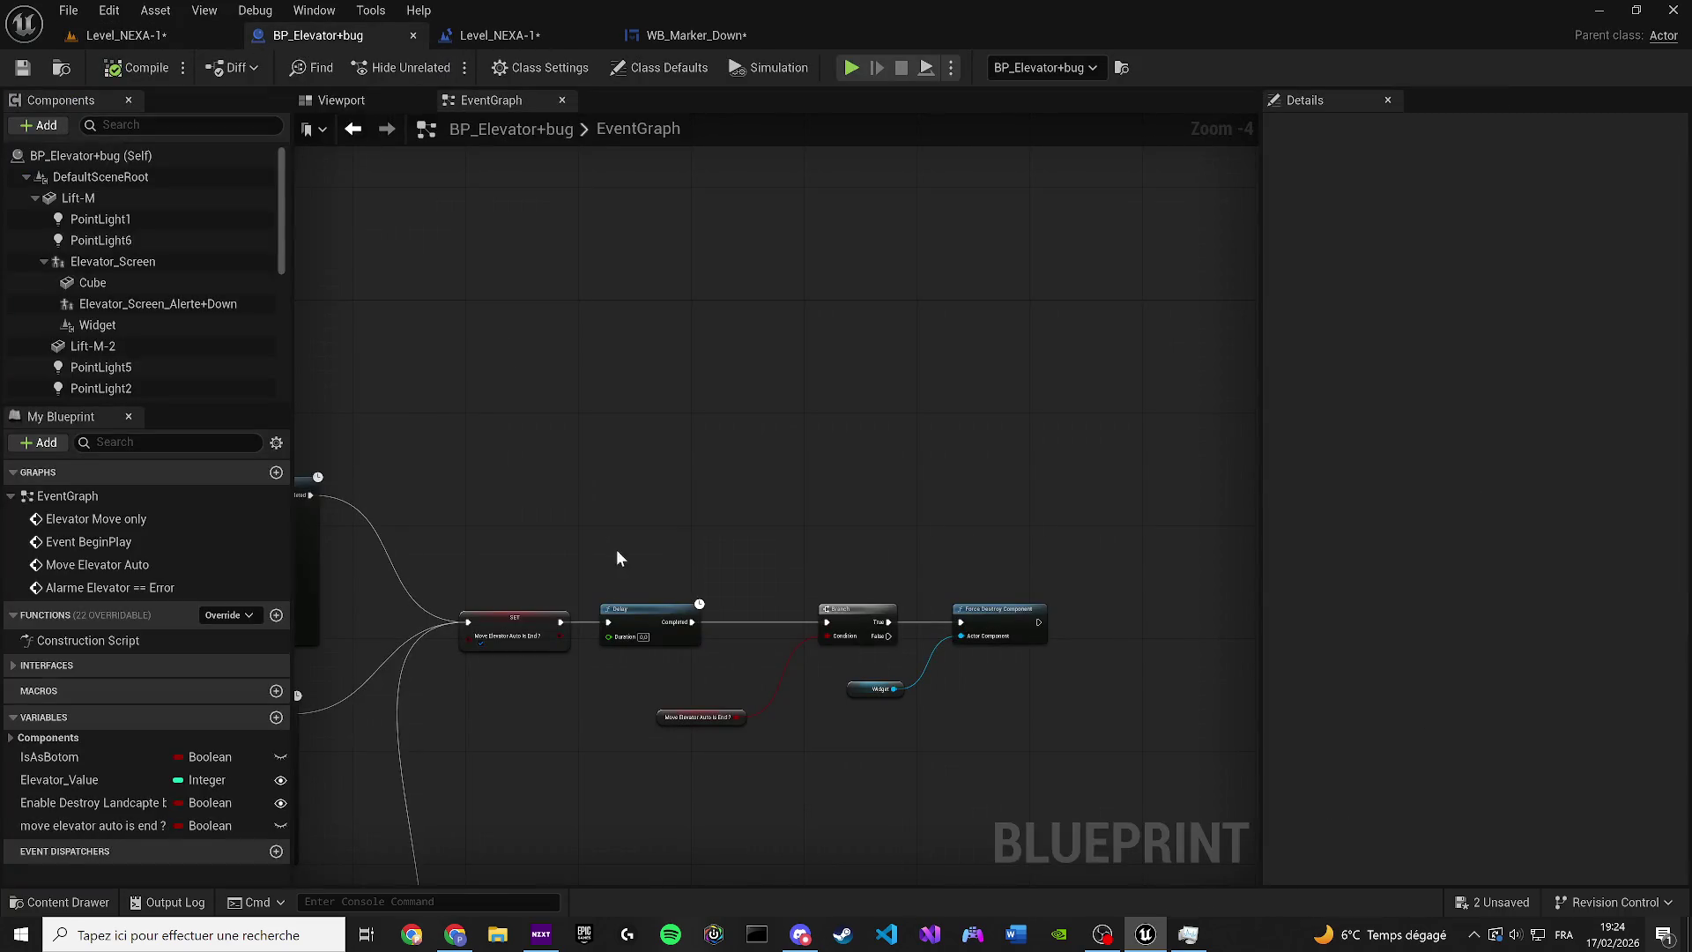
scroll(728, 604, up, 1)
mouse_move(629, 575)
mouse_down()
mouse_move(745, 617)
mouse_move(740, 647)
mouse_up()
scroll(249, 363, down, 3)
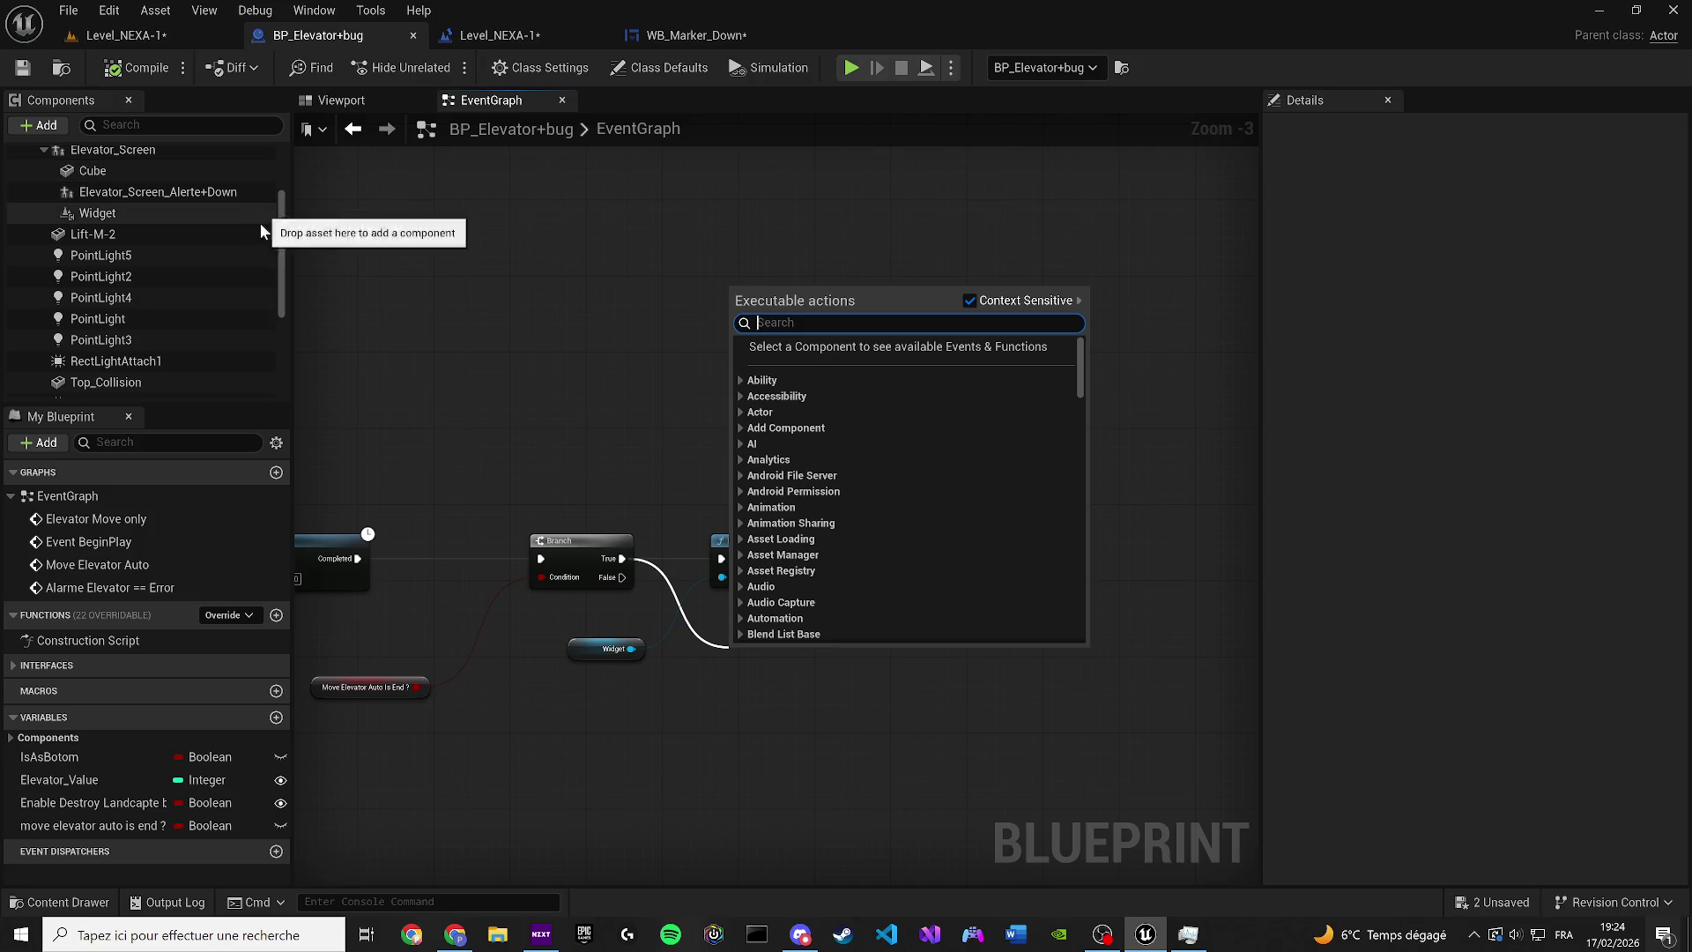
click(608, 649)
scroll(608, 649, up, 4)
drag(590, 657, 727, 653)
text(PLAY ANO)
key(BackSpace)
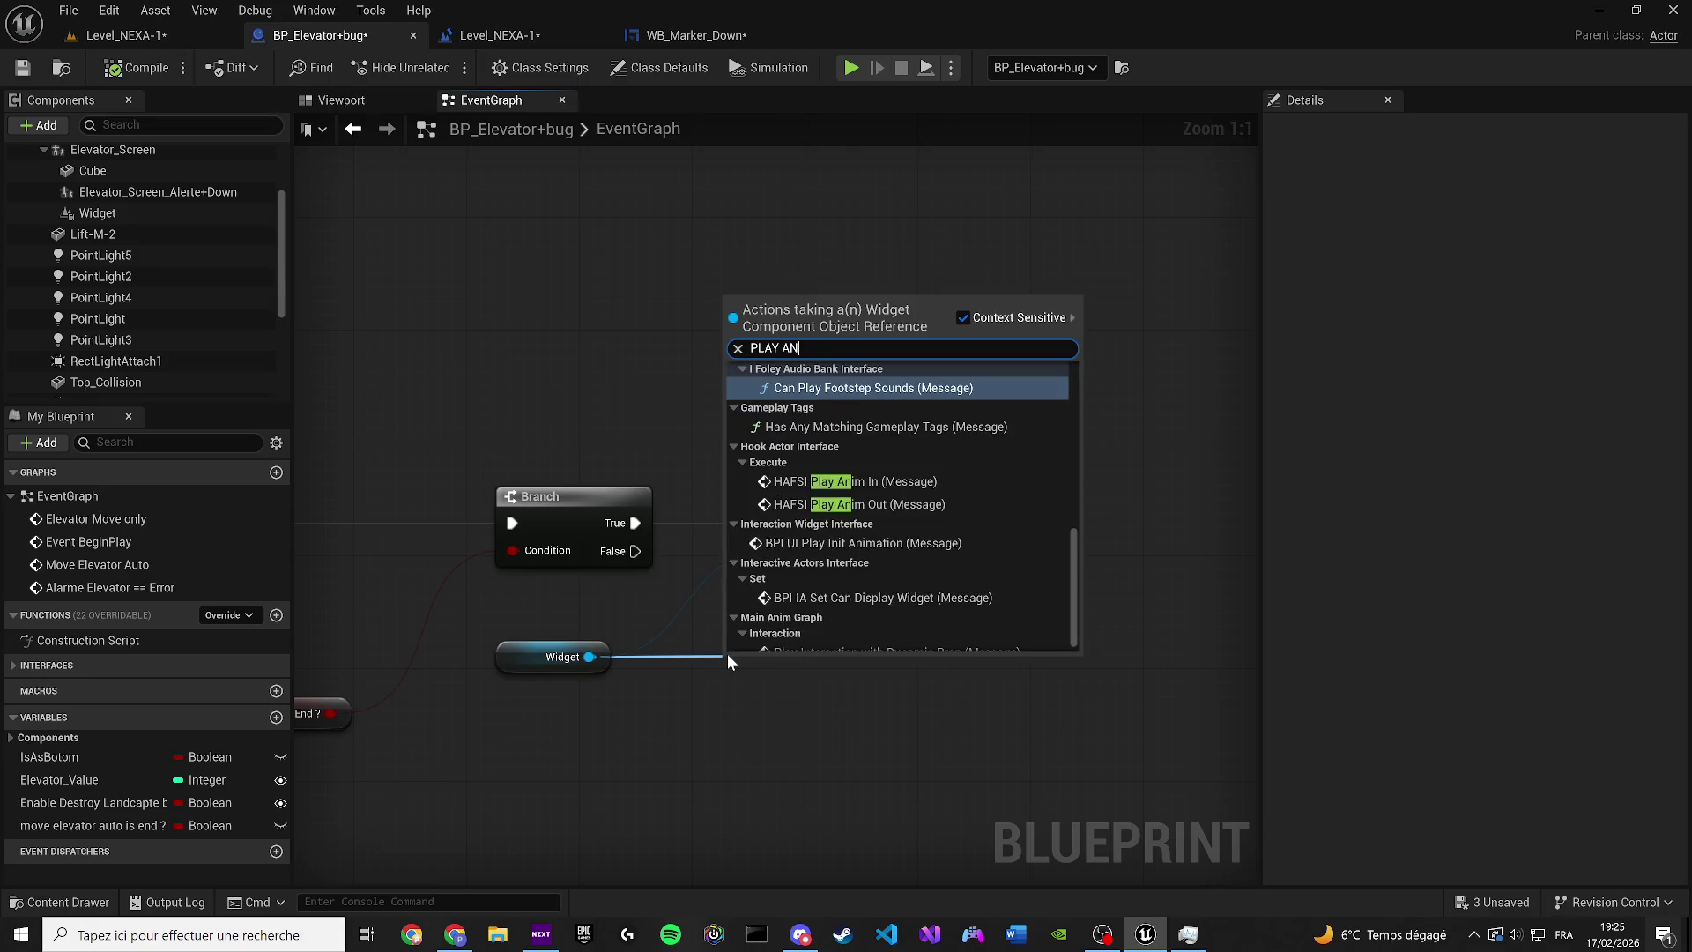
text(OMA)
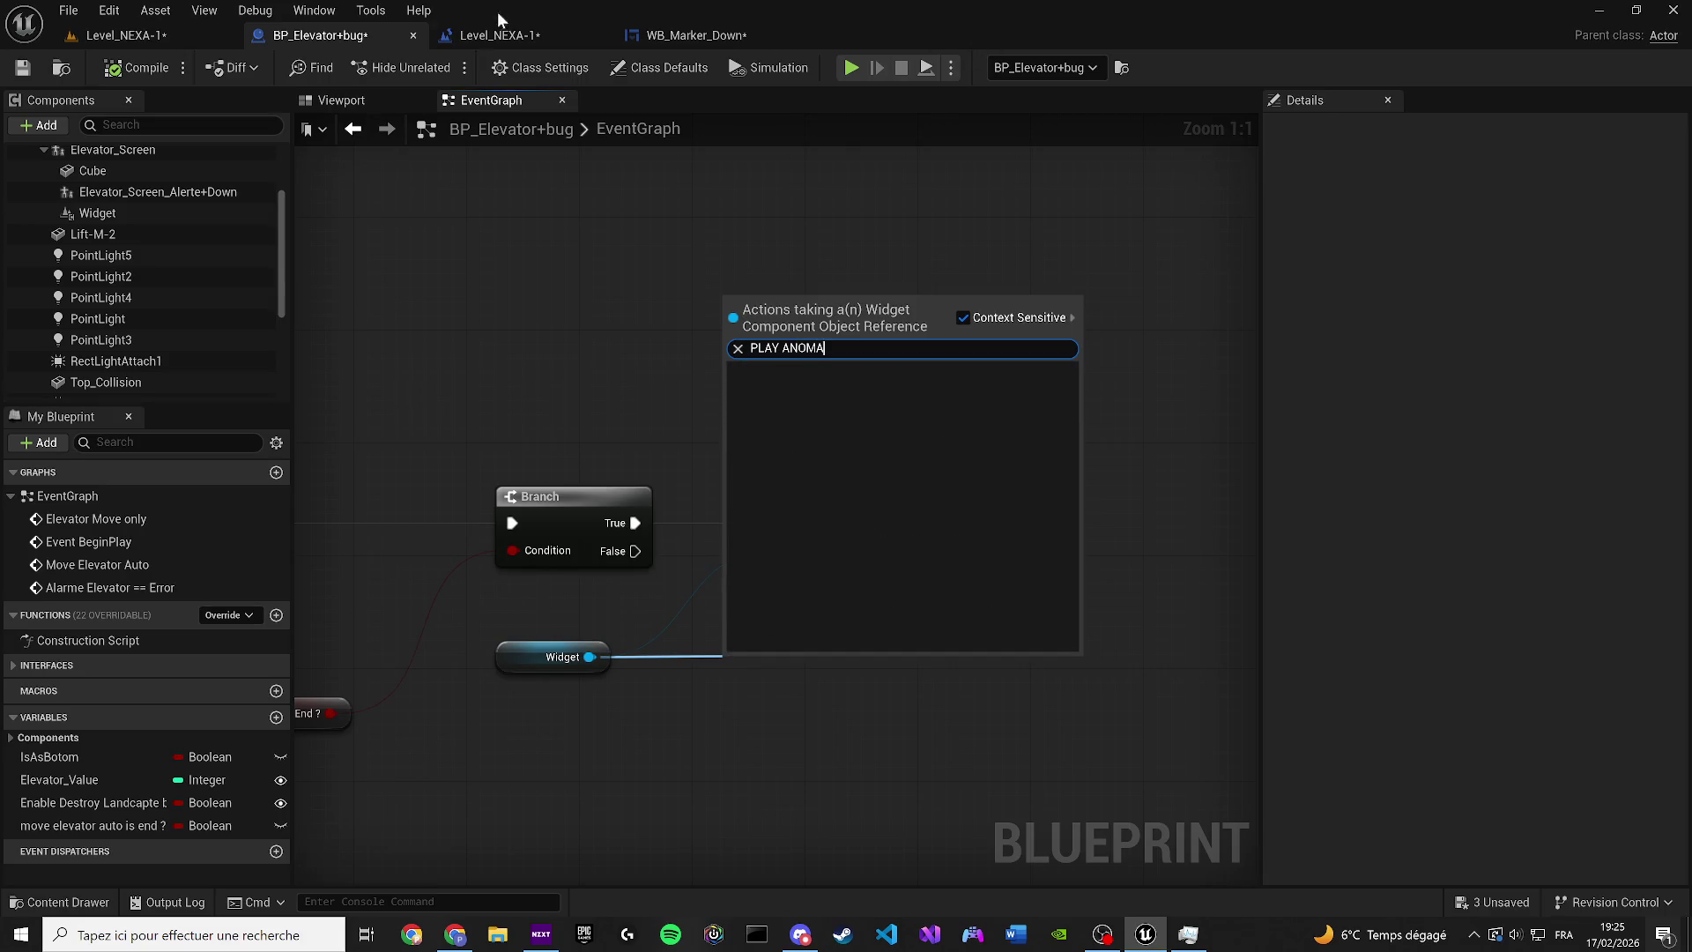
click(499, 35)
drag(661, 44, 520, 38)
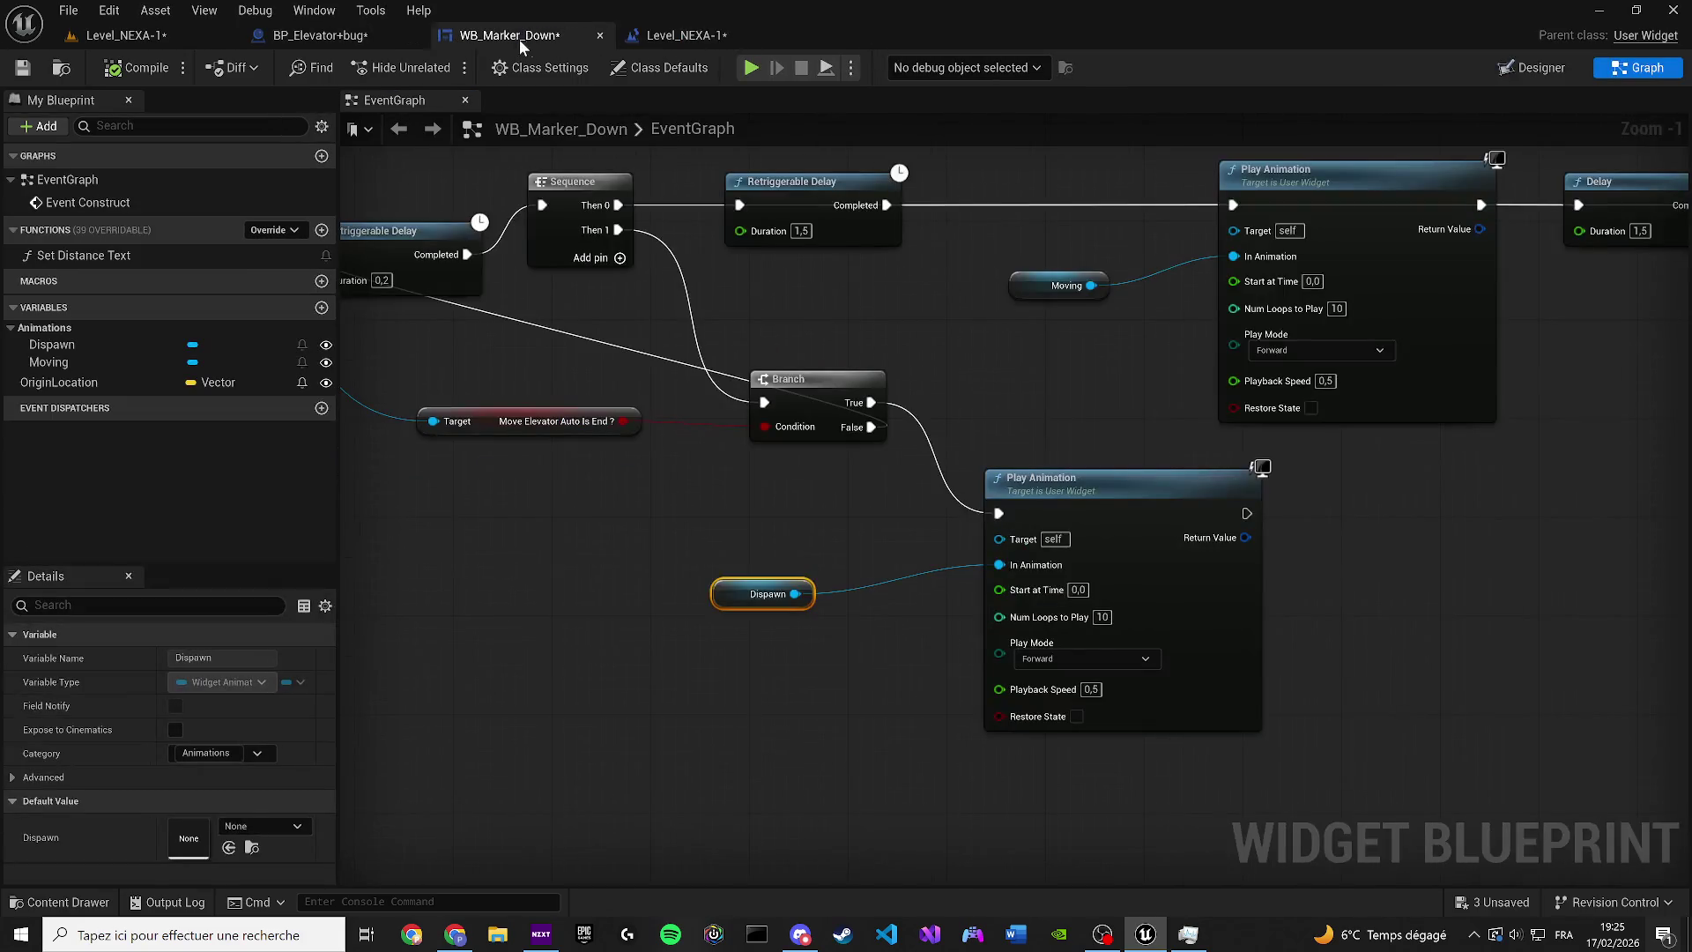
Move the Dispawn Play Animation nodes down, and remove the trial Delay and comment boxes
click(785, 35)
drag(938, 543, 743, 558)
click(886, 736)
ctrl+click(612, 610)
drag(917, 502, 917, 564)
click(571, 527)
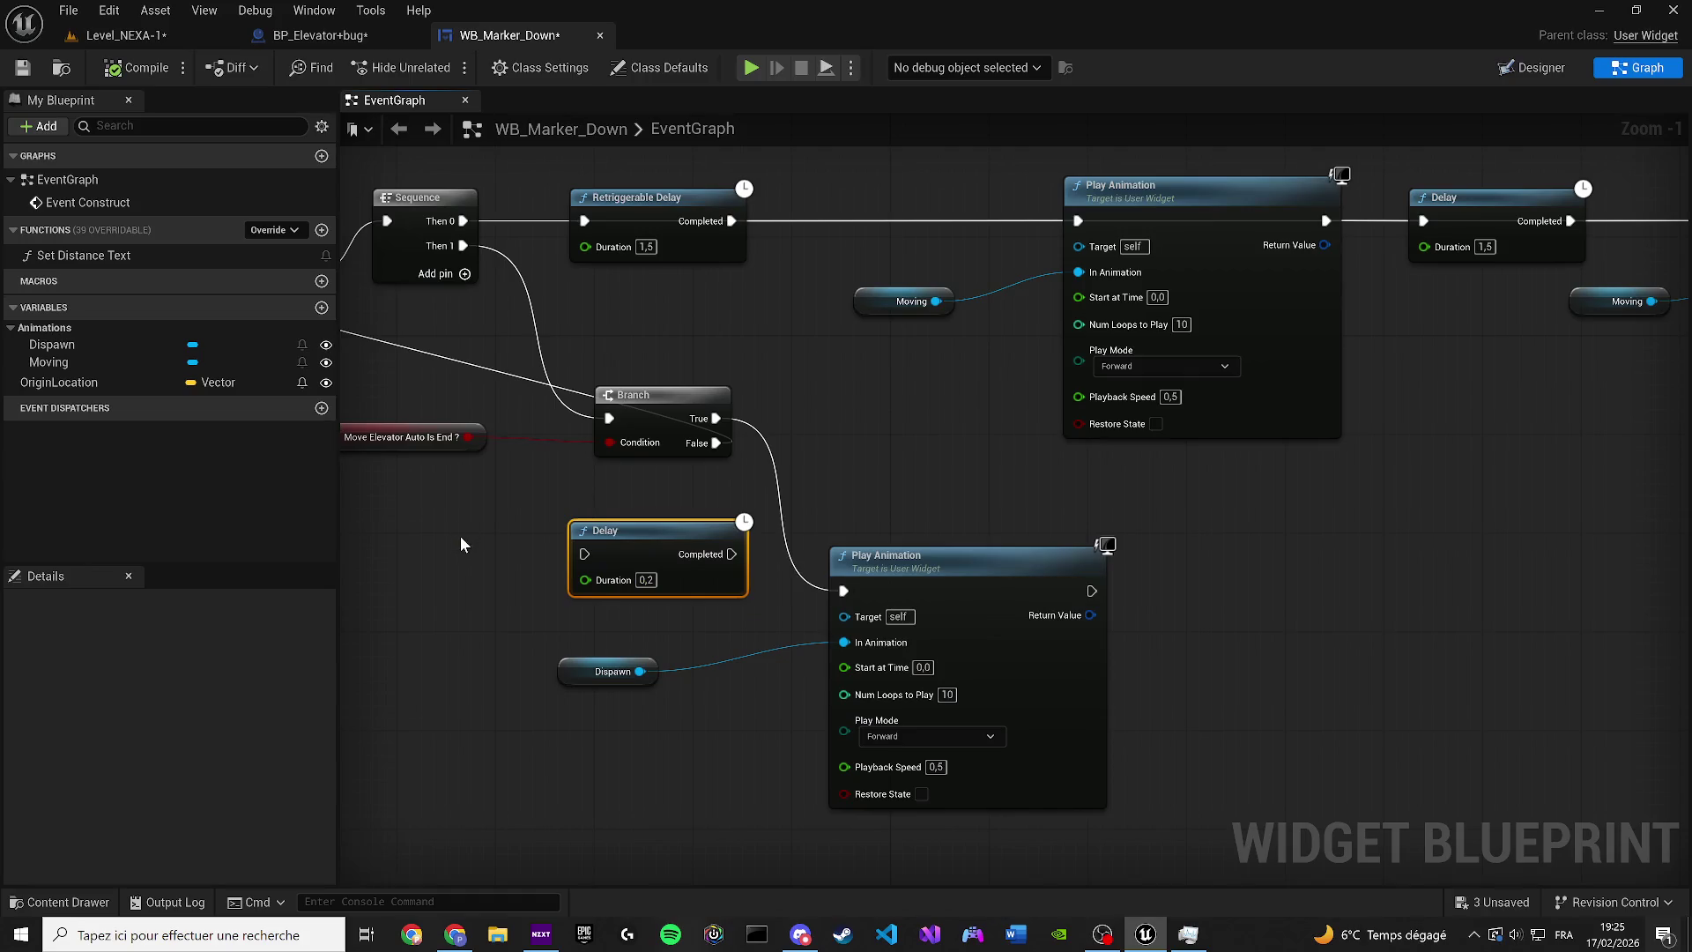
key(c)
key(c)
drag(451, 488, 717, 602)
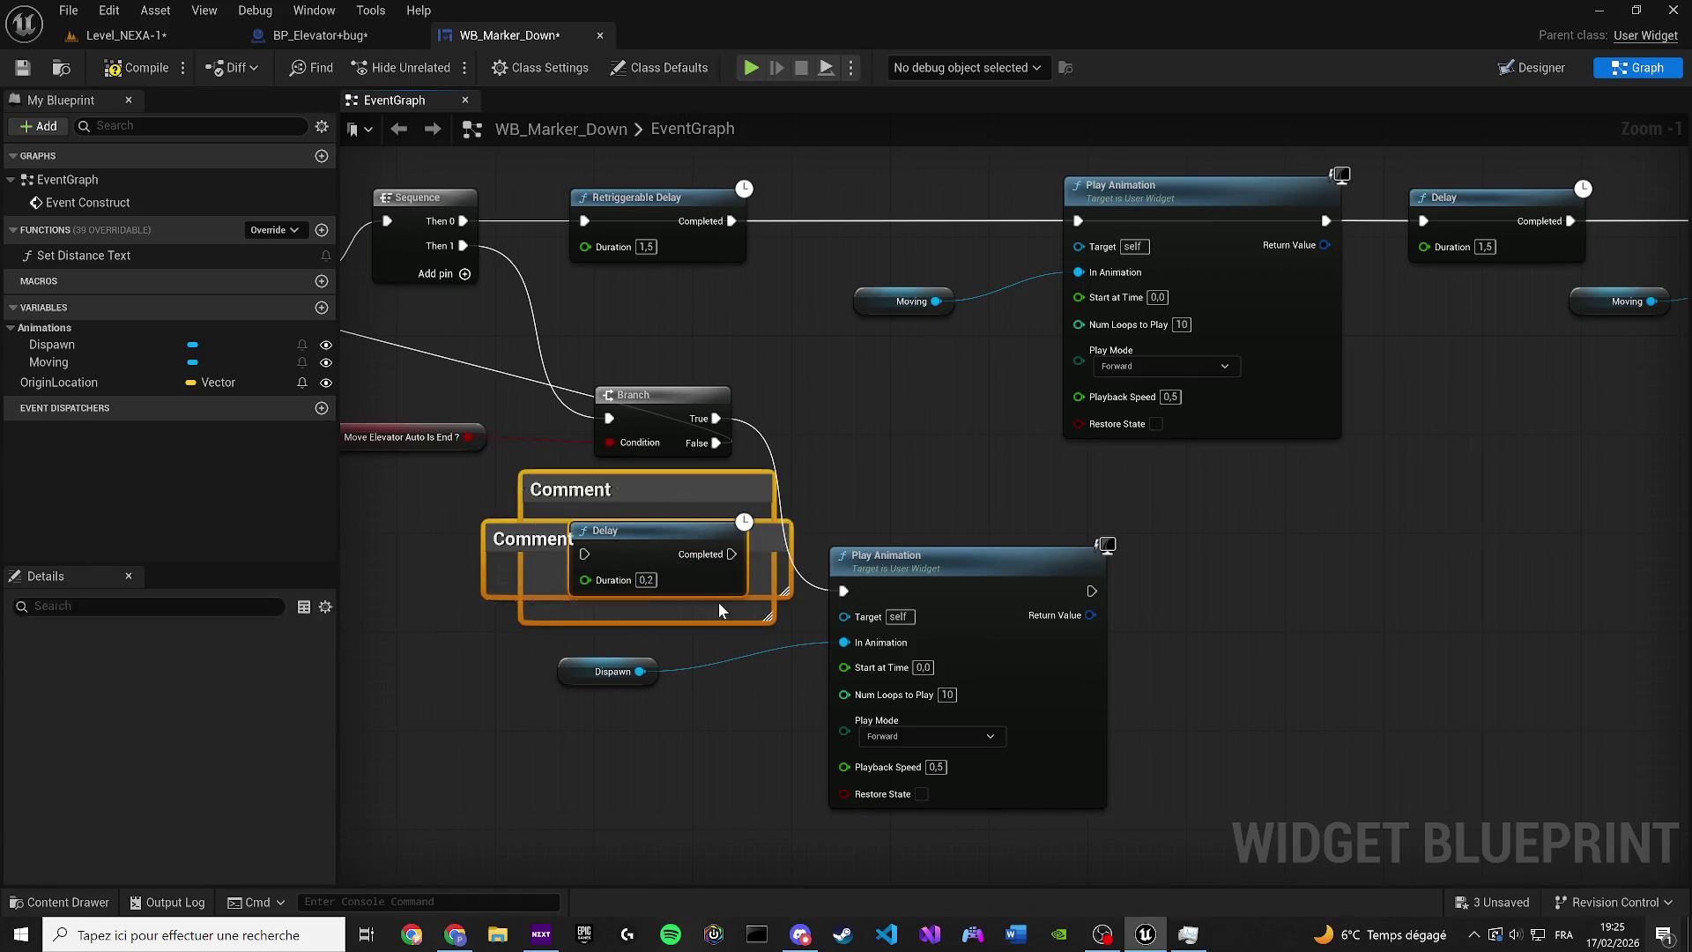
key(Delete)
drag(594, 581, 580, 587)
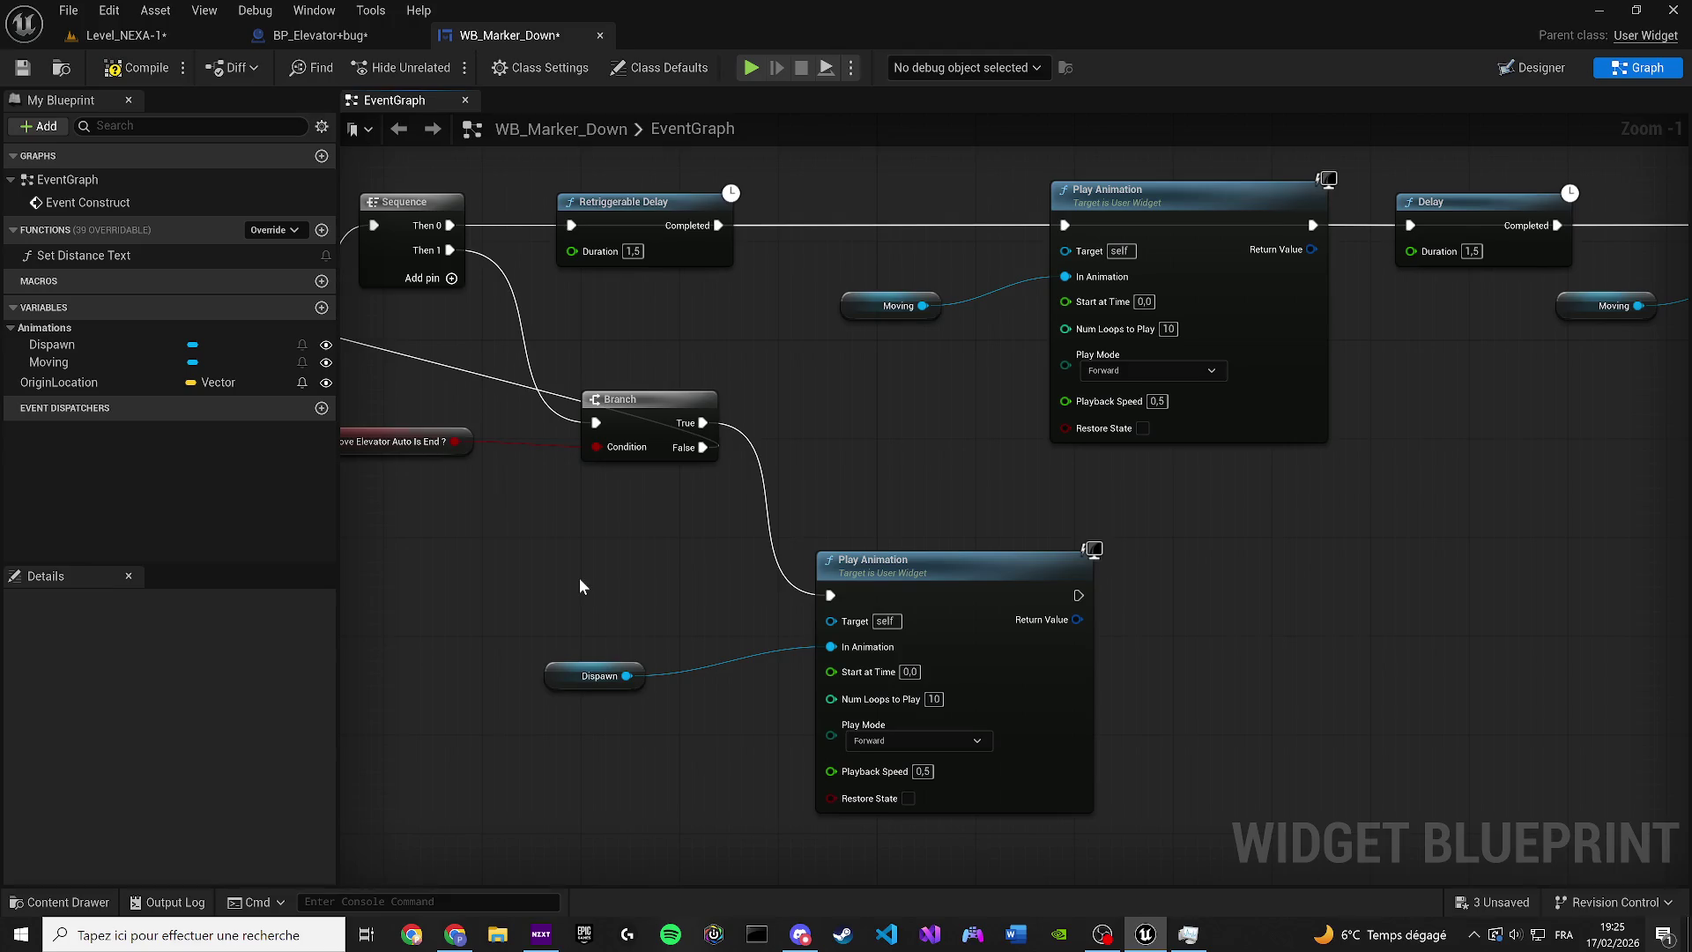
Add a custom event named 'Destroy Visibility' that triggers the Dispawn Play Animation
right_click(580, 587)
text(CUSO)
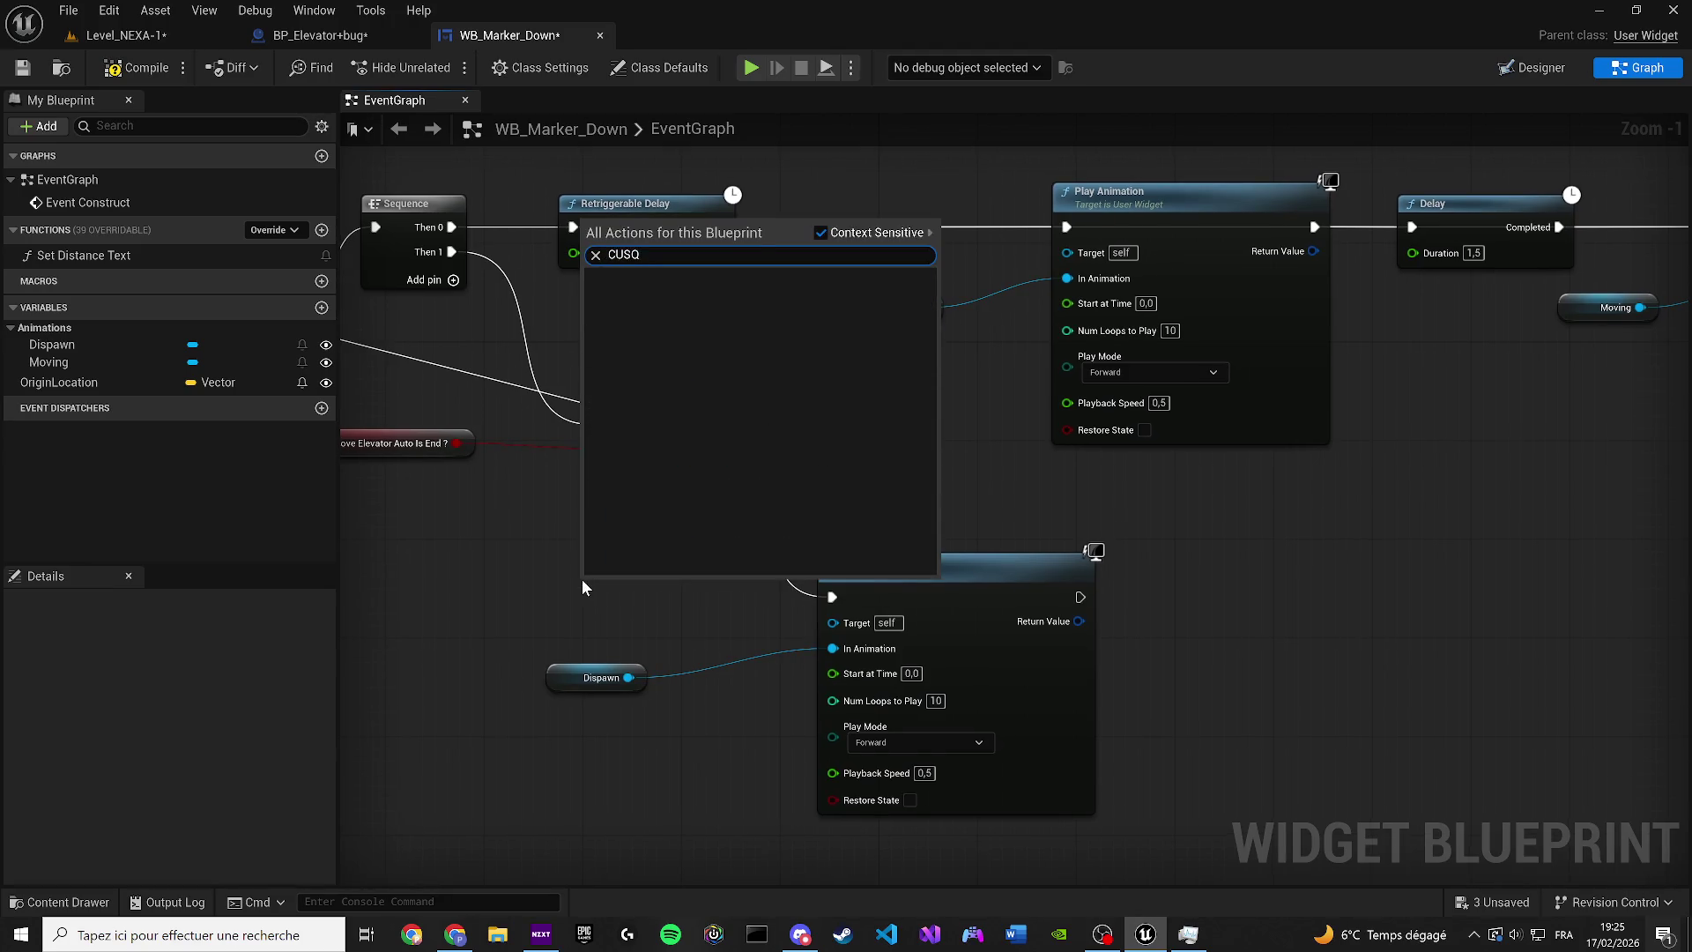
key(BackSpace)
key(Return)
scroll(635, 603, up, 1)
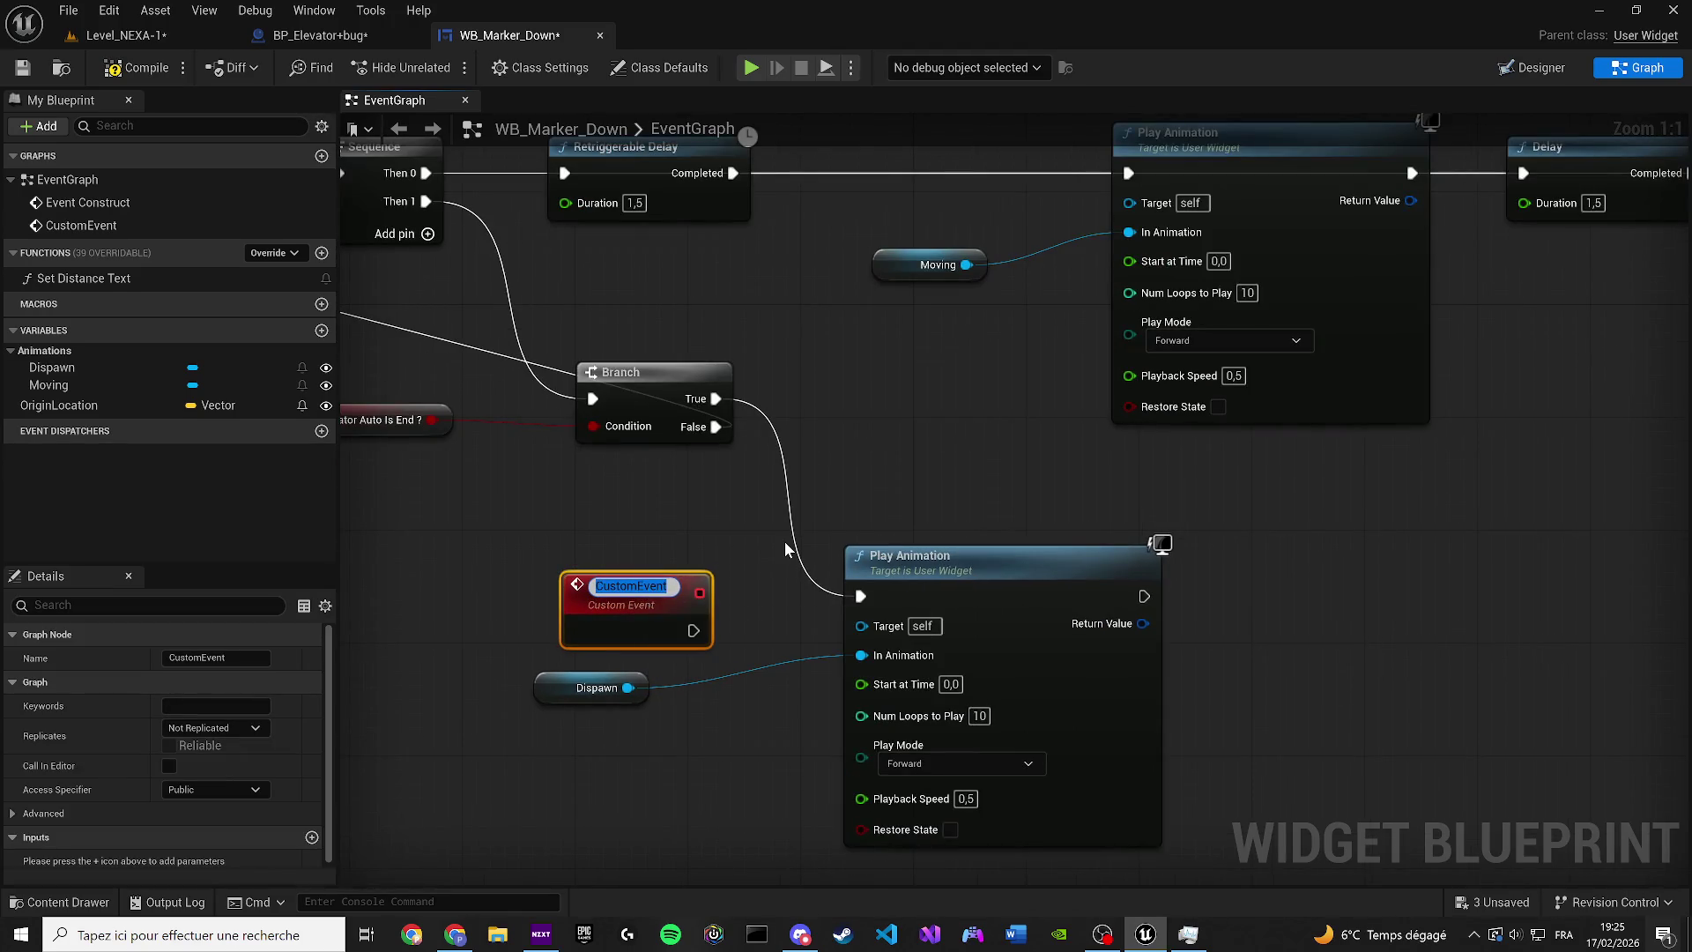
text(Destroy )
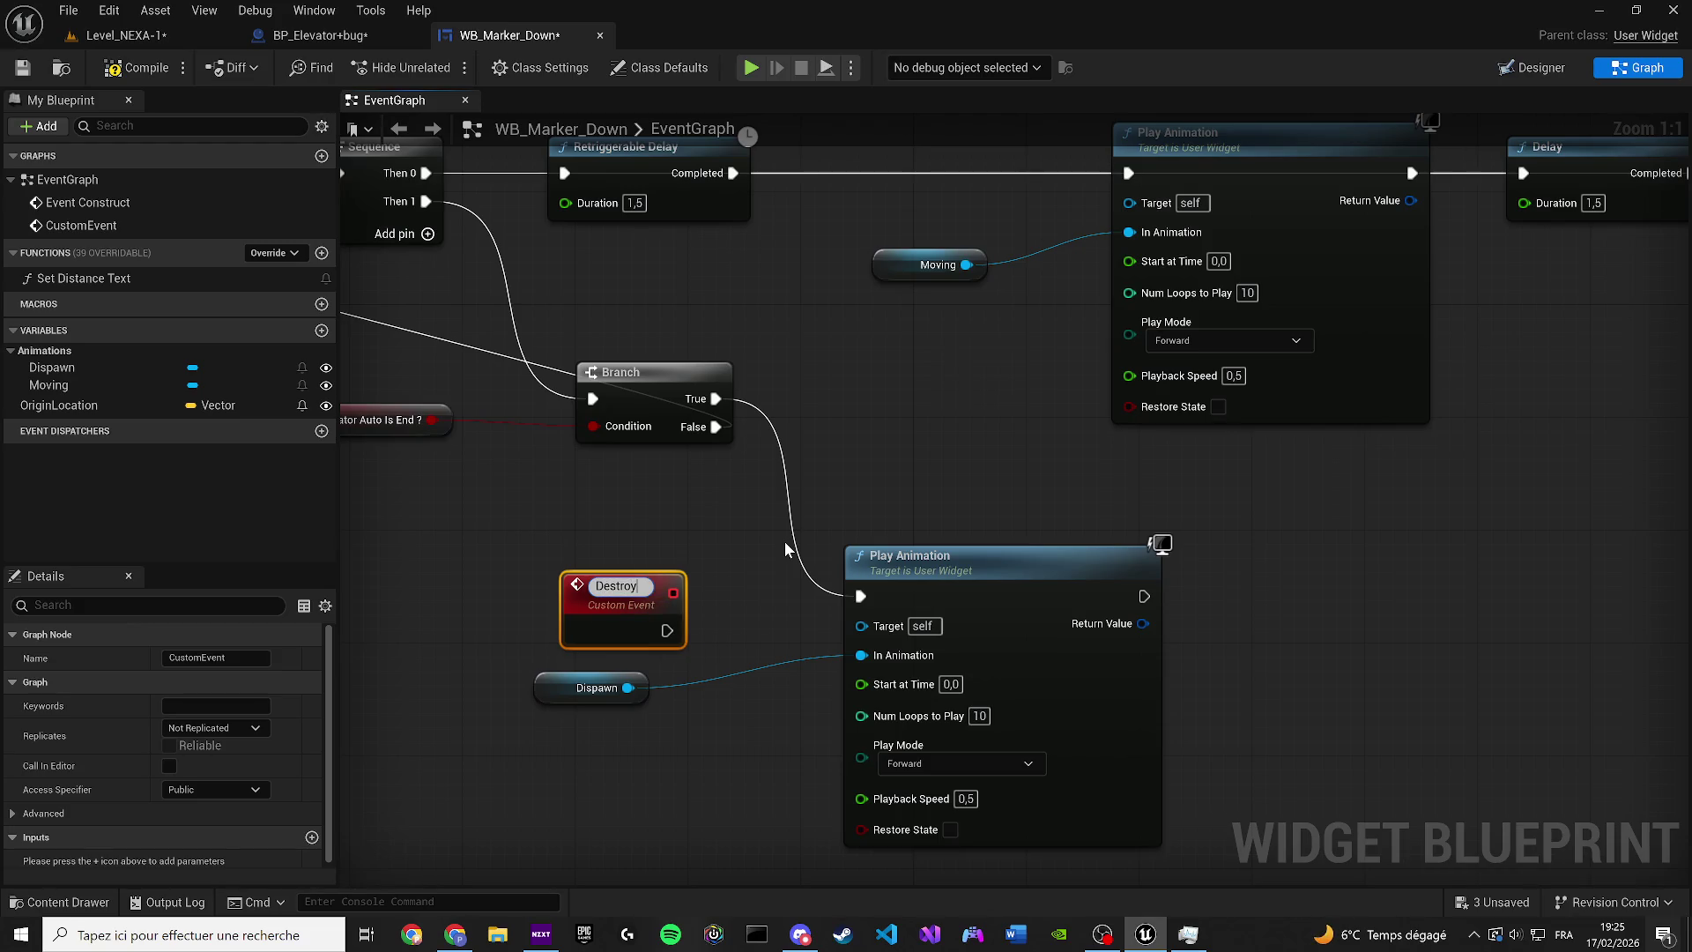
text(Vlis)
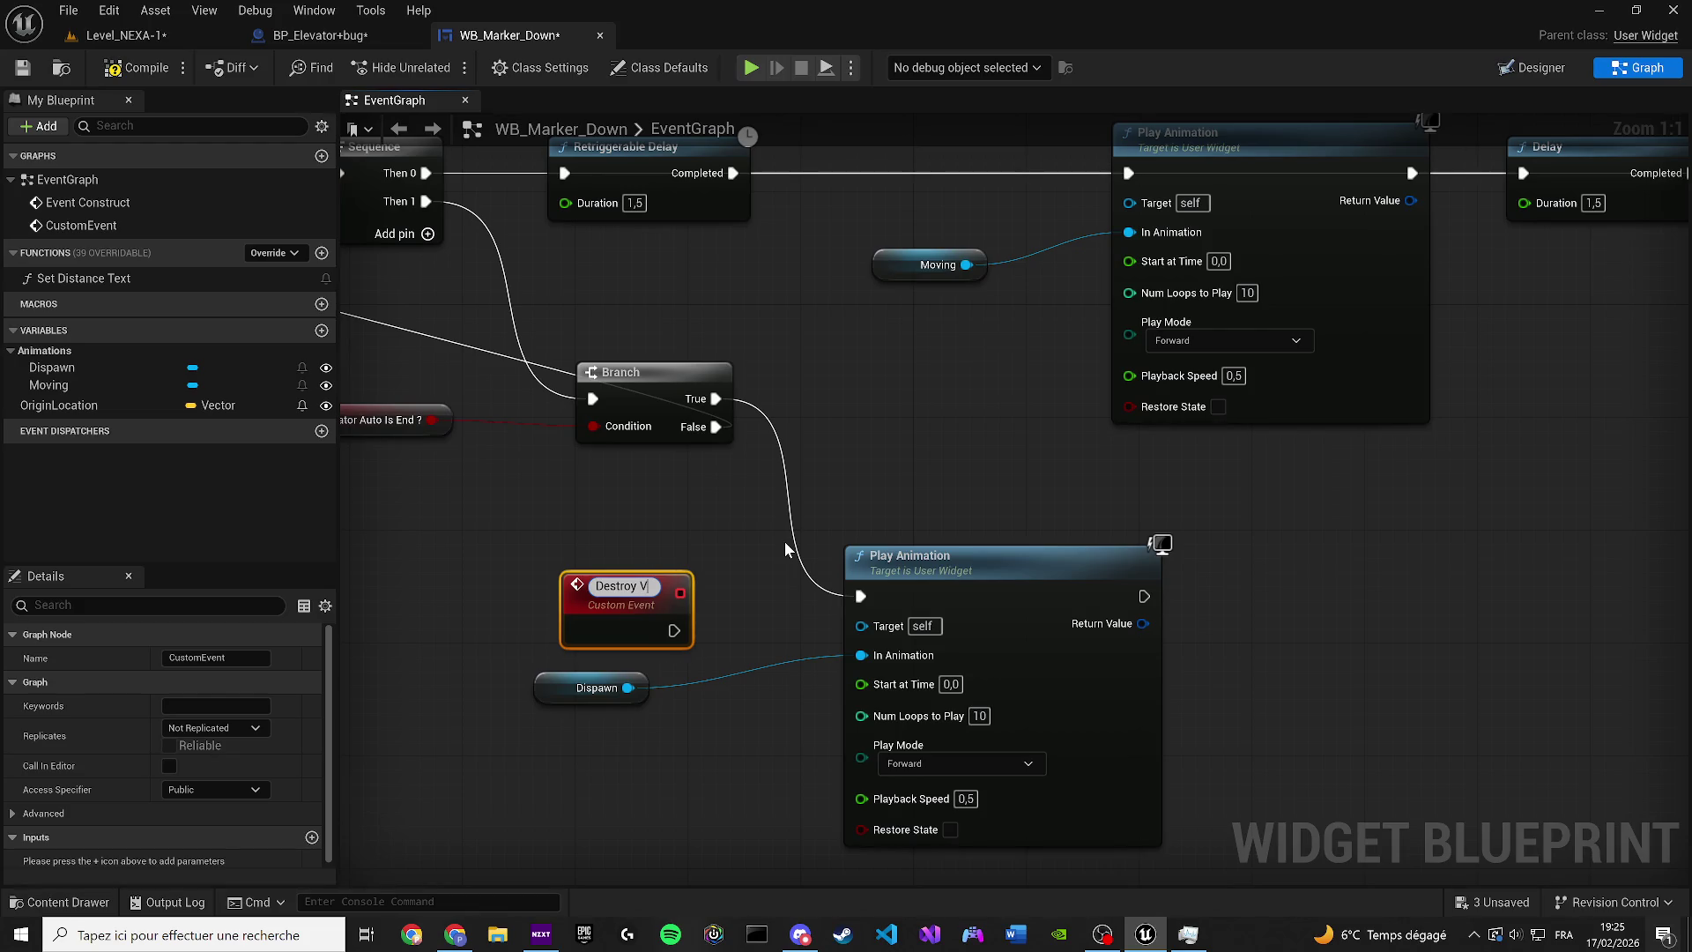
key(BackSpace)
key(BackSpace)
key(BackSpace)
text(isibility)
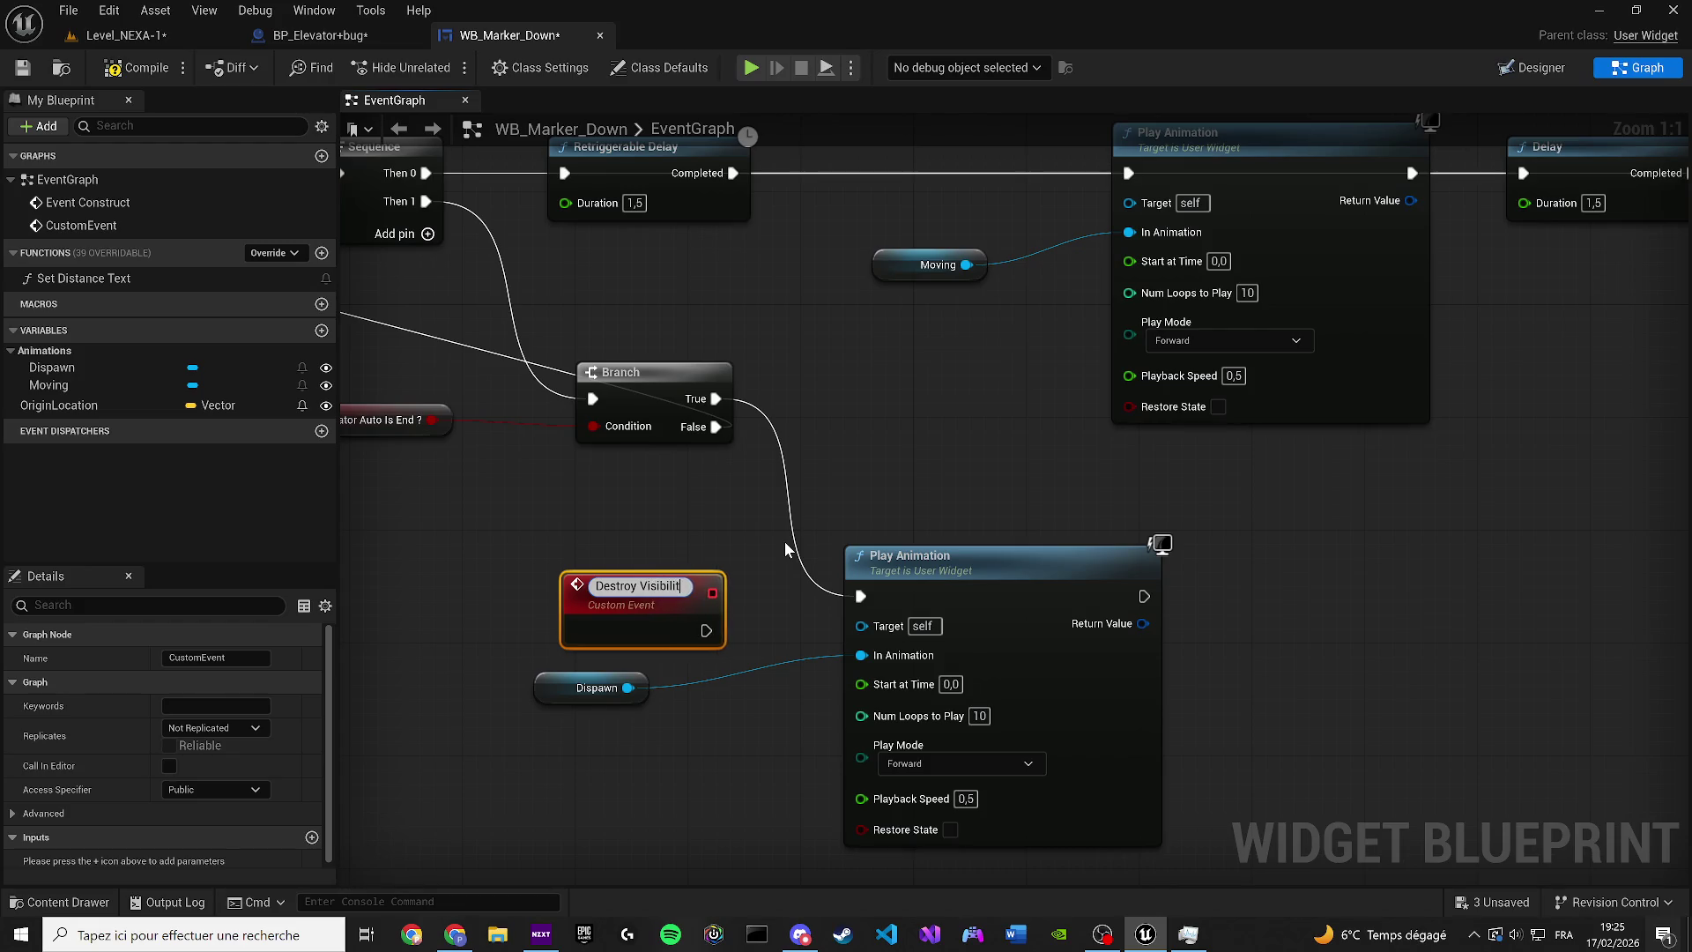
key(Return)
drag(691, 624, 861, 596)
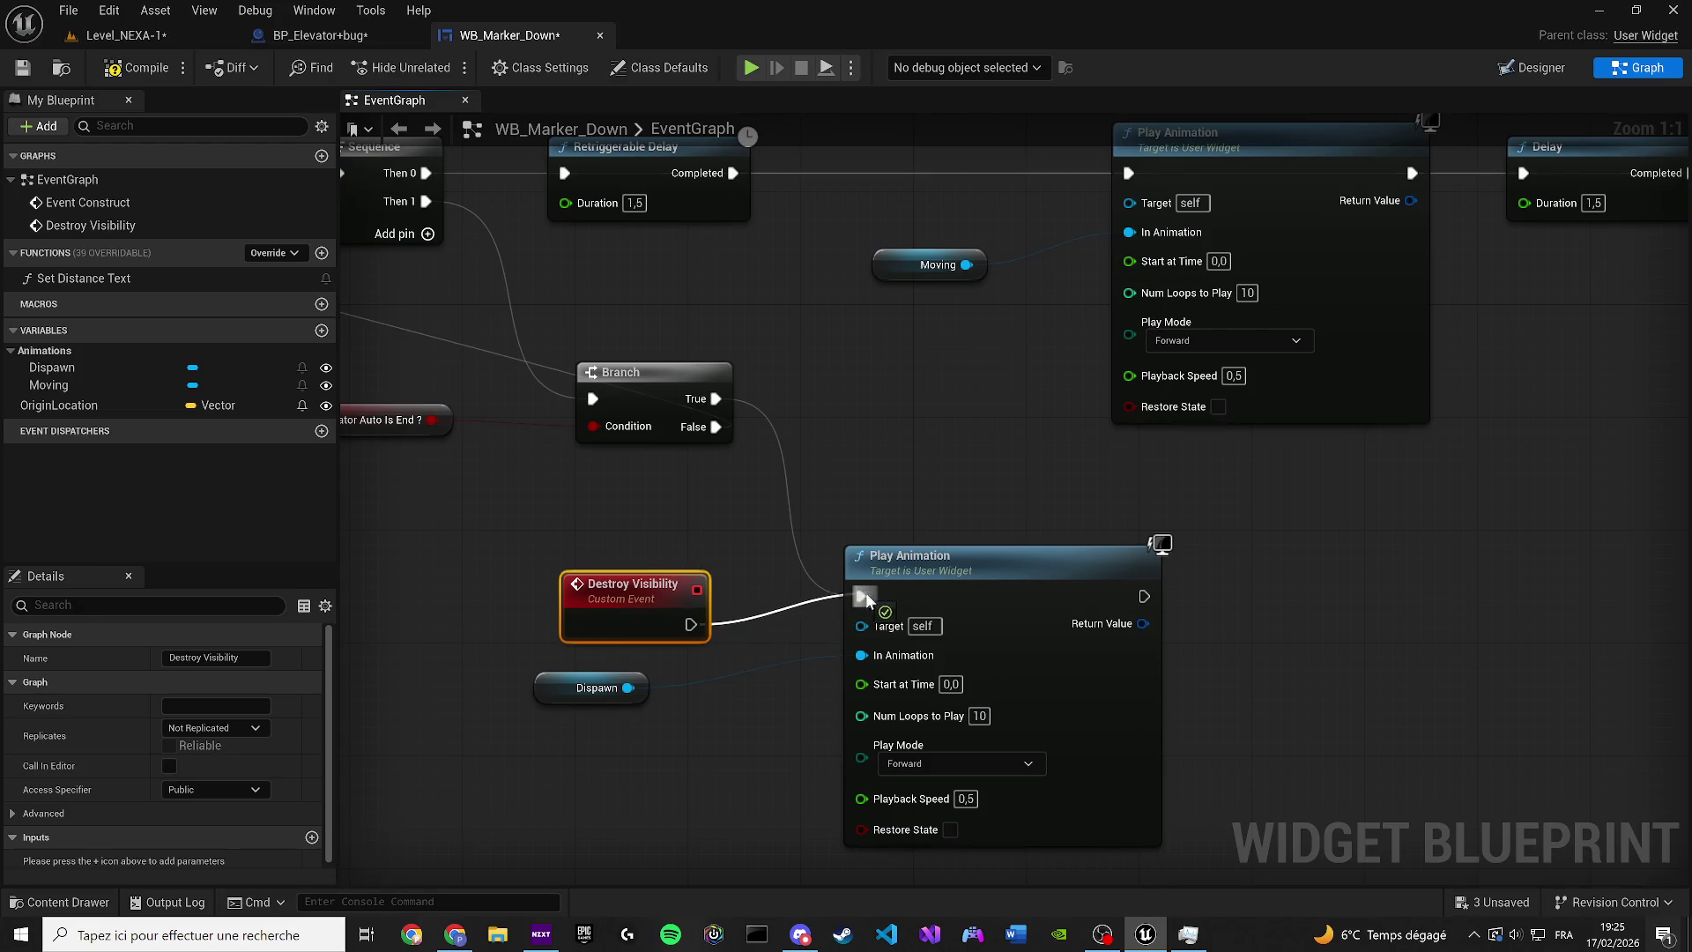
mouse_move(693, 573)
mouse_down()
mouse_move(700, 553)
mouse_move(674, 606)
mouse_move(693, 585)
mouse_move(693, 599)
mouse_up()
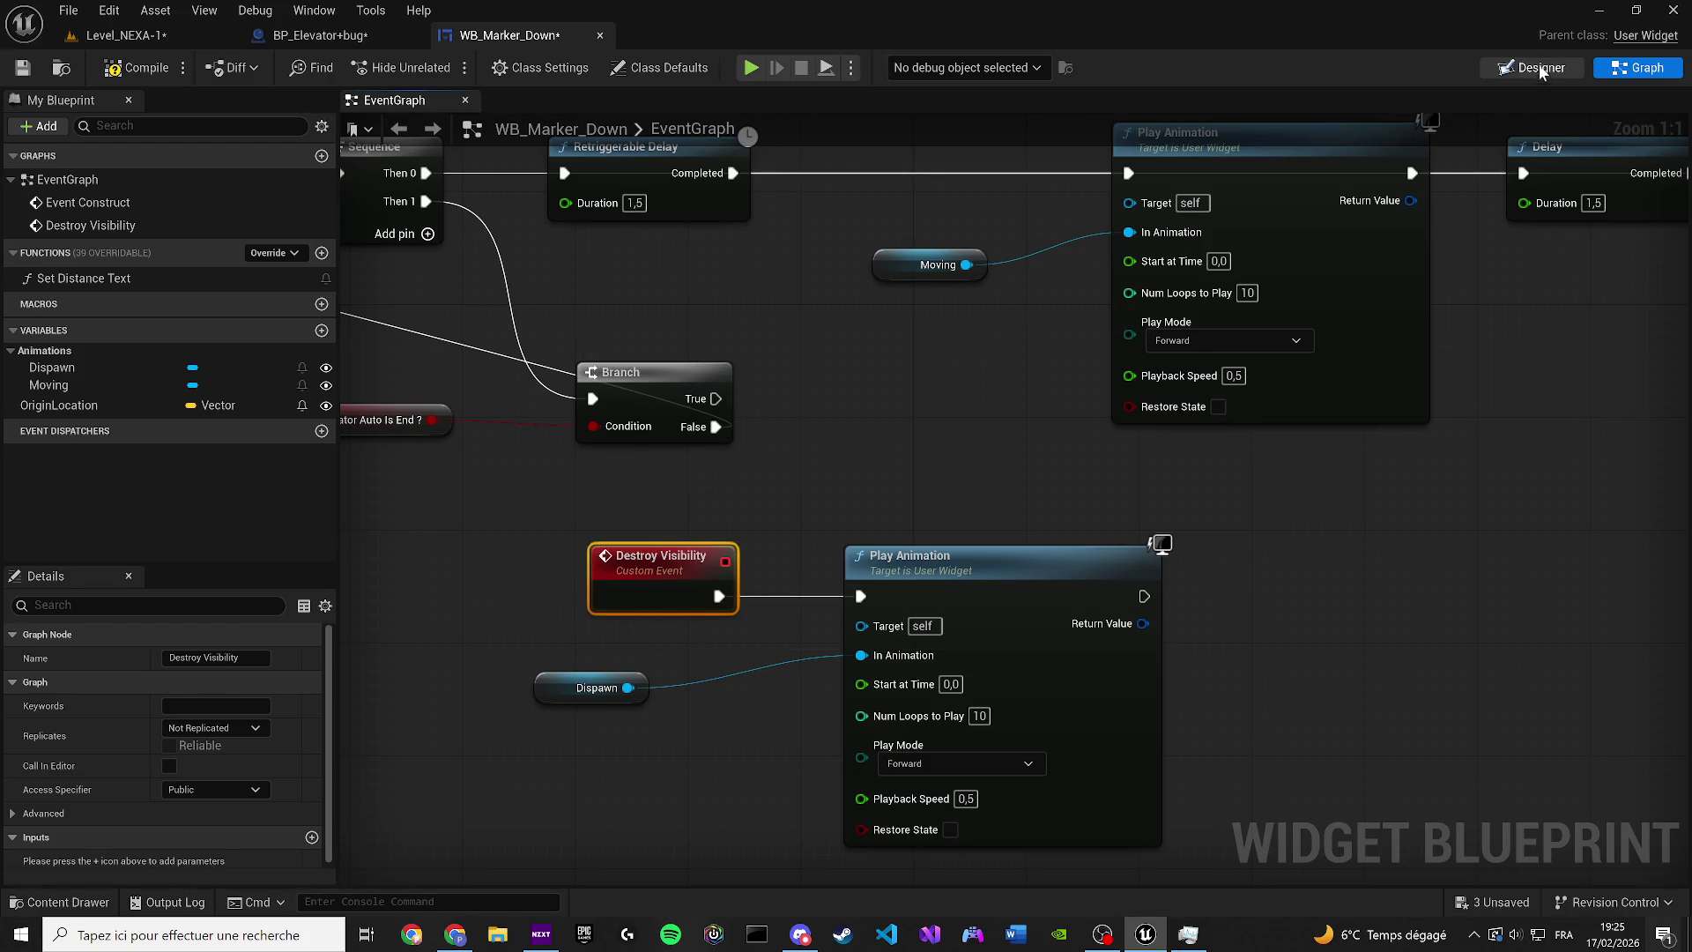
In the Designer's Animations panel, preview the Dispawn animation, then return to BP_Elevator+bug
click(1542, 69)
click(314, 10)
click(361, 143)
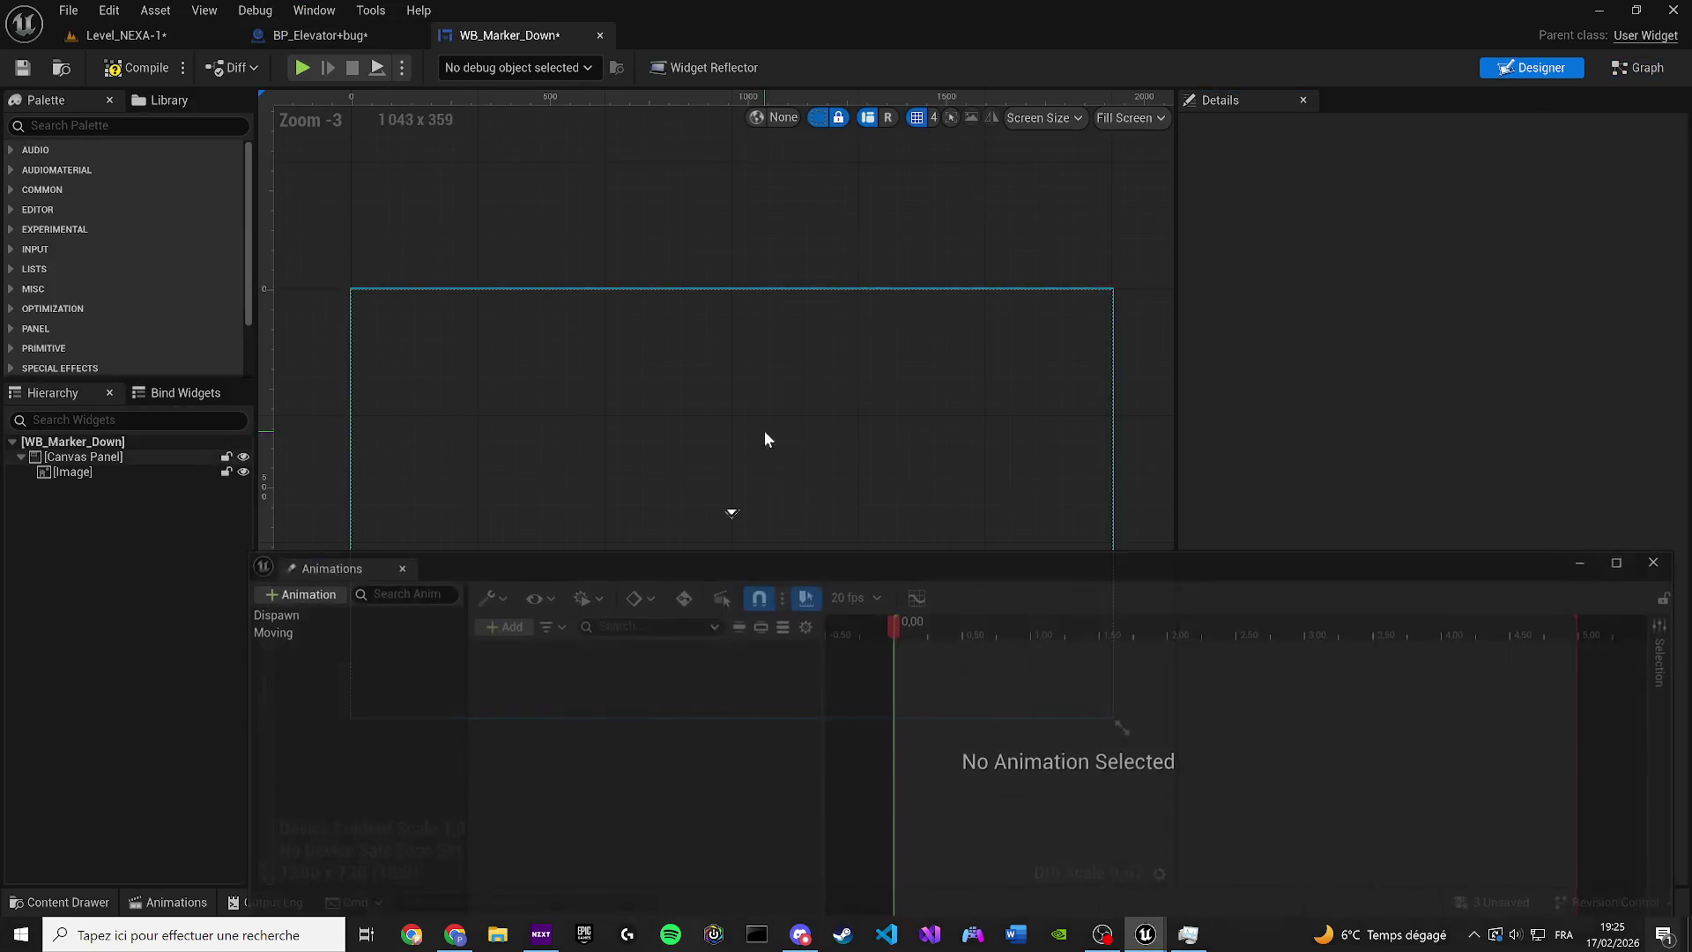
click(309, 615)
scroll(758, 476, up, 7)
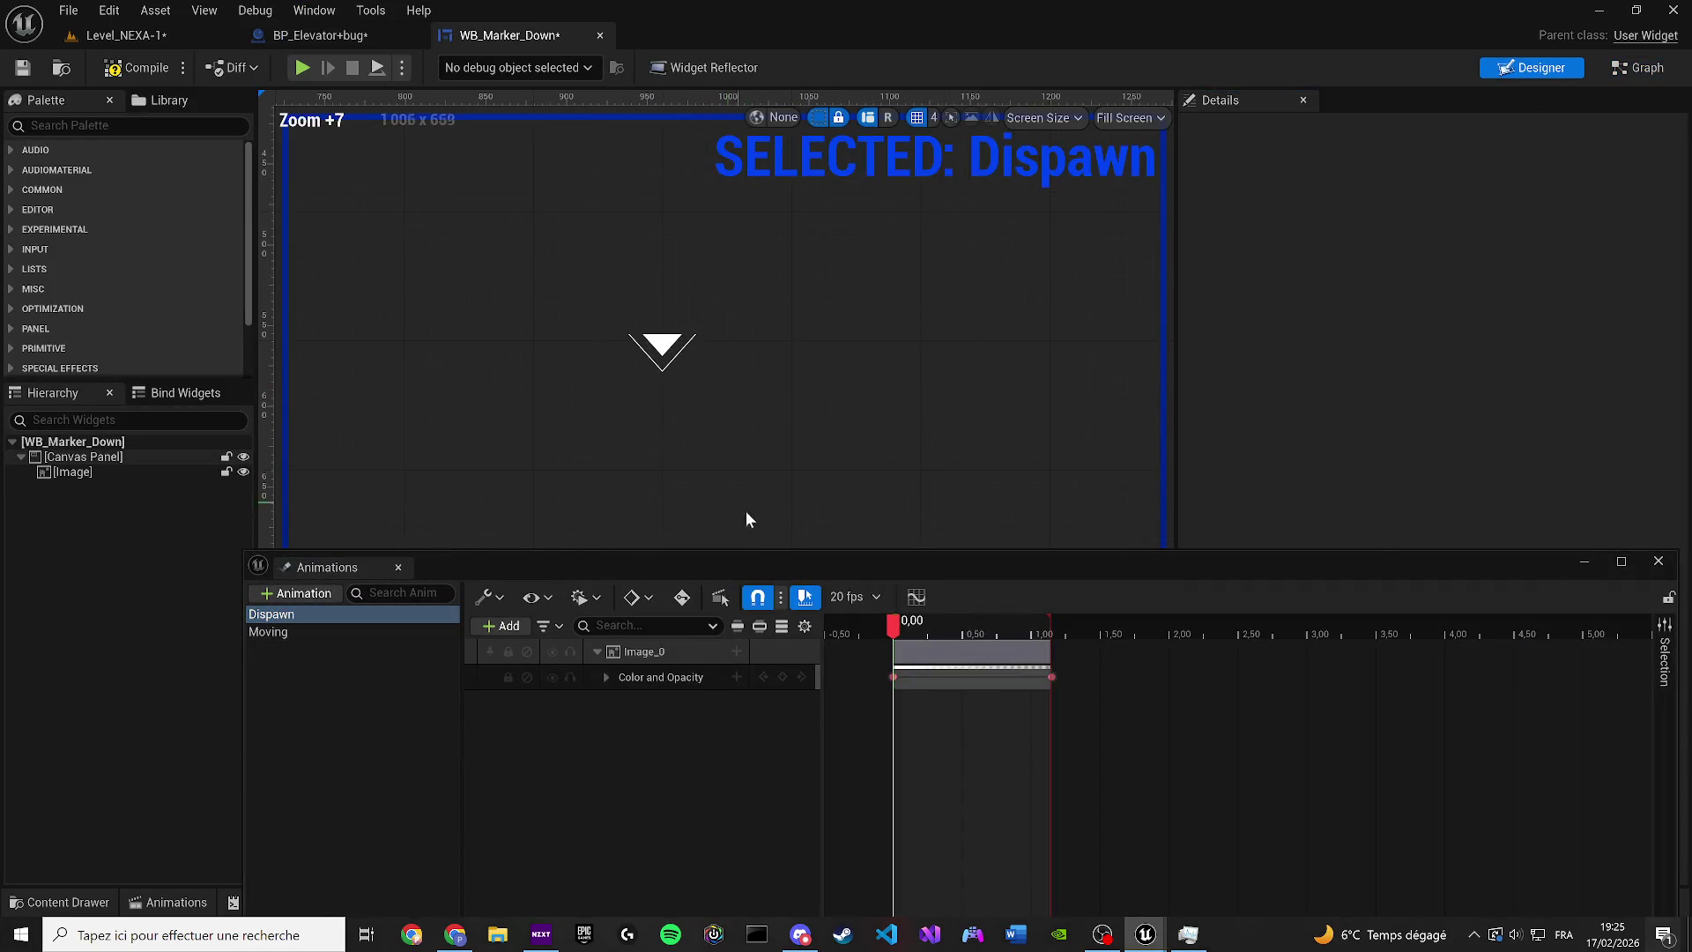
click(898, 627)
key(space)
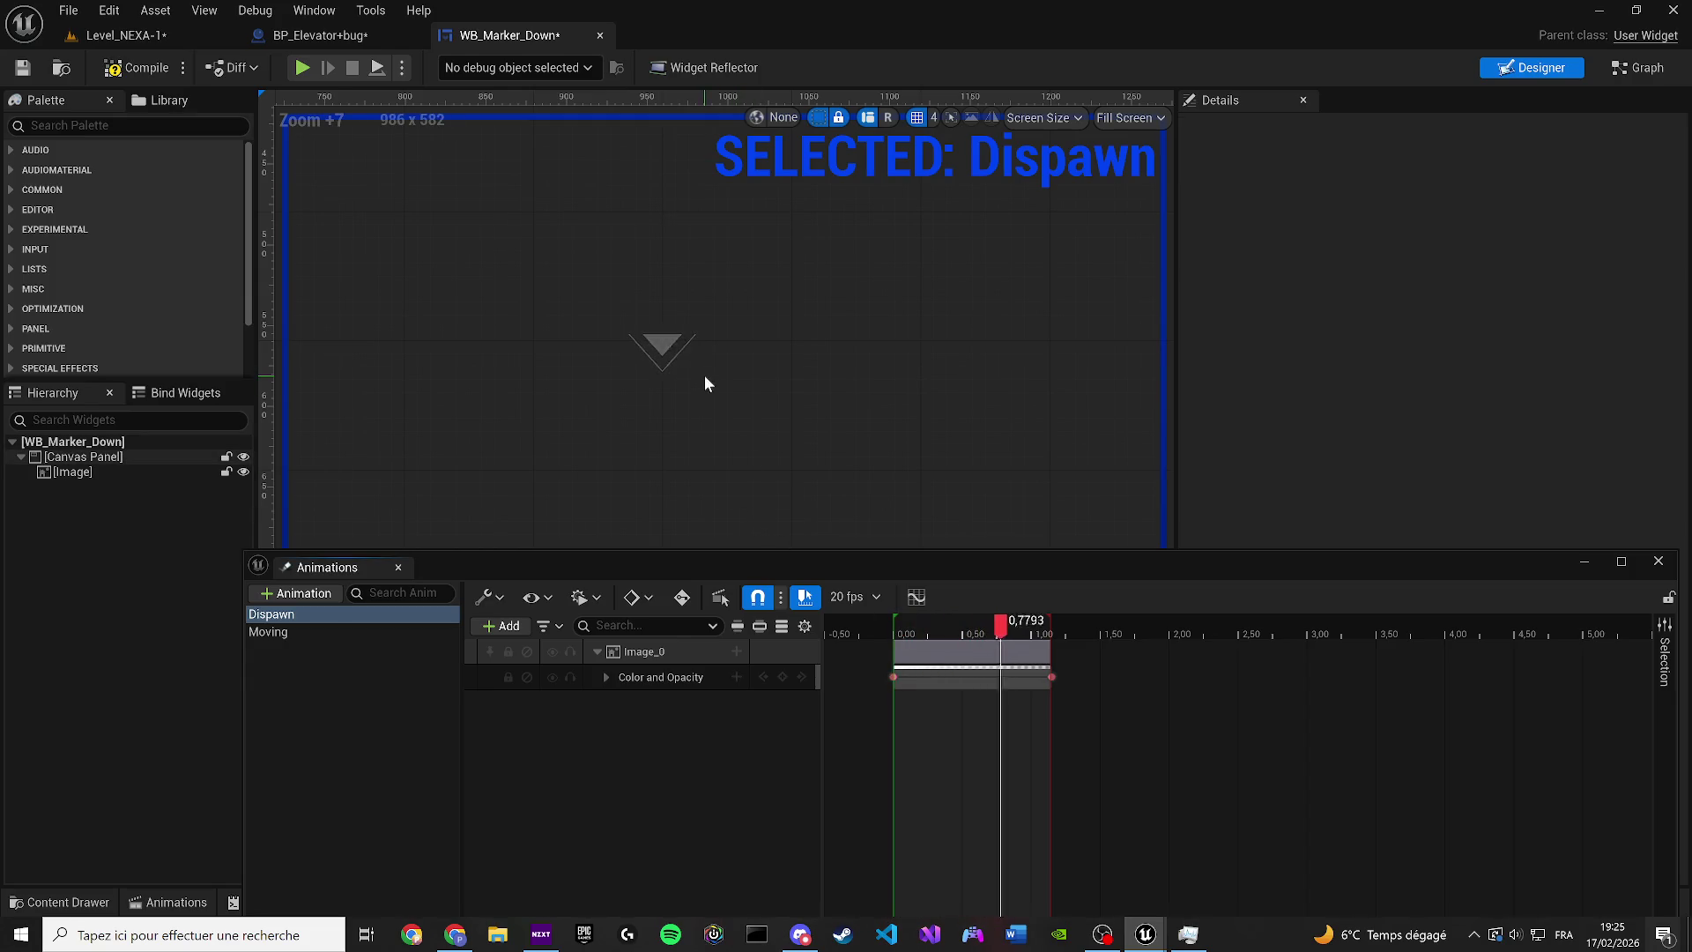
click(397, 567)
click(320, 34)
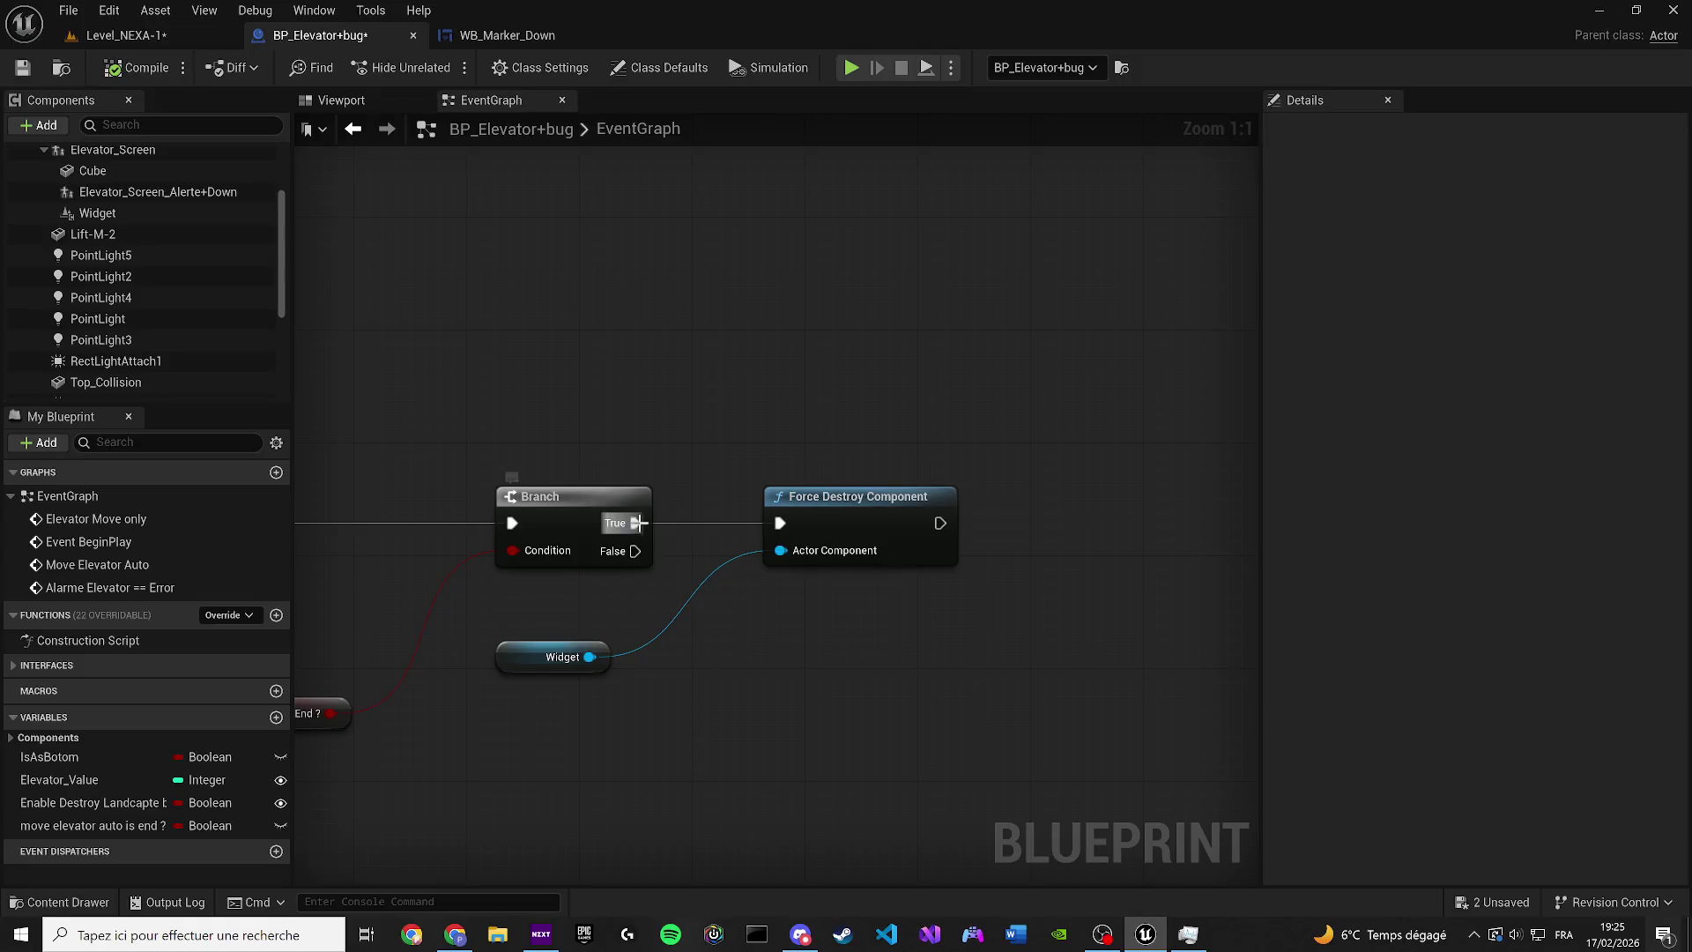
Add a Destroy Visibility call node, with Context Sensitive turned off
drag(635, 523, 763, 233)
text(Destroy Visibility)
drag(590, 656, 778, 648)
text(Destroy Visibility)
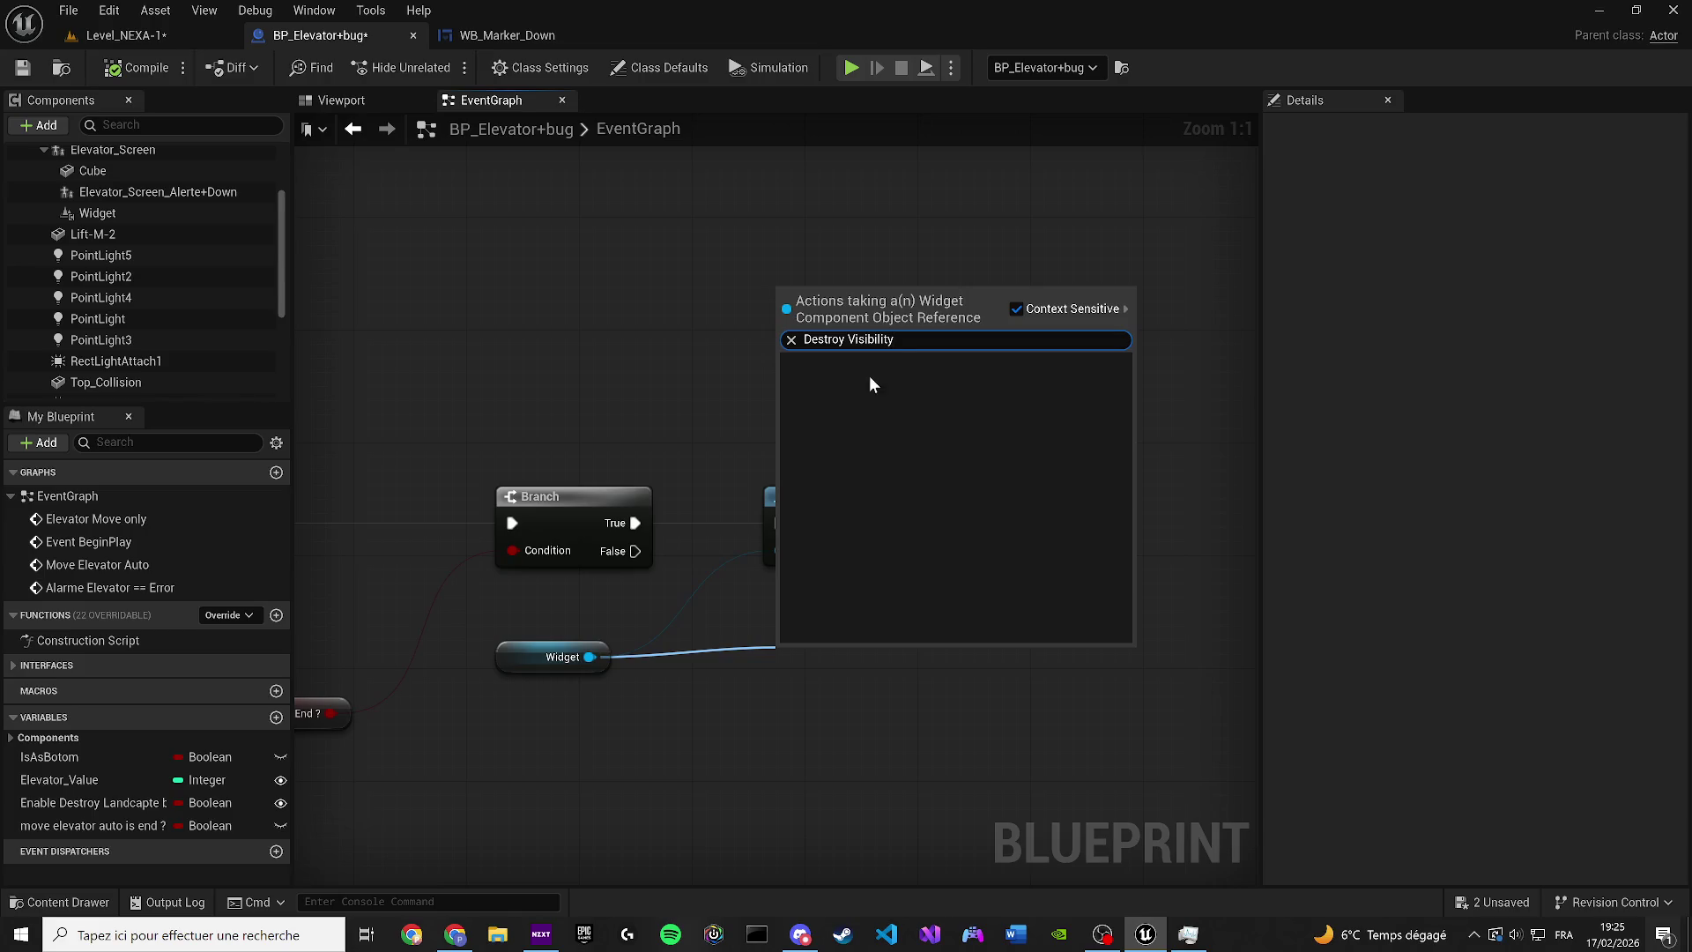
click(1054, 311)
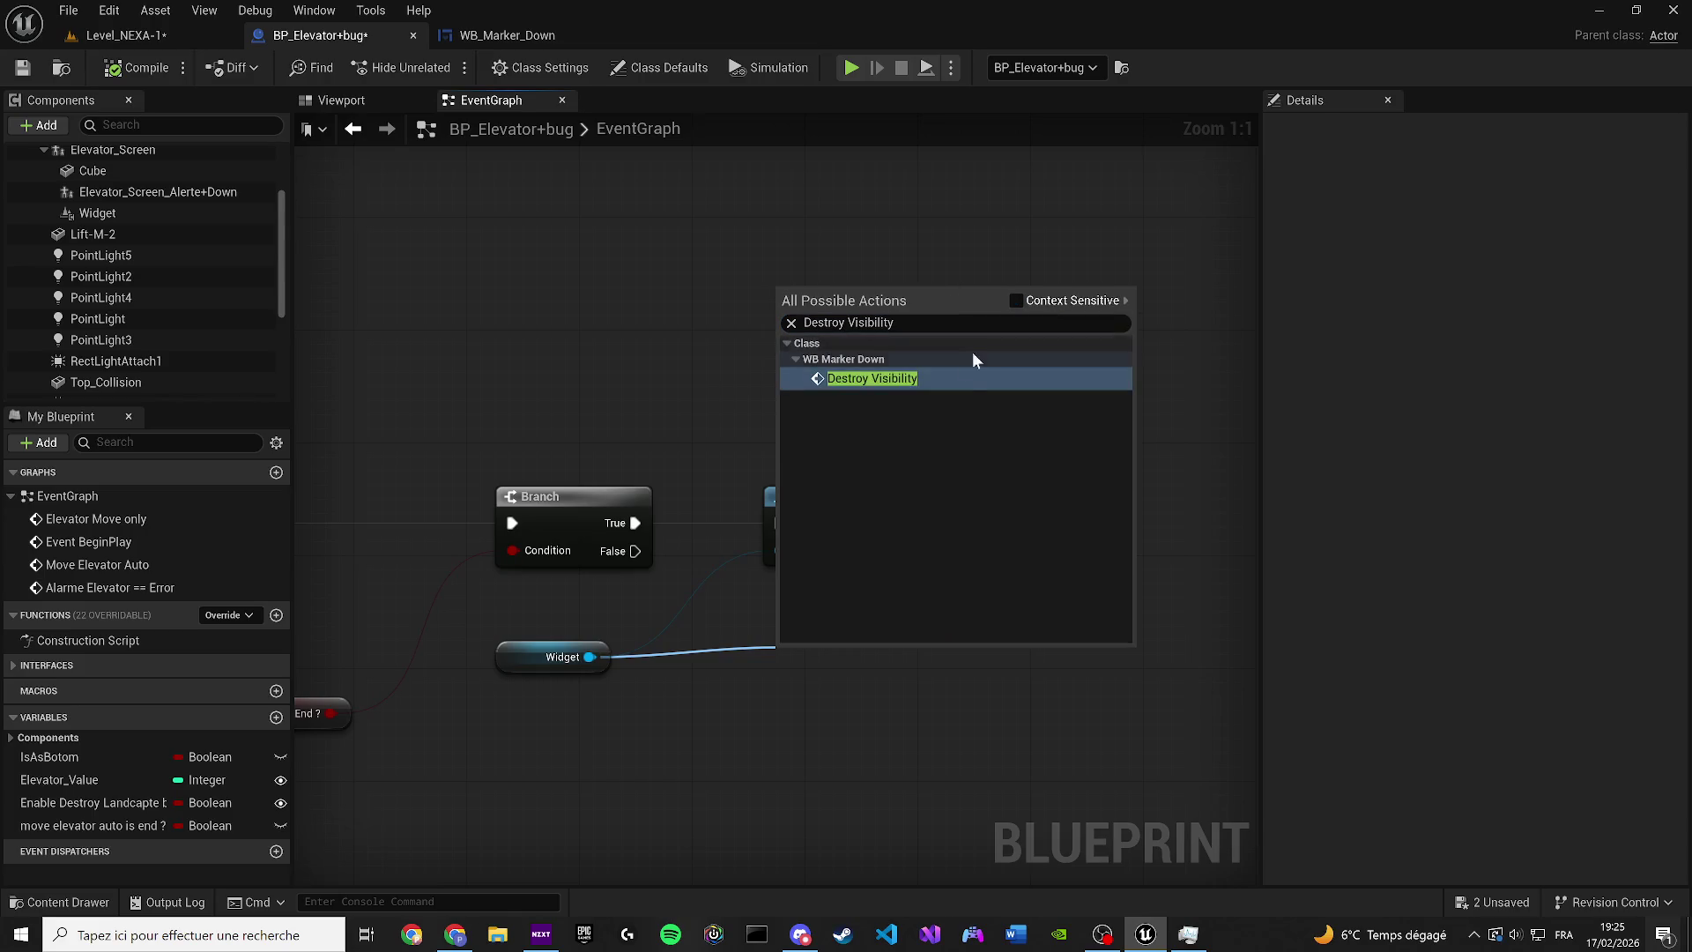
click(907, 378)
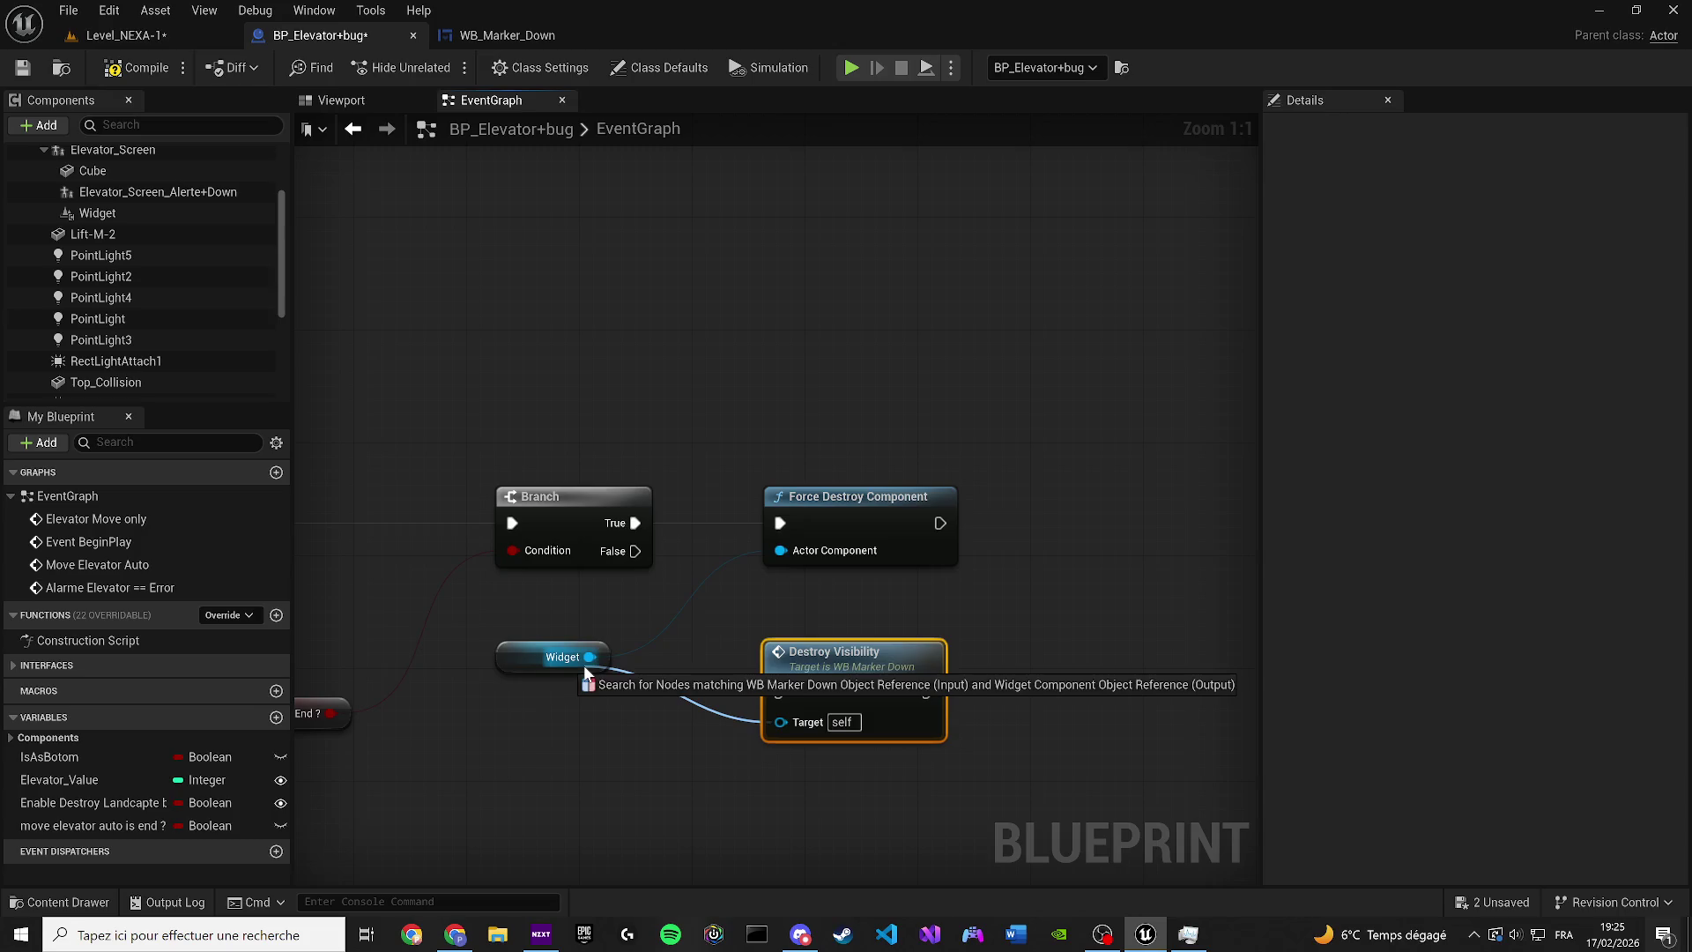
Delete Force Destroy Component and add a Create Widget node with class WB_Marker_Down
drag(586, 663, 715, 300)
text(cre)
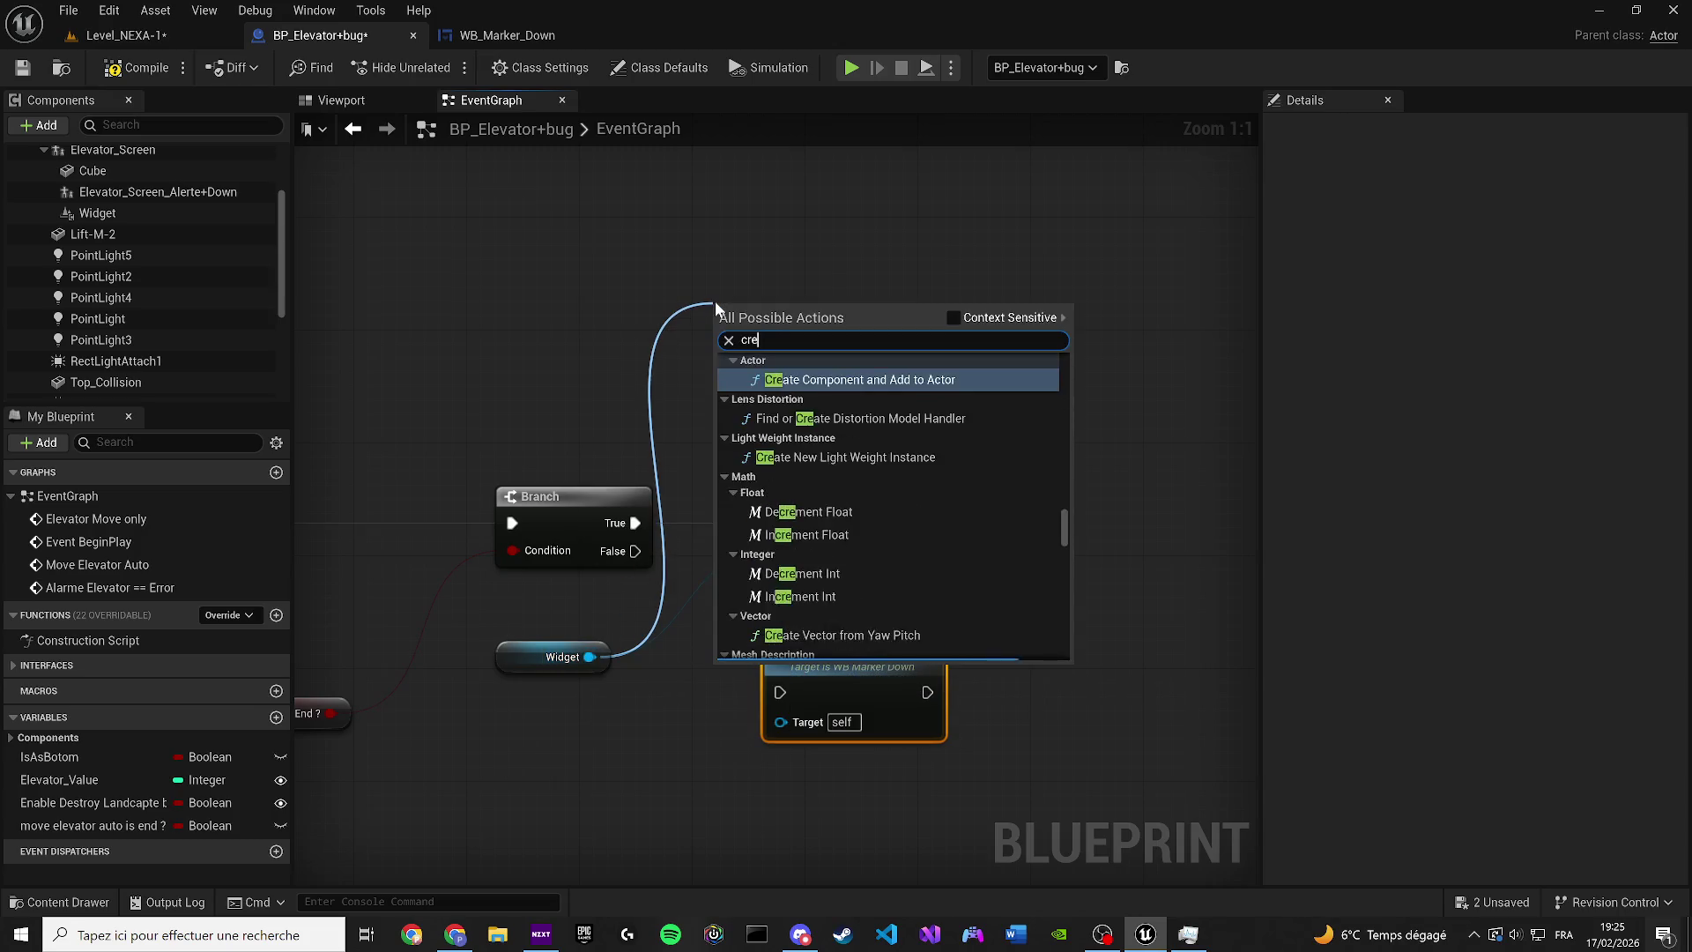
text(ate wid)
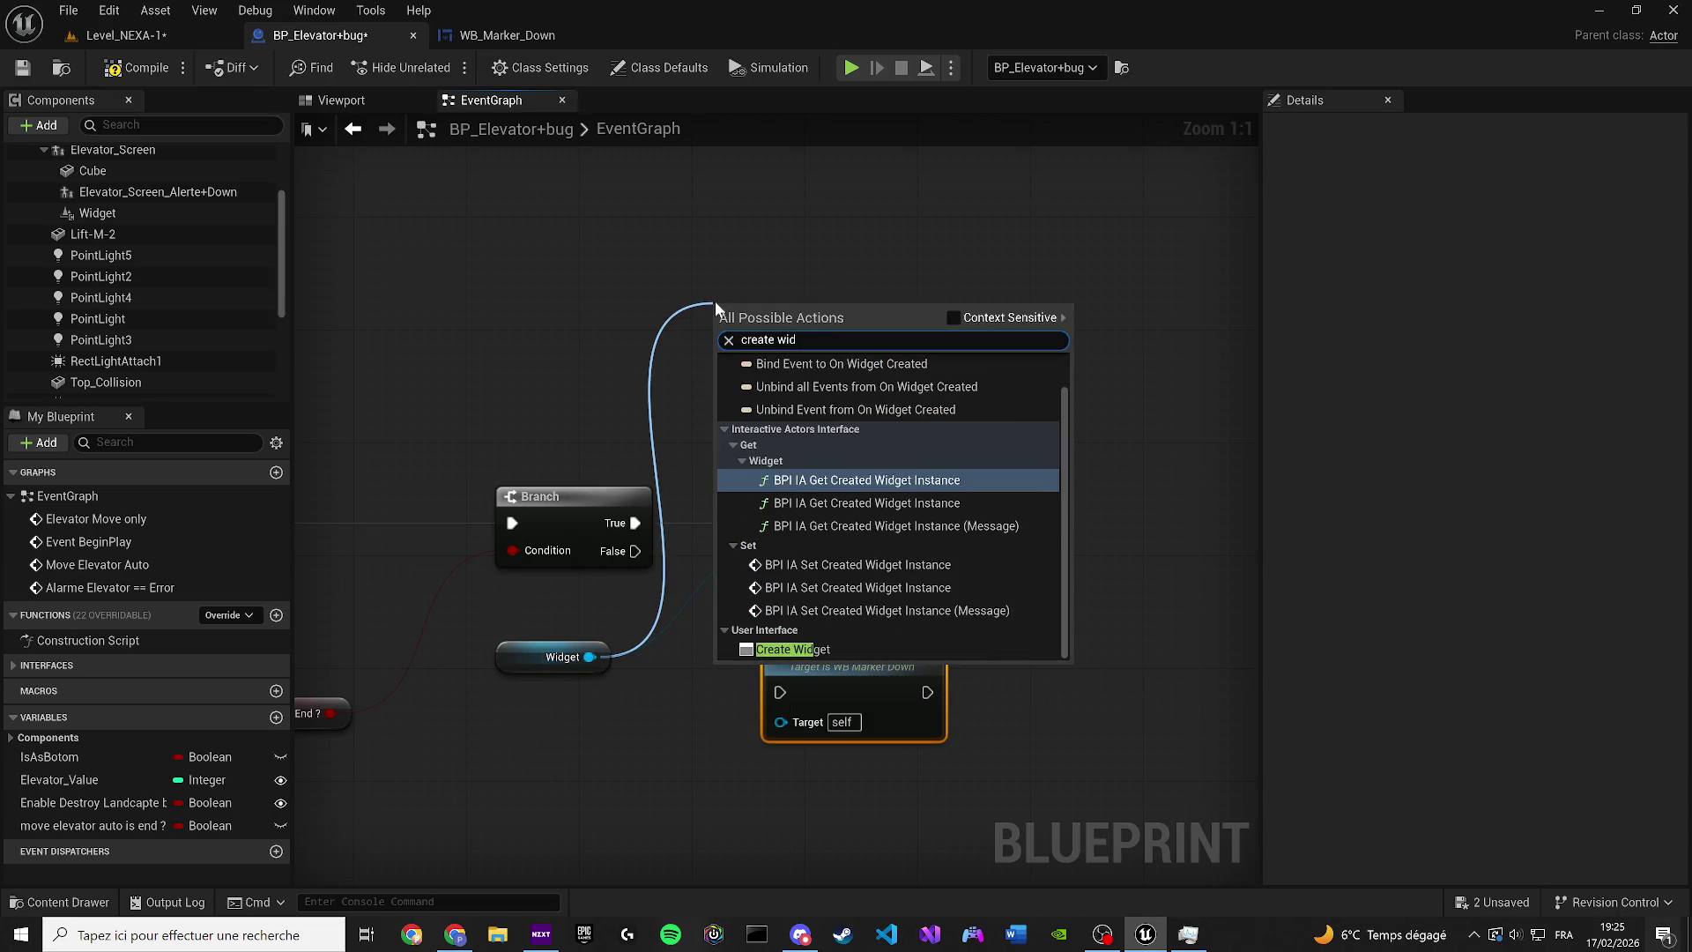
click(791, 649)
drag(1011, 557, 915, 520)
key(Delete)
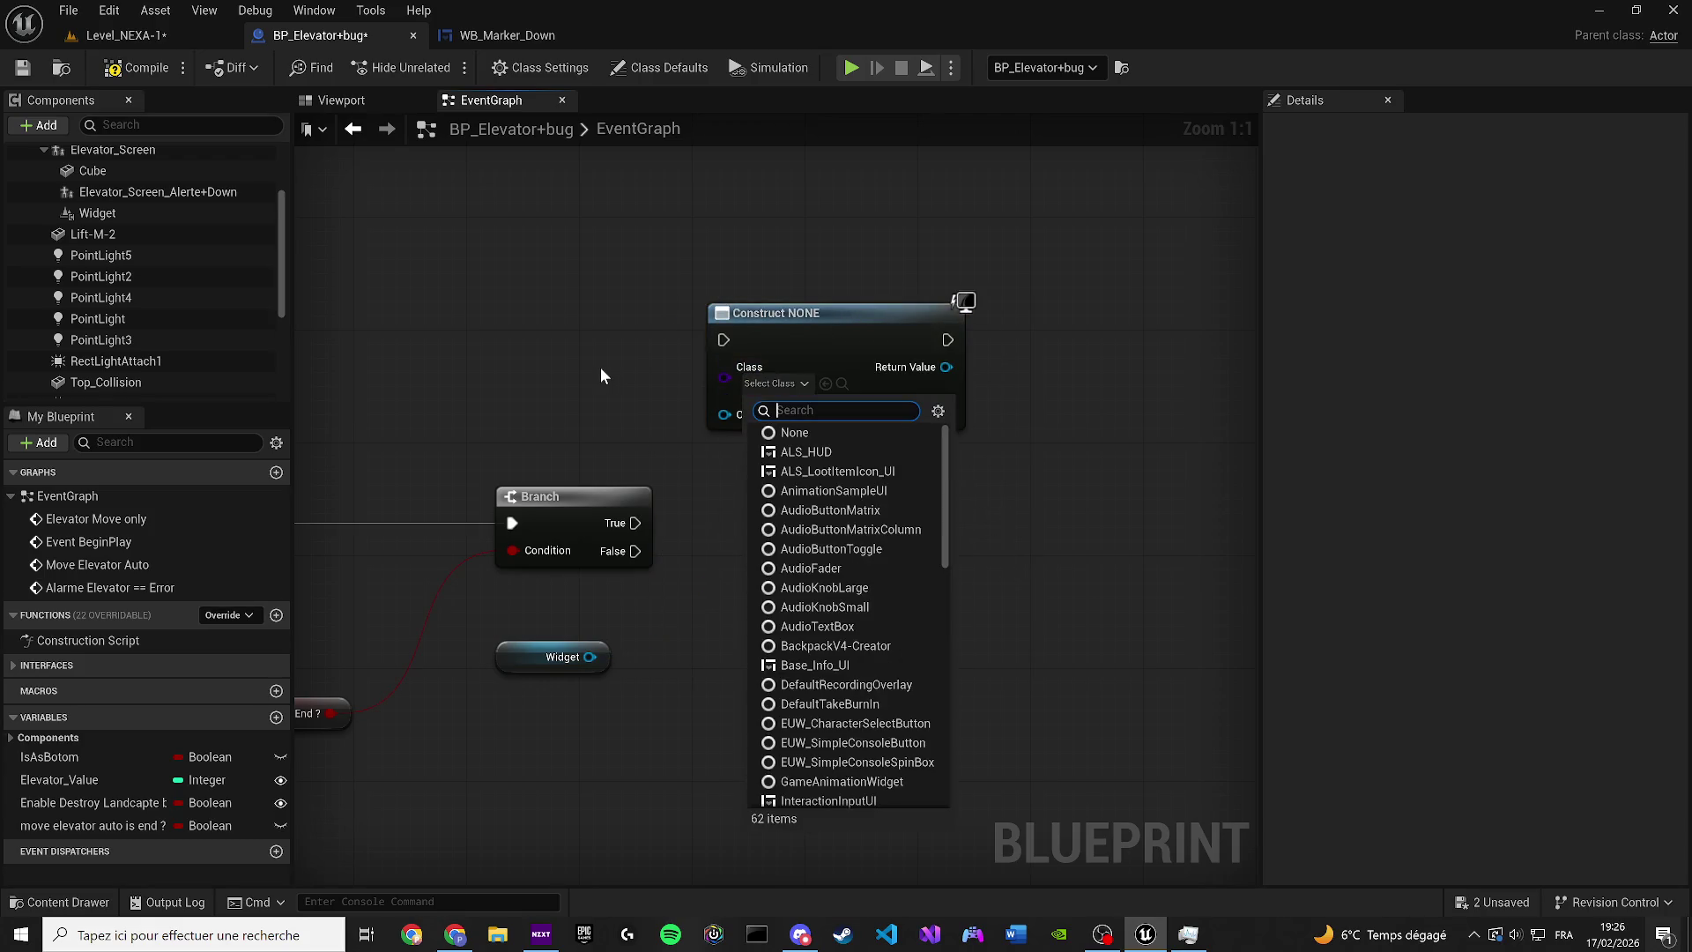
text(W)
key(BackSpace)
text(marker)
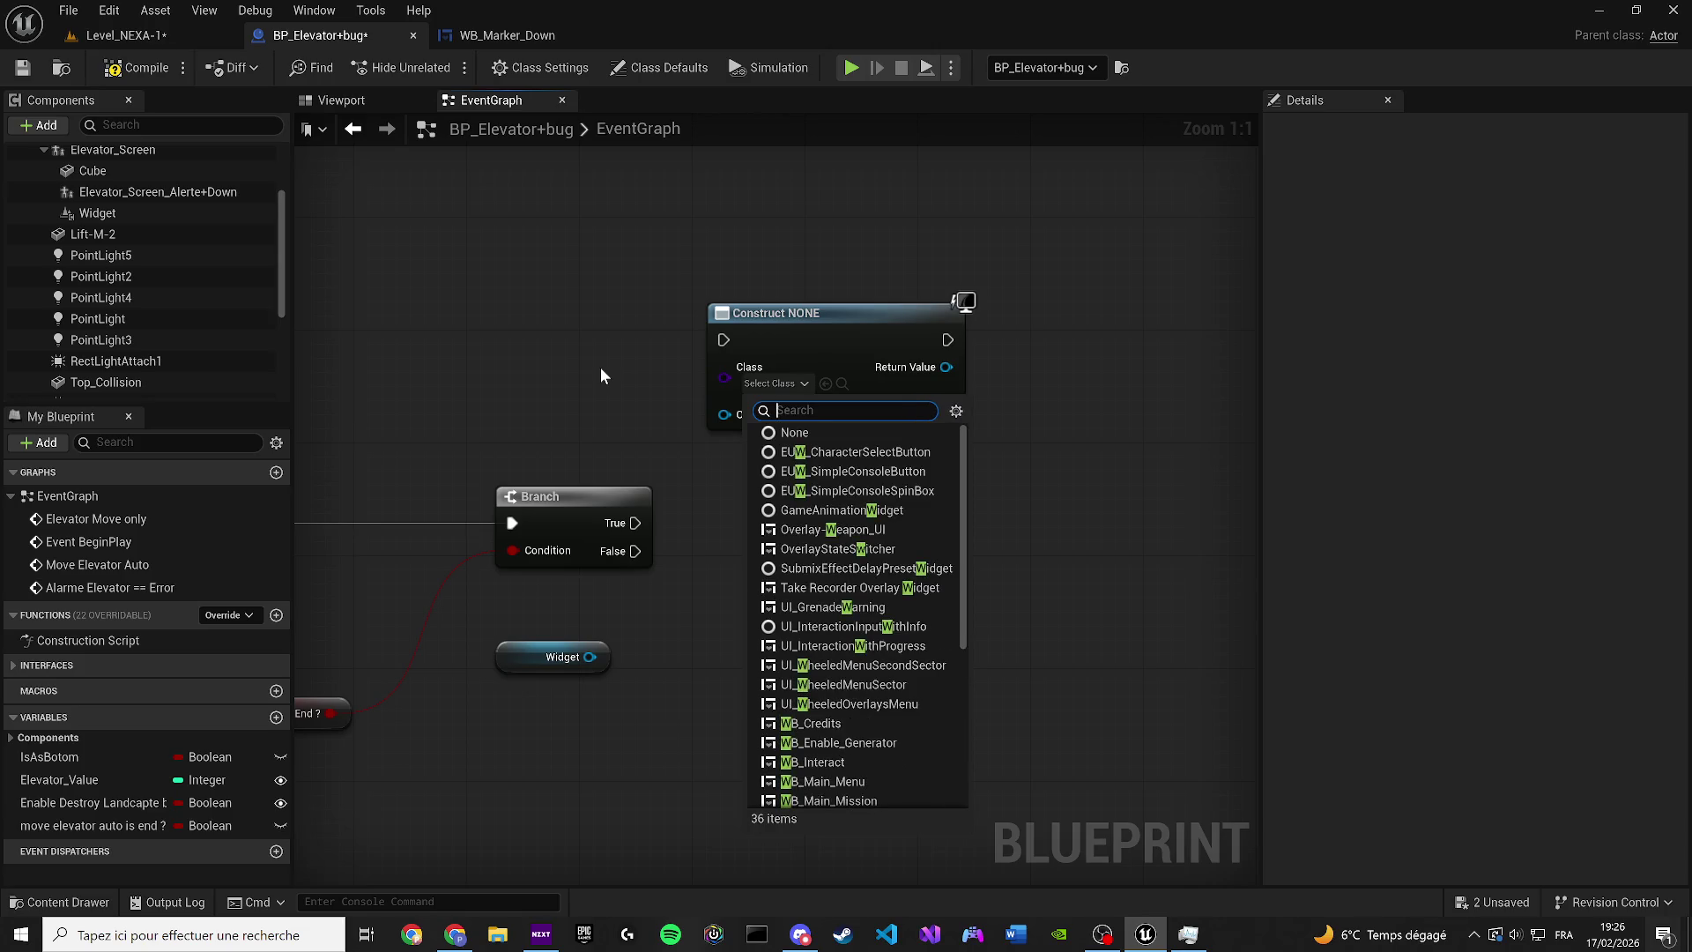
text(_down)
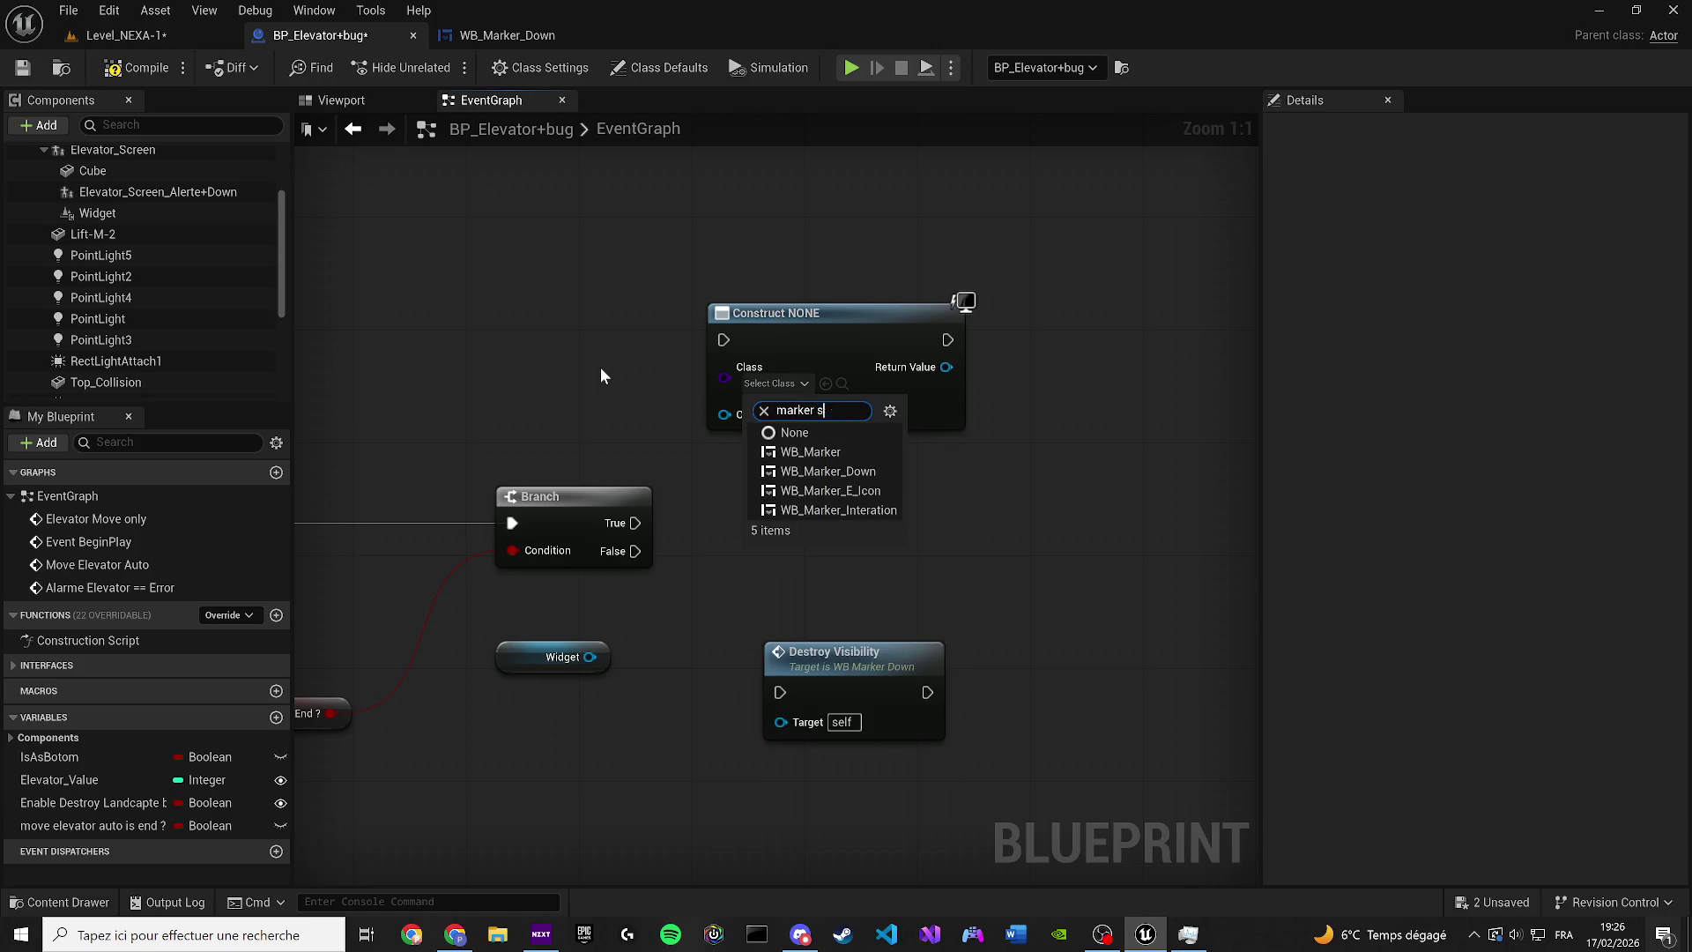
key(BackSpace)
key(BackSpace)
key(BackSpace)
text(down)
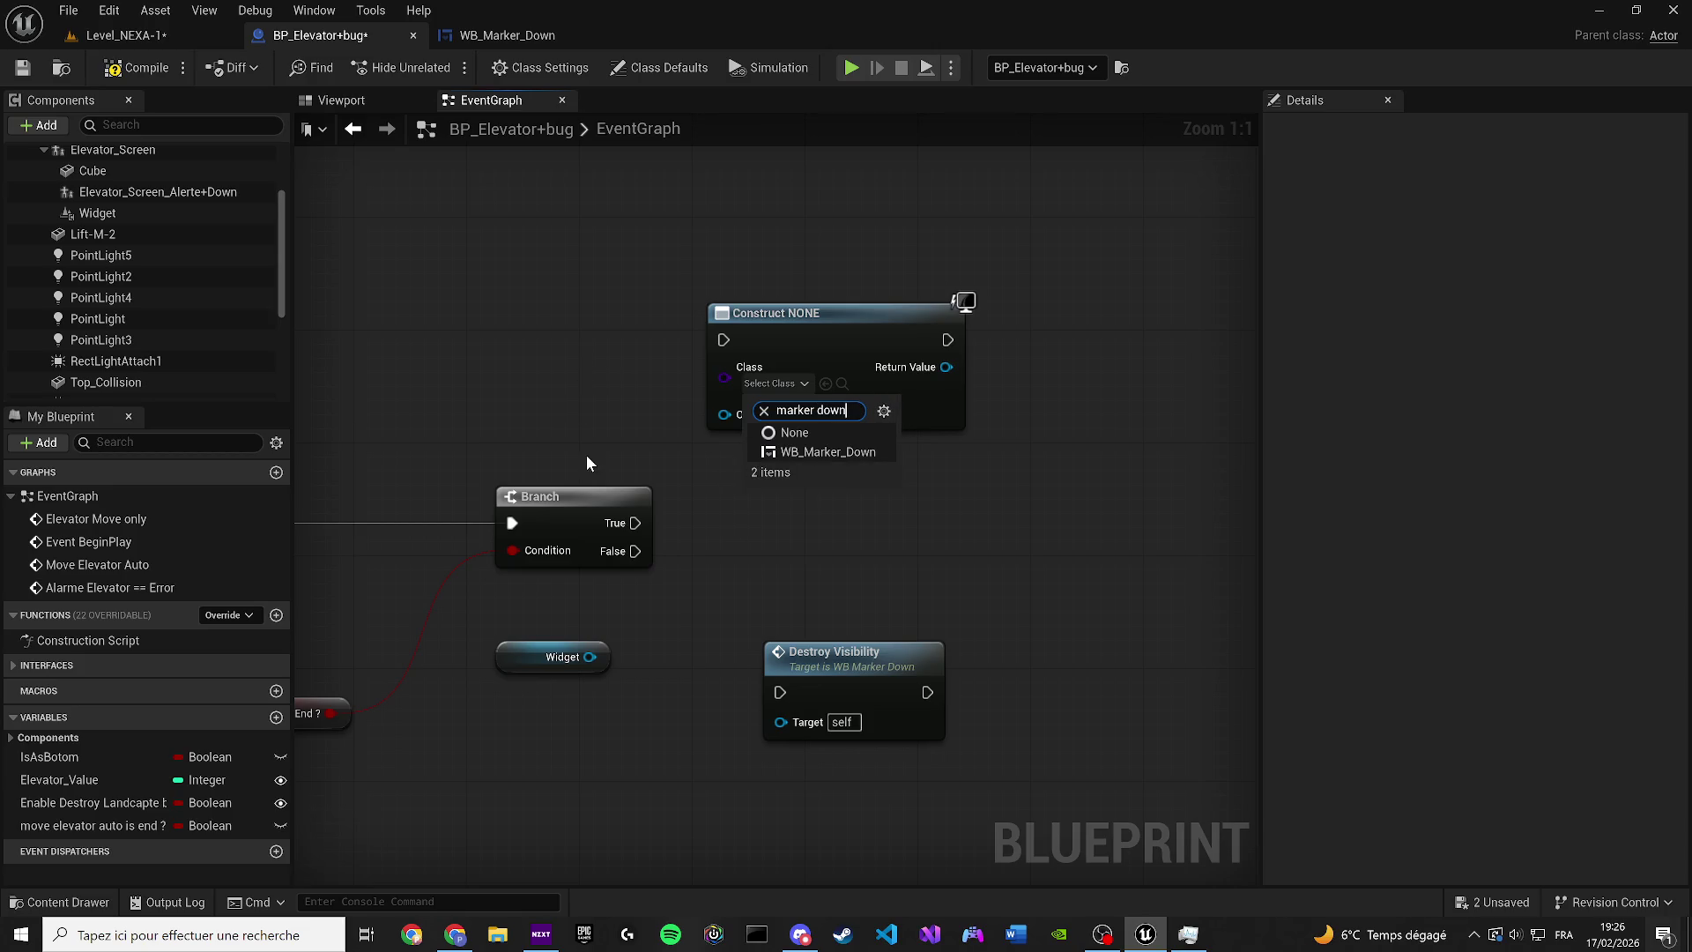
click(828, 451)
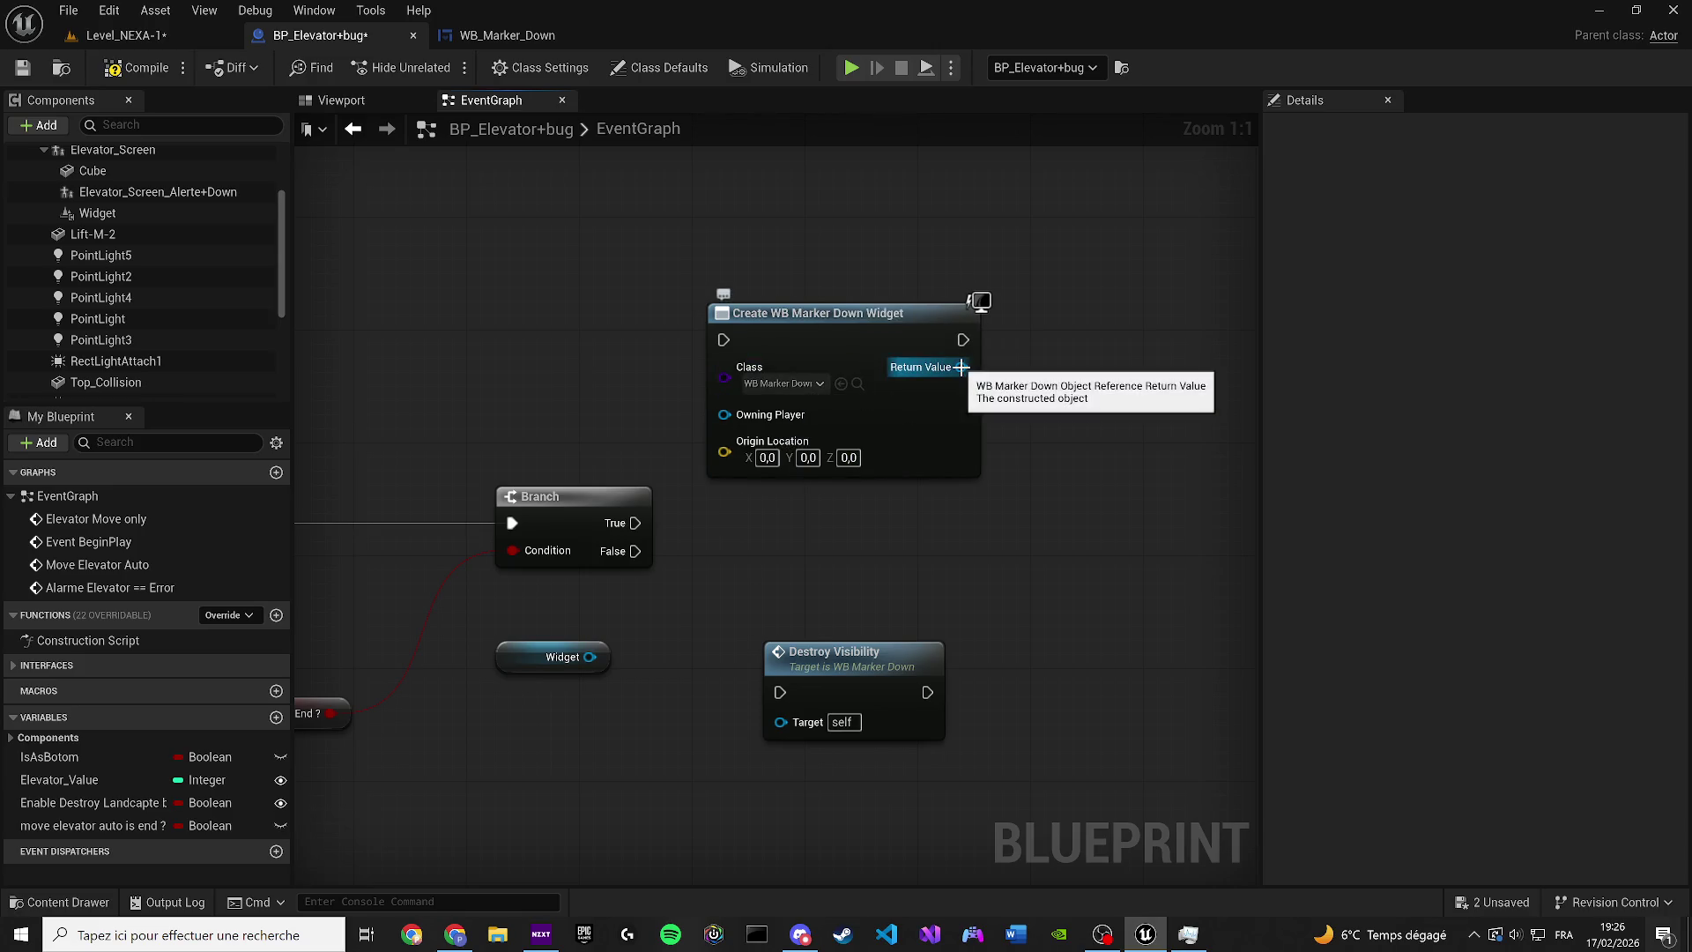
Promote the created widget's Return Value to NewVar and feed a NewVar getter into Destroy Visibility's Target
right_click(827, 377)
click(878, 436)
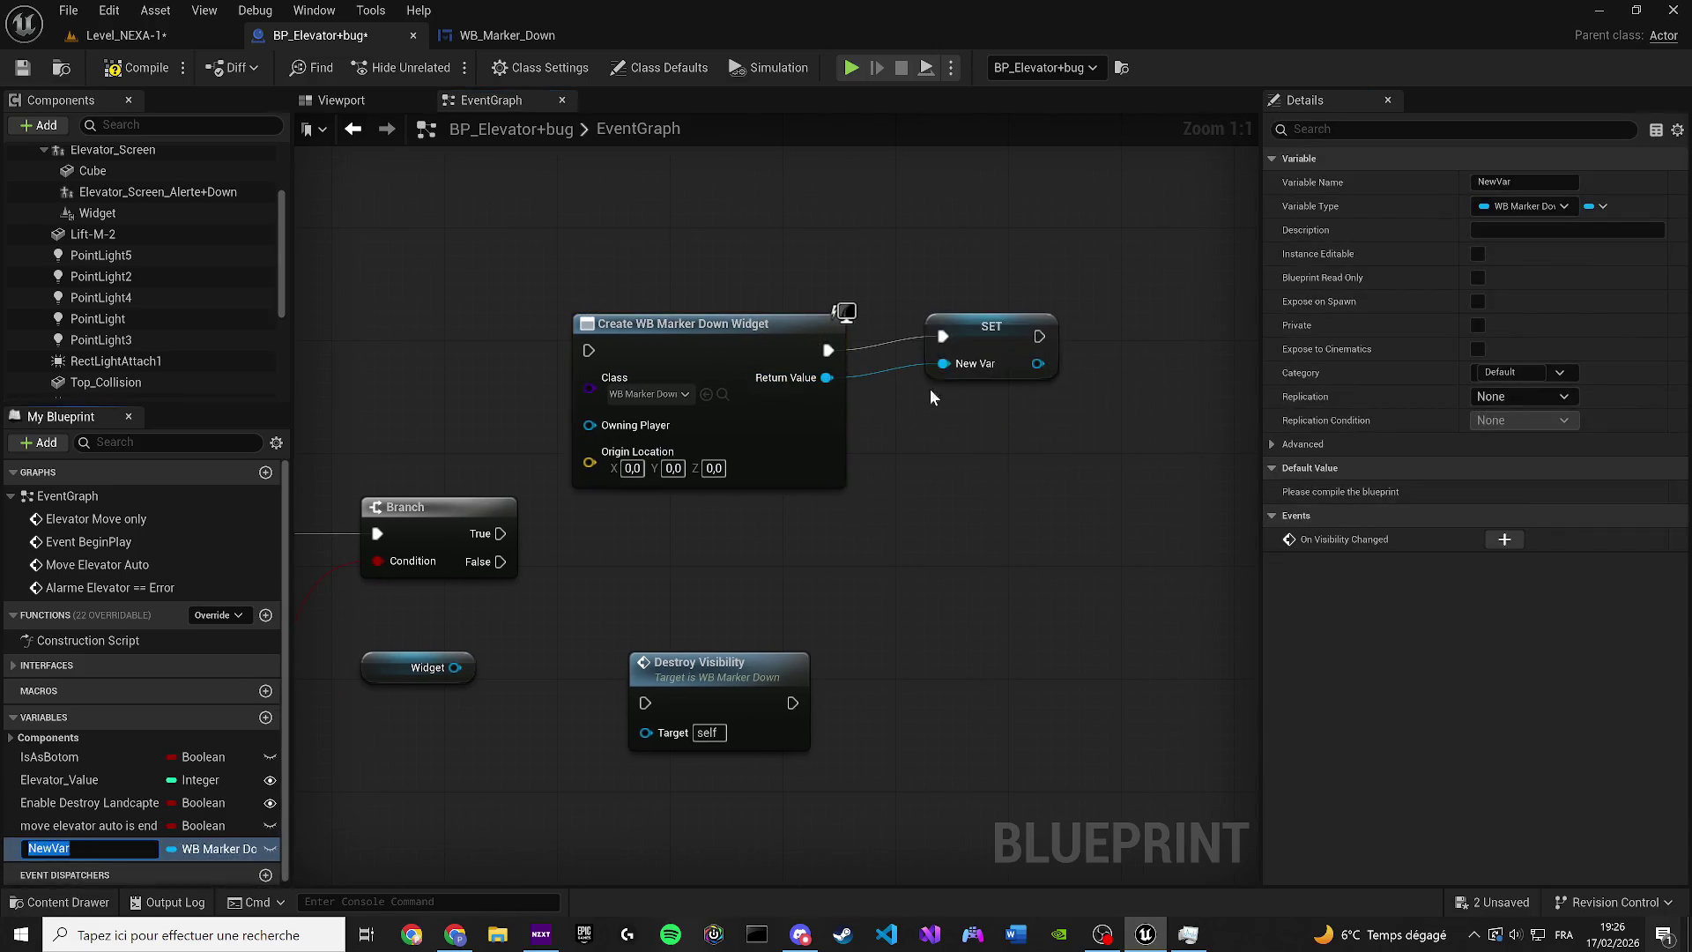
click(174, 851)
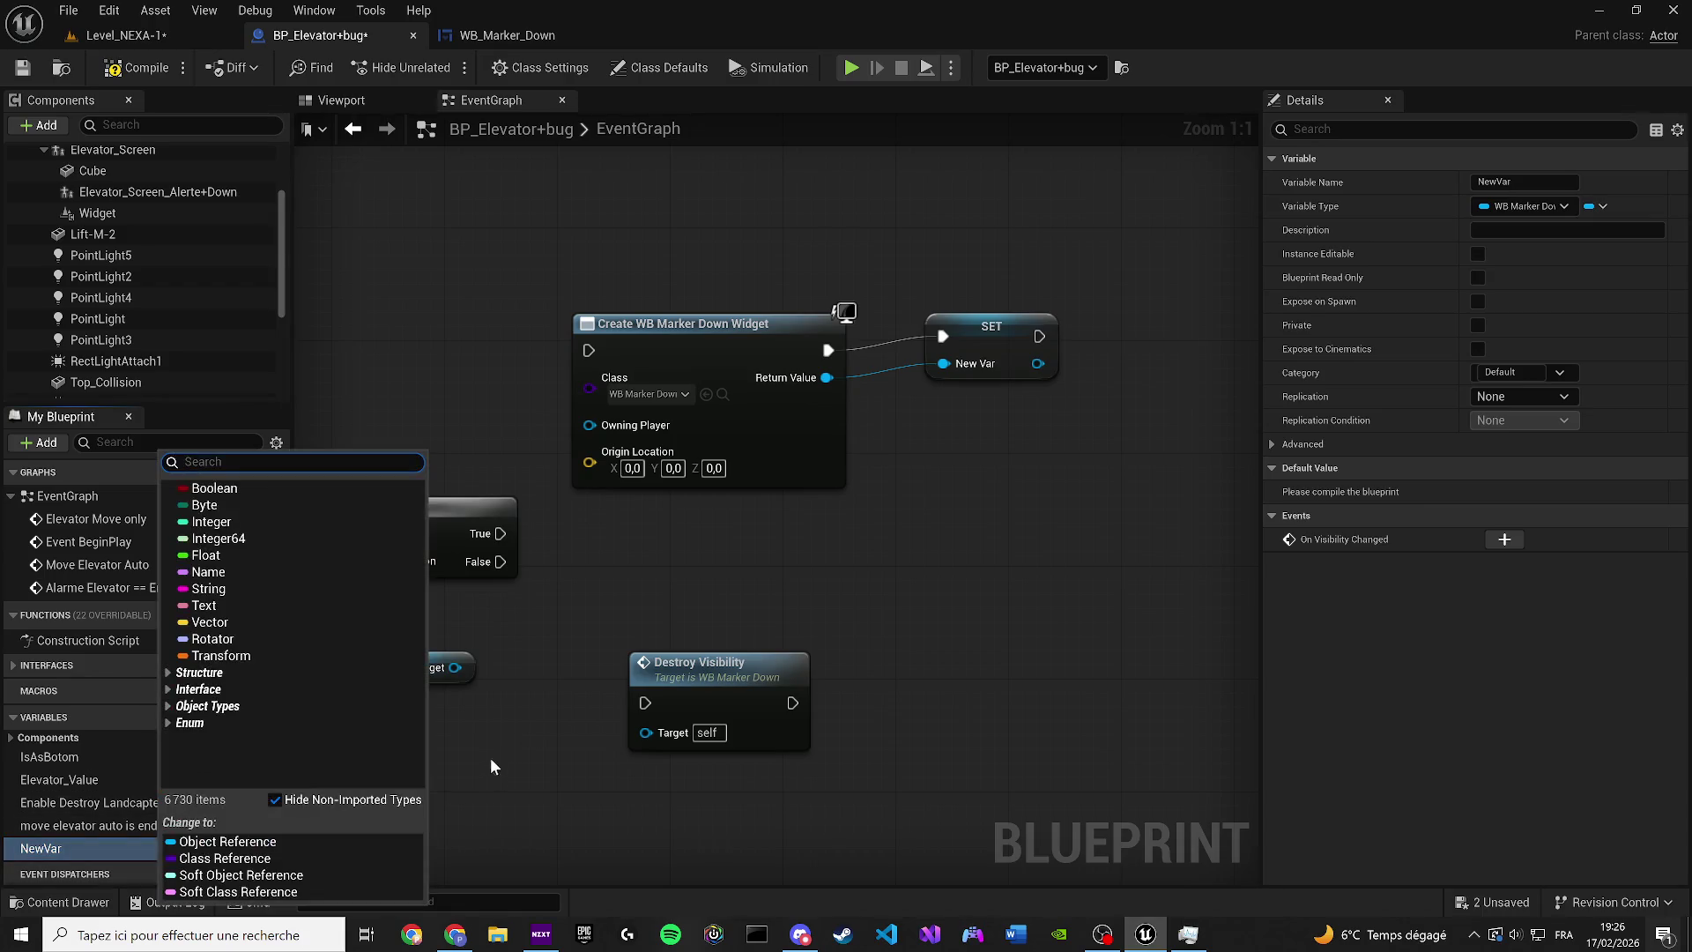
mouse_move(109, 834)
mouse_down()
mouse_move(483, 731)
mouse_move(646, 730)
mouse_move(736, 640)
mouse_up()
click(536, 769)
Delete the Create Widget node, wire Branch True to Destroy Visibility, then go to Level_NEXA-1
drag(739, 334, 739, 231)
key(Delete)
drag(696, 582, 647, 554)
mouse_move(499, 534)
mouse_down()
mouse_move(688, 604)
mouse_move(725, 533)
mouse_move(712, 505)
mouse_up()
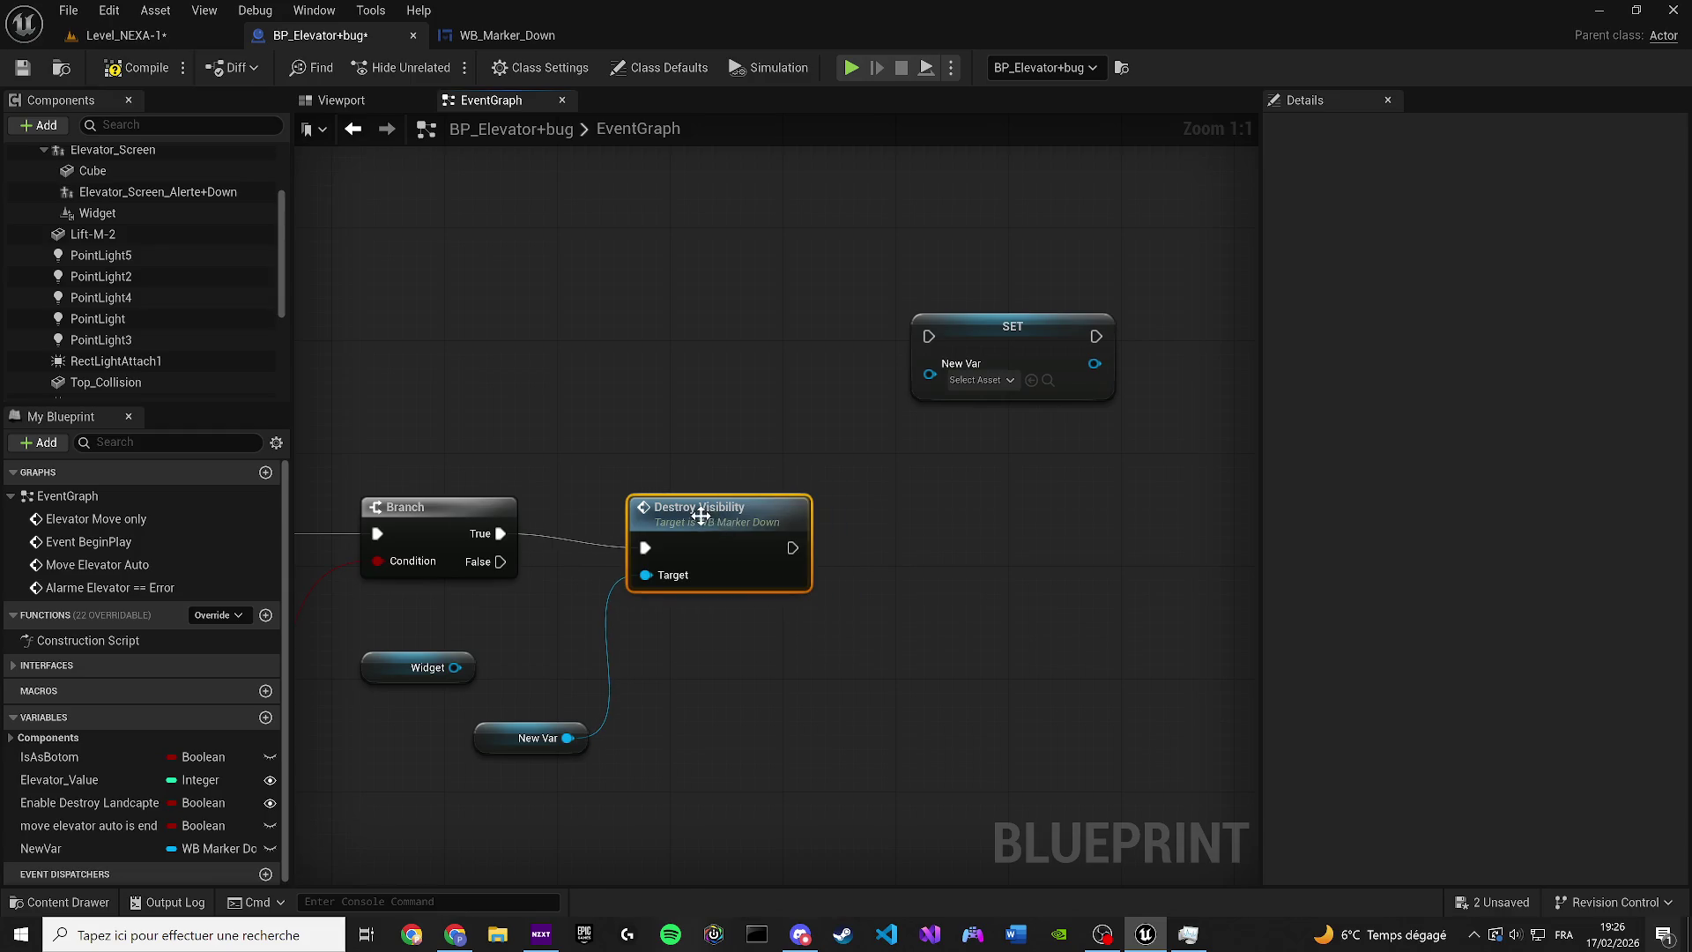
mouse_move(422, 667)
mouse_down()
mouse_move(590, 357)
mouse_move(474, 675)
mouse_move(494, 692)
mouse_move(680, 574)
mouse_move(668, 564)
mouse_up()
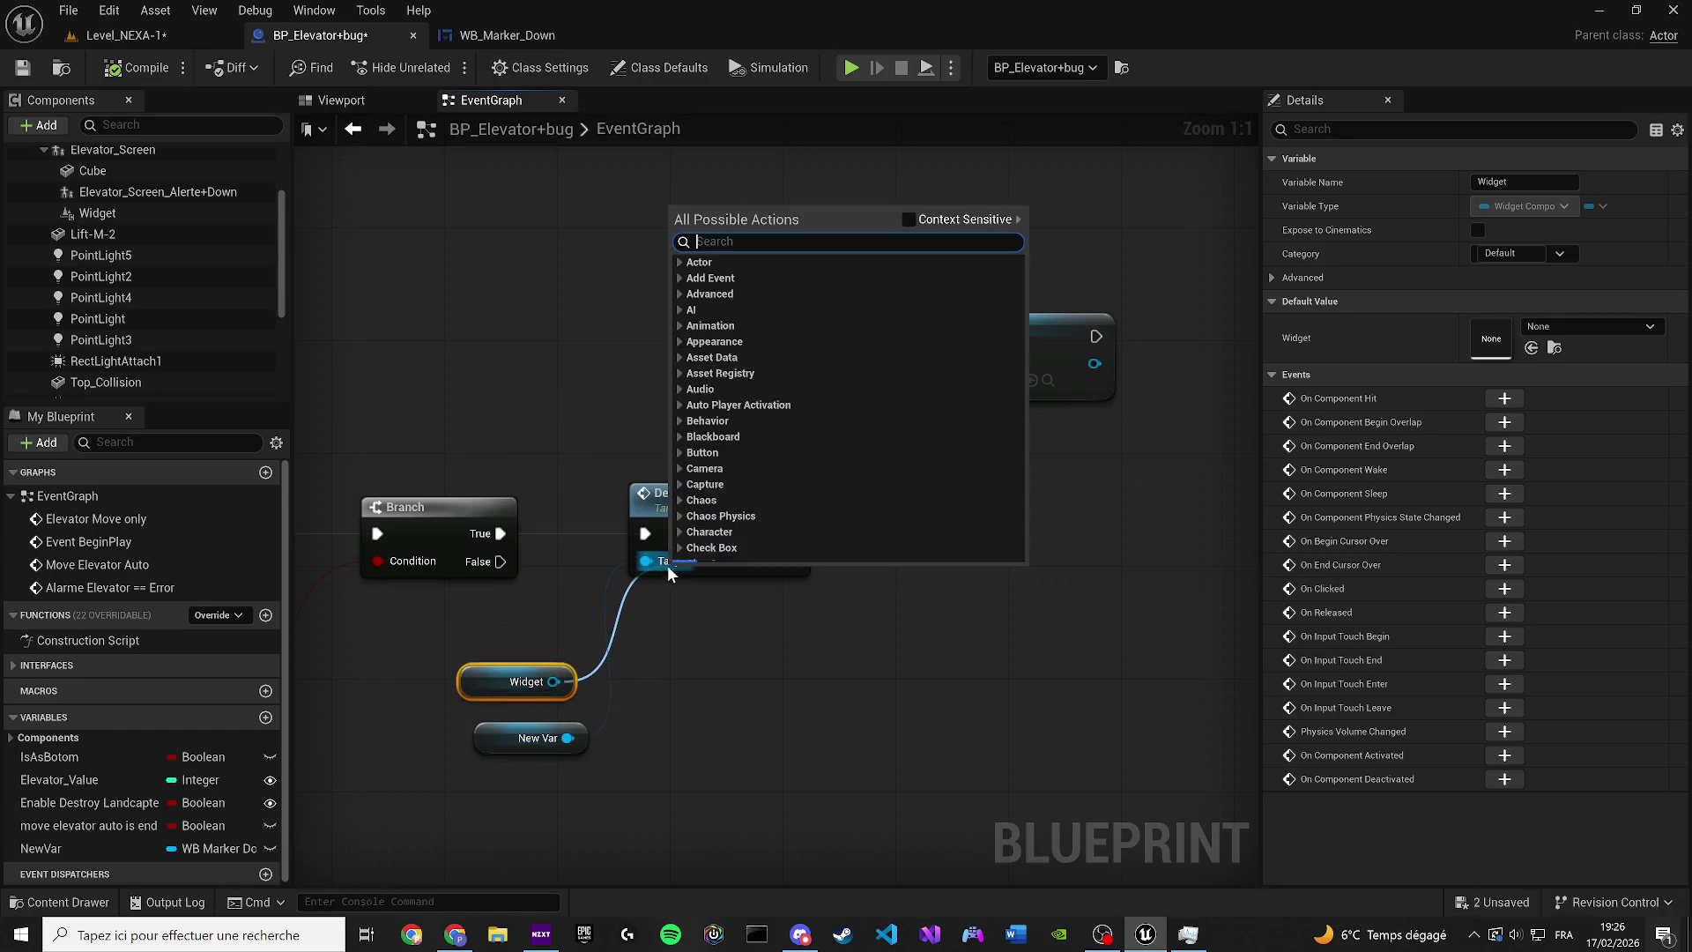
click(227, 92)
click(231, 40)
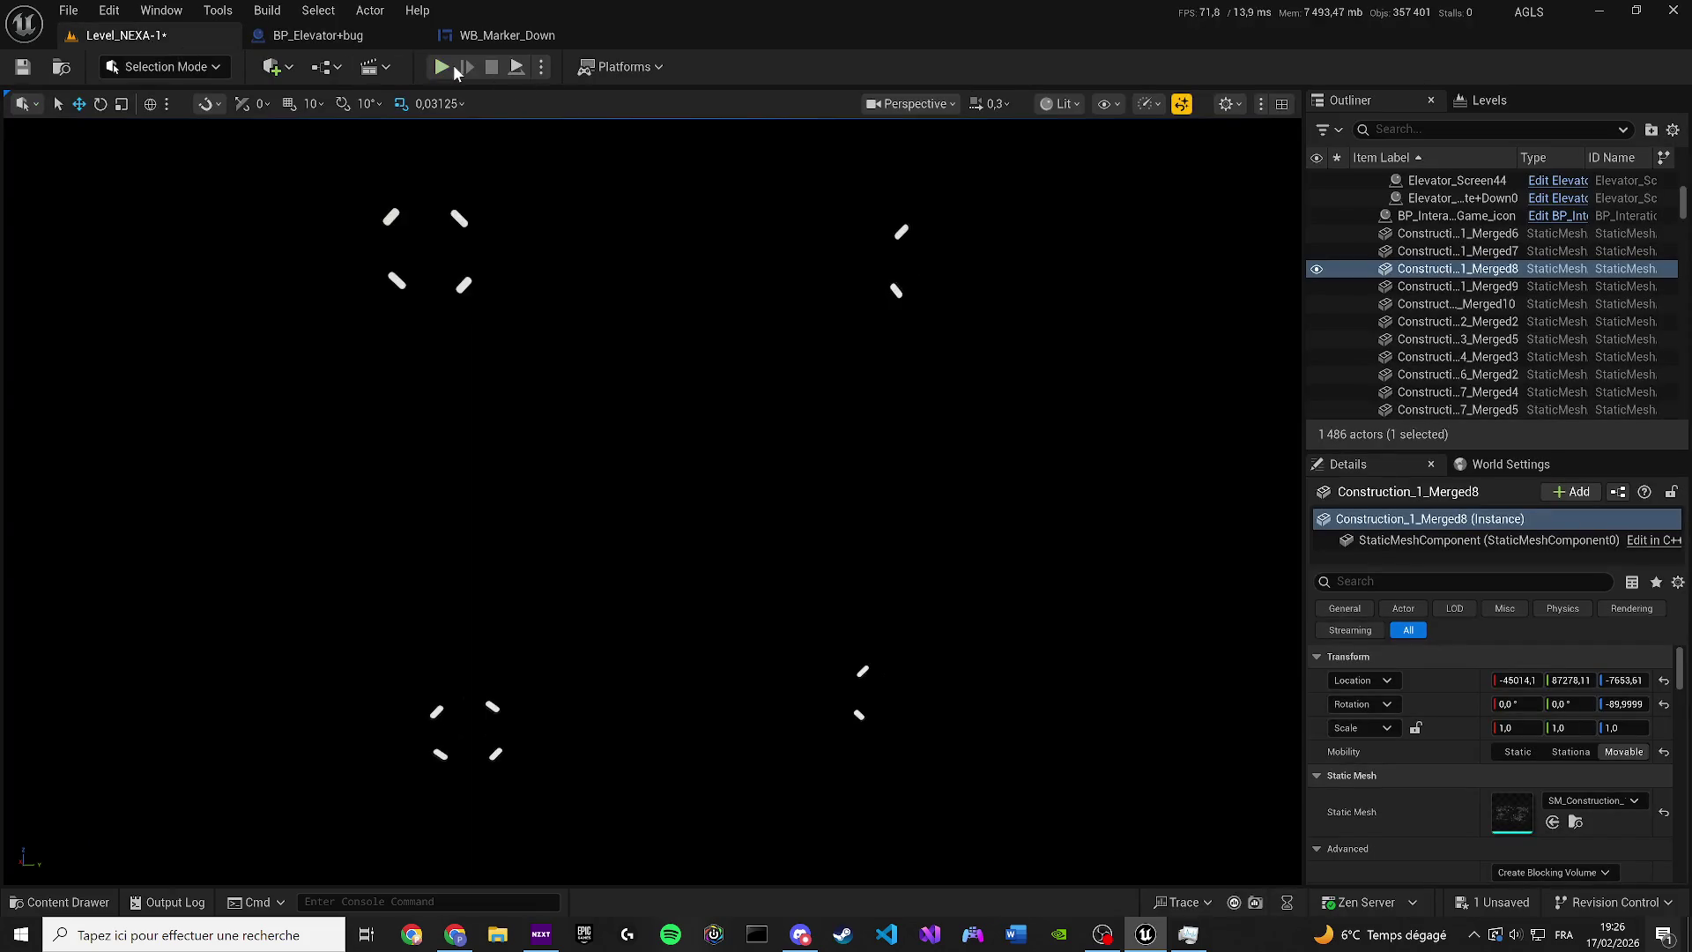
Play the level with Alt+P, walk to the elevator screen and door, then stop playing
key(alt+p)
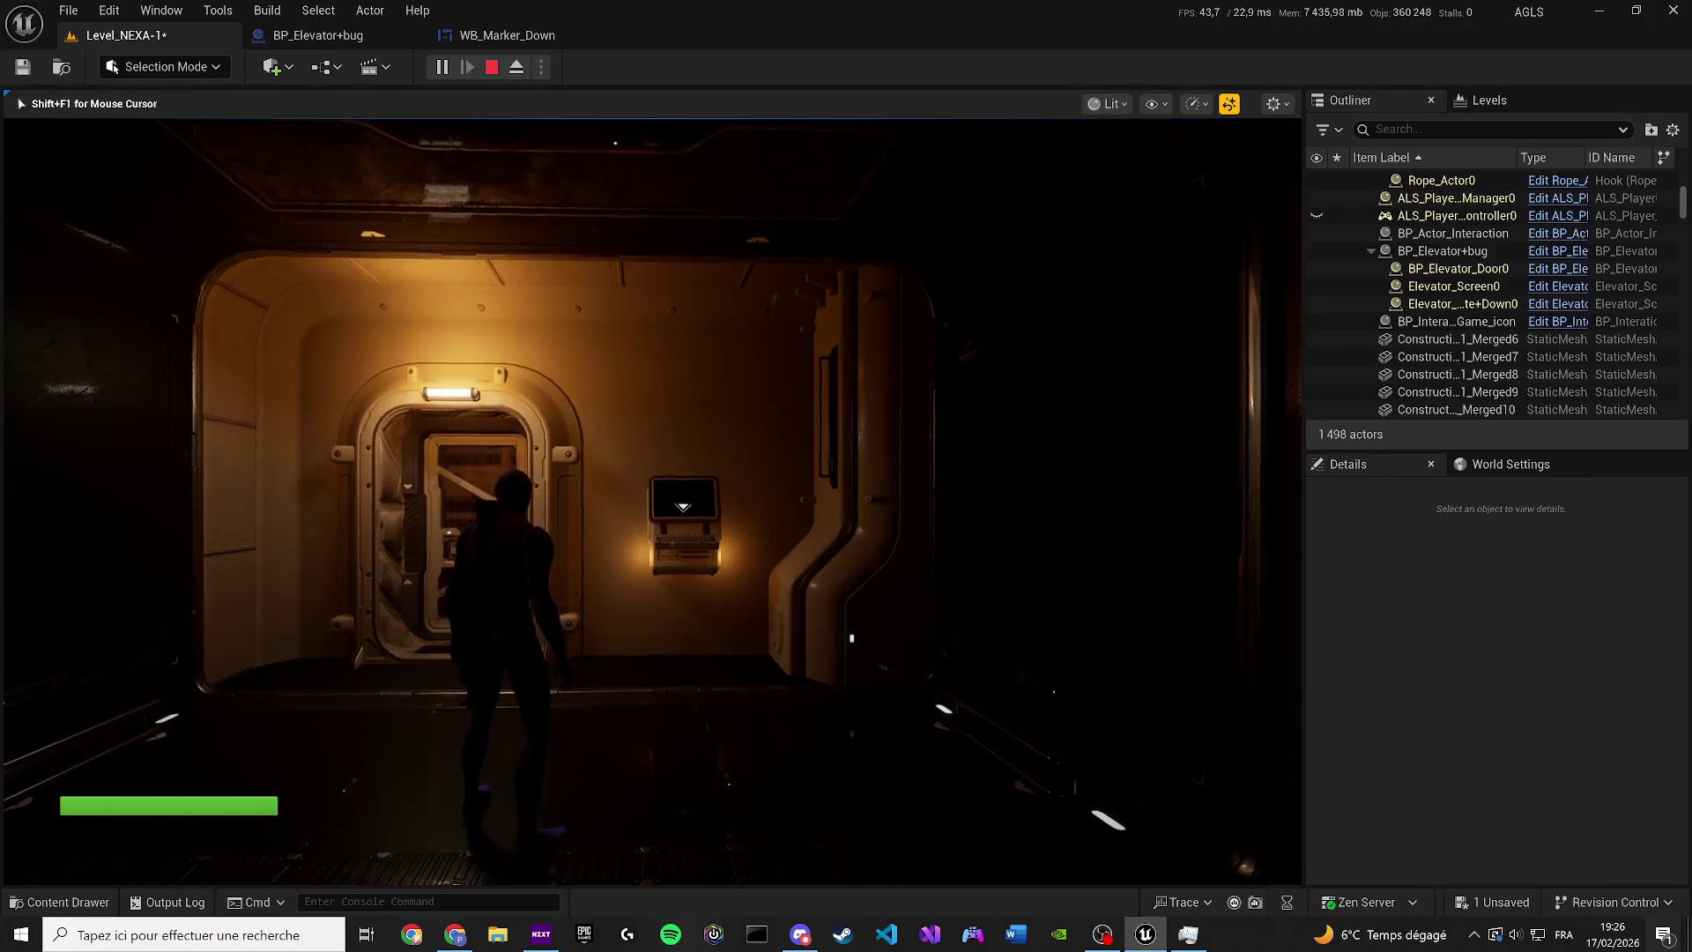
key(w)
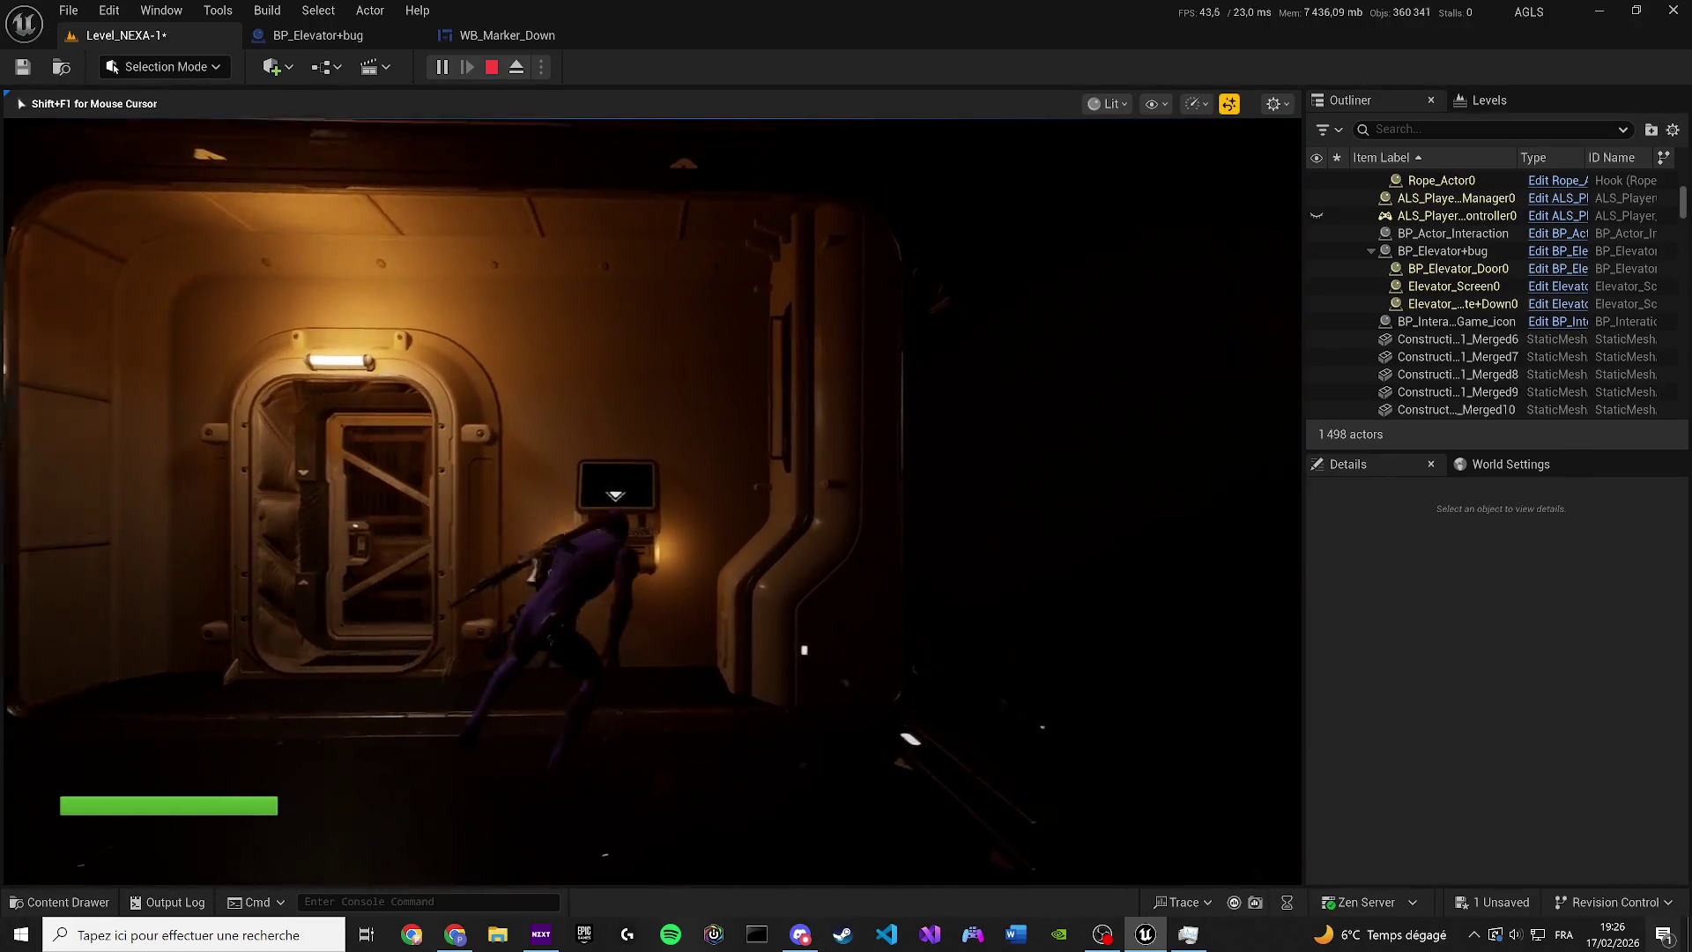
key(a)
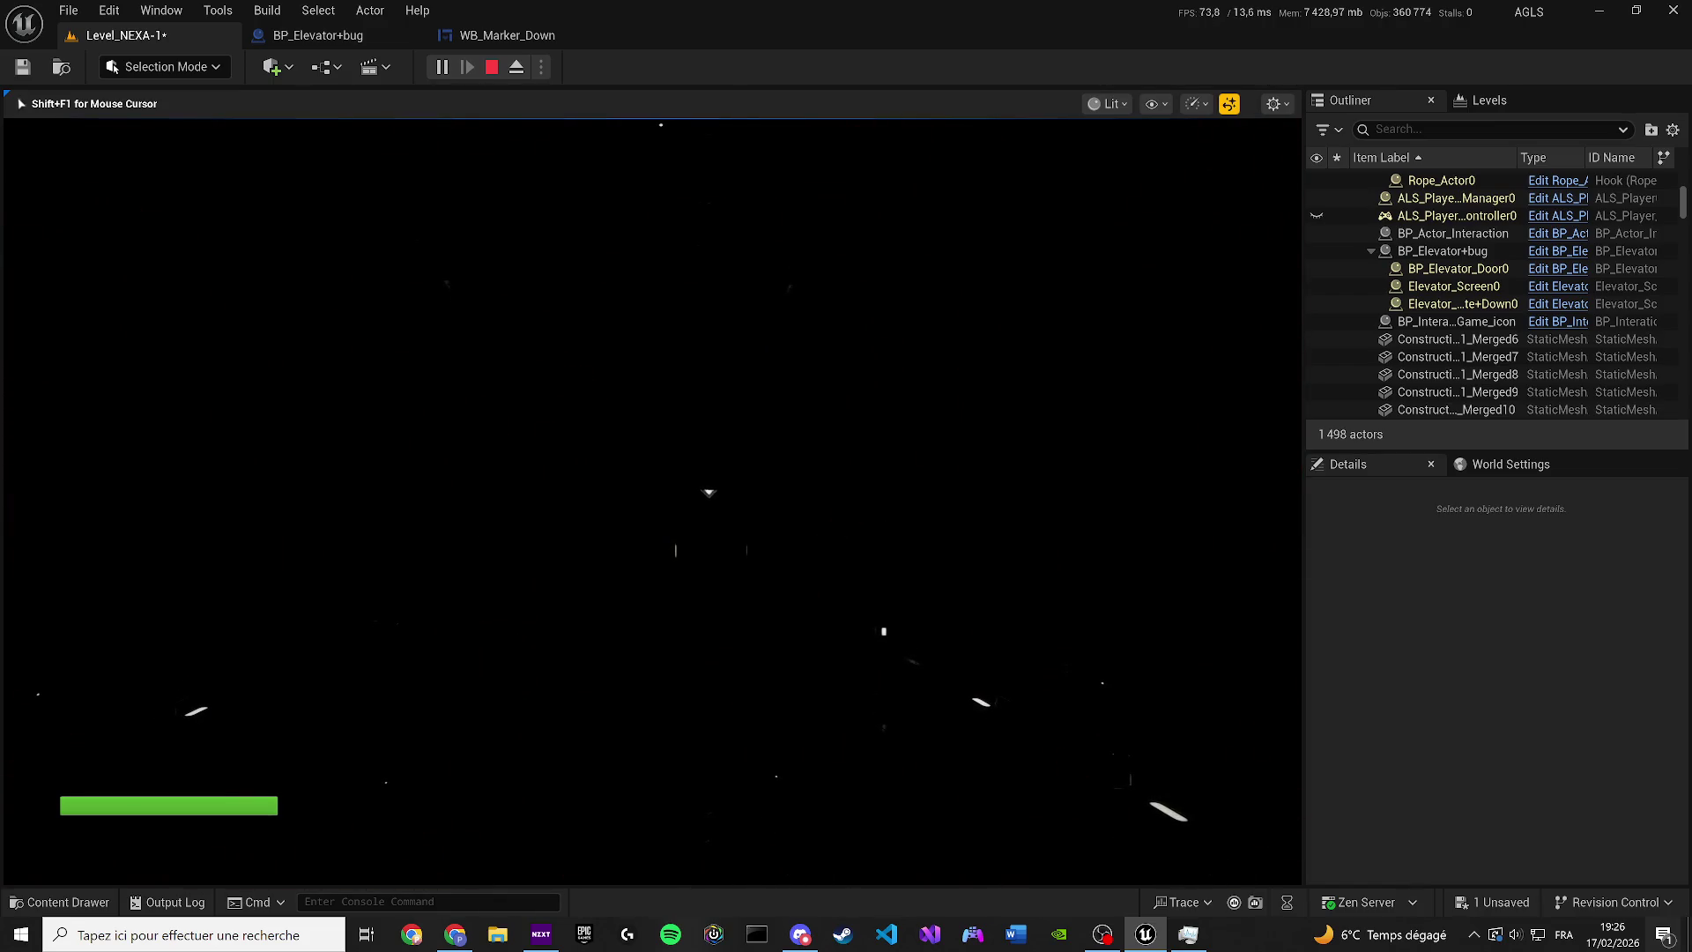
key(Escape)
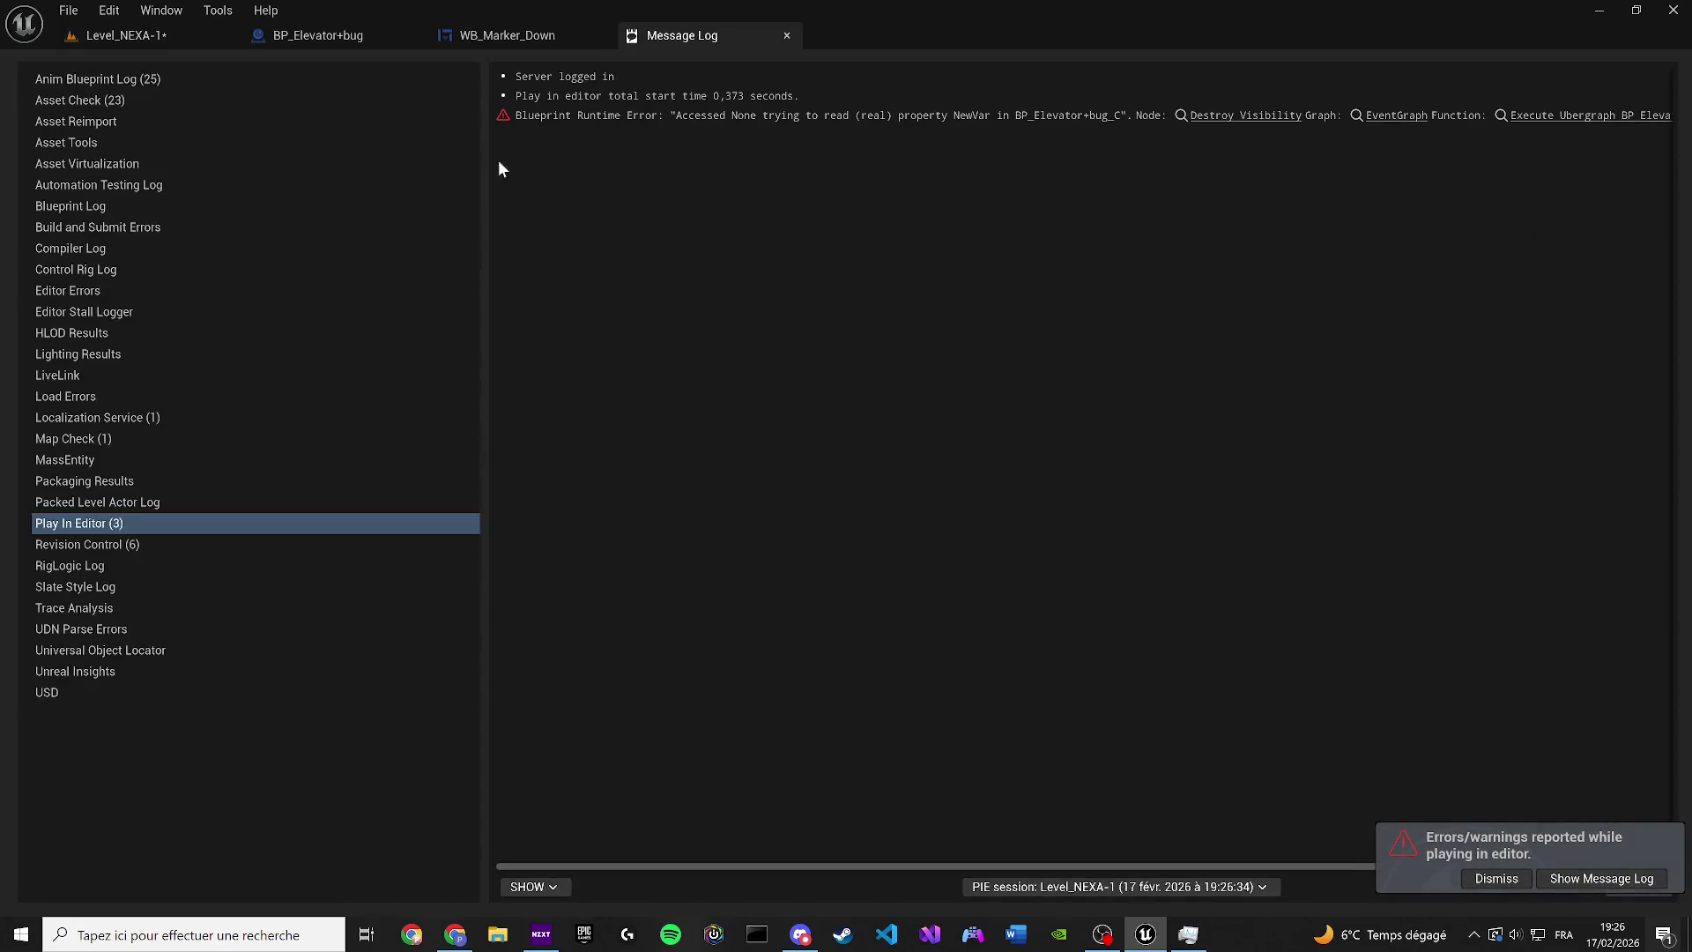
Delete the New Var getter node and look up WB_Marker_Down from the Widget component
click(306, 40)
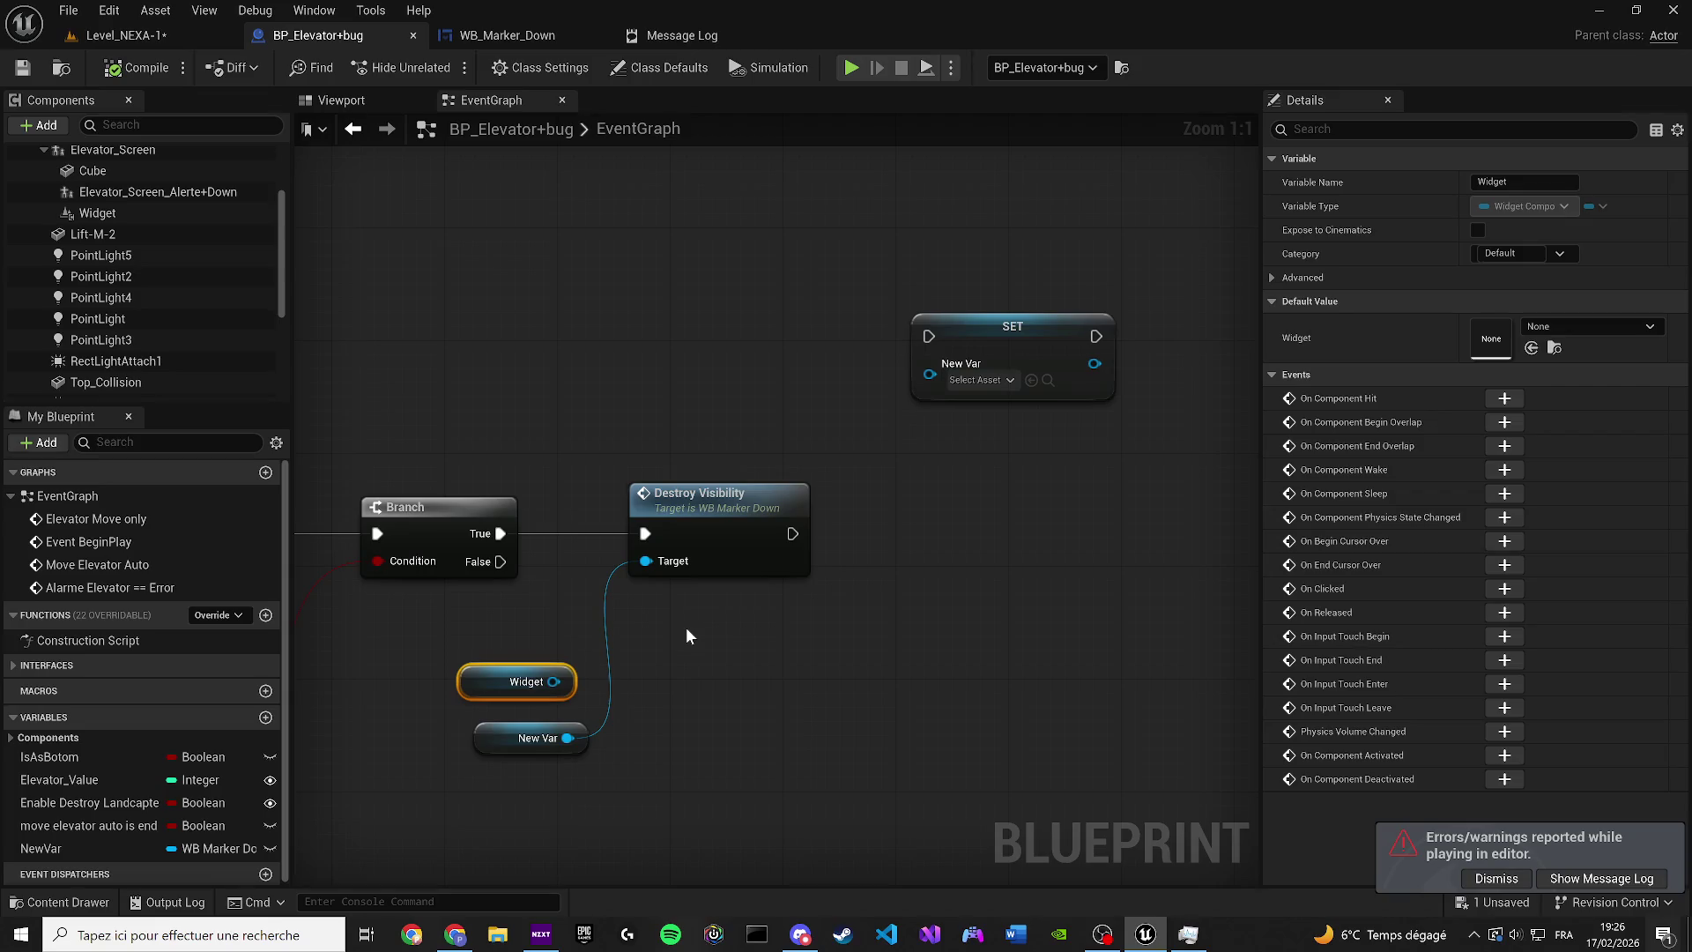
click(533, 738)
key(Delete)
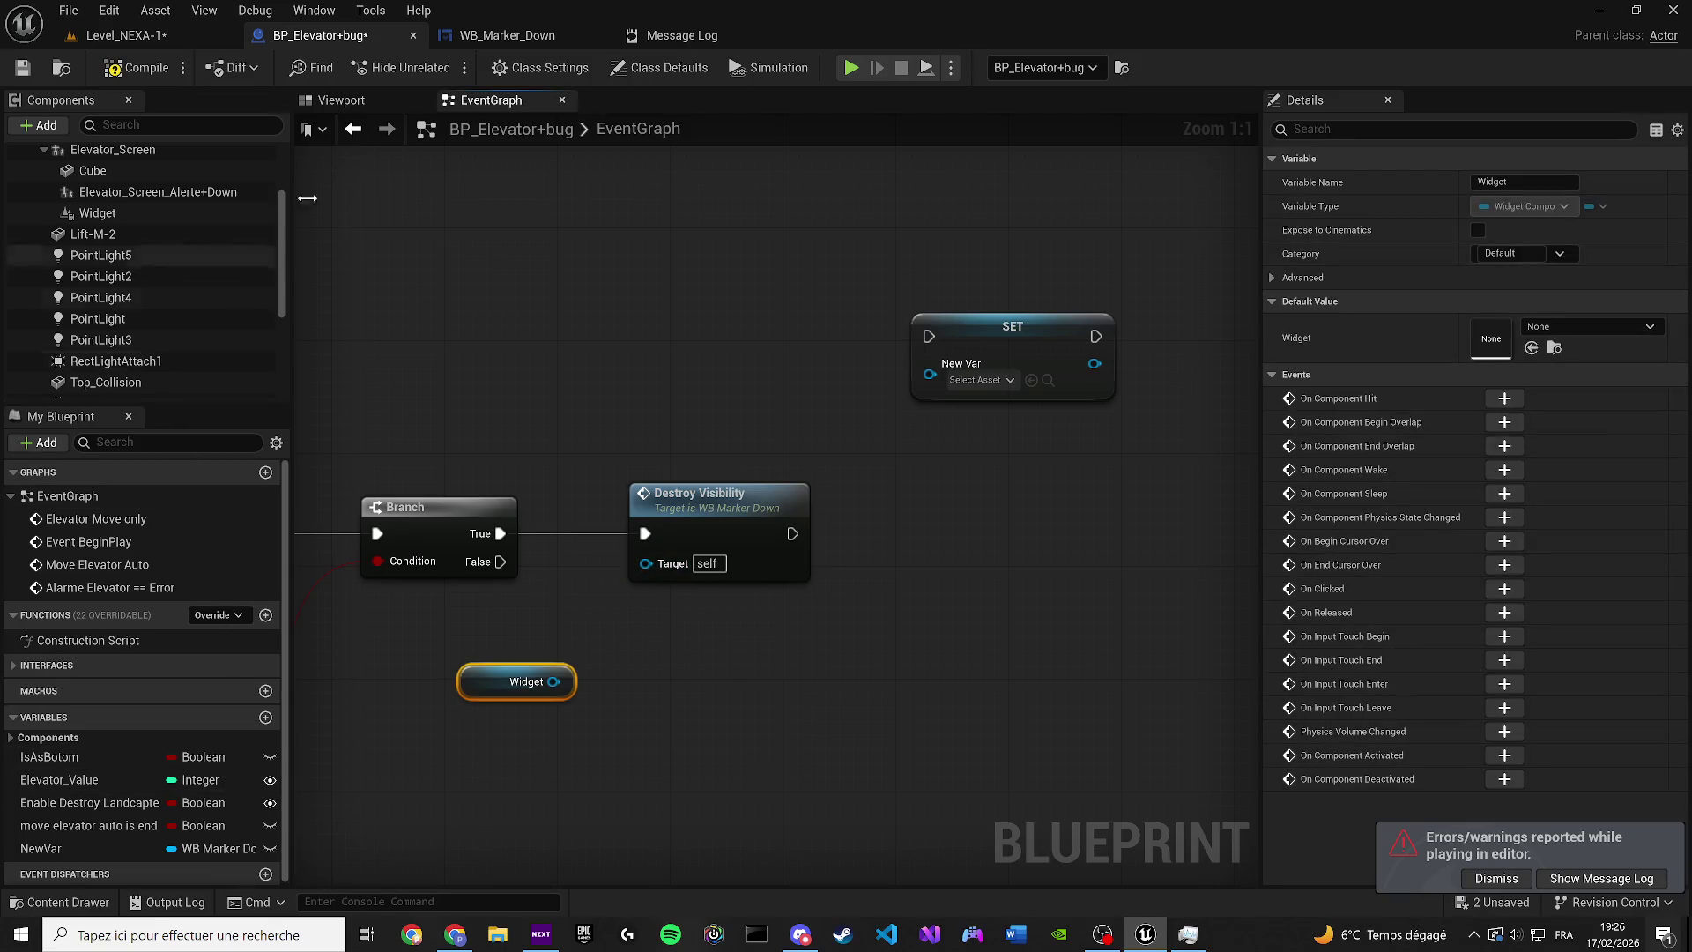
click(141, 213)
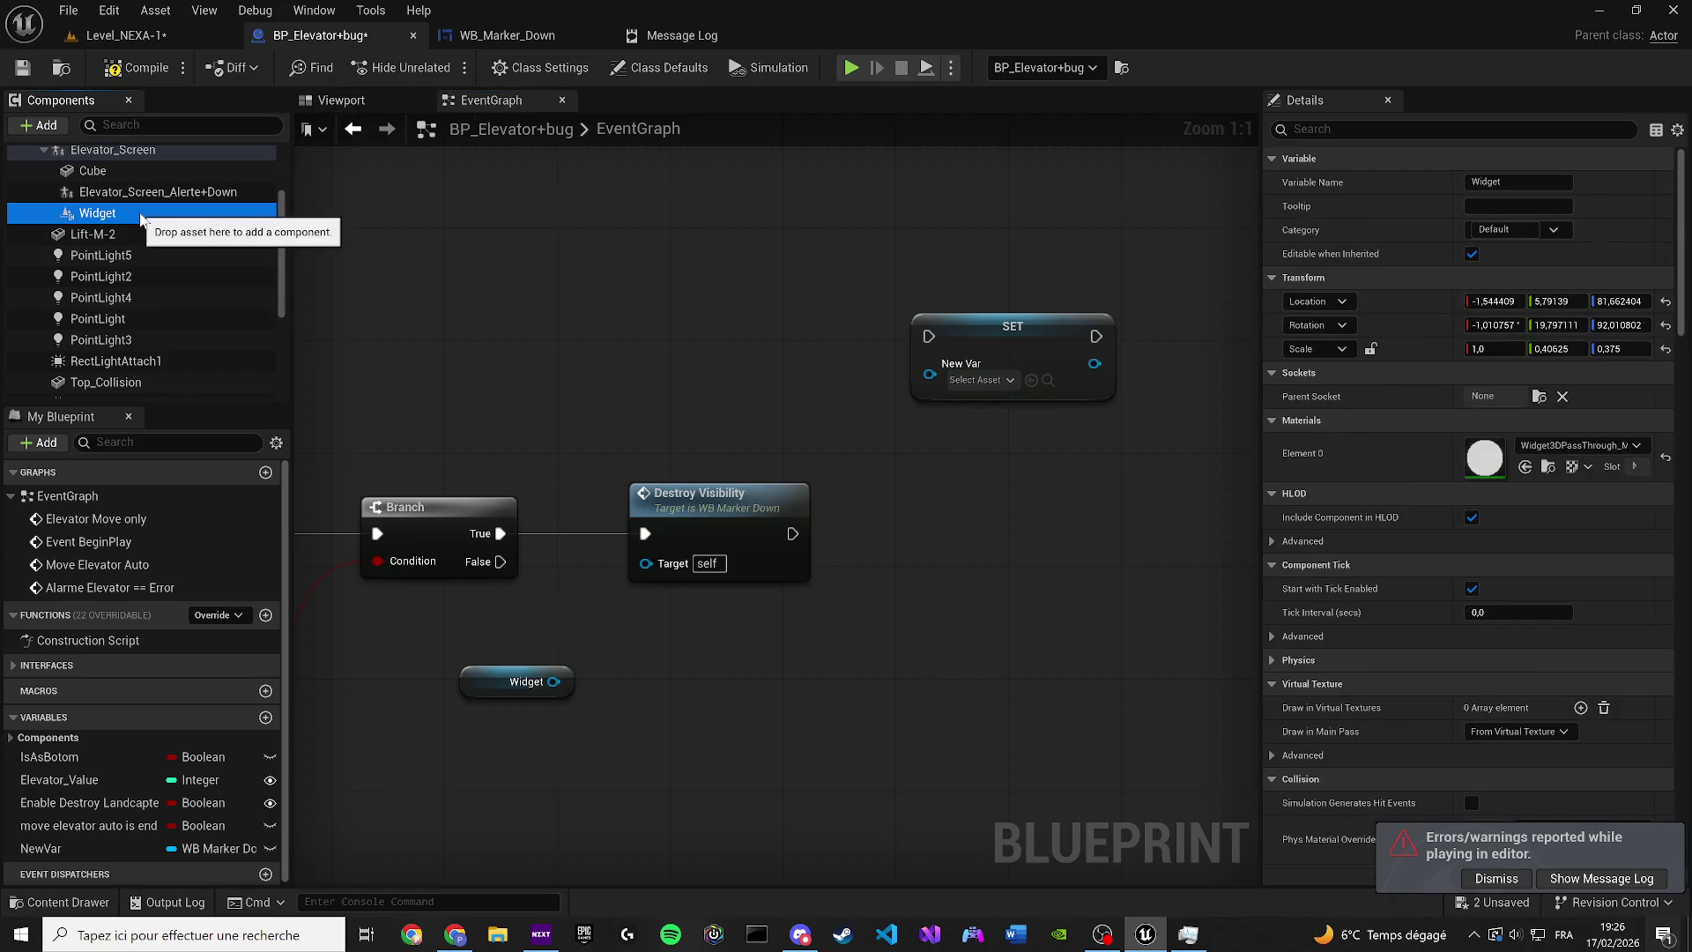
drag(1679, 311, 1679, 690)
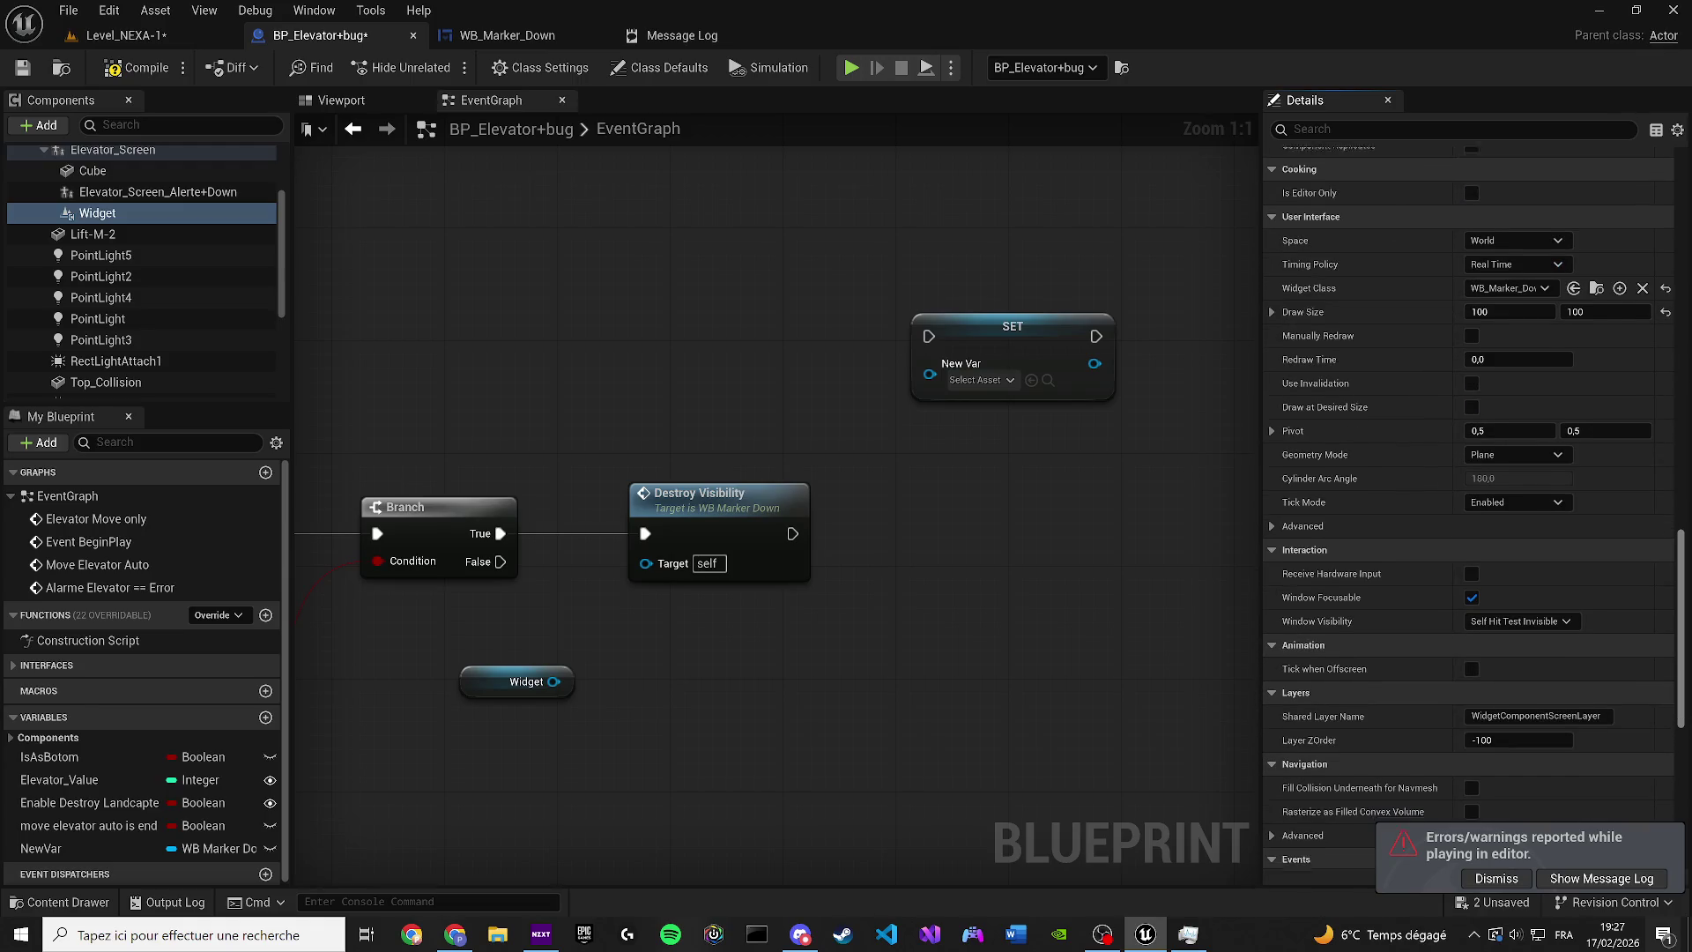
click(1597, 288)
click(752, 370)
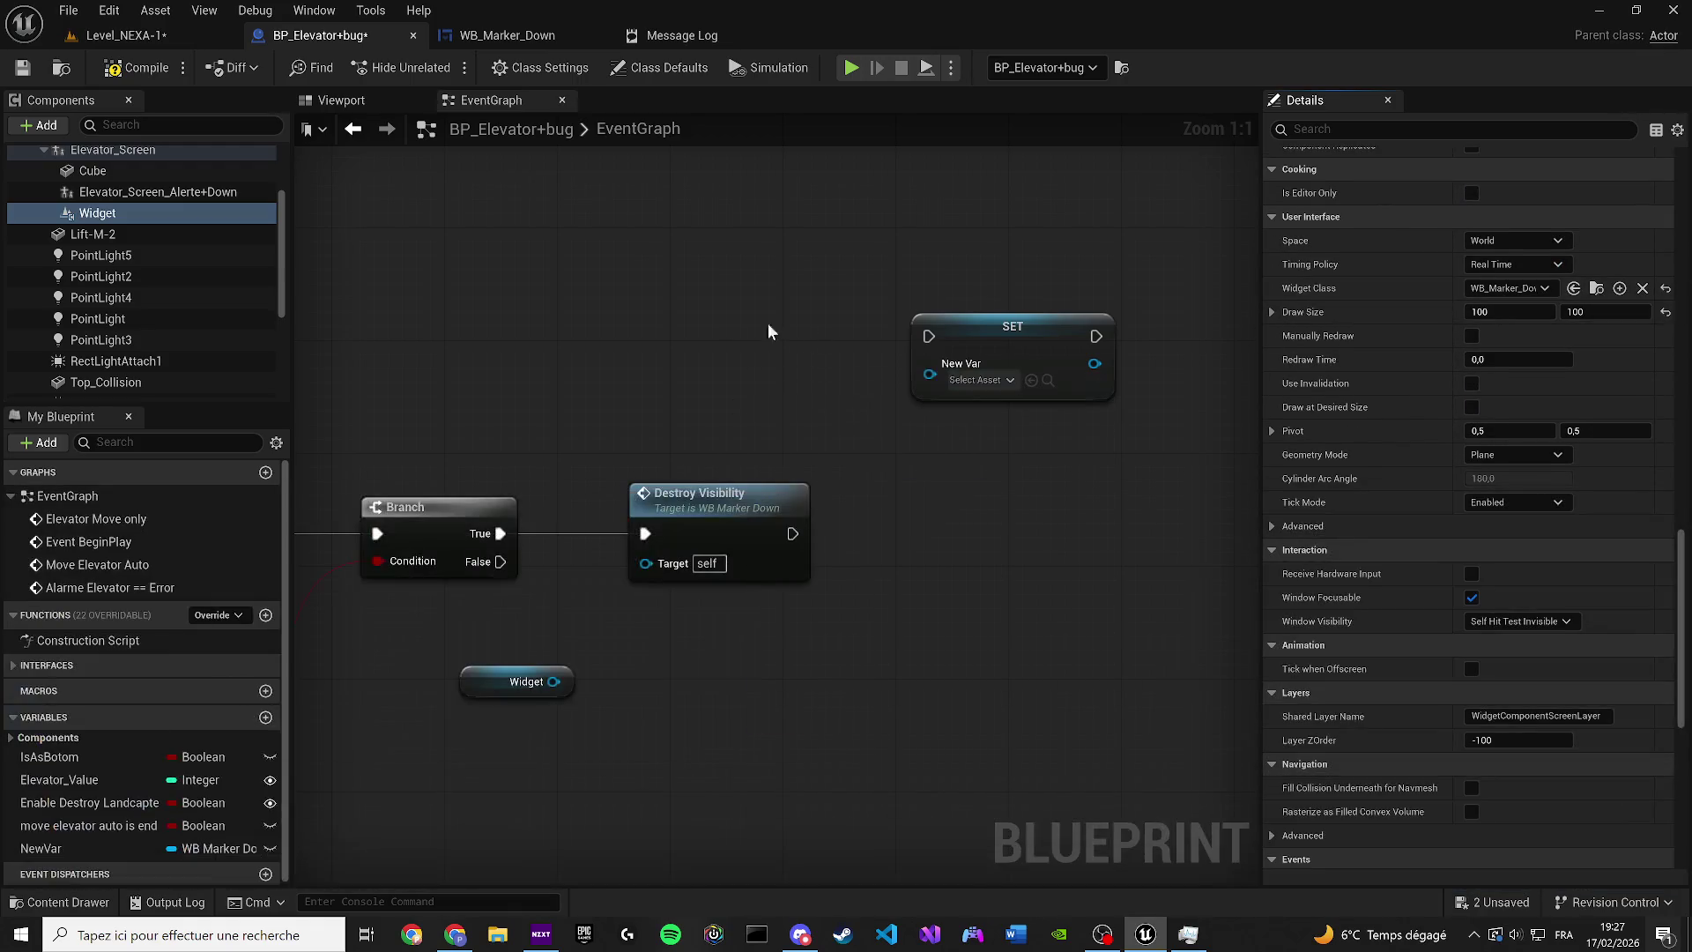
Try adding a Play Animation node from the Widget, then delete it
drag(553, 681, 721, 651)
text(pl)
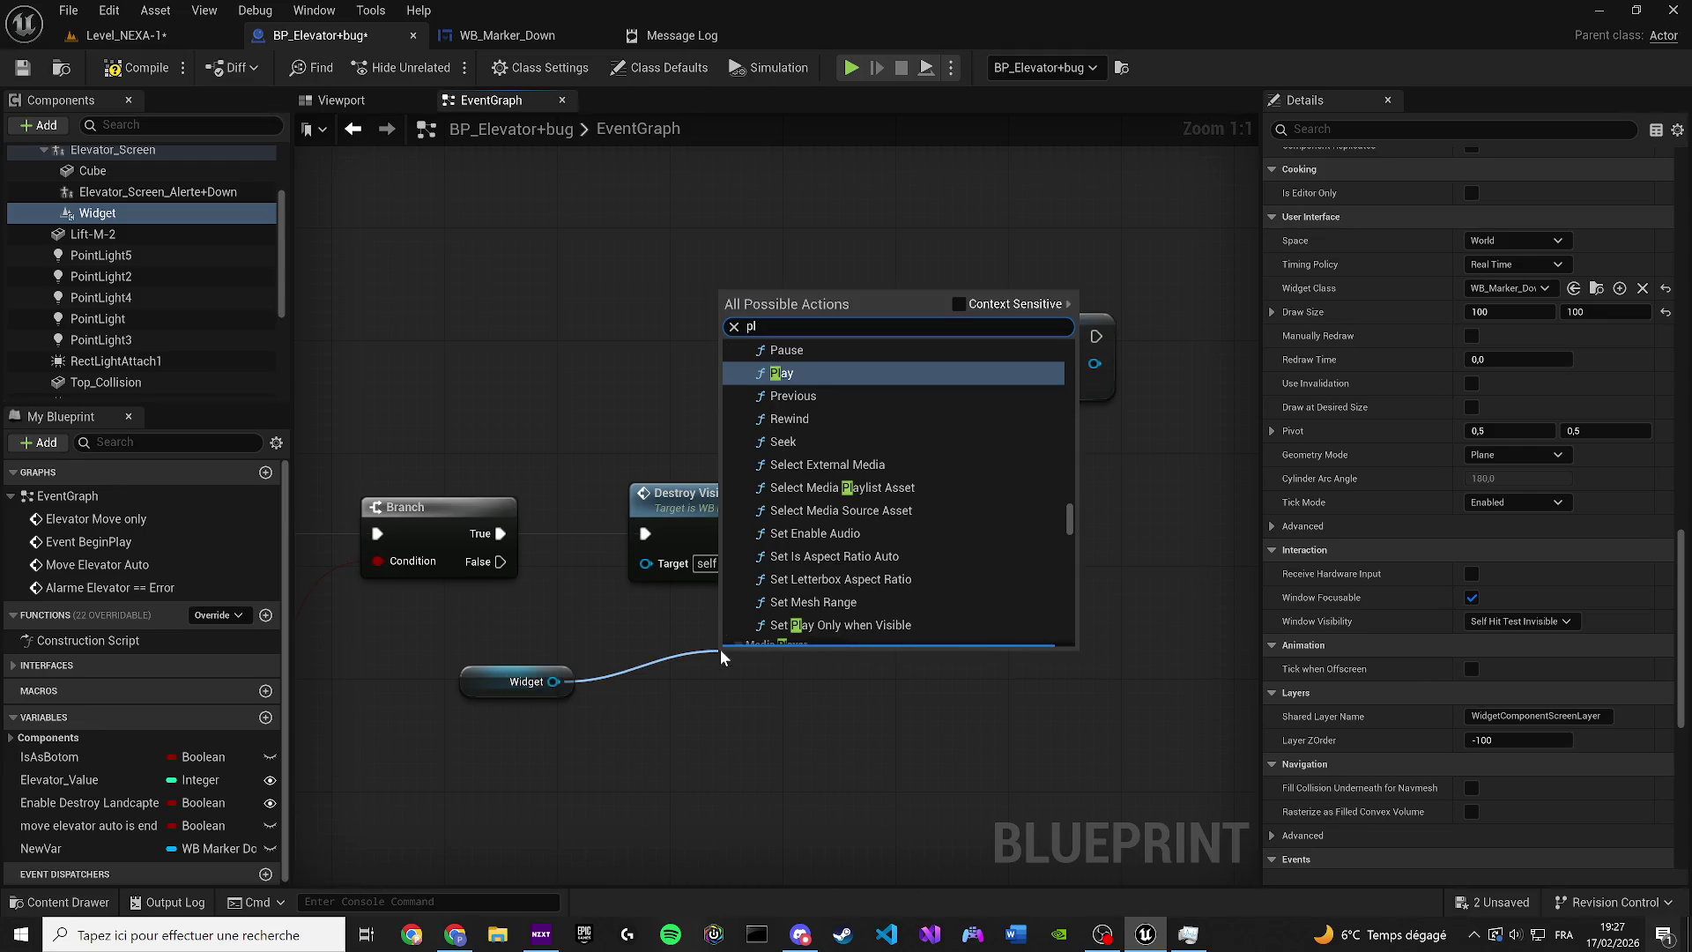
text(ay anima)
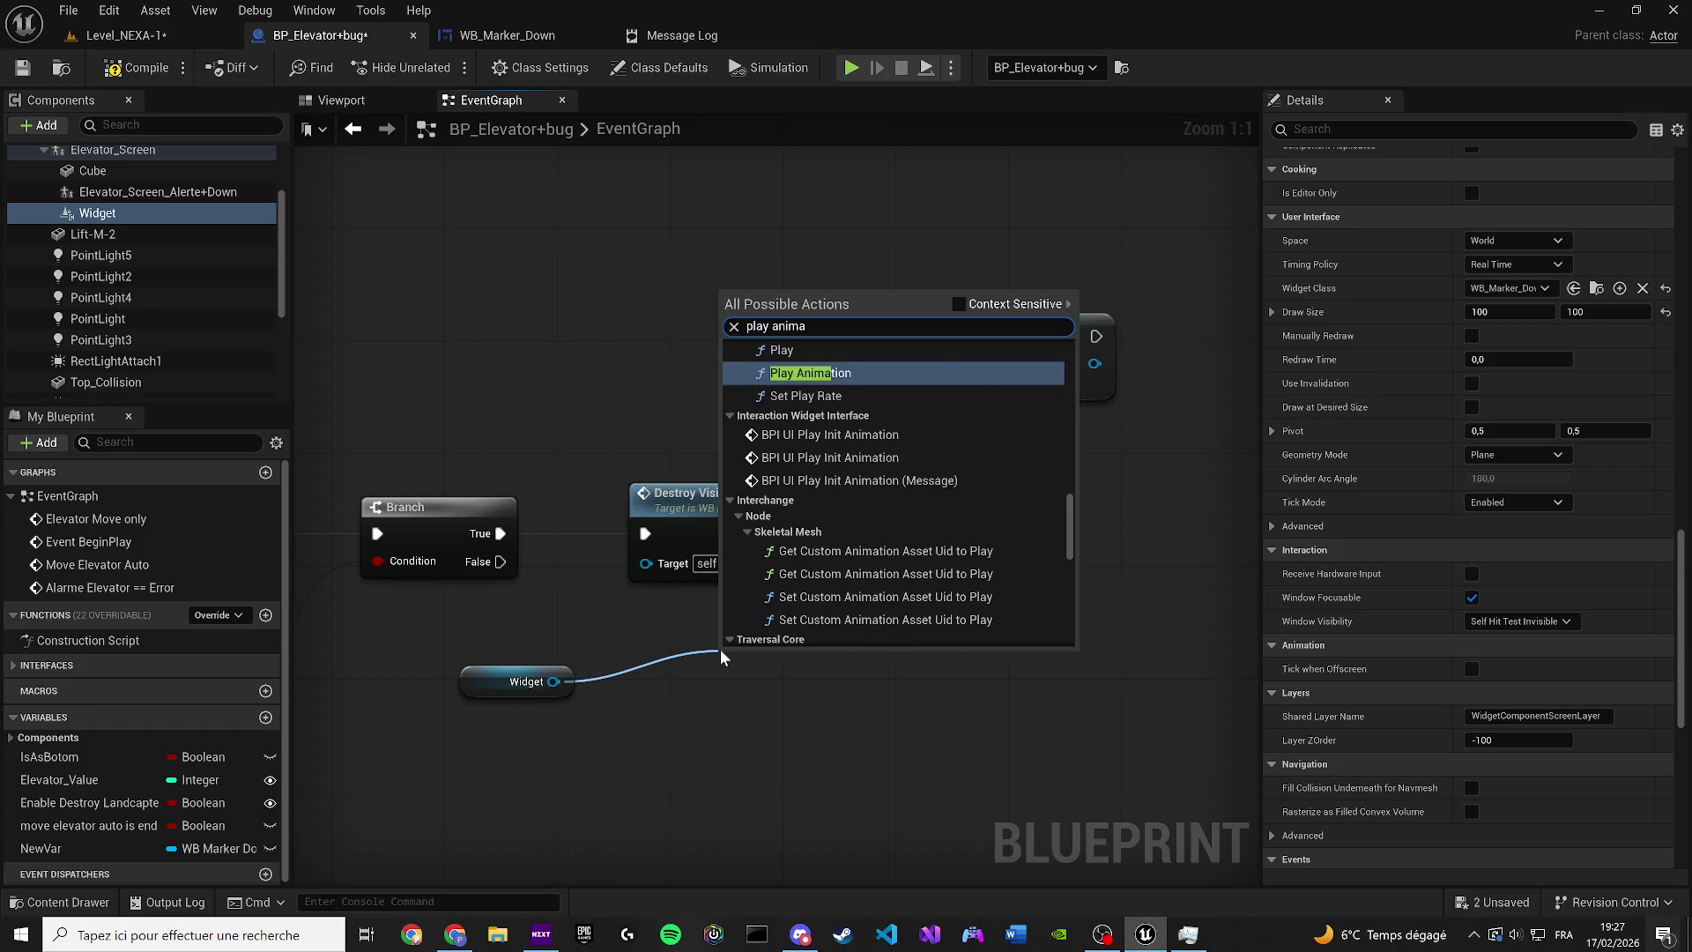
key(Return)
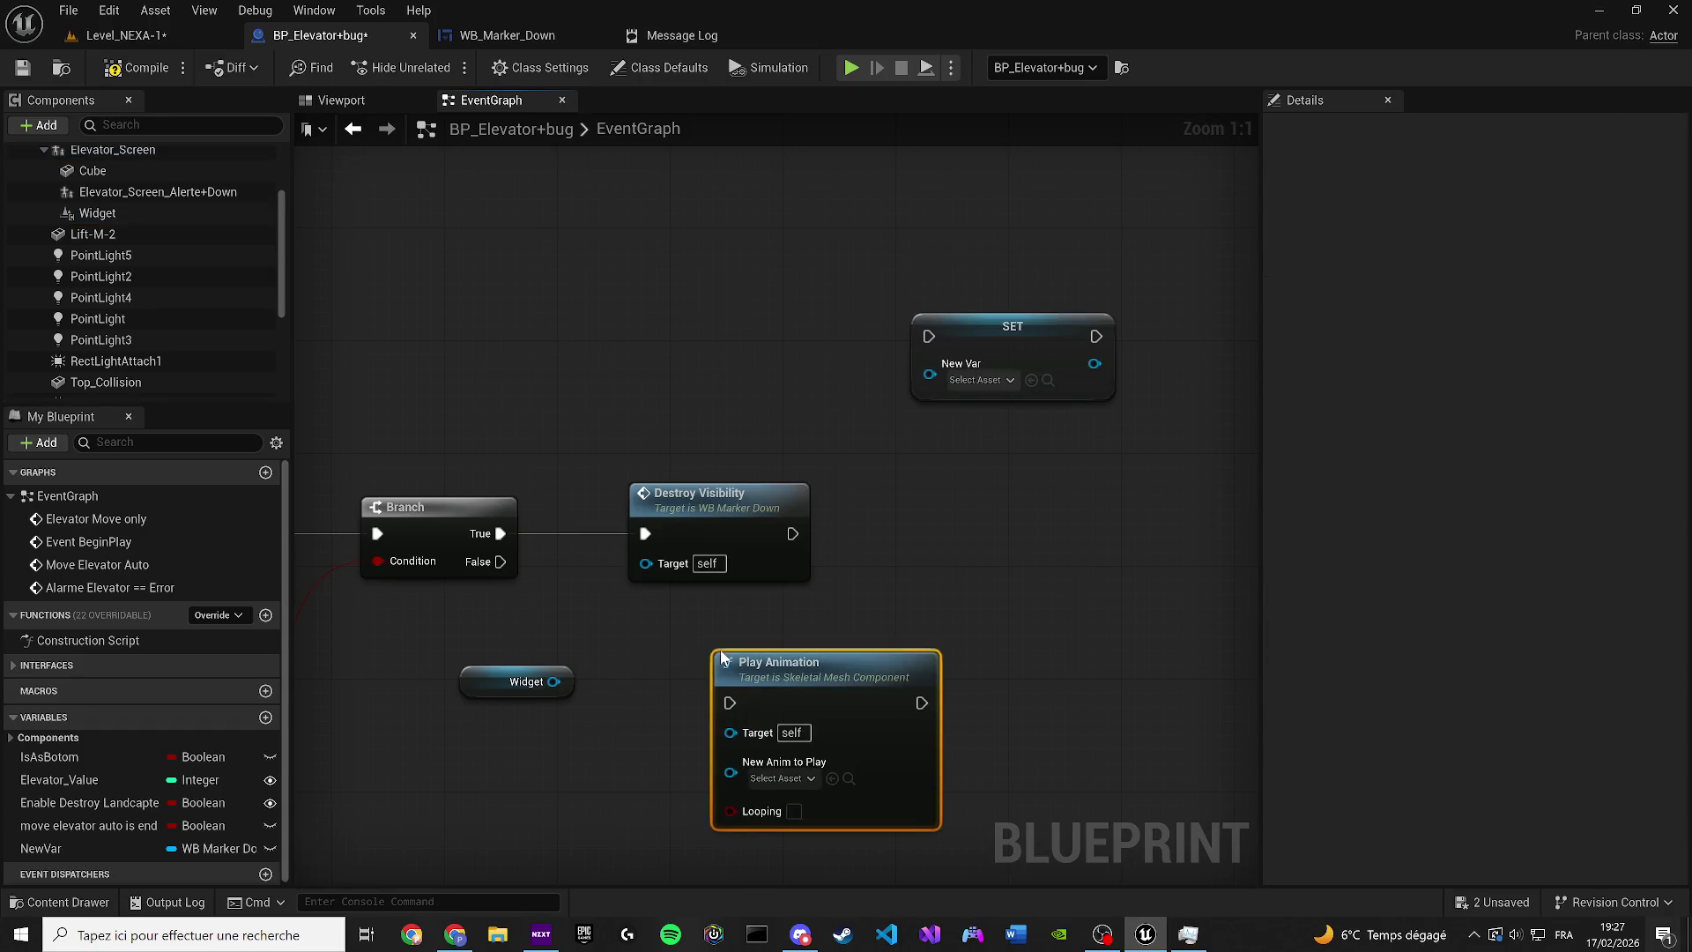
drag(734, 733, 553, 684)
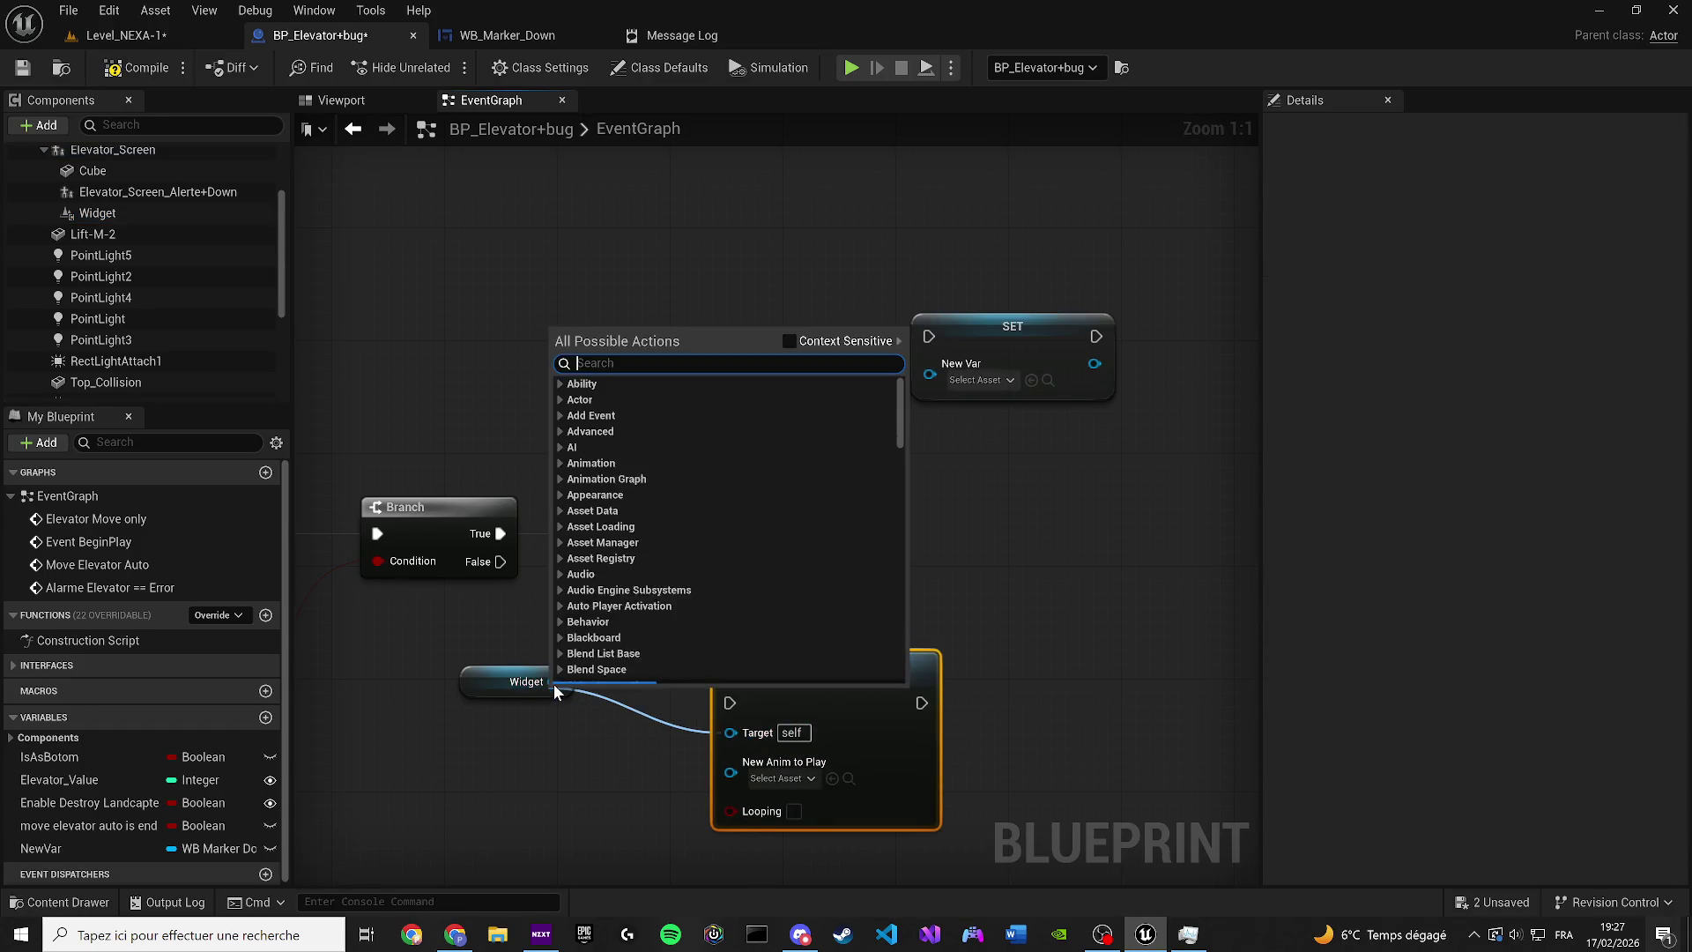
click(1033, 737)
drag(1037, 746, 881, 679)
key(Delete)
Delete the SET node and the NewVar variable from BP_Elevator+bug
click(1013, 328)
key(Delete)
click(202, 848)
key(Delete)
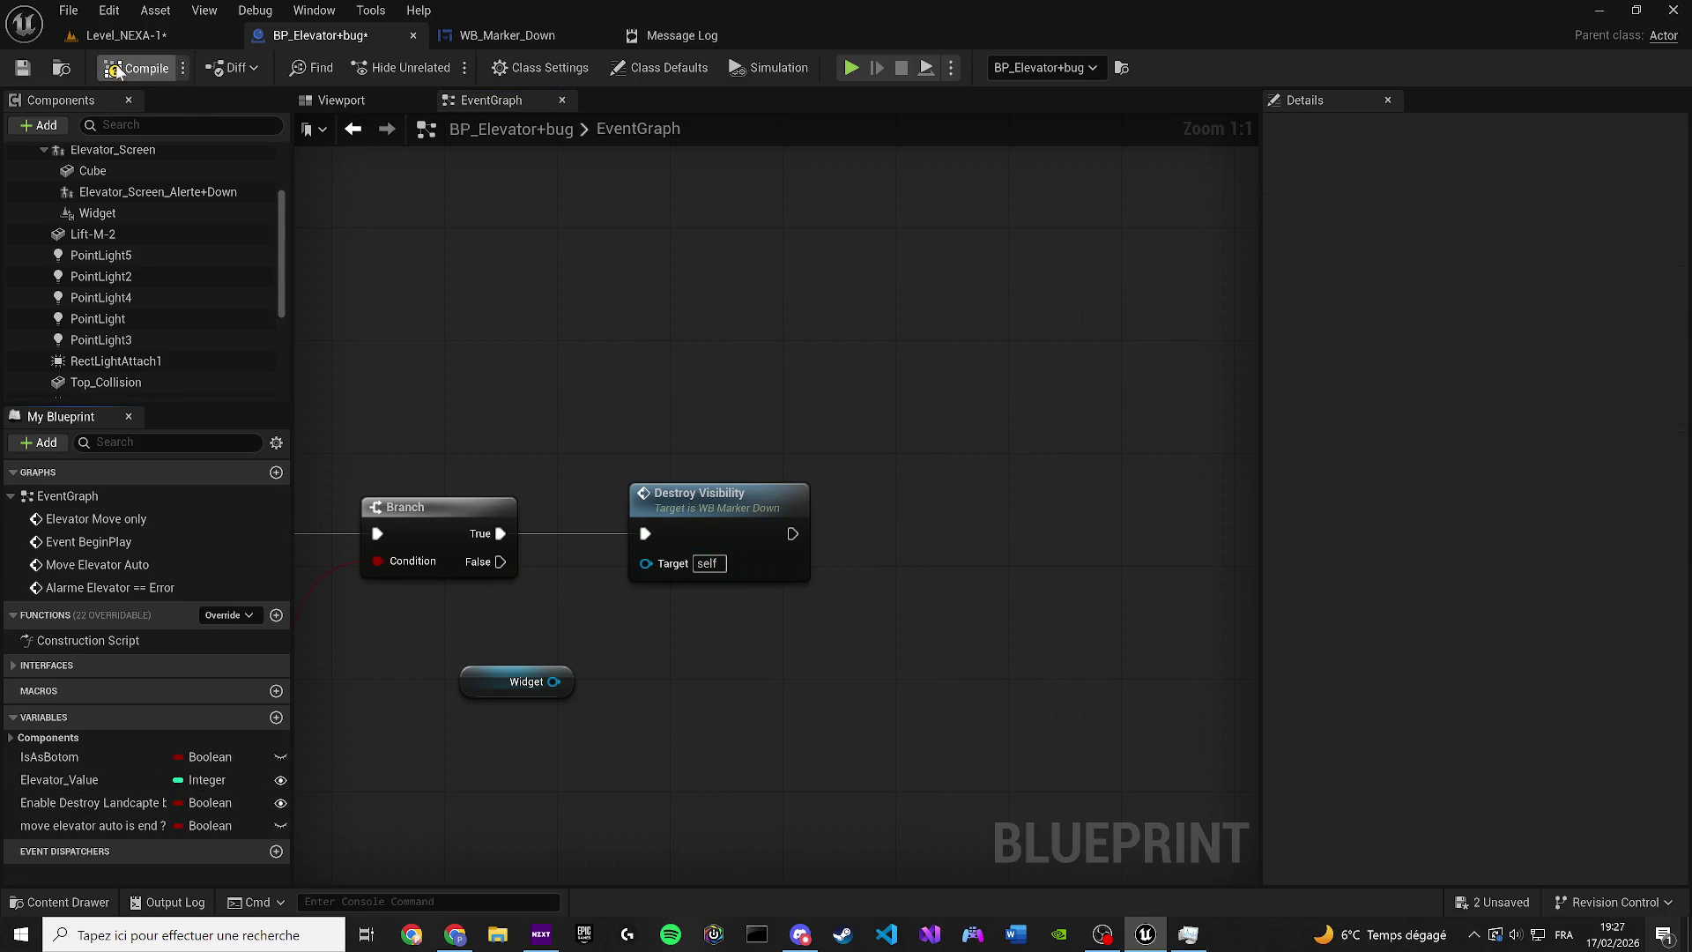
Compile, inspect the Destroy Visibility error in WB_Marker_Down, and delete that broken node
click(117, 70)
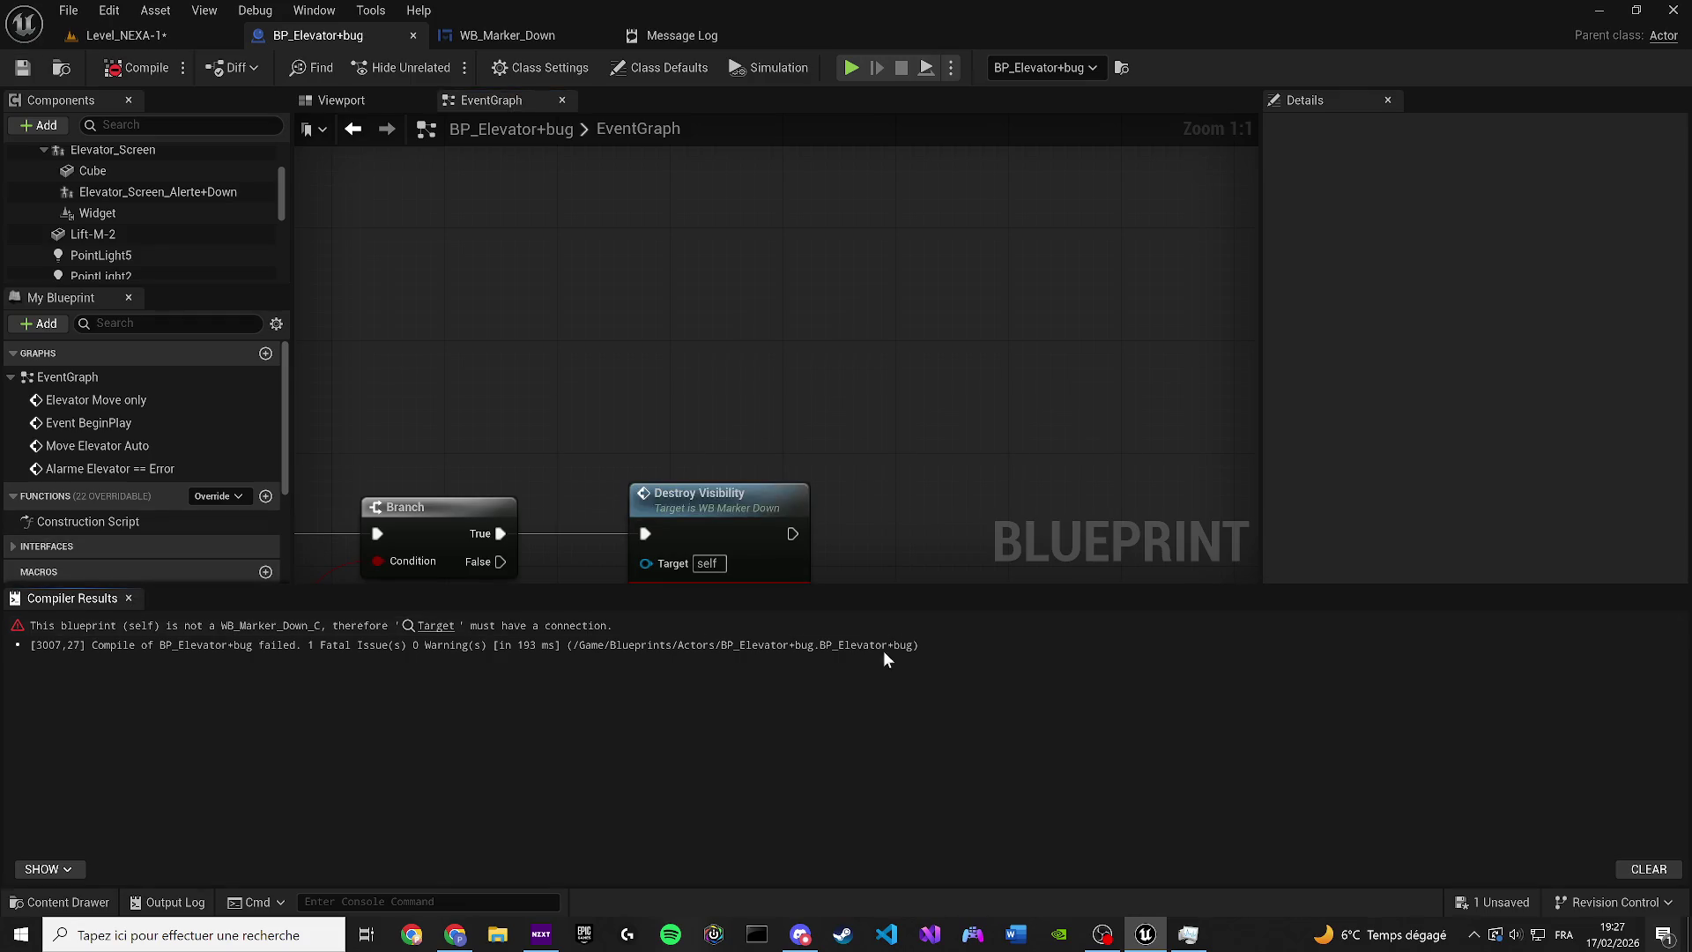
click(129, 599)
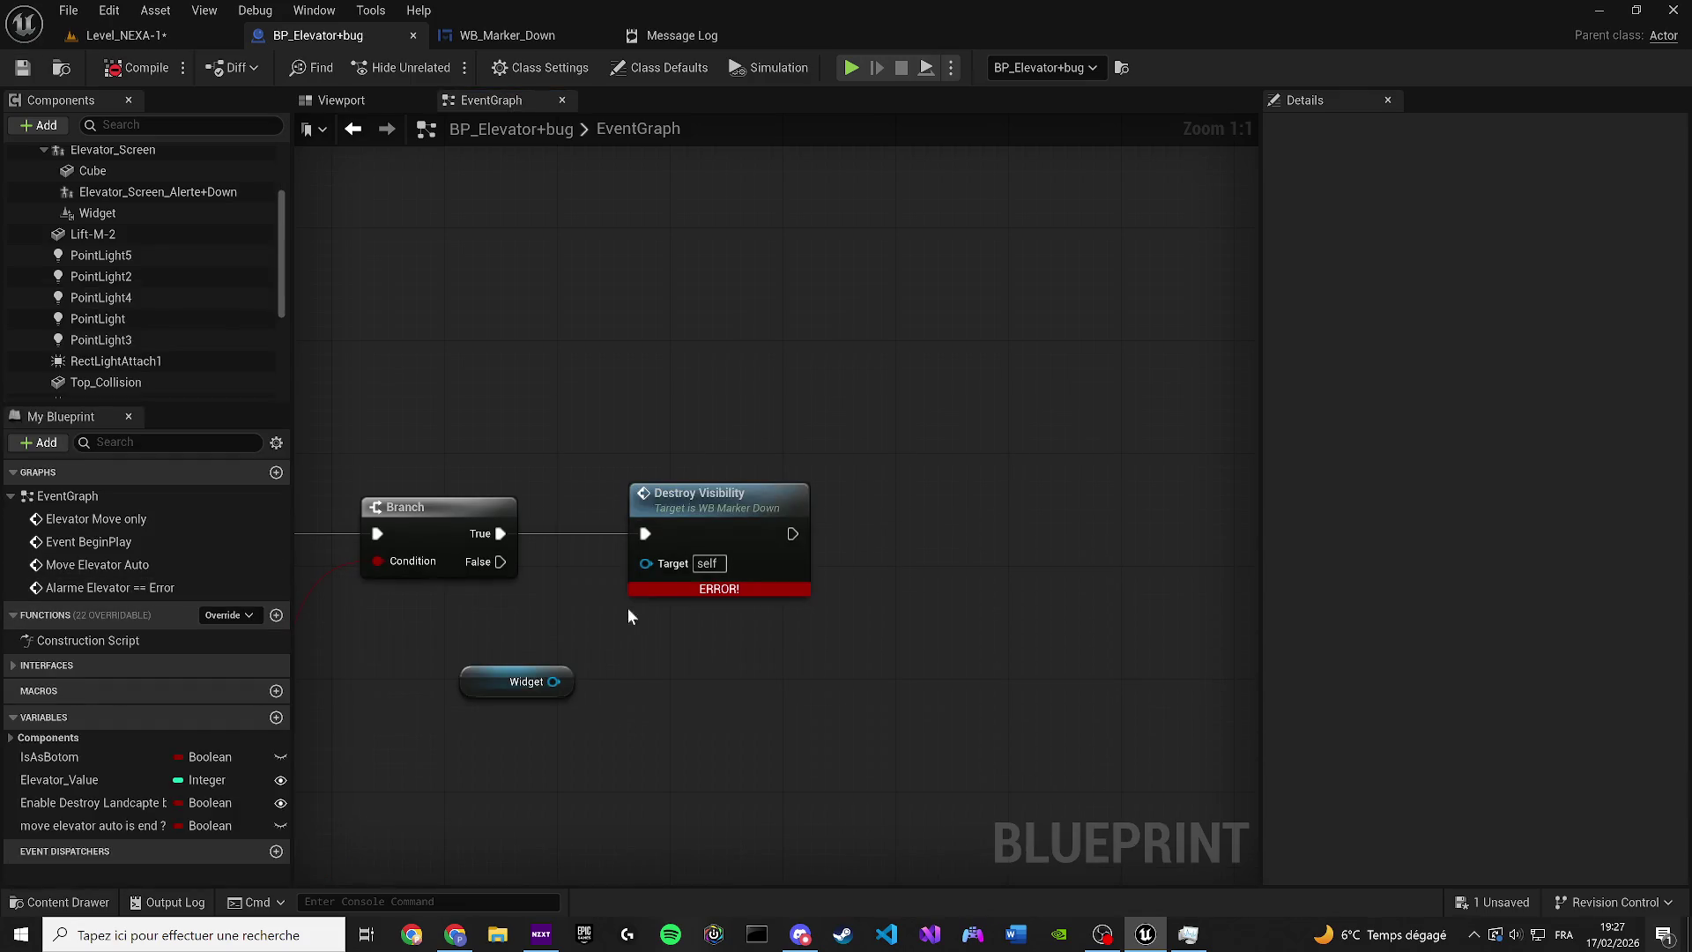
double_click(661, 566)
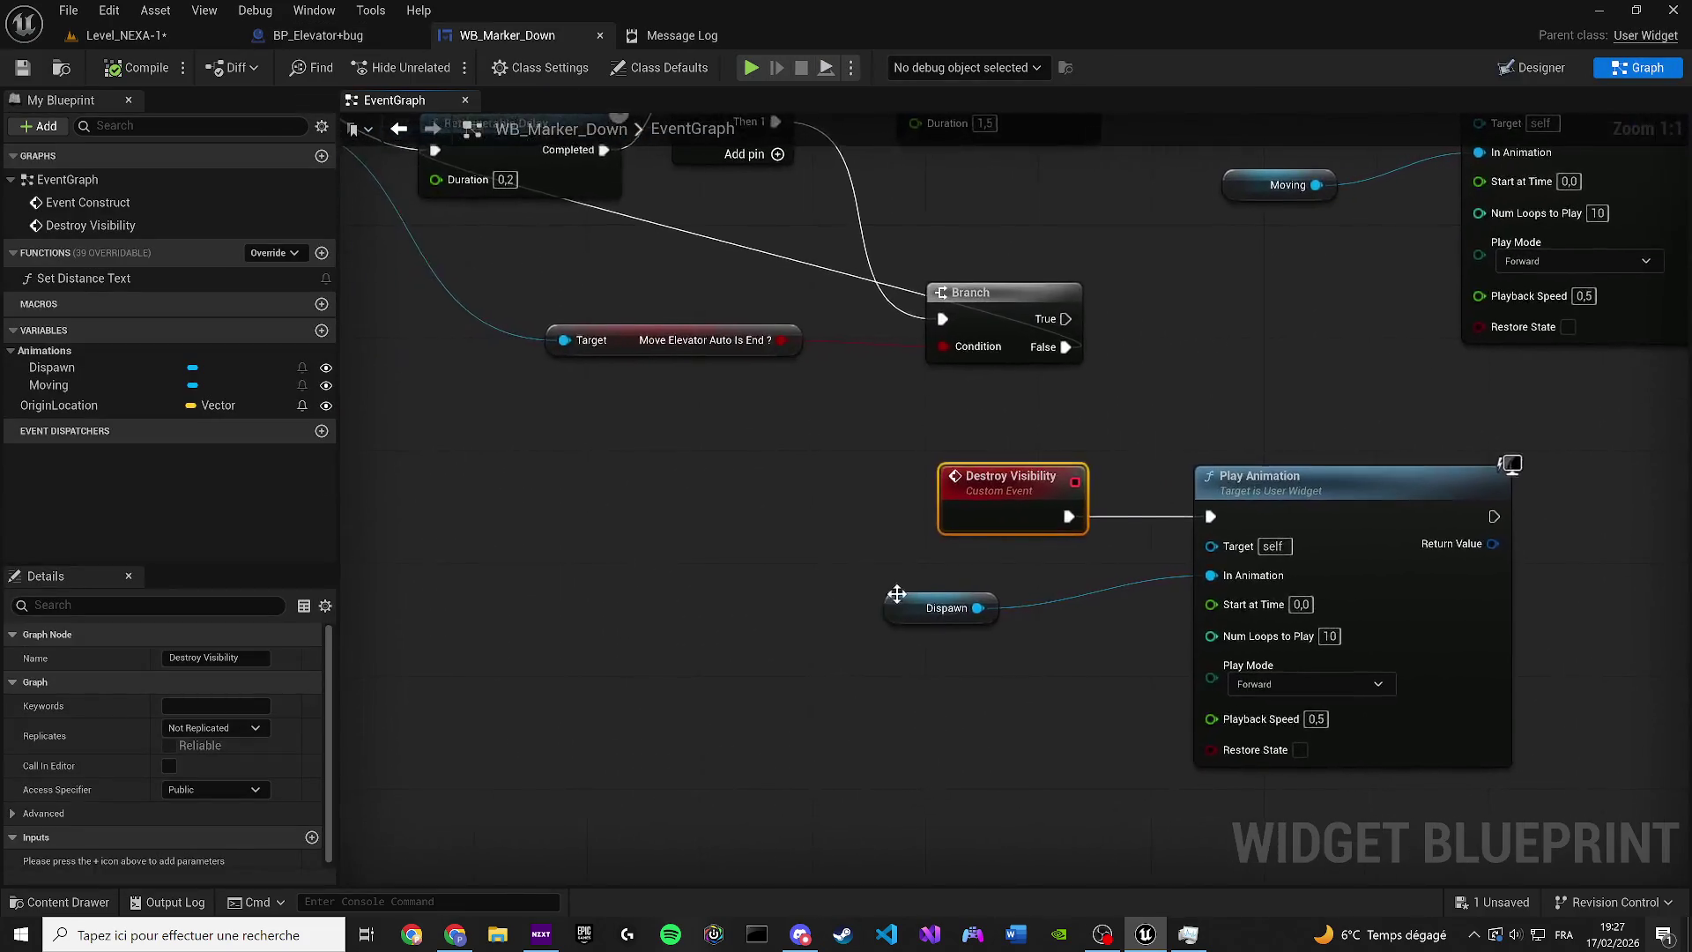
click(340, 37)
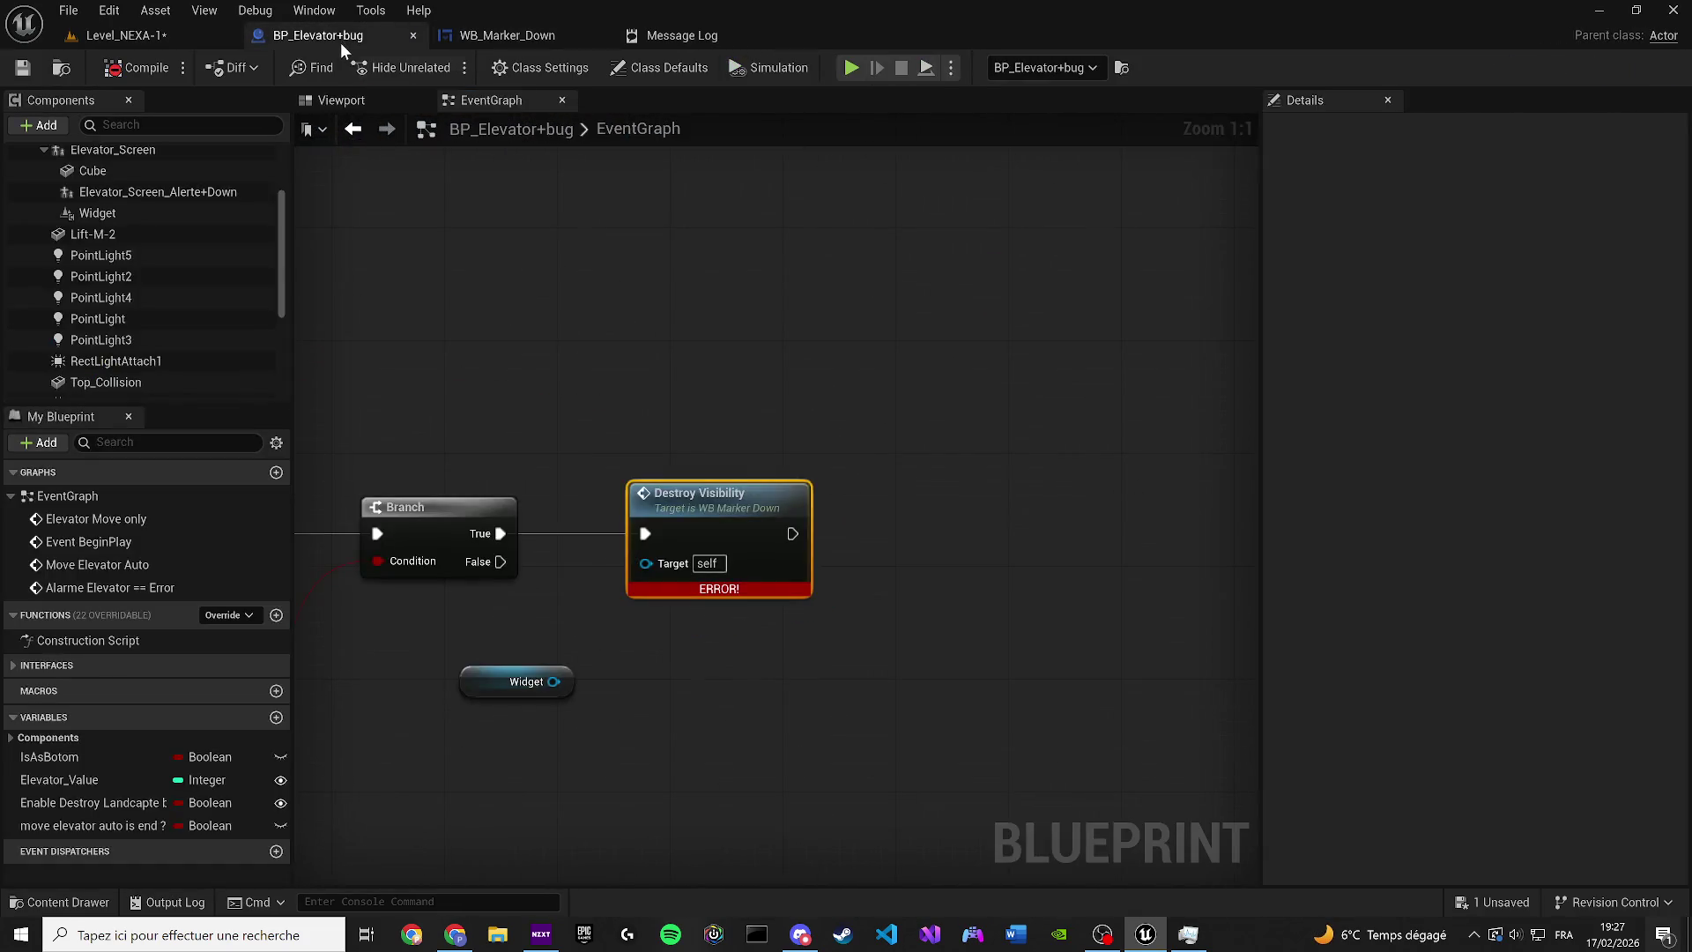
click(341, 108)
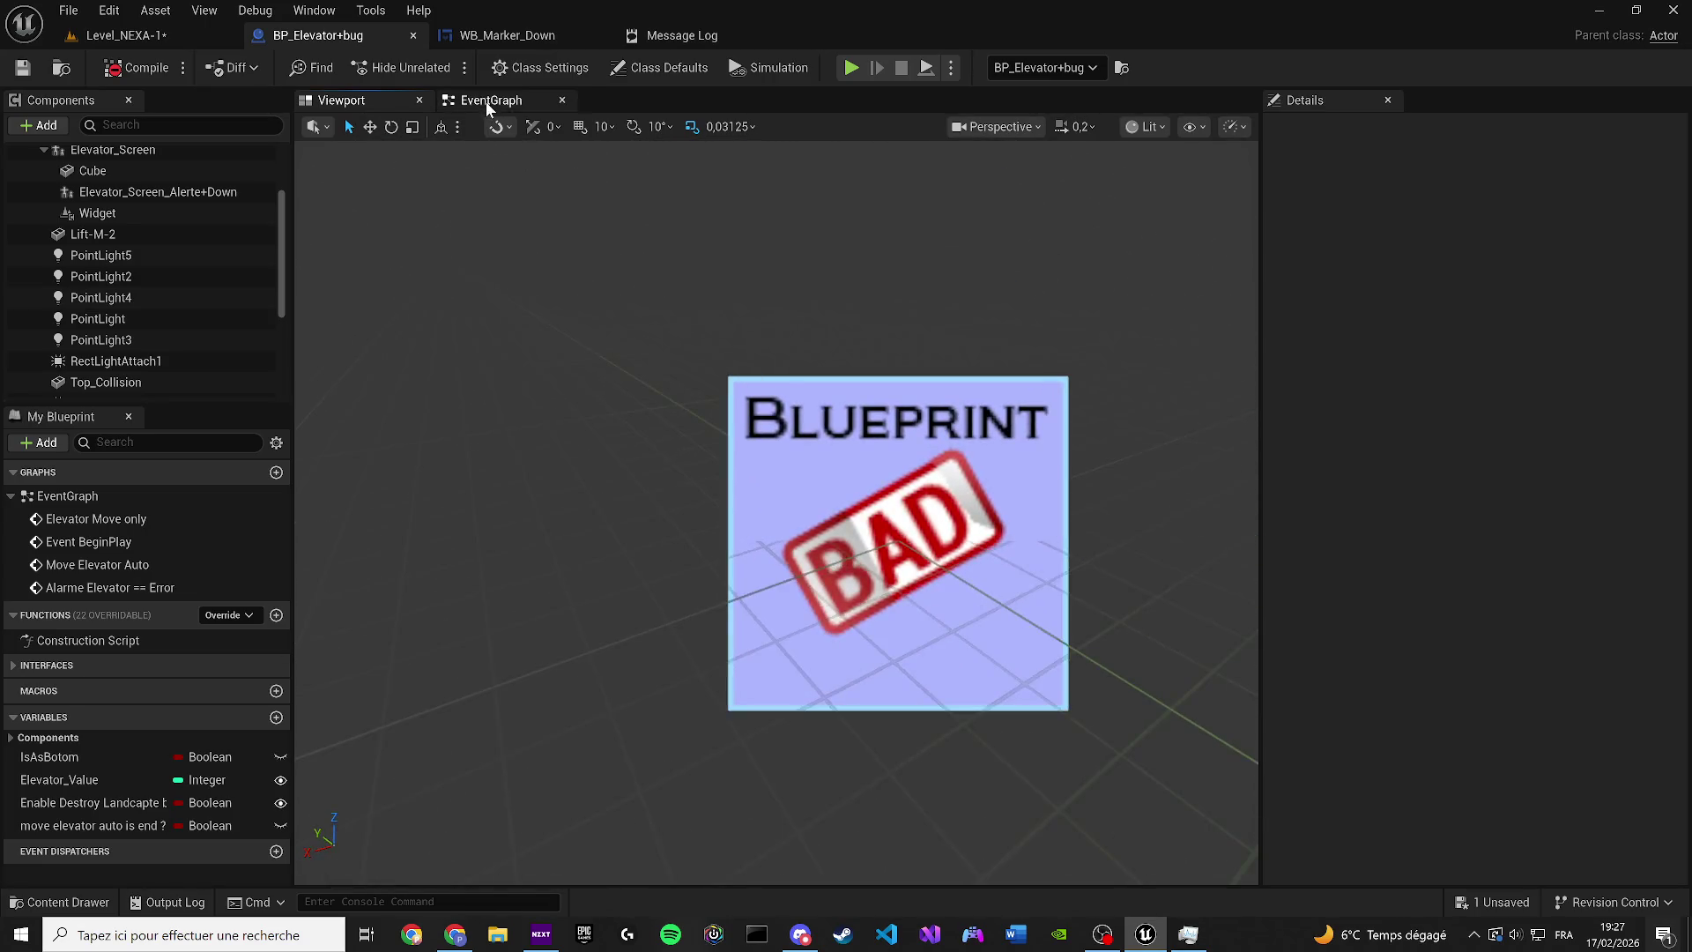
click(486, 103)
key(Delete)
Try adding a Destroy node on Branch True, removing a stray Delay node
drag(725, 576, 897, 566)
text(destro)
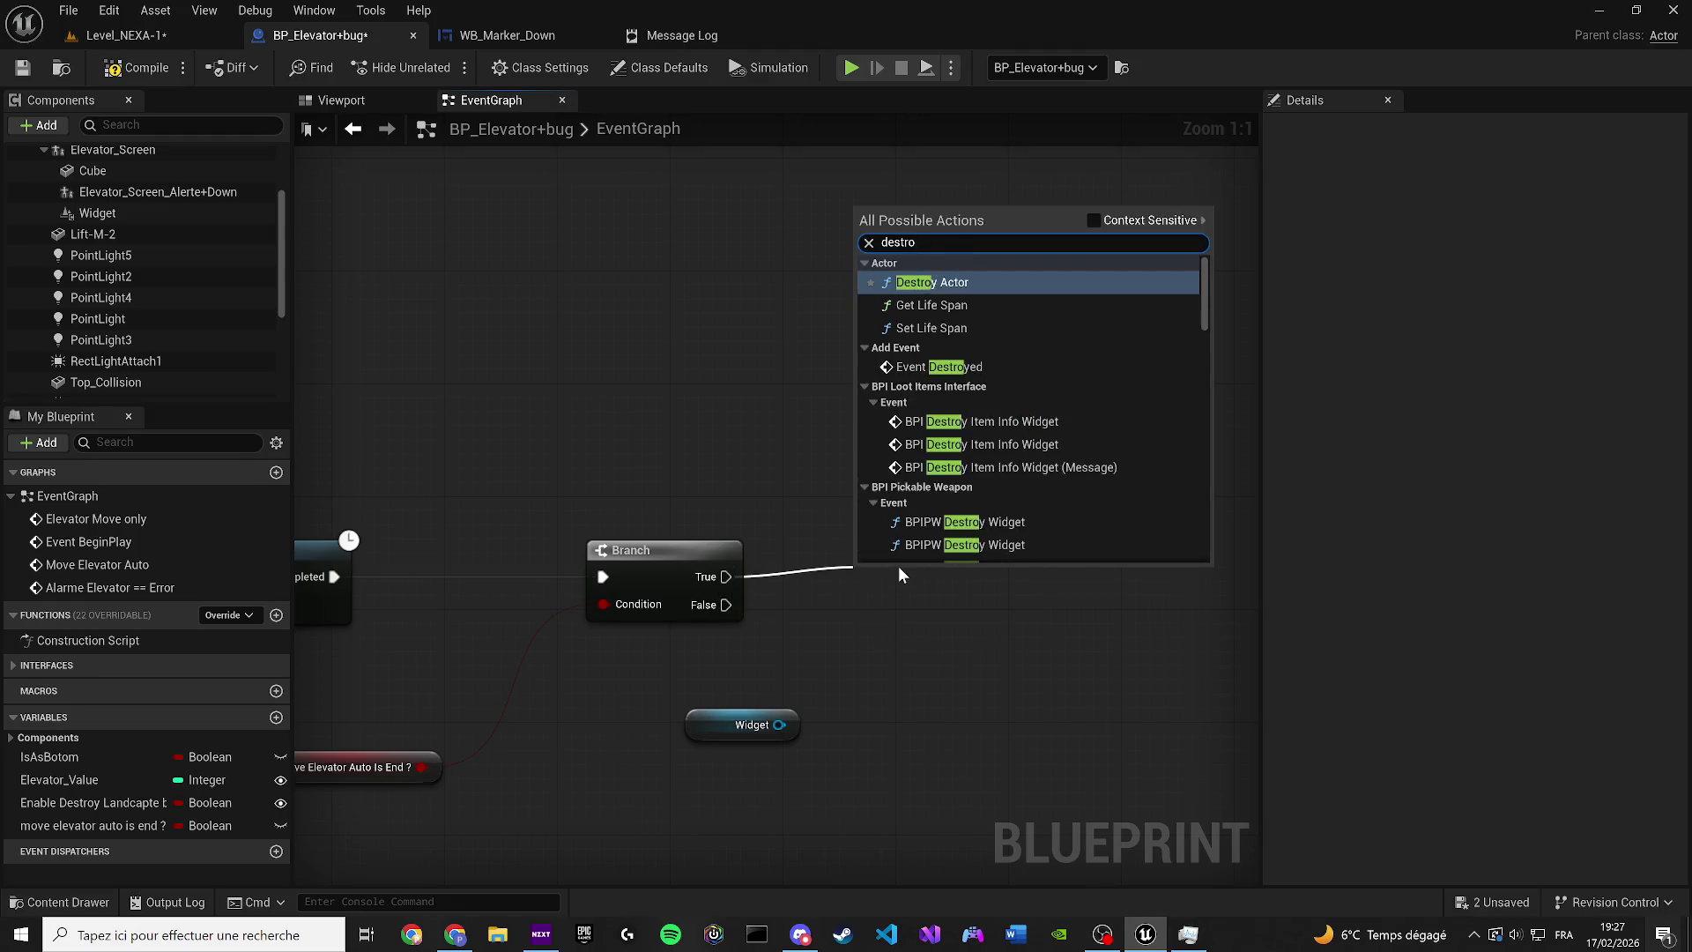
key(Return)
mouse_move(779, 725)
mouse_down()
mouse_move(802, 673)
mouse_move(832, 656)
mouse_move(726, 668)
mouse_move(801, 672)
mouse_move(783, 670)
mouse_up()
key(Escape)
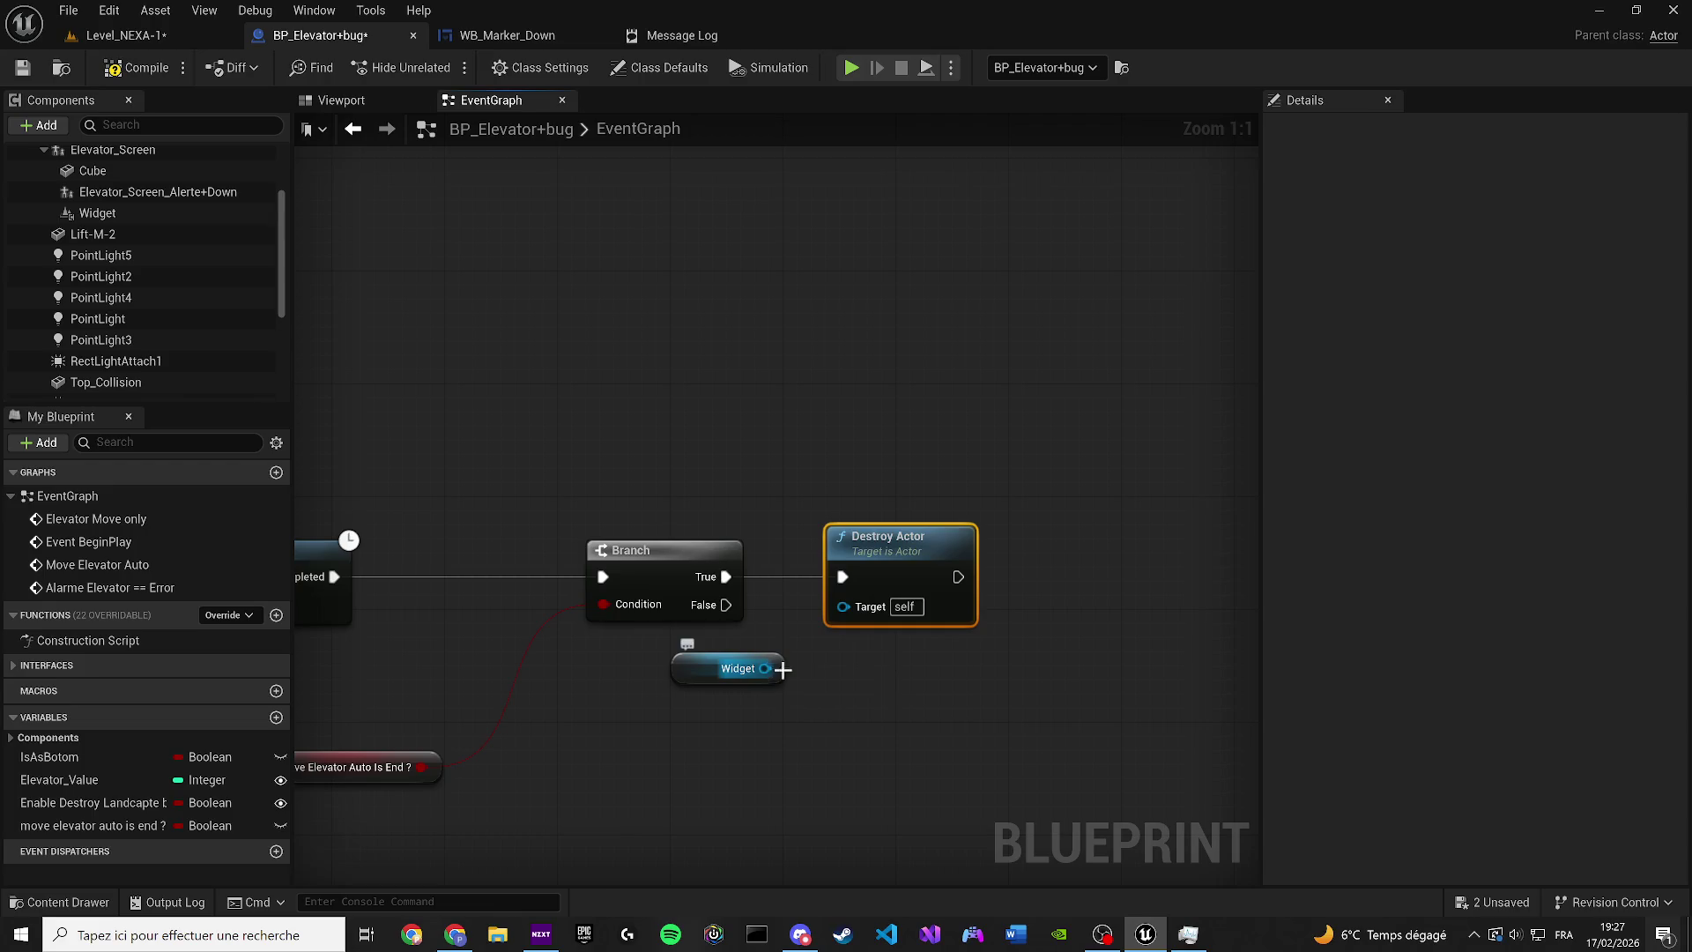
click(783, 668)
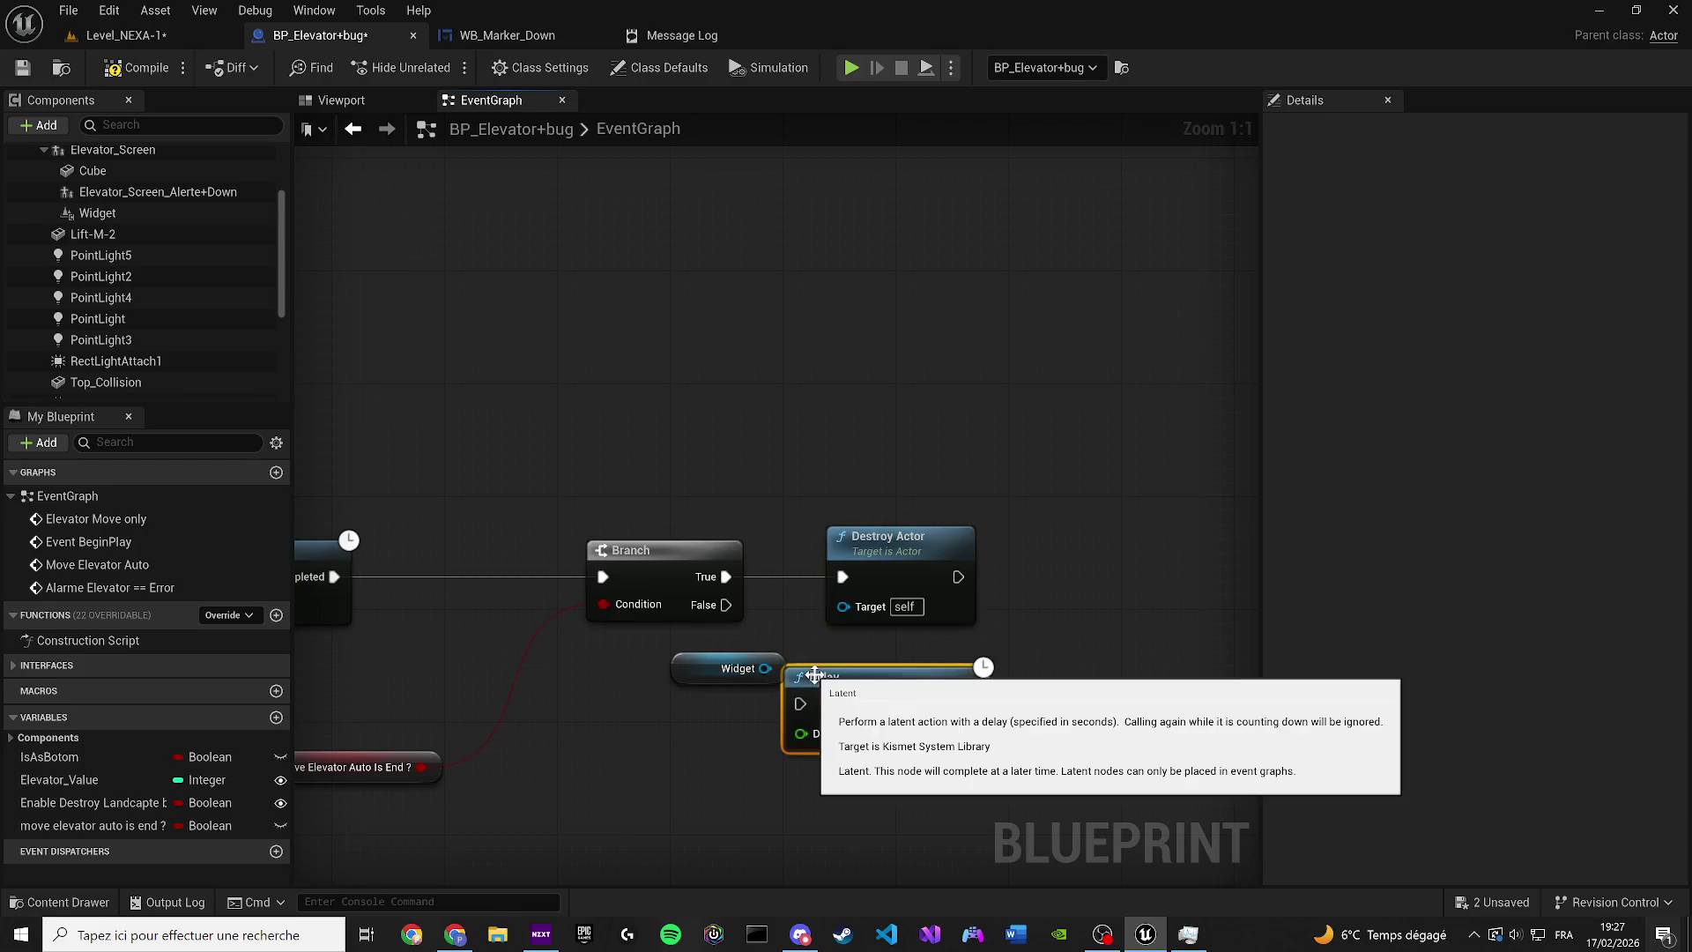
key(Delete)
Add Destroy Component targeting the Widget and wire Branch True into it
drag(765, 670, 847, 679)
text(destroy com)
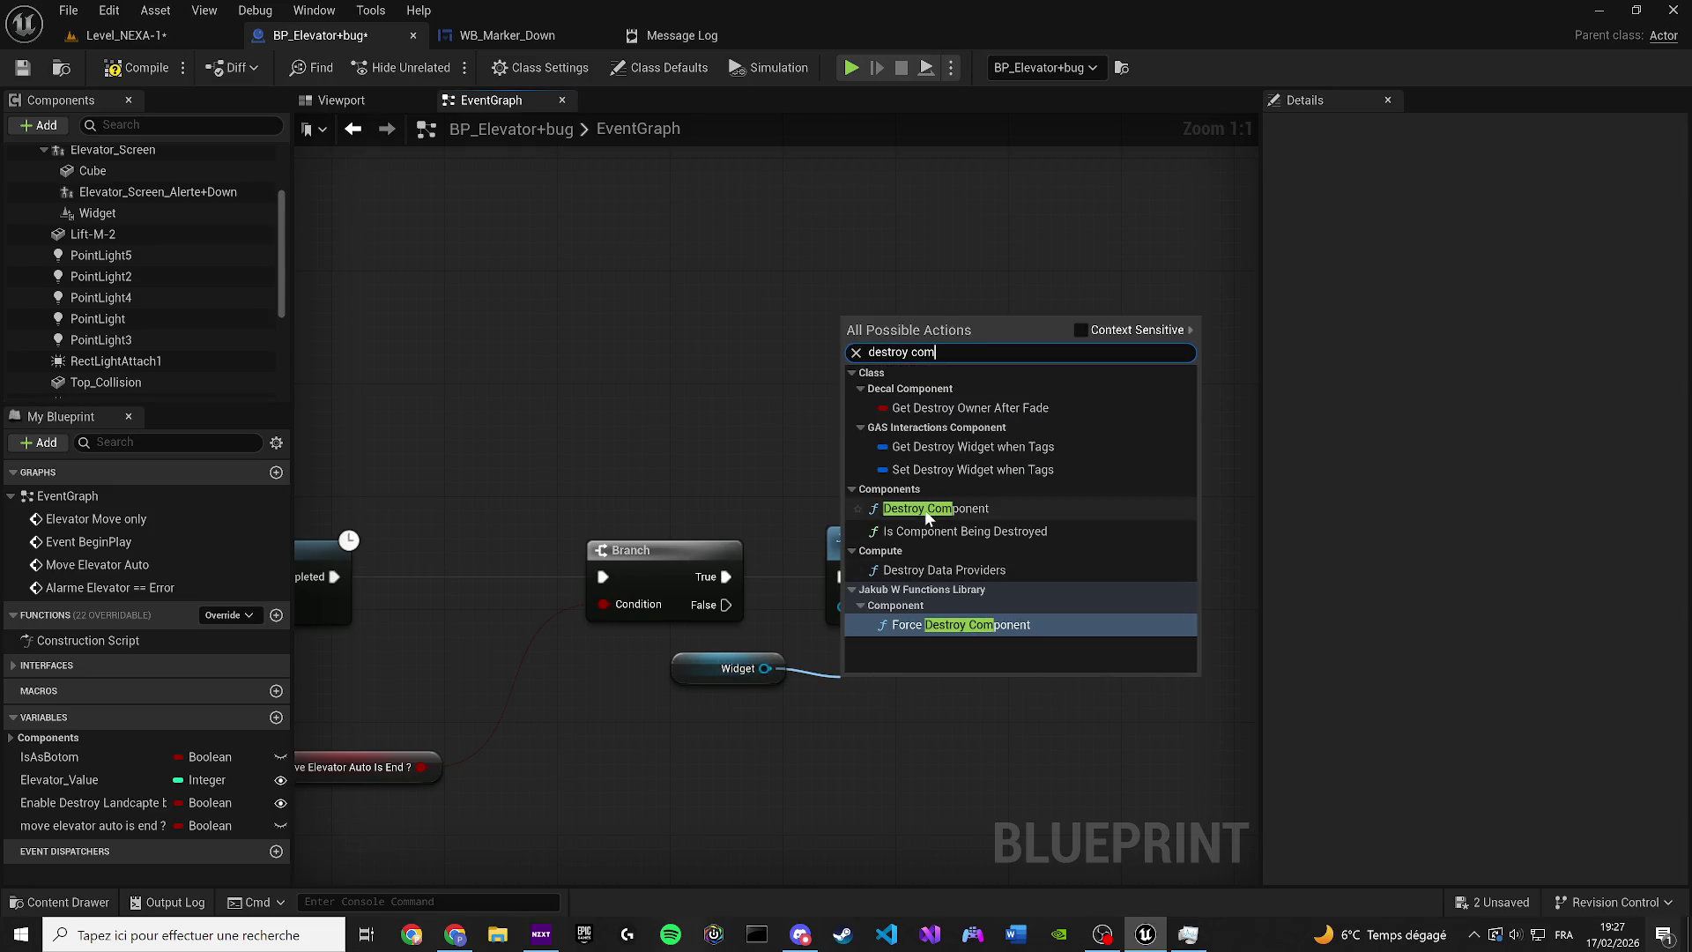
click(930, 509)
drag(952, 700, 950, 597)
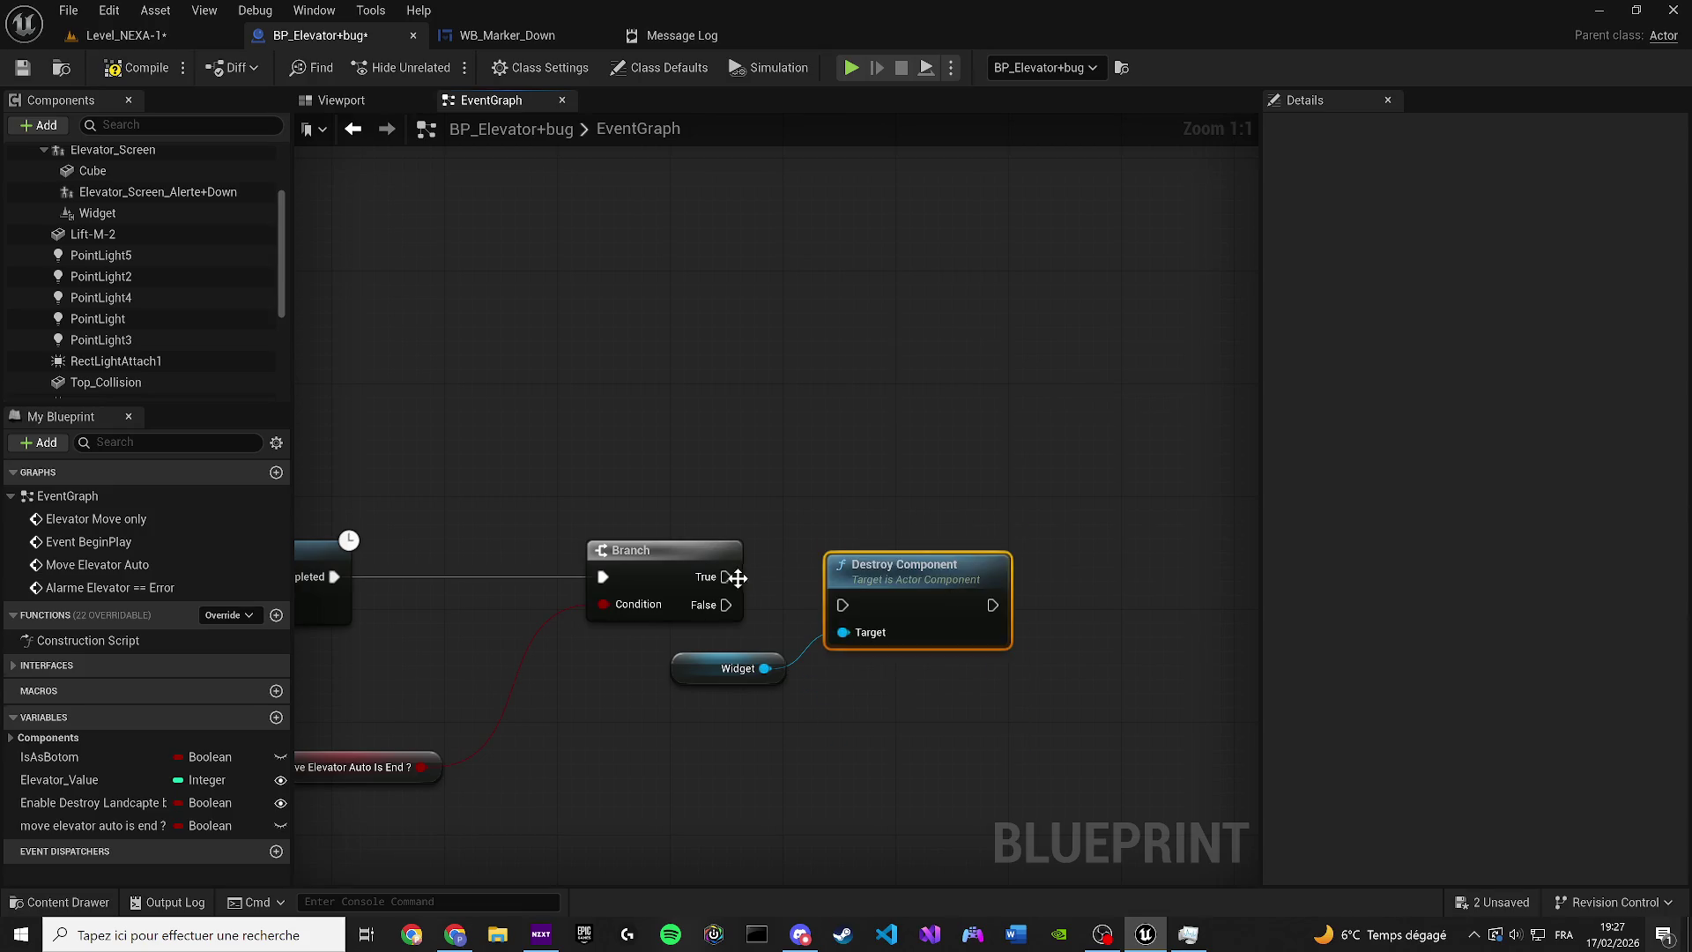
mouse_move(736, 578)
mouse_down()
mouse_move(843, 604)
mouse_move(902, 565)
mouse_move(780, 601)
mouse_up()
Add a 2-second Delay that runs after Destroy Component
mouse_move(1064, 617)
mouse_down()
mouse_move(793, 574)
mouse_move(524, 561)
mouse_up()
click(705, 560)
text(2)
key(Return)
mouse_move(803, 589)
mouse_down()
mouse_move(728, 543)
mouse_move(489, 571)
mouse_up()
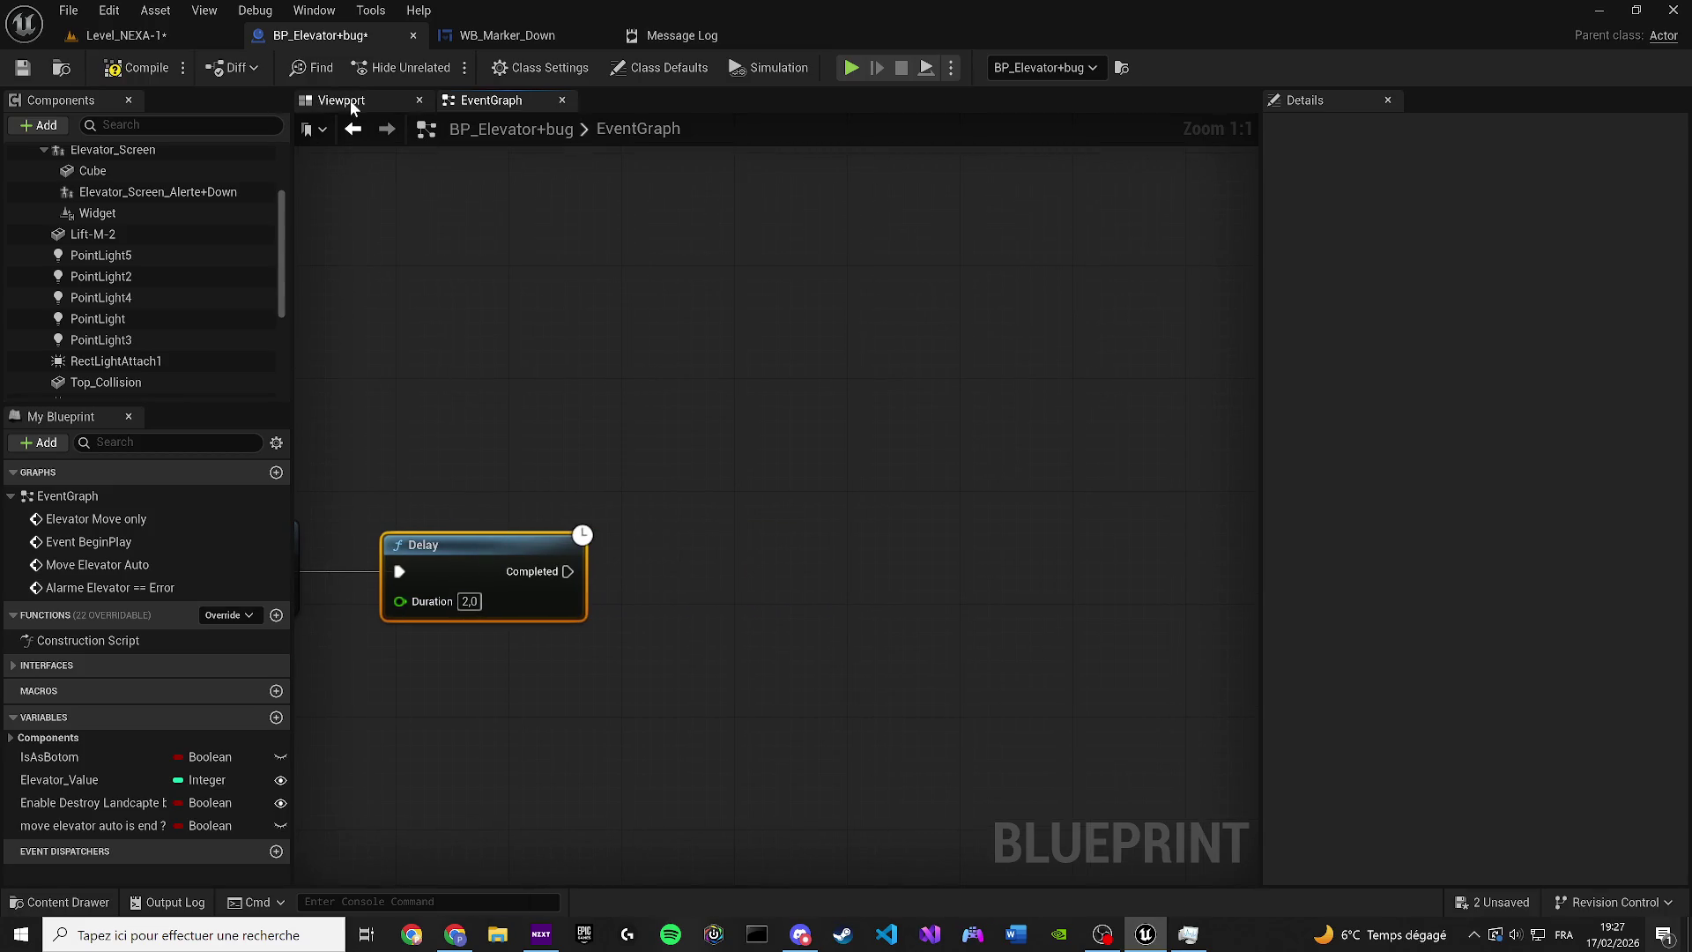
Bring up the WB_Marker_Down asset's options in the content browser
click(502, 35)
key(ctrl+space)
right_click(693, 608)
Duplicate WB_Marker_Down as WB_Marker_Croix and open it docked beside the other tabs
key(Escape)
key(ctrl+d)
key(End)
key(BackSpace)
key(BackSpace)
key(BackSpace)
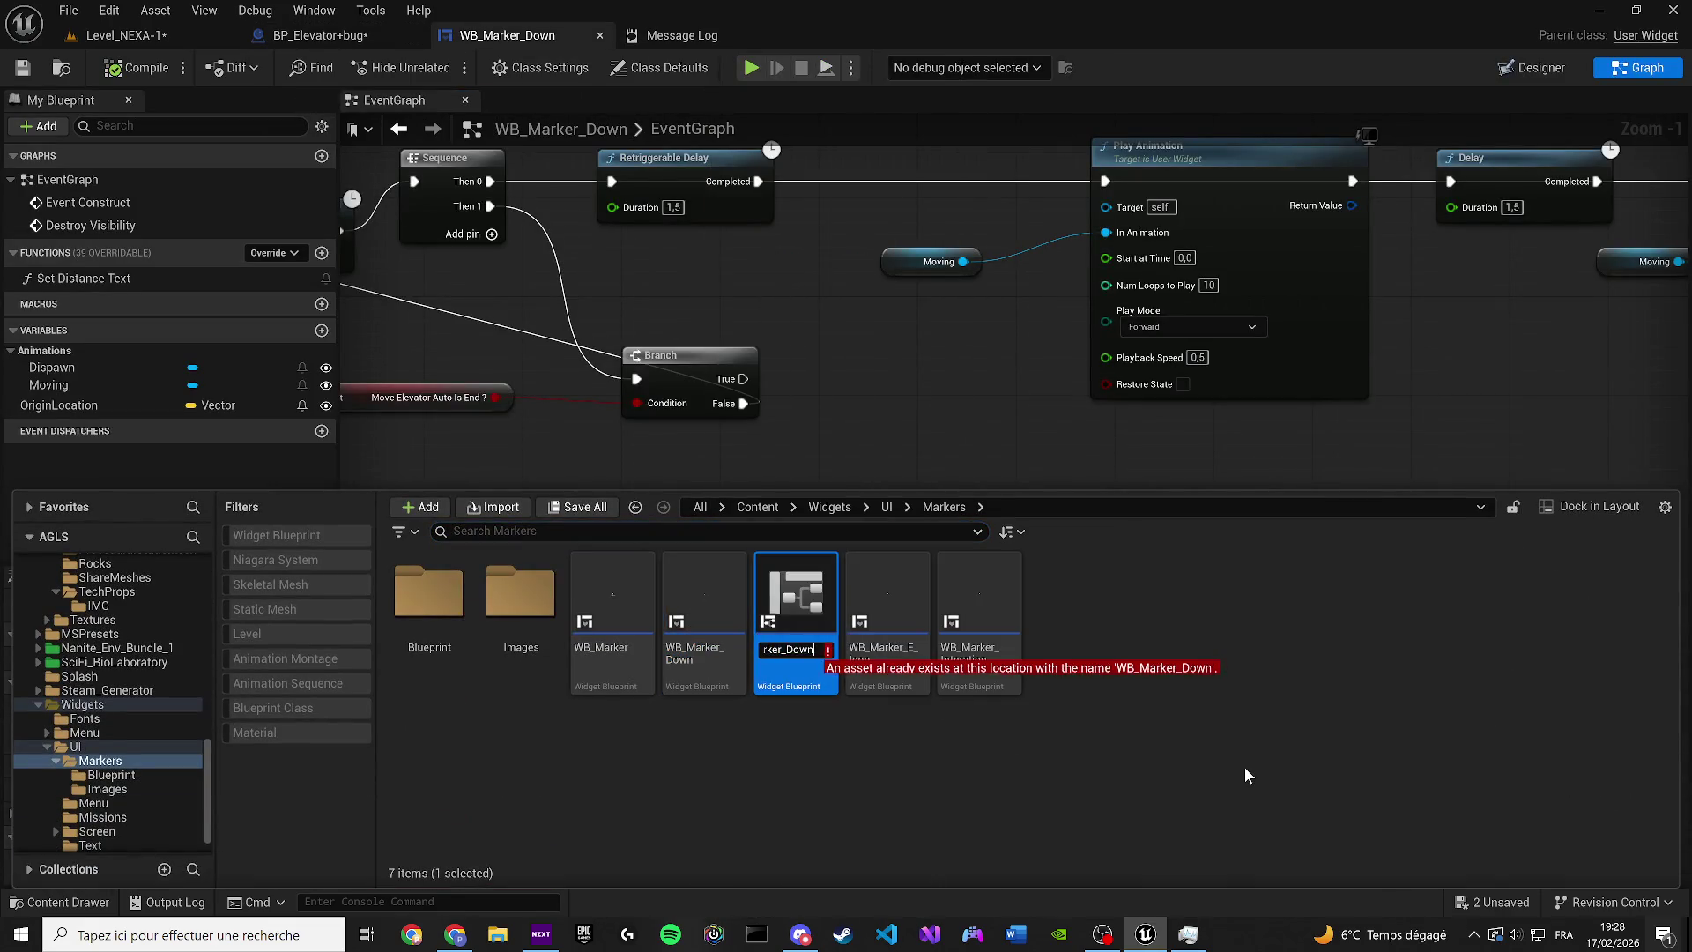
text(r_)
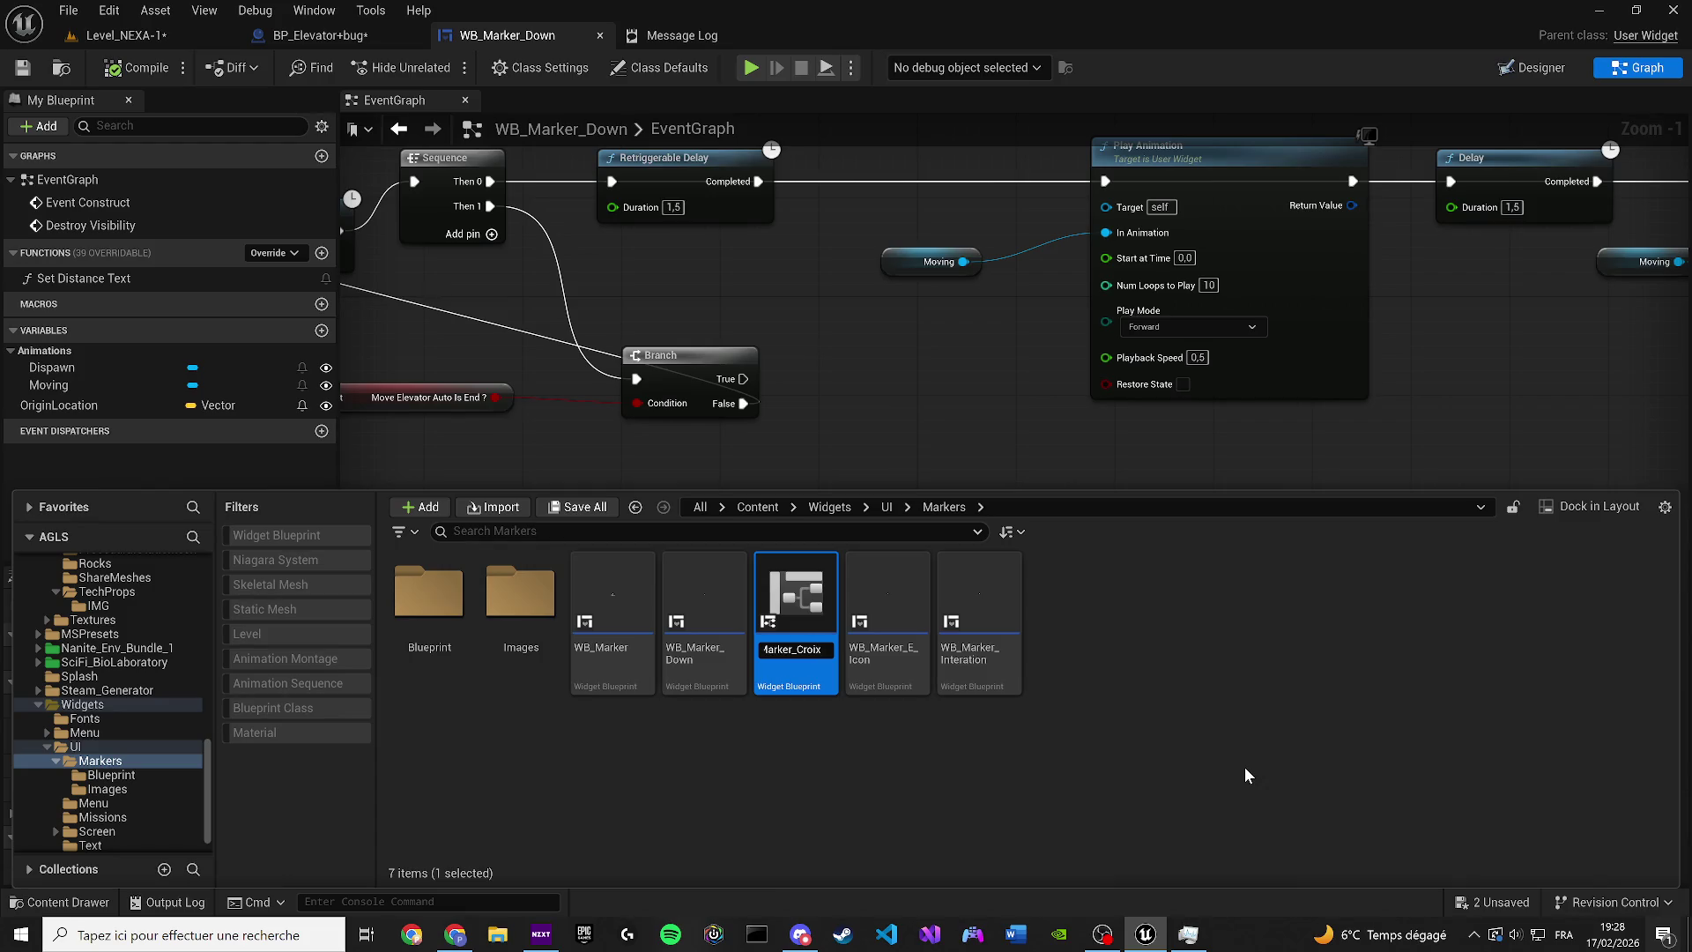
key(Return)
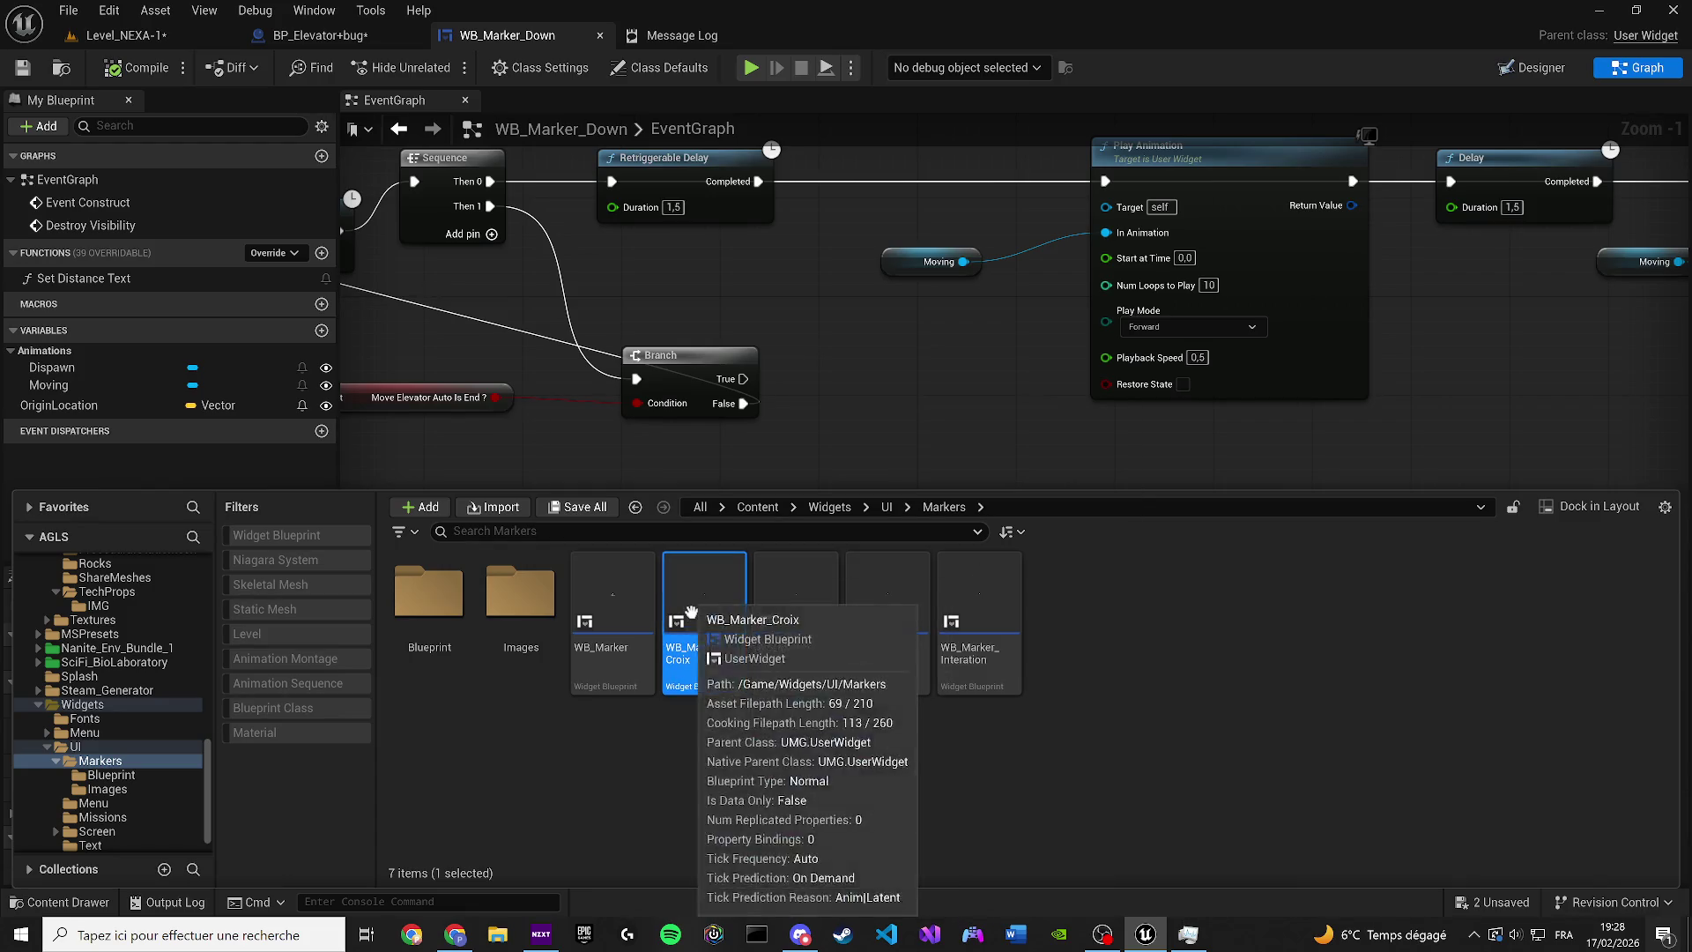
double_click(691, 612)
drag(332, 119, 627, 43)
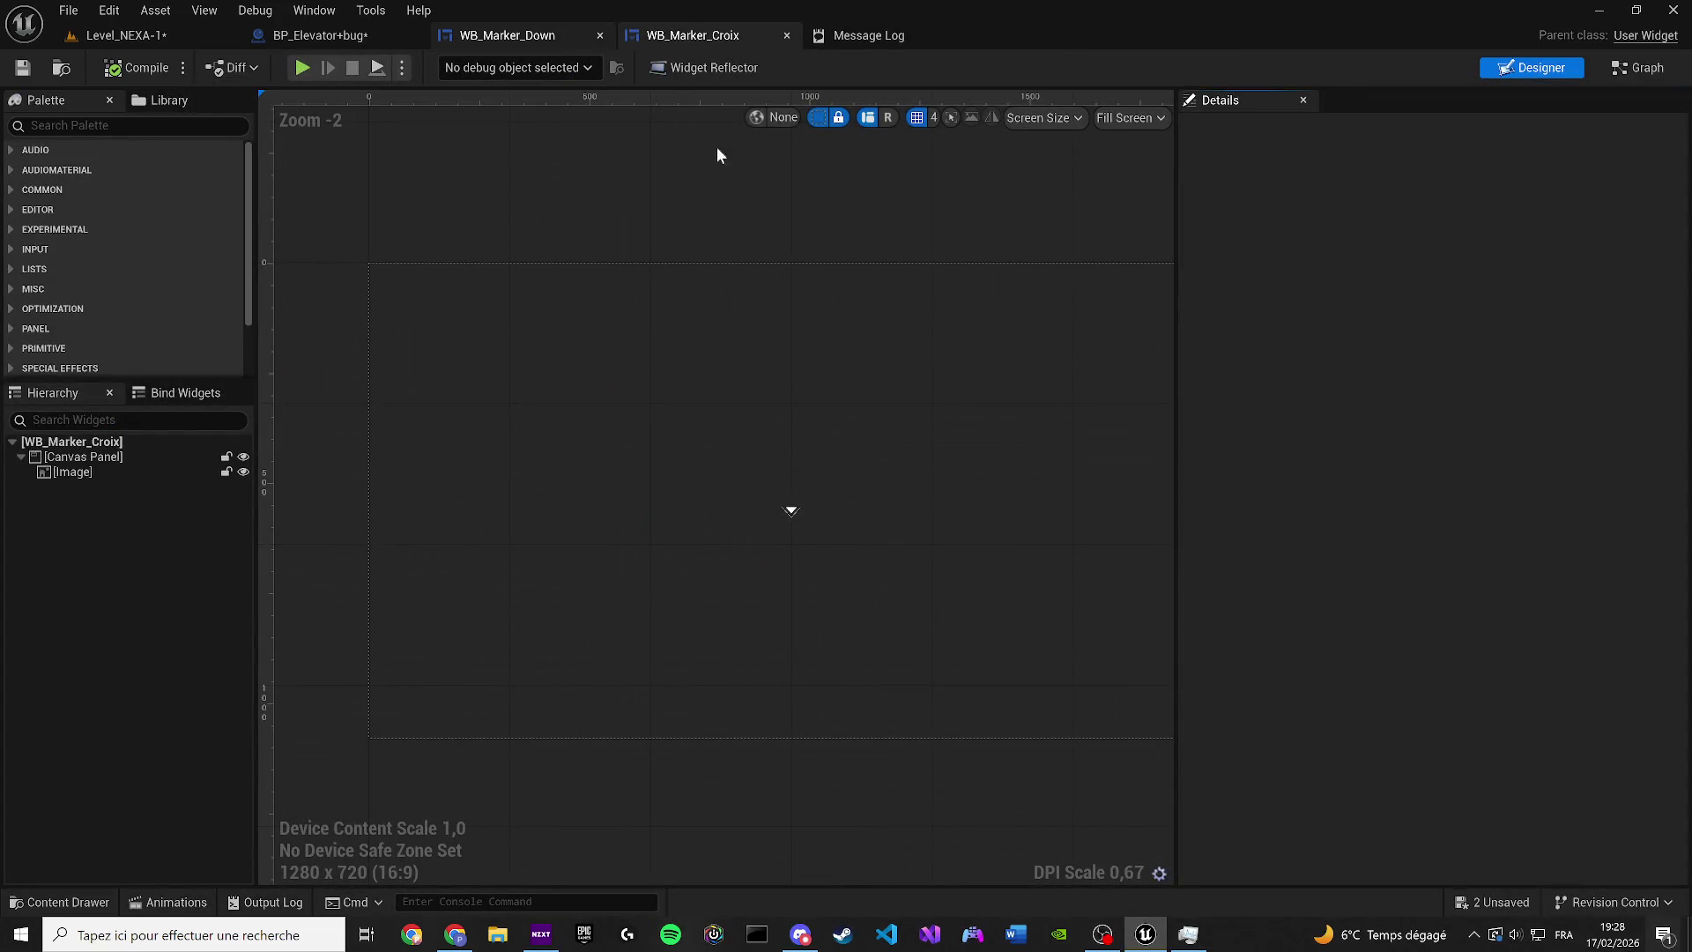
scroll(706, 446, up, 12)
scroll(646, 471, up, 2)
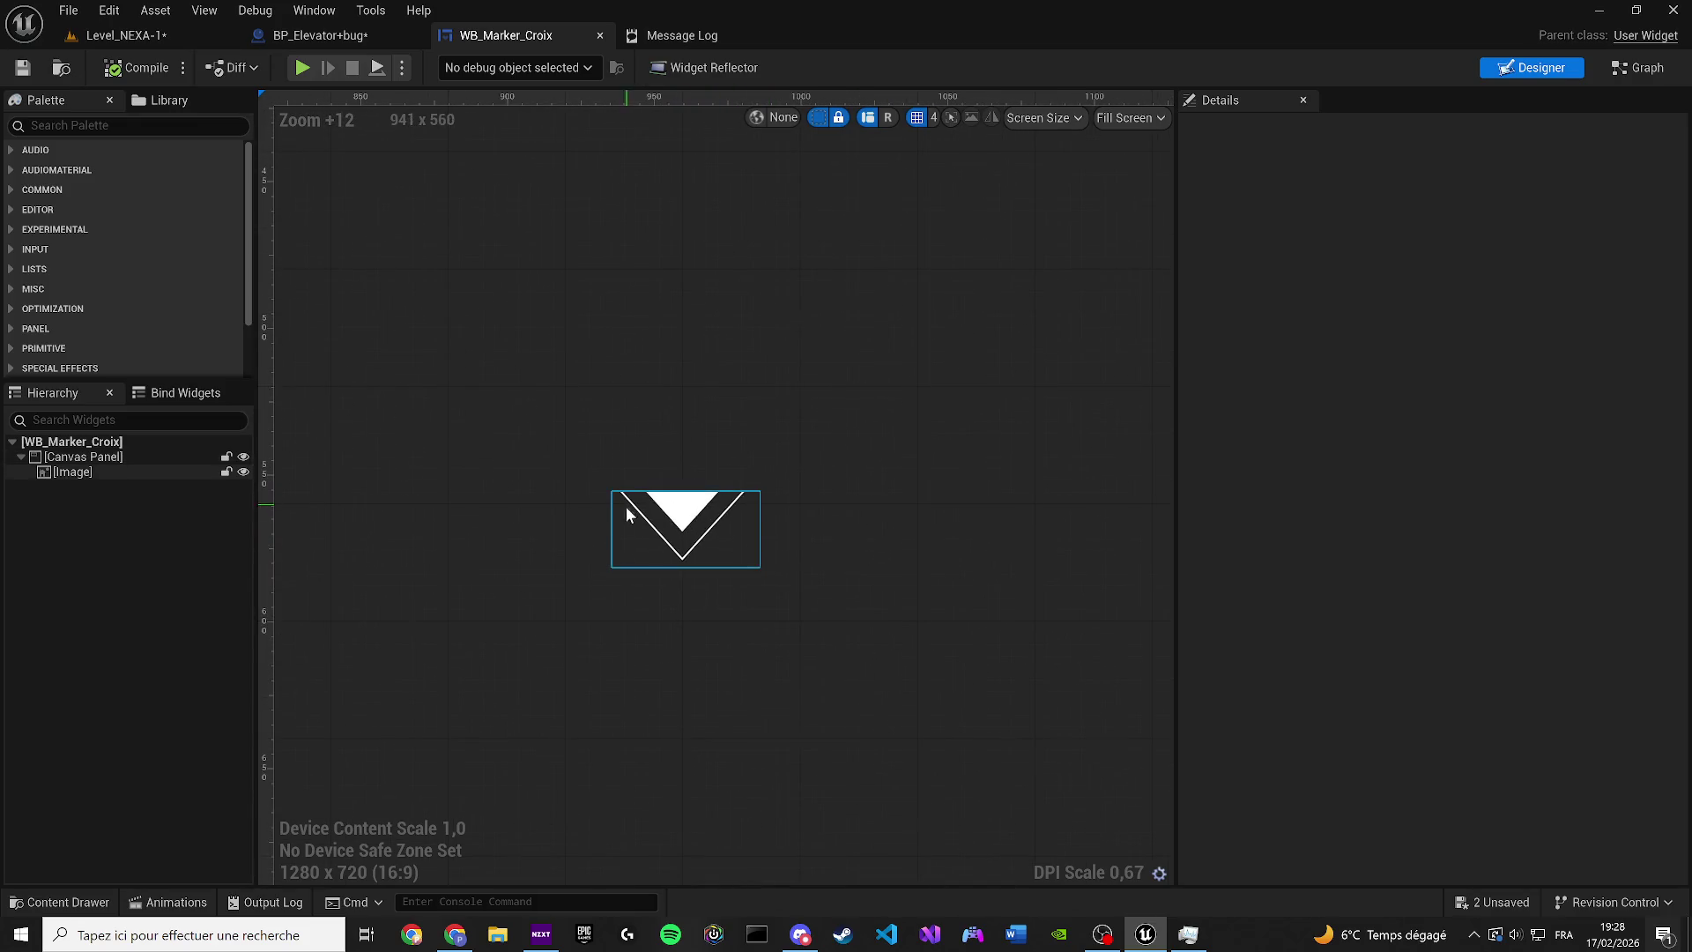
scroll(648, 510, up, 5)
scroll(671, 505, up, 3)
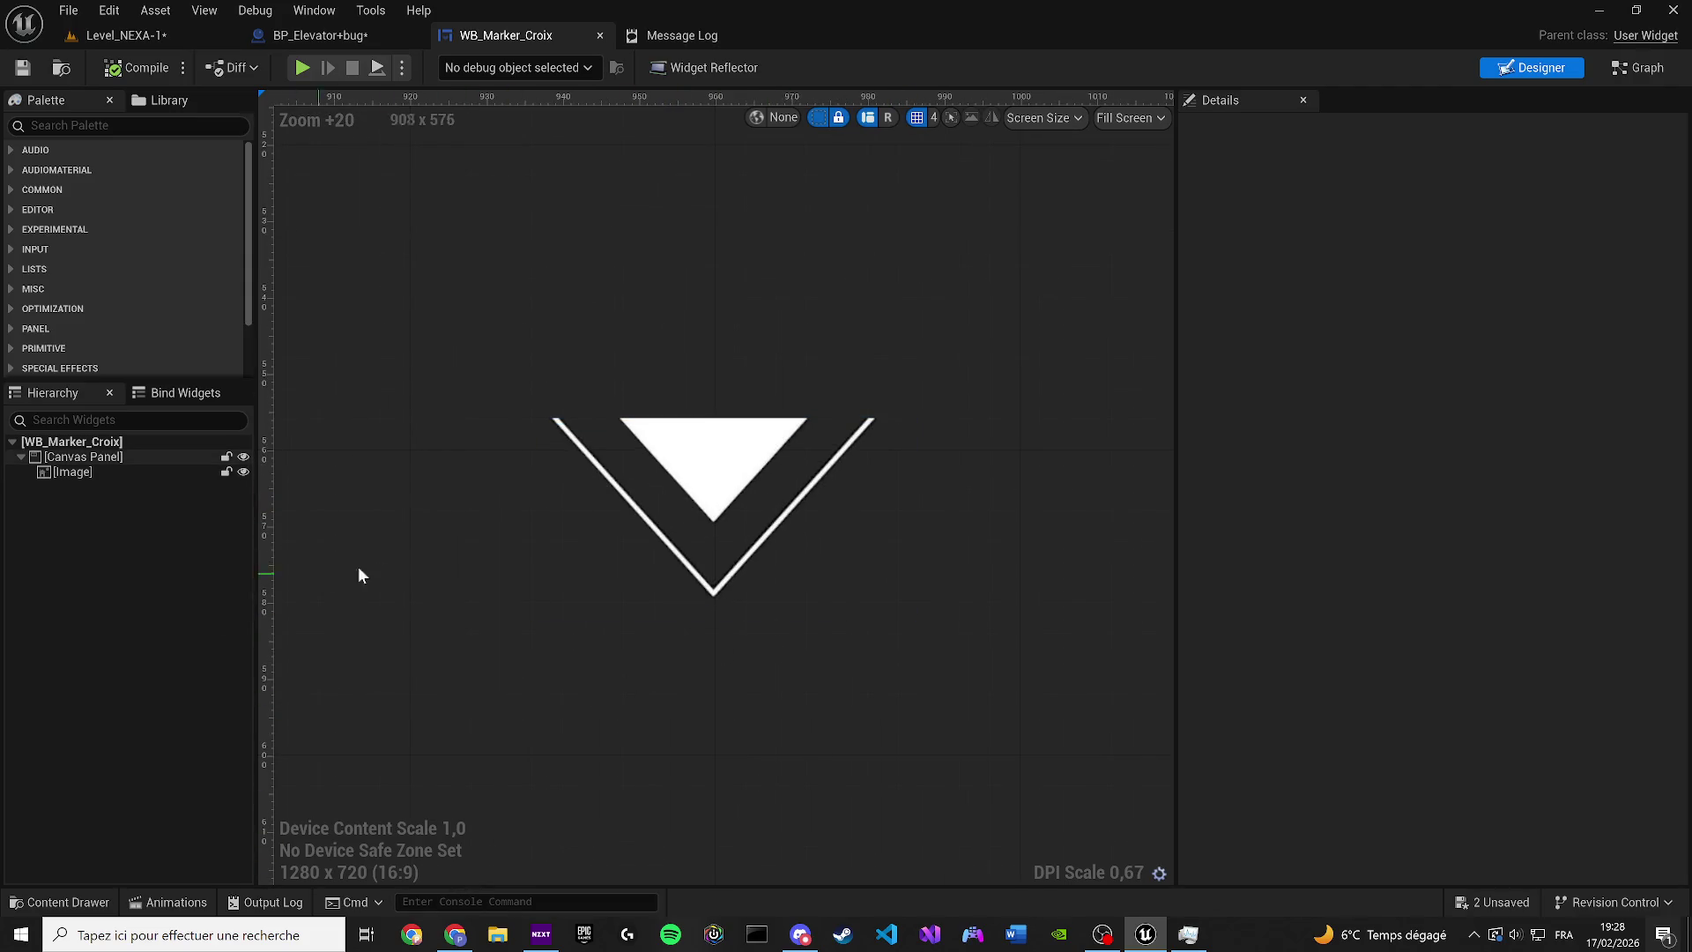
click(529, 582)
scroll(529, 586, down, 7)
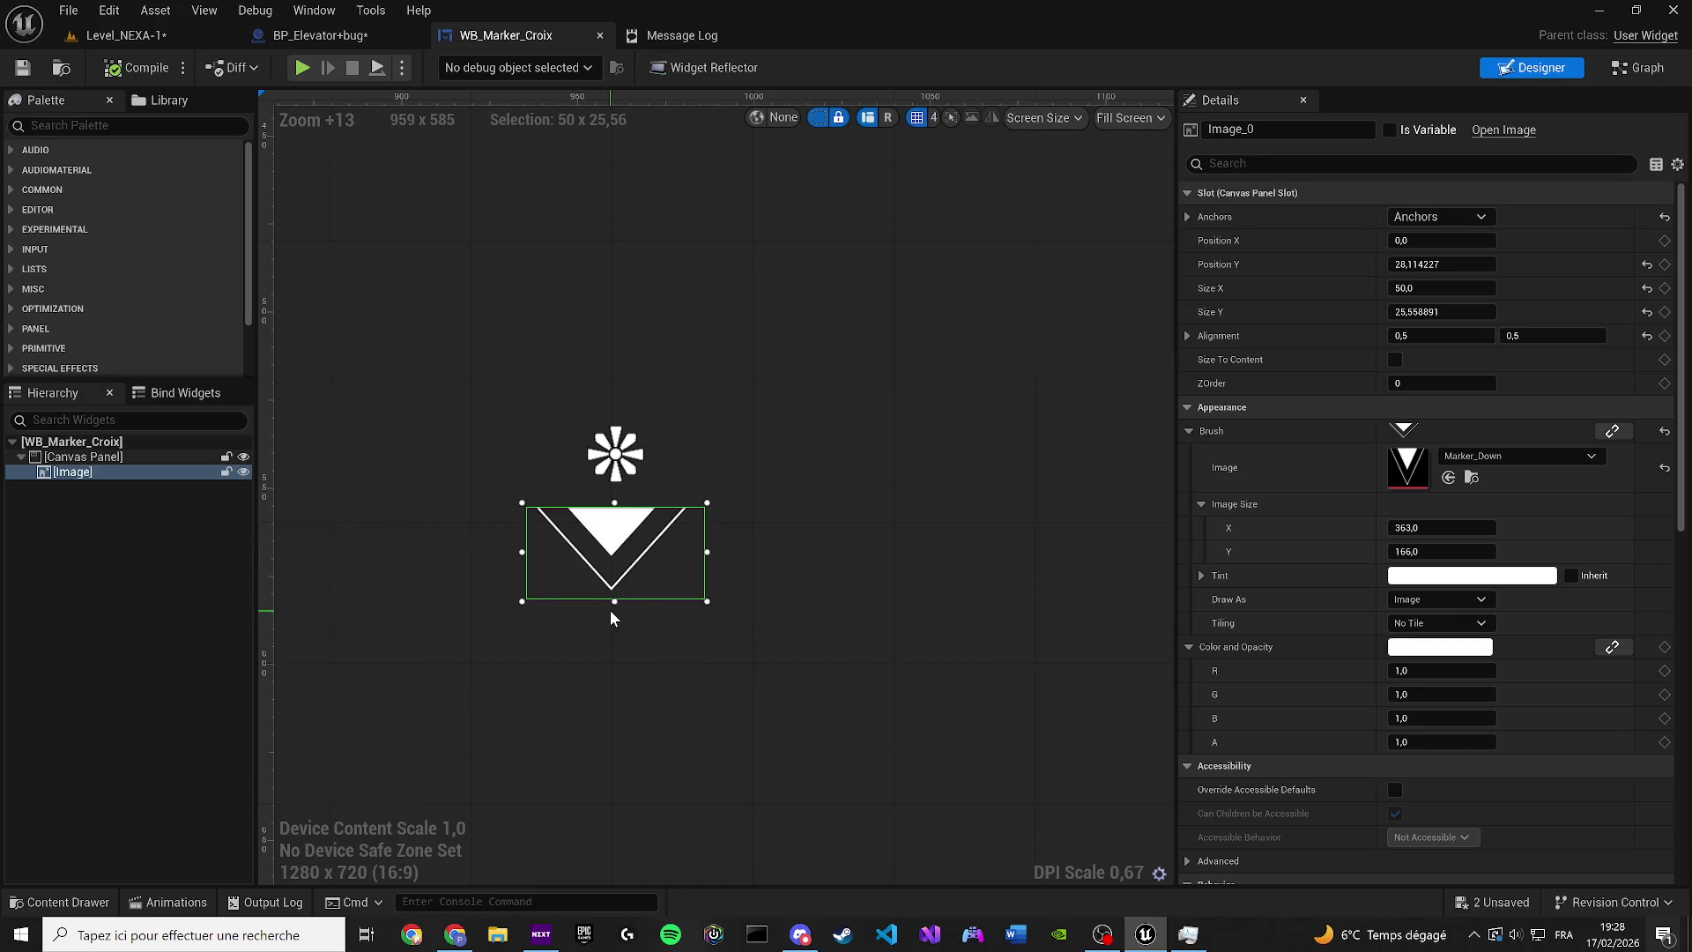
drag(615, 604, 615, 604)
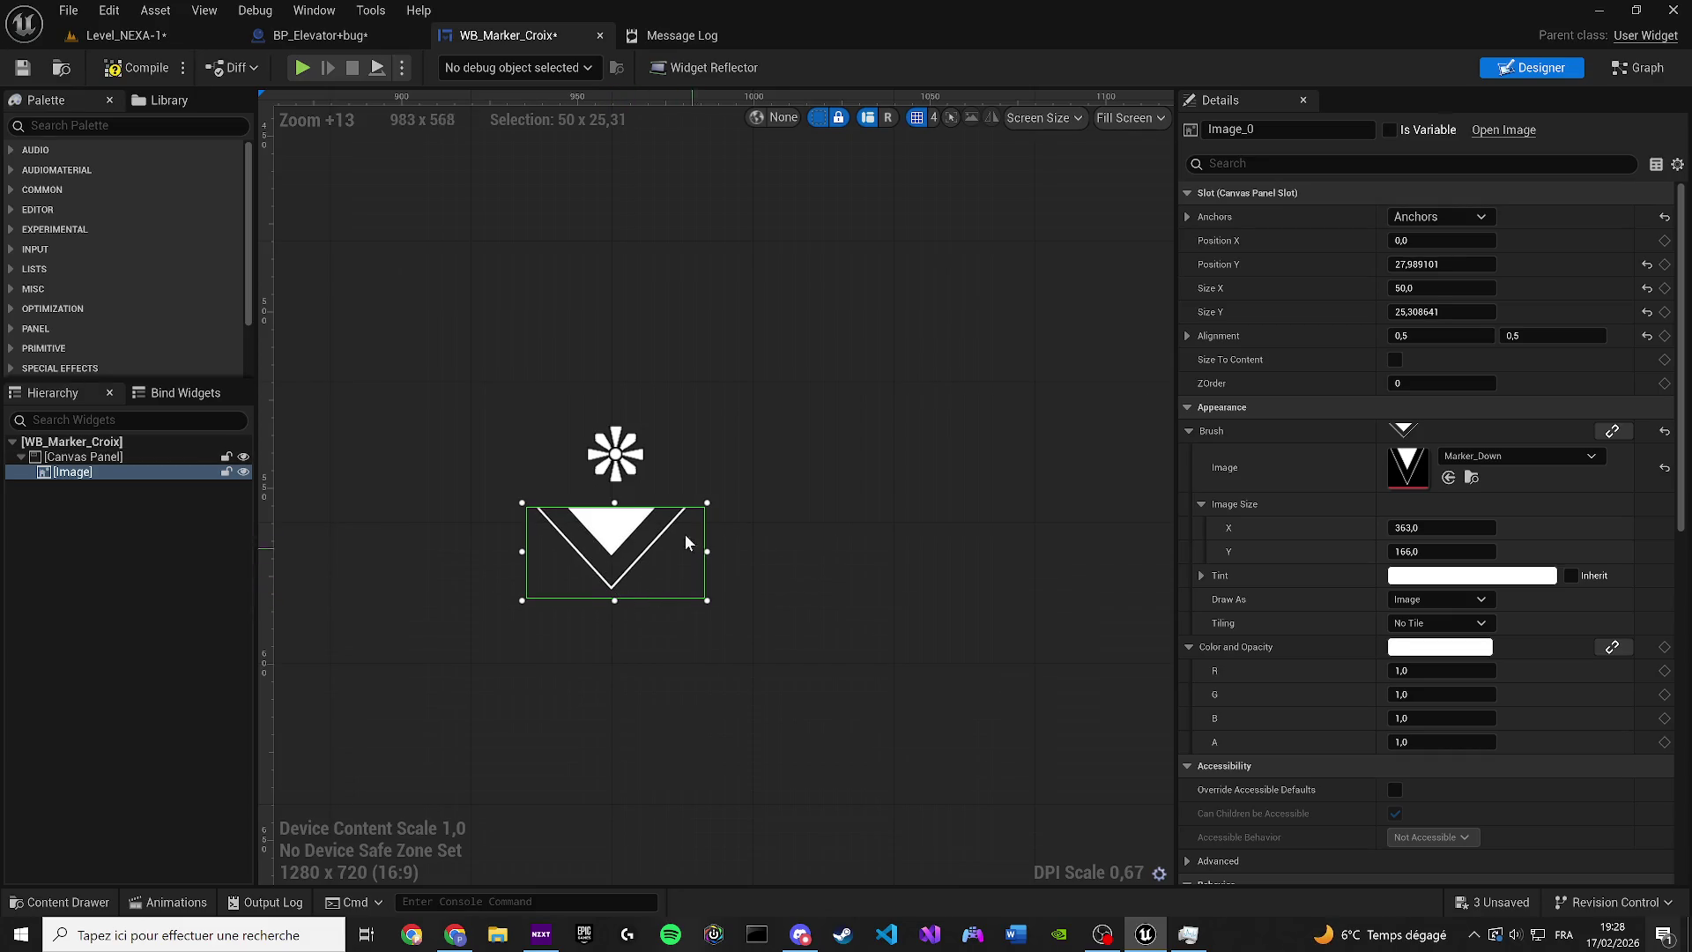
drag(1041, 239, 1098, 217)
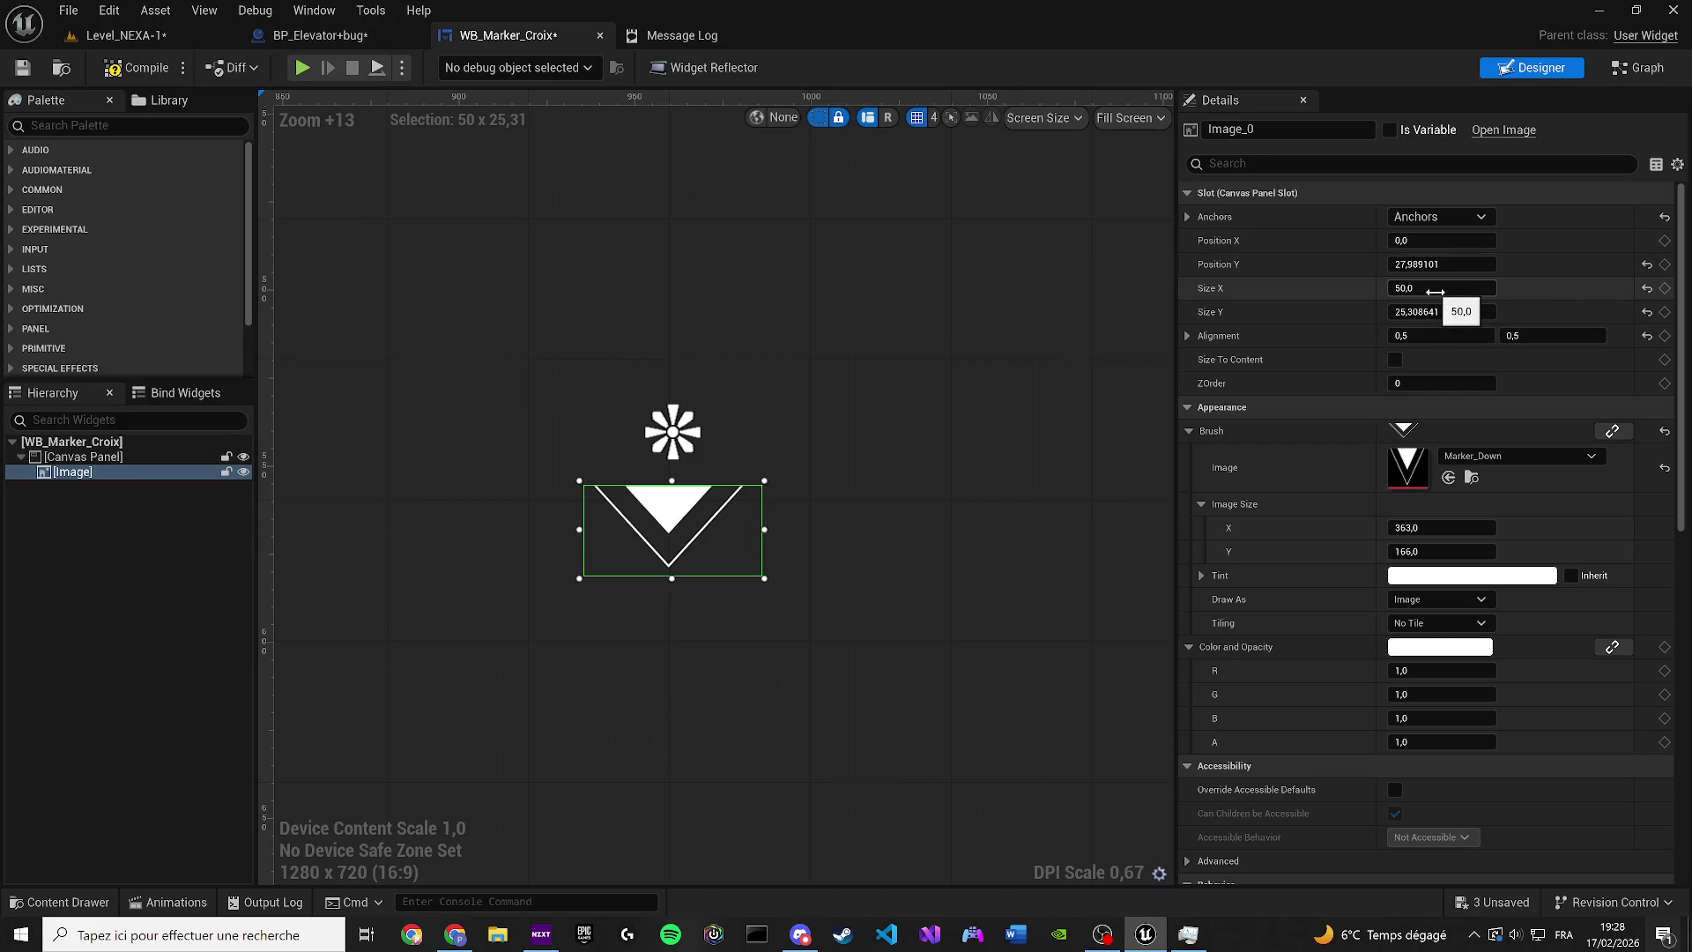
mouse_move(1431, 243)
mouse_down()
mouse_move(1411, 264)
mouse_move(1433, 265)
mouse_up()
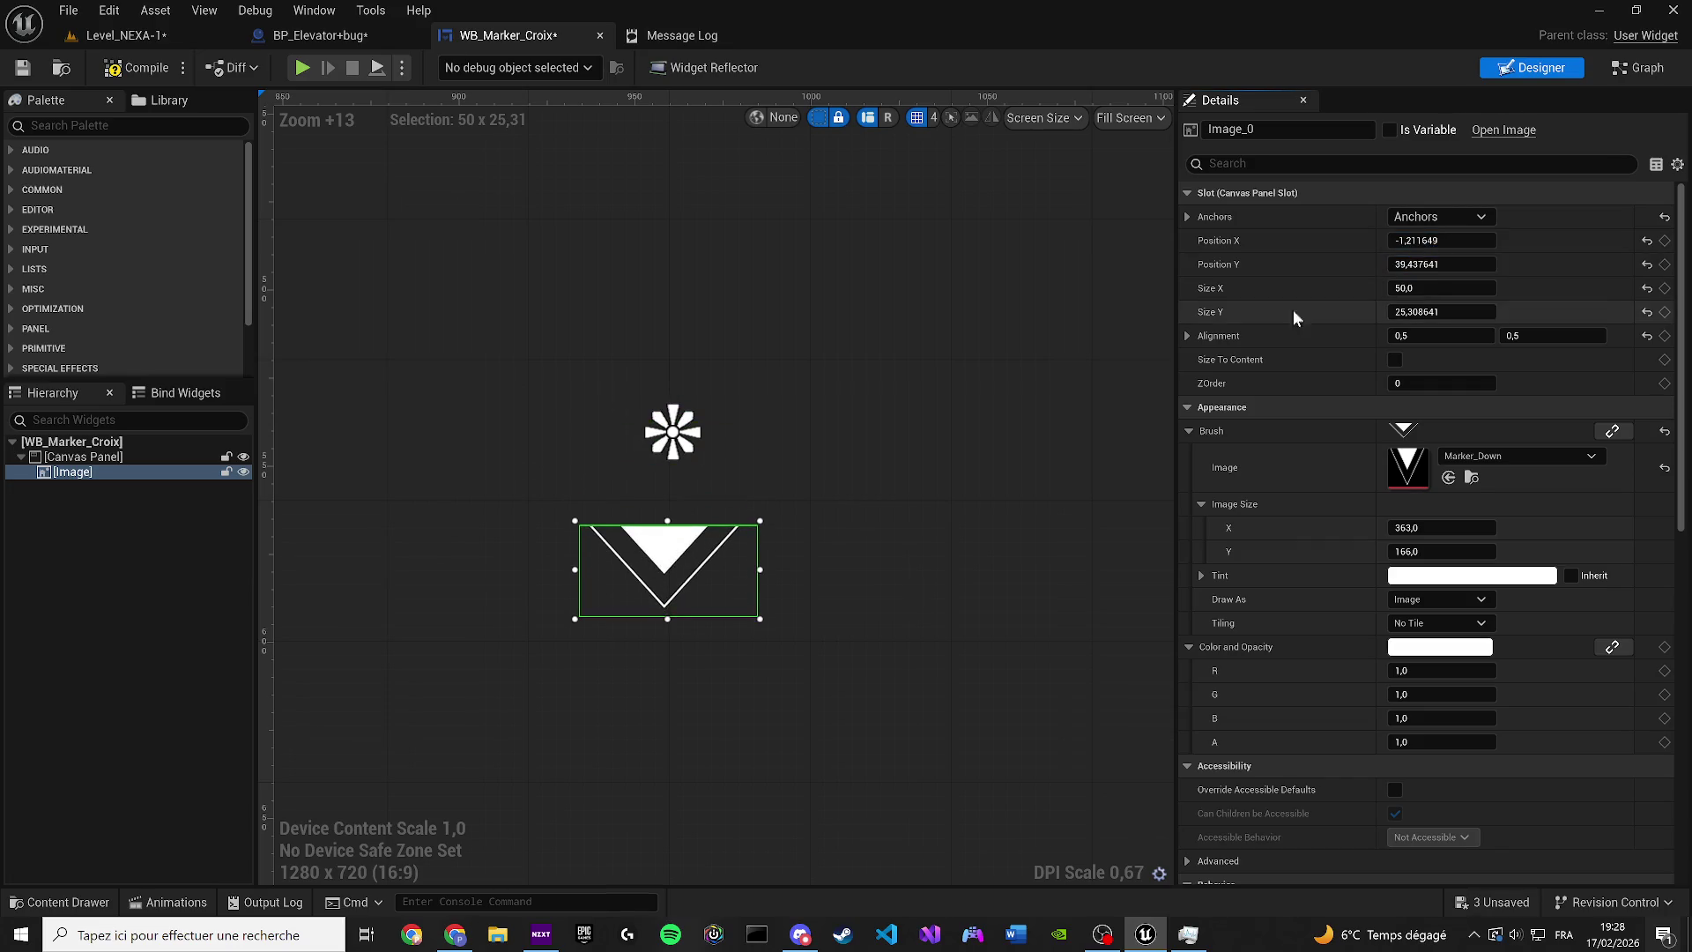
mouse_move(1441, 336)
mouse_down()
mouse_move(1421, 336)
mouse_move(1463, 335)
mouse_move(1412, 336)
mouse_move(1426, 335)
mouse_up()
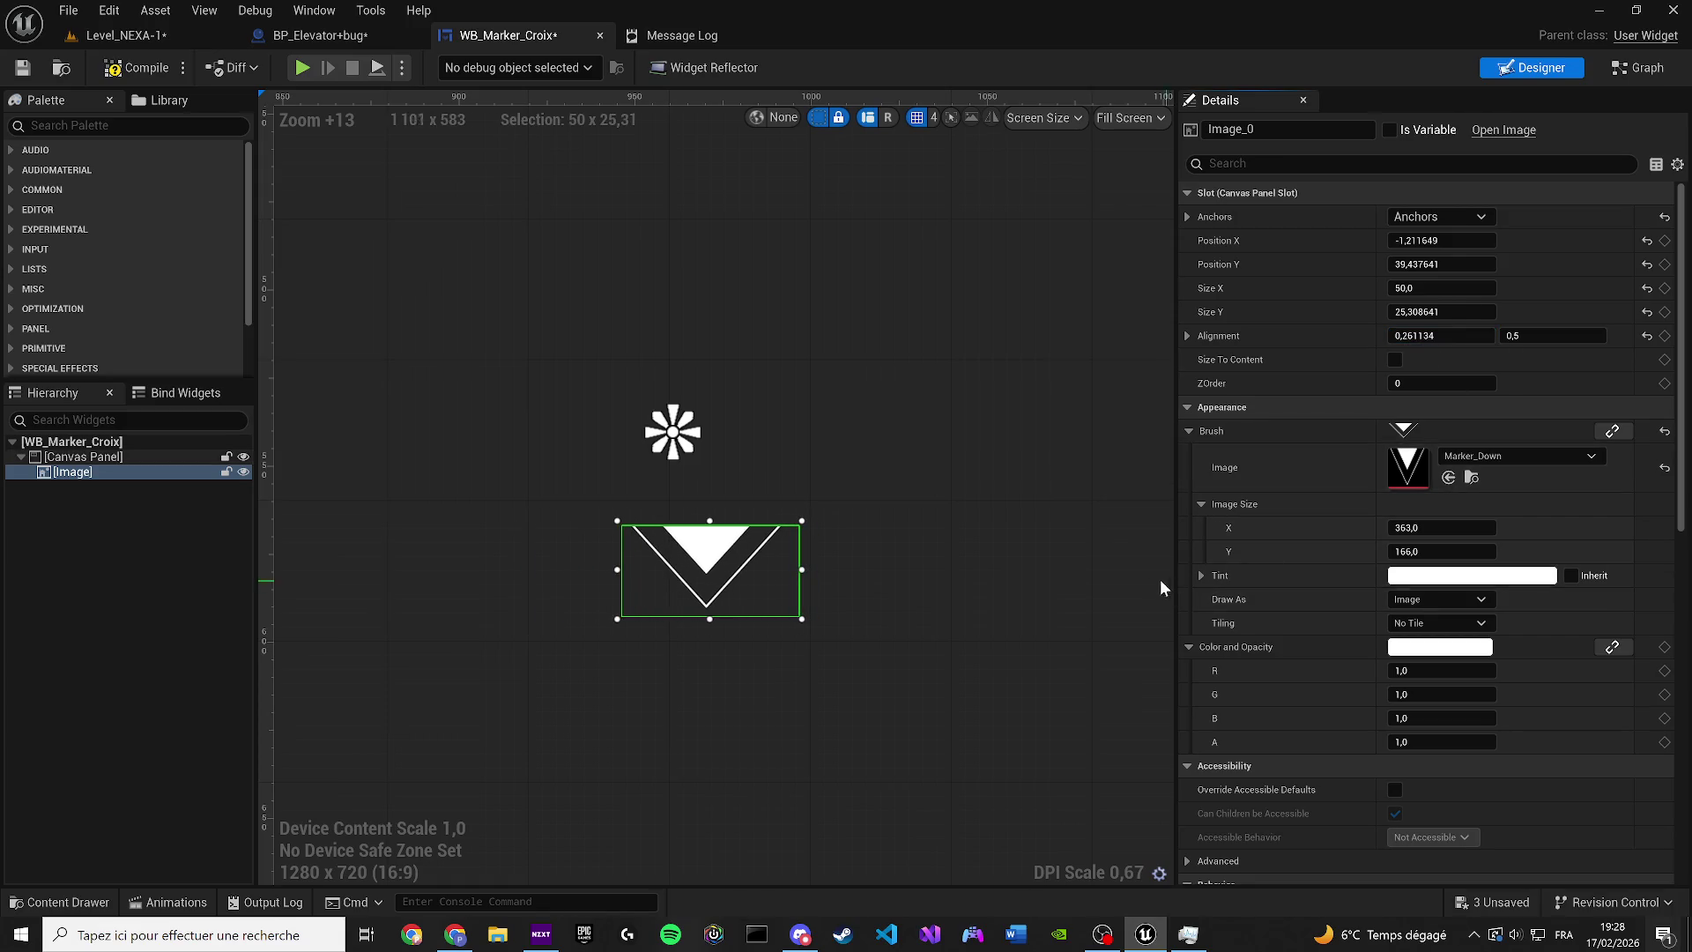
click(1184, 643)
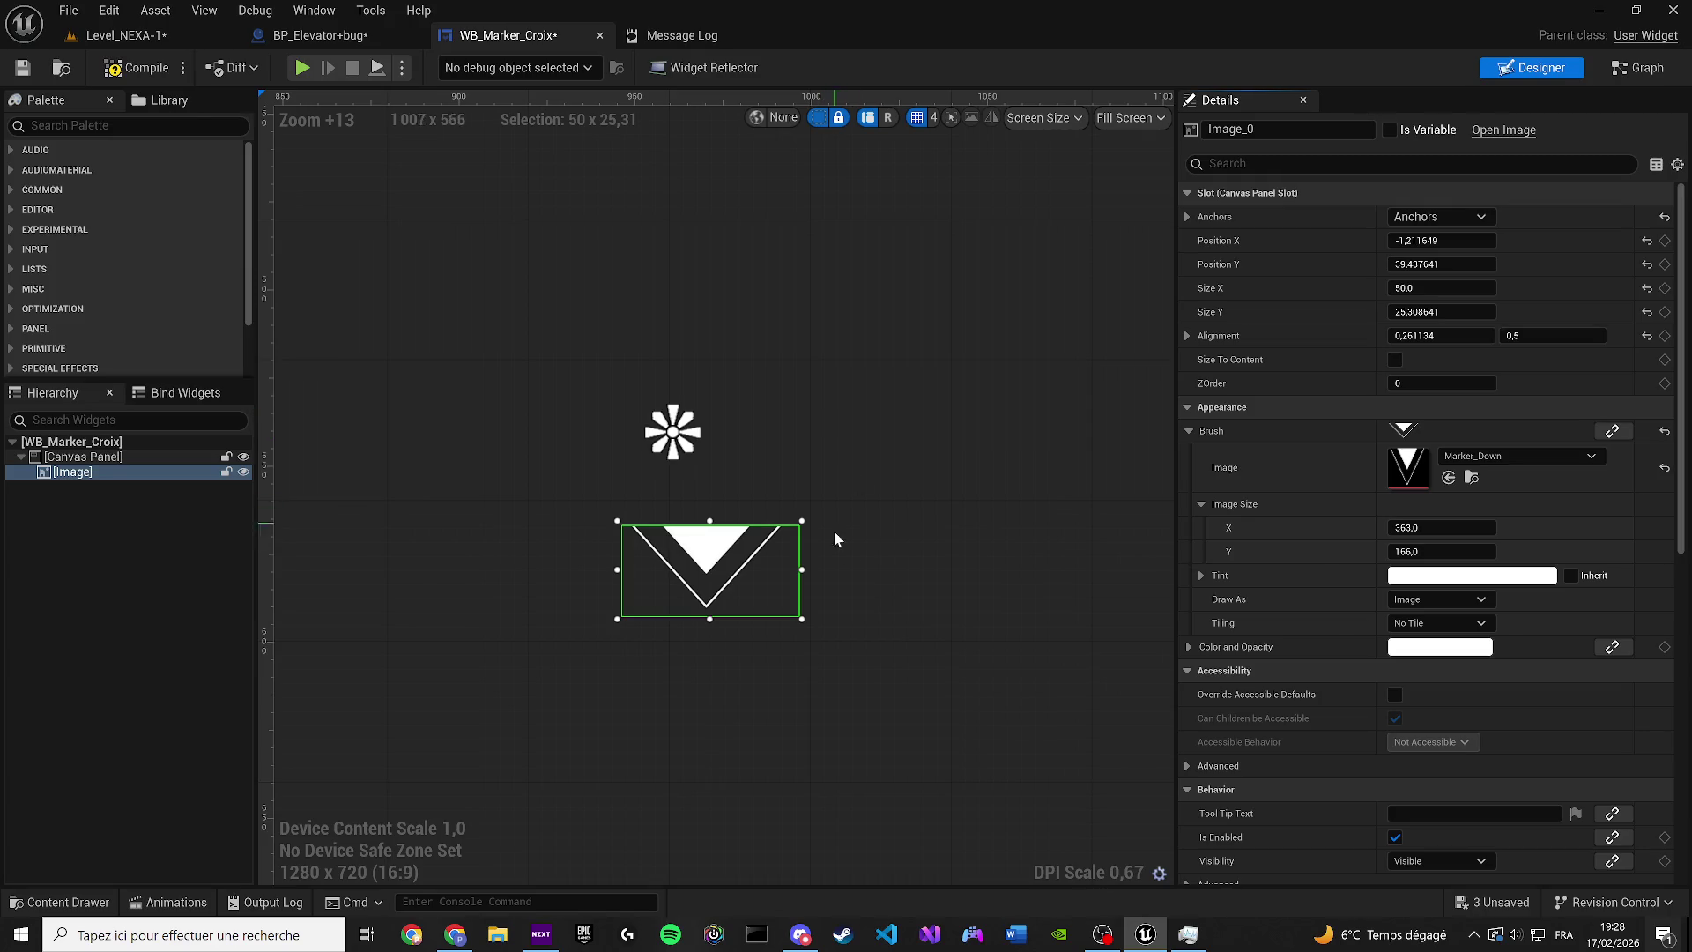
mouse_move(801, 619)
mouse_down()
mouse_move(529, 574)
mouse_move(567, 371)
mouse_move(805, 370)
mouse_move(784, 750)
mouse_move(896, 706)
mouse_move(888, 623)
mouse_up()
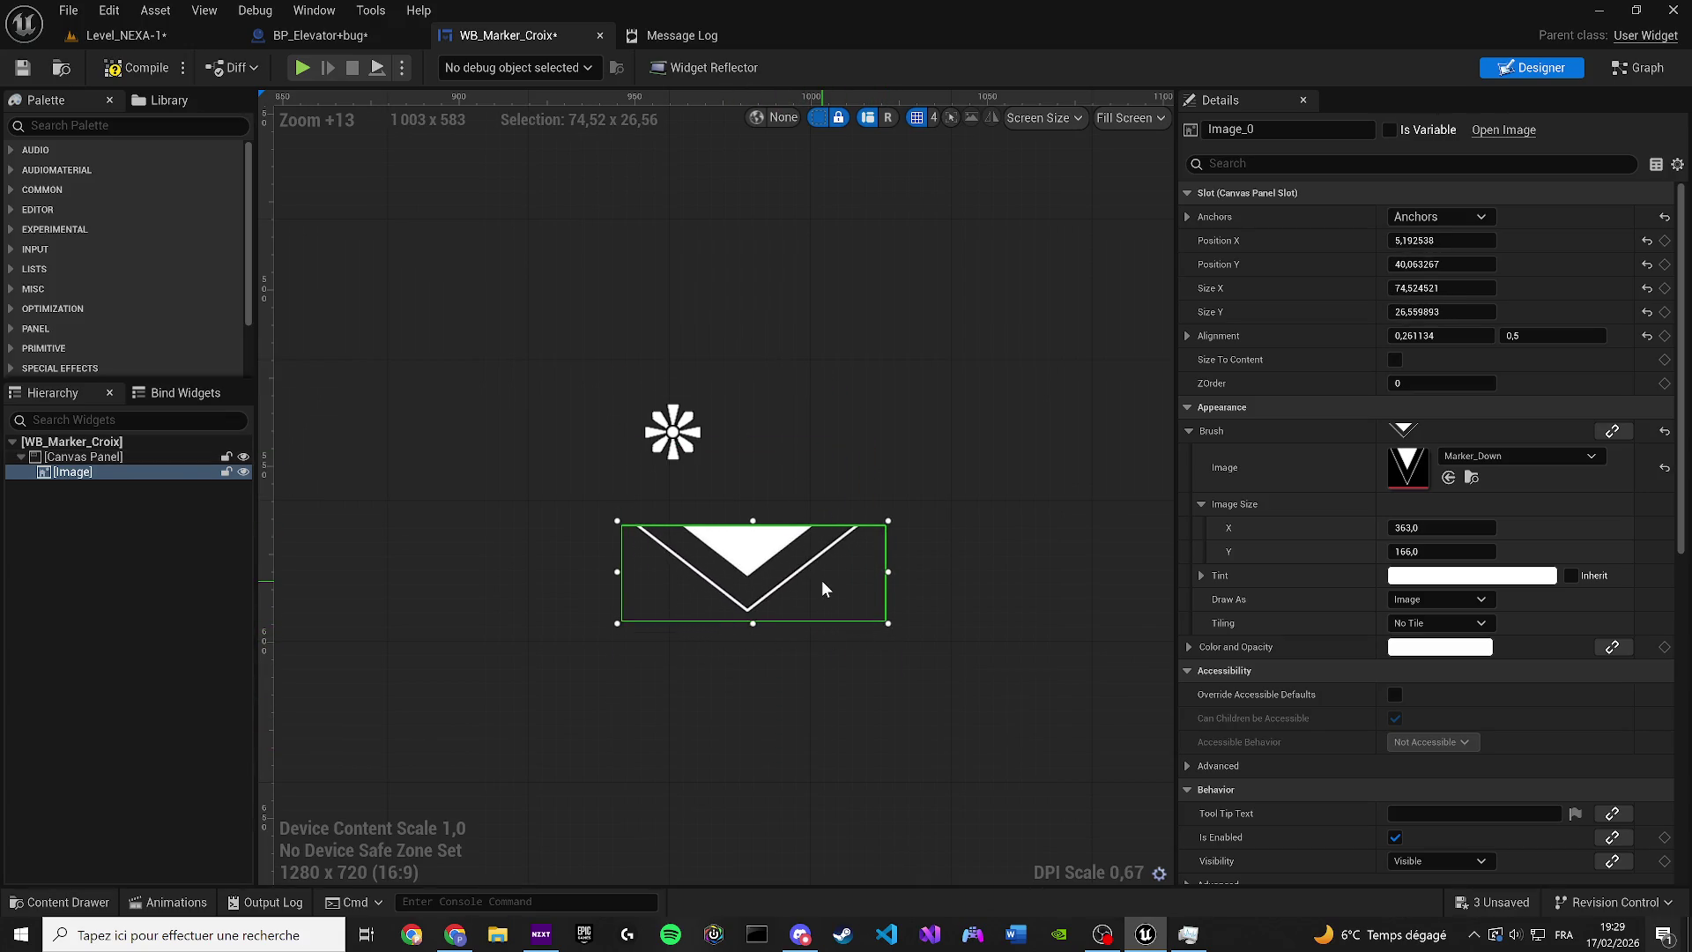
mouse_move(777, 579)
mouse_down()
mouse_move(896, 548)
mouse_move(806, 402)
mouse_move(782, 539)
mouse_move(769, 539)
mouse_up()
click(1516, 455)
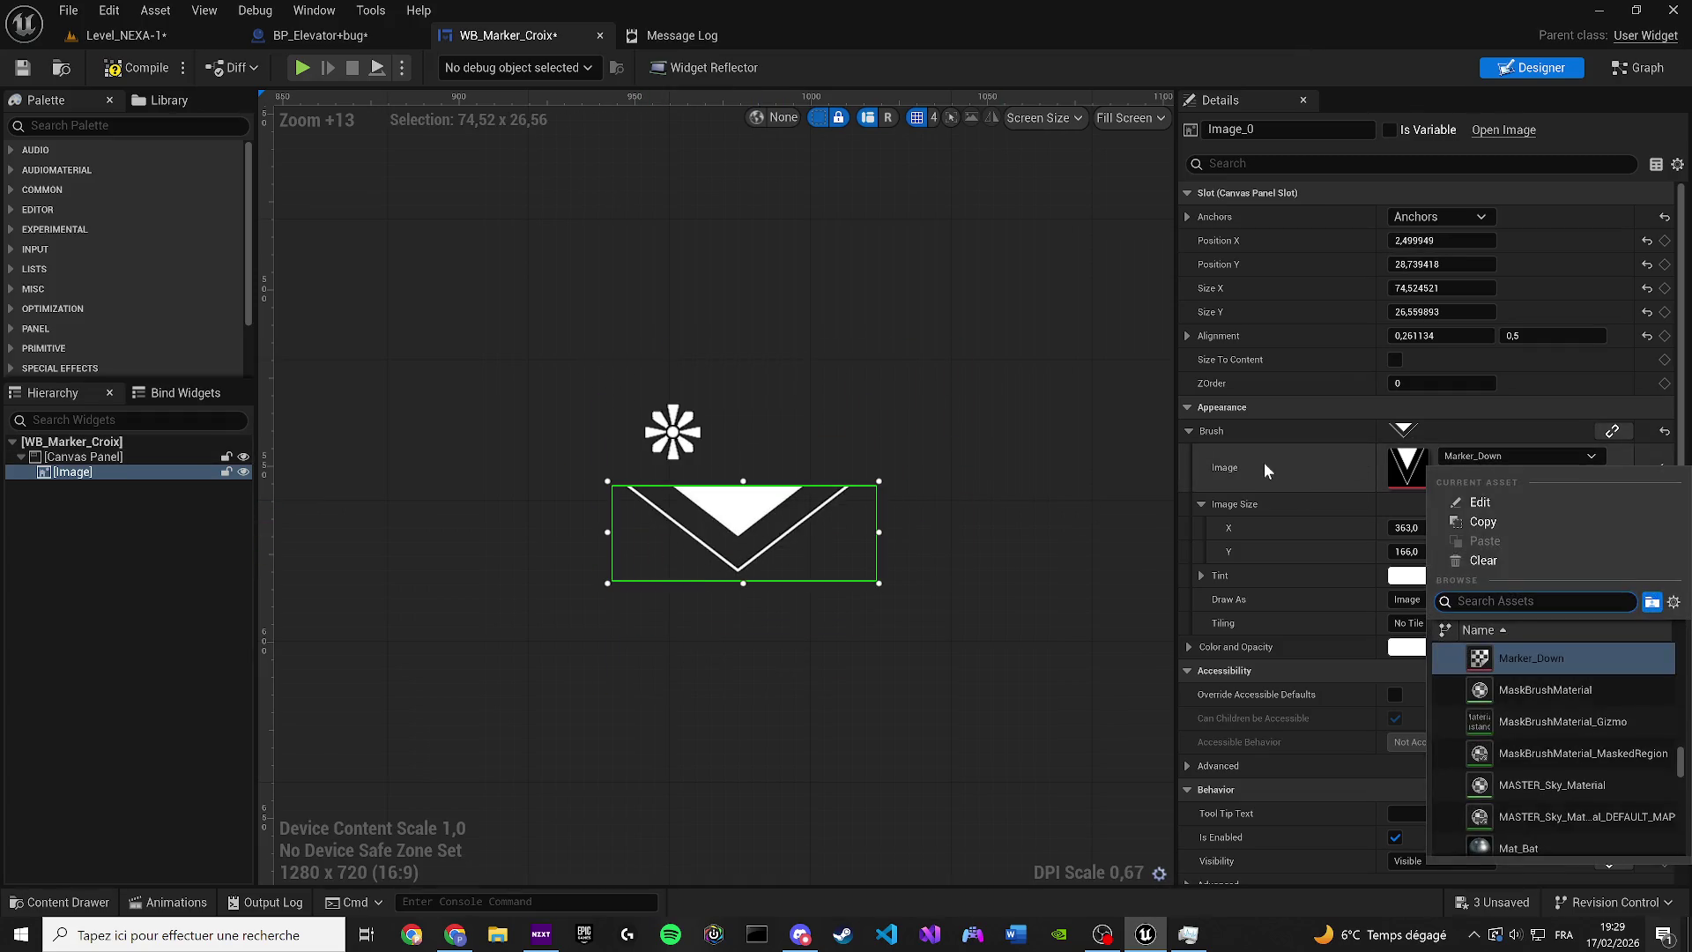
text(croi)
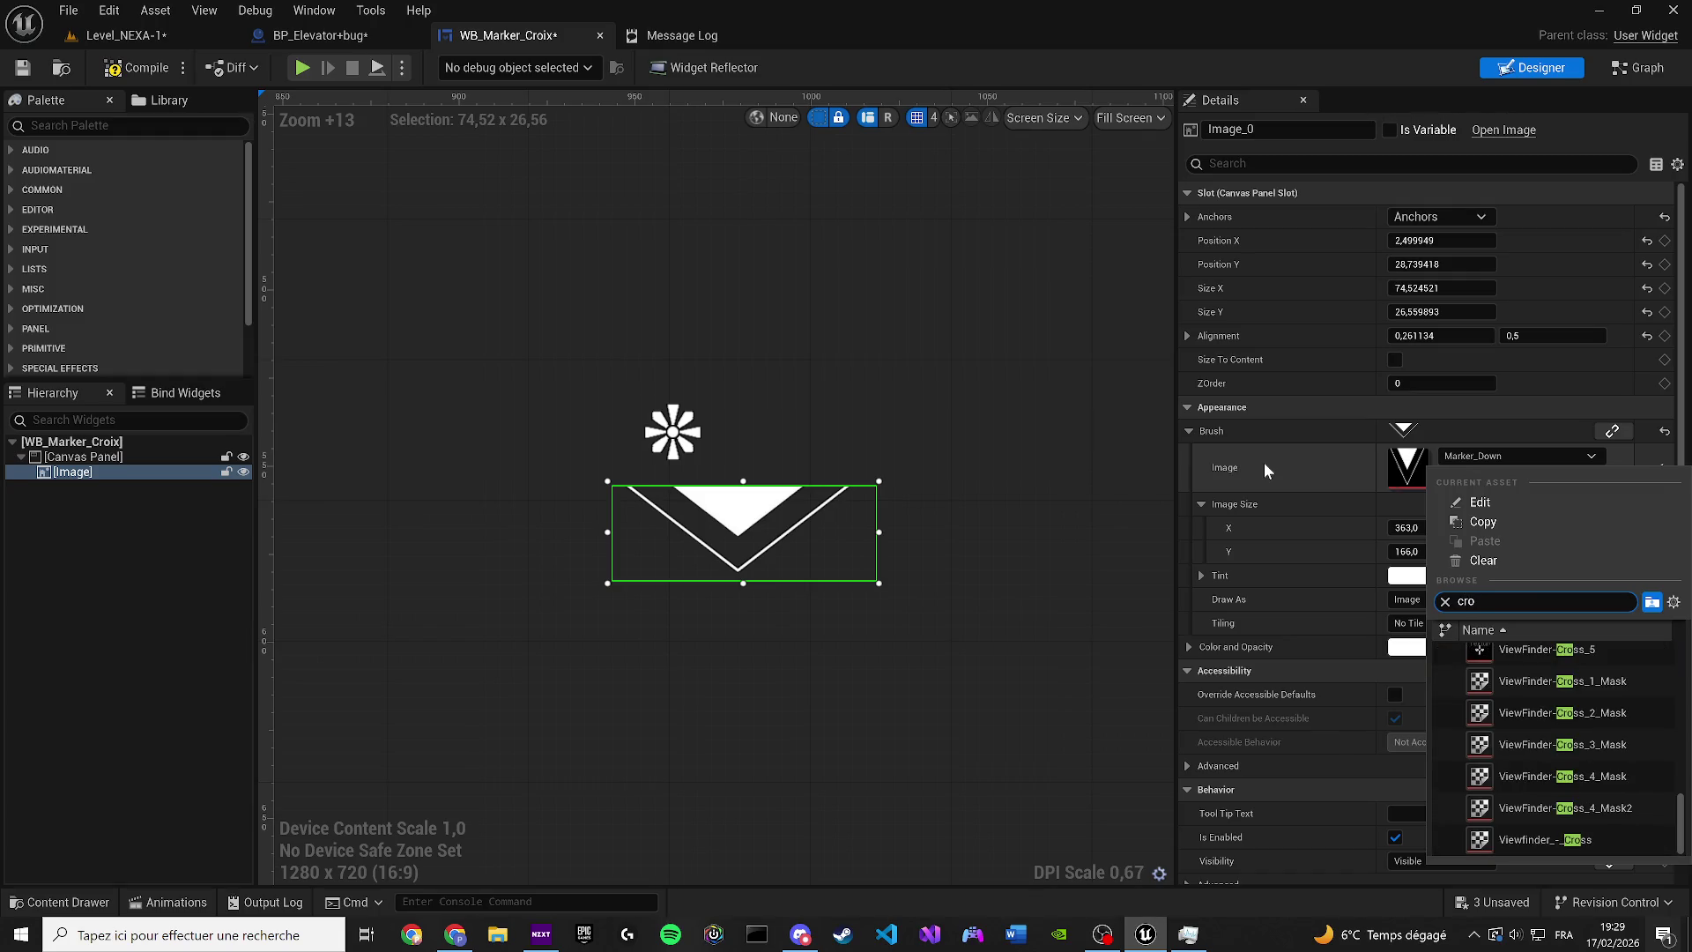
key(BackSpace)
key(BackSpace)
key(BackSpace)
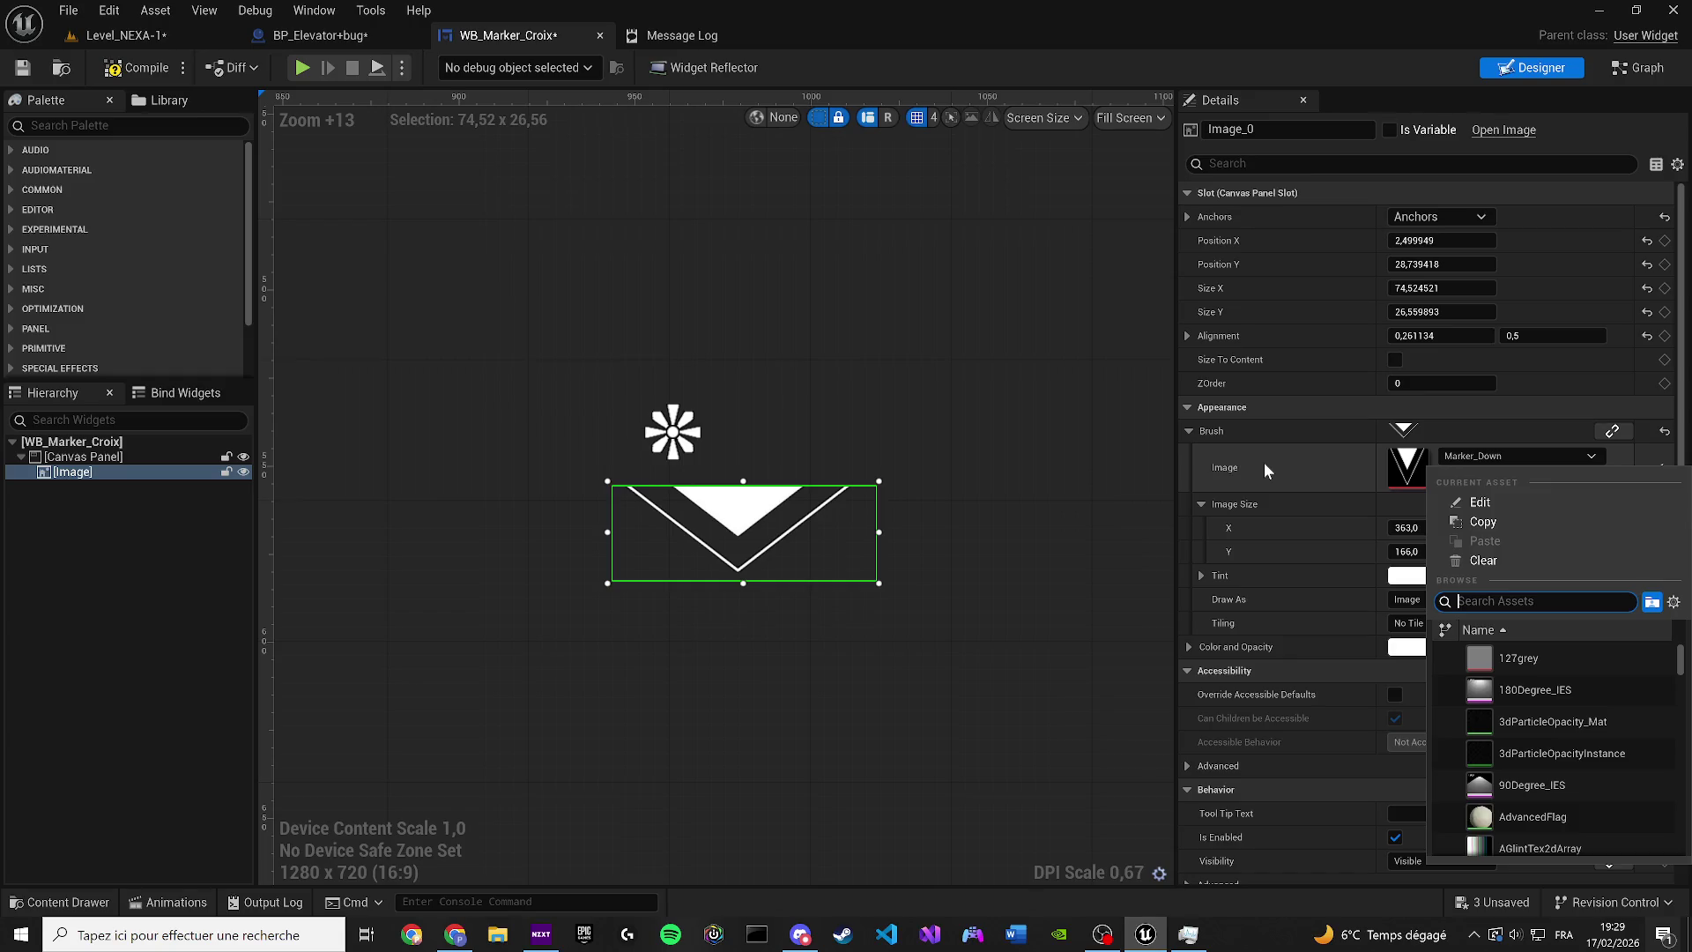
text(cross)
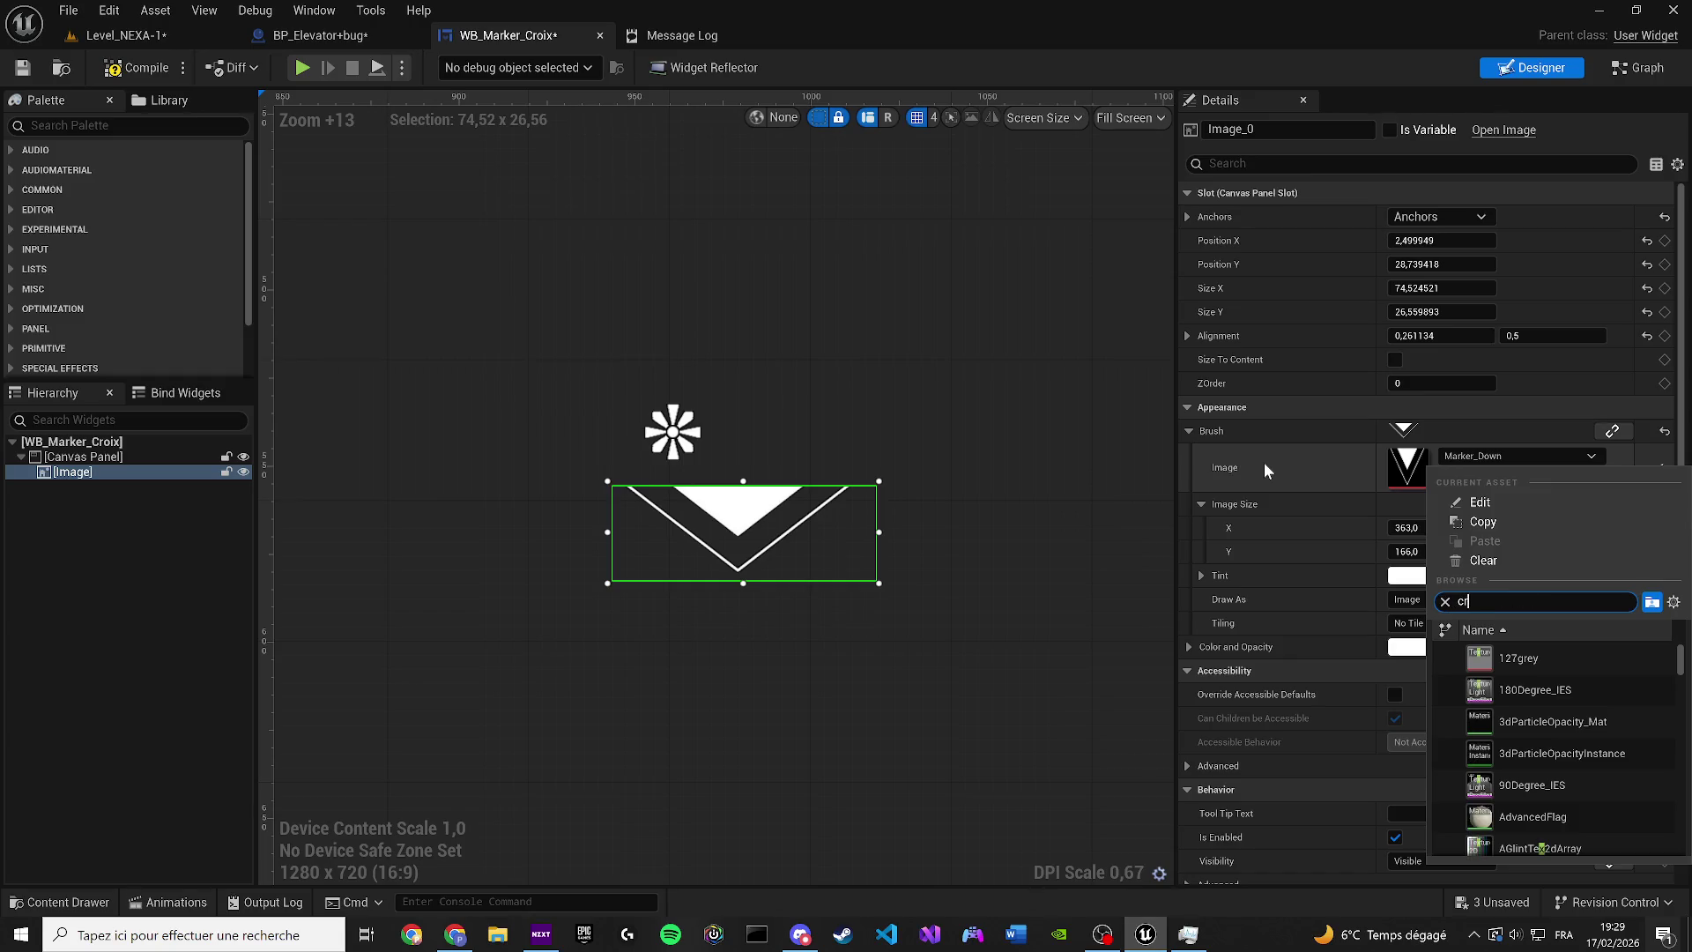
click(1629, 737)
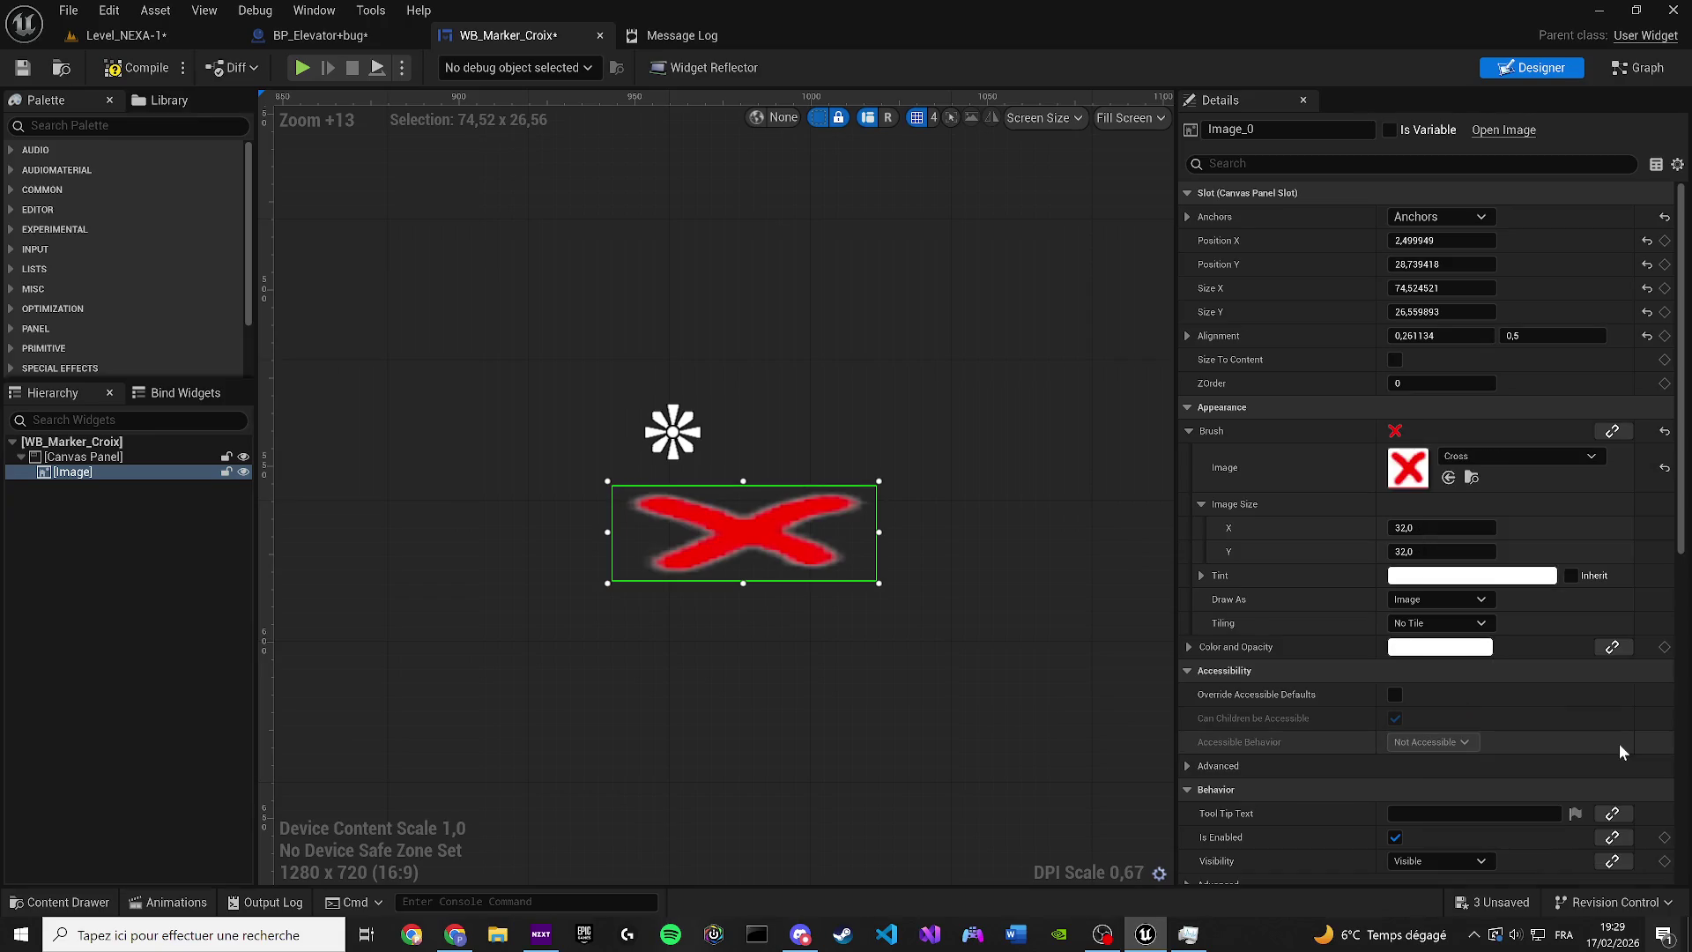
click(1521, 456)
scroll(1537, 756, down, 5)
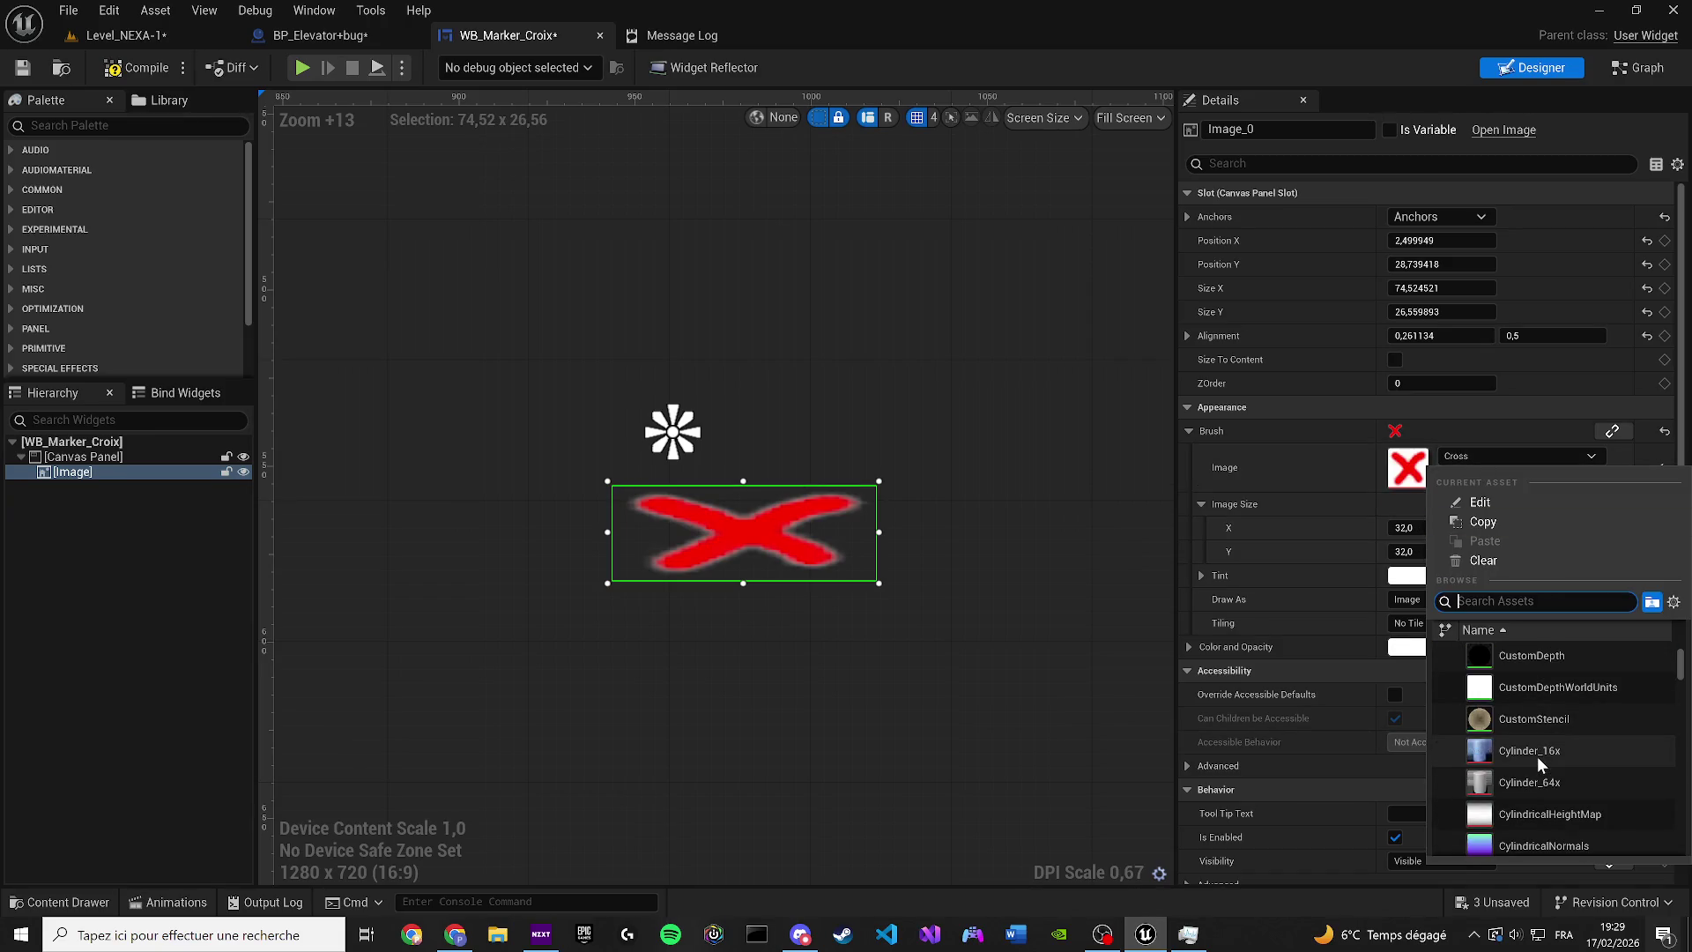
text(cr)
text(ross)
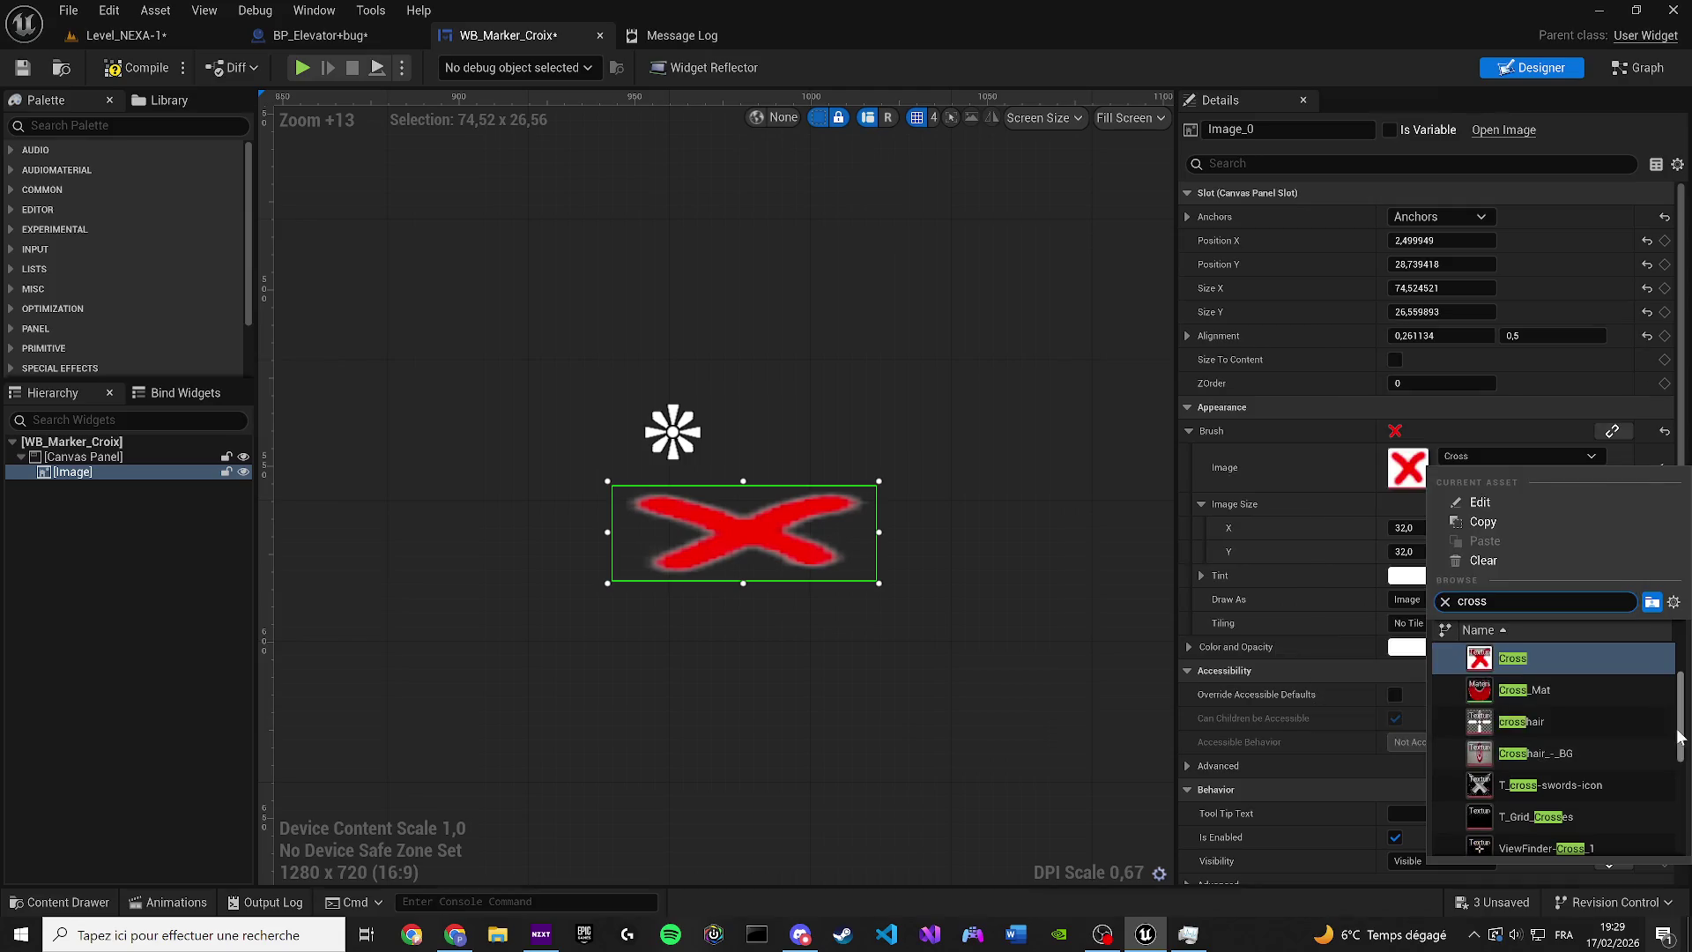
scroll(1611, 728, down, 3)
scroll(1554, 743, down, 3)
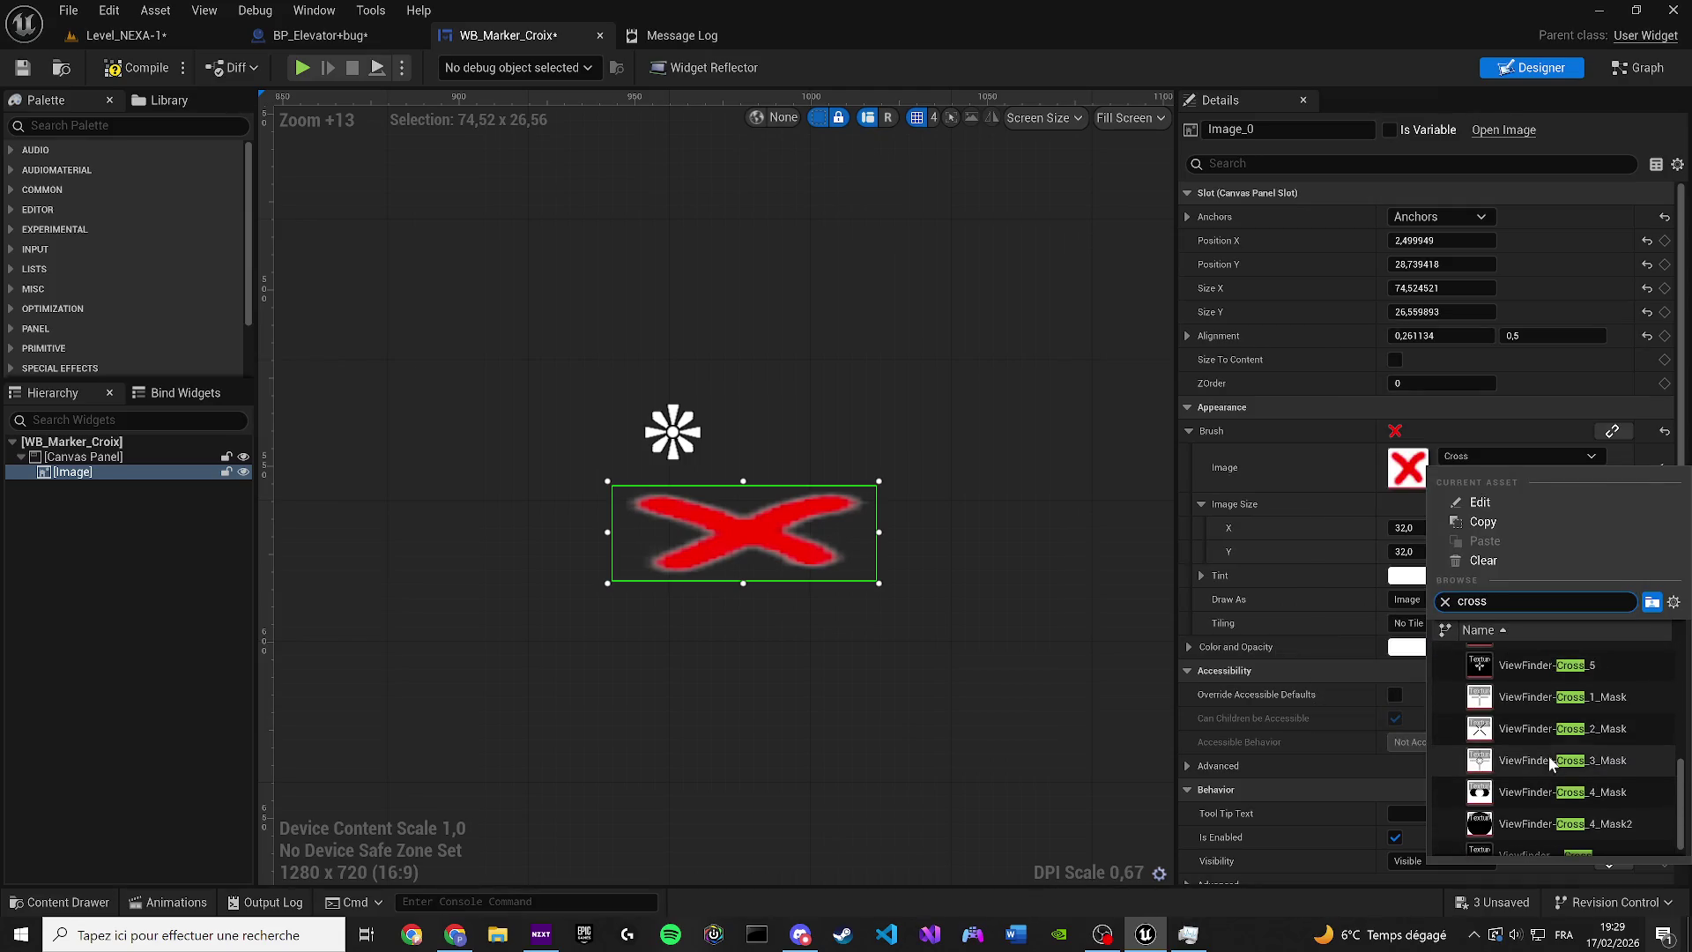
click(848, 504)
key(ctrl+z)
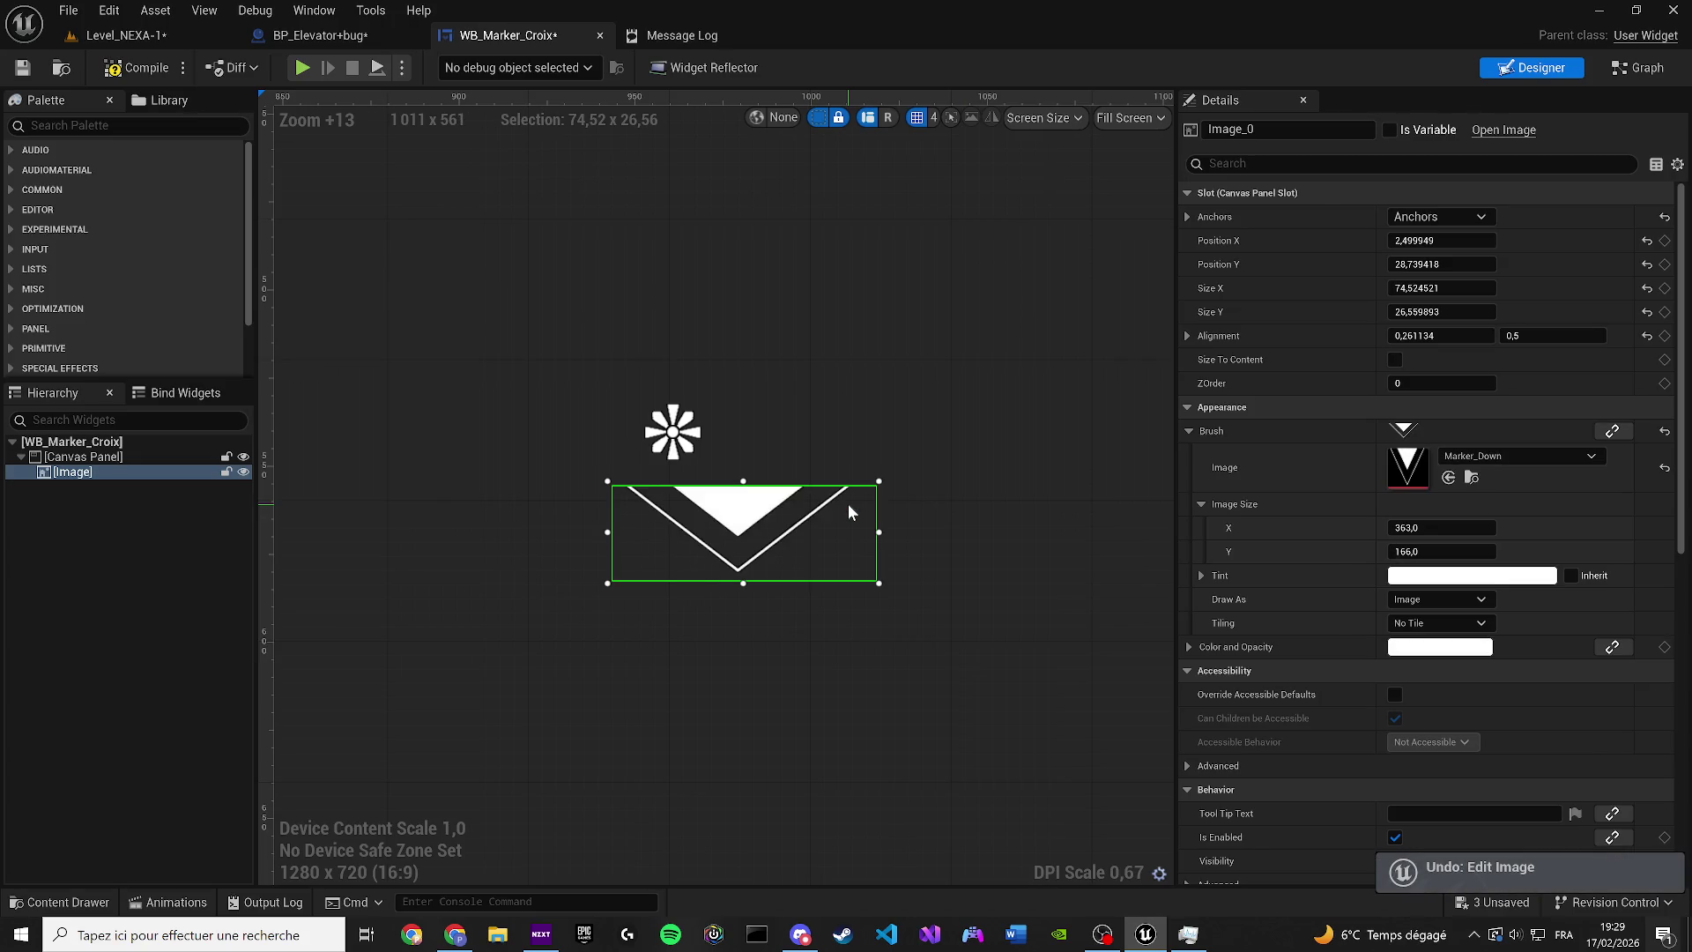
Drop the diamond Marker texture into the widget canvas and resize it square
click(1471, 477)
mouse_move(430, 599)
mouse_down()
mouse_move(621, 472)
mouse_move(785, 319)
mouse_move(759, 305)
mouse_move(617, 427)
mouse_move(739, 401)
mouse_up()
drag(919, 486, 735, 541)
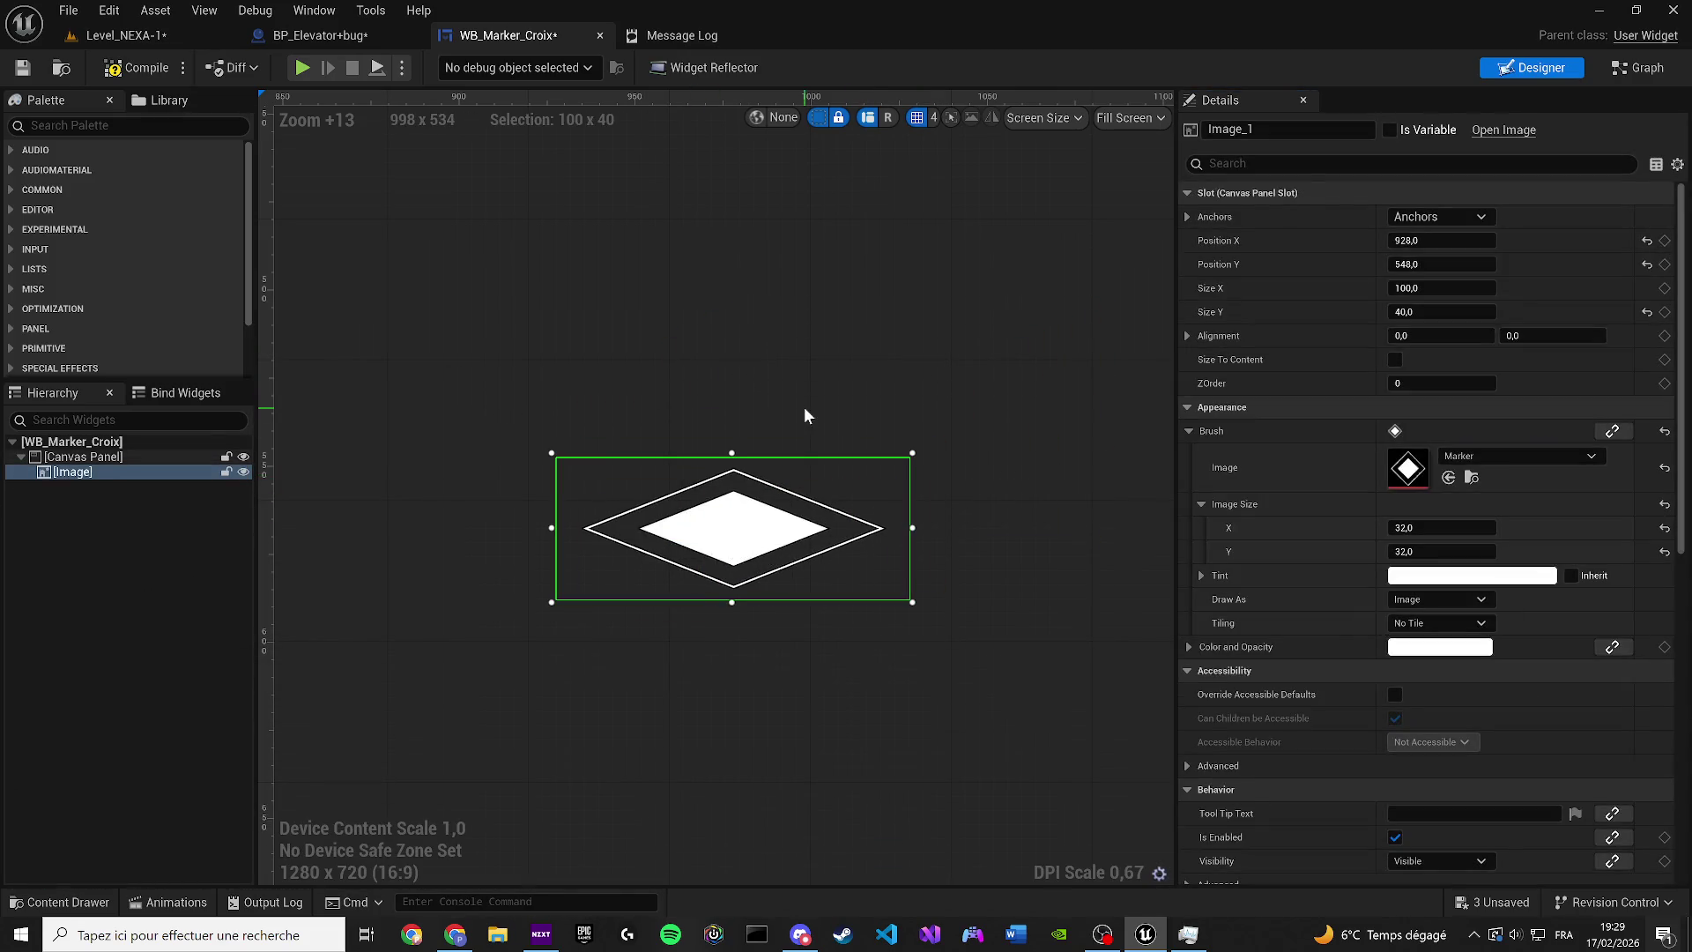
click(915, 528)
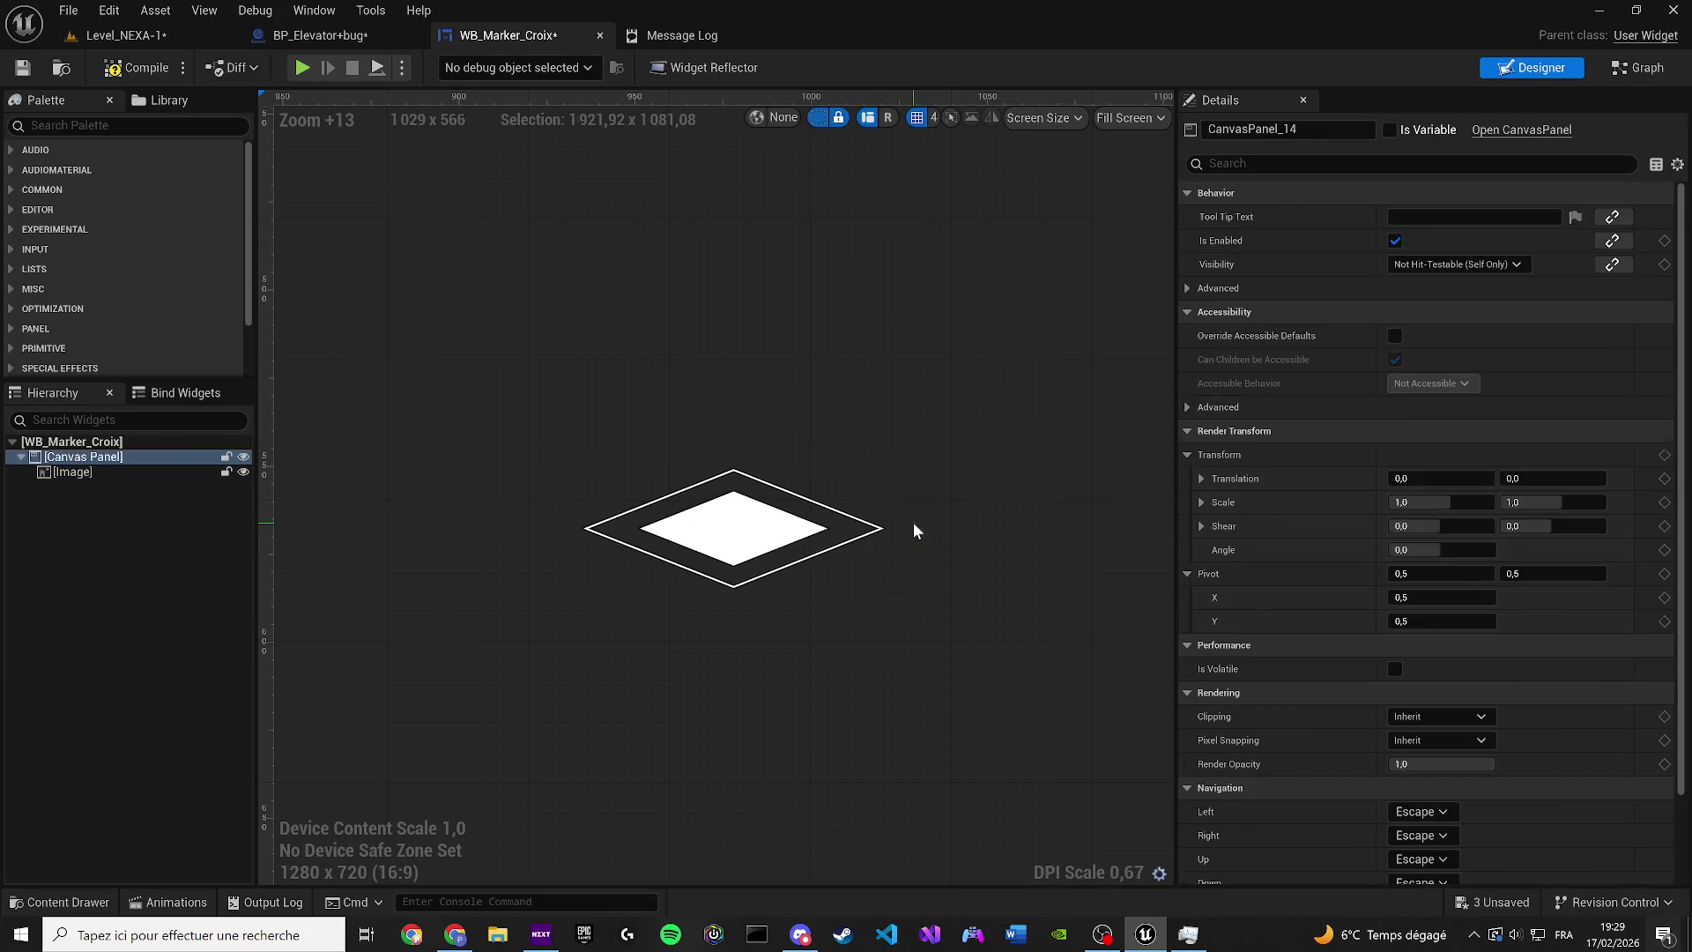
click(878, 531)
mouse_move(913, 527)
mouse_down()
mouse_move(705, 528)
mouse_move(621, 552)
mouse_up()
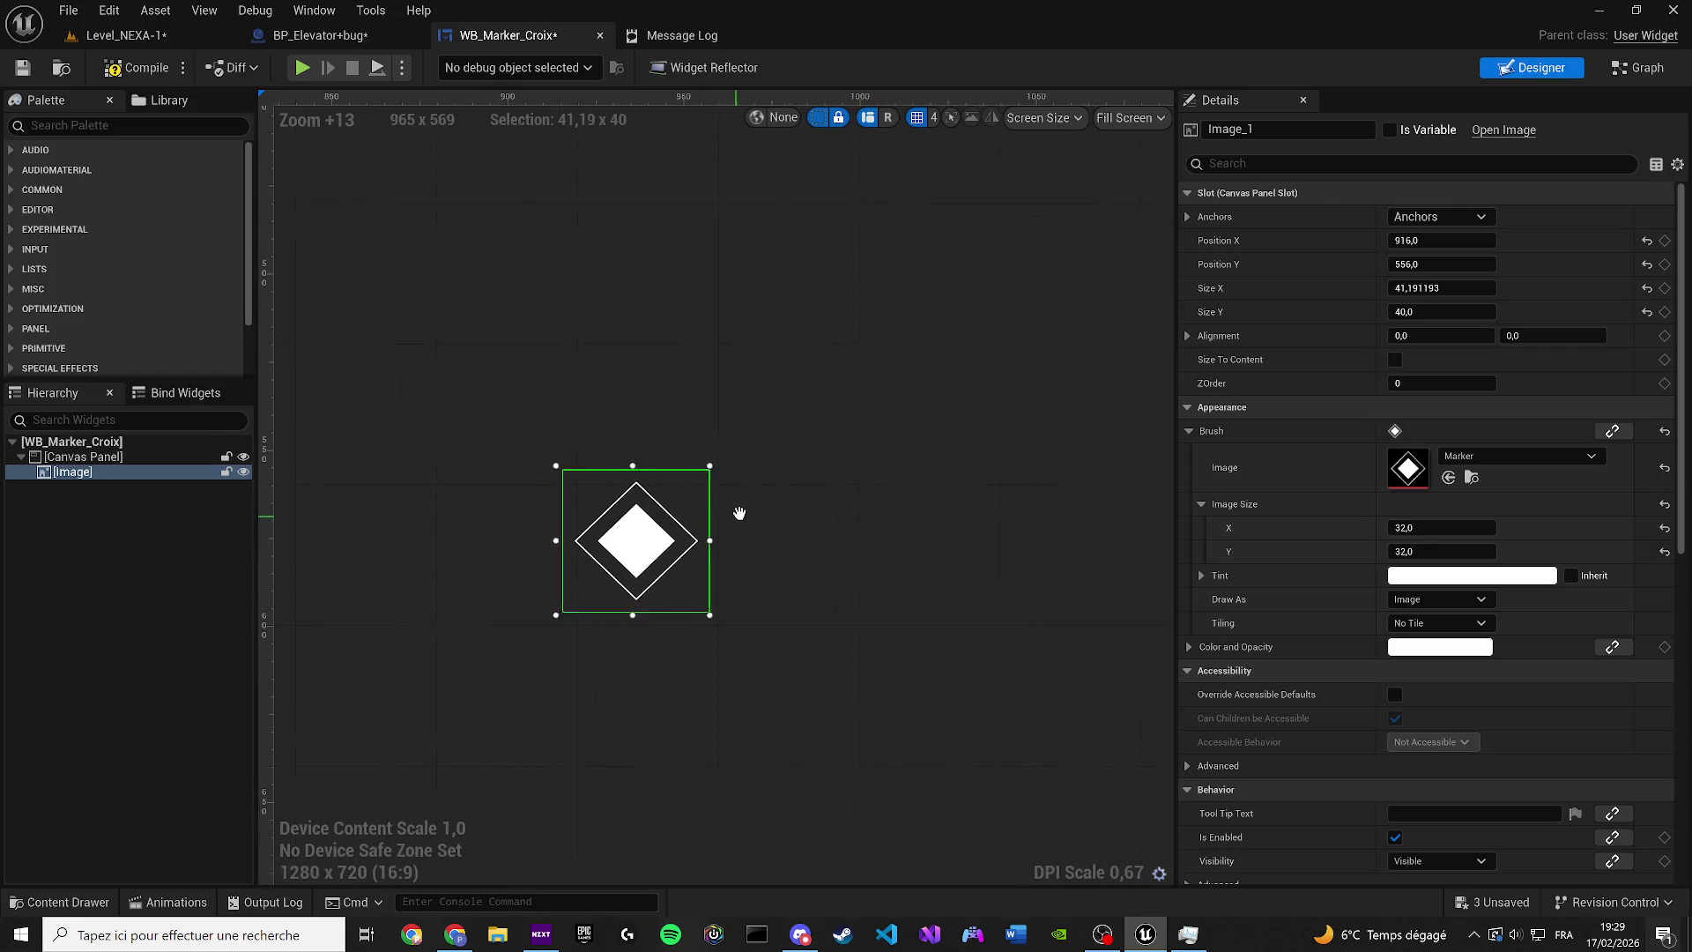
Tint the diamond image fully red and compile the widget
click(1411, 576)
drag(1222, 617, 1220, 438)
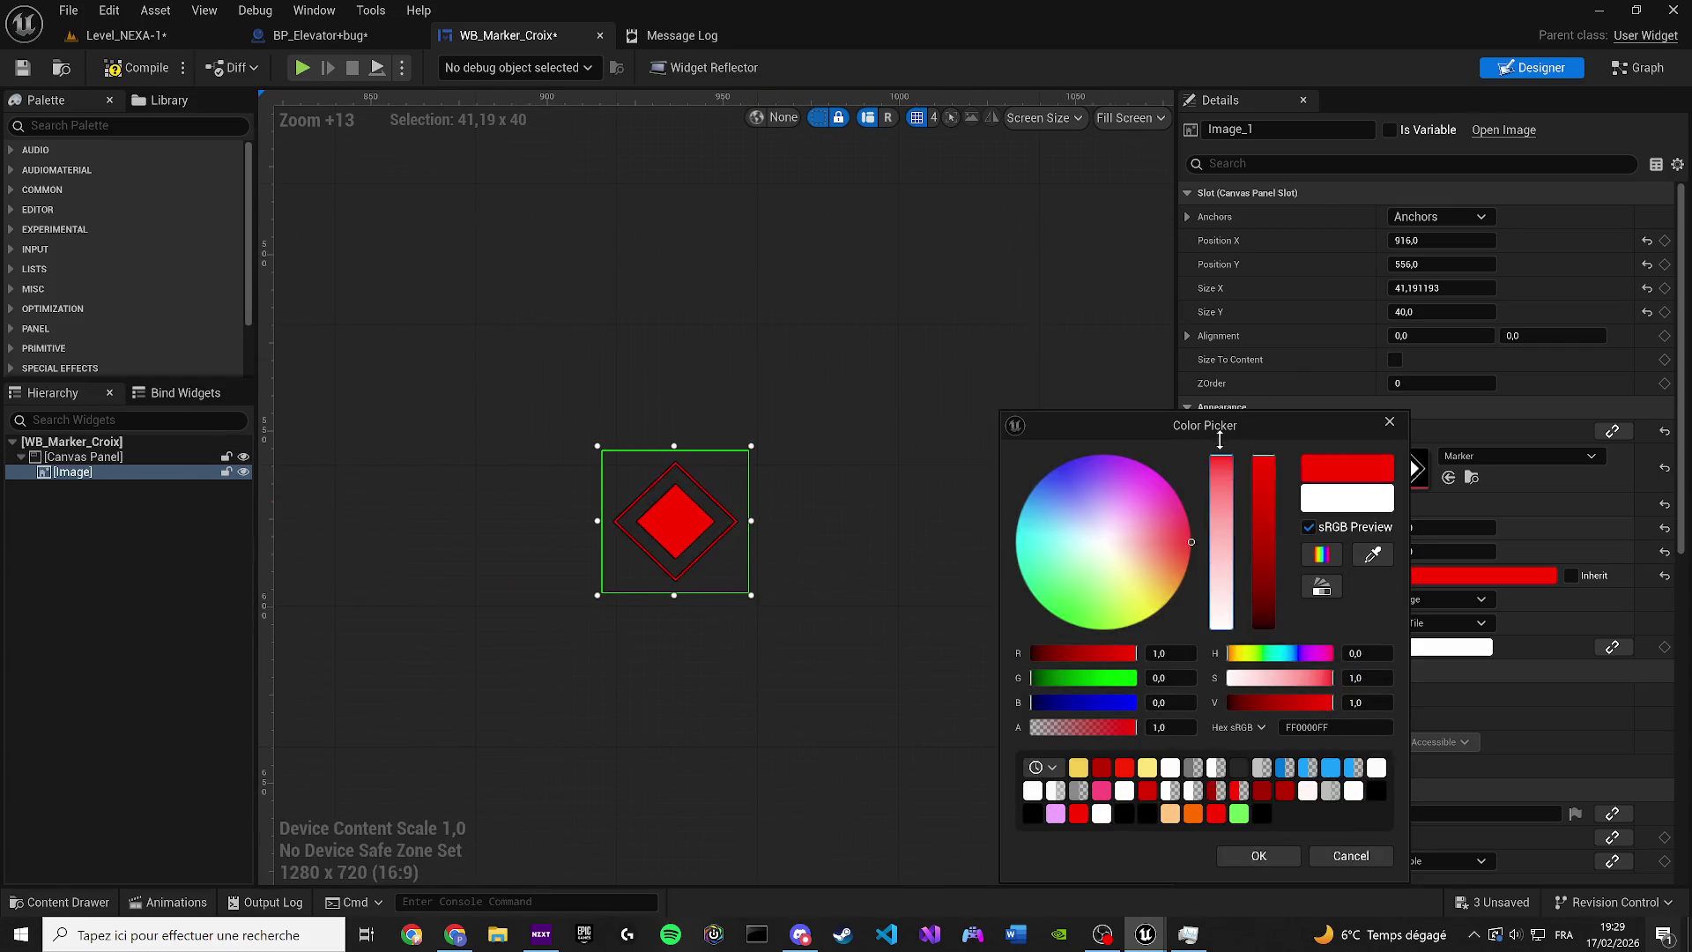
click(1258, 856)
scroll(645, 541, up, 2)
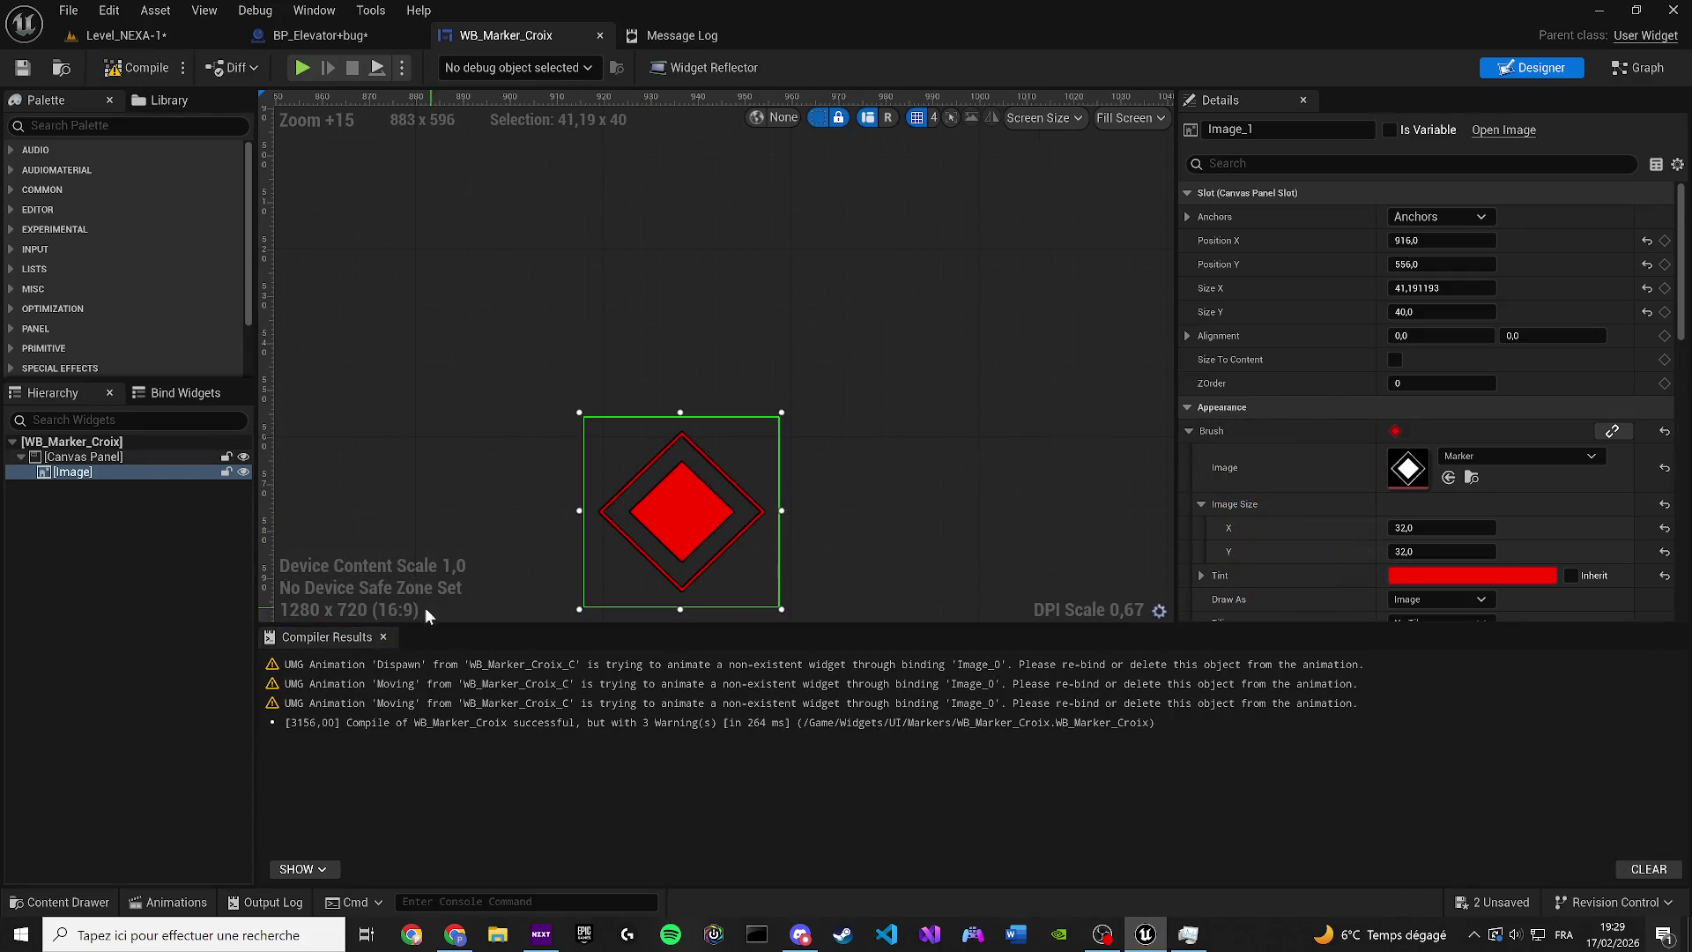
click(385, 637)
click(487, 443)
Open the Animations panel and delete the Moving animation
click(314, 9)
click(375, 144)
click(304, 617)
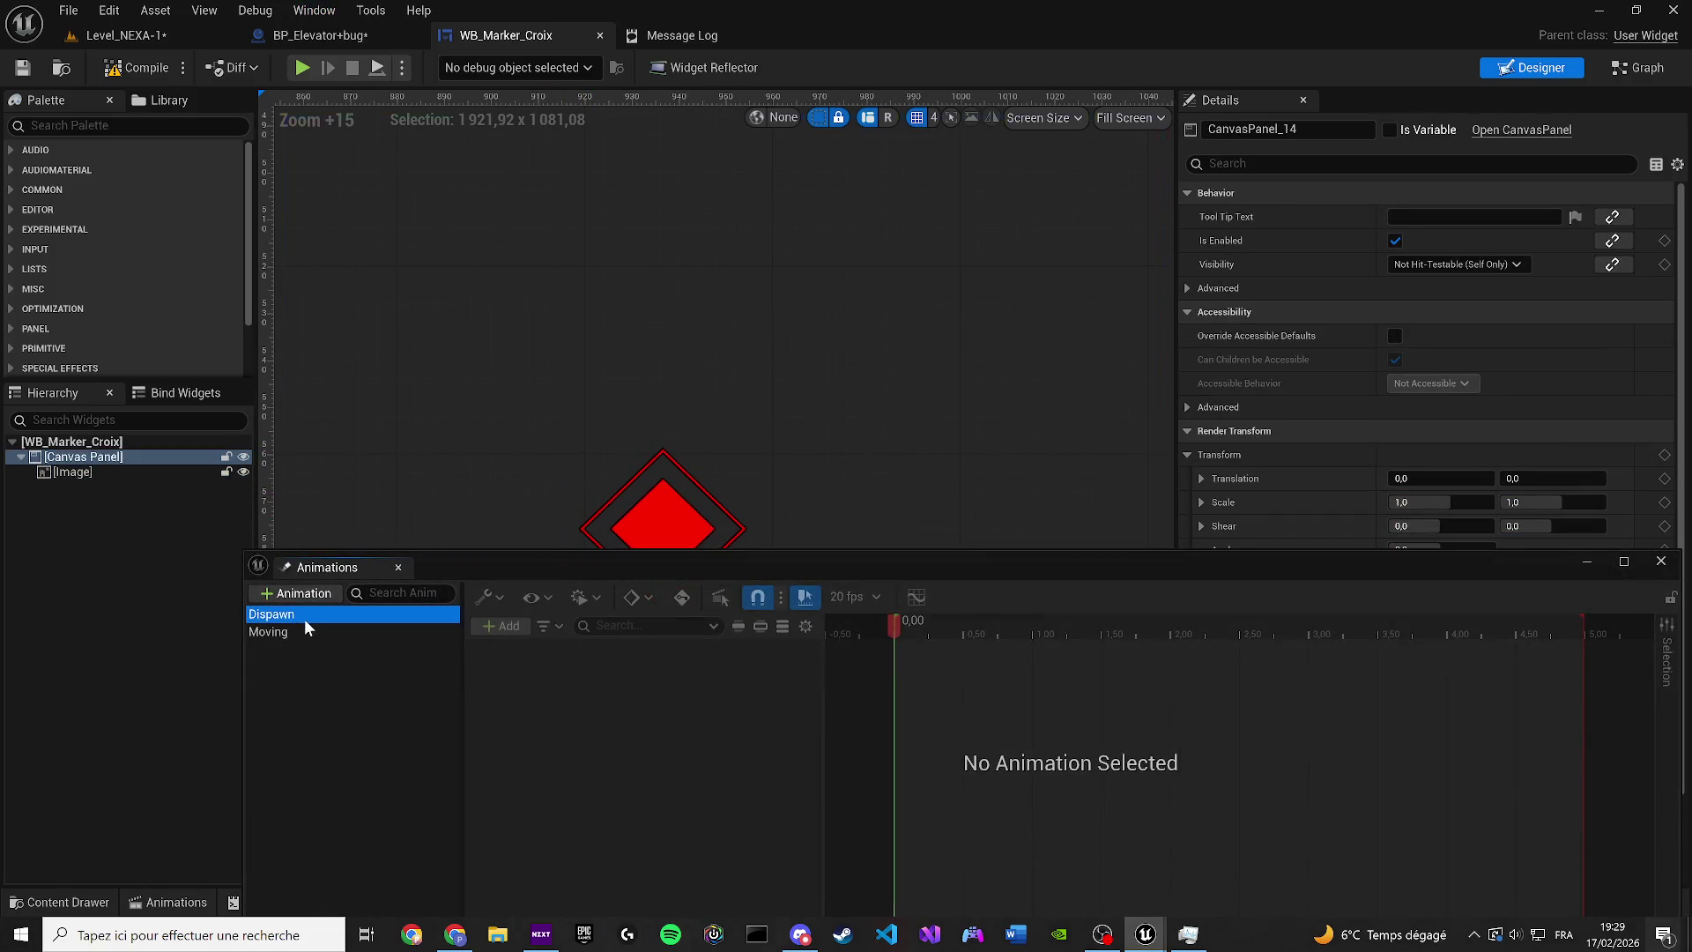
click(304, 629)
key(Delete)
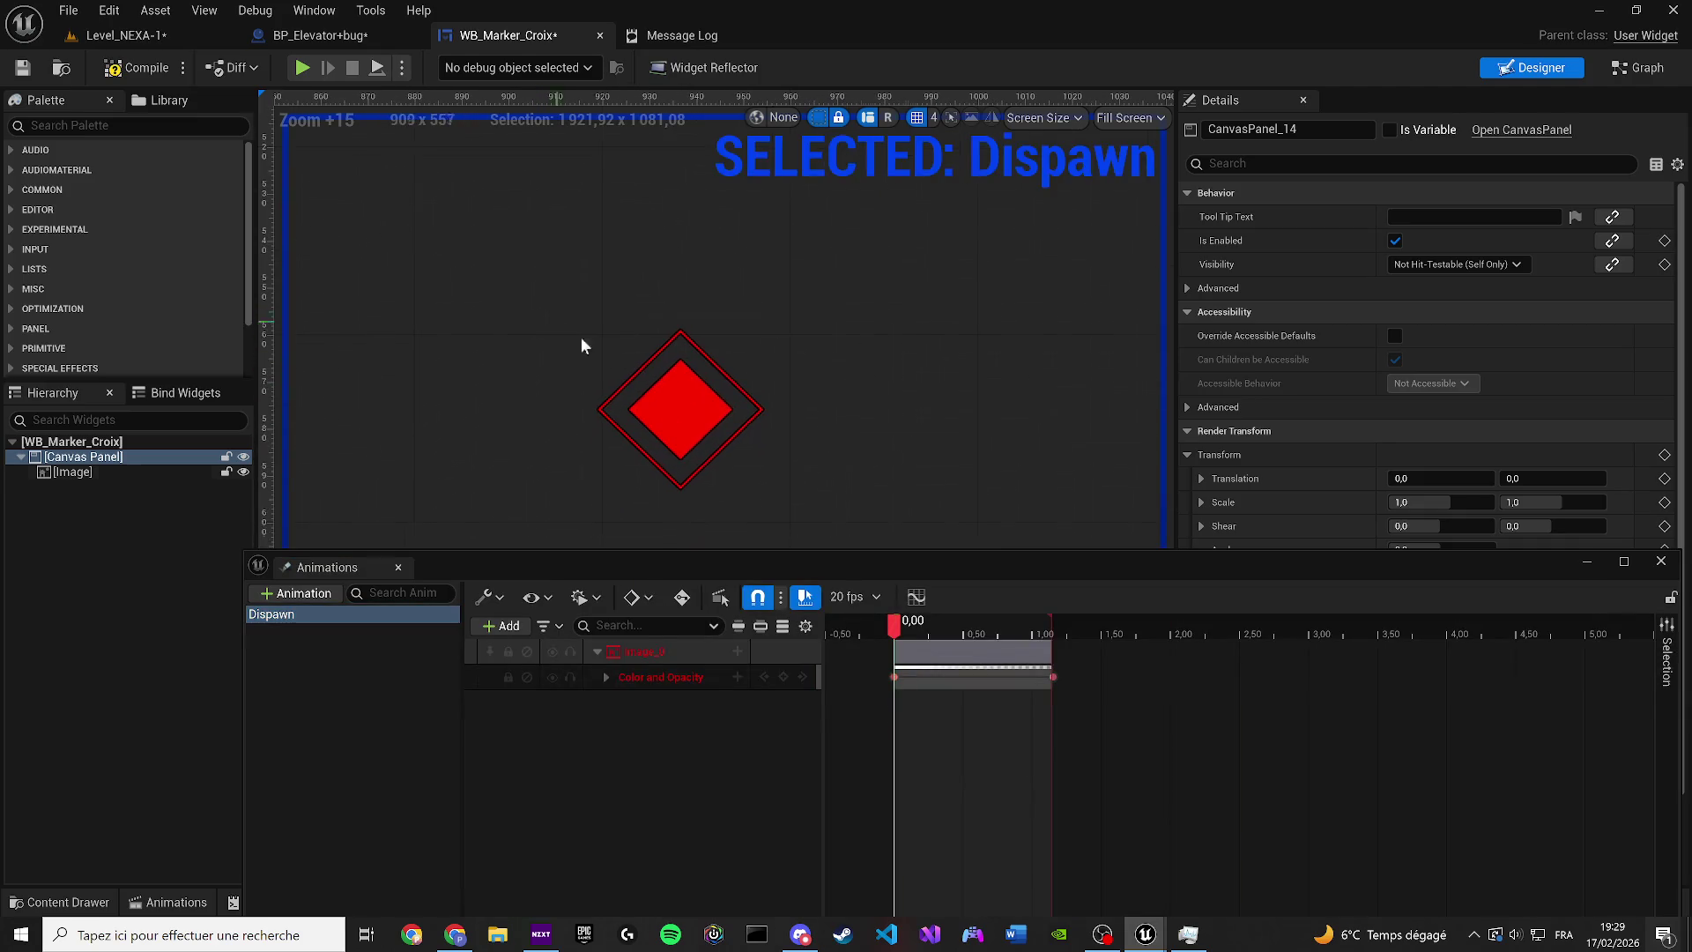
Rebind the Dispawn track to Image_1 and preview the animation
right_click(633, 652)
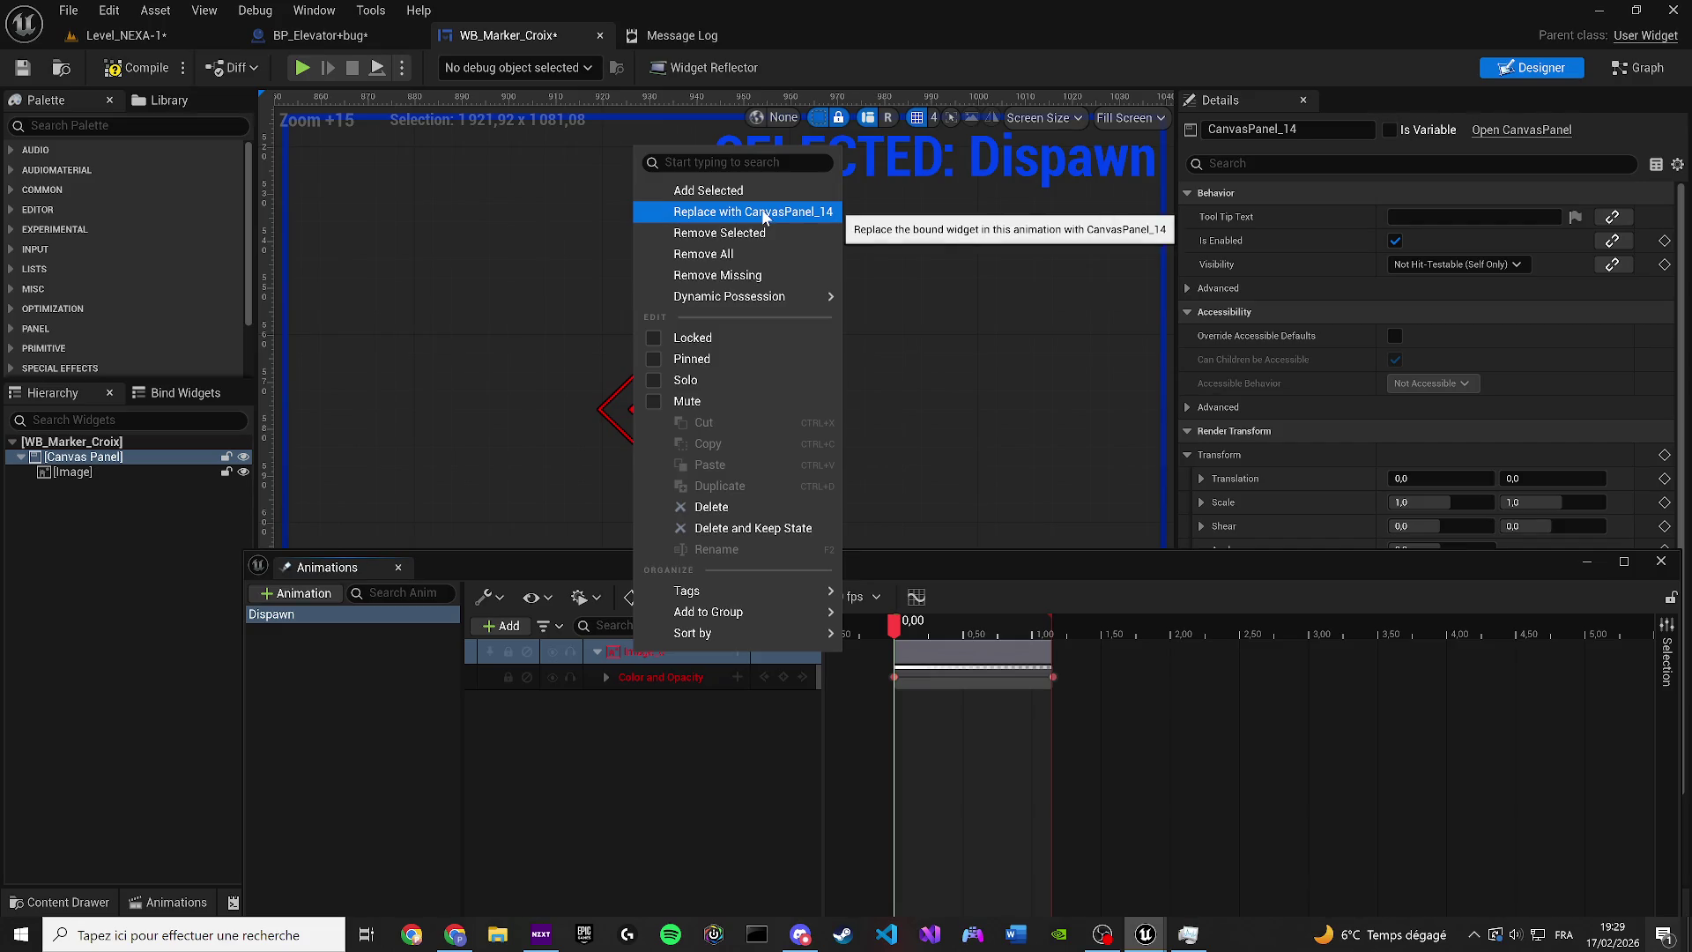
click(136, 474)
right_click(632, 653)
click(773, 202)
key(space)
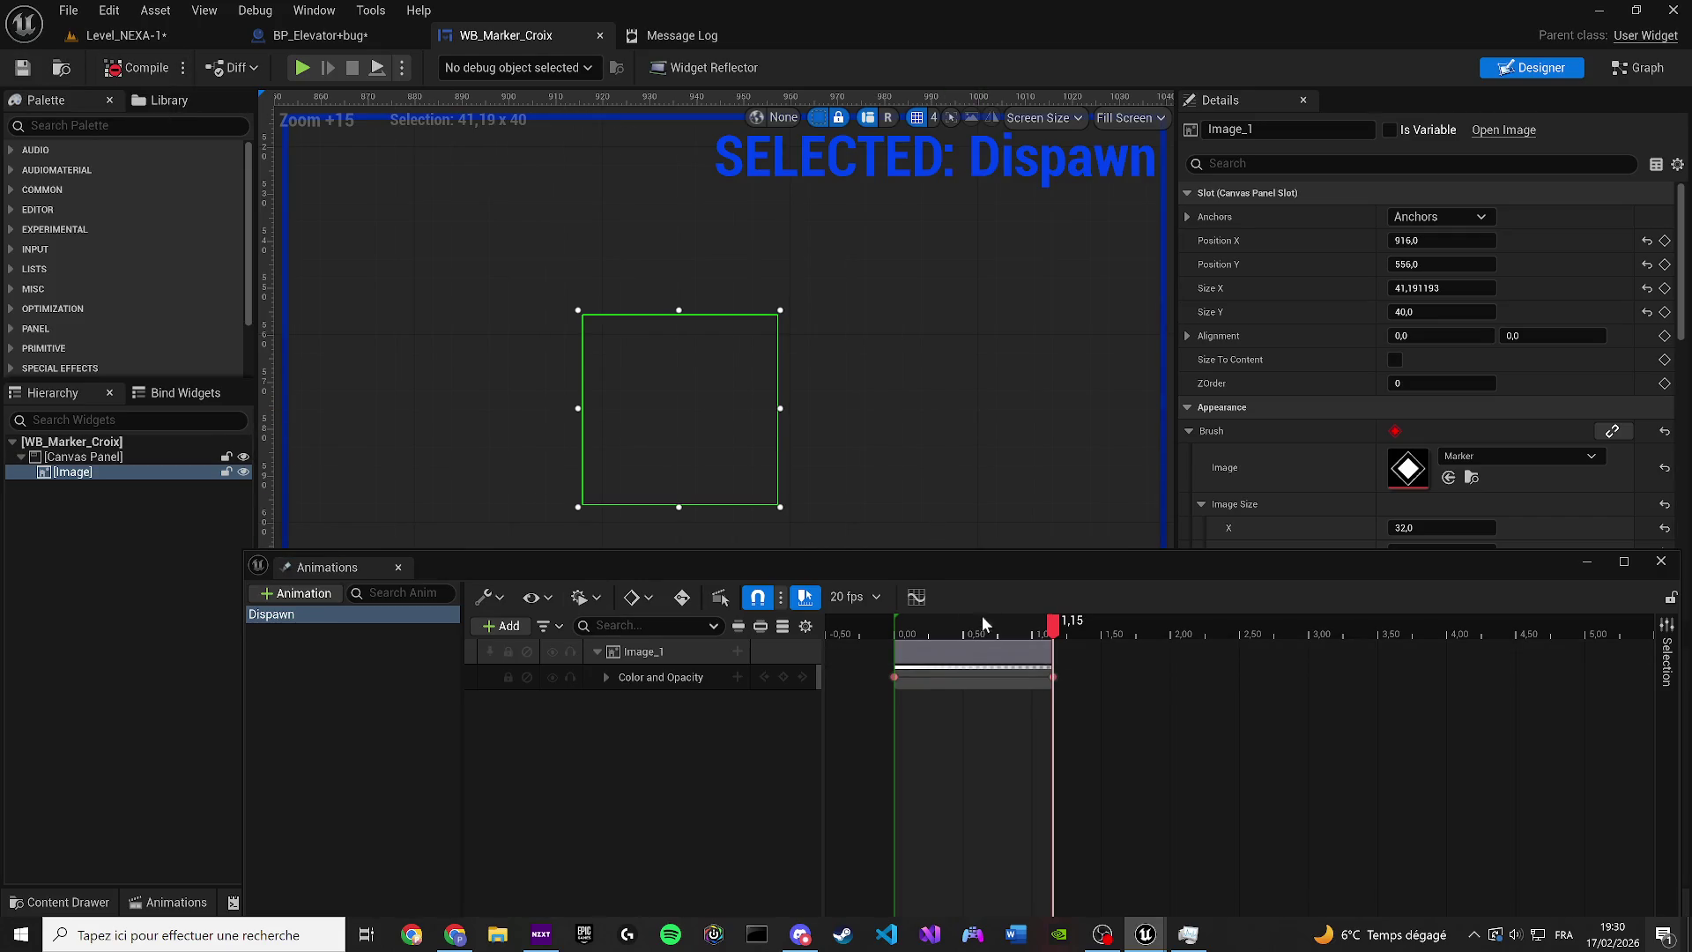
drag(985, 623, 901, 631)
click(1610, 72)
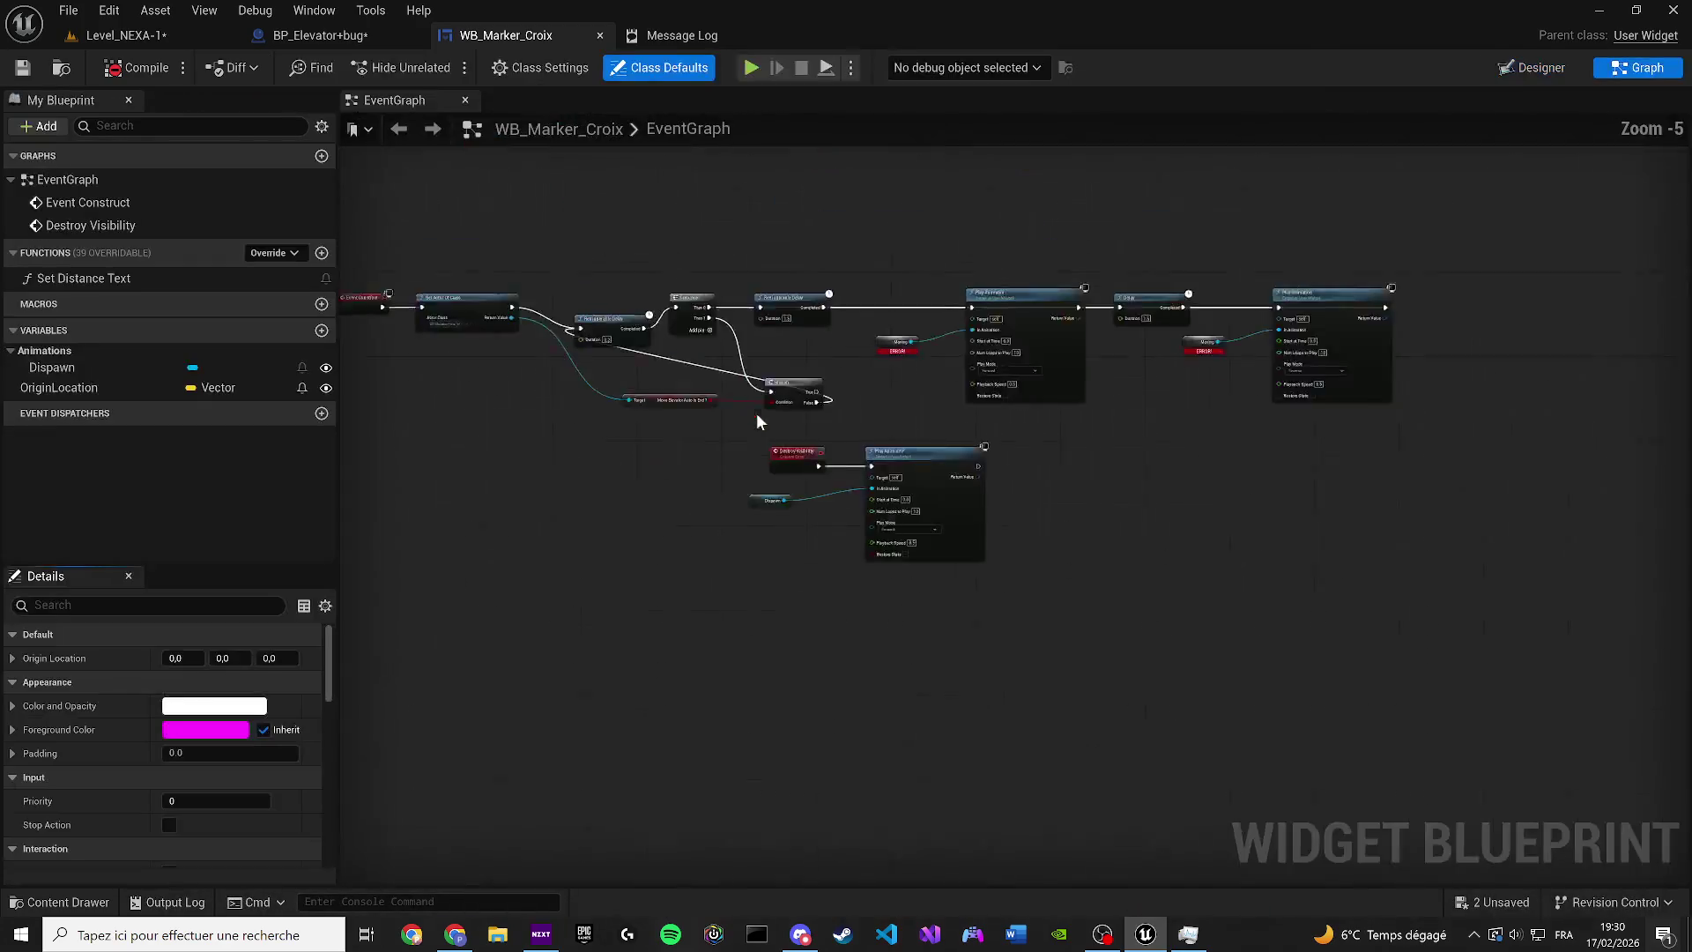
Clear the old nodes from the marker widget's event graph
mouse_move(1596, 705)
mouse_down()
mouse_move(748, 409)
mouse_move(668, 288)
mouse_move(574, 295)
mouse_up()
scroll(670, 295, up, 2)
scroll(659, 295, up, 2)
key(Delete)
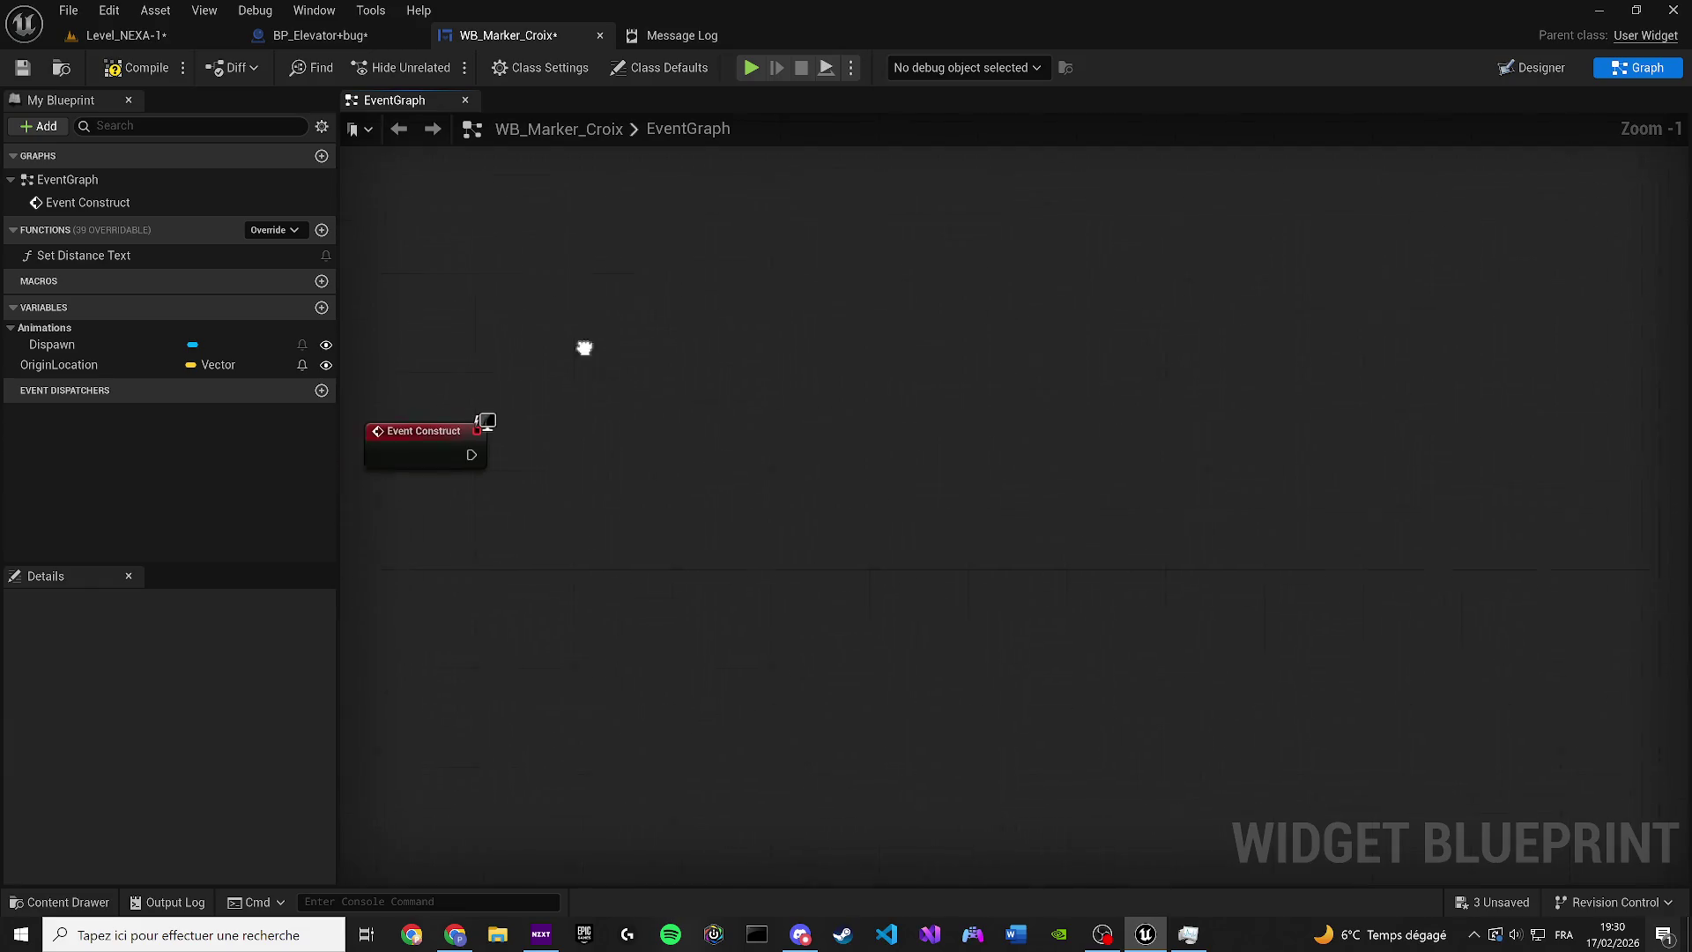
Play the Dispawn animation from Event Construct using a Get Dispawn node
mouse_move(35, 345)
mouse_down()
mouse_move(443, 496)
mouse_move(523, 545)
mouse_up()
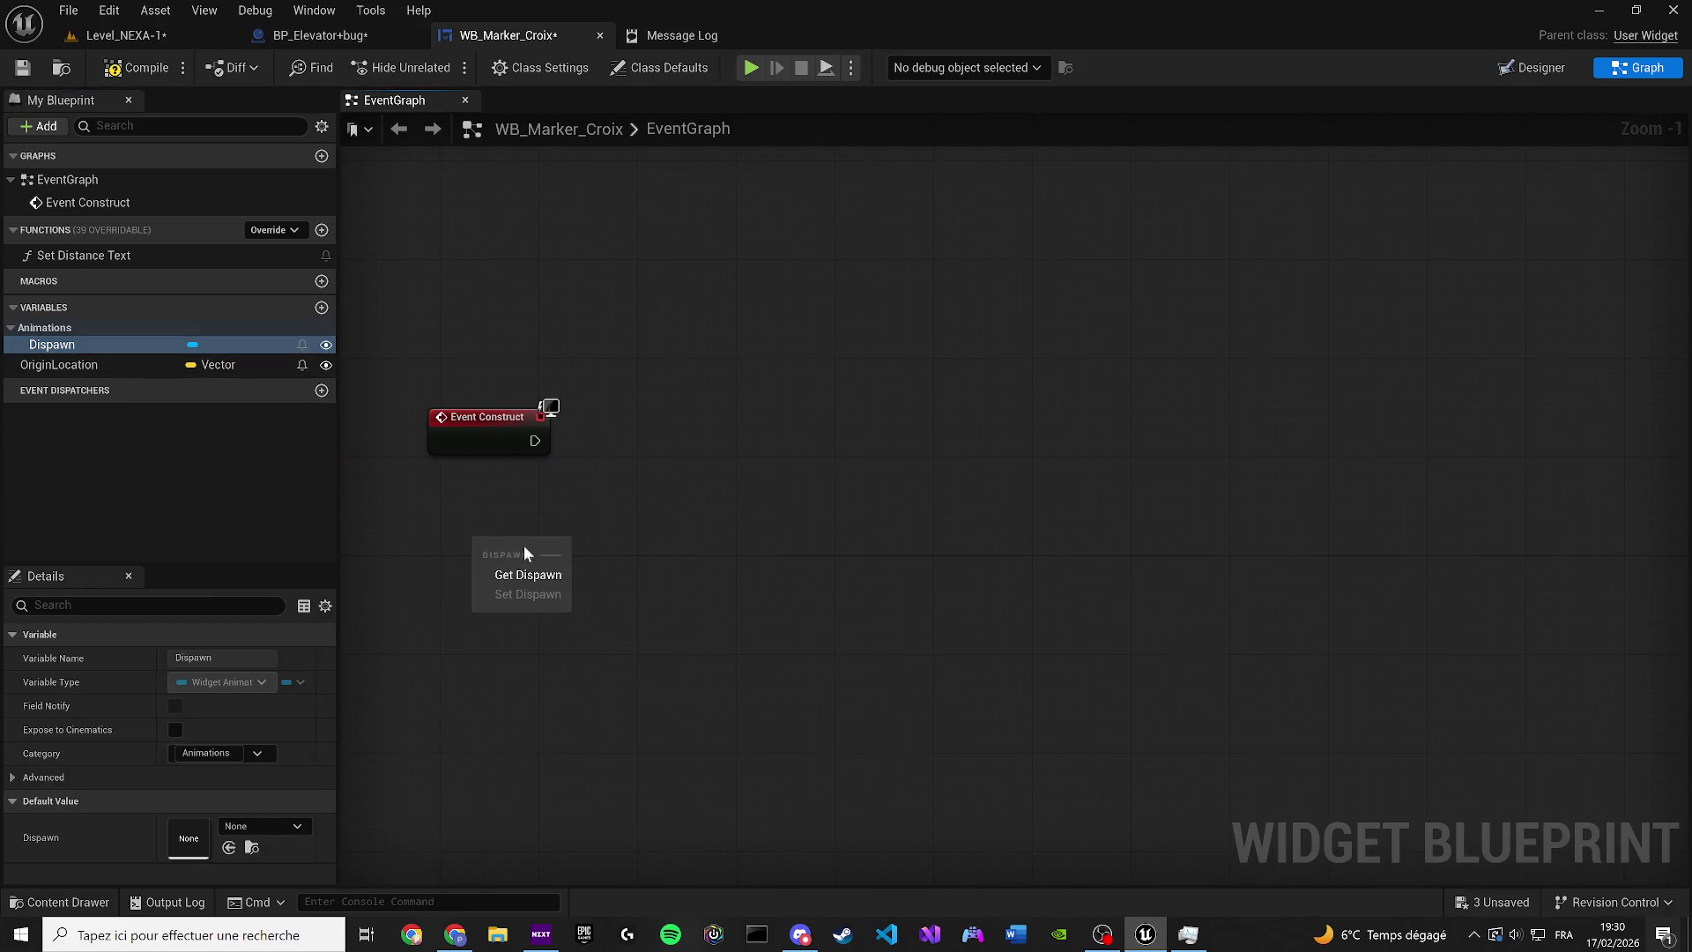
click(520, 573)
drag(548, 432, 700, 411)
text(pl)
key(Return)
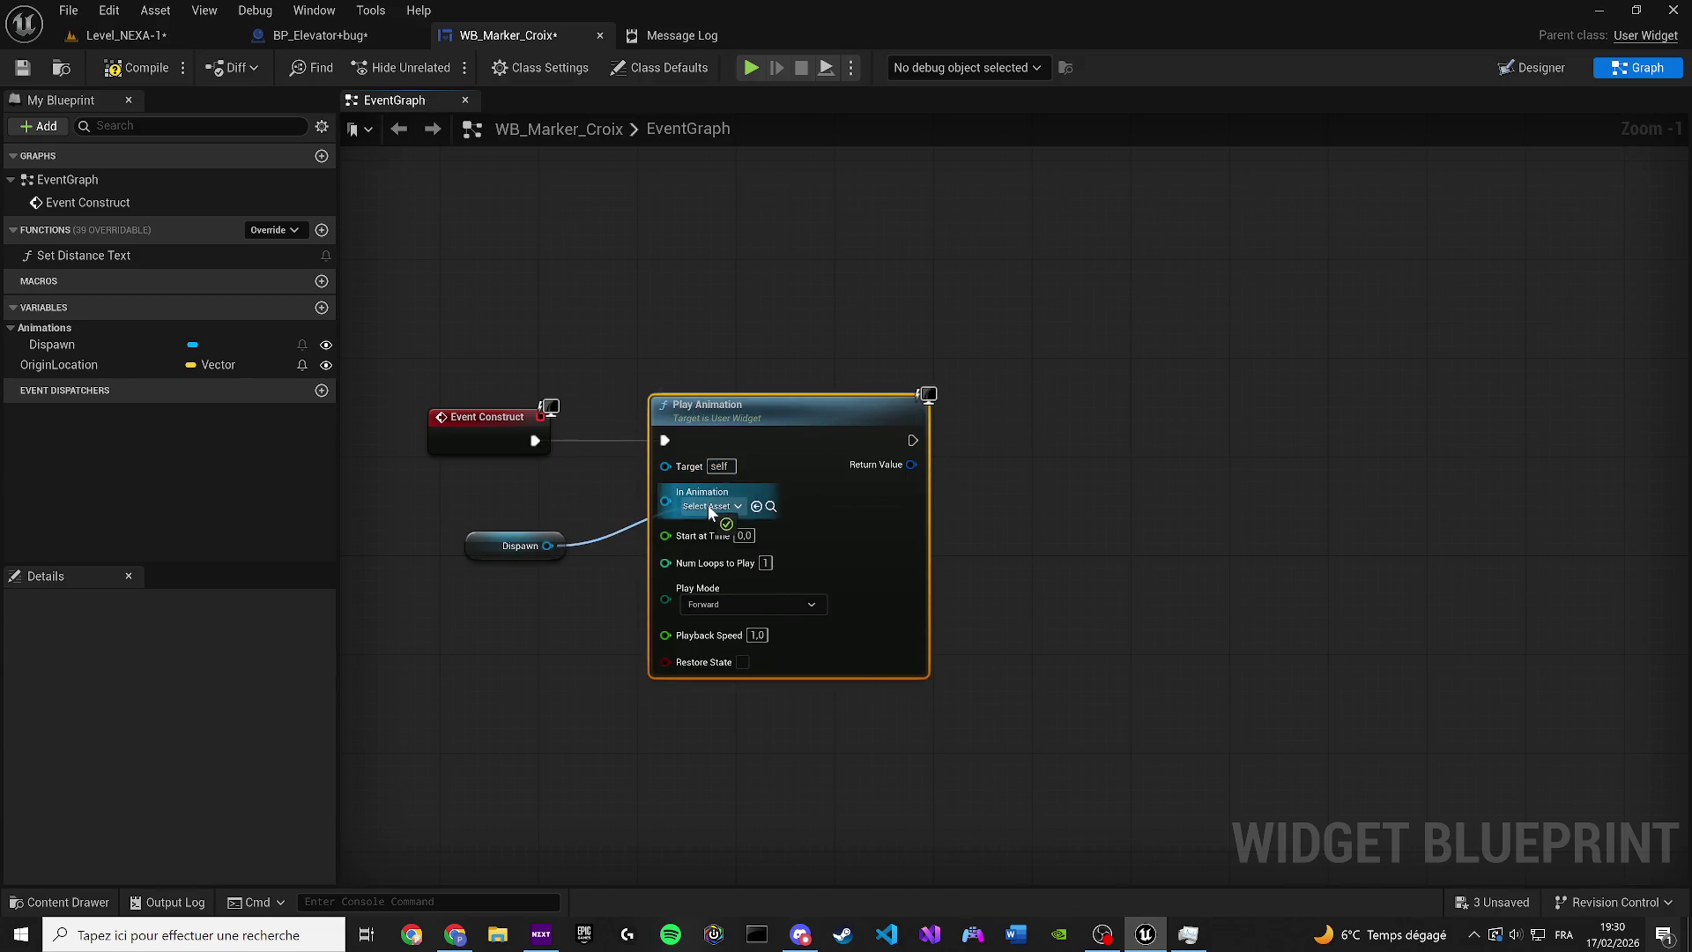
drag(707, 505, 707, 507)
scroll(524, 576, up, 1)
drag(502, 546, 531, 515)
Add a Delay node with a 1-second duration
click(1121, 474)
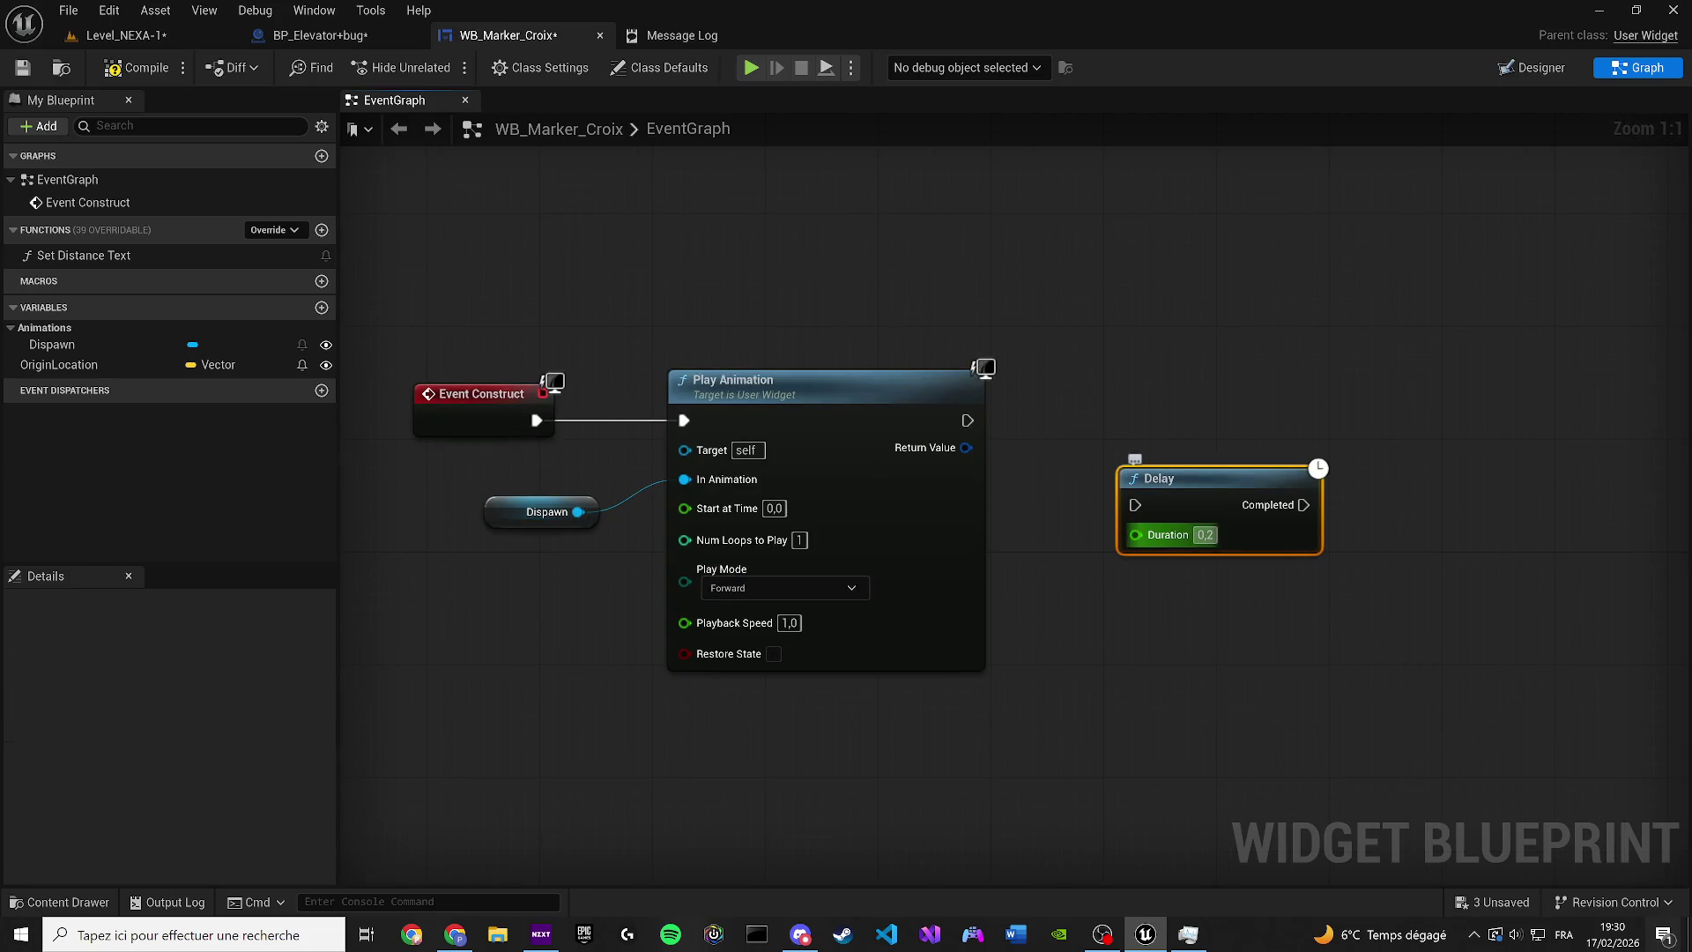
text(1)
click(1214, 297)
click(1141, 501)
mouse_move(920, 488)
mouse_down()
mouse_move(294, 501)
mouse_move(415, 485)
mouse_up()
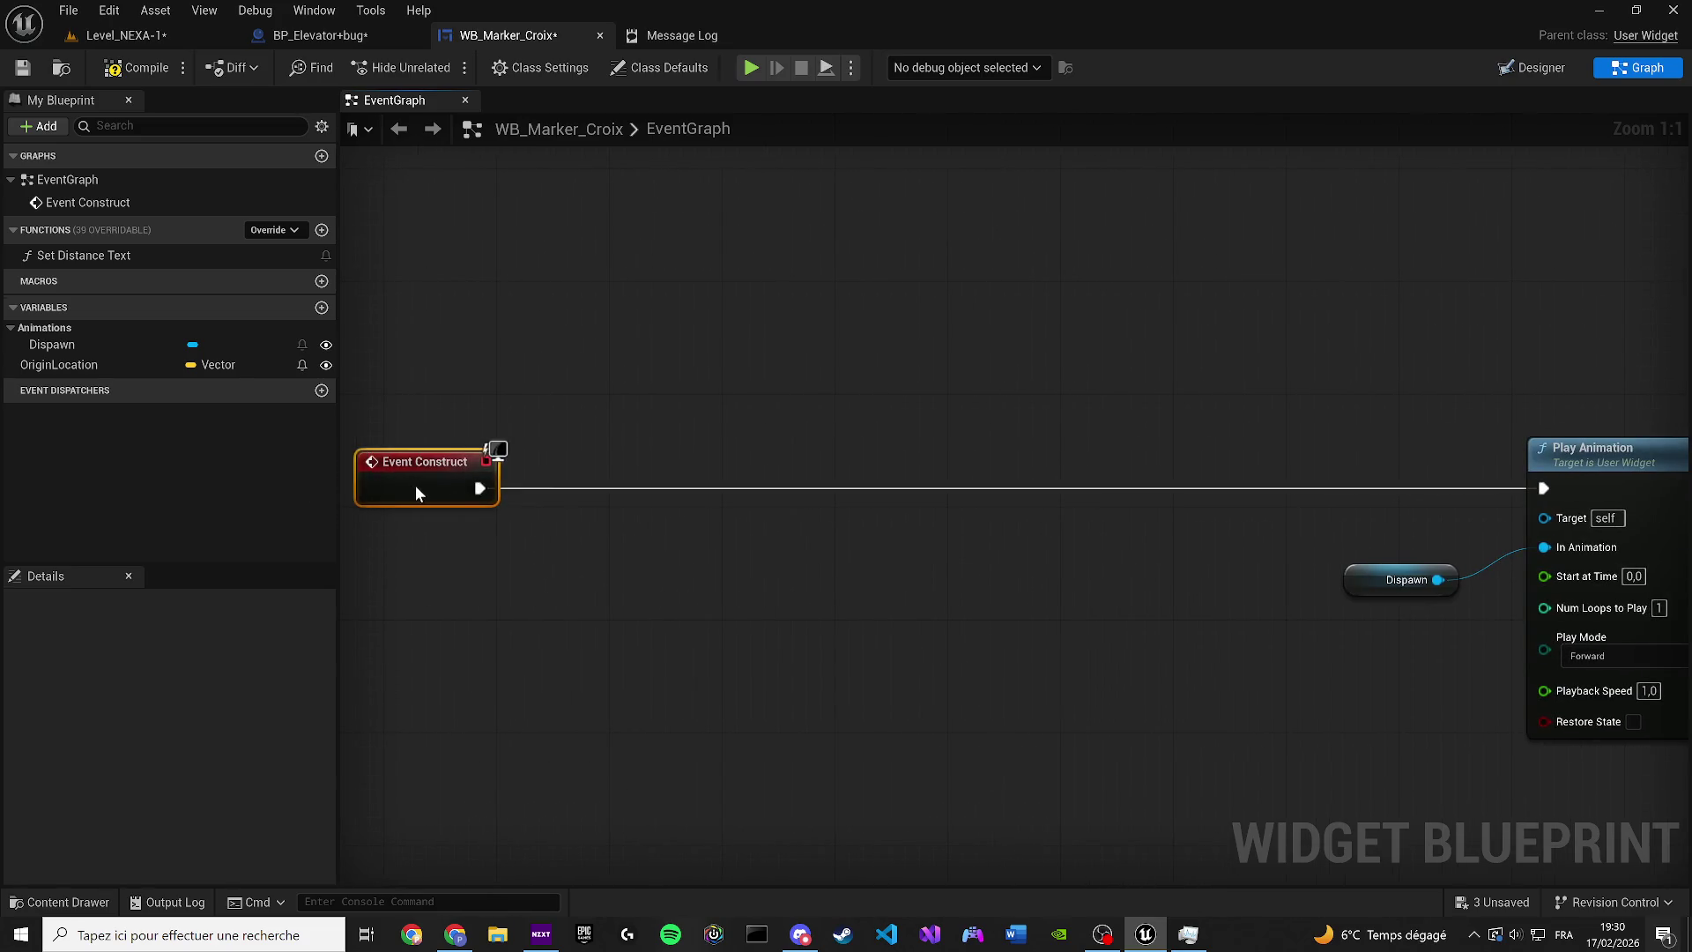
Add a Retriggerable Delay of 0.0 after Event Construct, wired from the Delay
drag(663, 488, 811, 452)
text(ret)
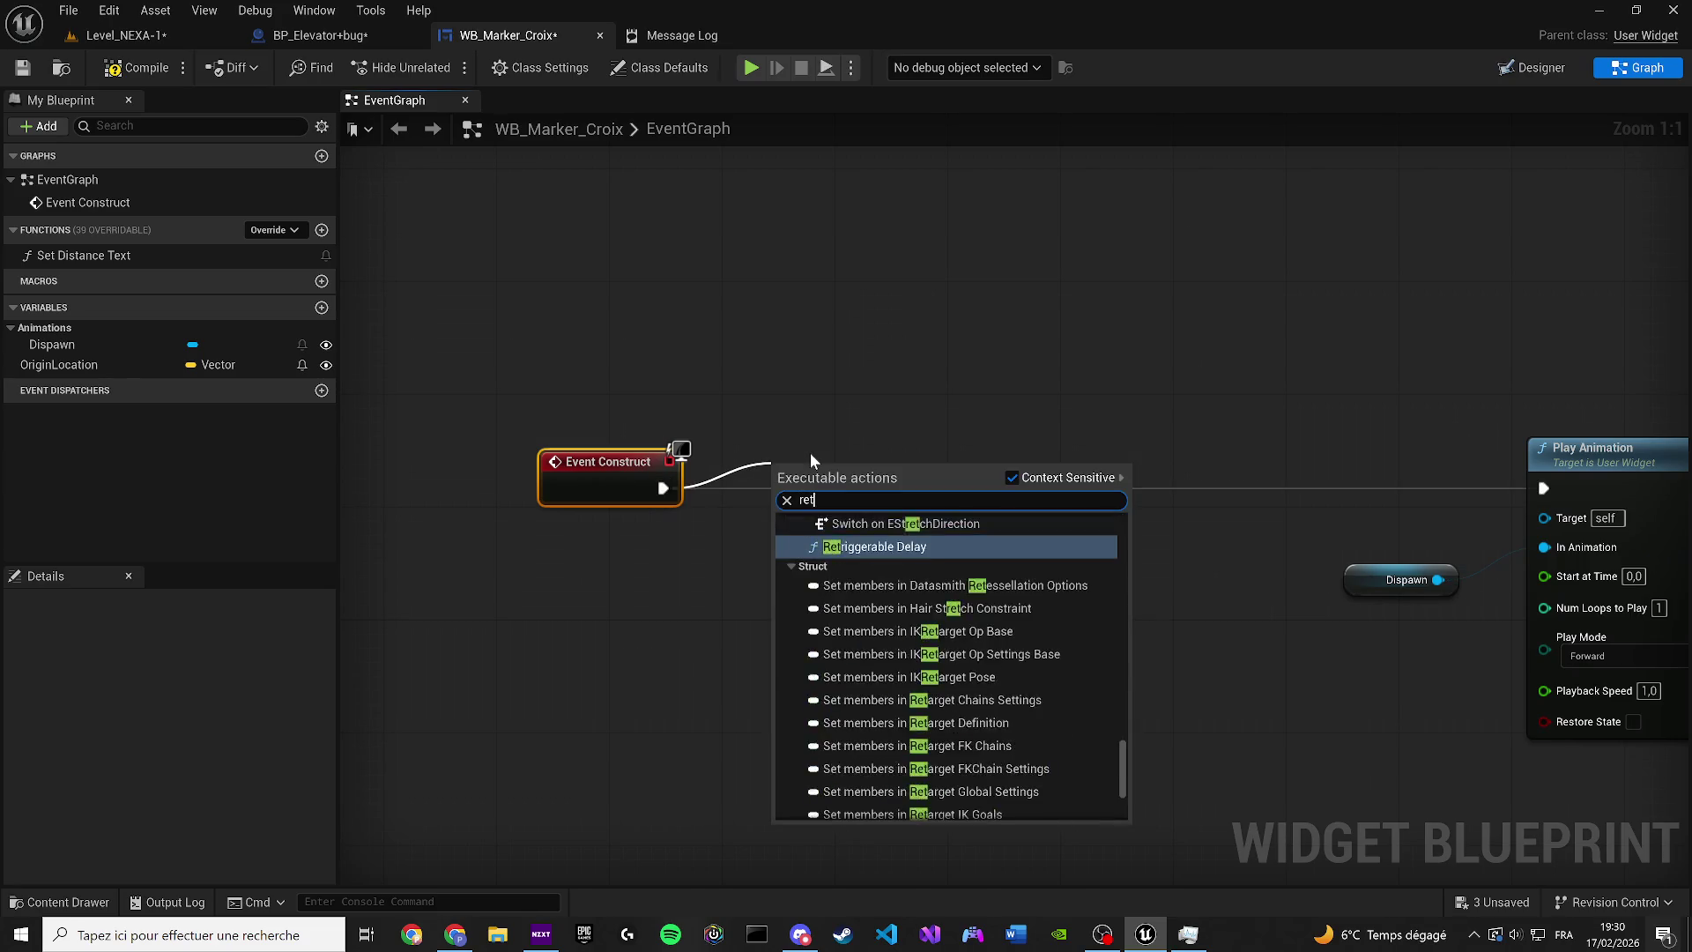
text(ri)
key(Return)
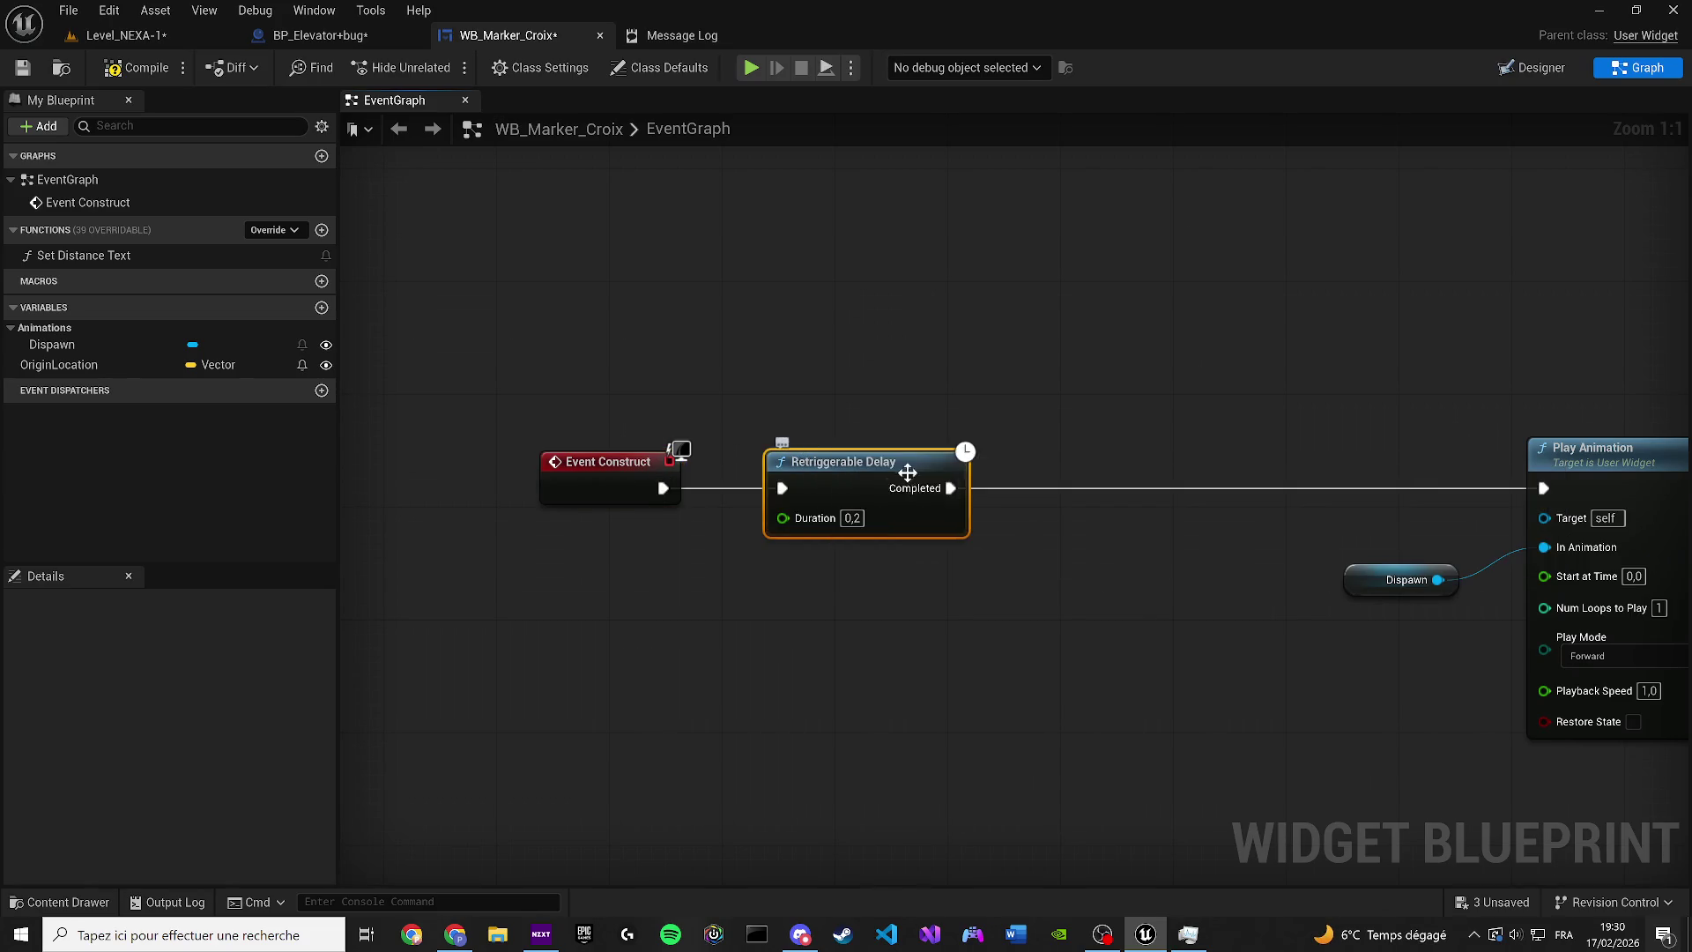
drag(908, 472, 684, 527)
scroll(684, 527, down, 1)
drag(379, 559, 520, 561)
drag(1653, 523, 467, 586)
click(519, 611)
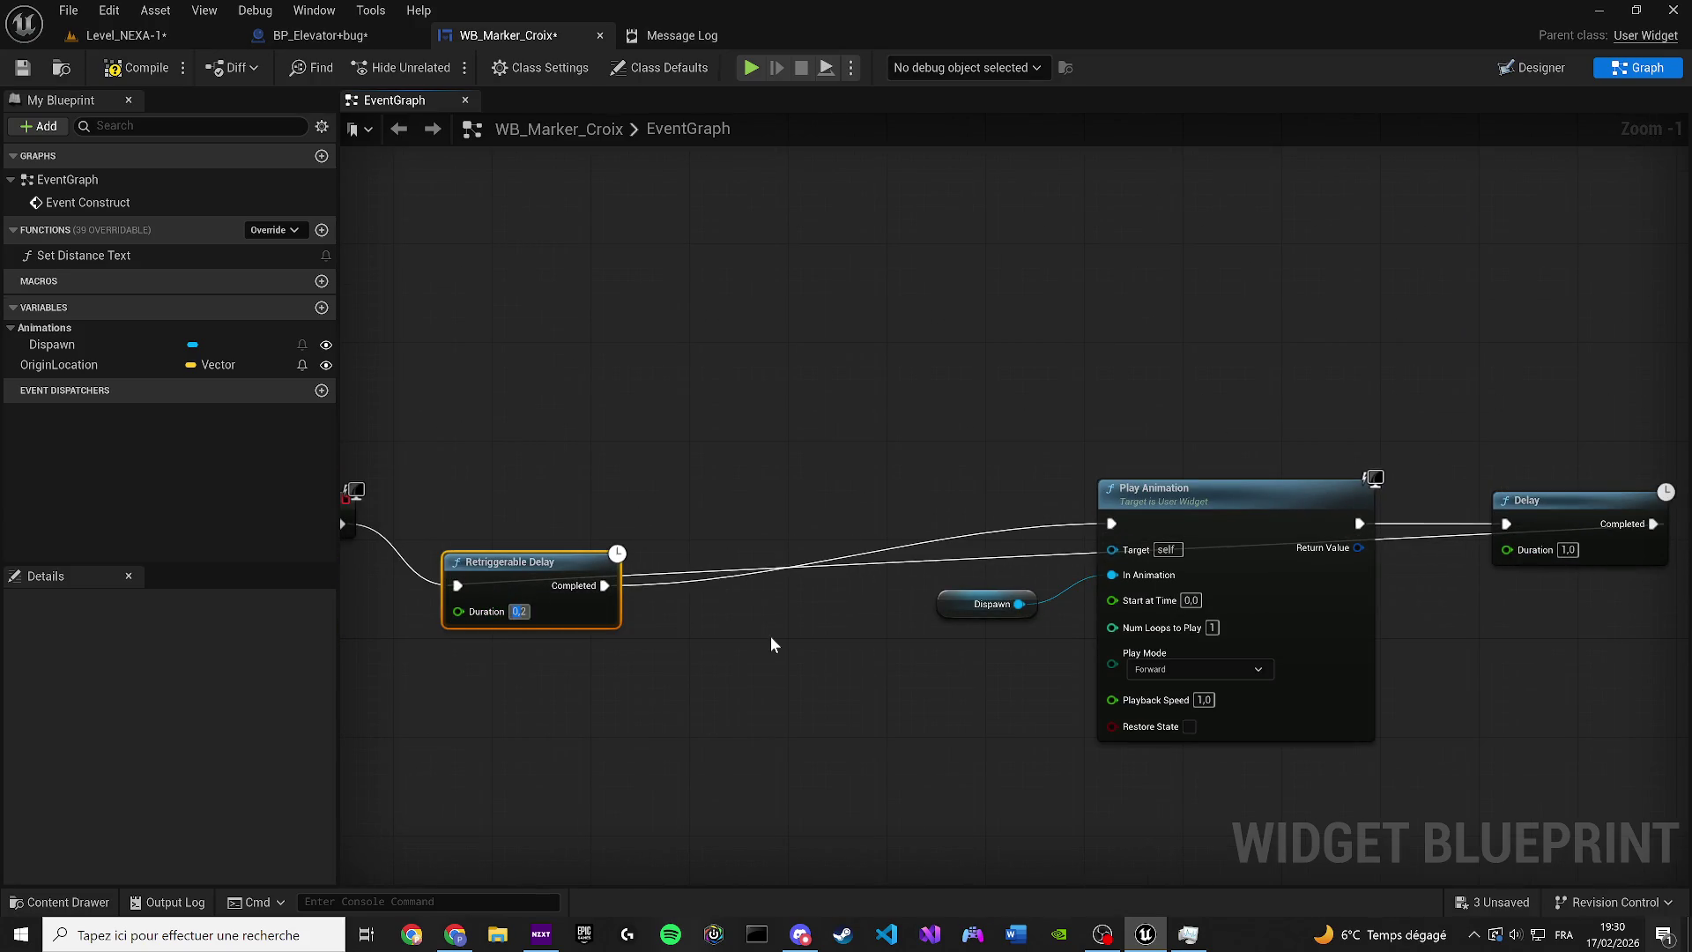
text(0)
mouse_move(522, 571)
mouse_down()
mouse_move(706, 520)
mouse_move(719, 409)
mouse_up()
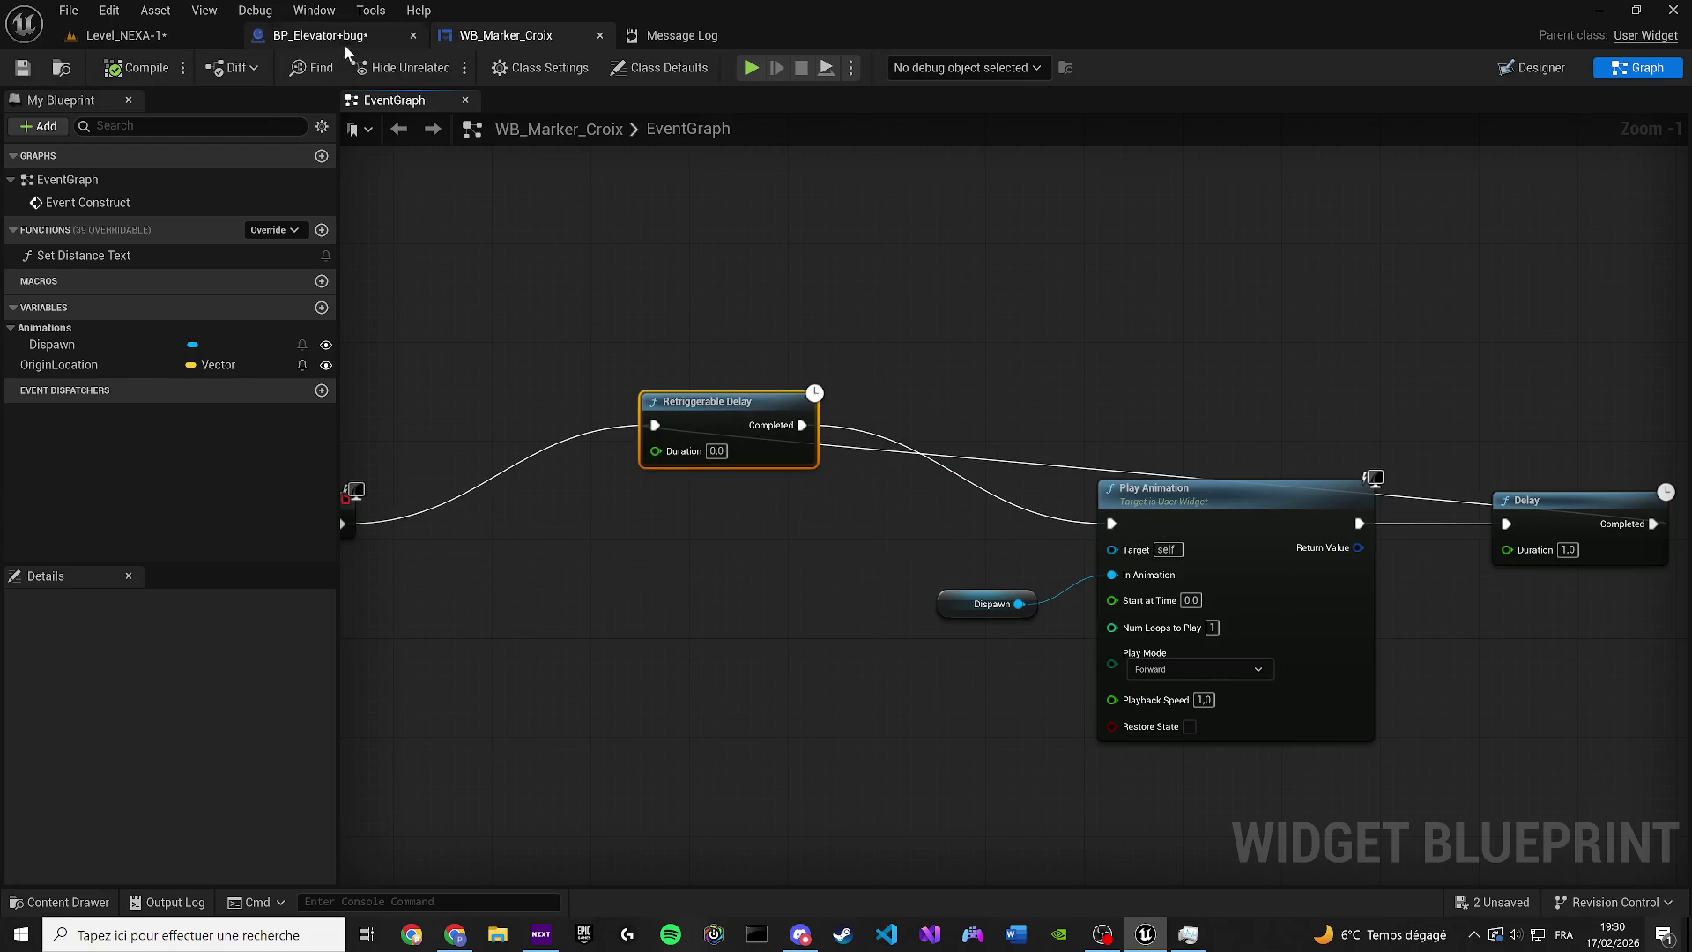
click(344, 40)
scroll(794, 559, down, 2)
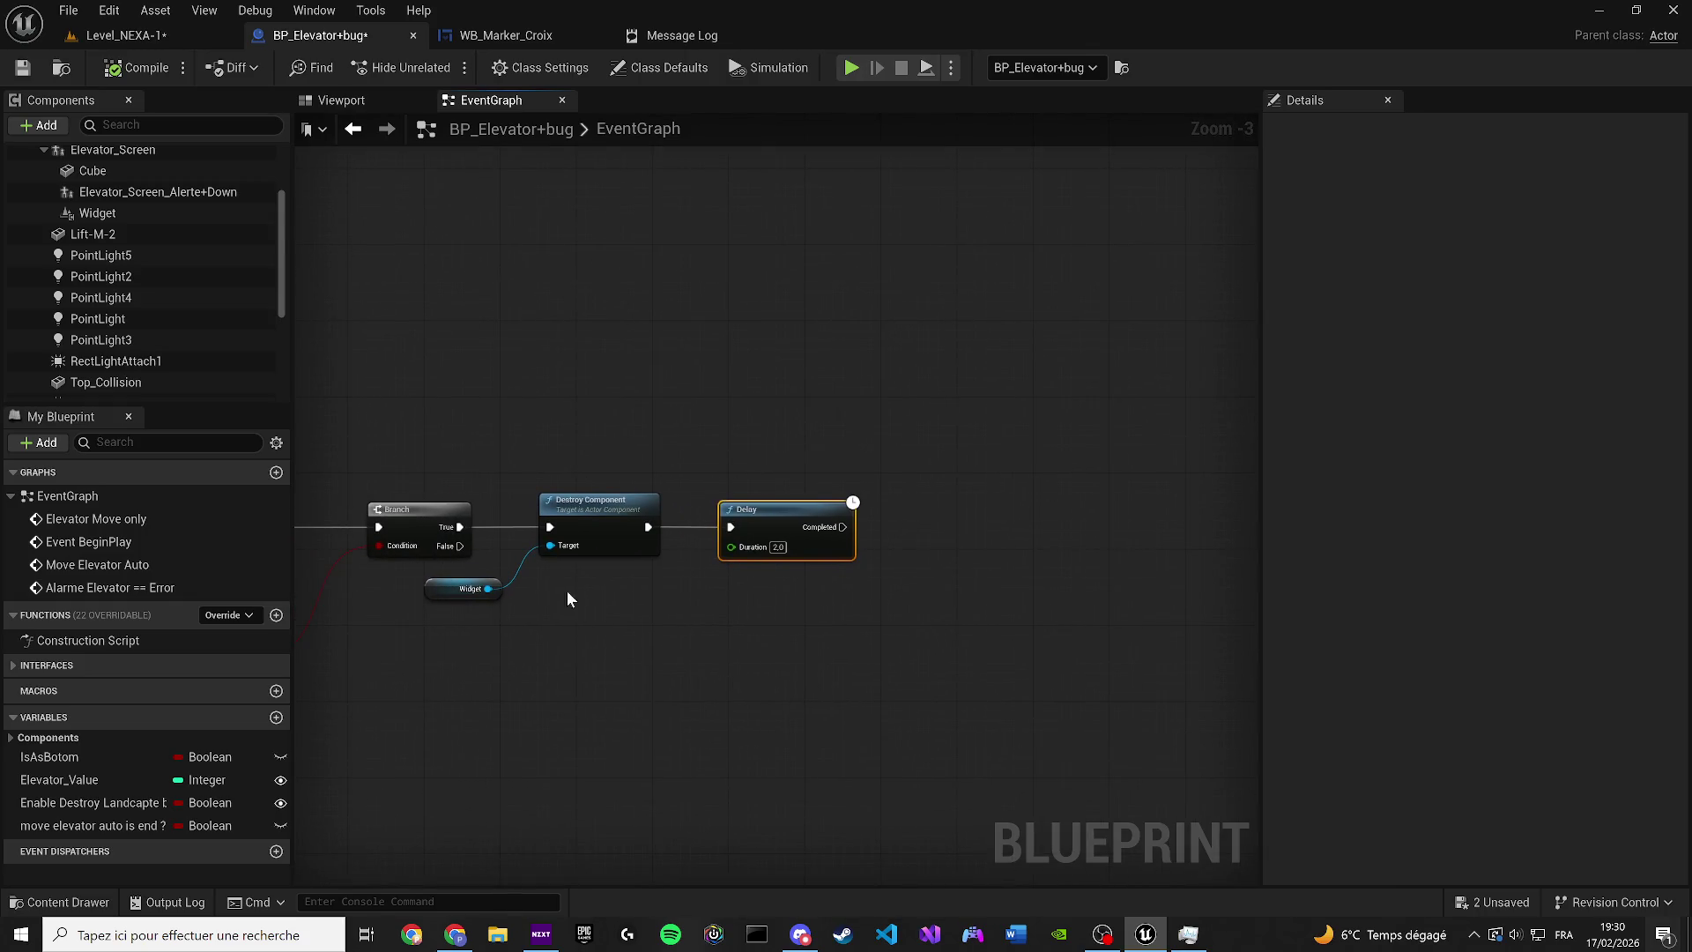
Duplicate the elevator screen's widget component and rename it Widget_Cross
click(368, 99)
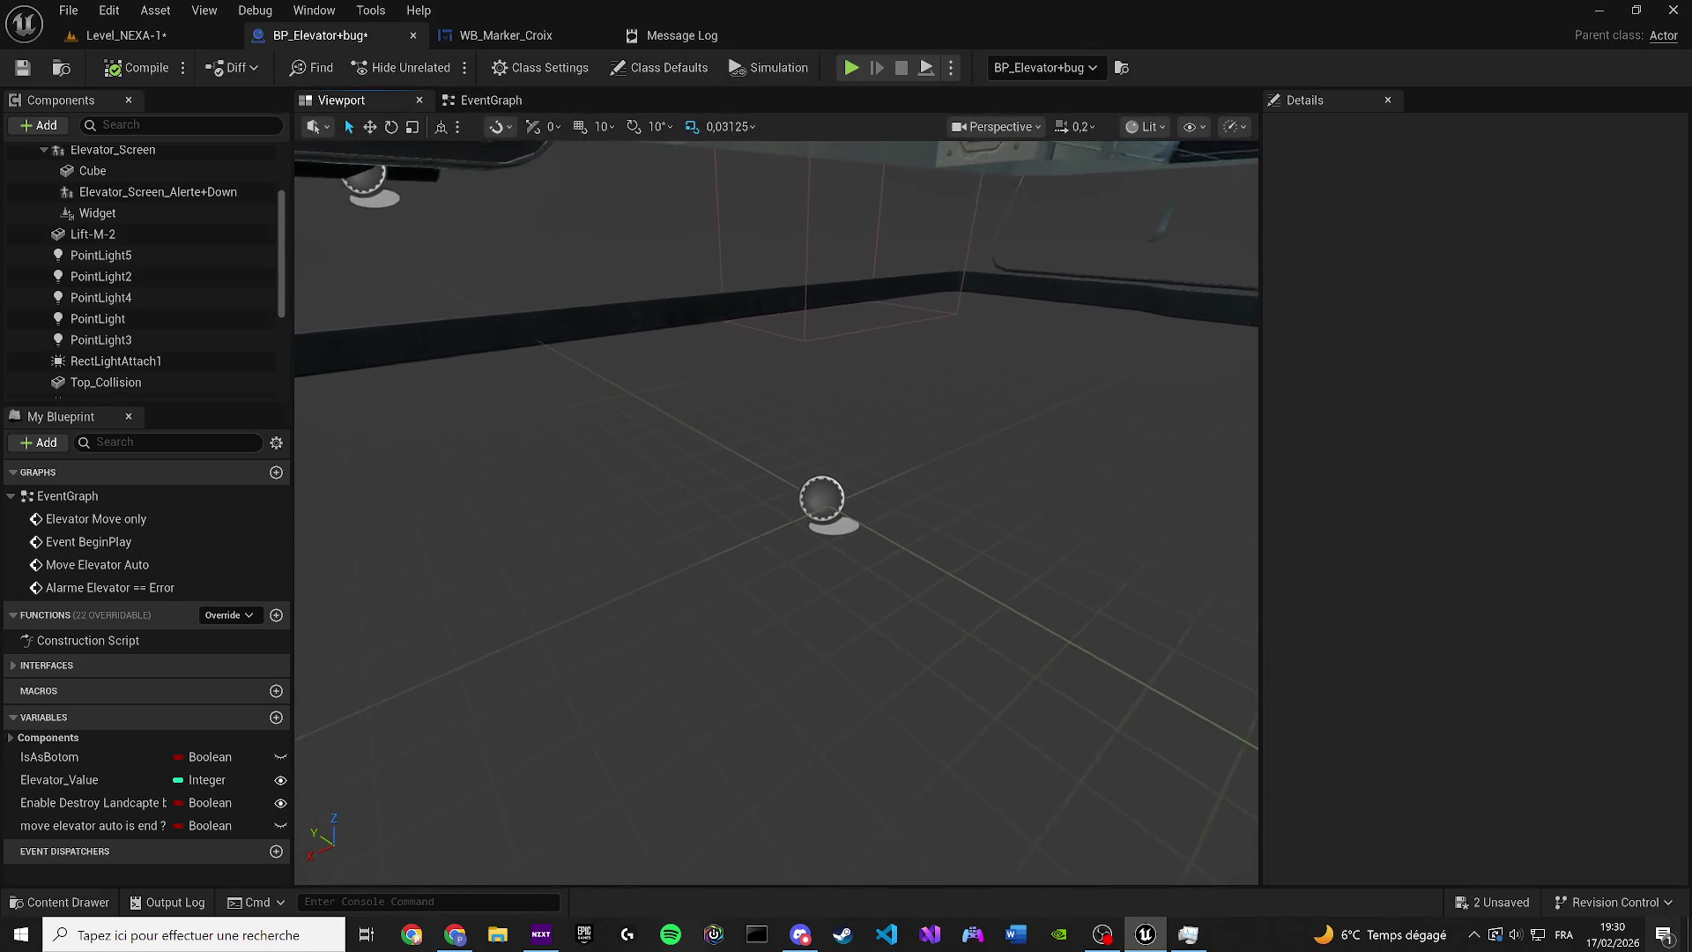
scroll(776, 511, up, 1)
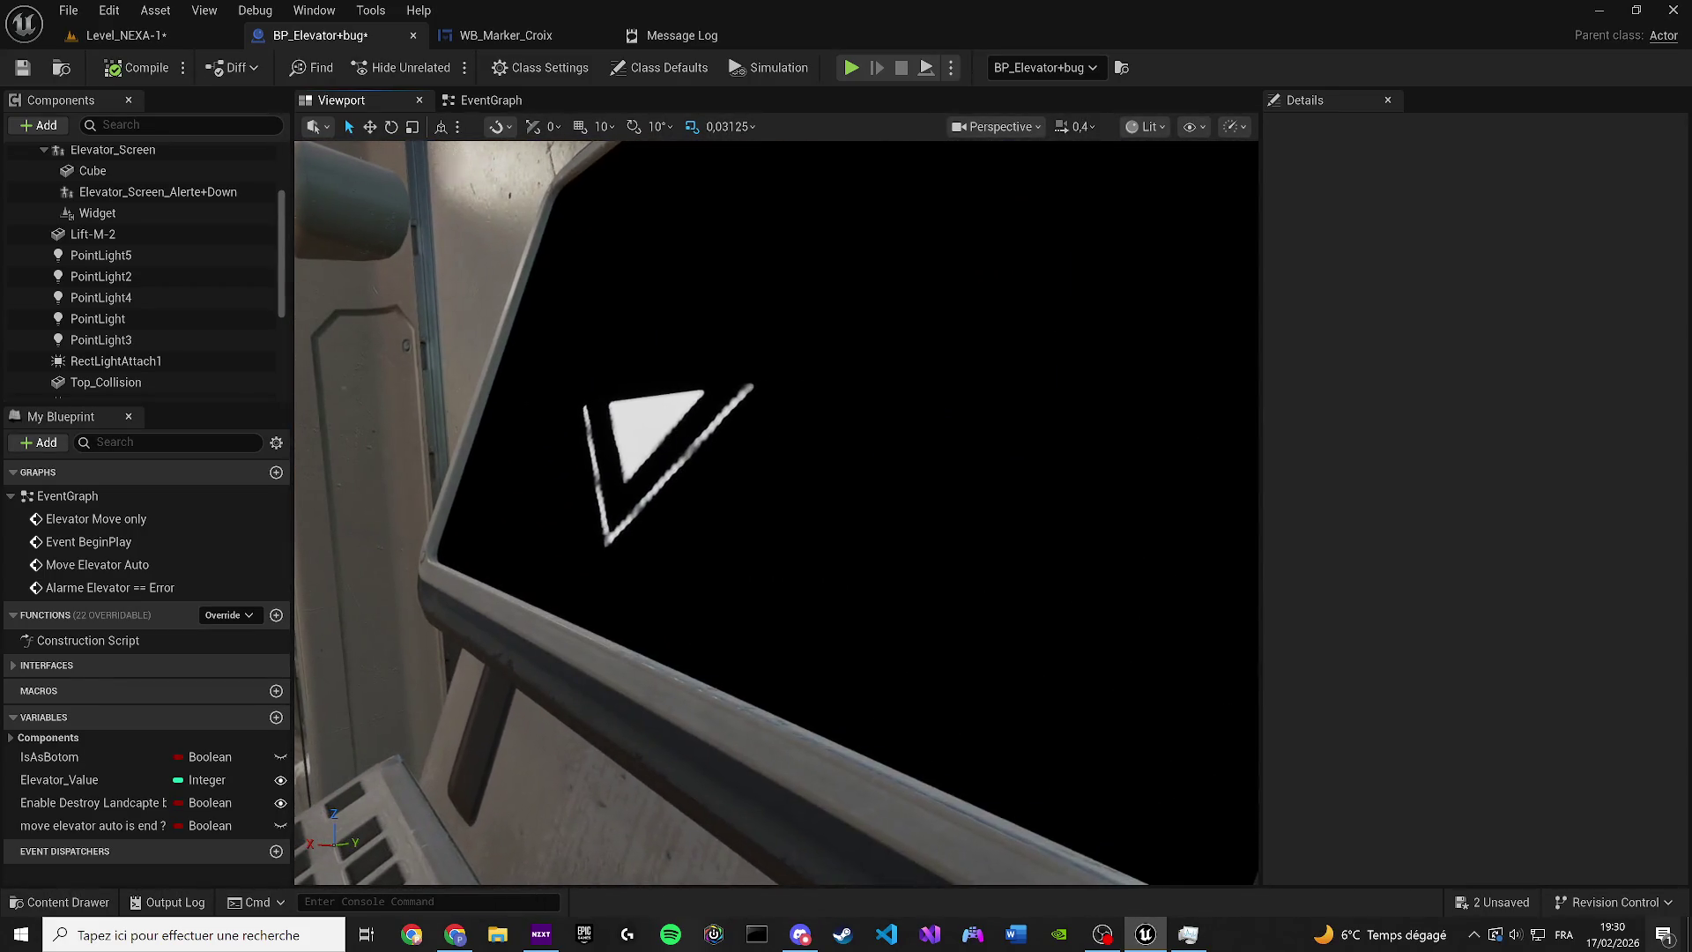
click(702, 445)
mouse_move(674, 447)
mouse_down()
mouse_move(678, 493)
mouse_move(674, 447)
mouse_up()
key(ctrl+d)
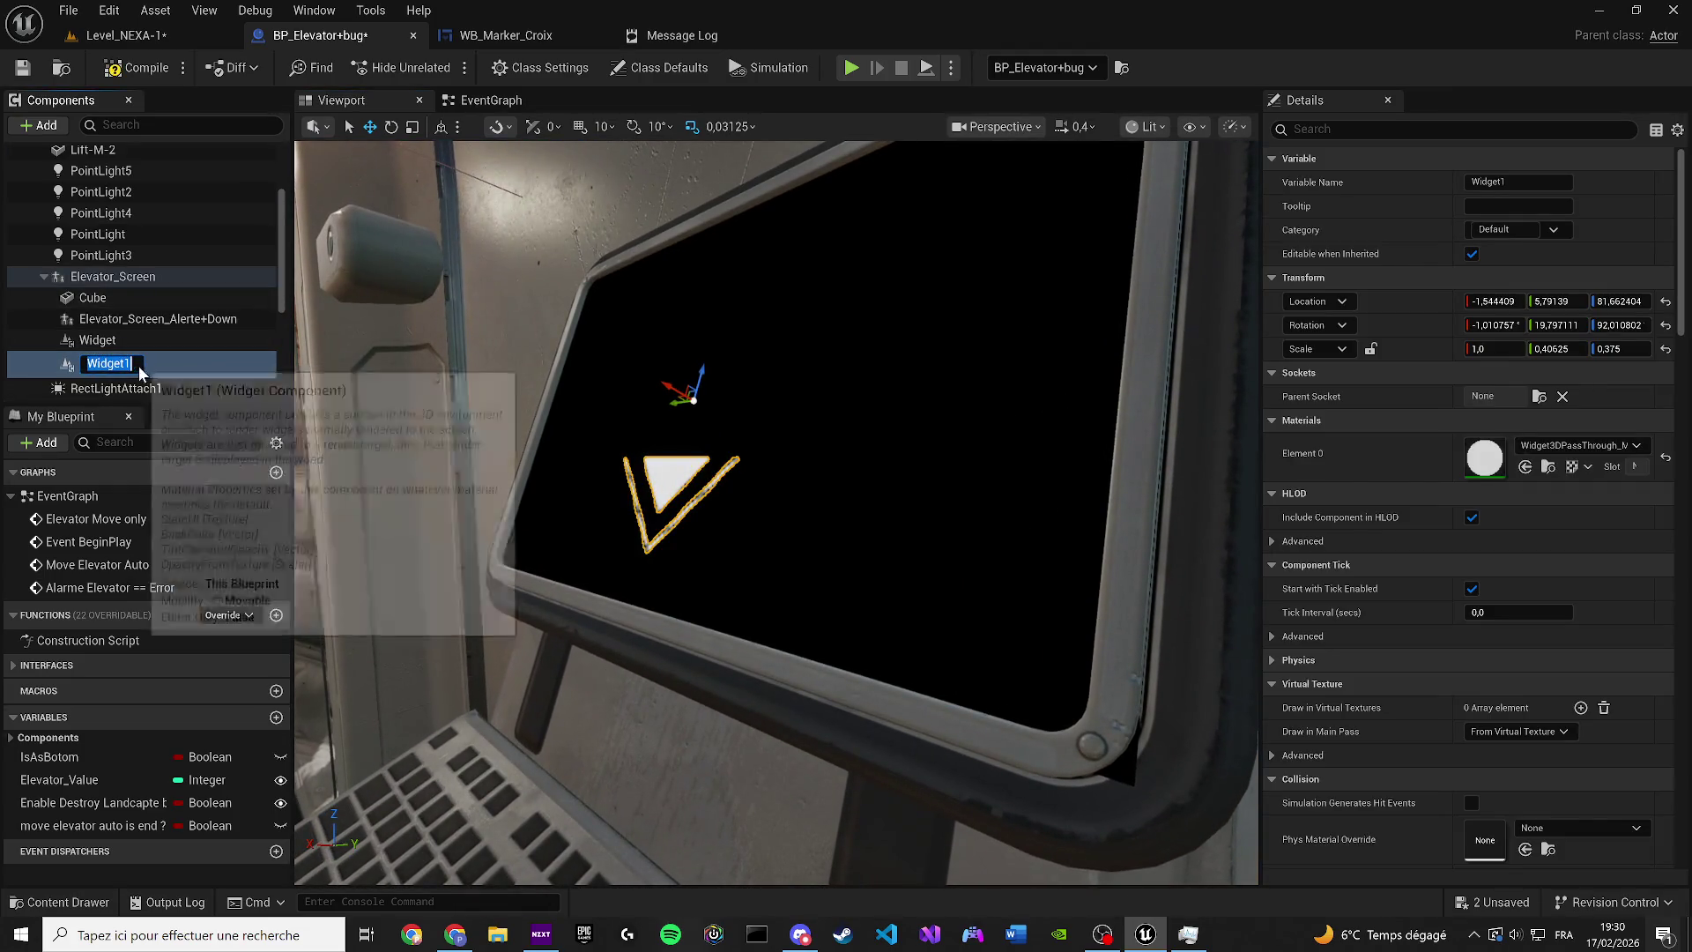
key(BackSpace)
text(_Cro)
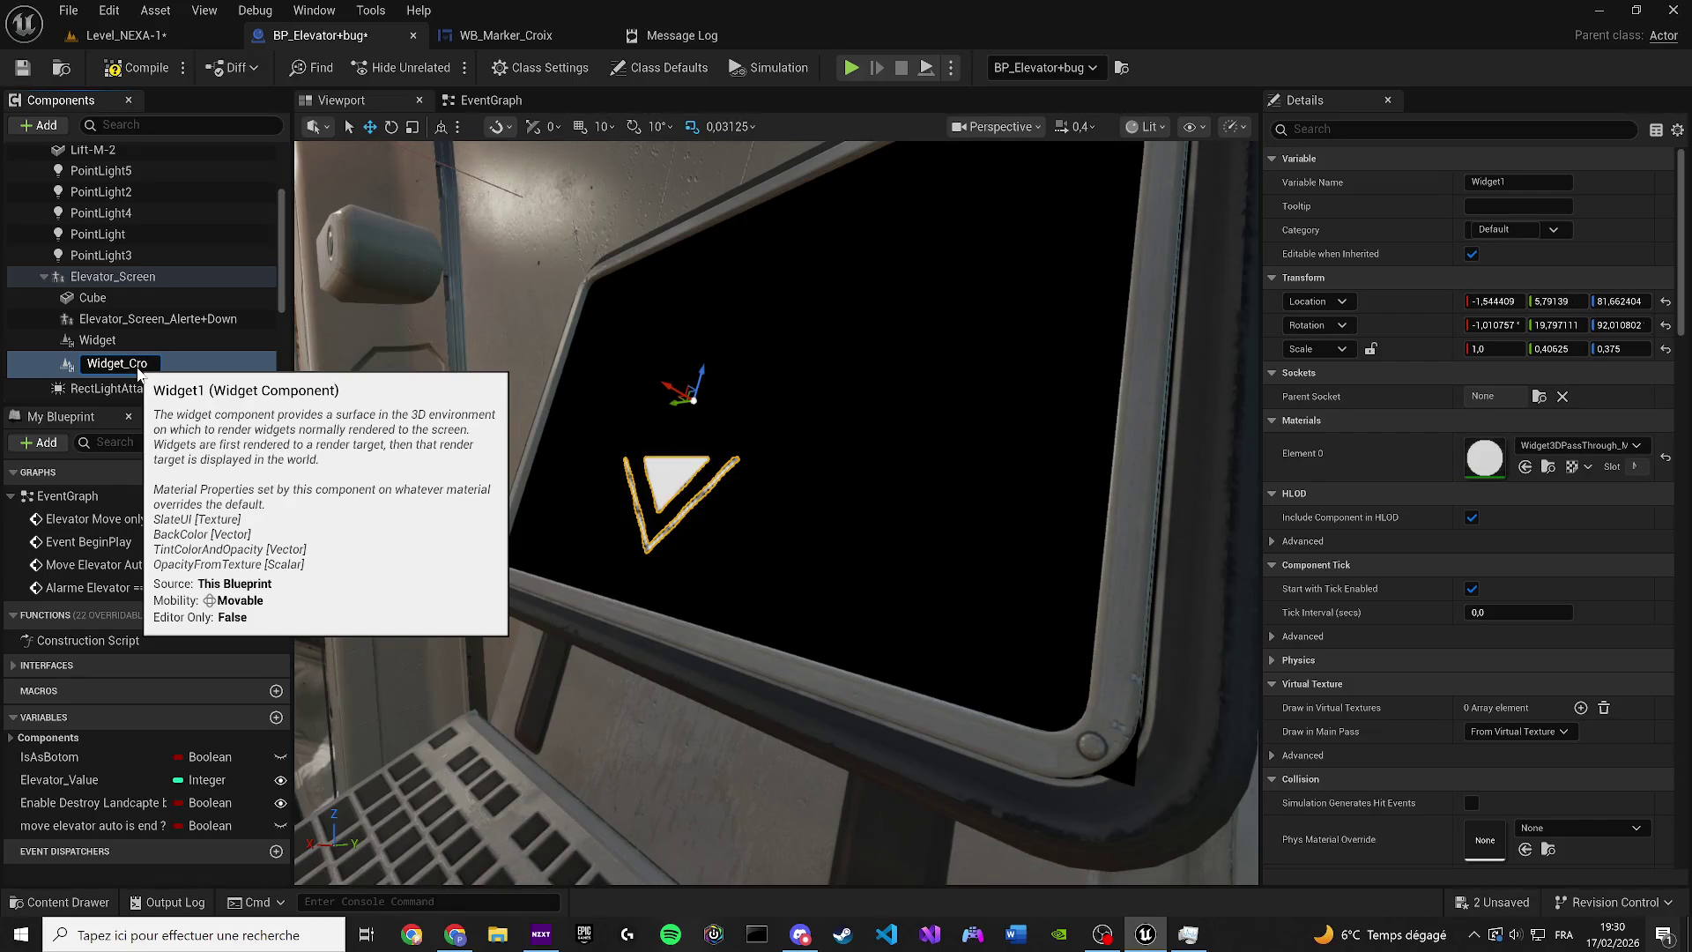
text(ss)
key(Return)
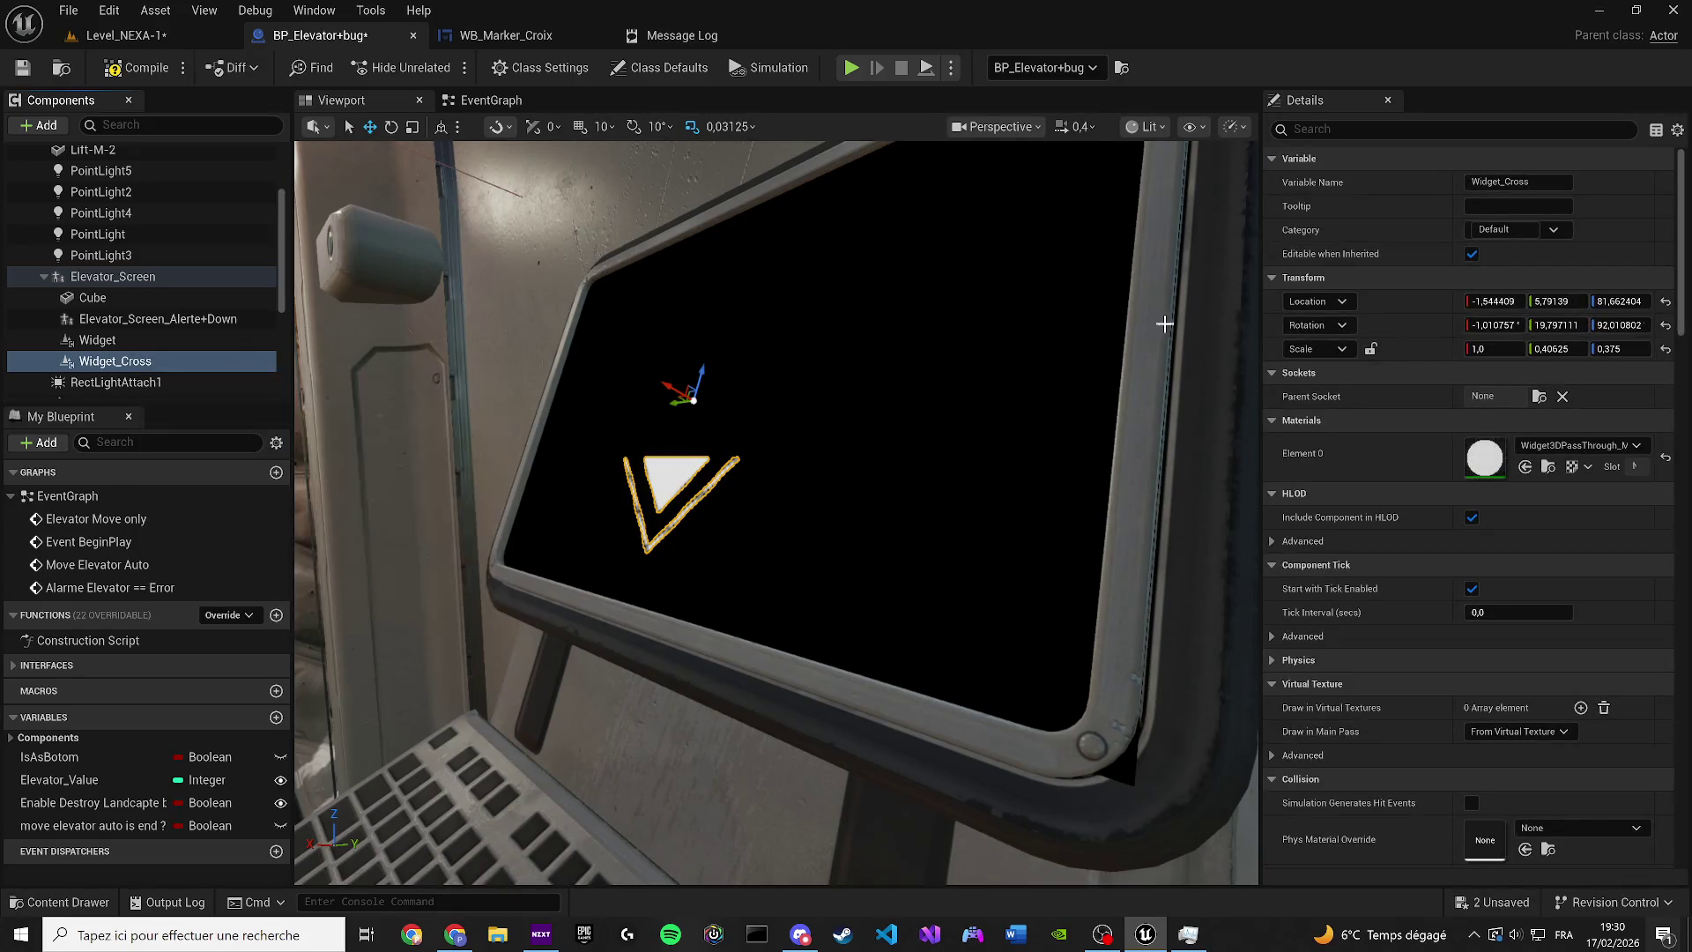
Set Widget_Cross's Widget Class to WB_Marker_Croix and frame it in the viewport
scroll(1499, 582, down, 4)
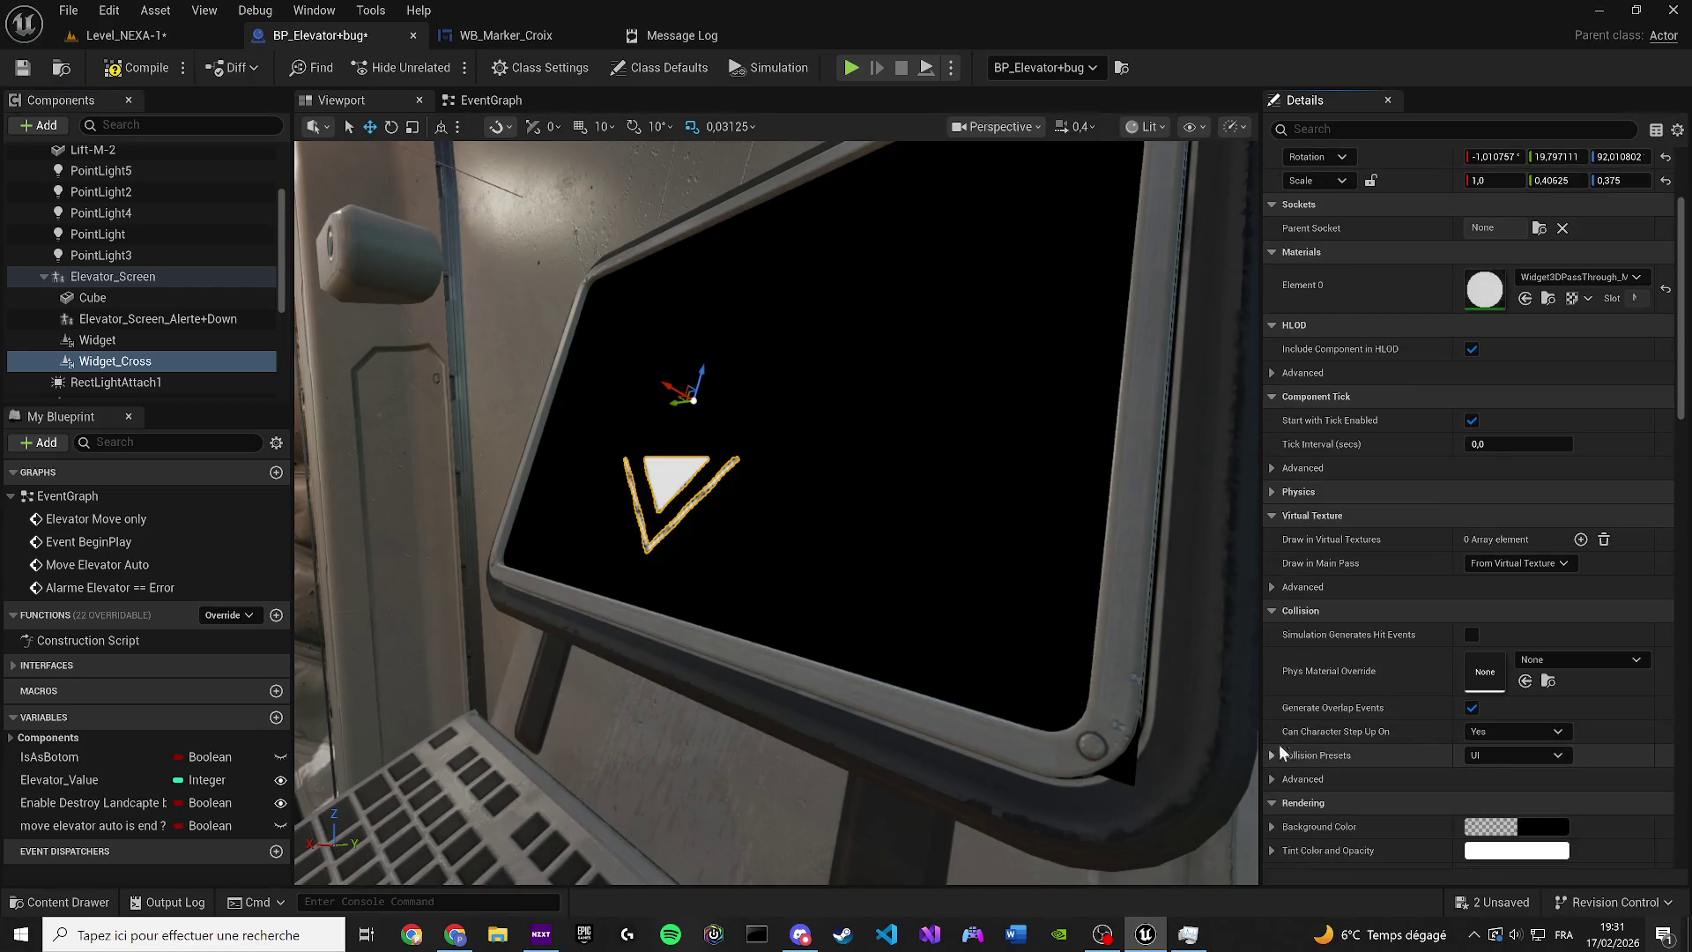
scroll(1430, 569, up, 3)
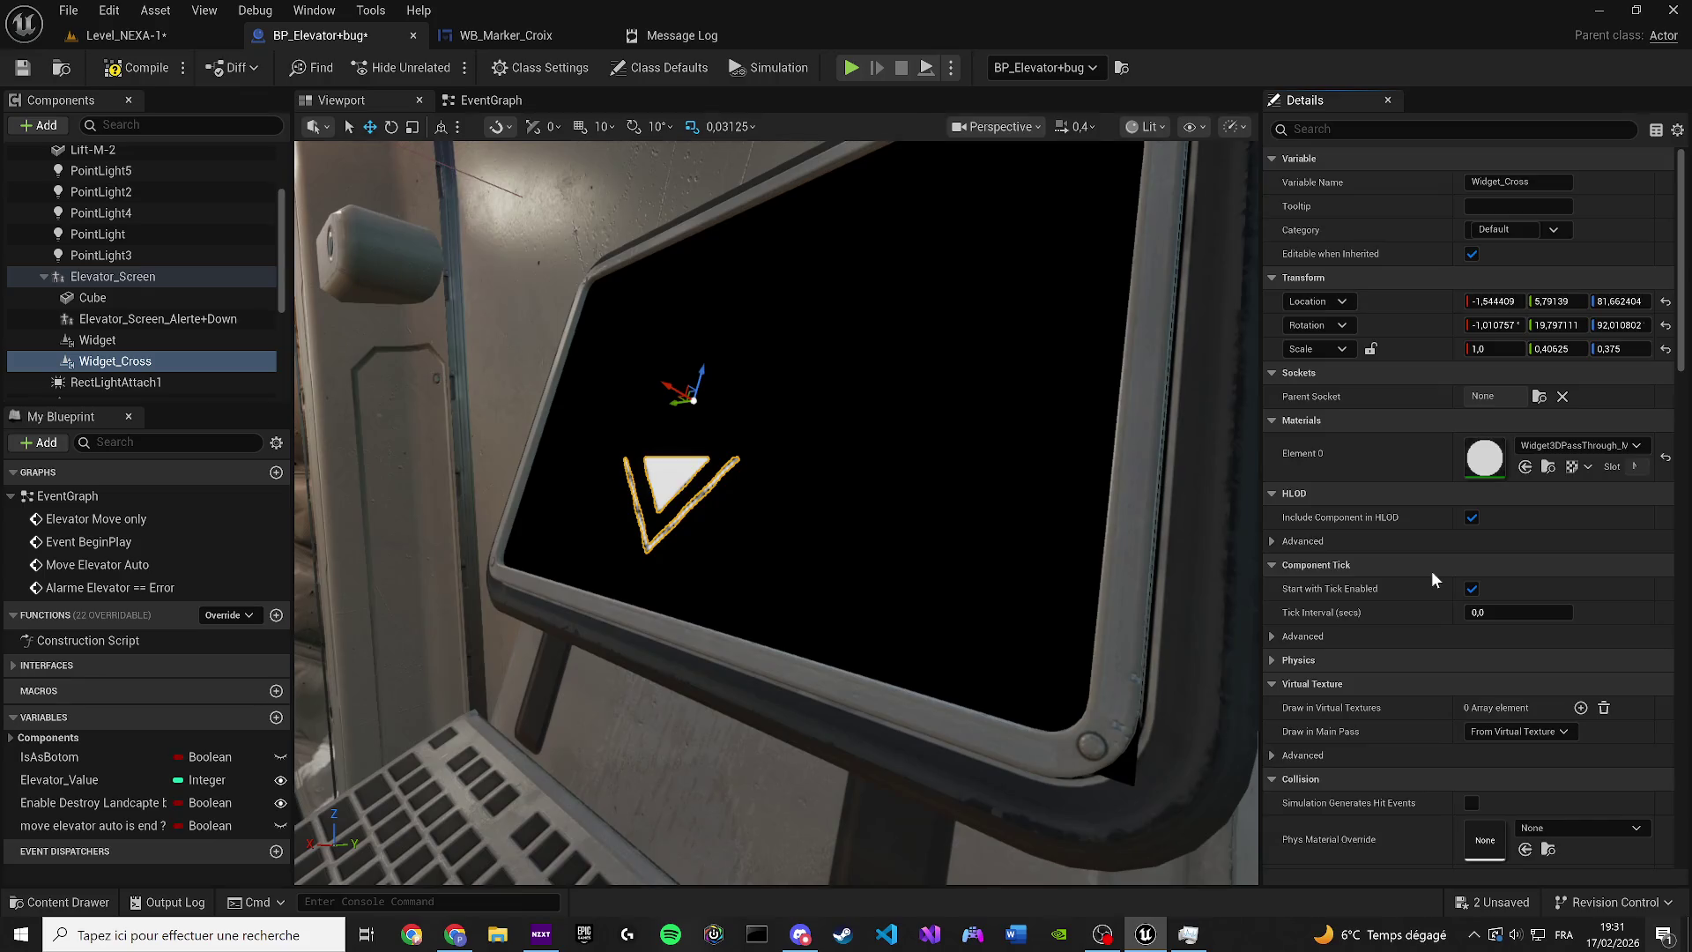
scroll(1429, 569, down, 12)
scroll(1420, 585, down, 3)
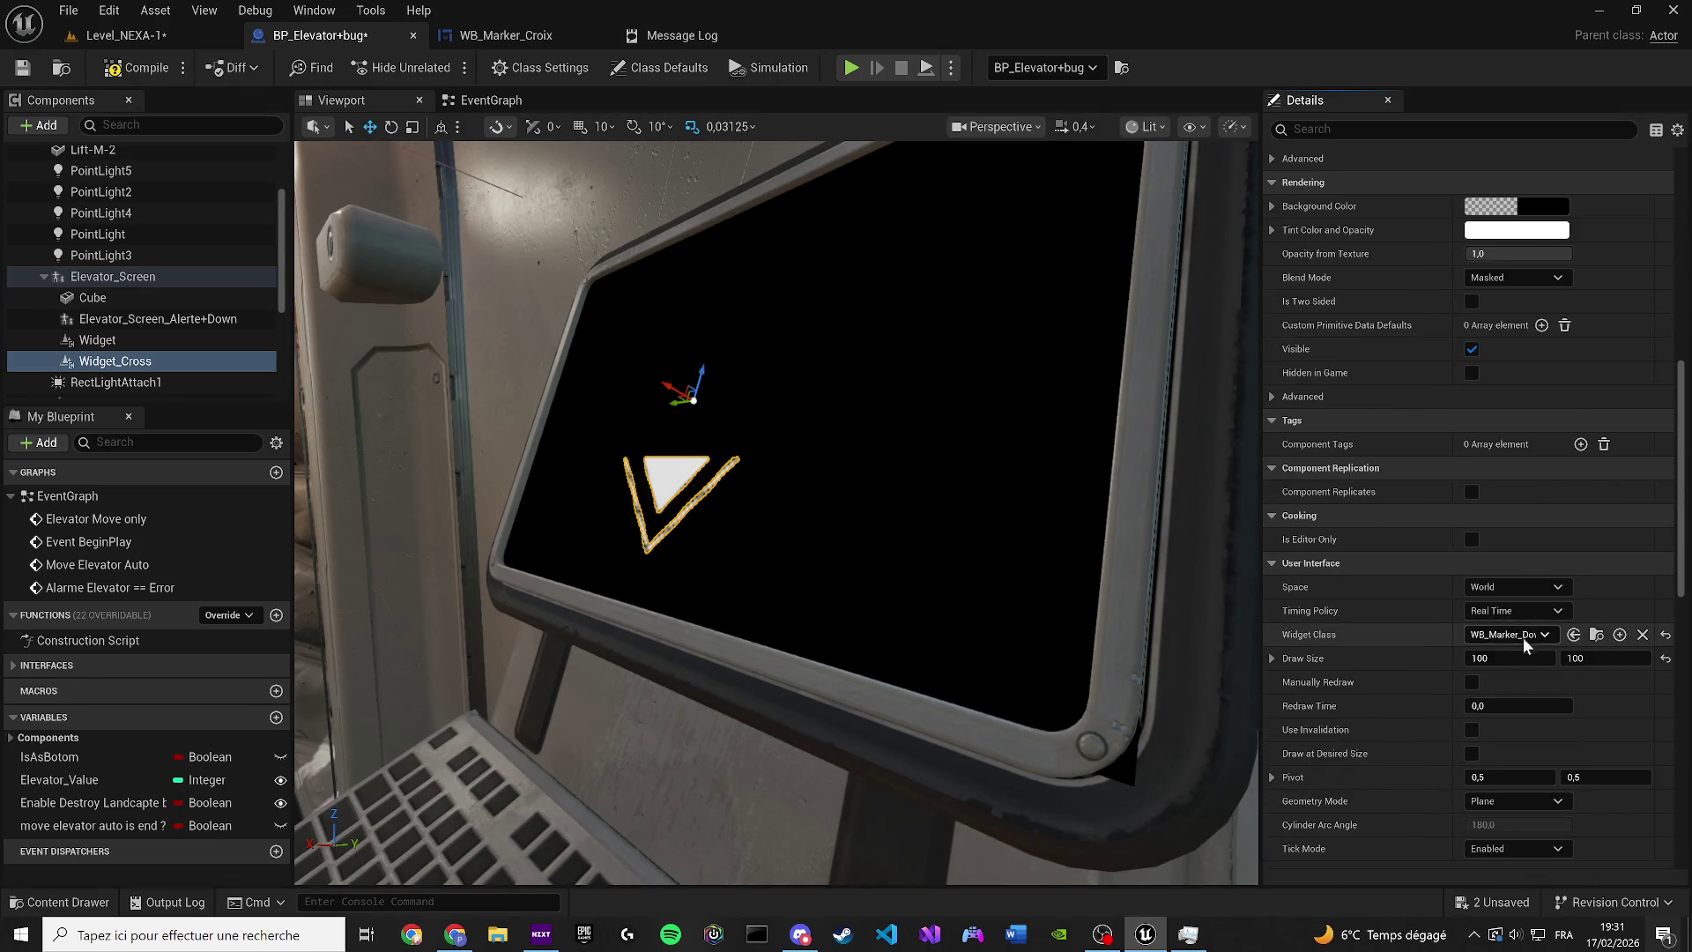
click(1523, 636)
text(c)
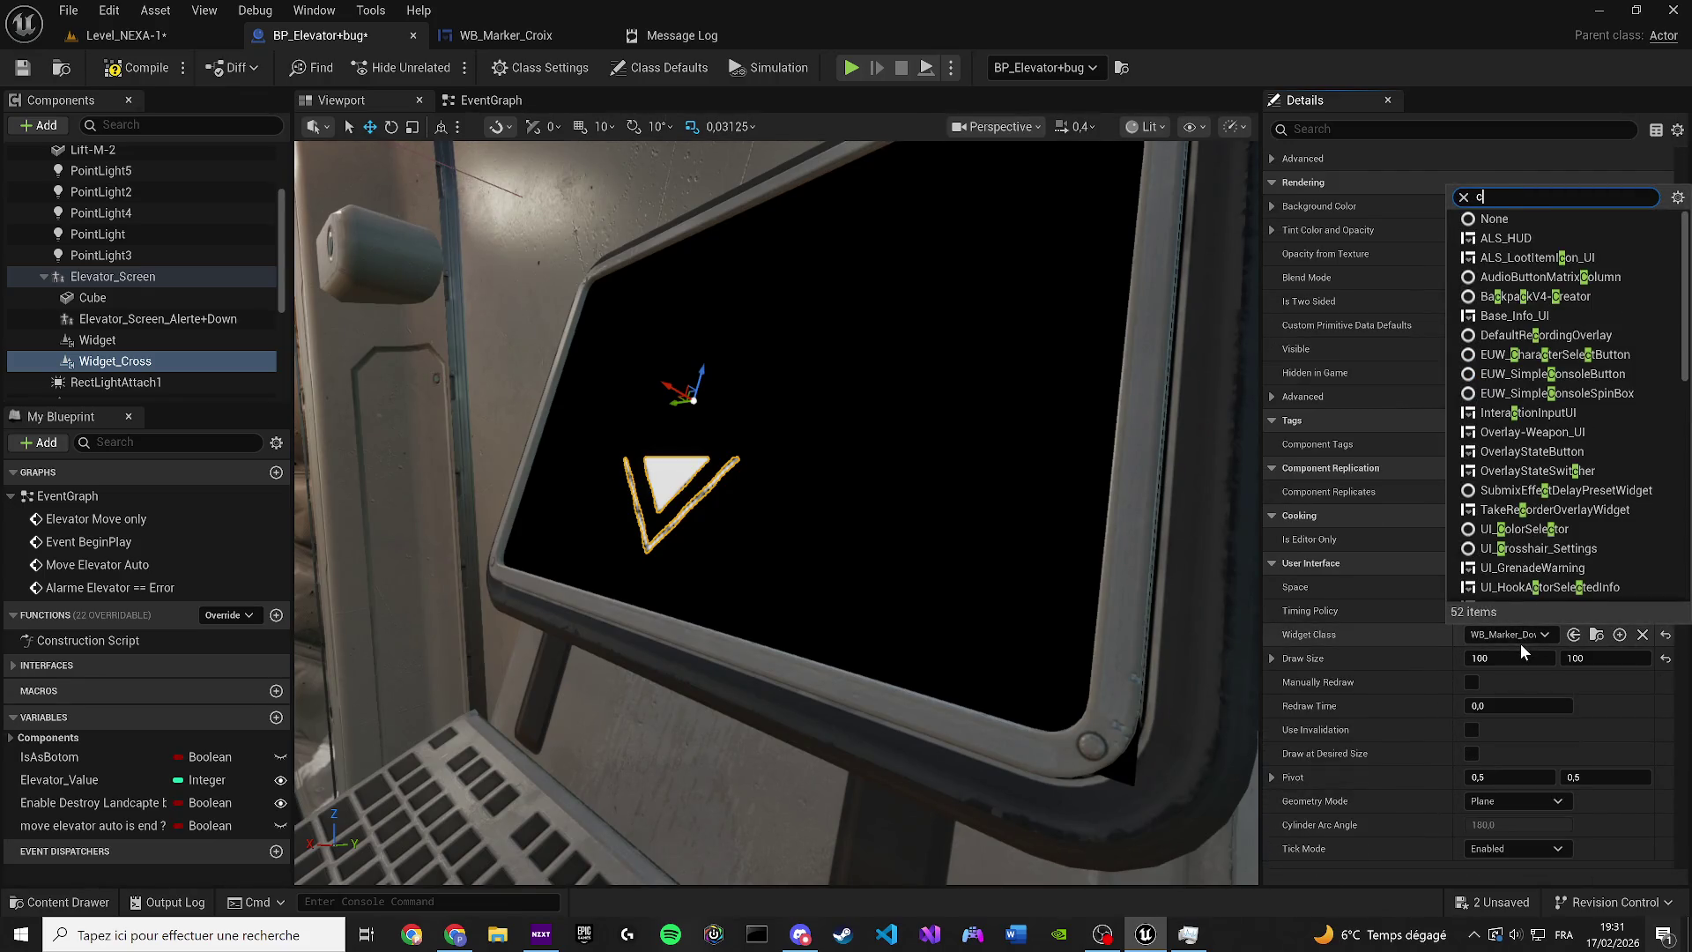
text(roi)
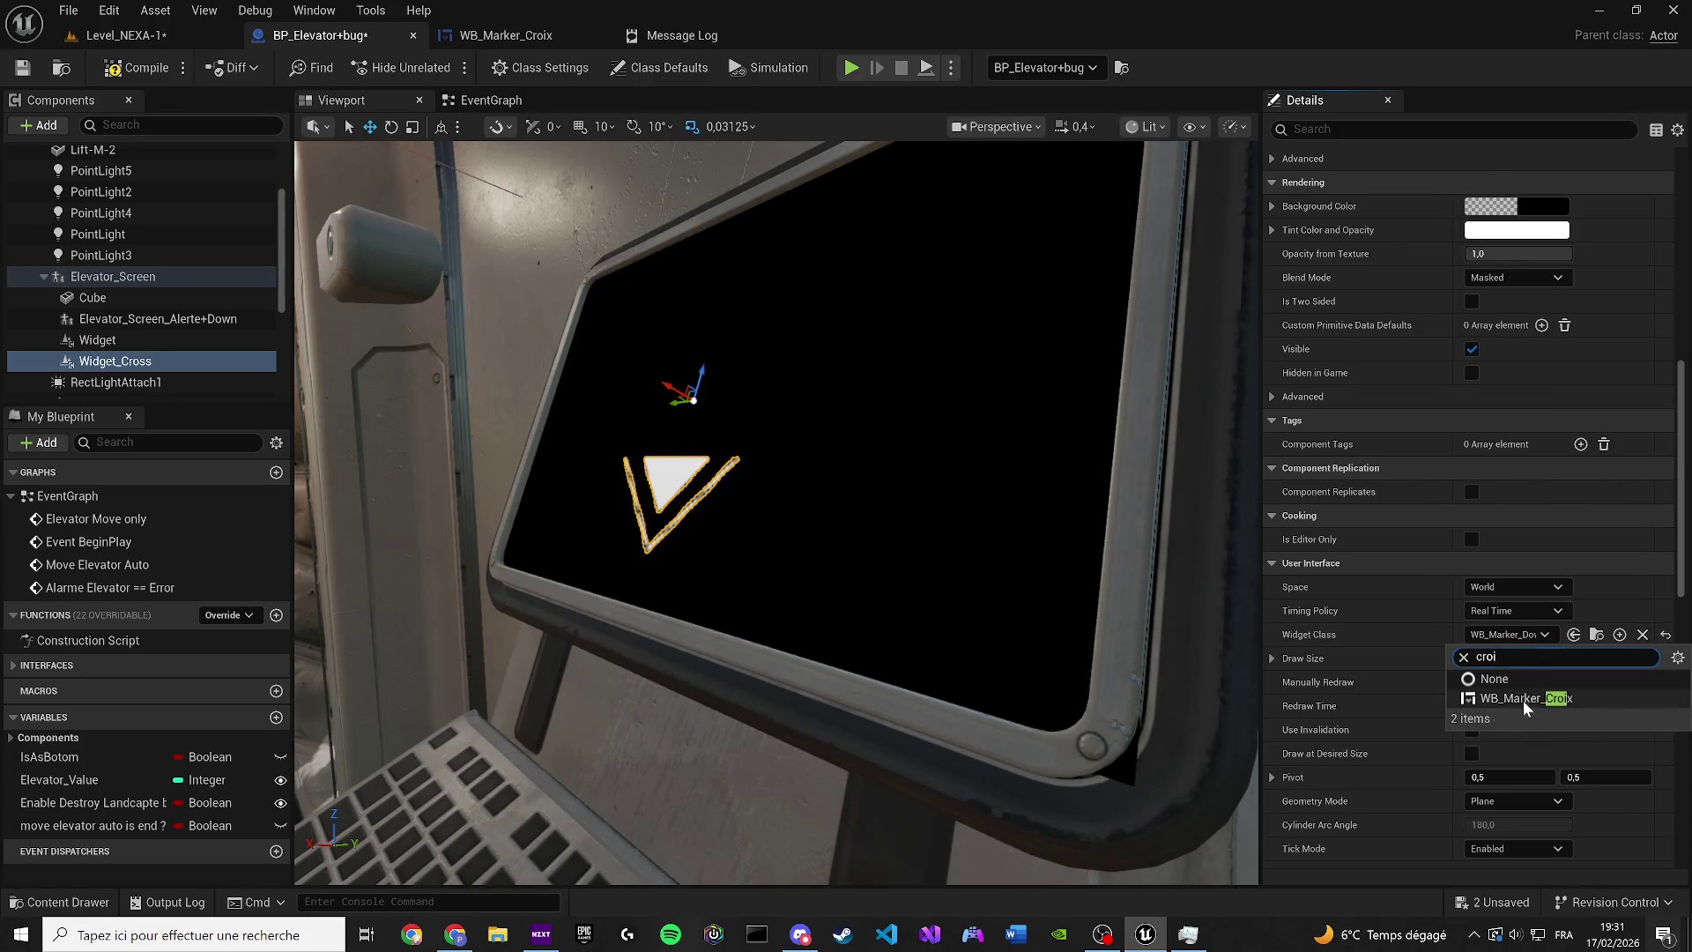
click(1524, 701)
key(f)
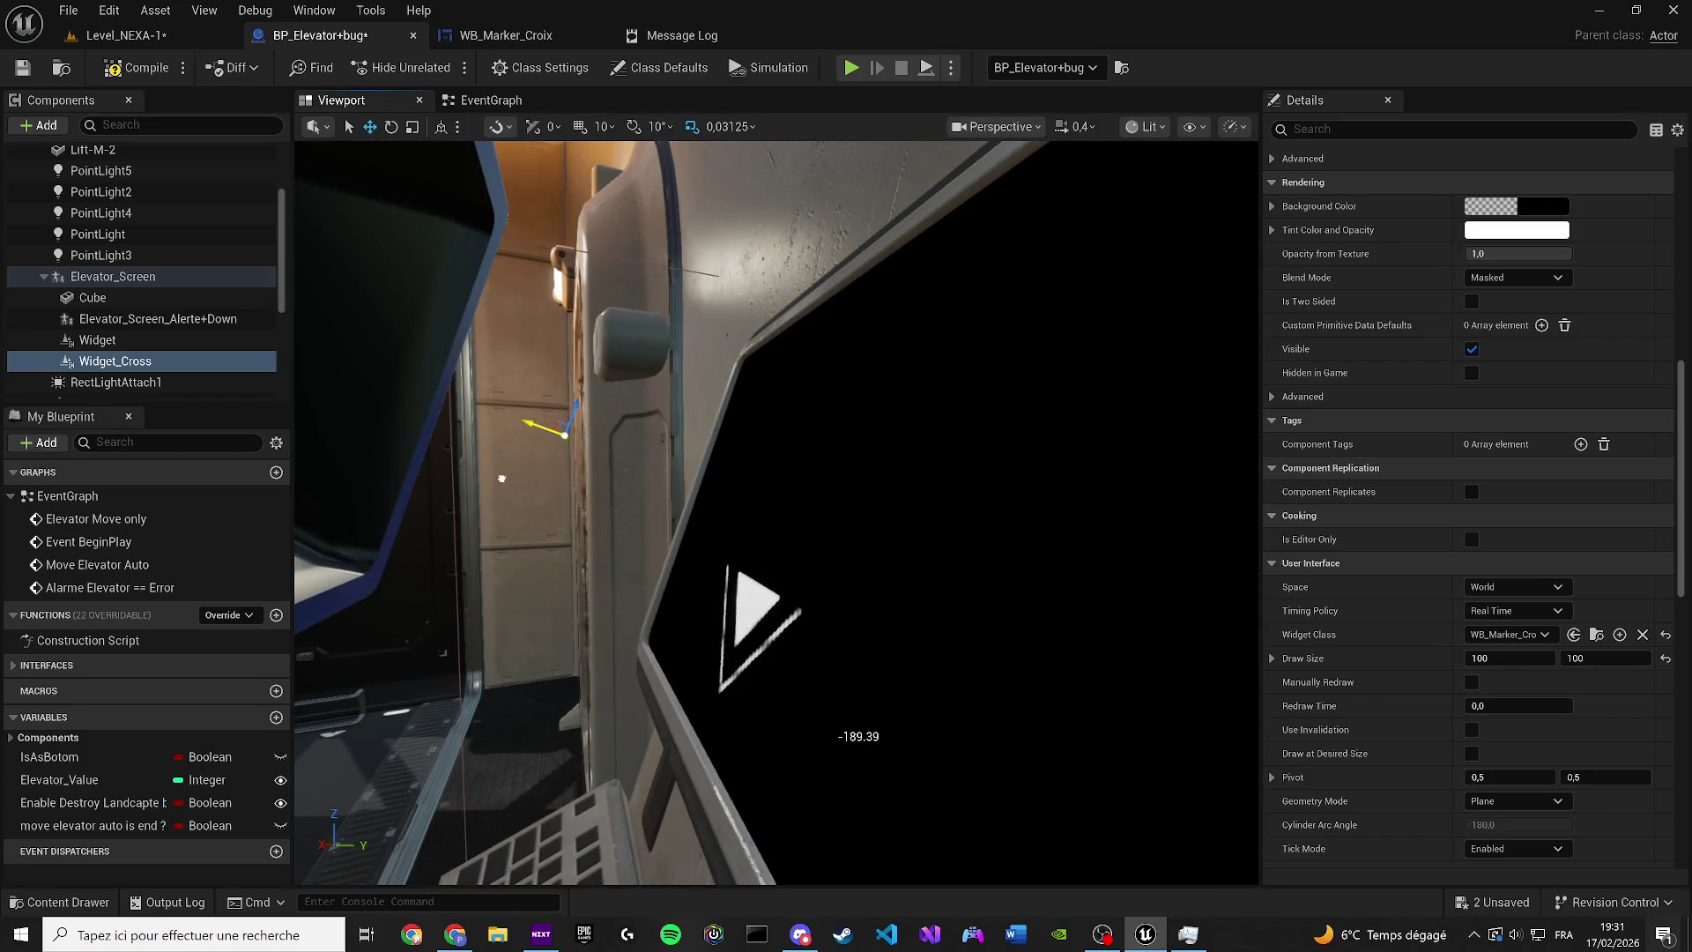
key(f)
key(ctrl+z)
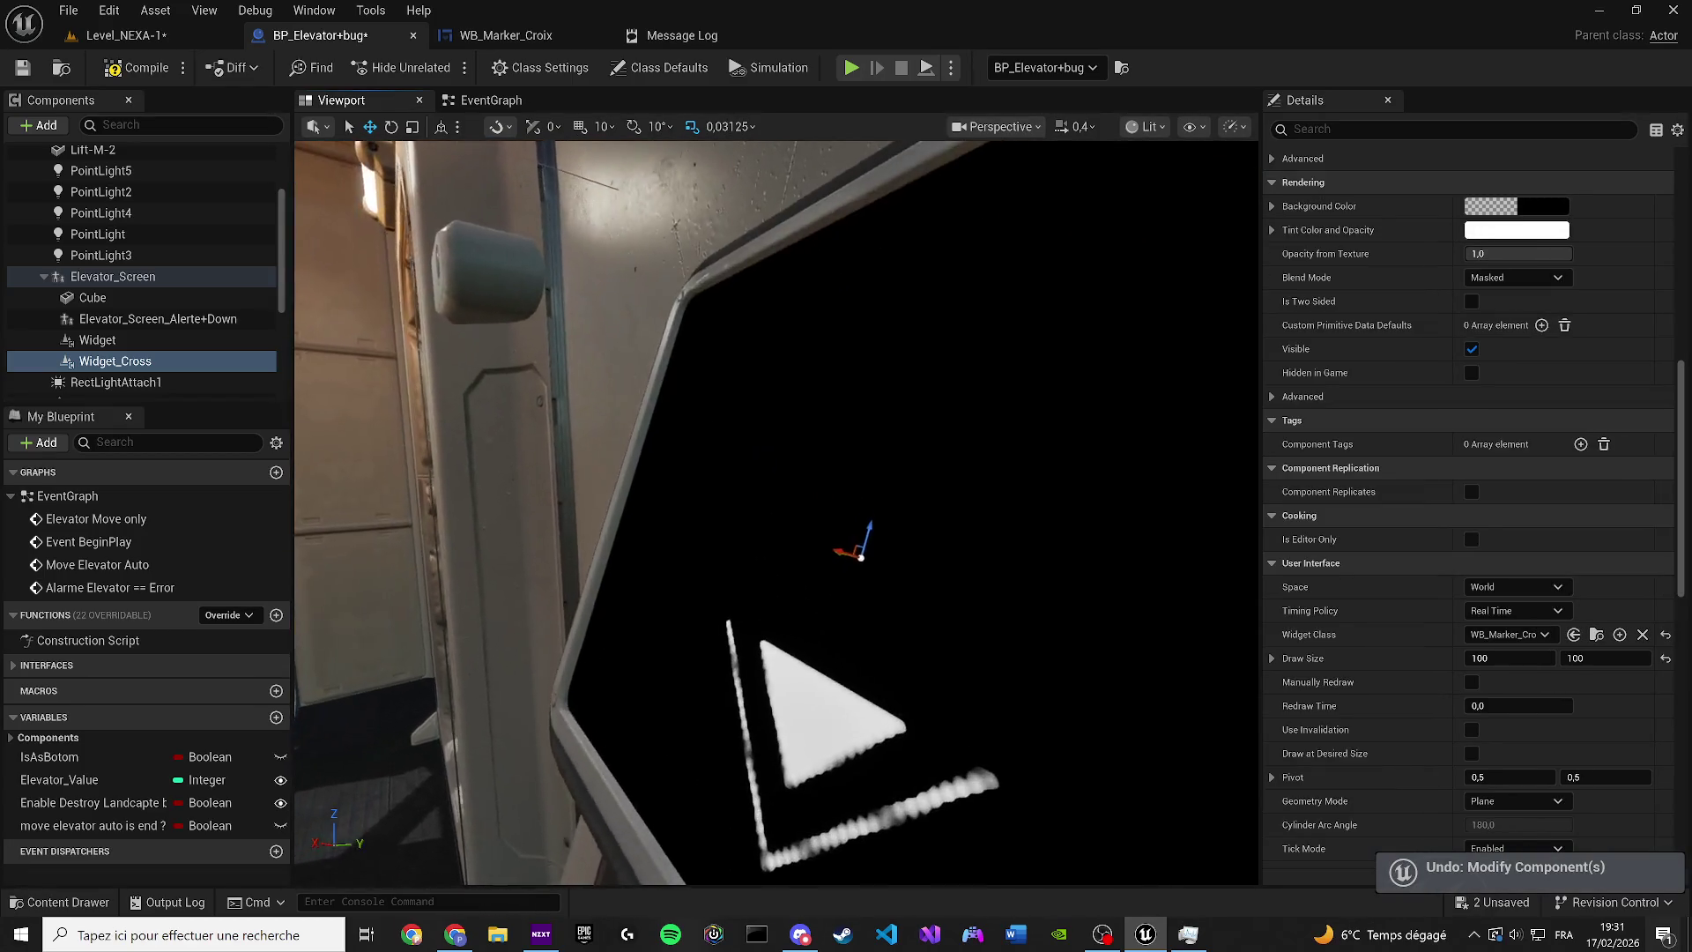
click(511, 37)
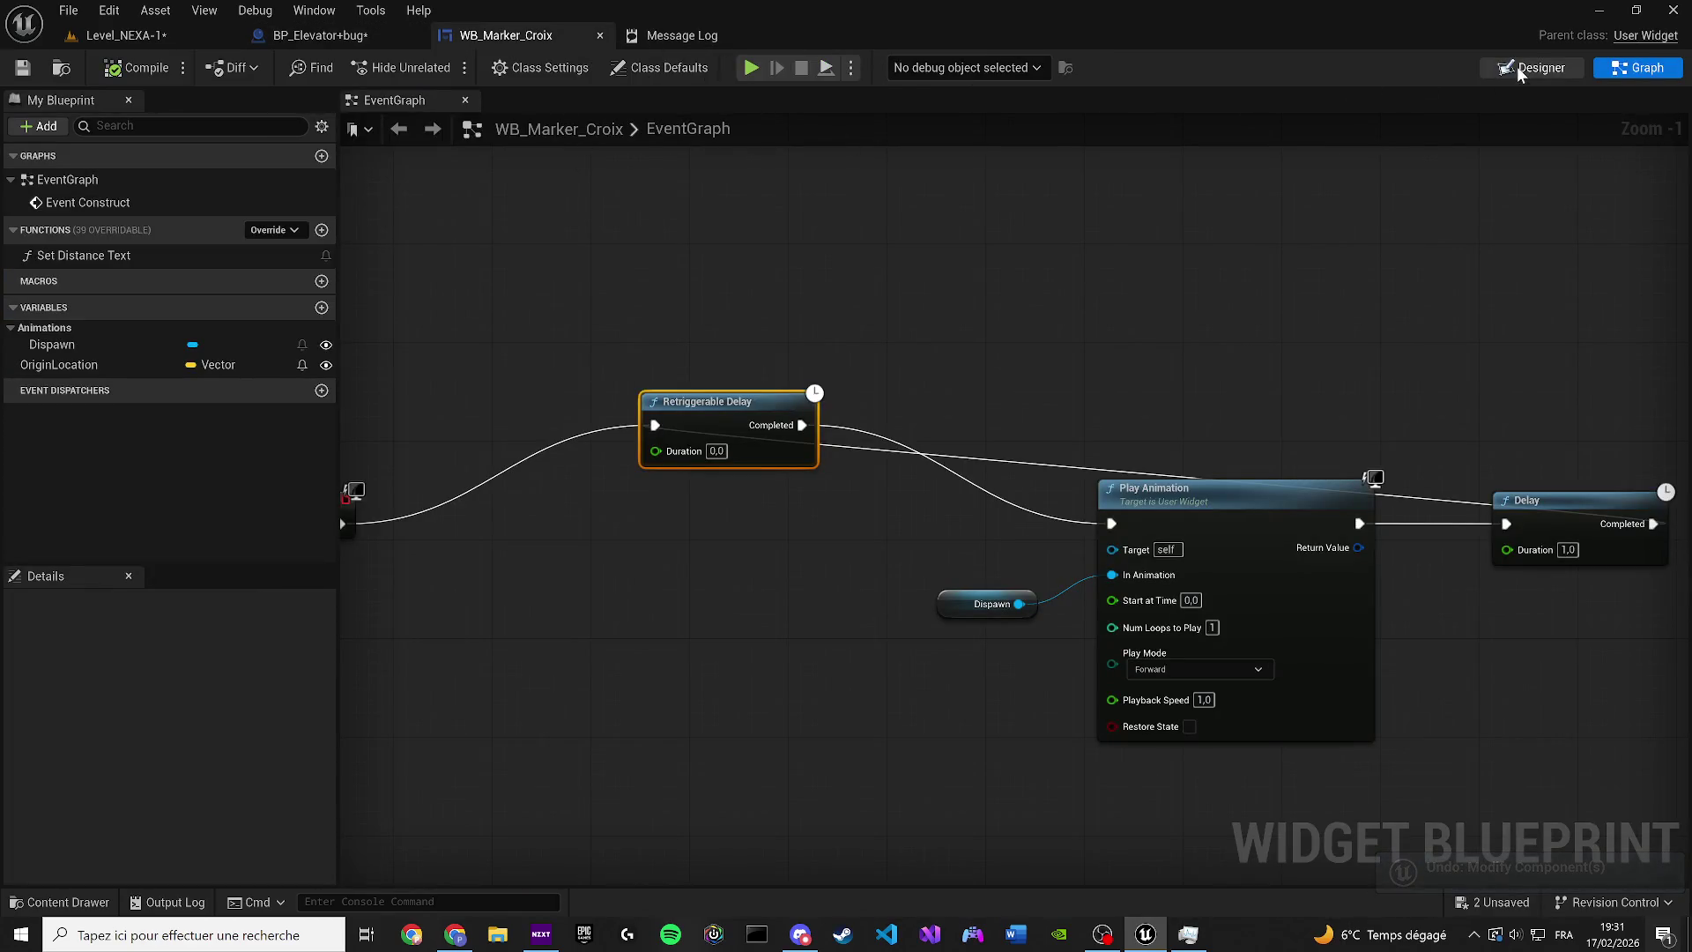
Compile WB_Marker_Croix and zoom the canvas to check the red diamond
key(F7)
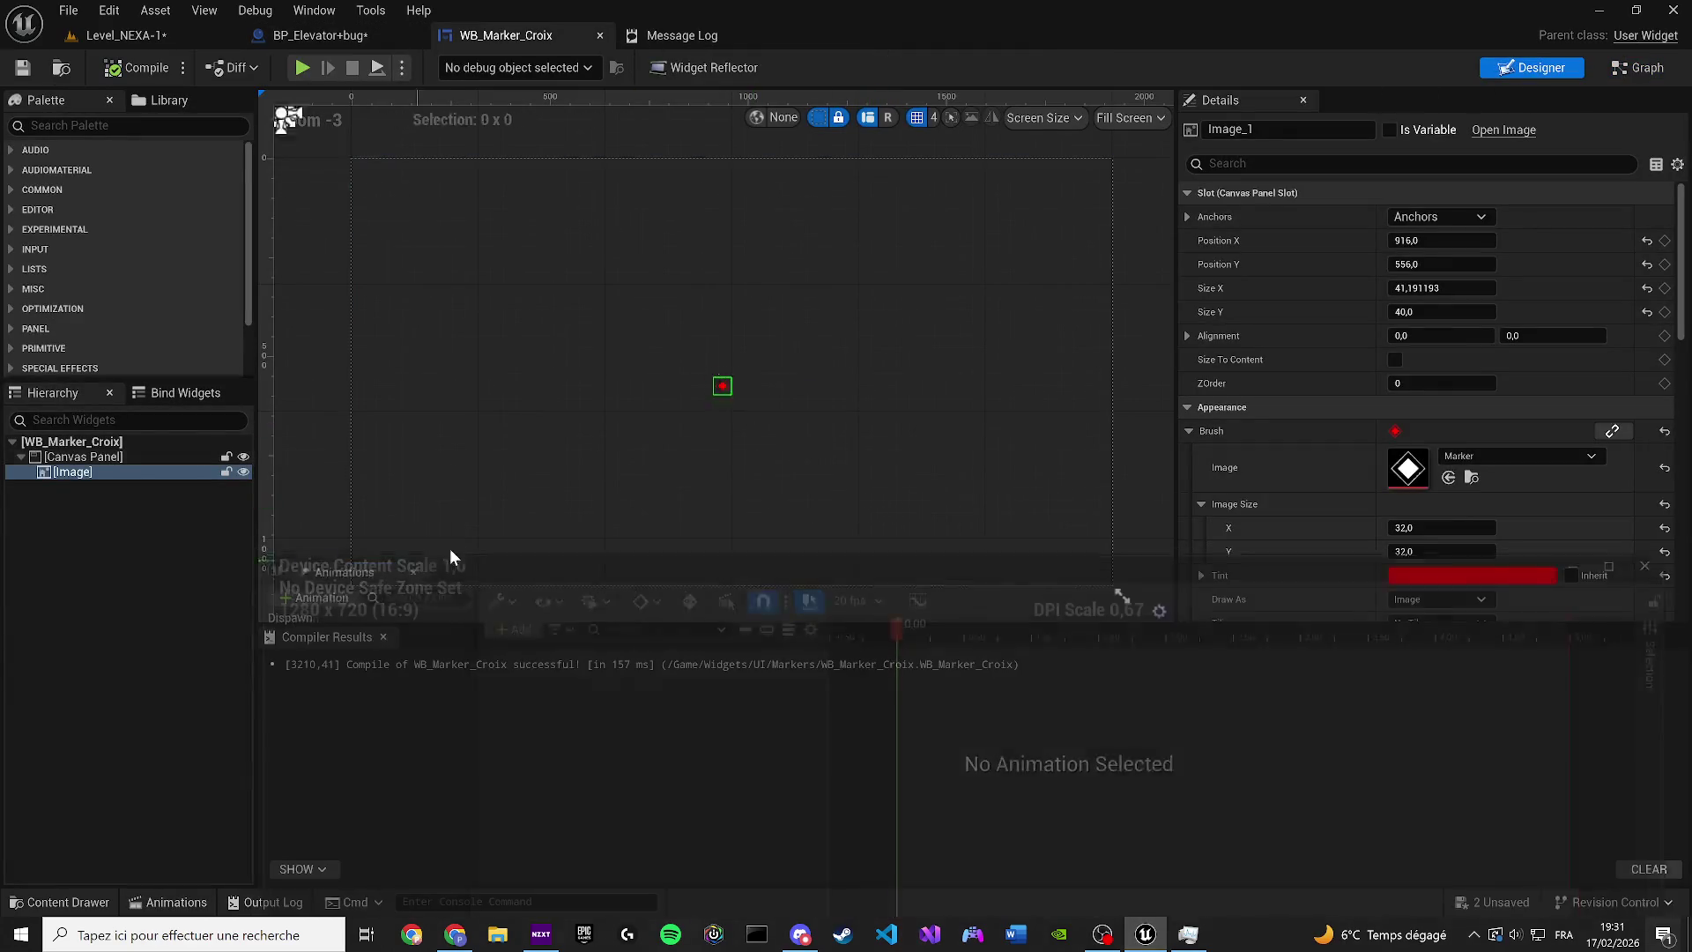
click(385, 637)
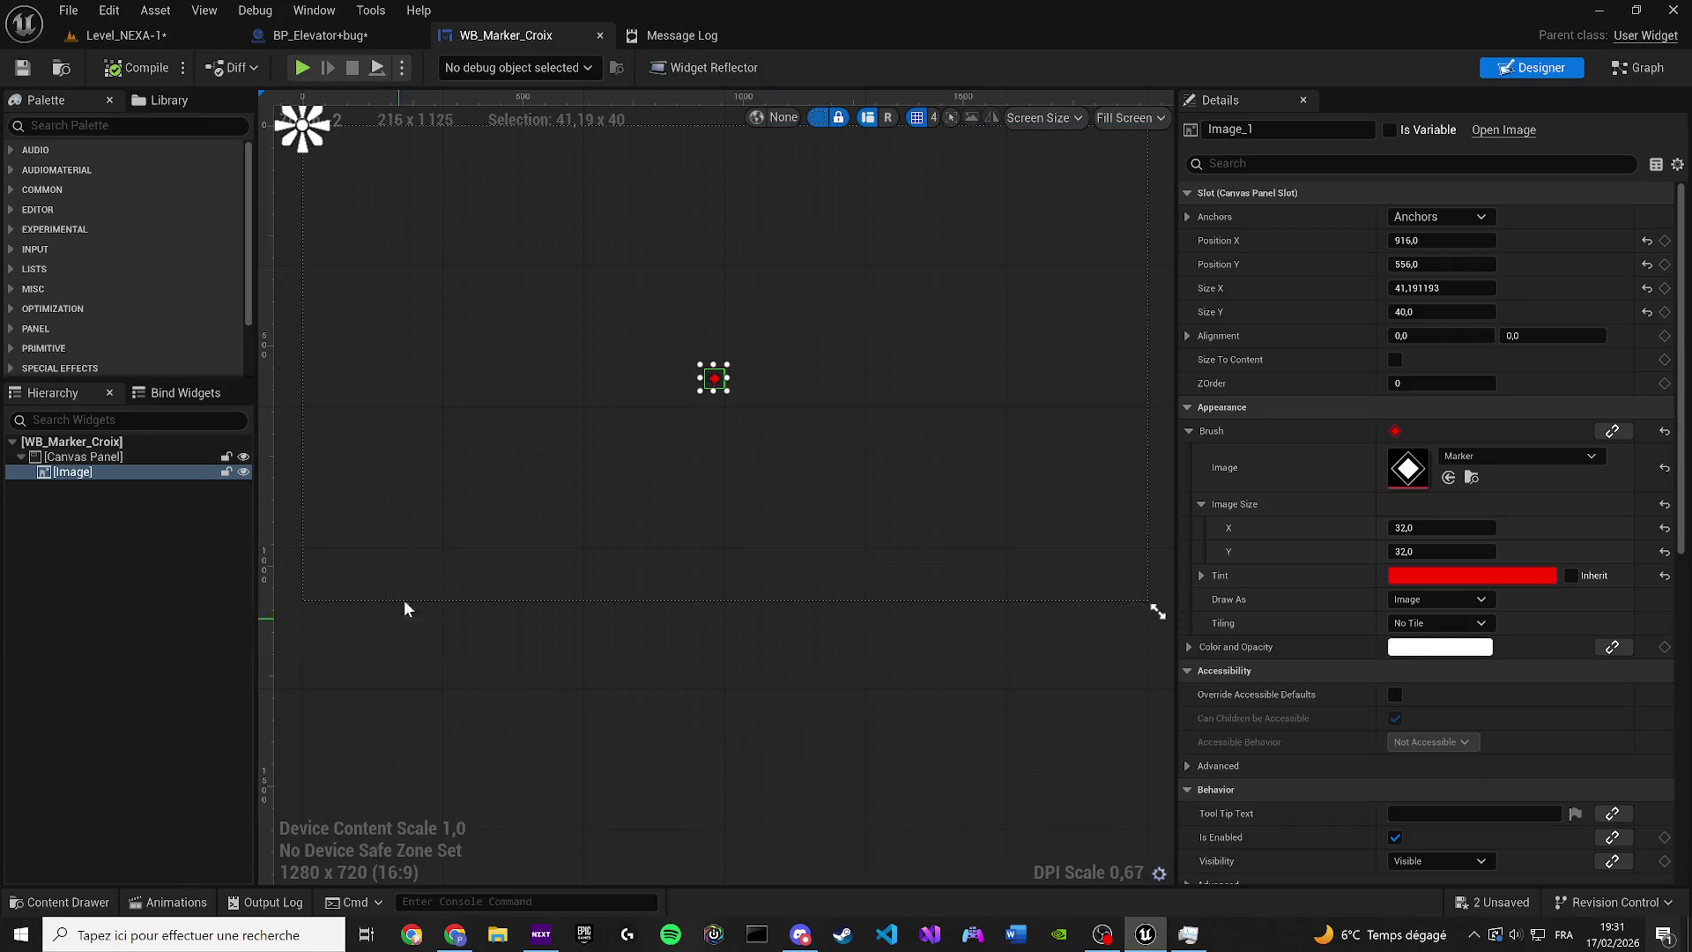
click(778, 327)
scroll(778, 326, up, 4)
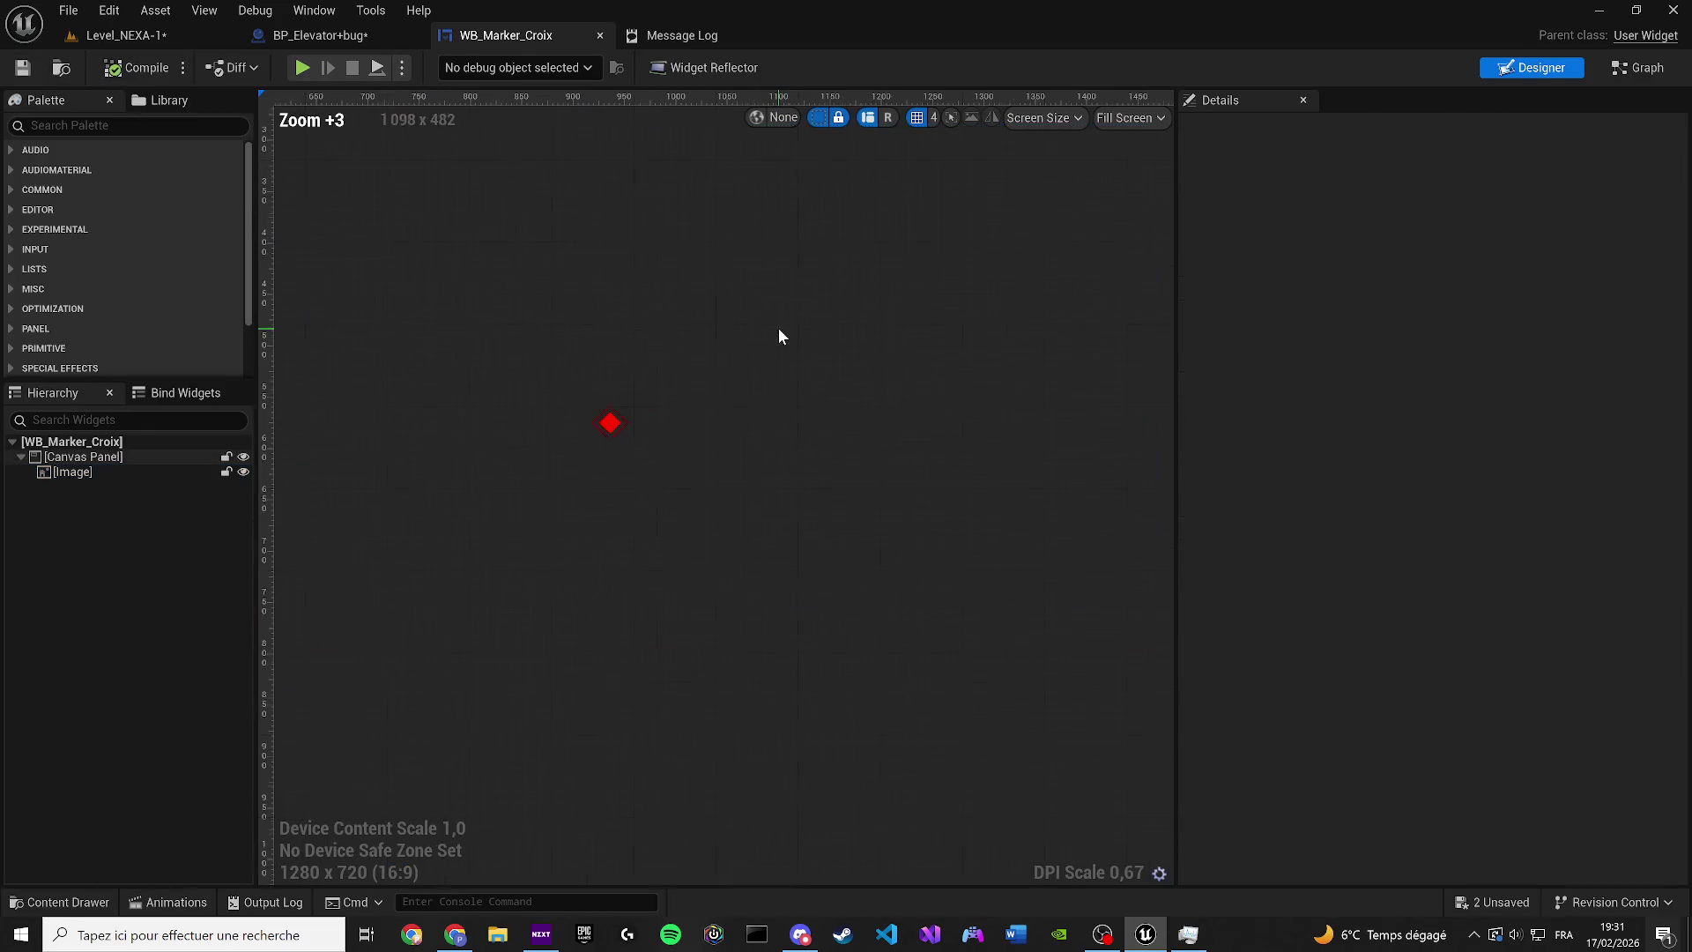
scroll(740, 474, down, 8)
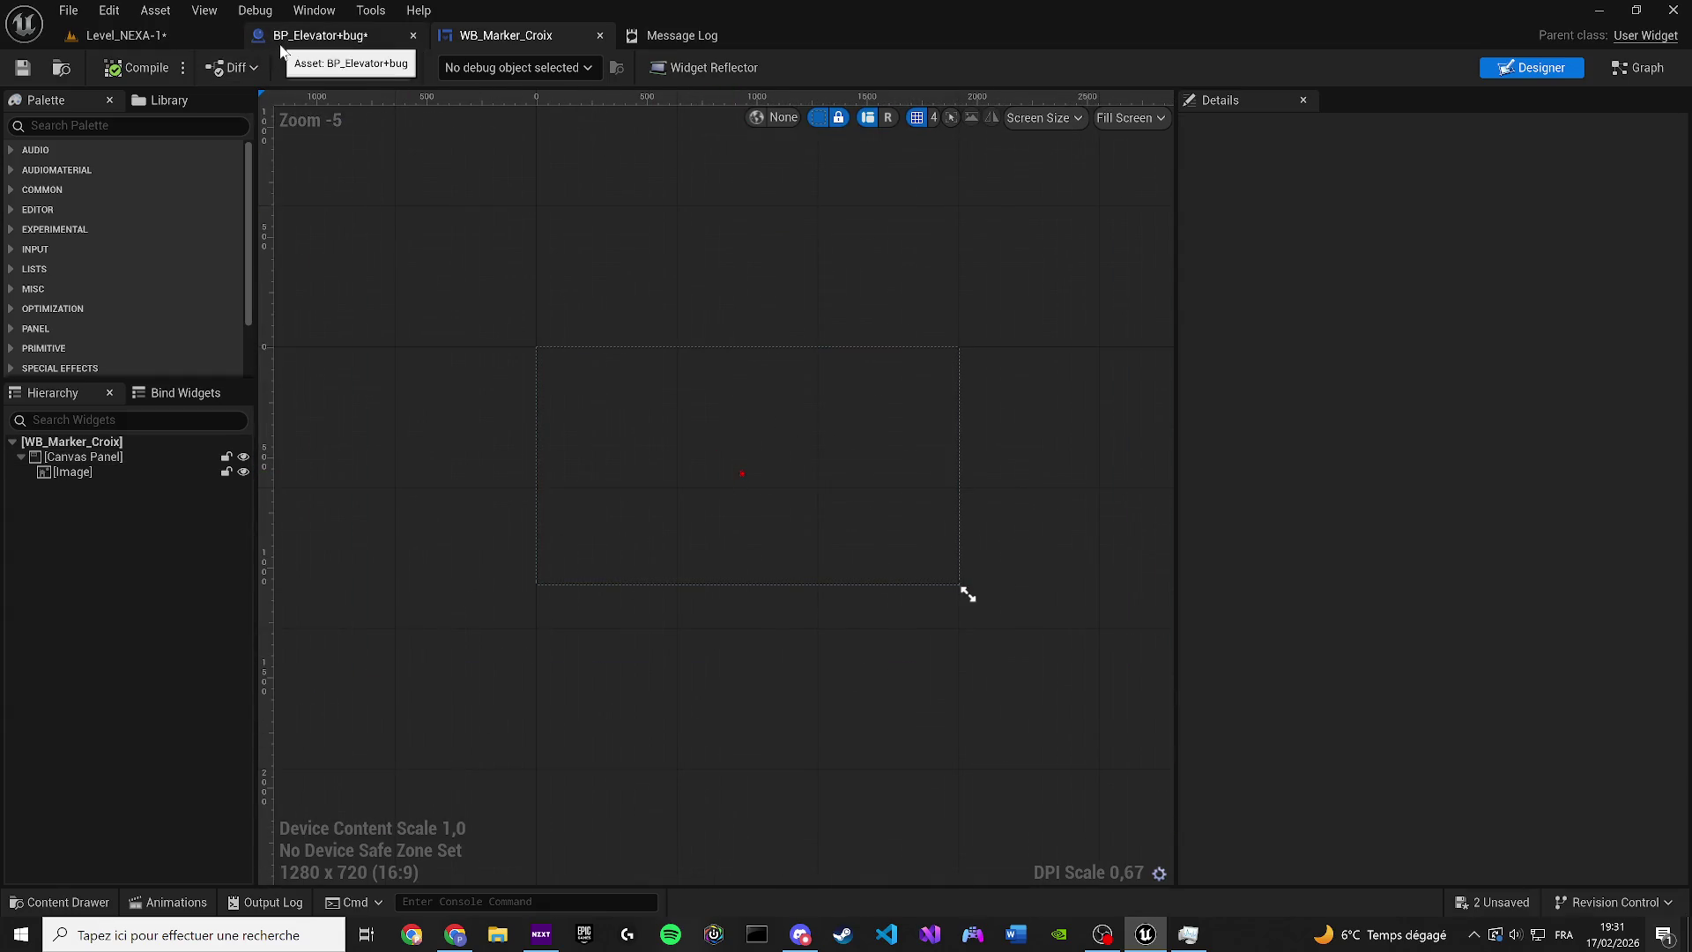
Back in BP_Elevator+bug, view the monitor and filter Details to visibility settings
click(286, 42)
scroll(776, 511, up, 3)
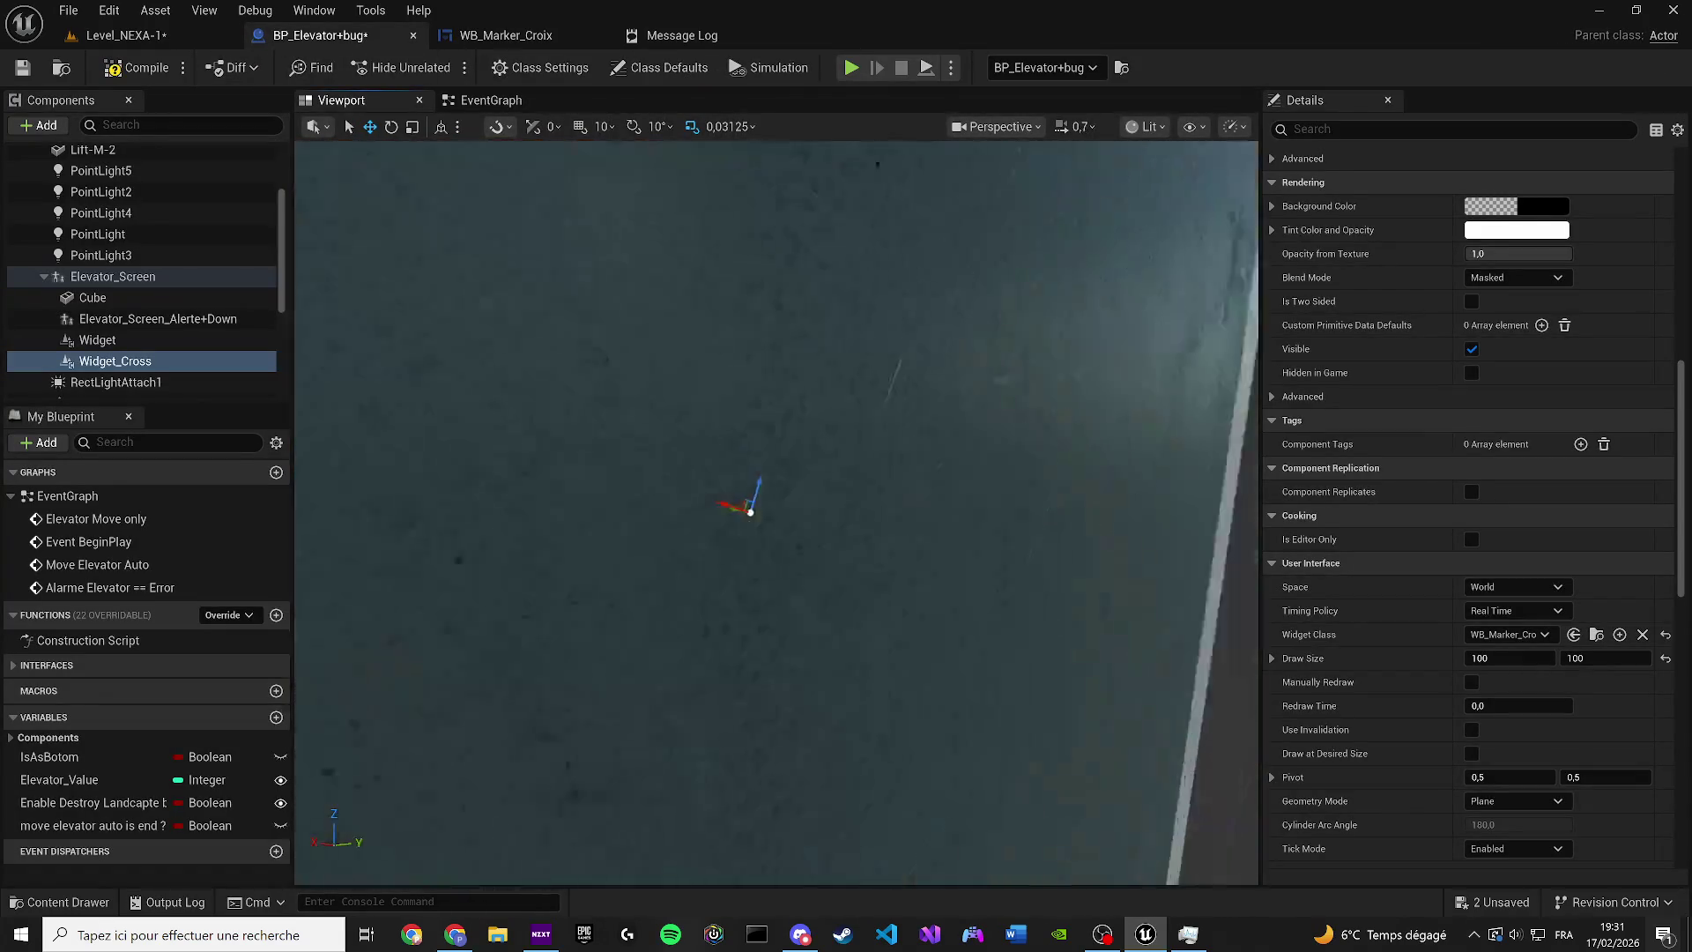
scroll(776, 512, down, 6)
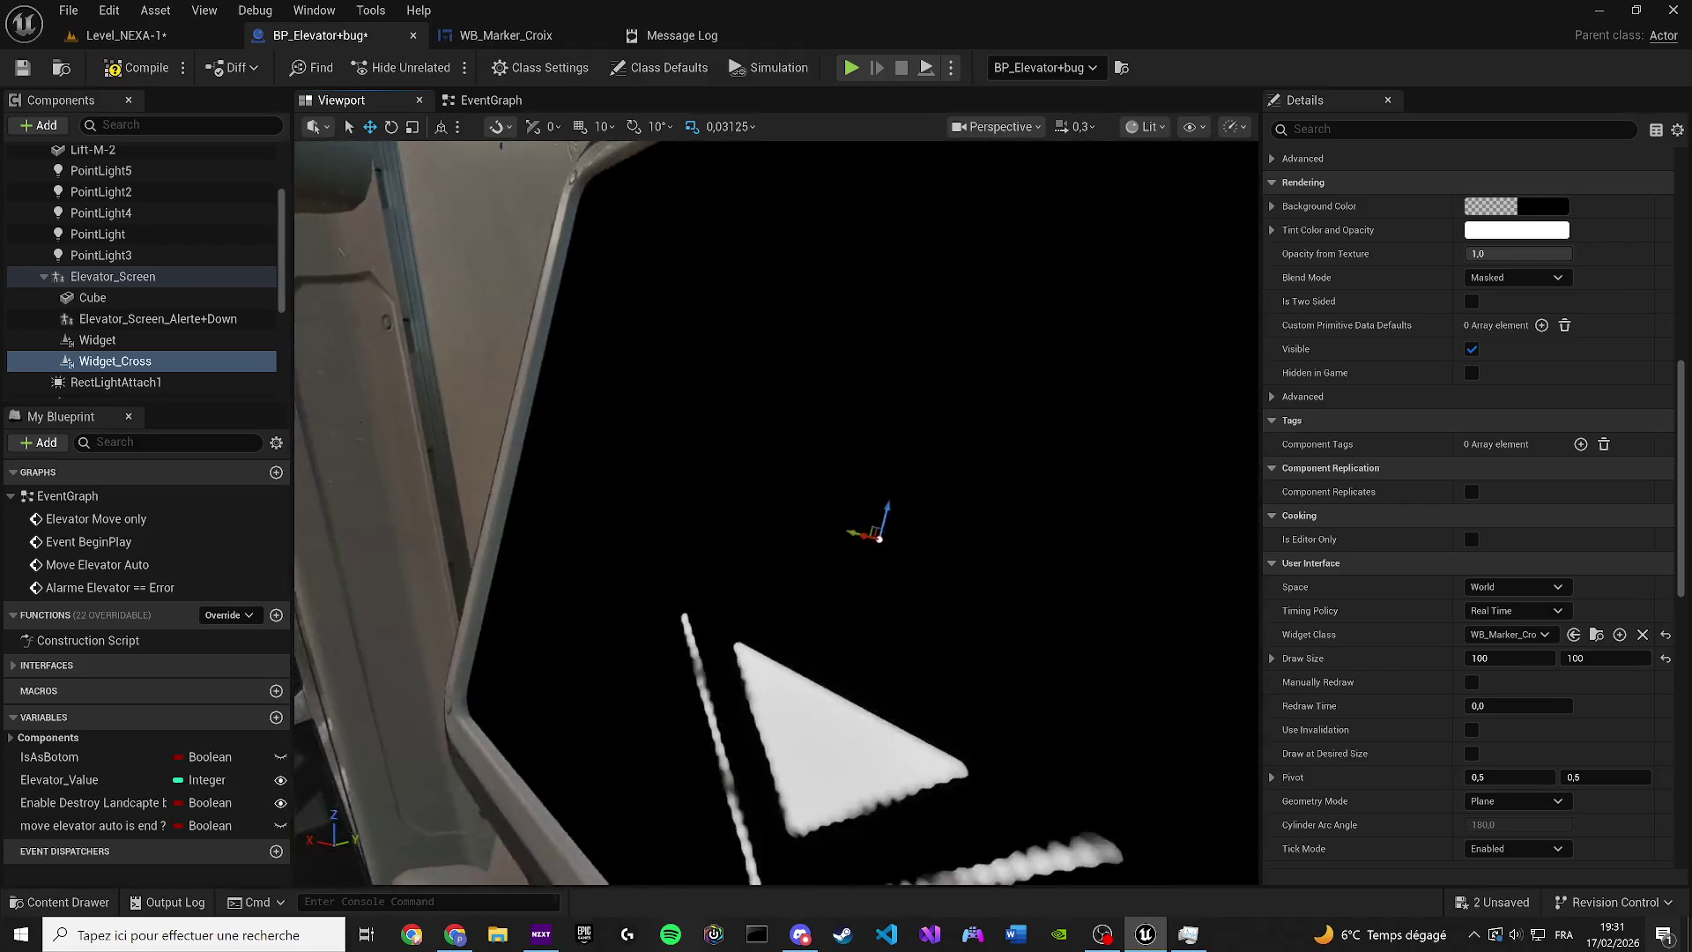
scroll(776, 512, up, 3)
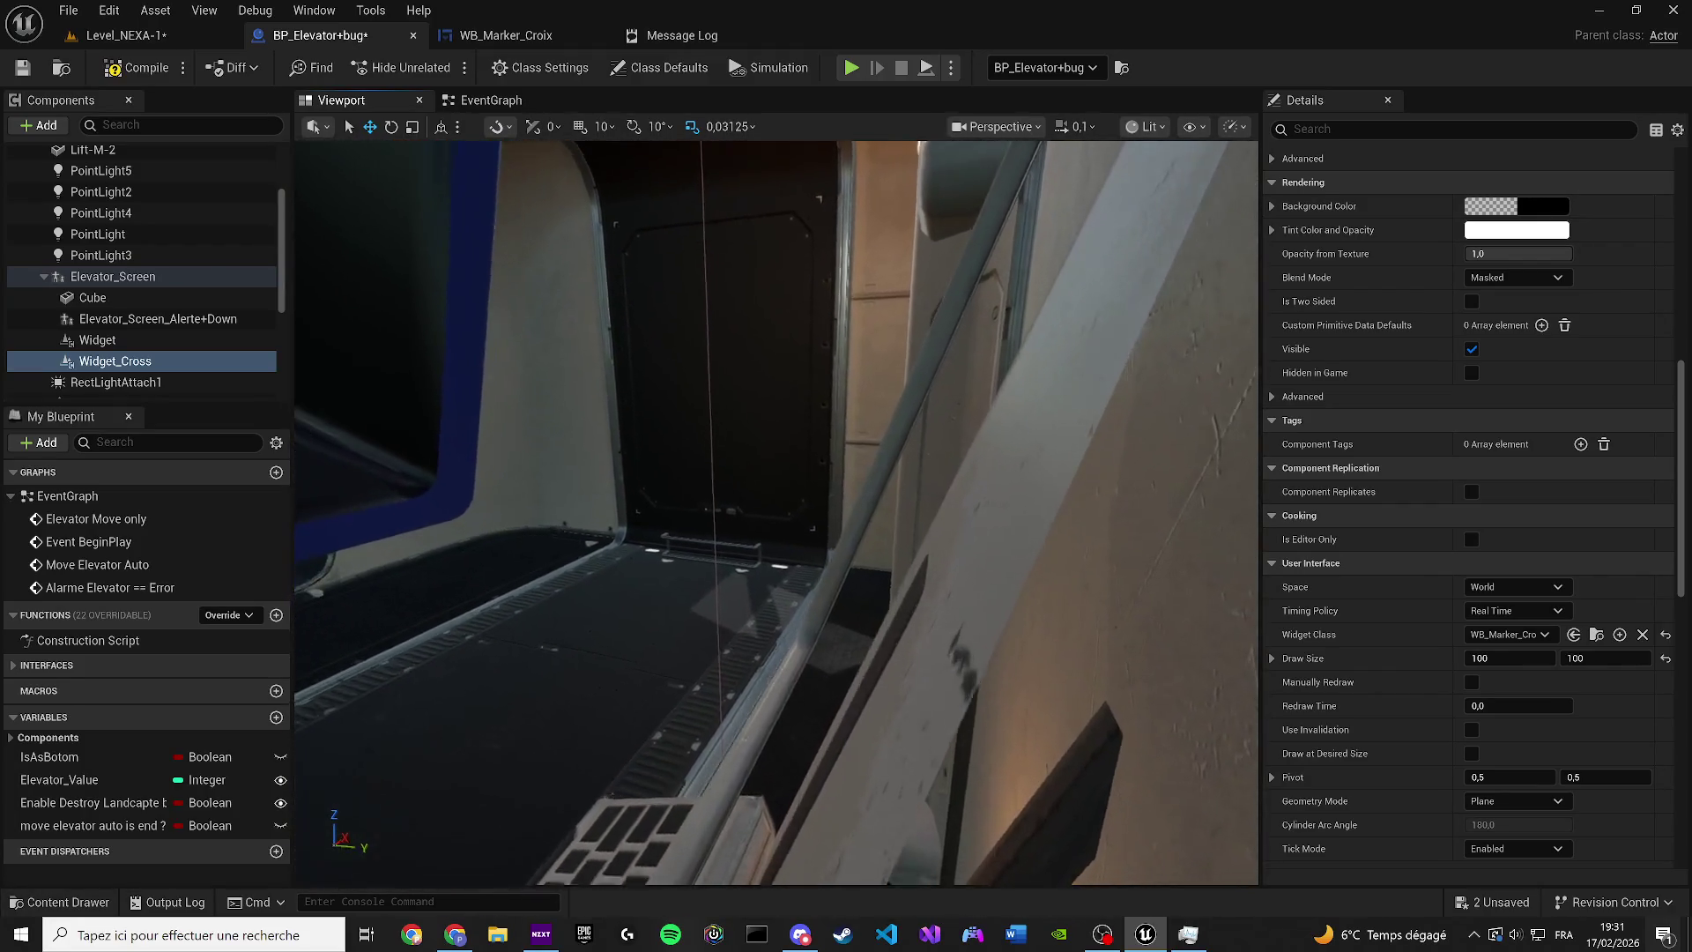
scroll(920, 859, up, 3)
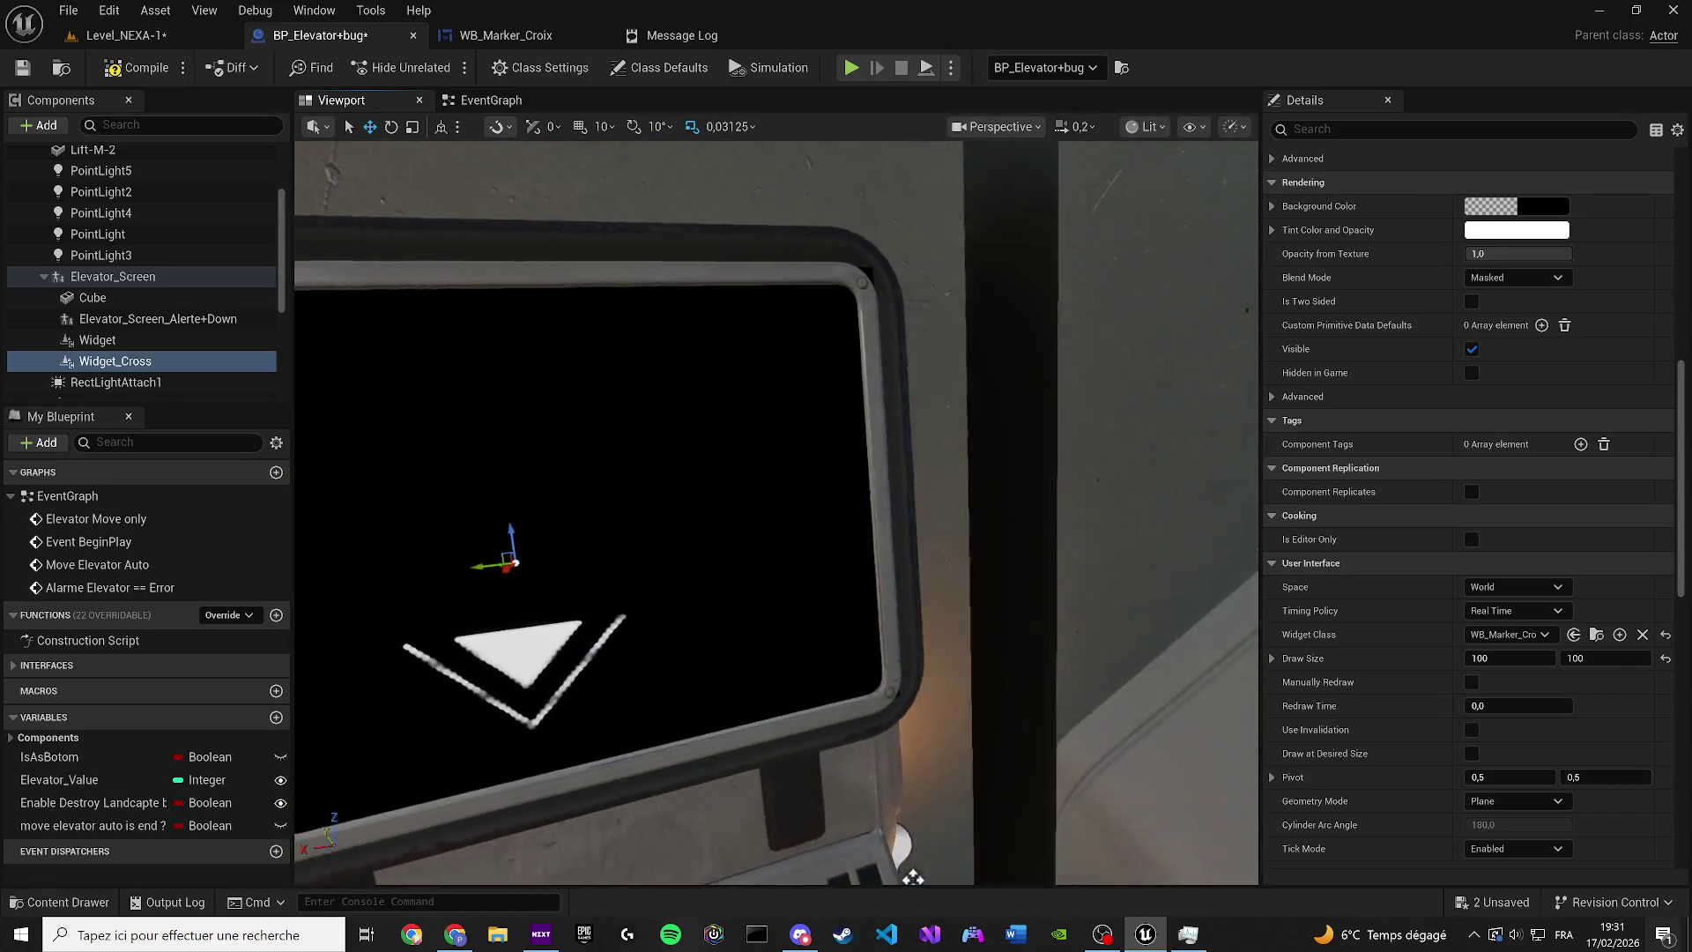
click(1395, 136)
Search the Details panel for 'visi', then clear the filter and scroll through the properties
text(visi)
click(1281, 129)
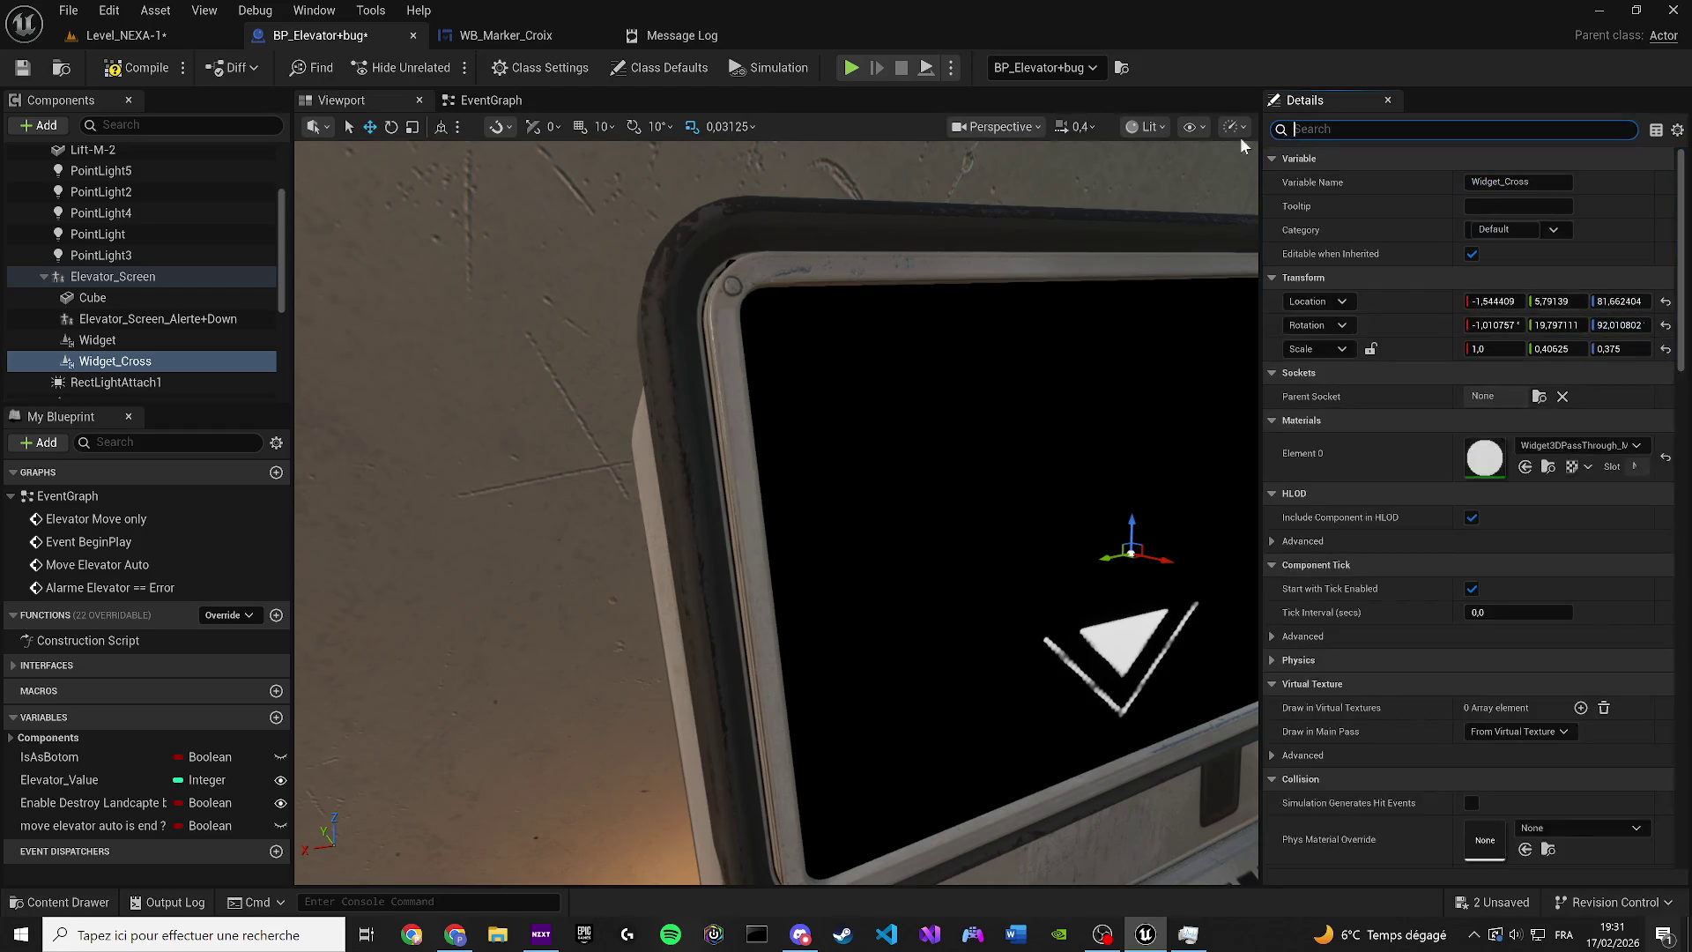
scroll(1217, 352, up, 2)
scroll(1428, 577, down, 10)
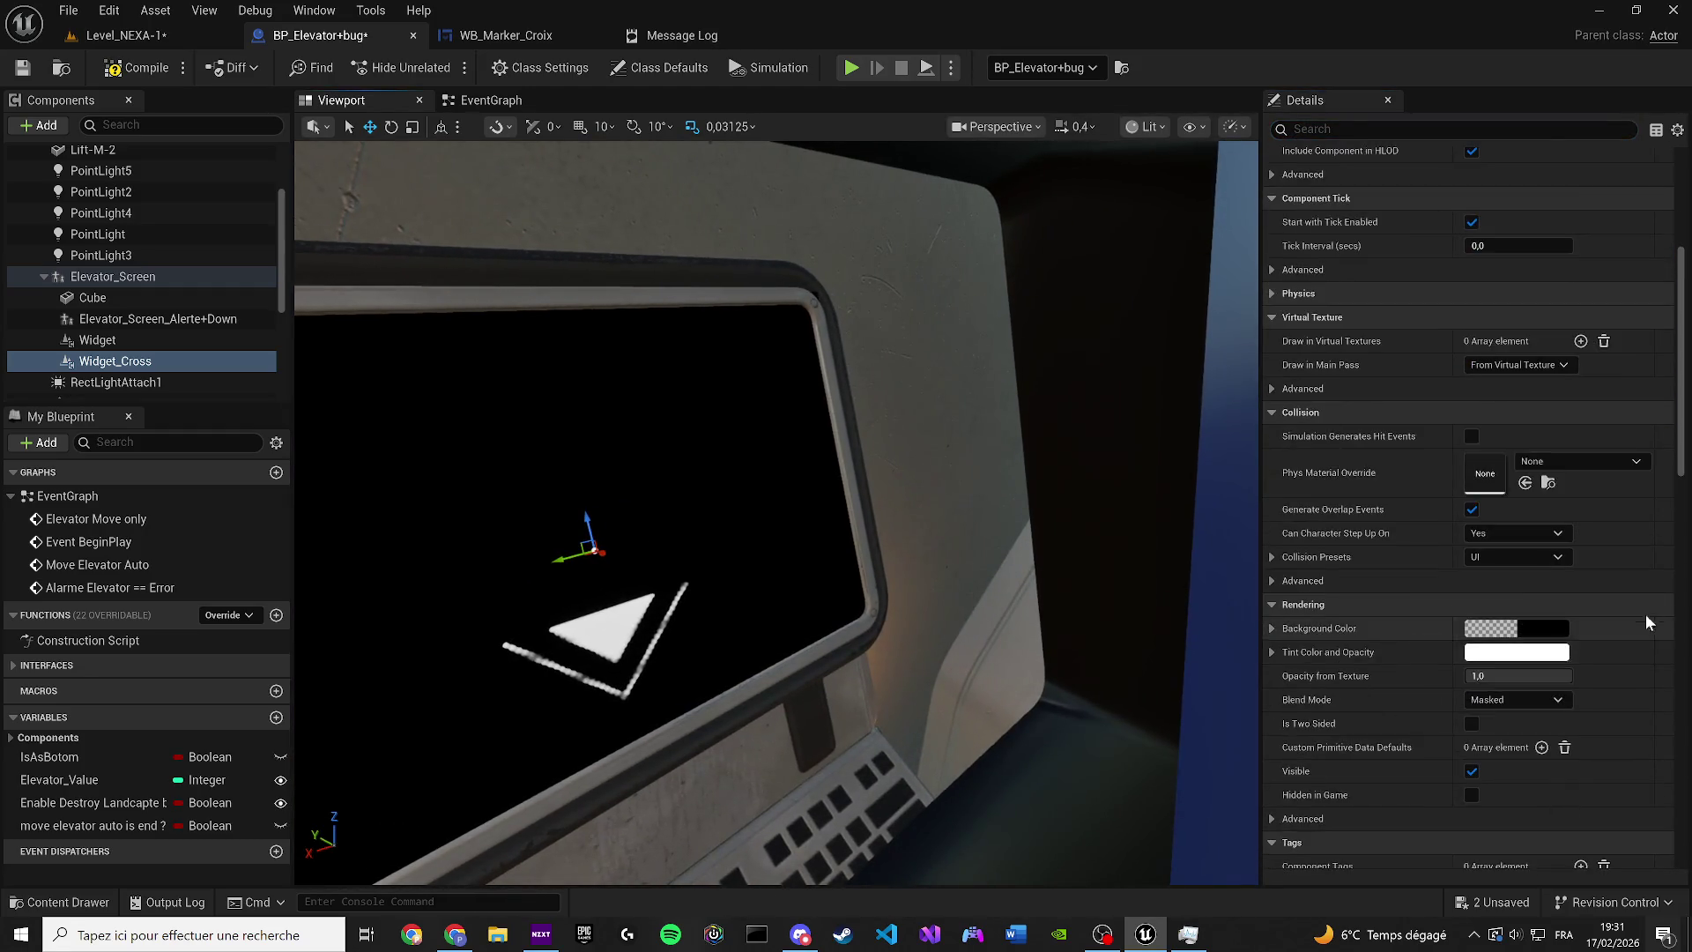
scroll(1502, 346, up, 2)
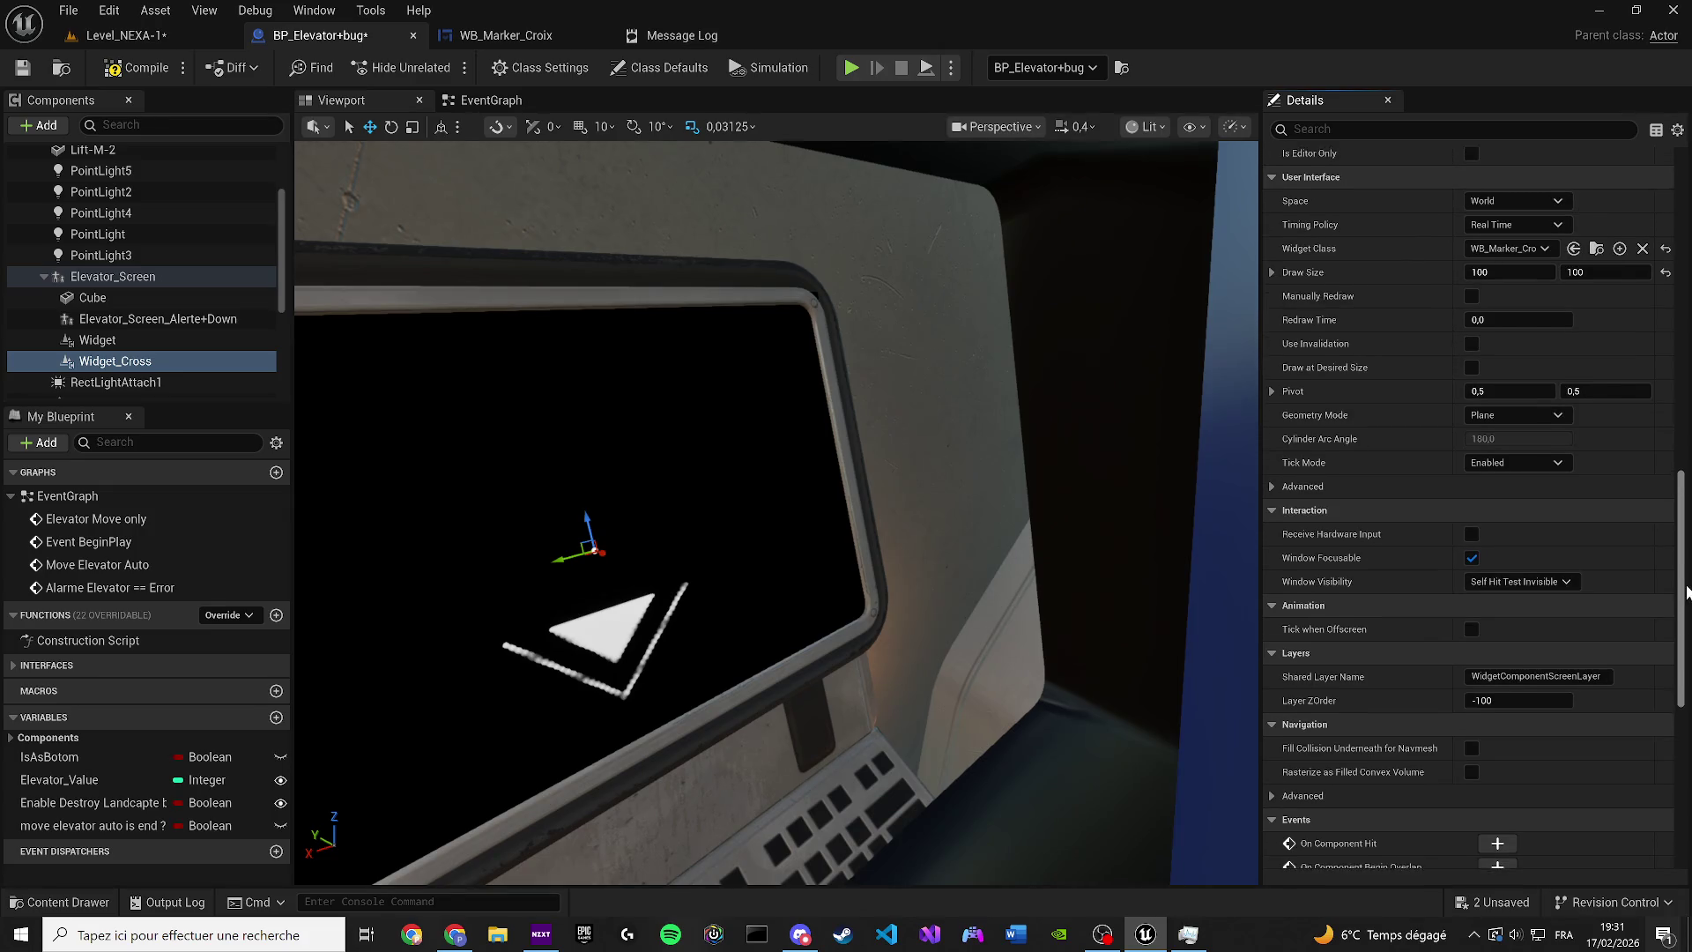
Review Widget_Cross's widget class choices without changing them, and orbit around the screen widget
click(1507, 377)
click(1560, 374)
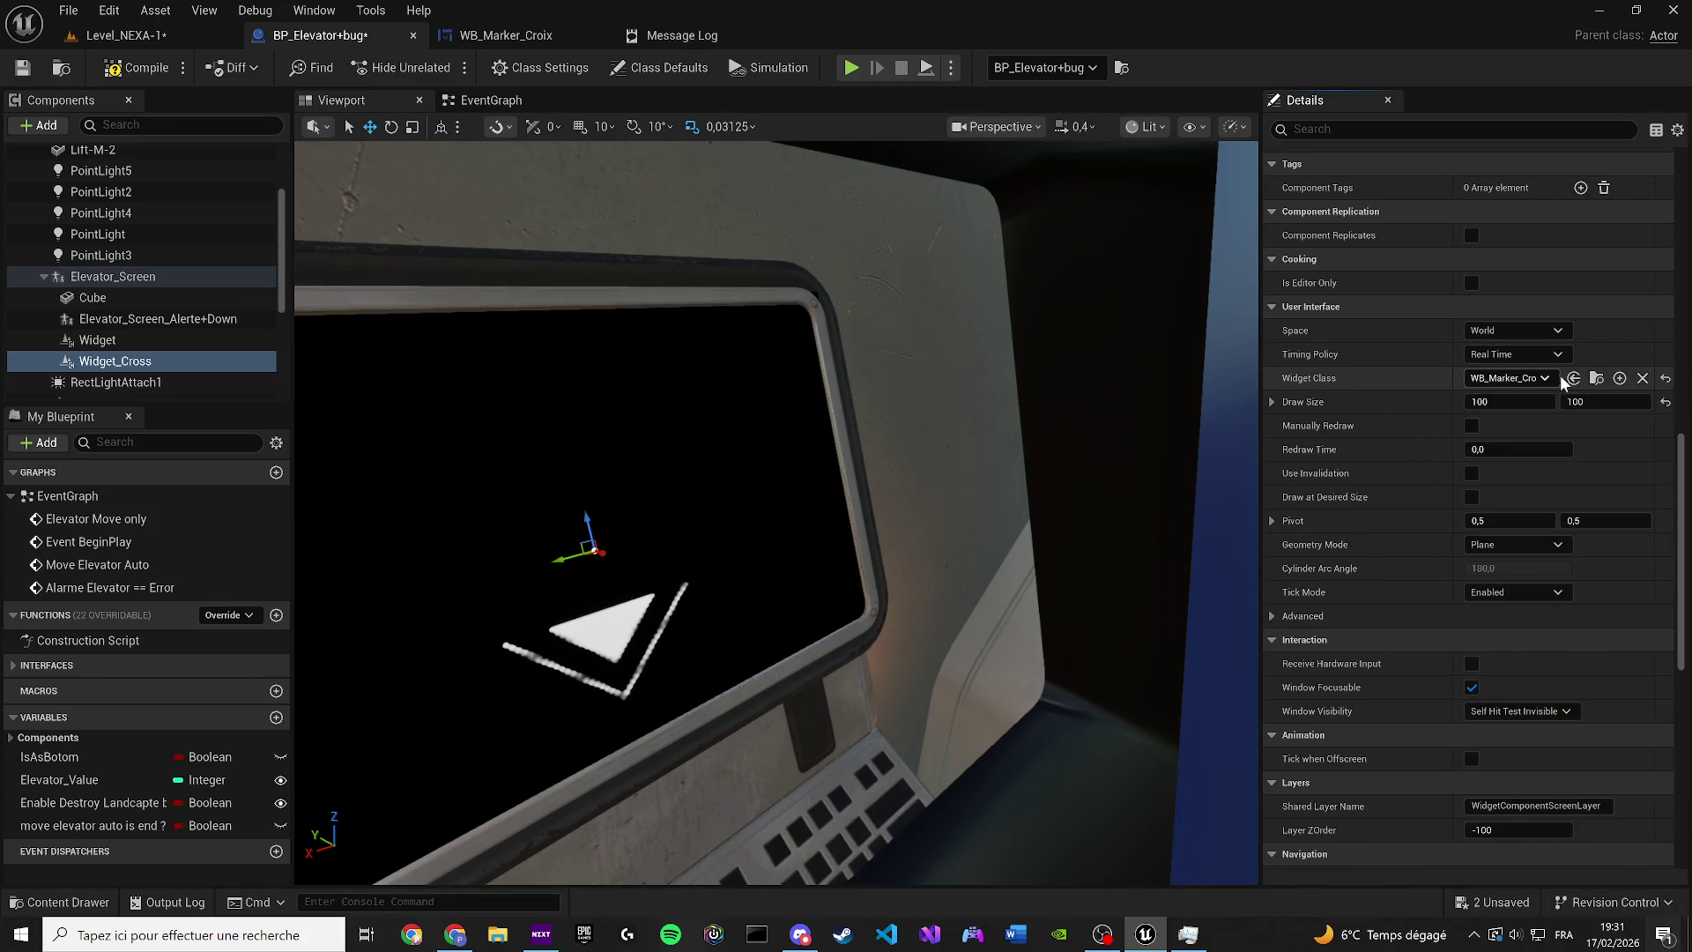
scroll(1532, 434, up, 5)
scroll(1531, 433, up, 3)
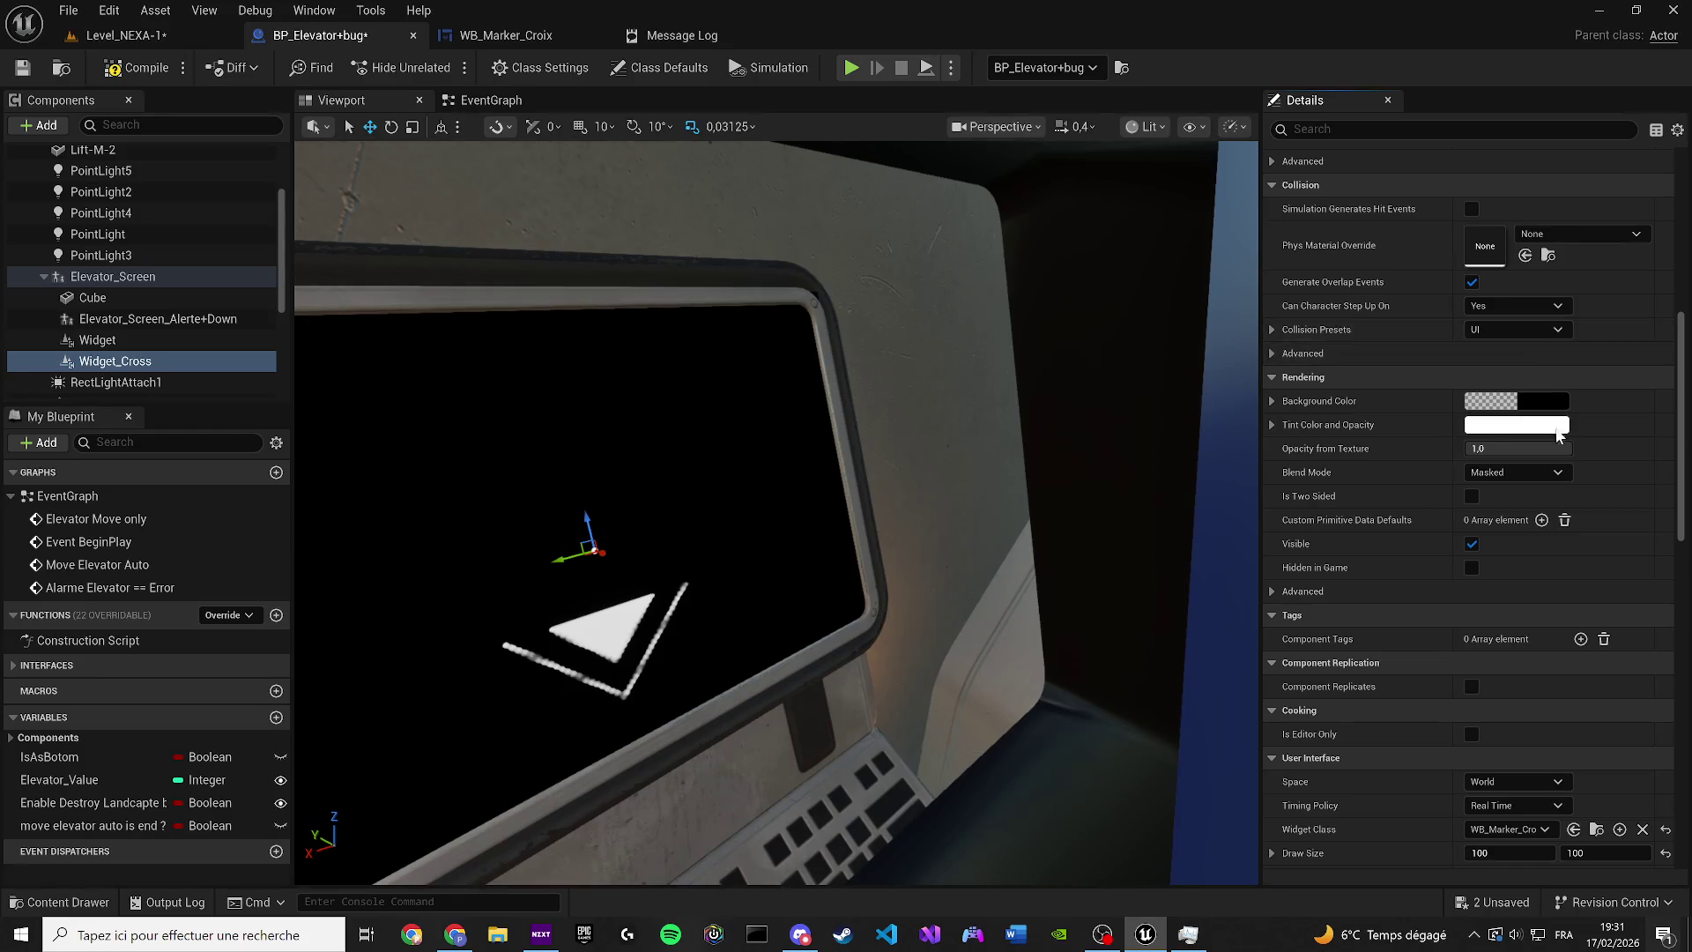
scroll(1499, 556, down, 6)
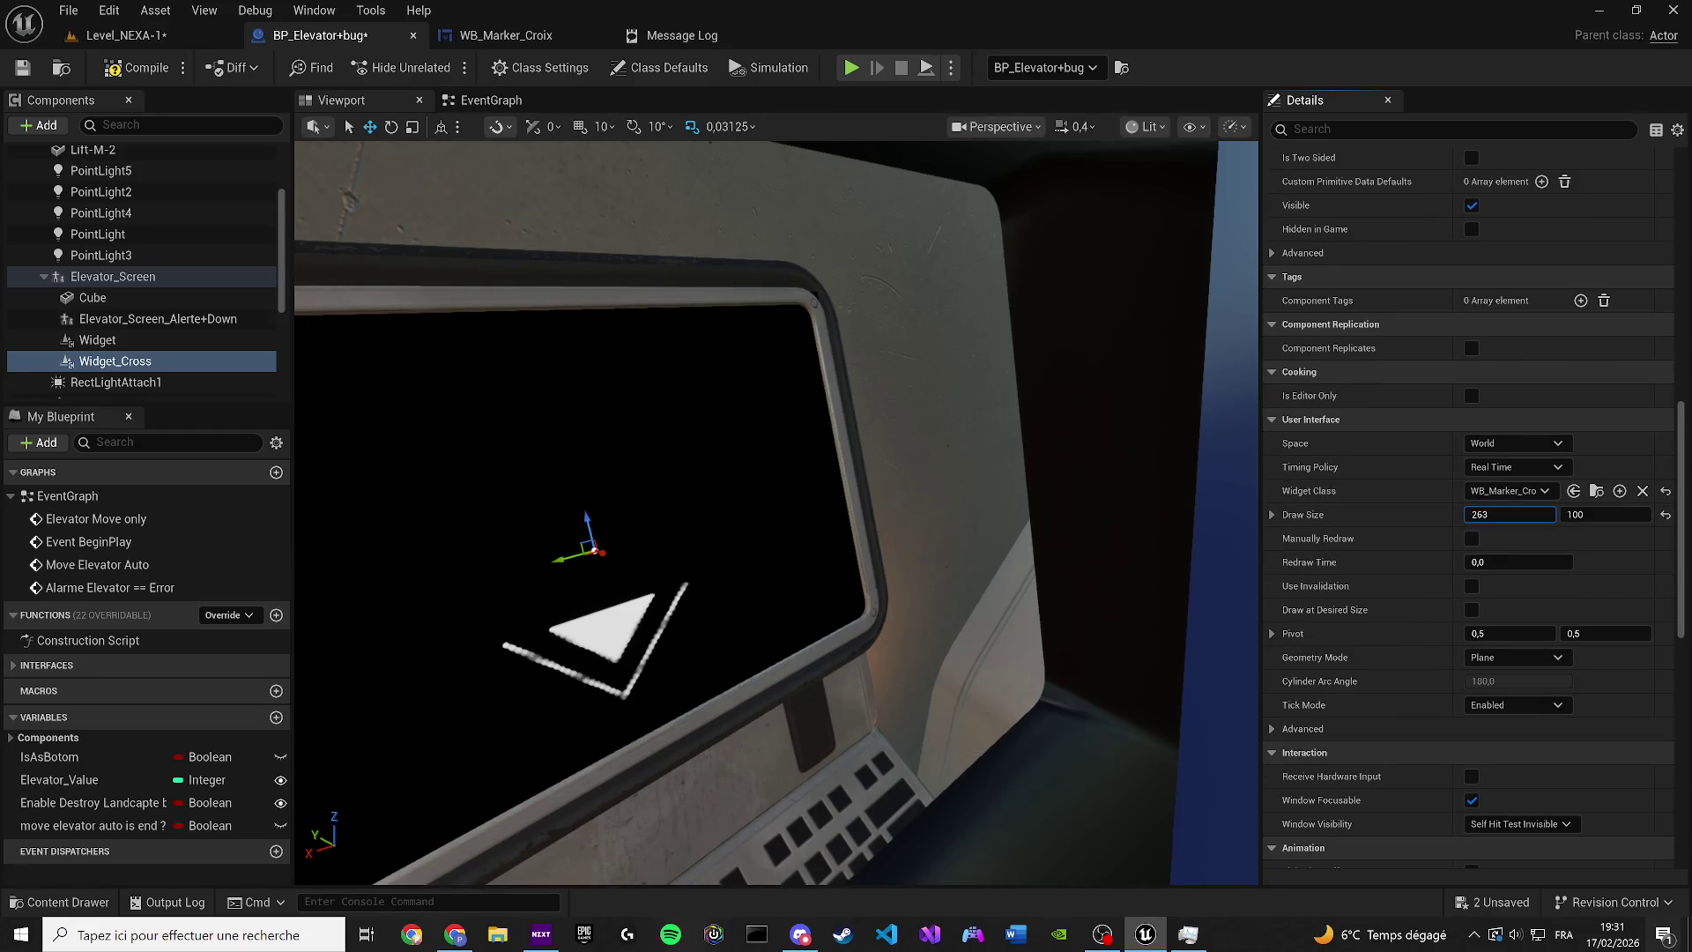
mouse_move(935, 565)
mouse_down()
mouse_move(908, 529)
mouse_move(881, 551)
mouse_move(839, 462)
mouse_move(826, 608)
mouse_move(749, 529)
mouse_up()
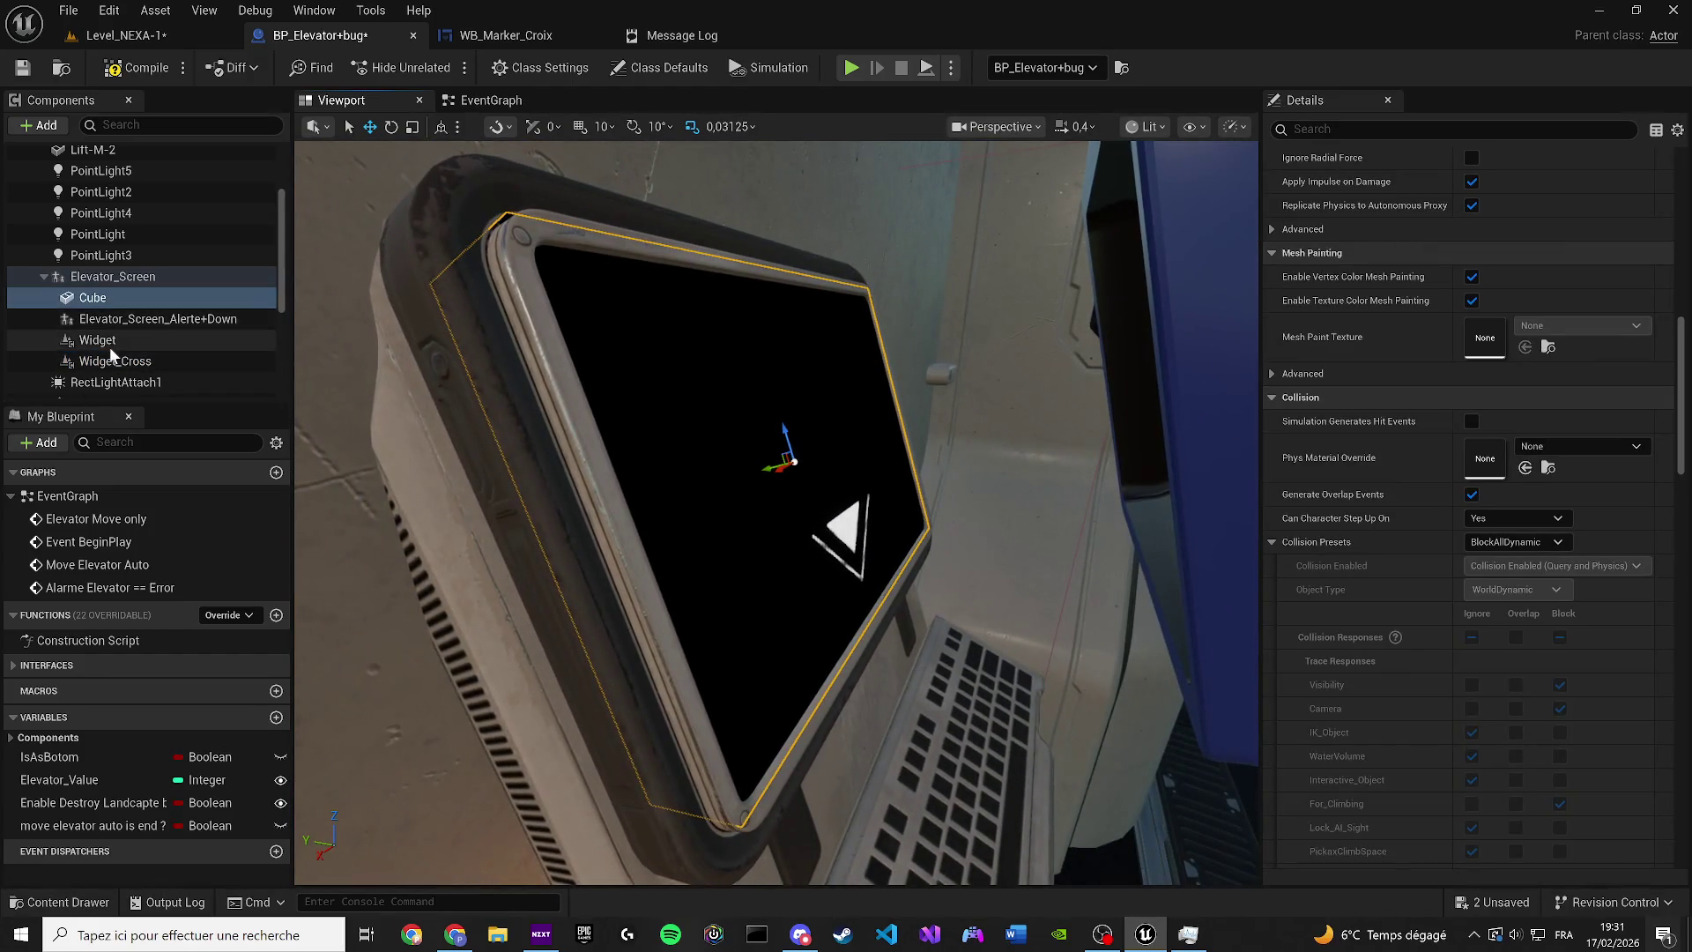
Try moving the original Widget, undo the move, and delete the Widget_Cross component
click(108, 341)
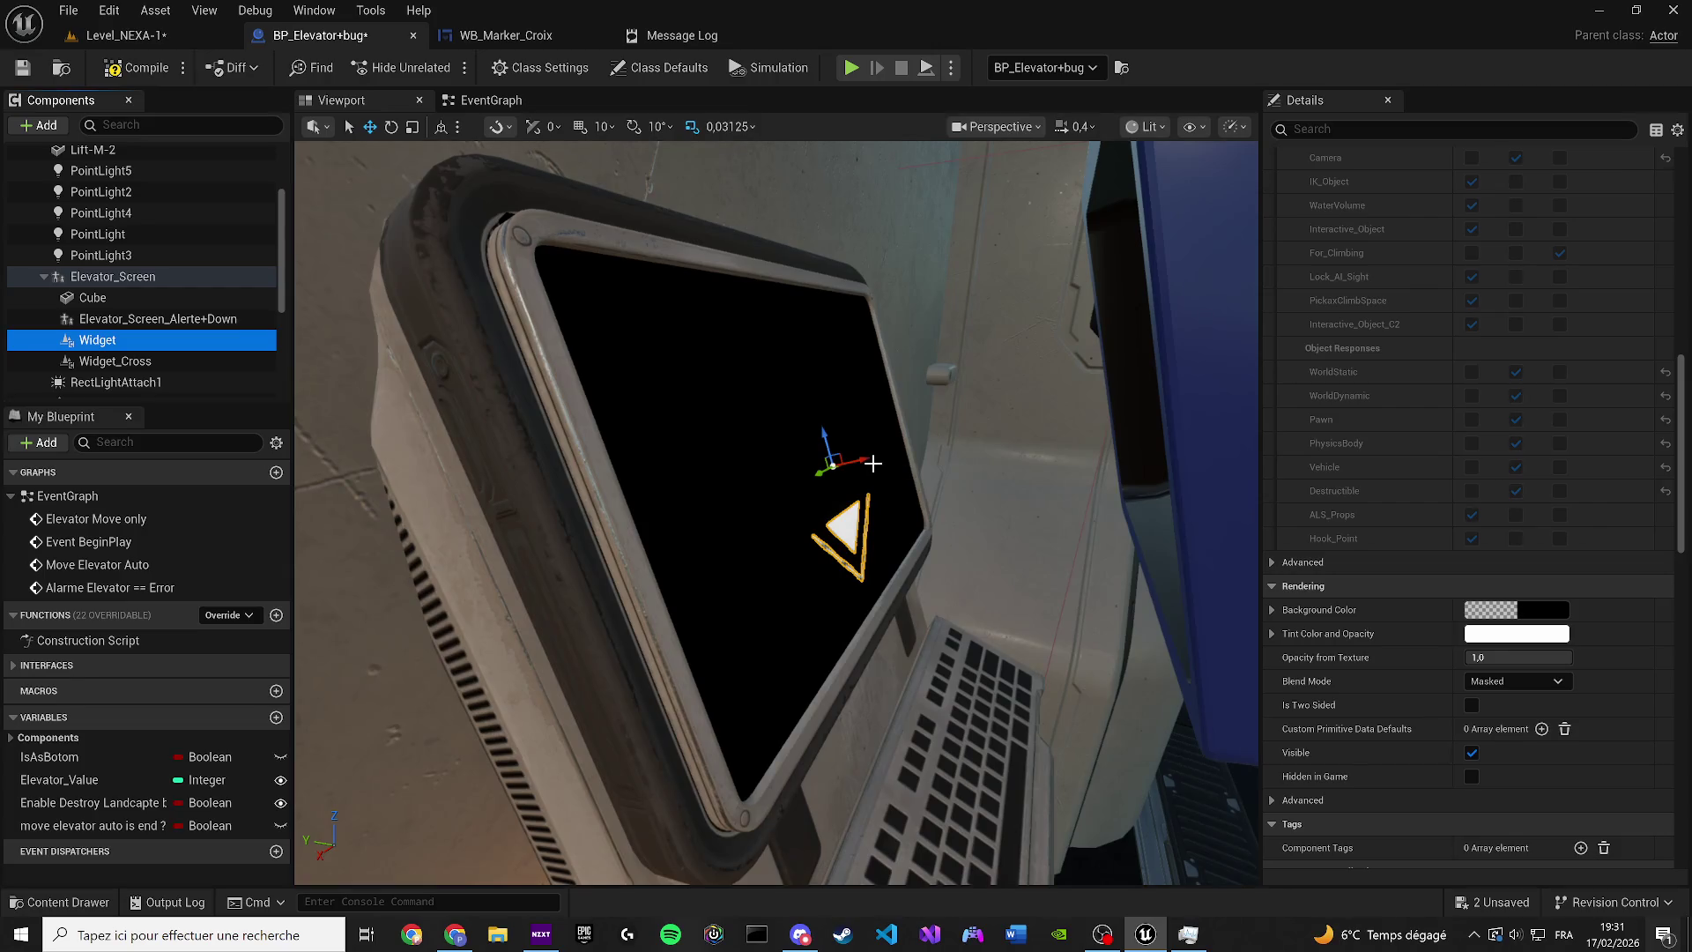
drag(873, 463, 963, 451)
key(ctrl+z)
click(132, 361)
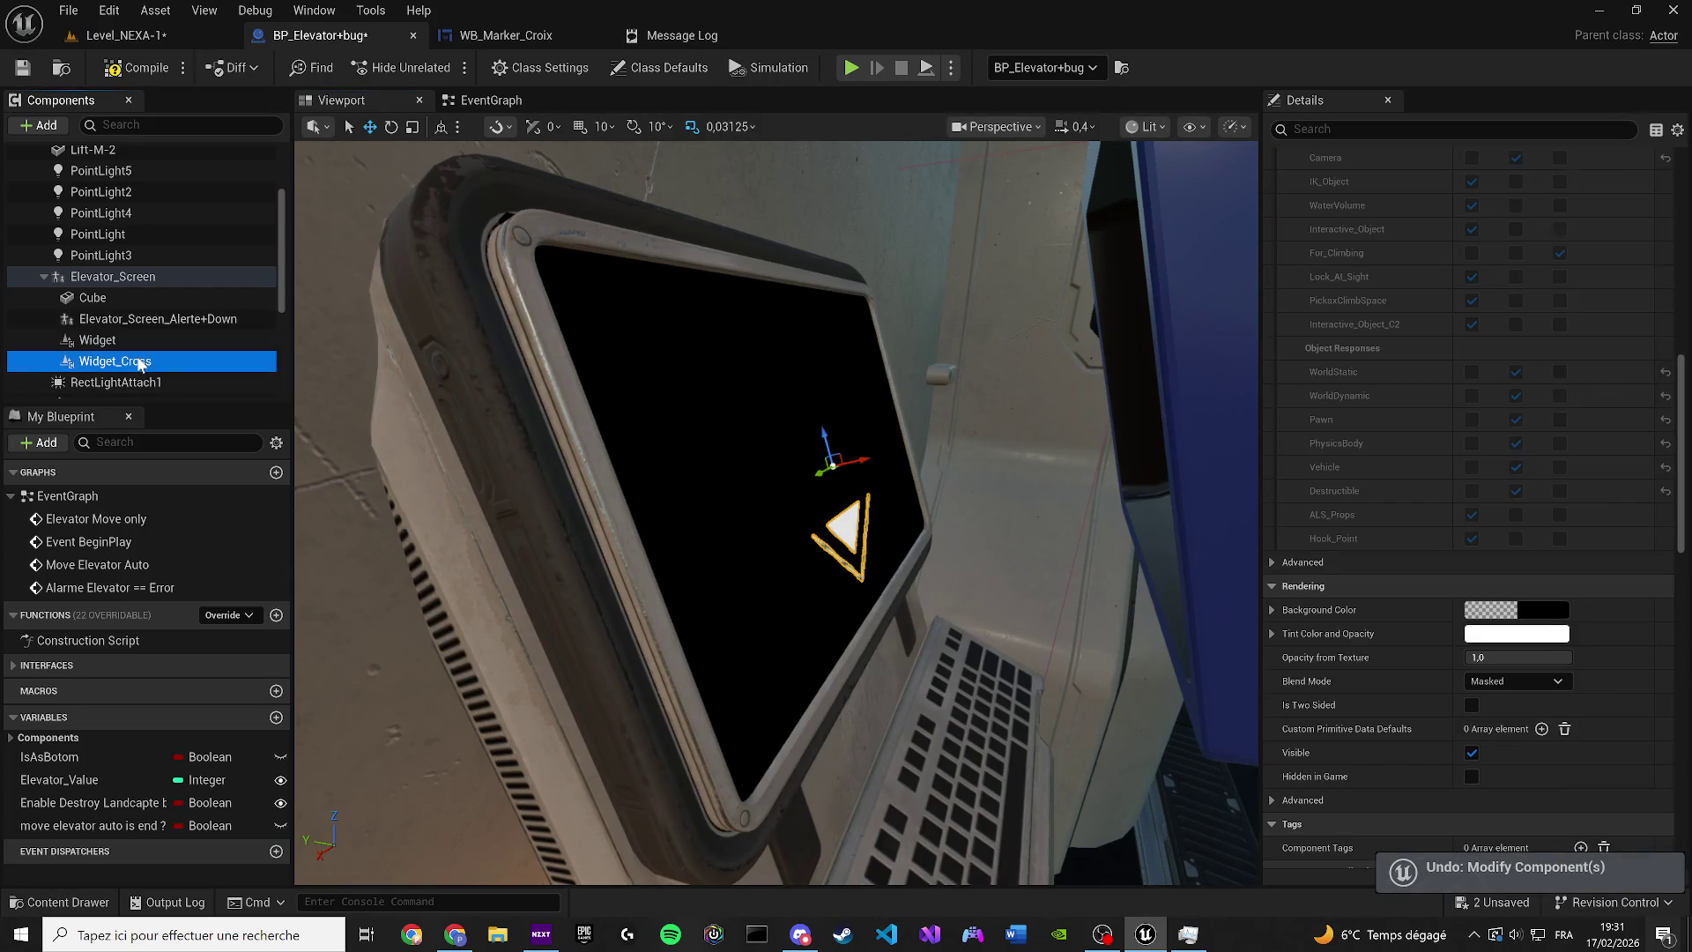
key(Delete)
Duplicate the marker widget on the monitor and move the copy down-left
scroll(133, 375, down, 2)
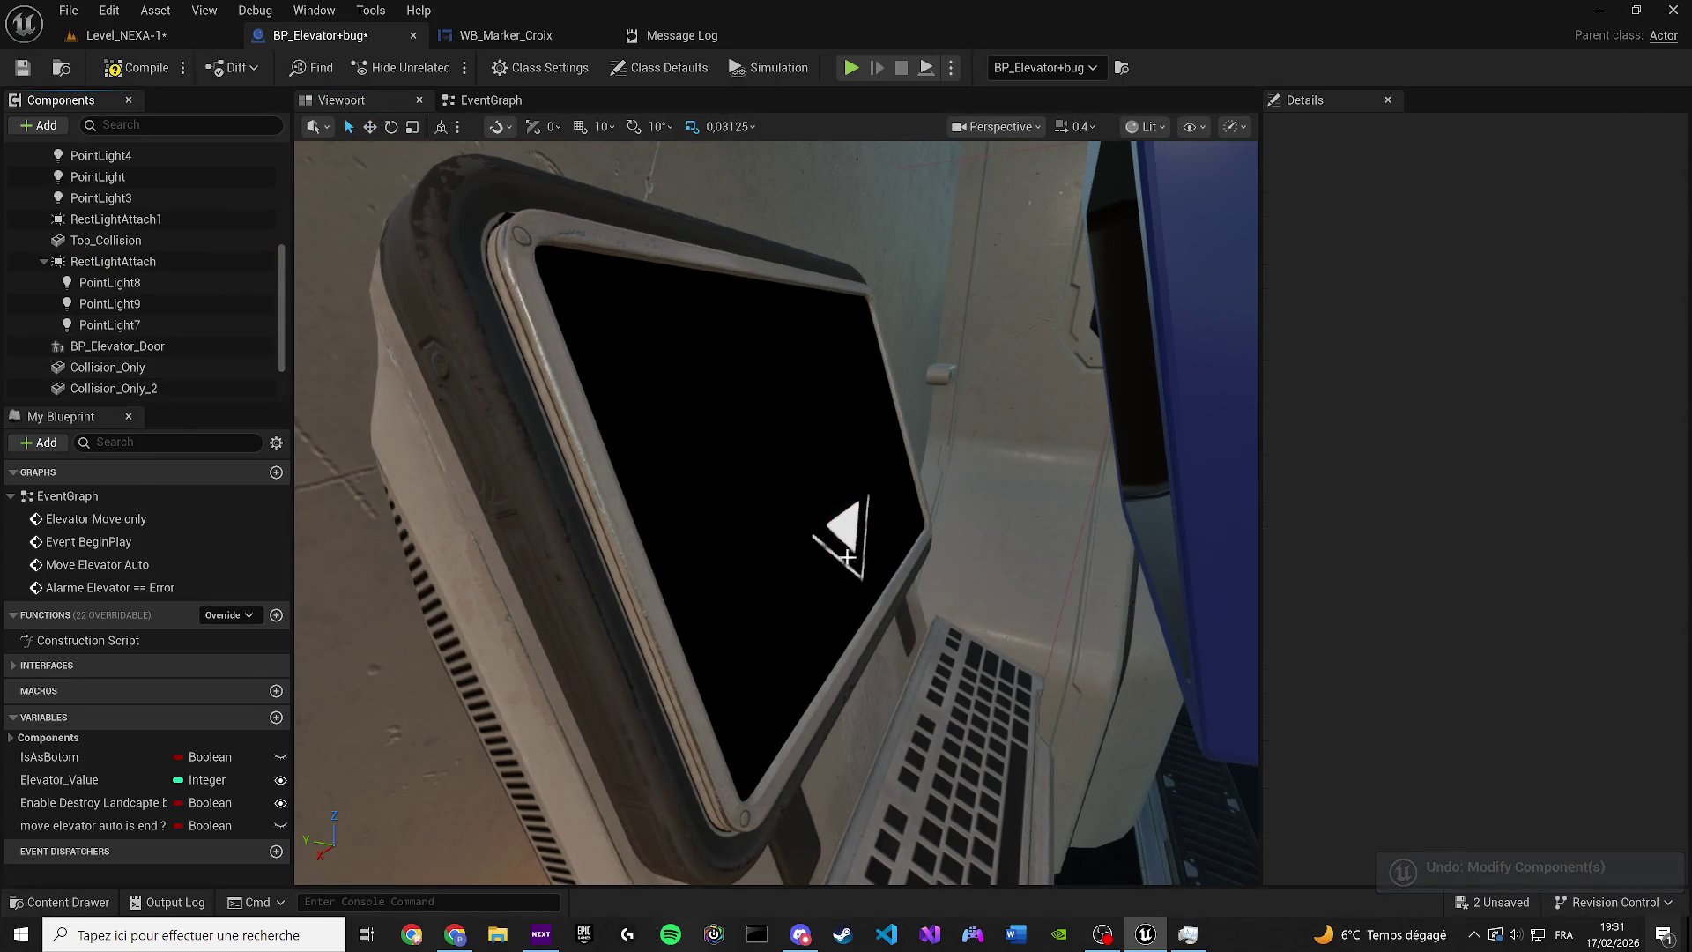
click(842, 538)
scroll(139, 349, down, 1)
scroll(139, 349, up, 3)
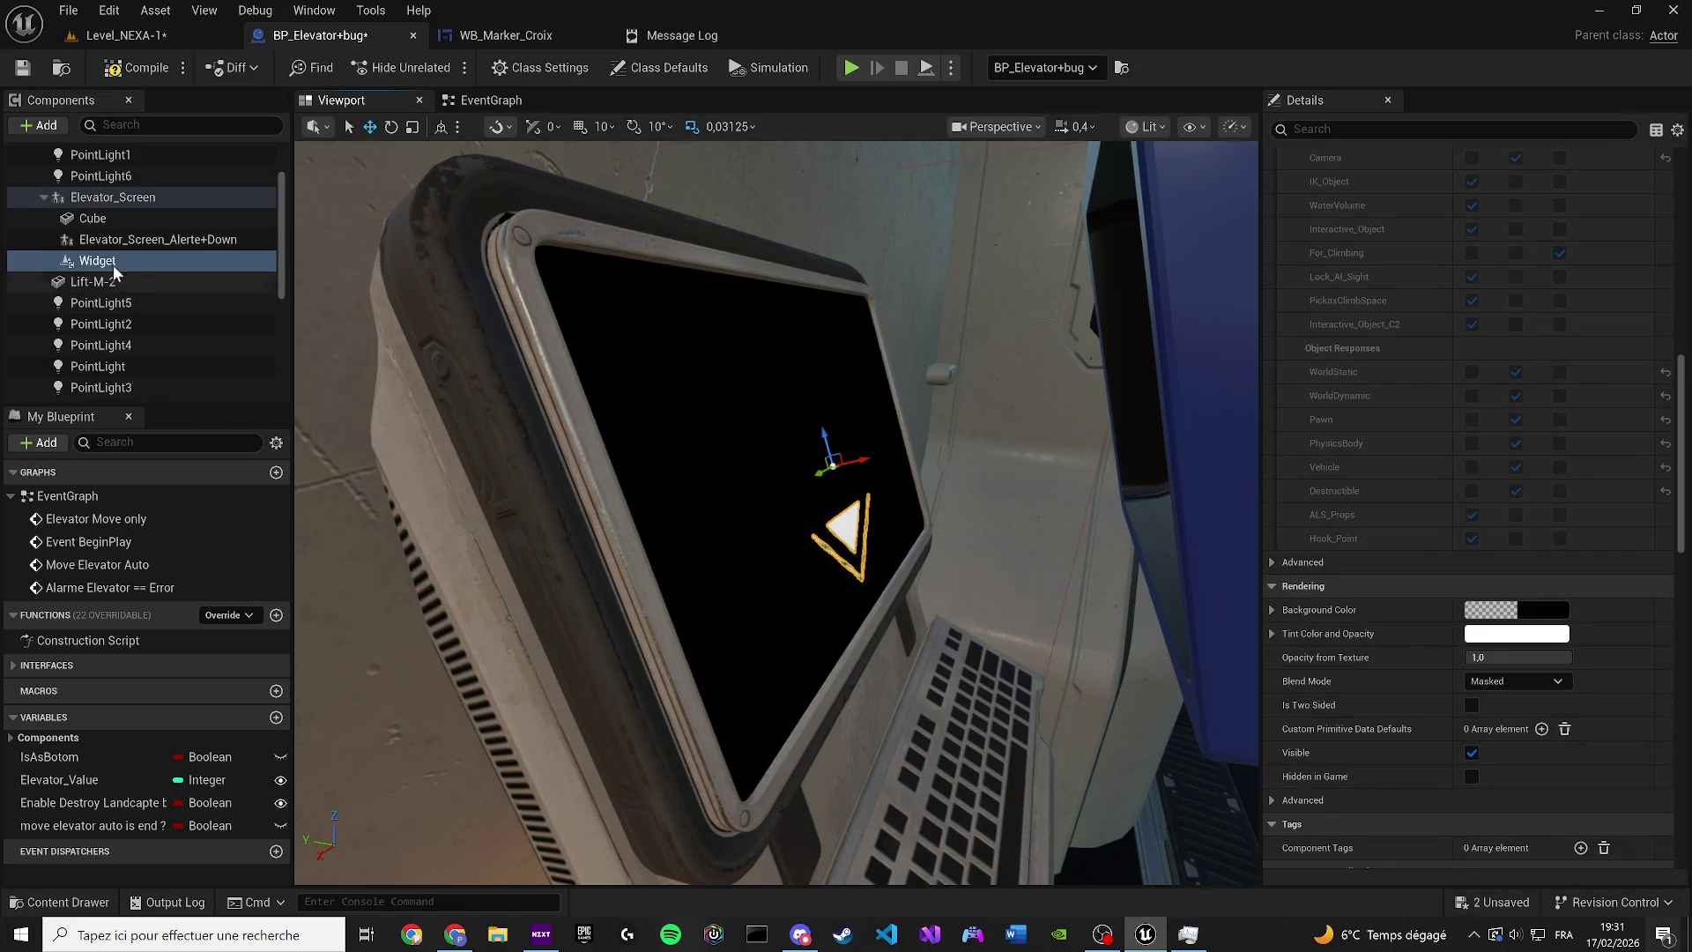
key(ctrl+d)
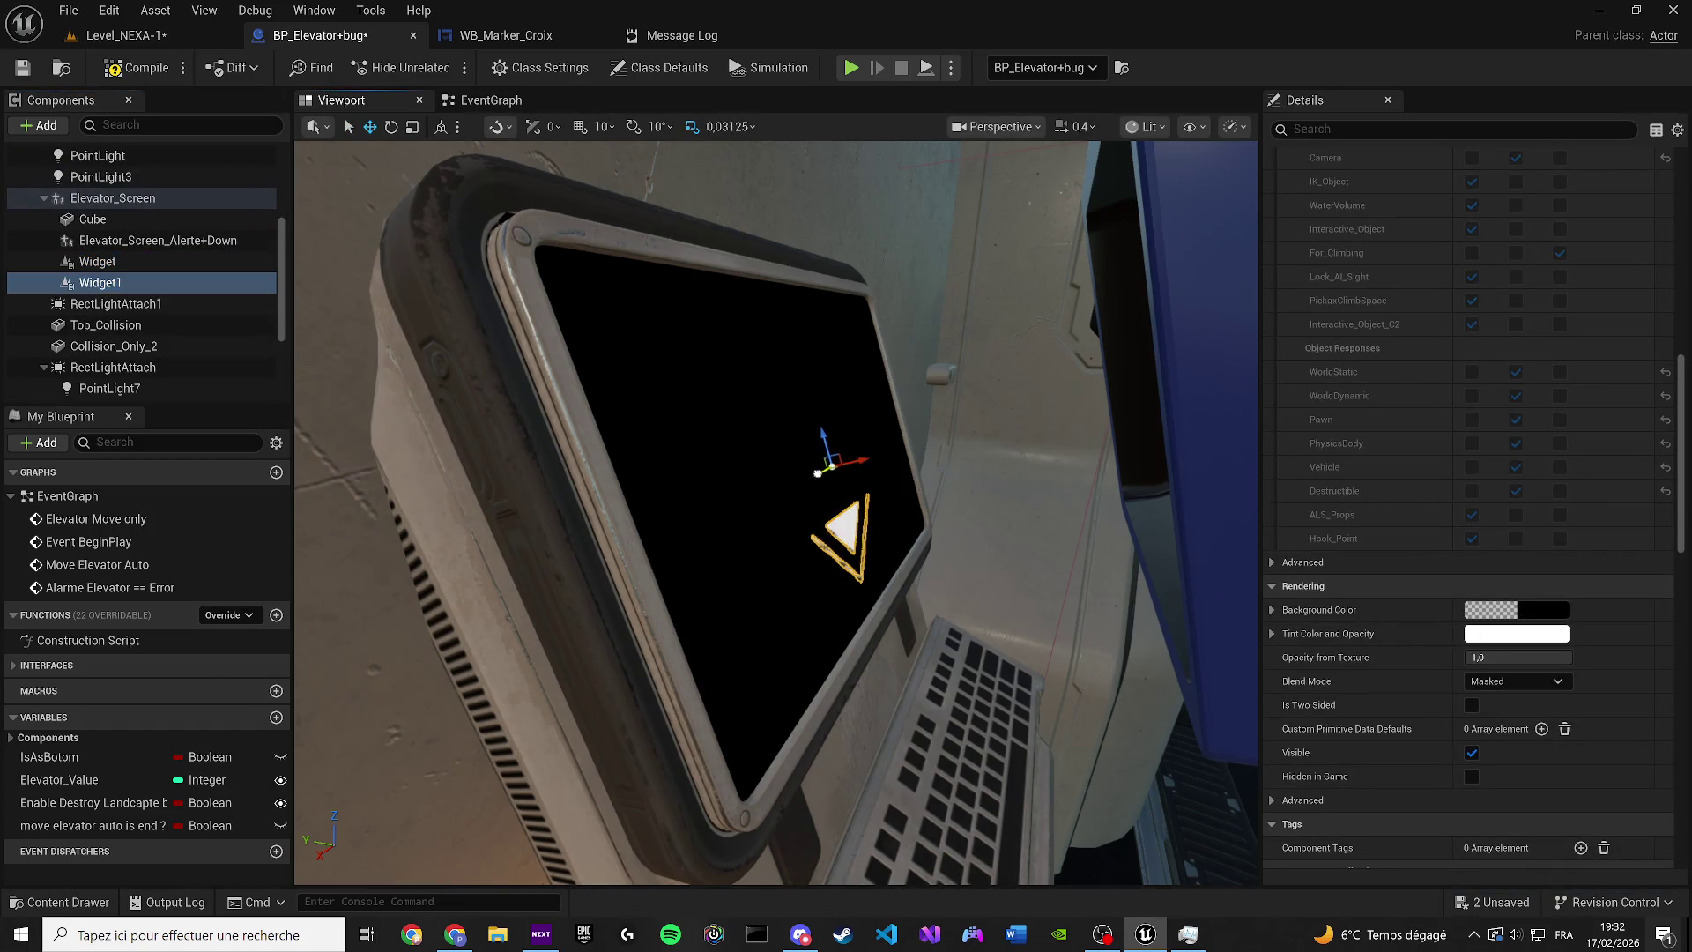
drag(817, 458, 737, 520)
Set Widget1's Widget Class to WB_Marker_Croix, found by searching 'croi'
scroll(1463, 243, up, 5)
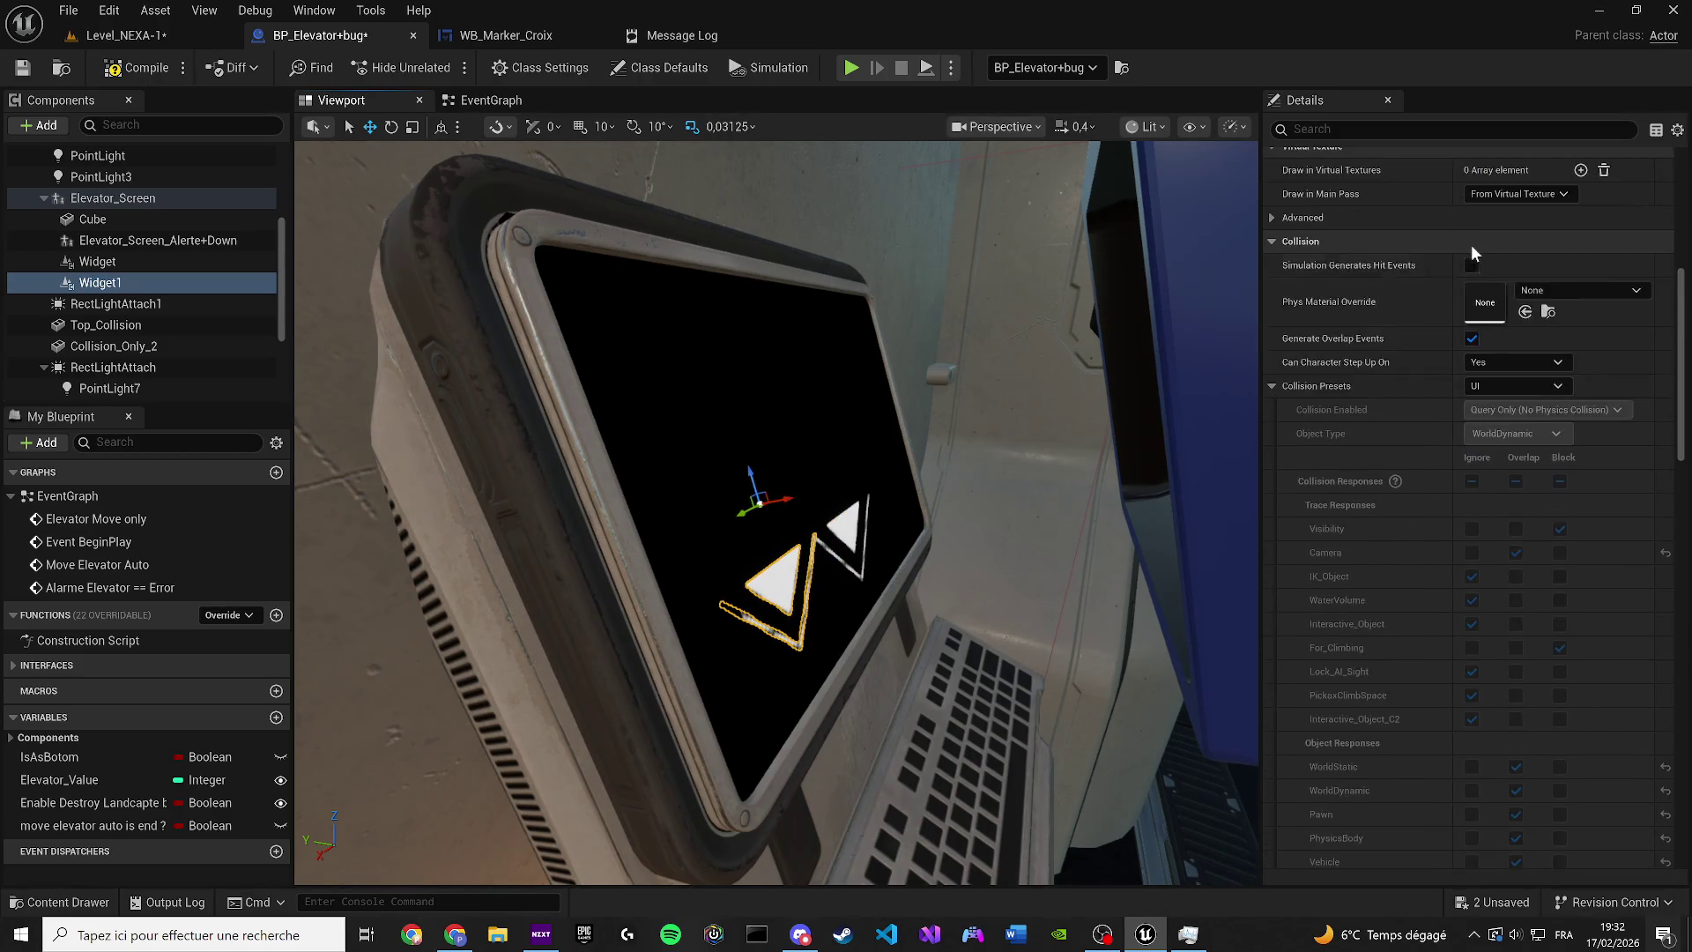
click(1271, 385)
scroll(1525, 587, down, 5)
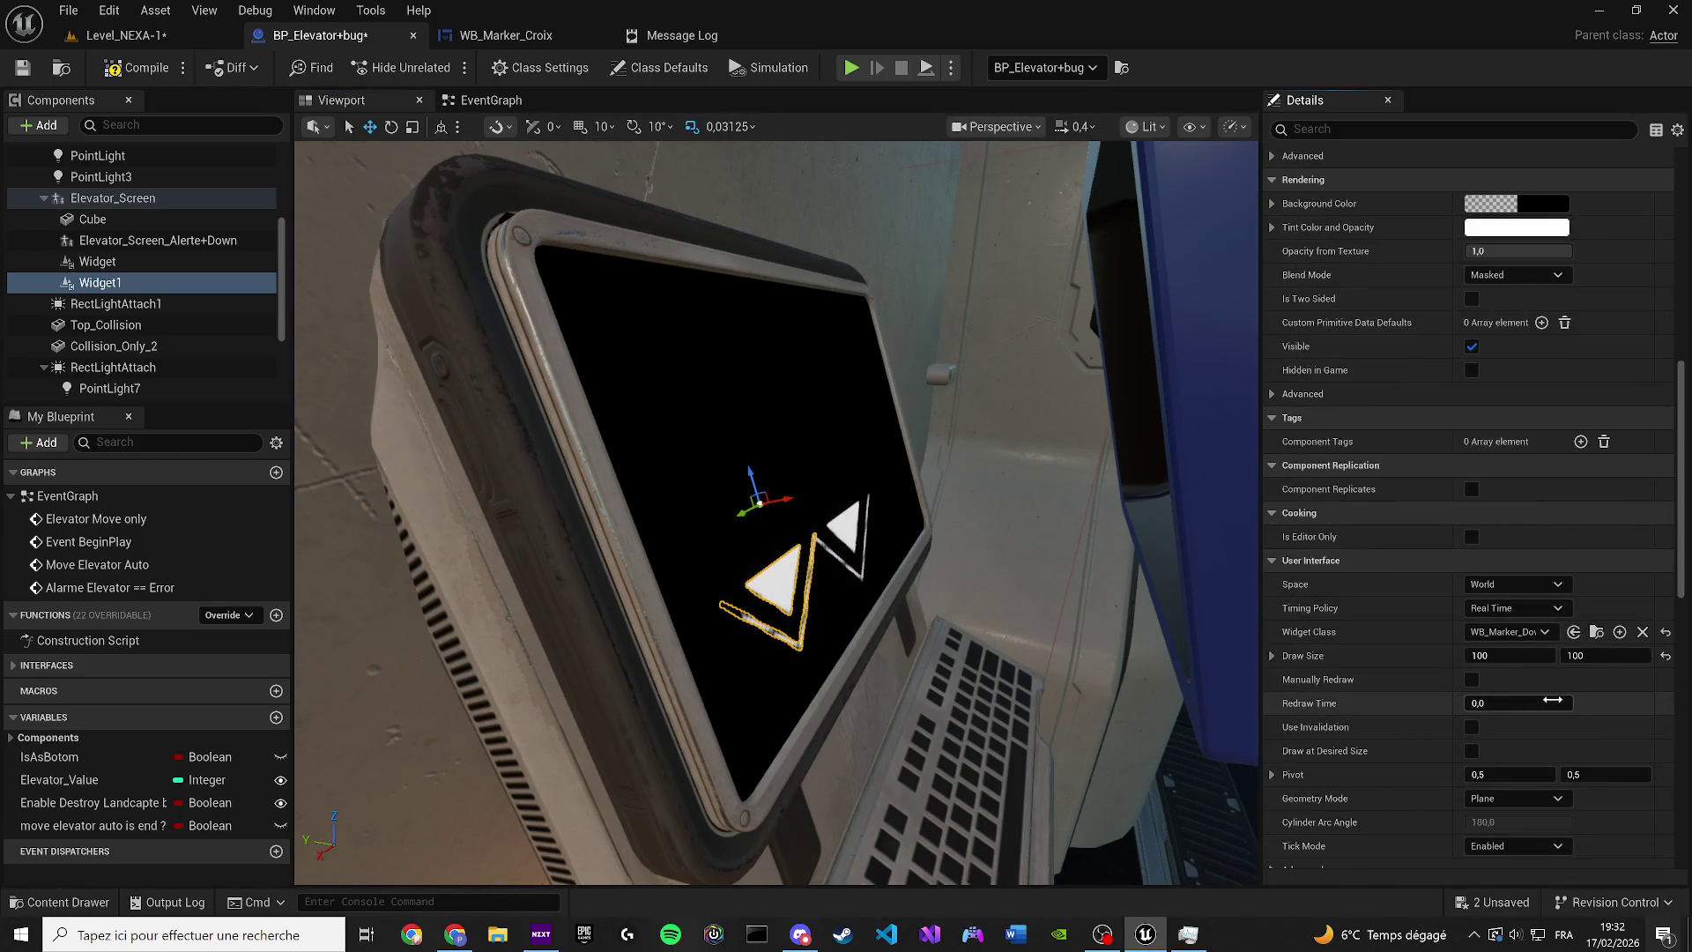
click(1499, 633)
text(croi)
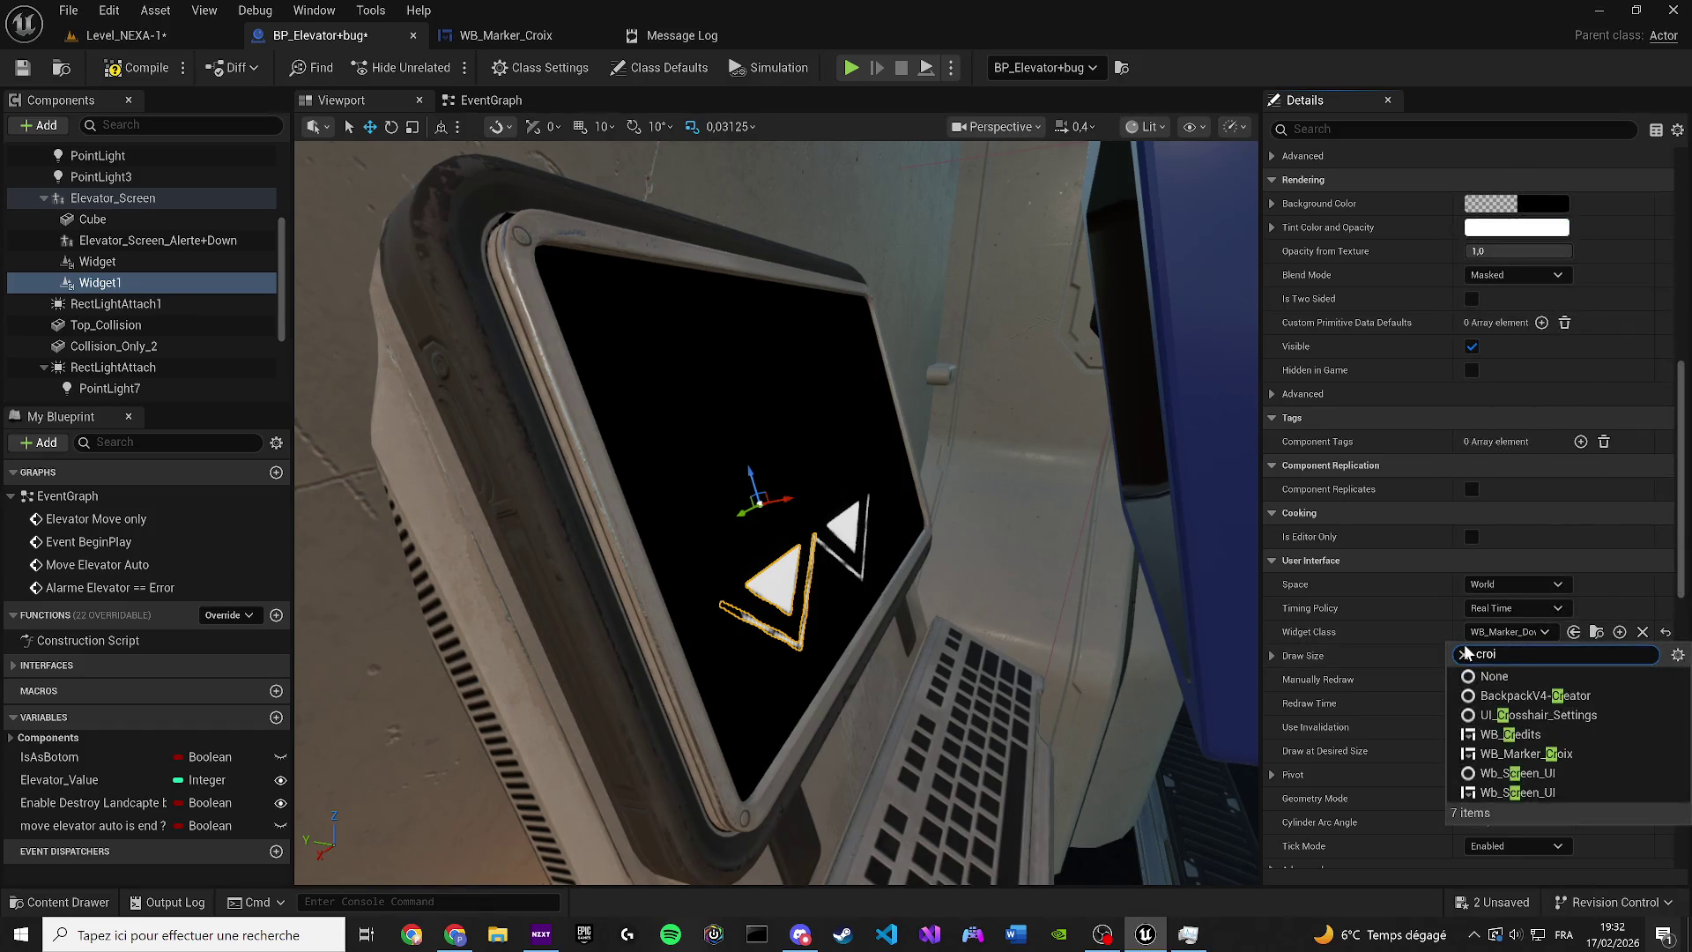
click(1535, 696)
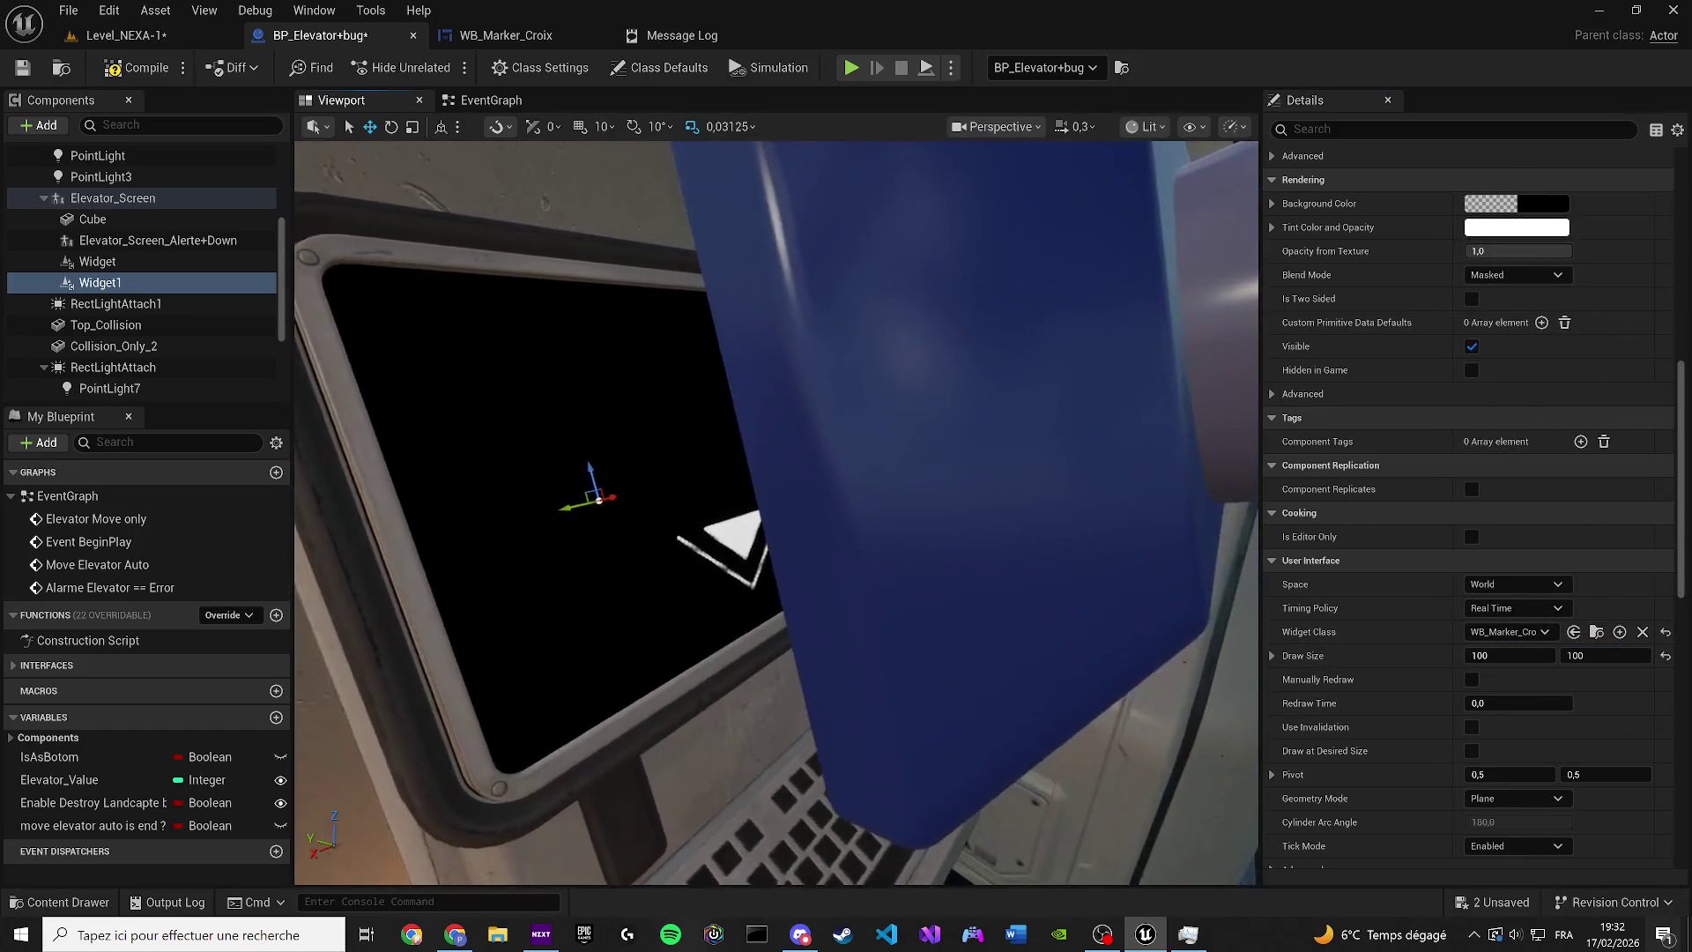
Frame Widget1, set its Space to Screen, and switch to the WB_Marker_Croix editor
key(e)
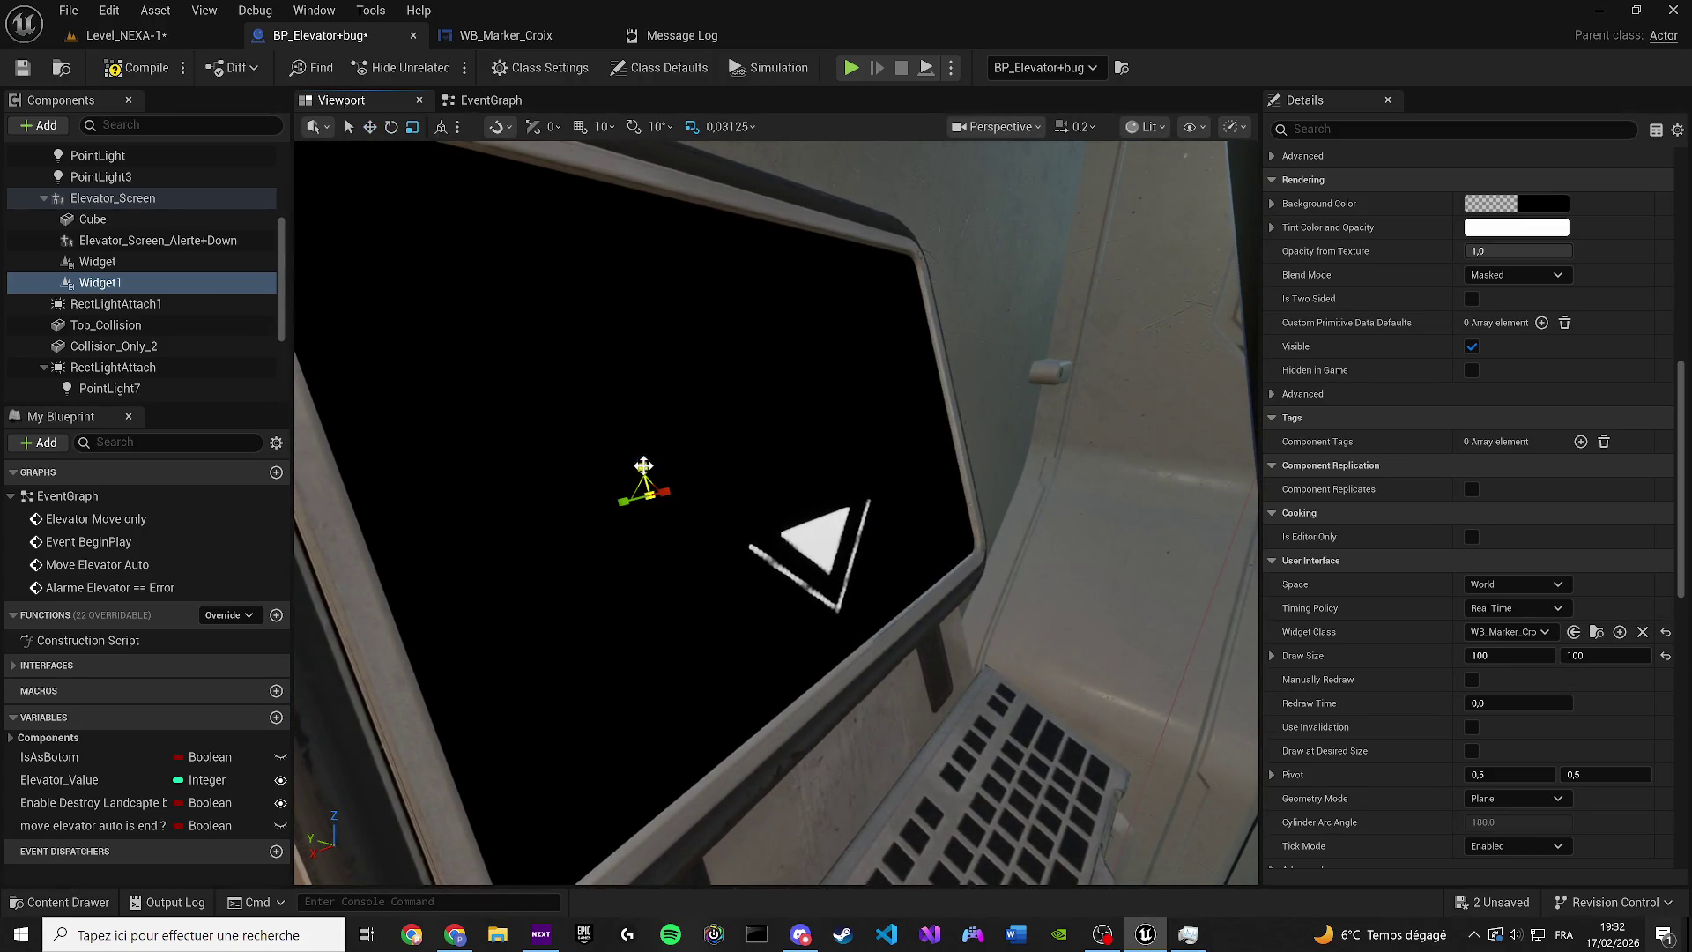
key(f)
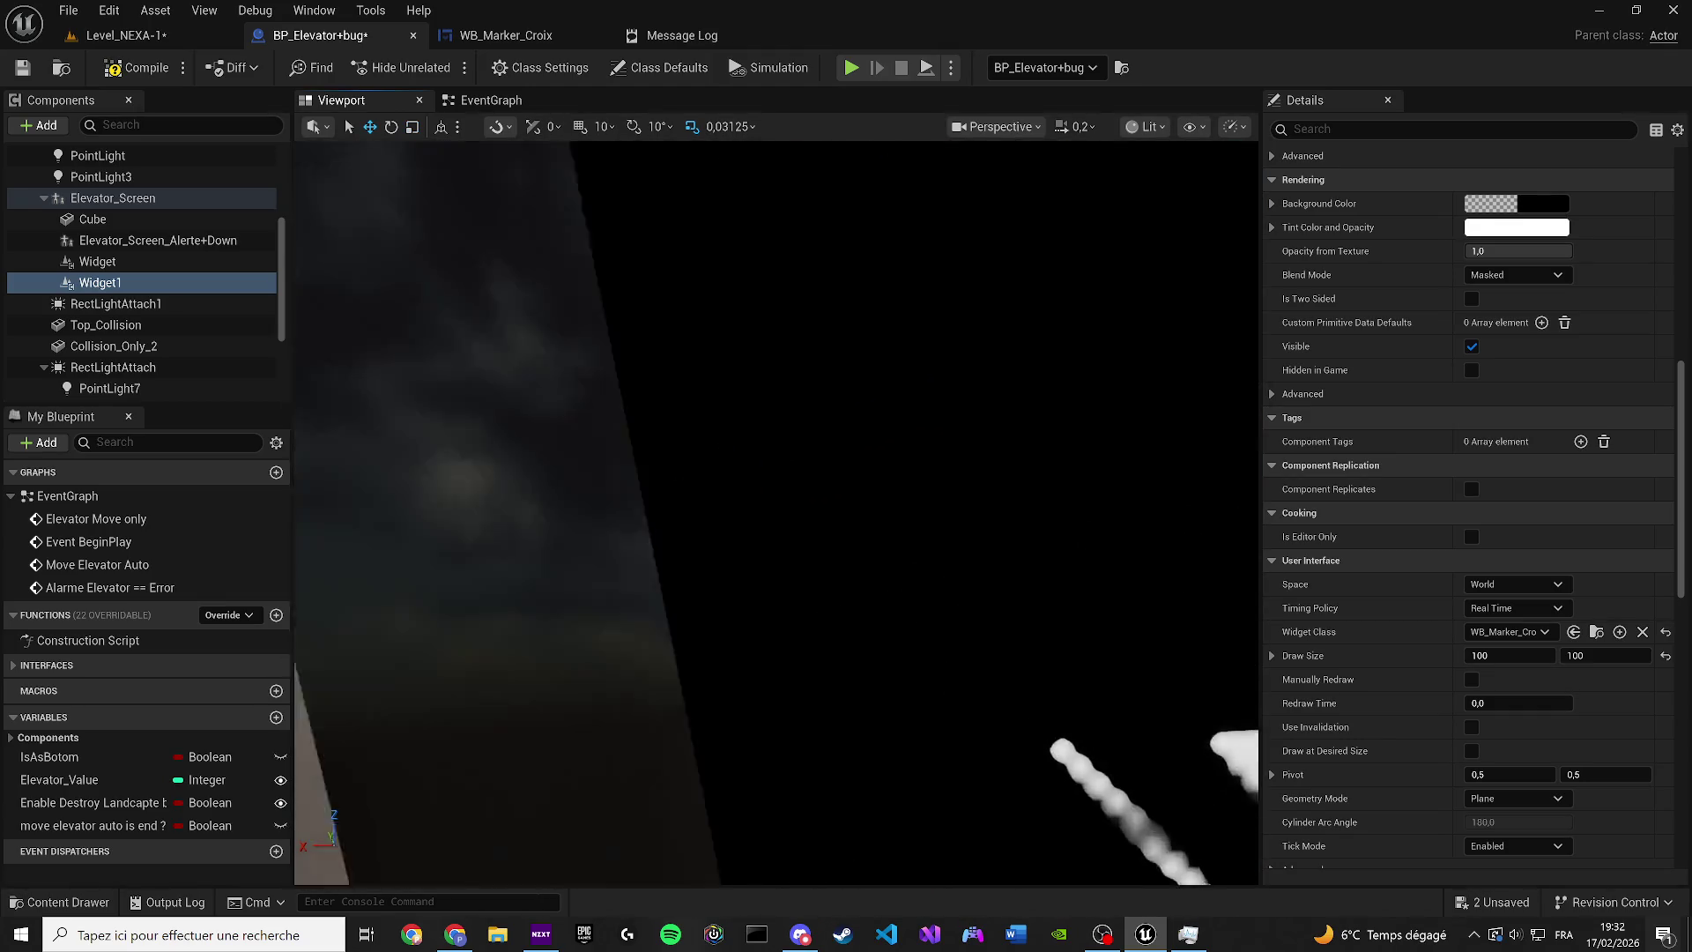
scroll(657, 459, up, 5)
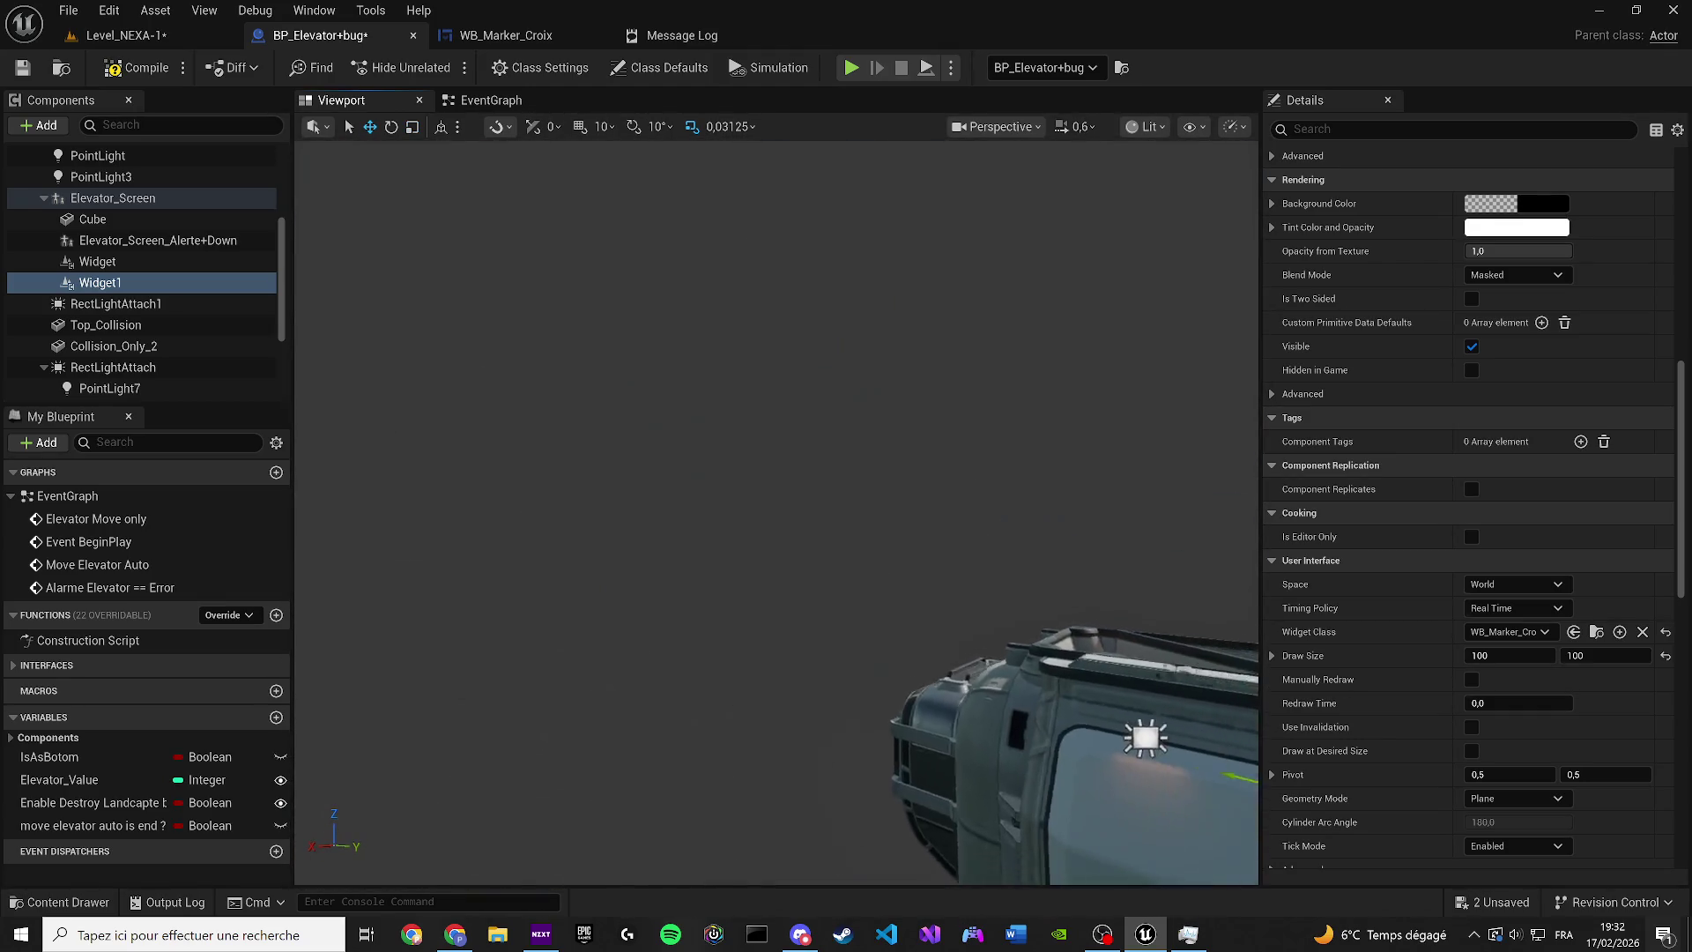
click(1515, 584)
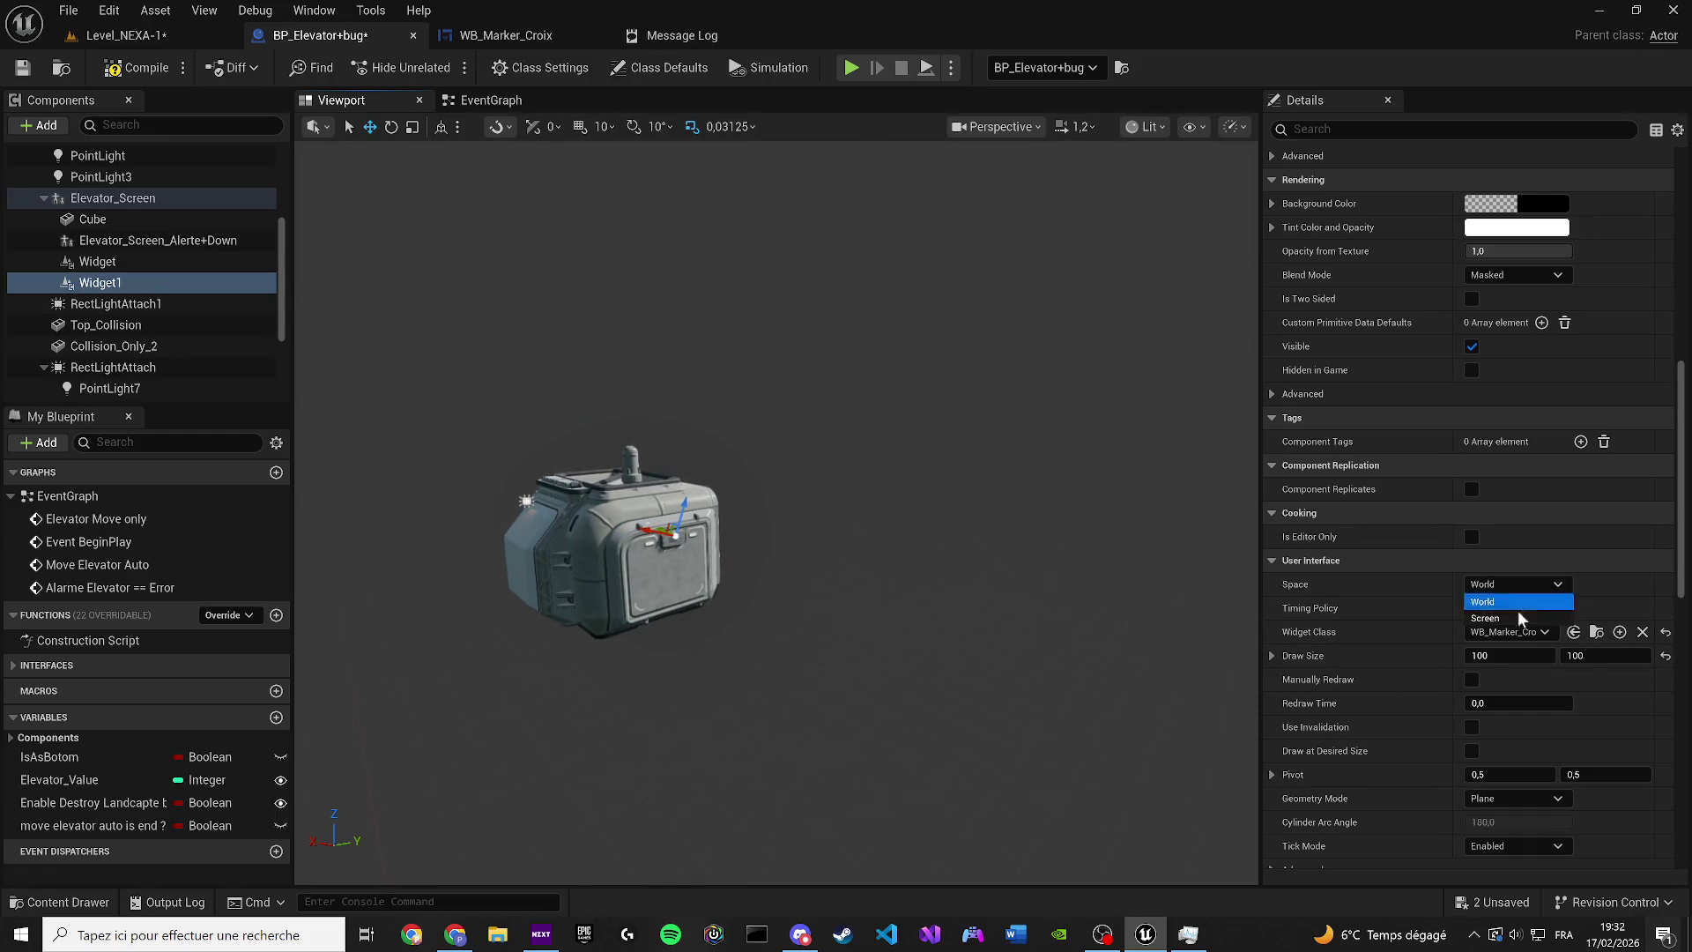
click(1494, 625)
scroll(834, 515, down, 3)
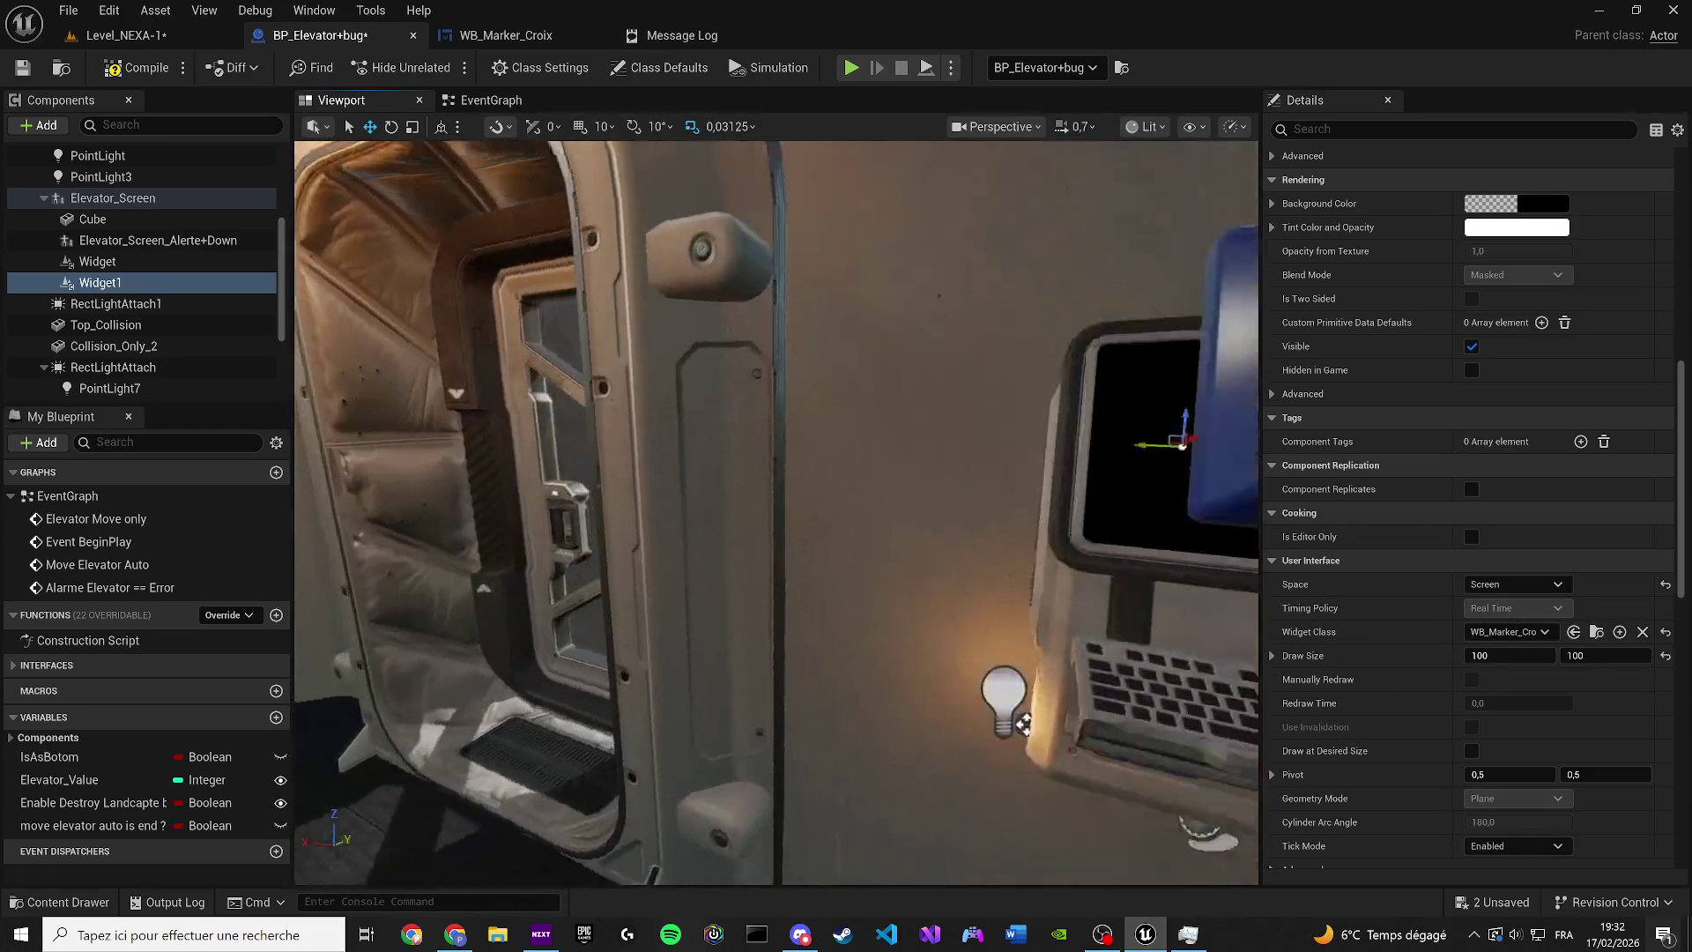
scroll(778, 513, up, 3)
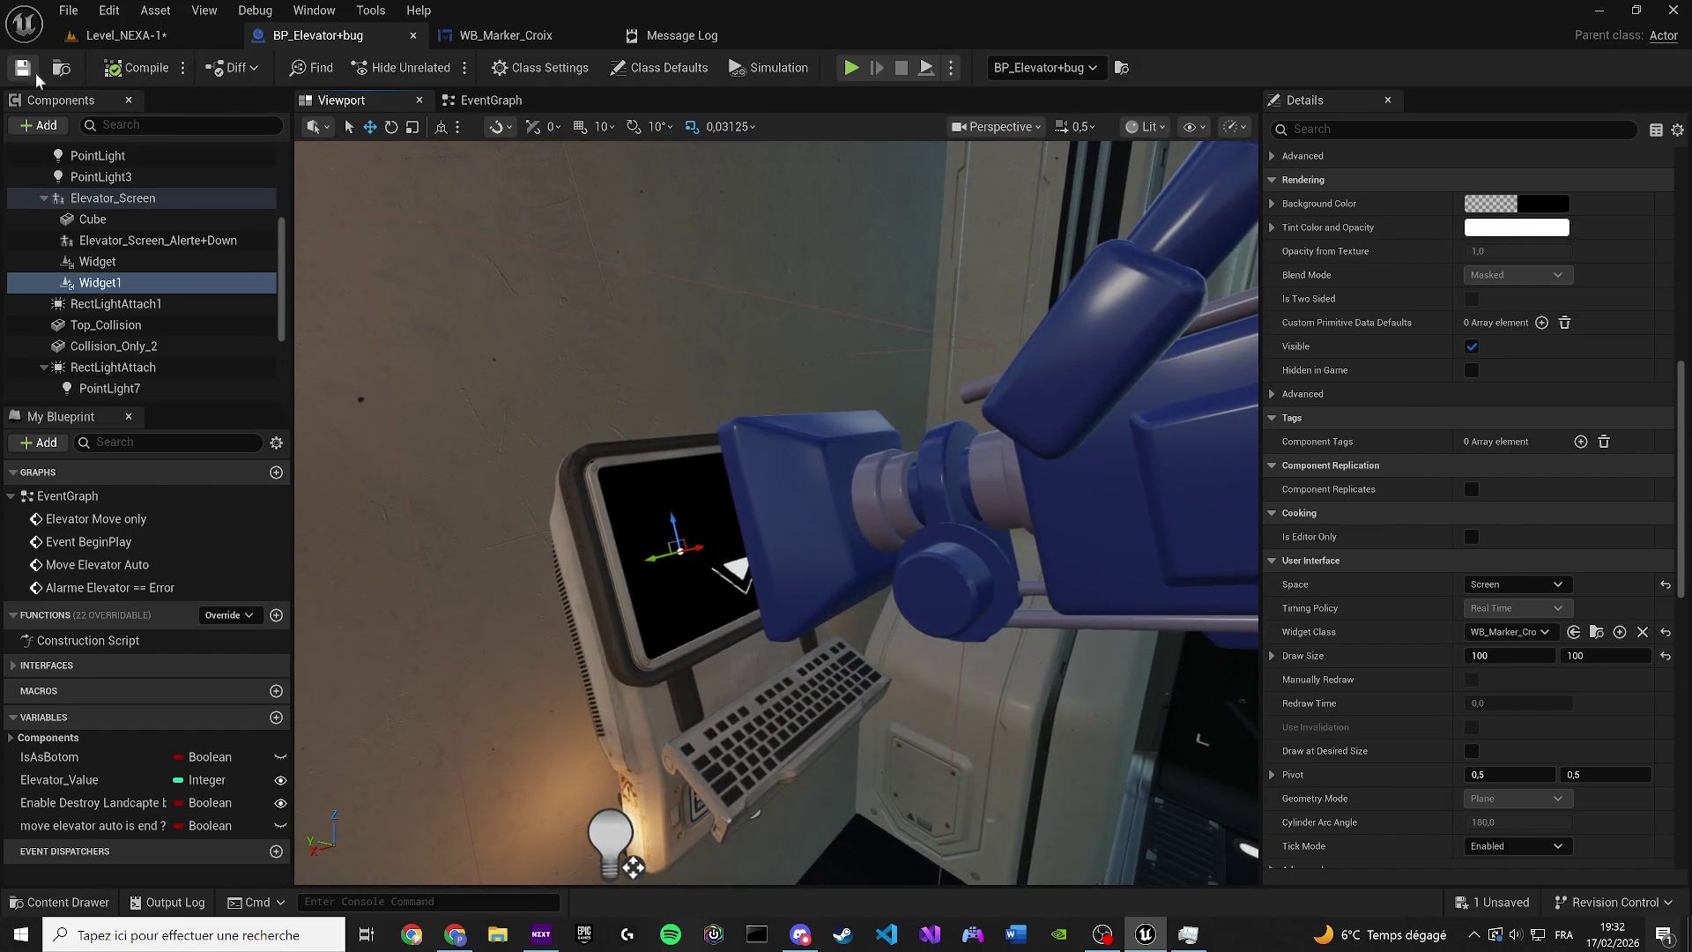
click(530, 35)
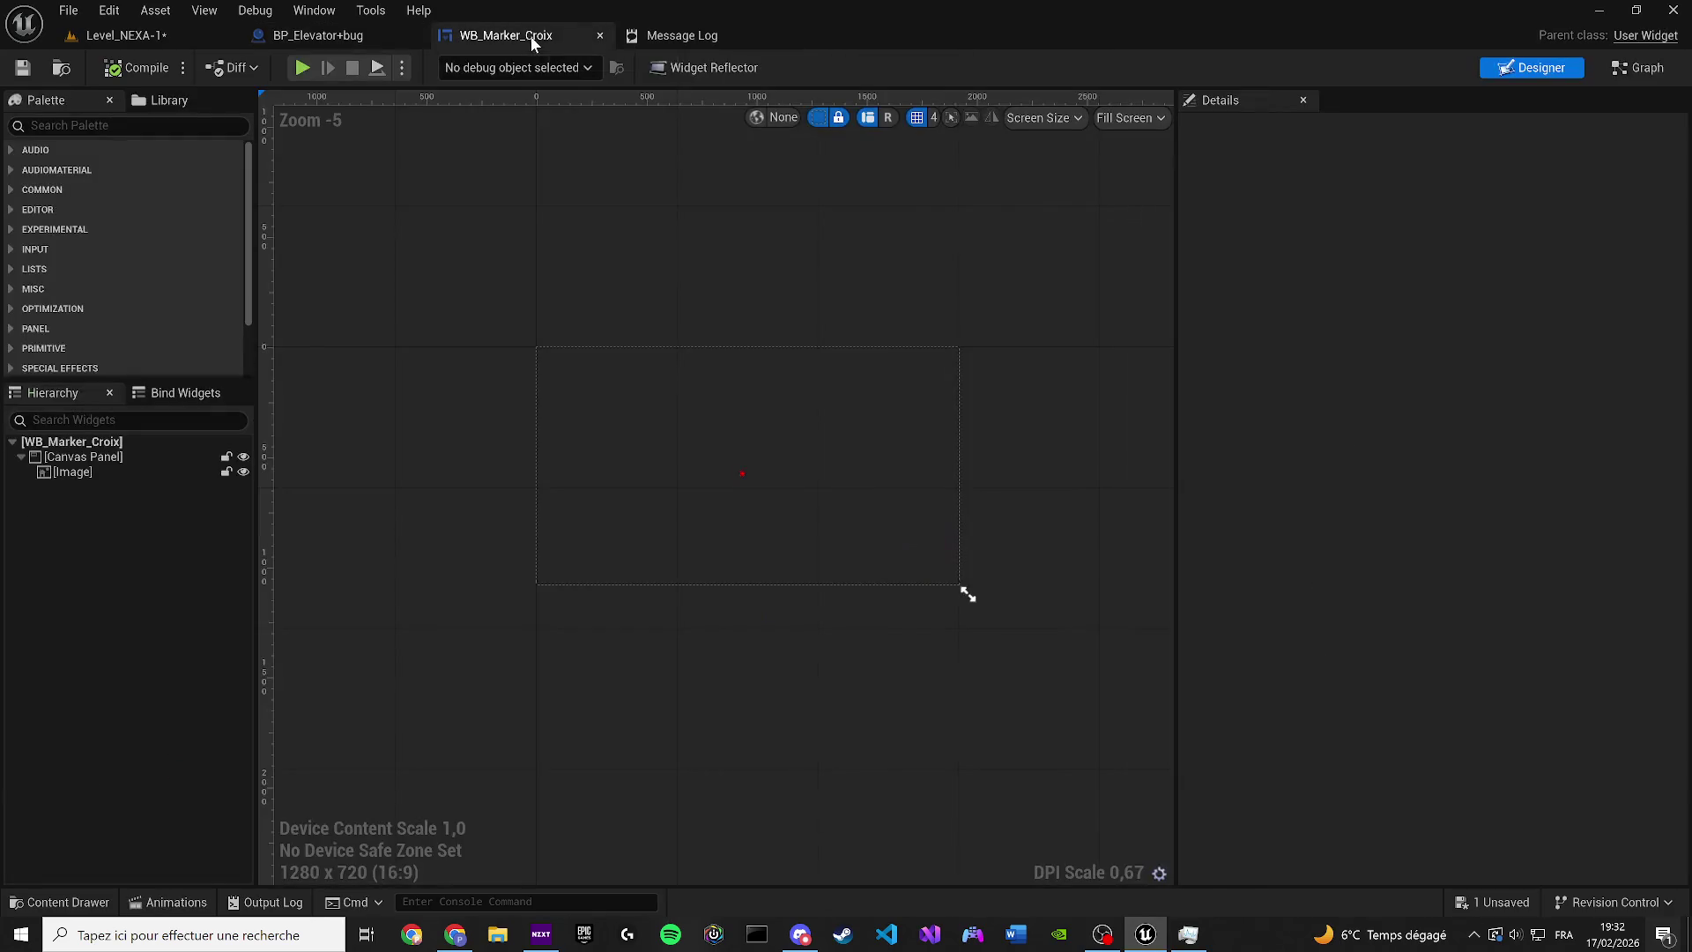
Select the red diamond image, then in the event graph move the Retriggerable Delay node lower
click(687, 494)
scroll(686, 494, up, 7)
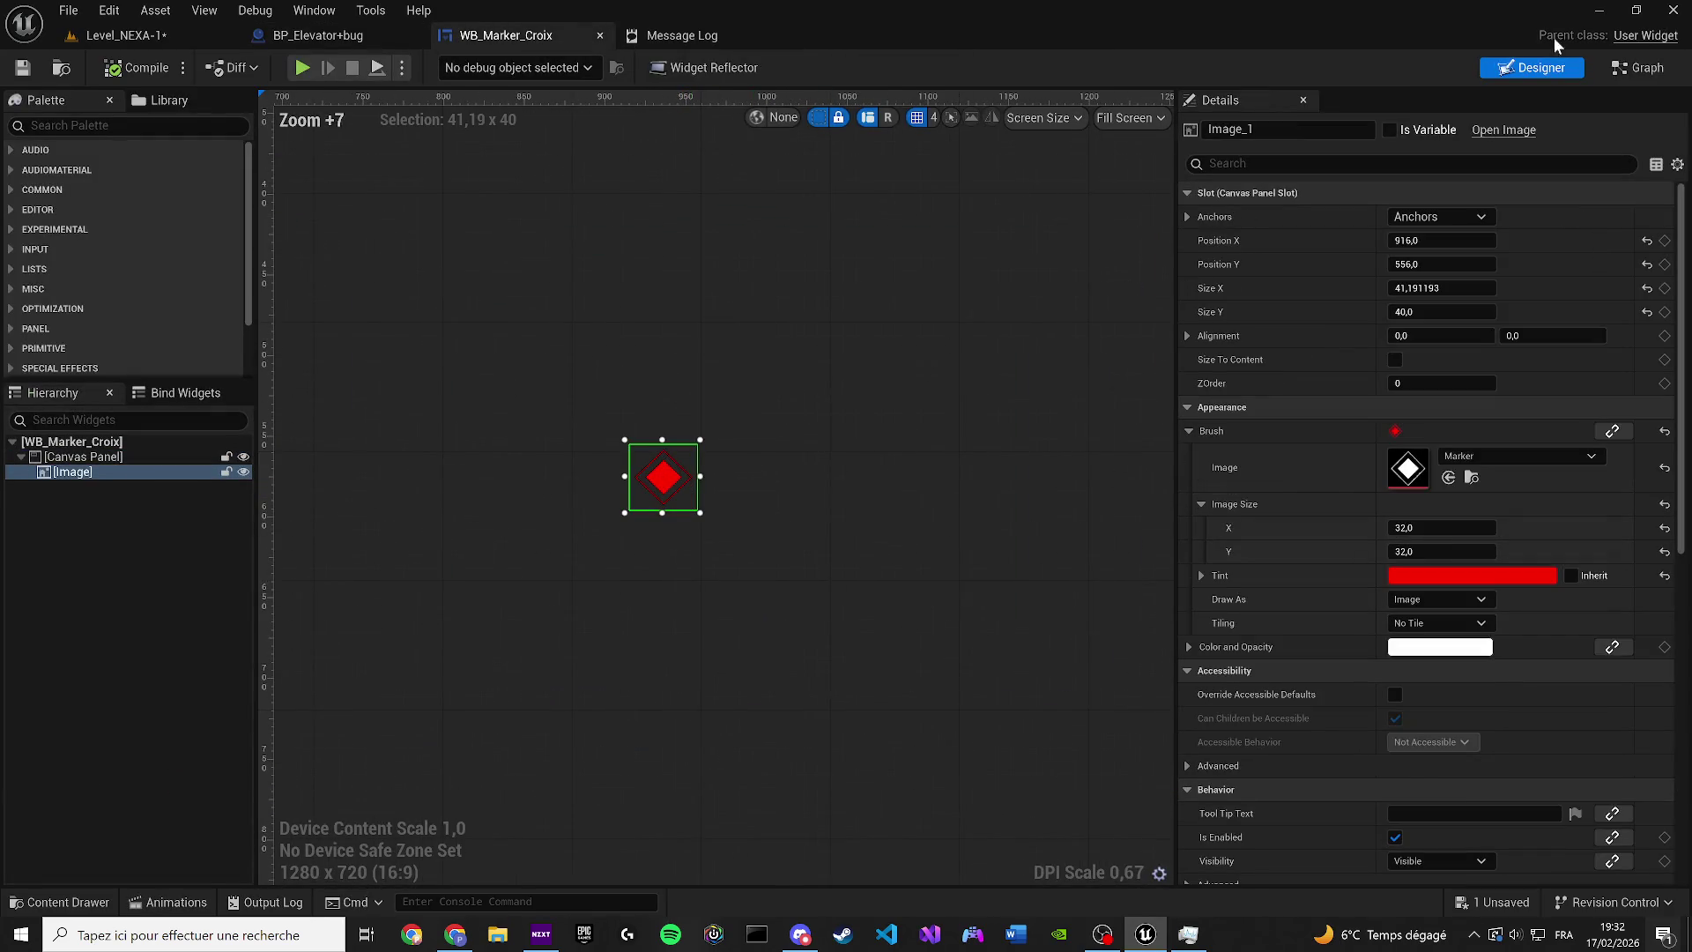
click(1611, 67)
mouse_move(757, 412)
mouse_down()
mouse_move(798, 505)
mouse_move(716, 634)
mouse_move(748, 488)
mouse_move(862, 511)
mouse_up()
scroll(611, 504, down, 3)
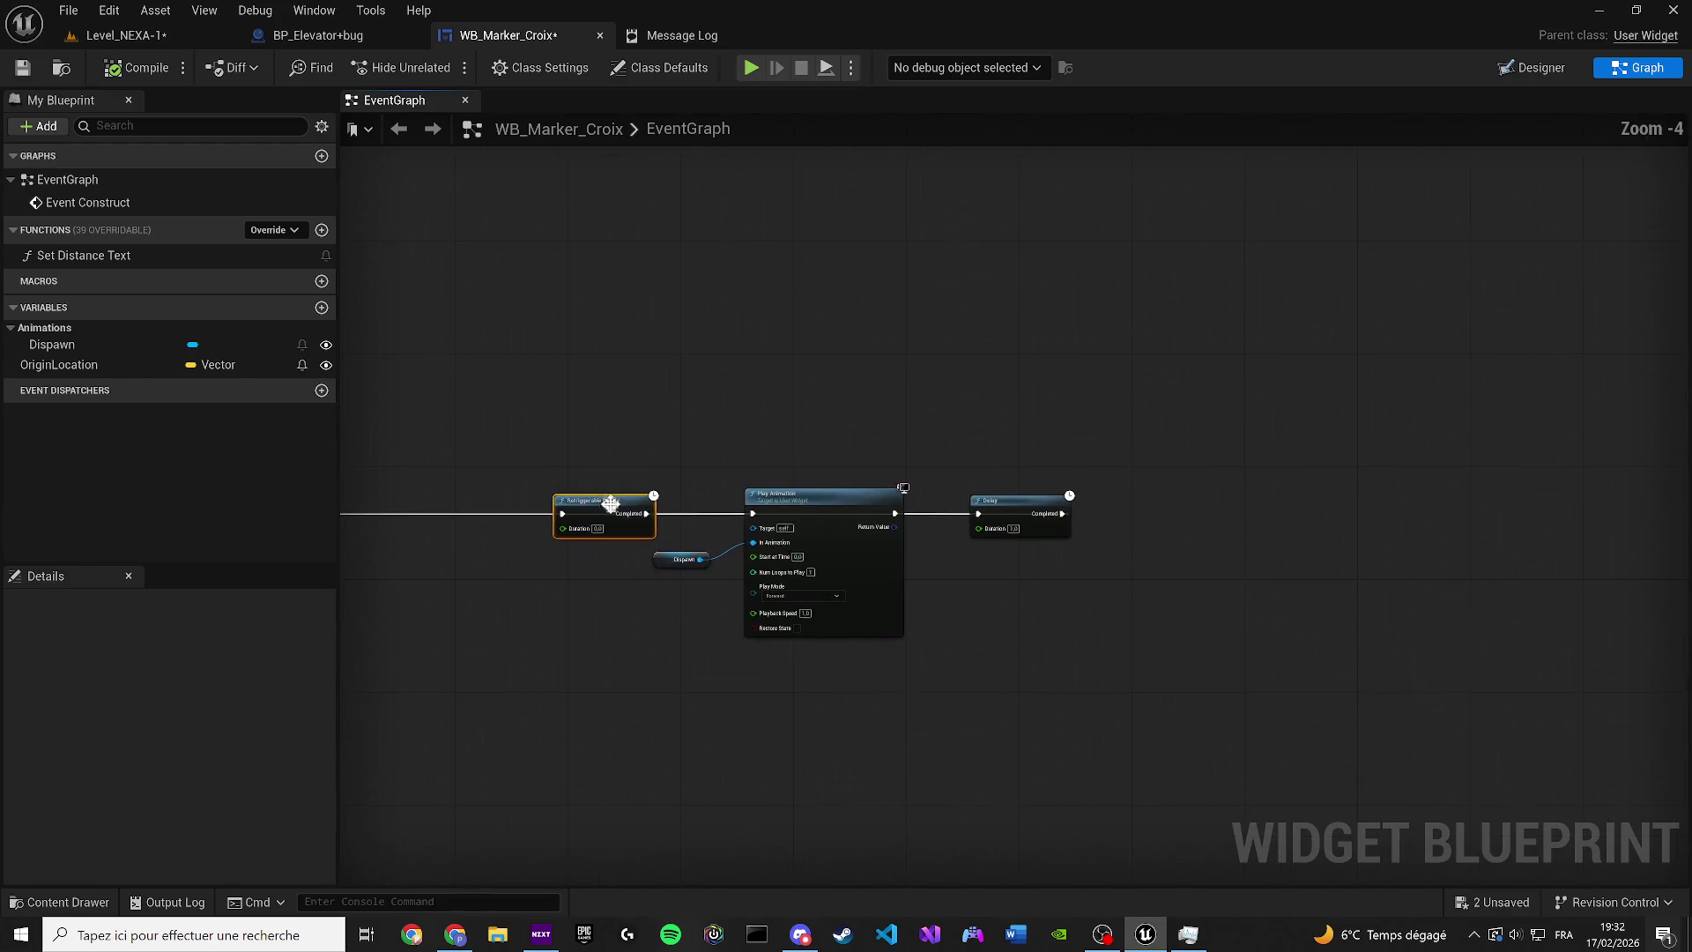
Duplicate the Play Animation node and wire Delay Completed and Retriggerable Delay into it
key(ctrl+c)
scroll(1155, 536, up, 3)
key(ctrl+v)
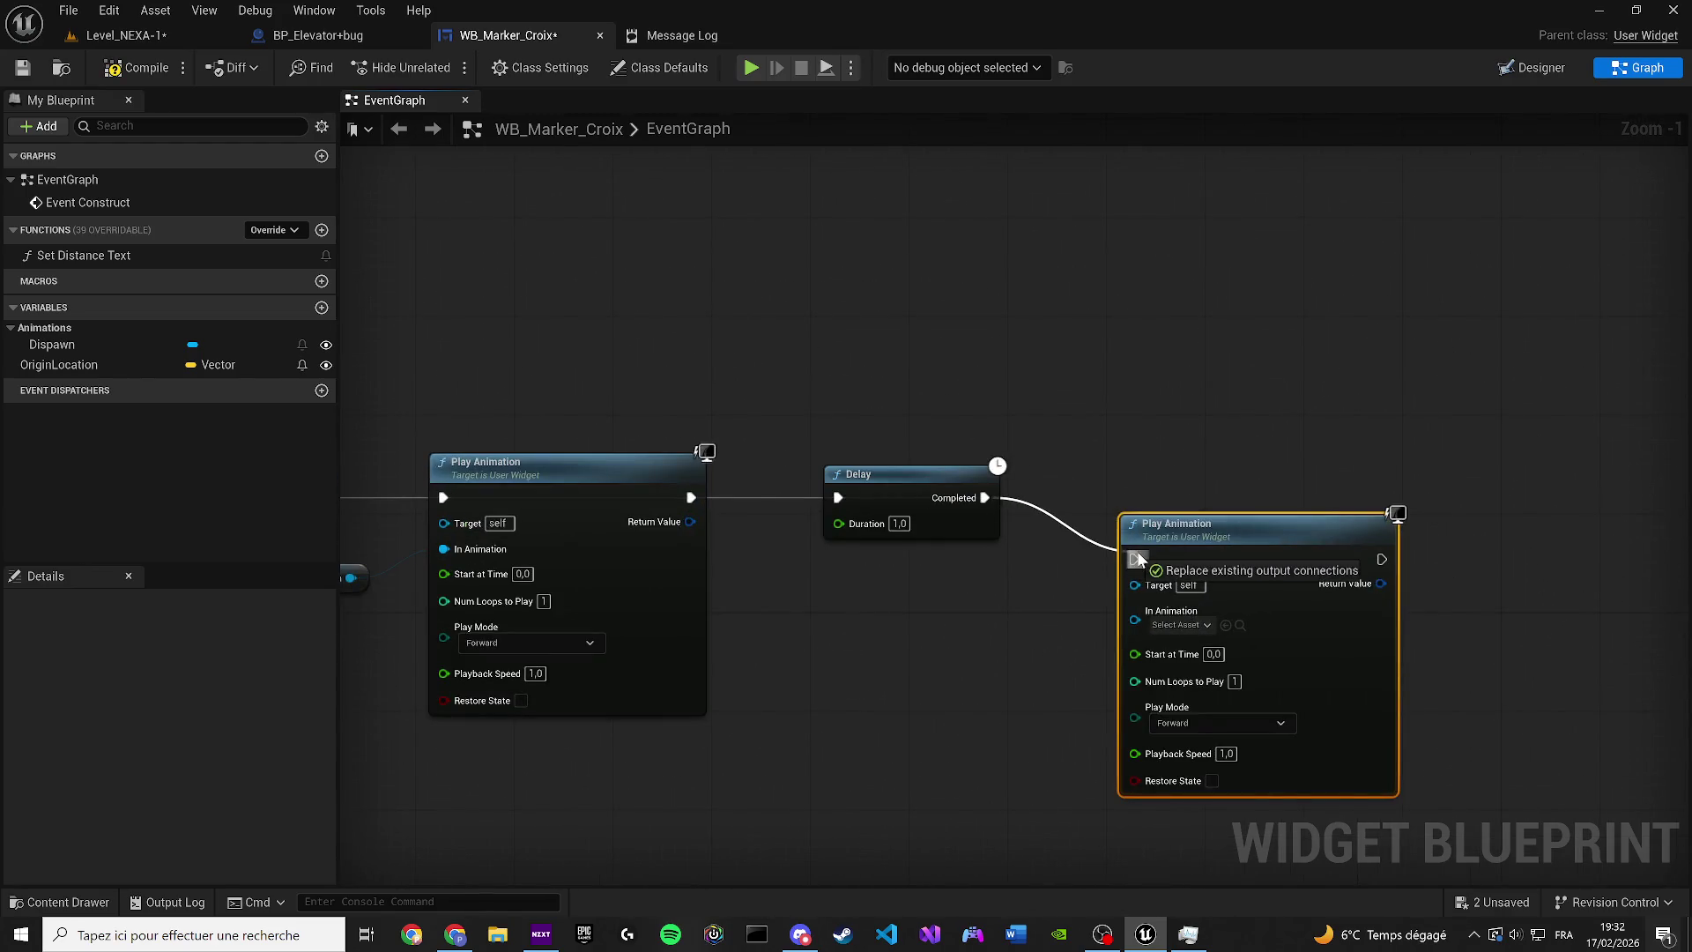
drag(1137, 560, 1137, 560)
drag(1185, 534, 1160, 473)
mouse_move(1325, 488)
mouse_down()
mouse_move(1278, 558)
mouse_move(1304, 493)
mouse_up()
mouse_move(1047, 499)
mouse_down()
mouse_move(284, 395)
mouse_move(986, 495)
mouse_move(1042, 484)
mouse_up()
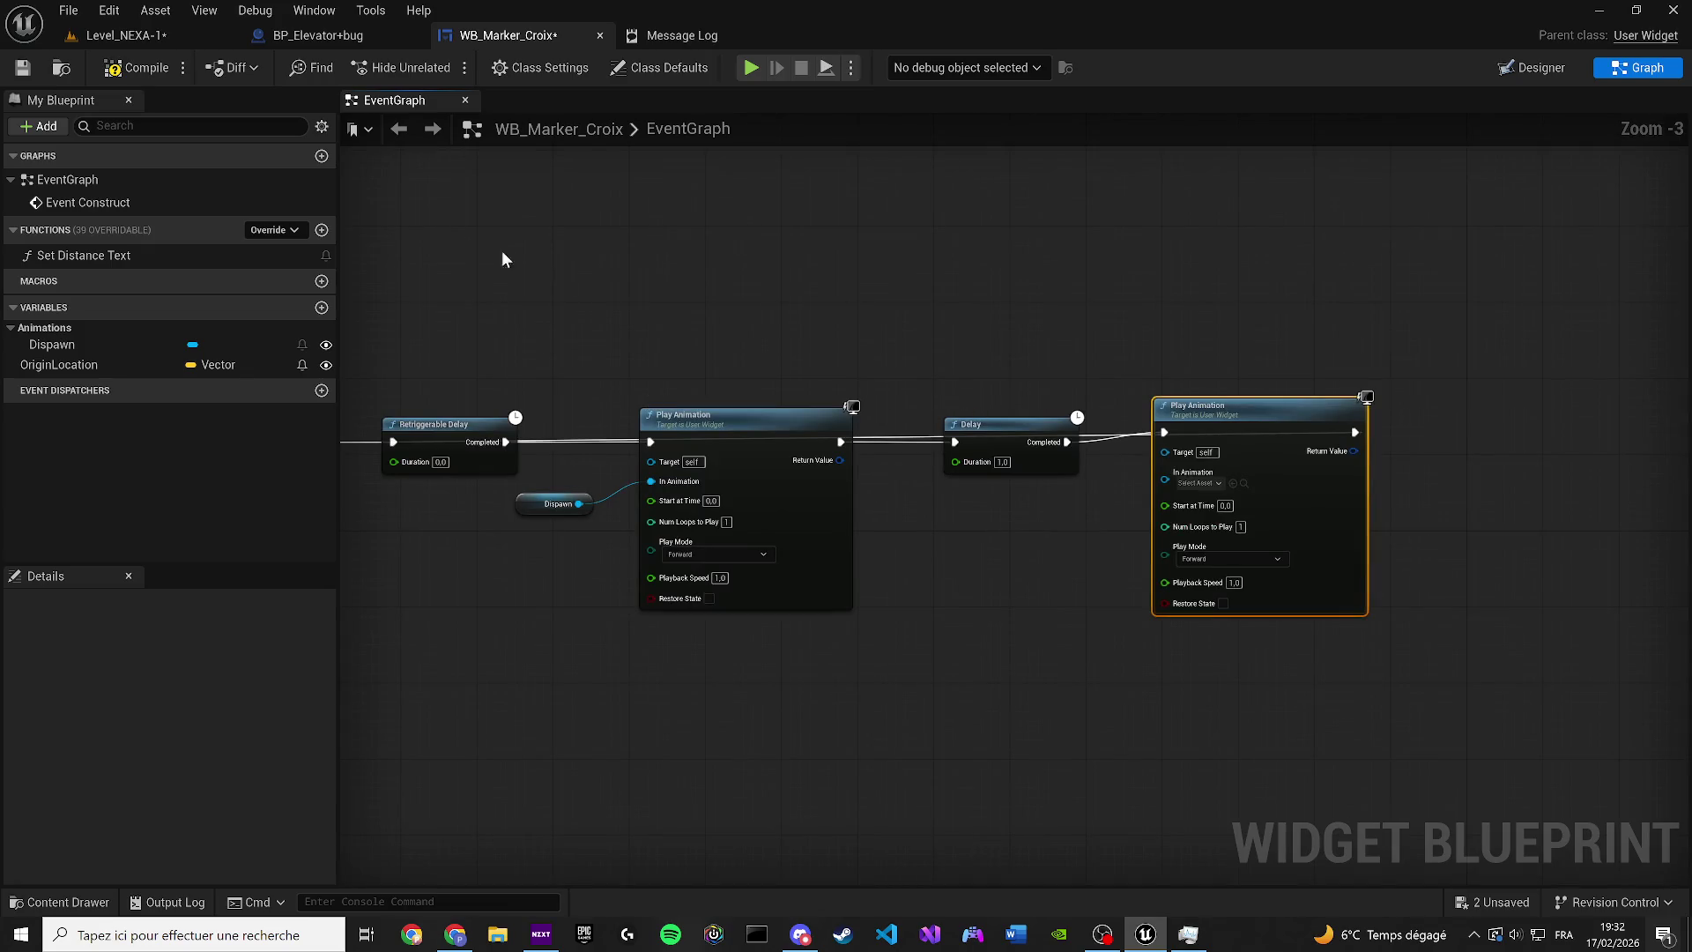
Rearrange the Retriggerable Delay and Event Construct nodes, save the widget blueprint, and return to the level
drag(527, 452, 554, 348)
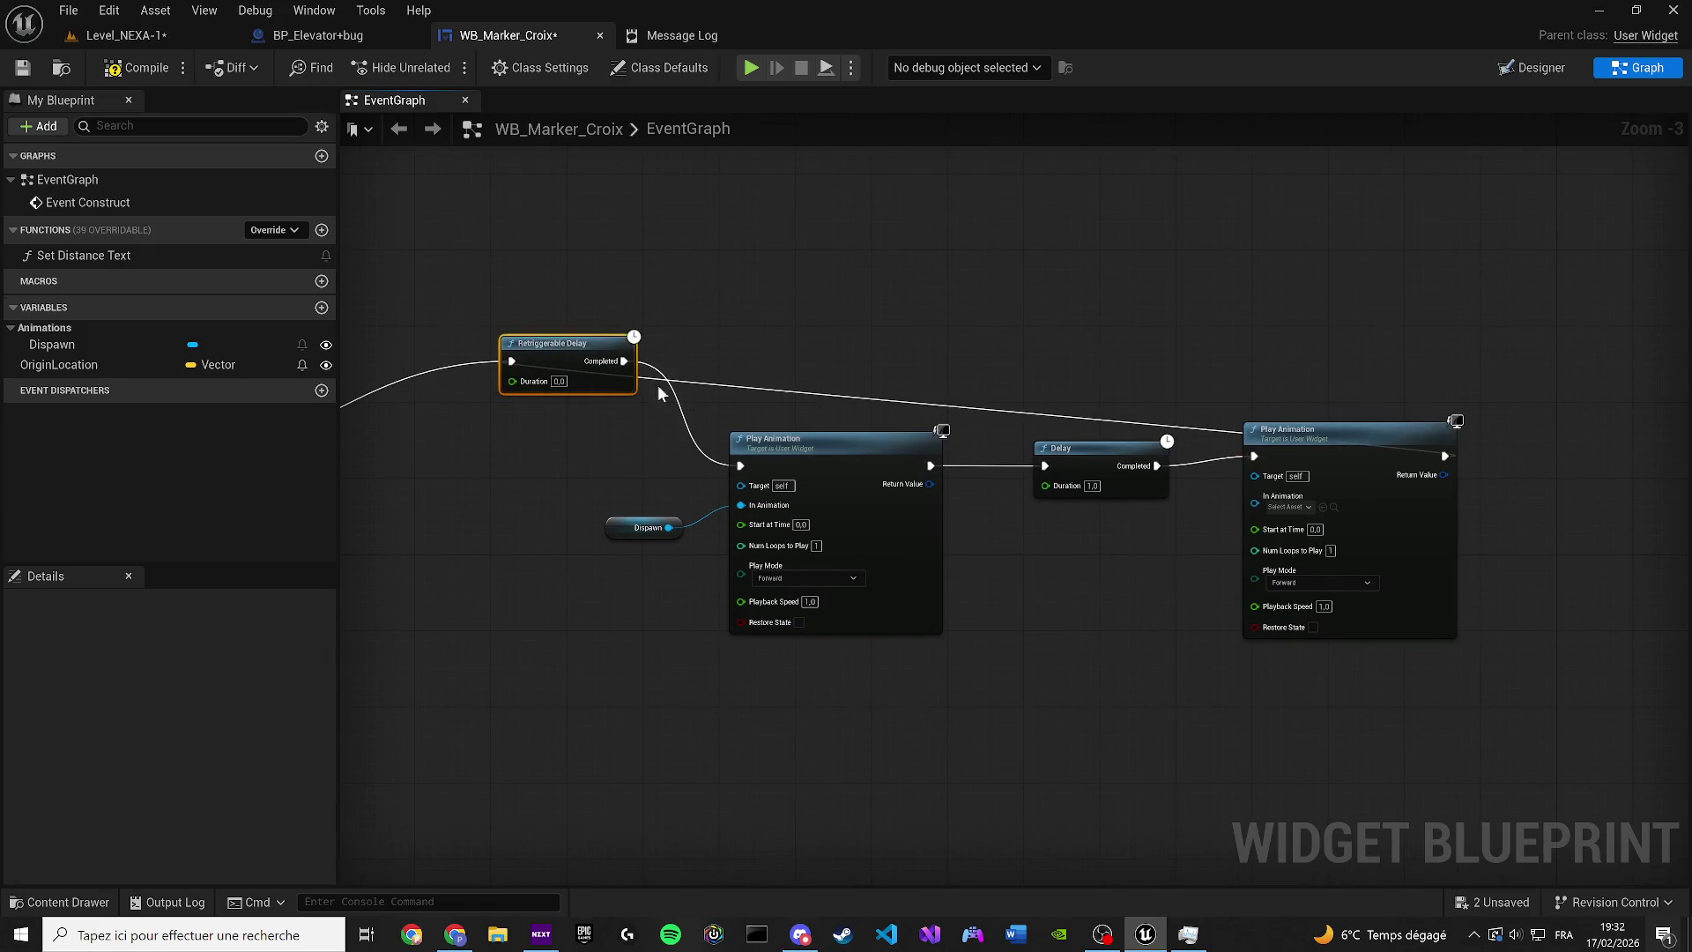
drag(744, 409, 952, 430)
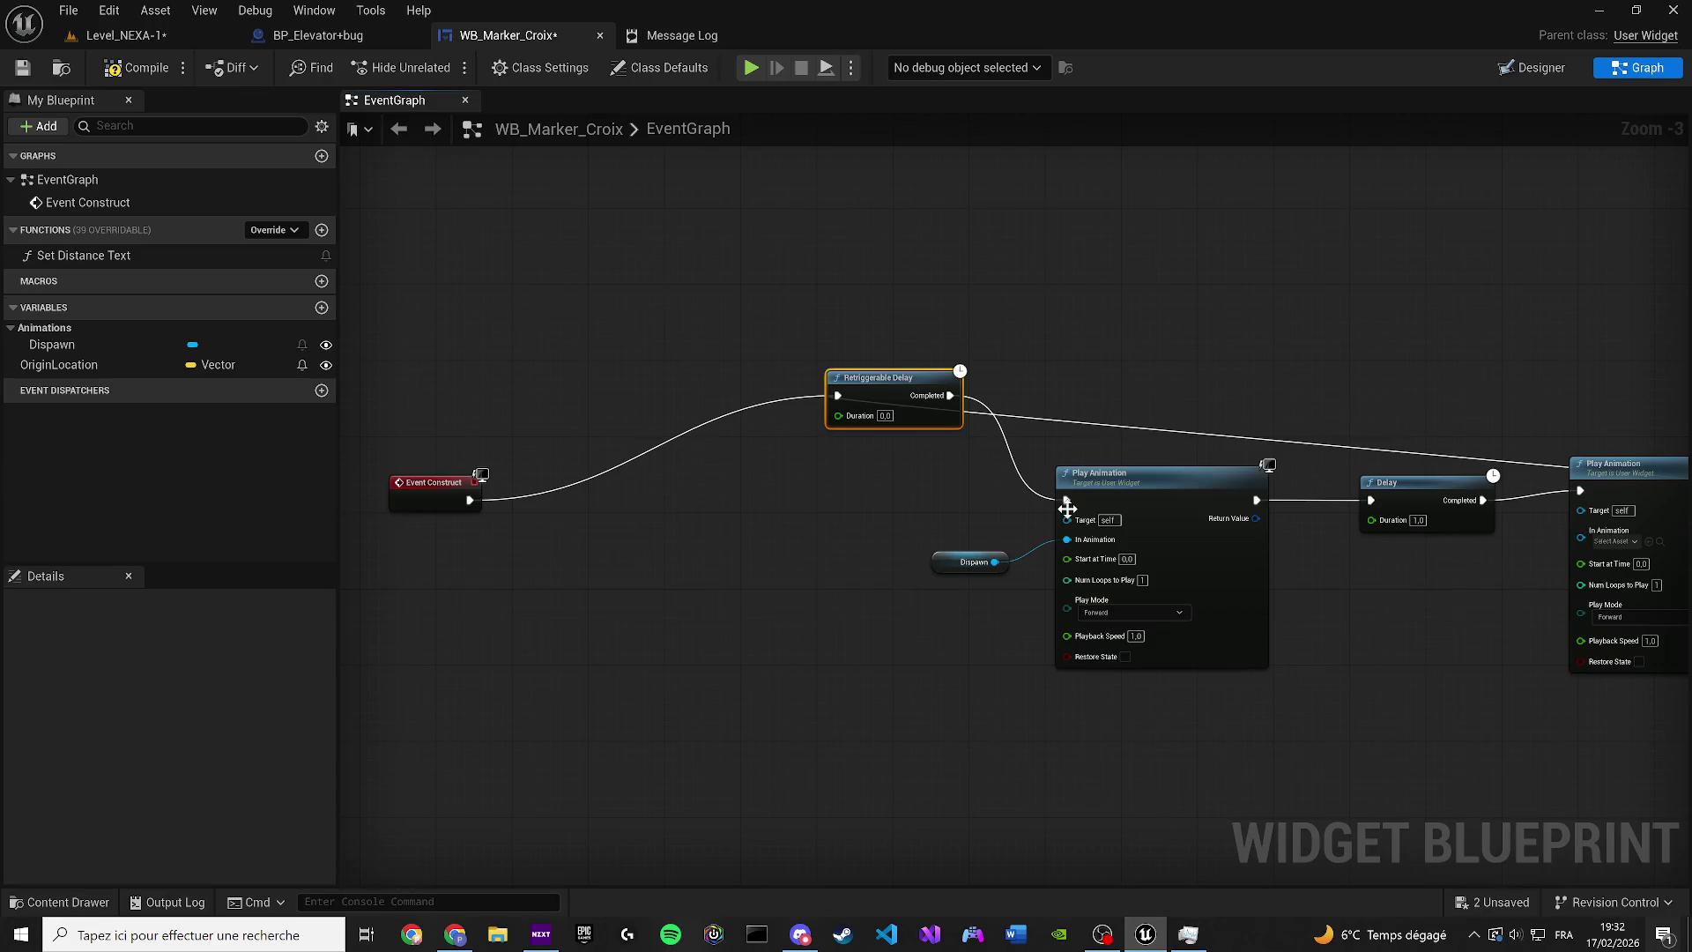
drag(1067, 510, 958, 522)
click(21, 72)
click(190, 36)
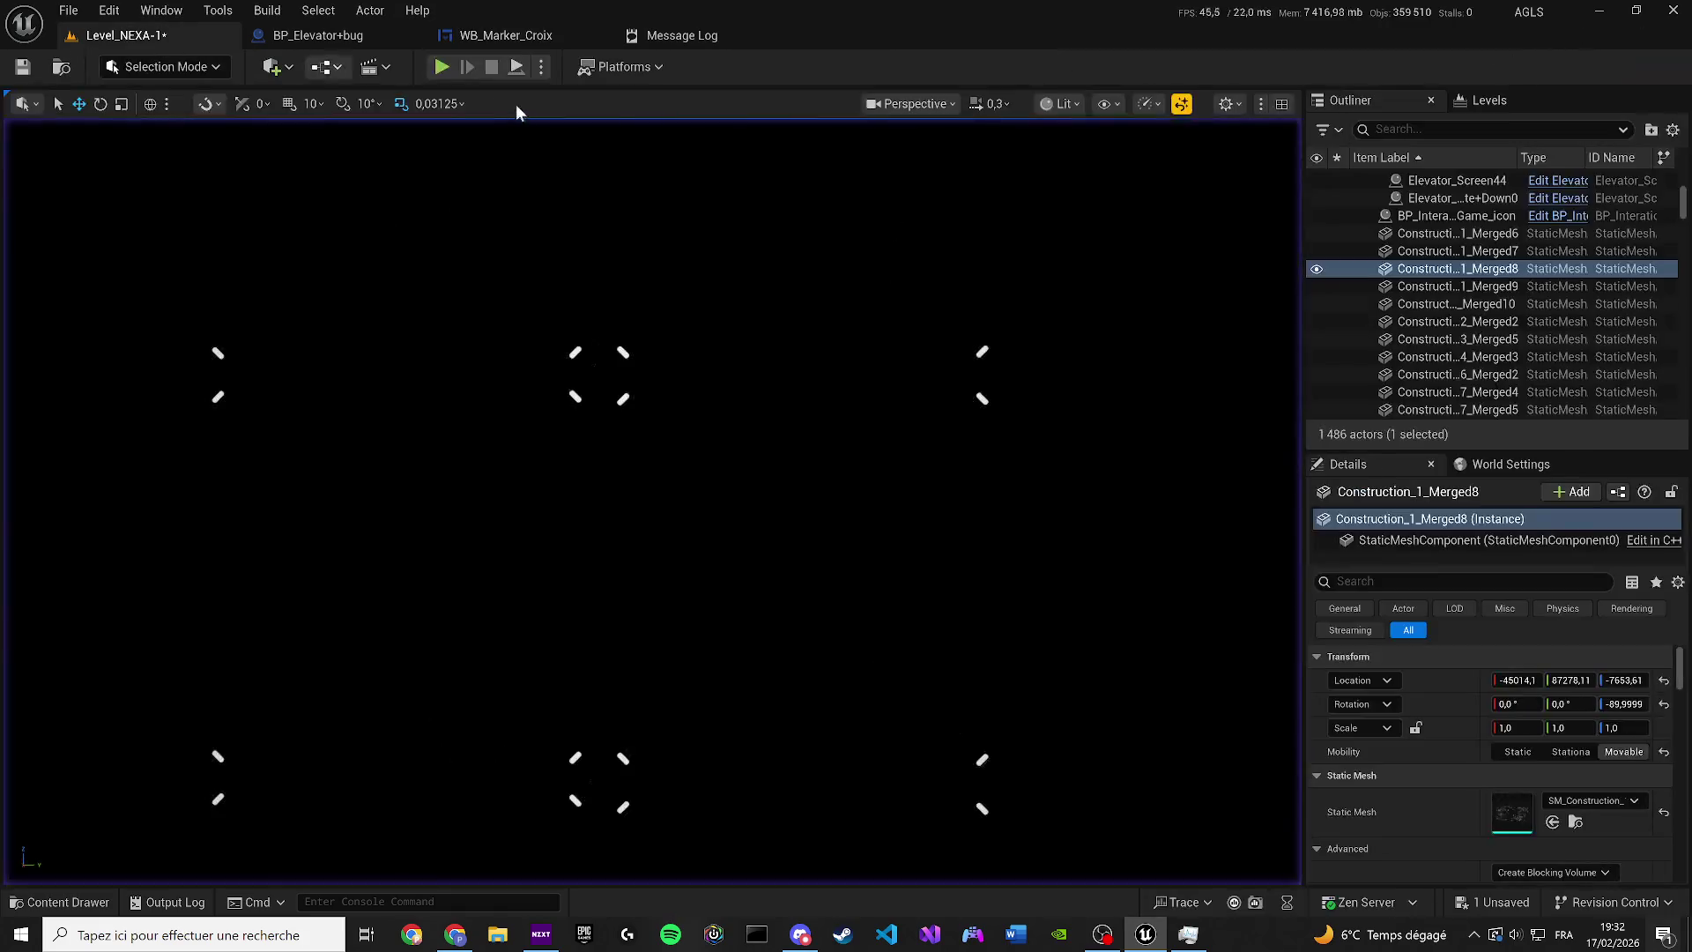
Play-test the level briefly, then bring up the elevator Blueprint
key(alt+p)
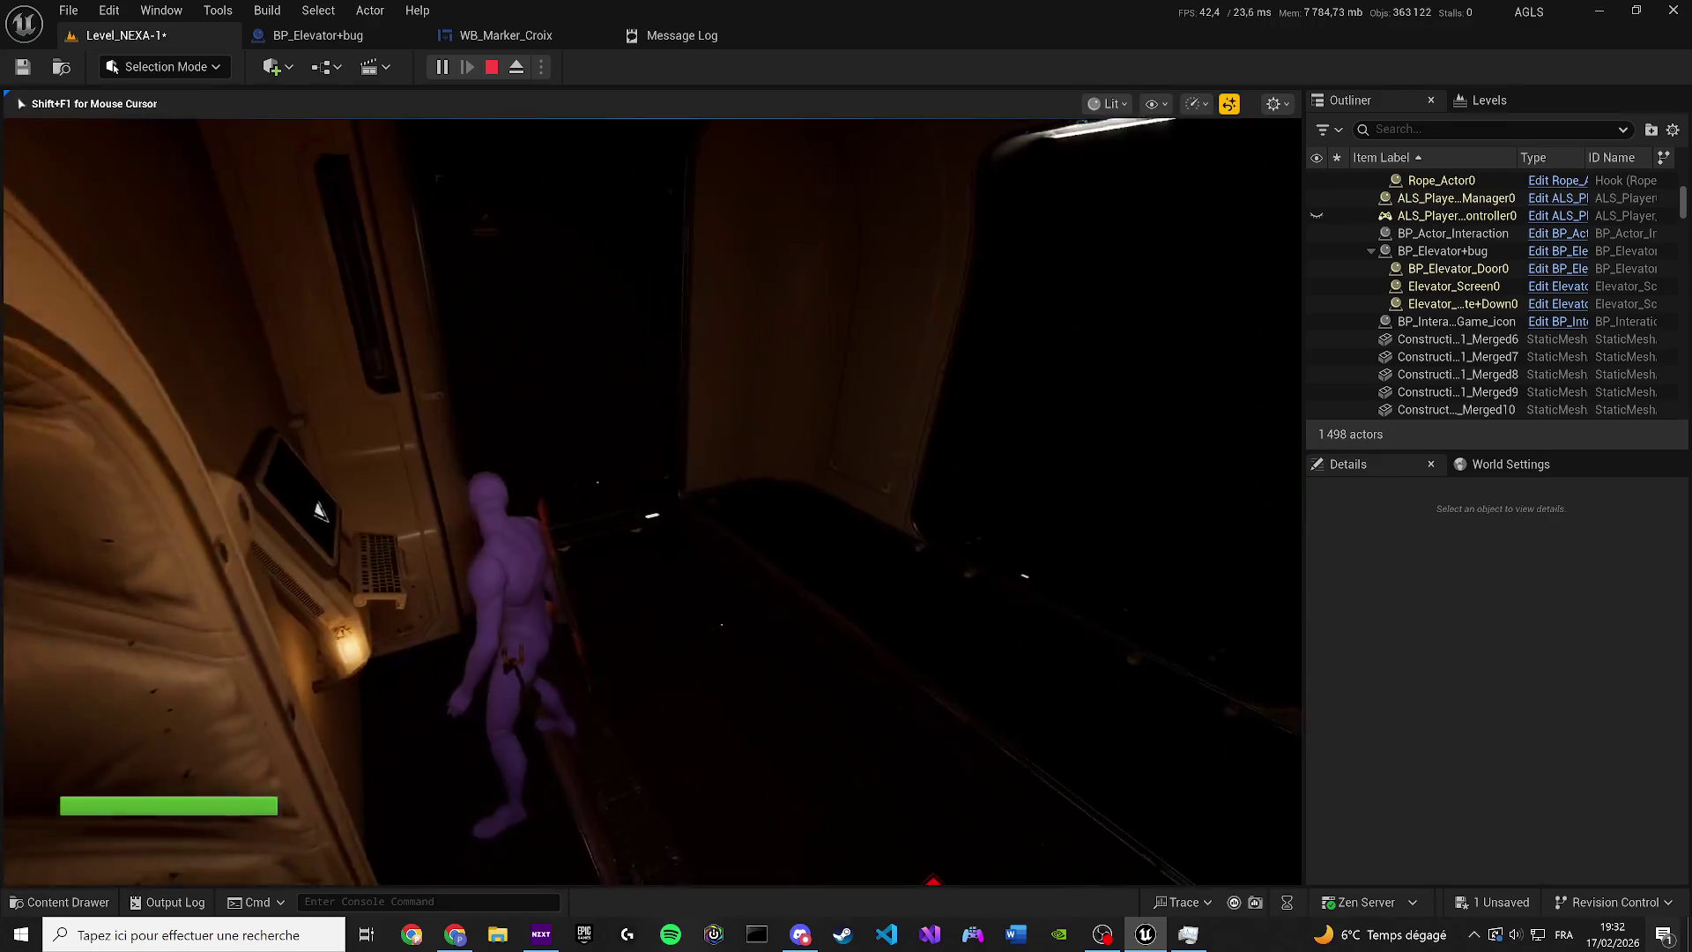
key(Escape)
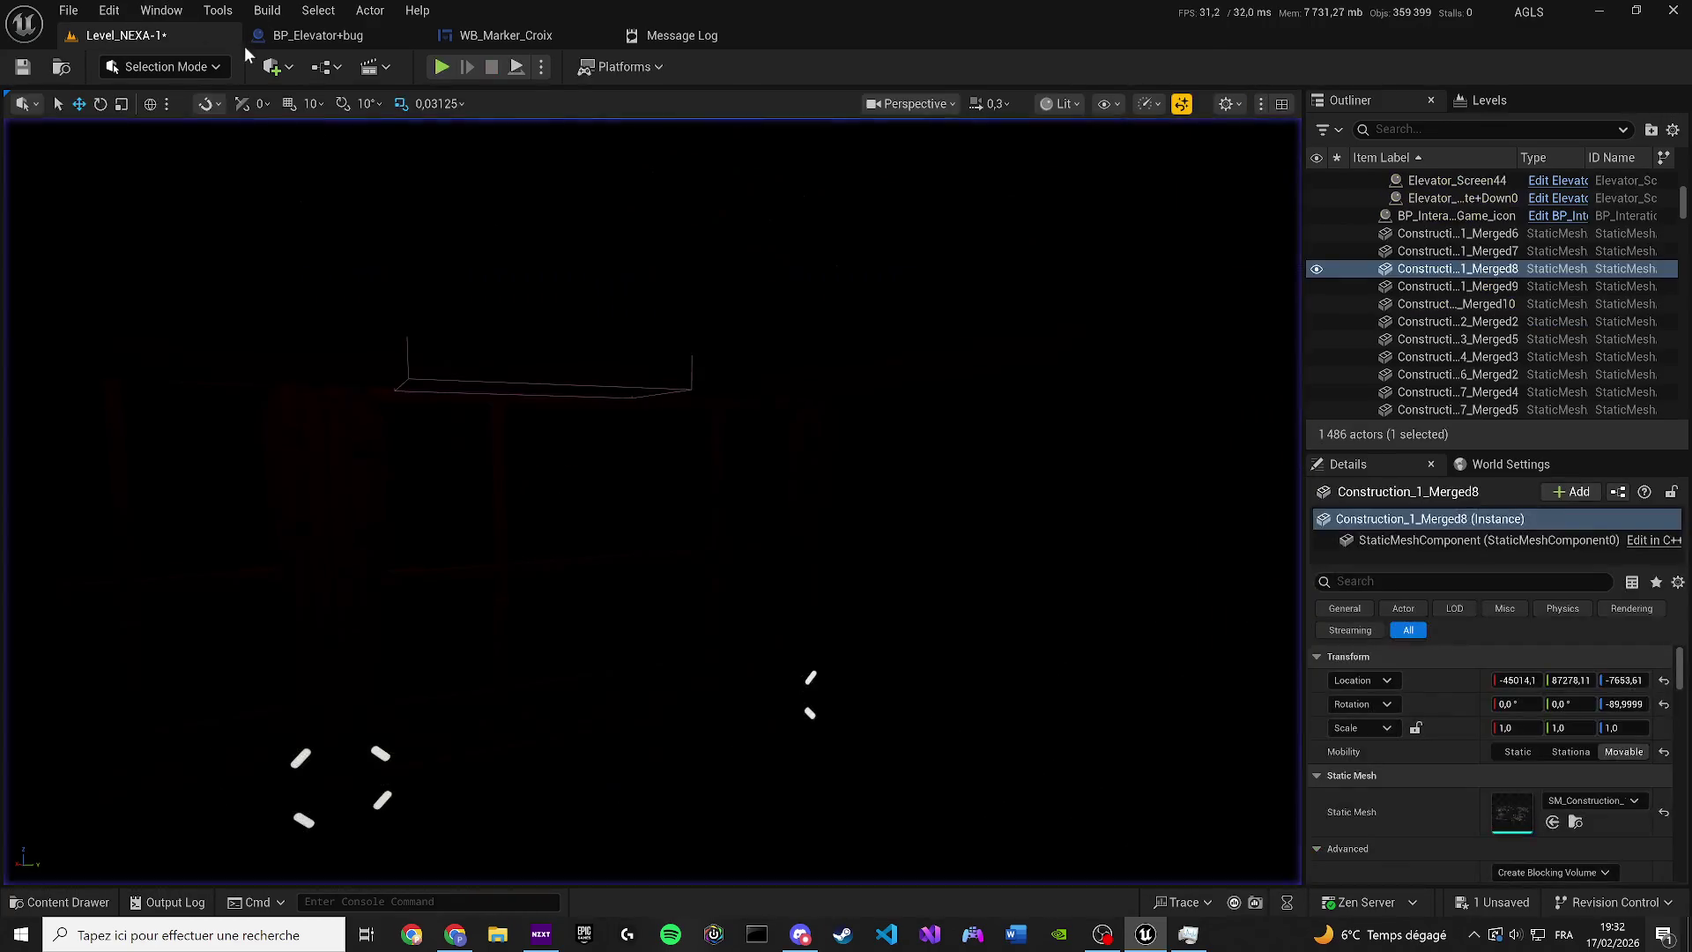
click(282, 44)
Set Widget1's Space to World, frame the terminal, and go back to Level_NEXA-1
scroll(635, 829, up, 5)
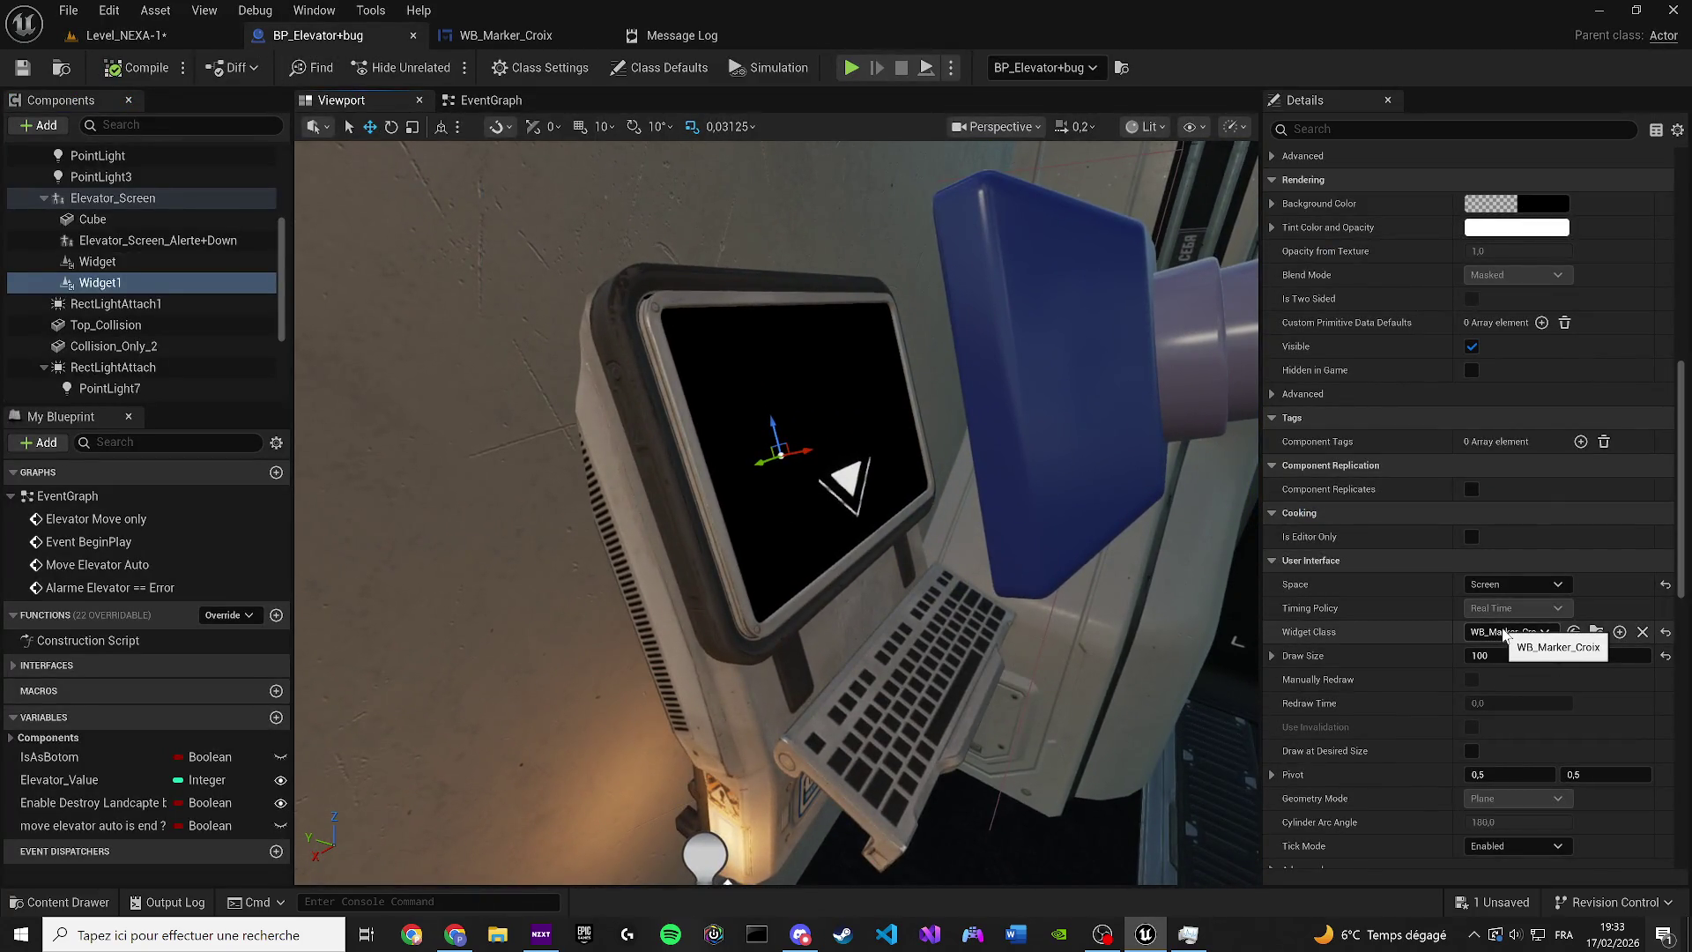
scroll(929, 450, up, 5)
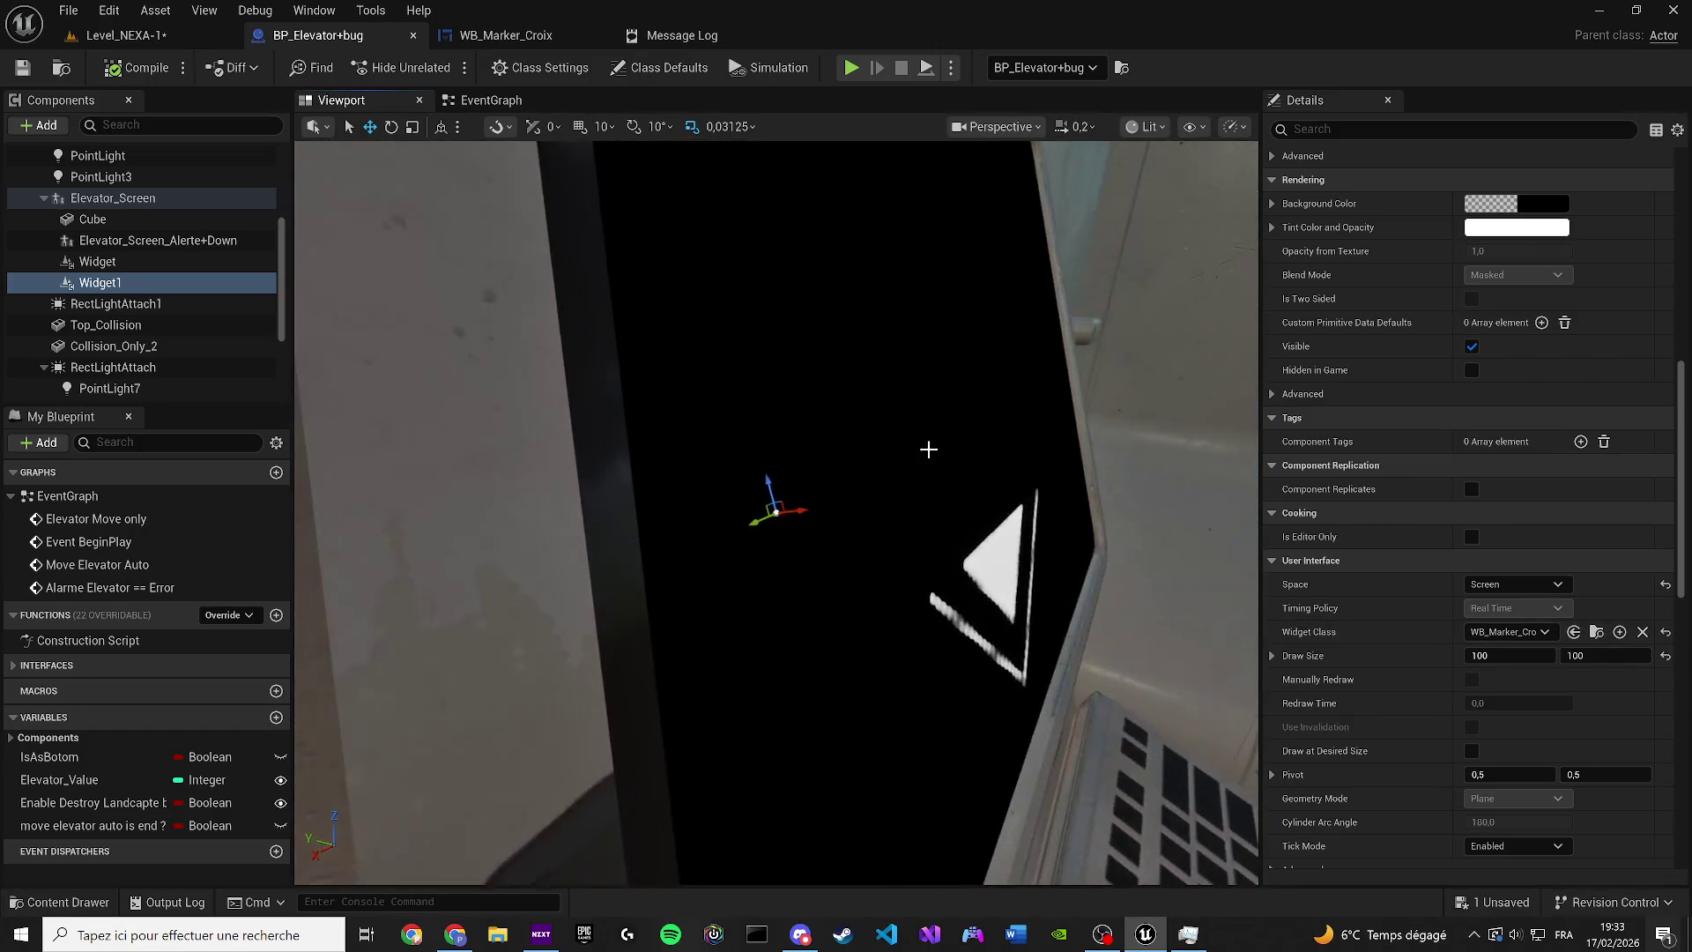
click(1515, 585)
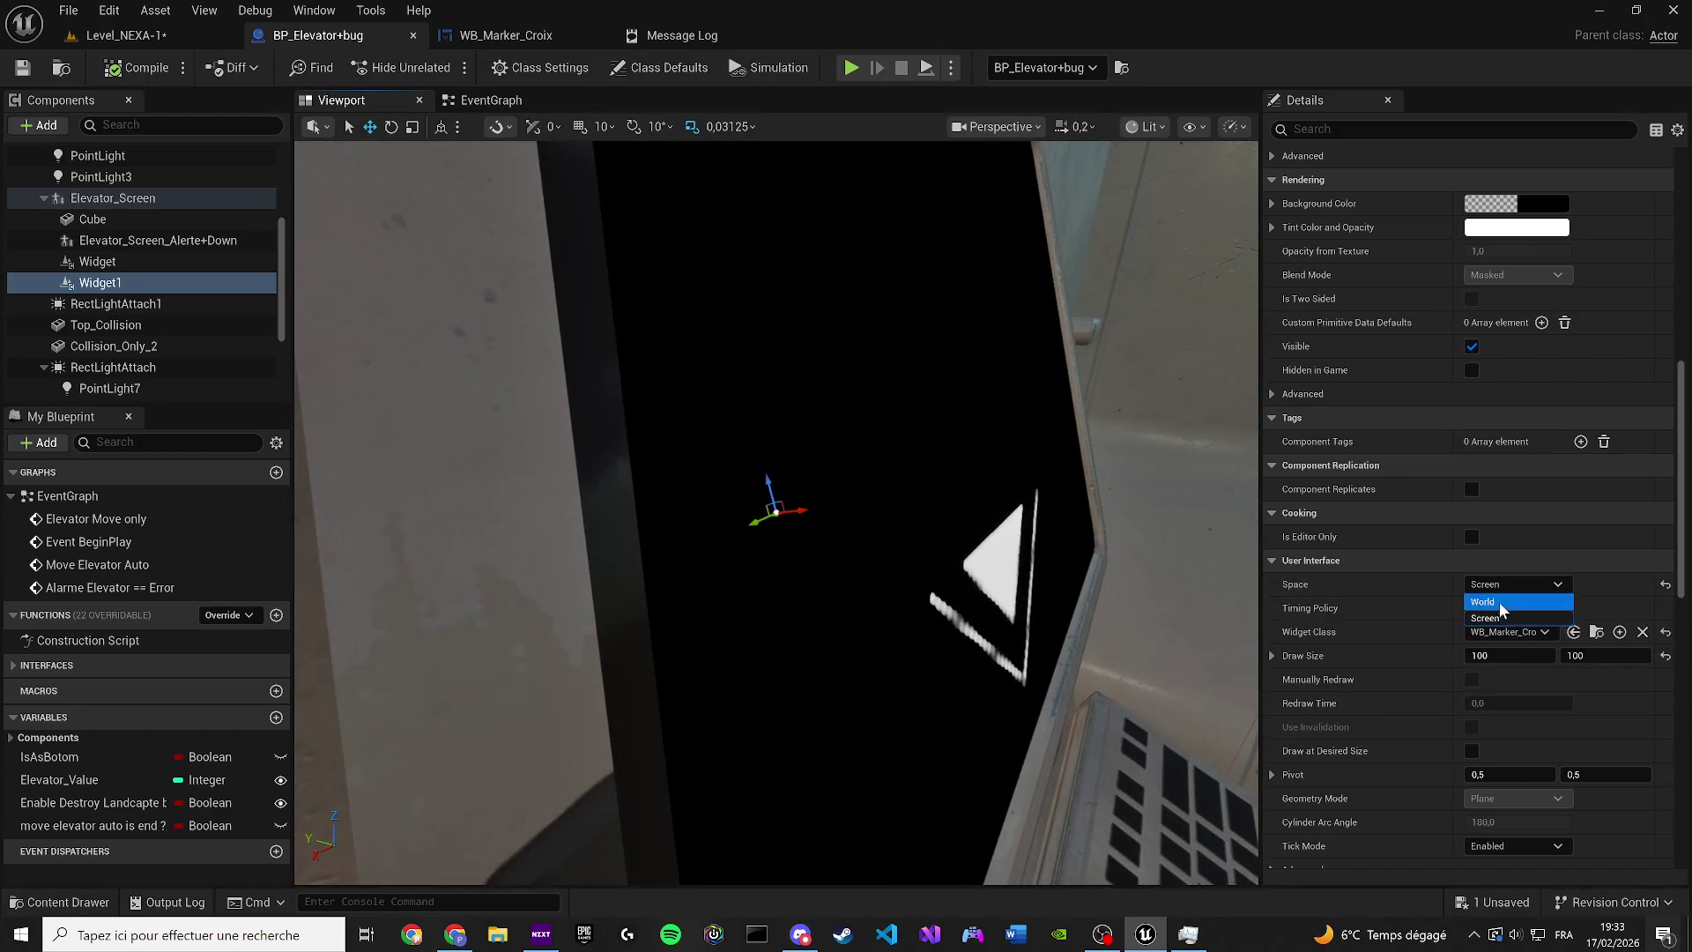
click(1498, 605)
key(f)
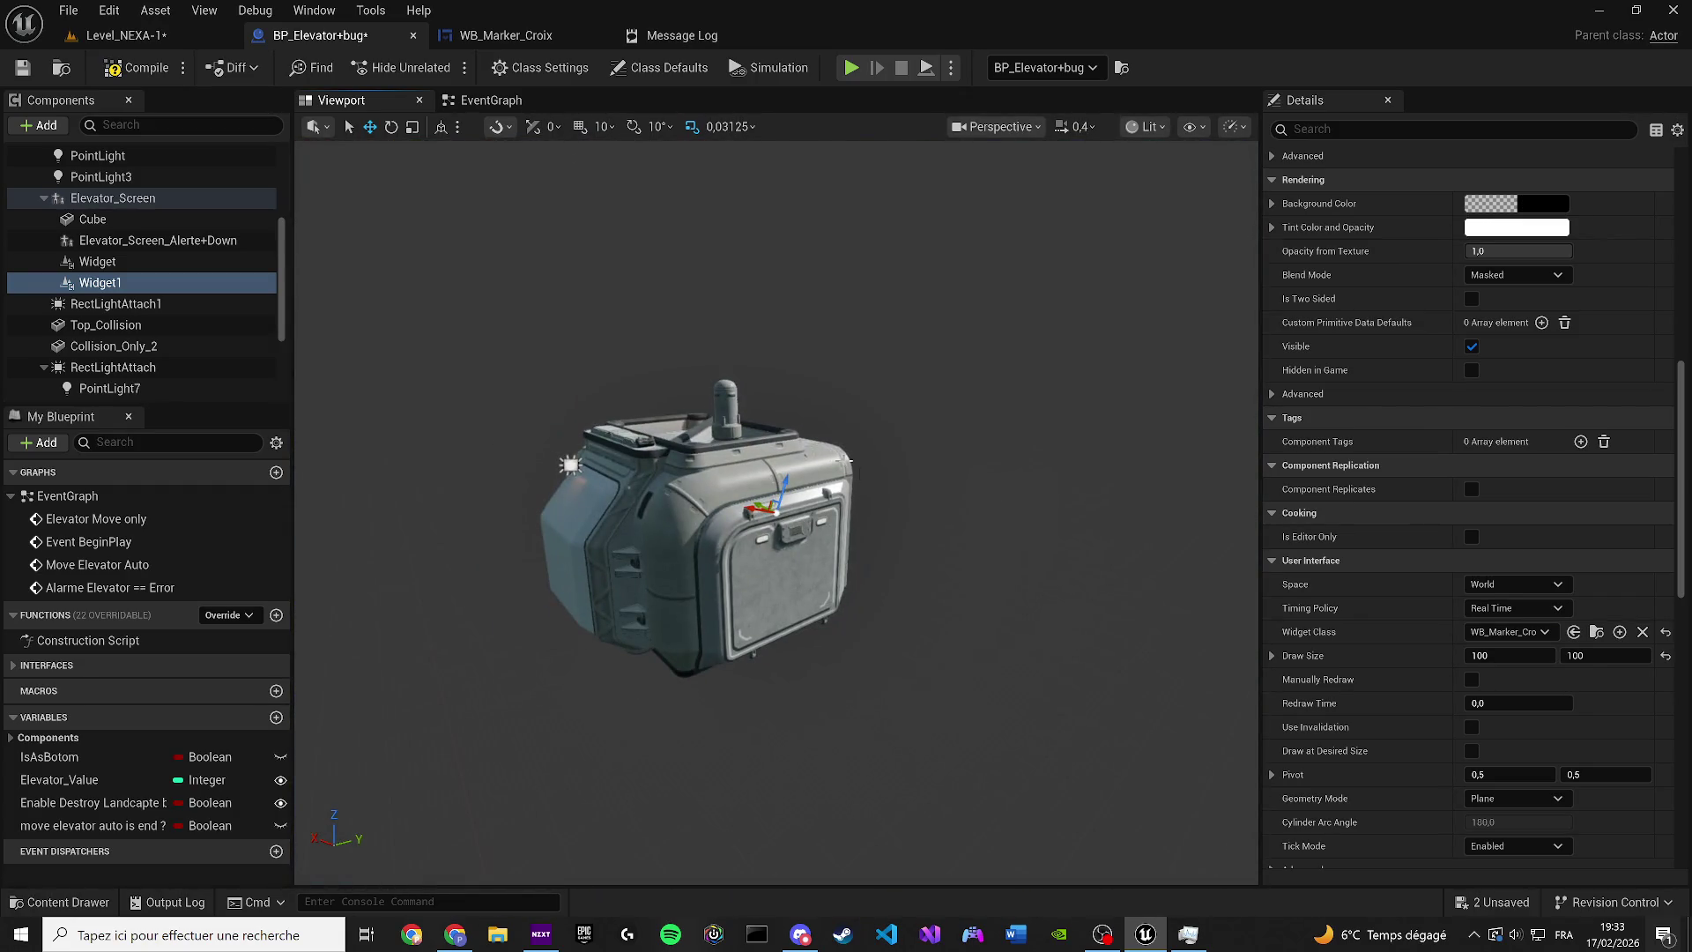
click(219, 34)
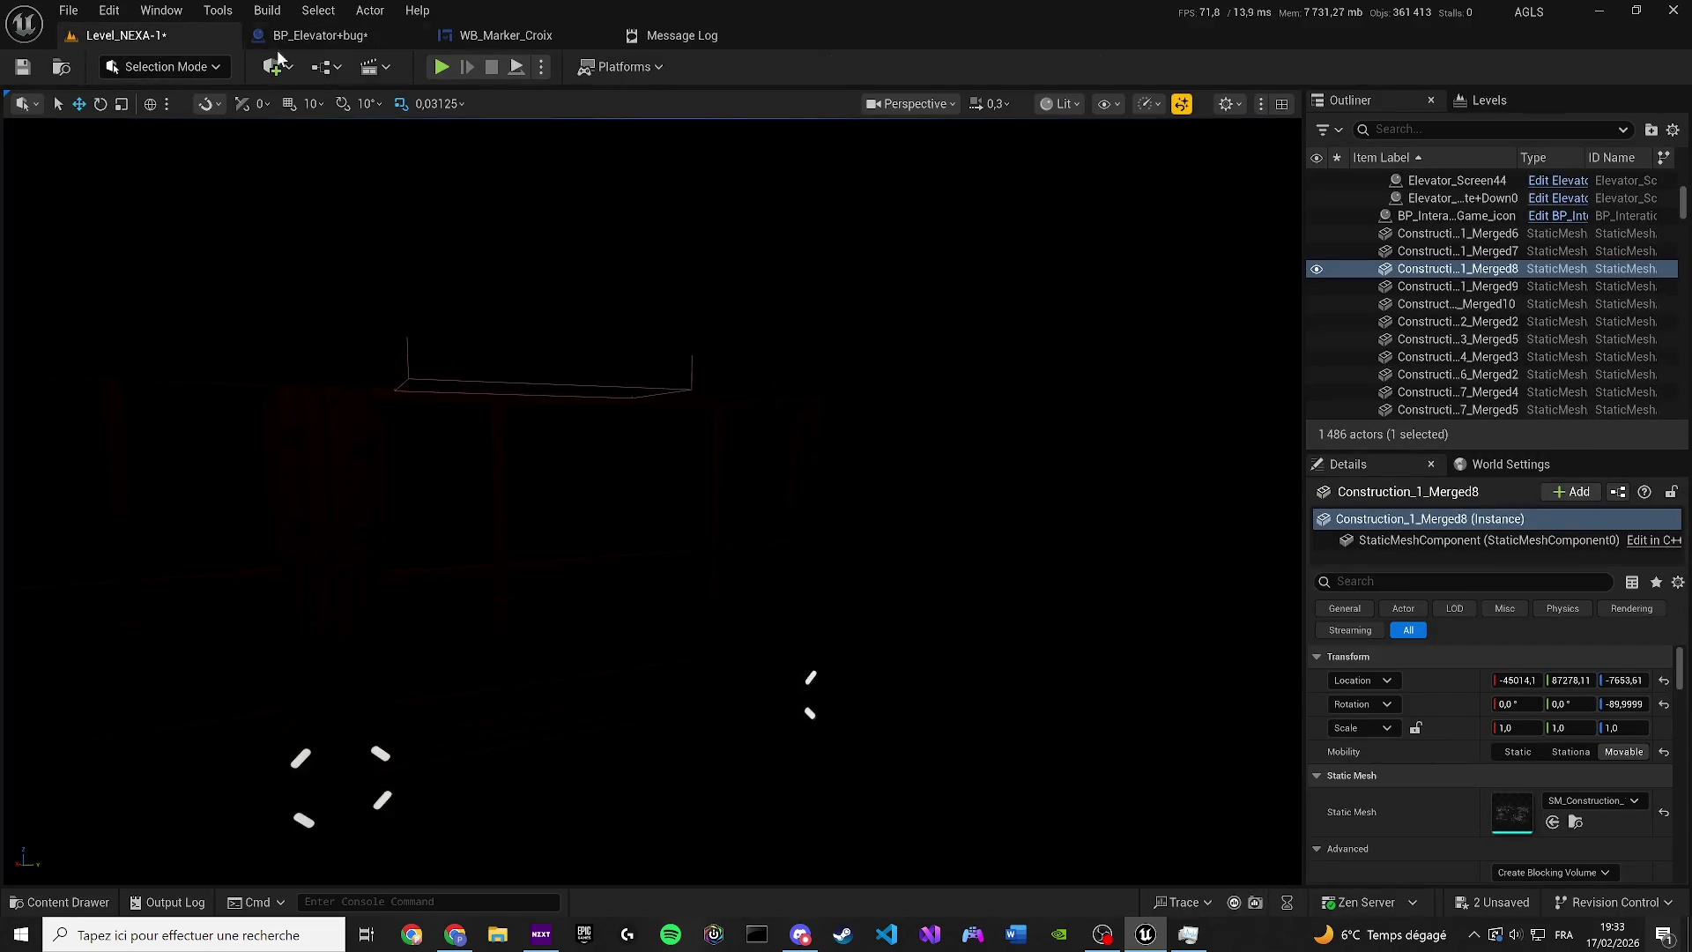
Play-test the level, cycling view modes with F1 and F3, then stop
key(alt+p)
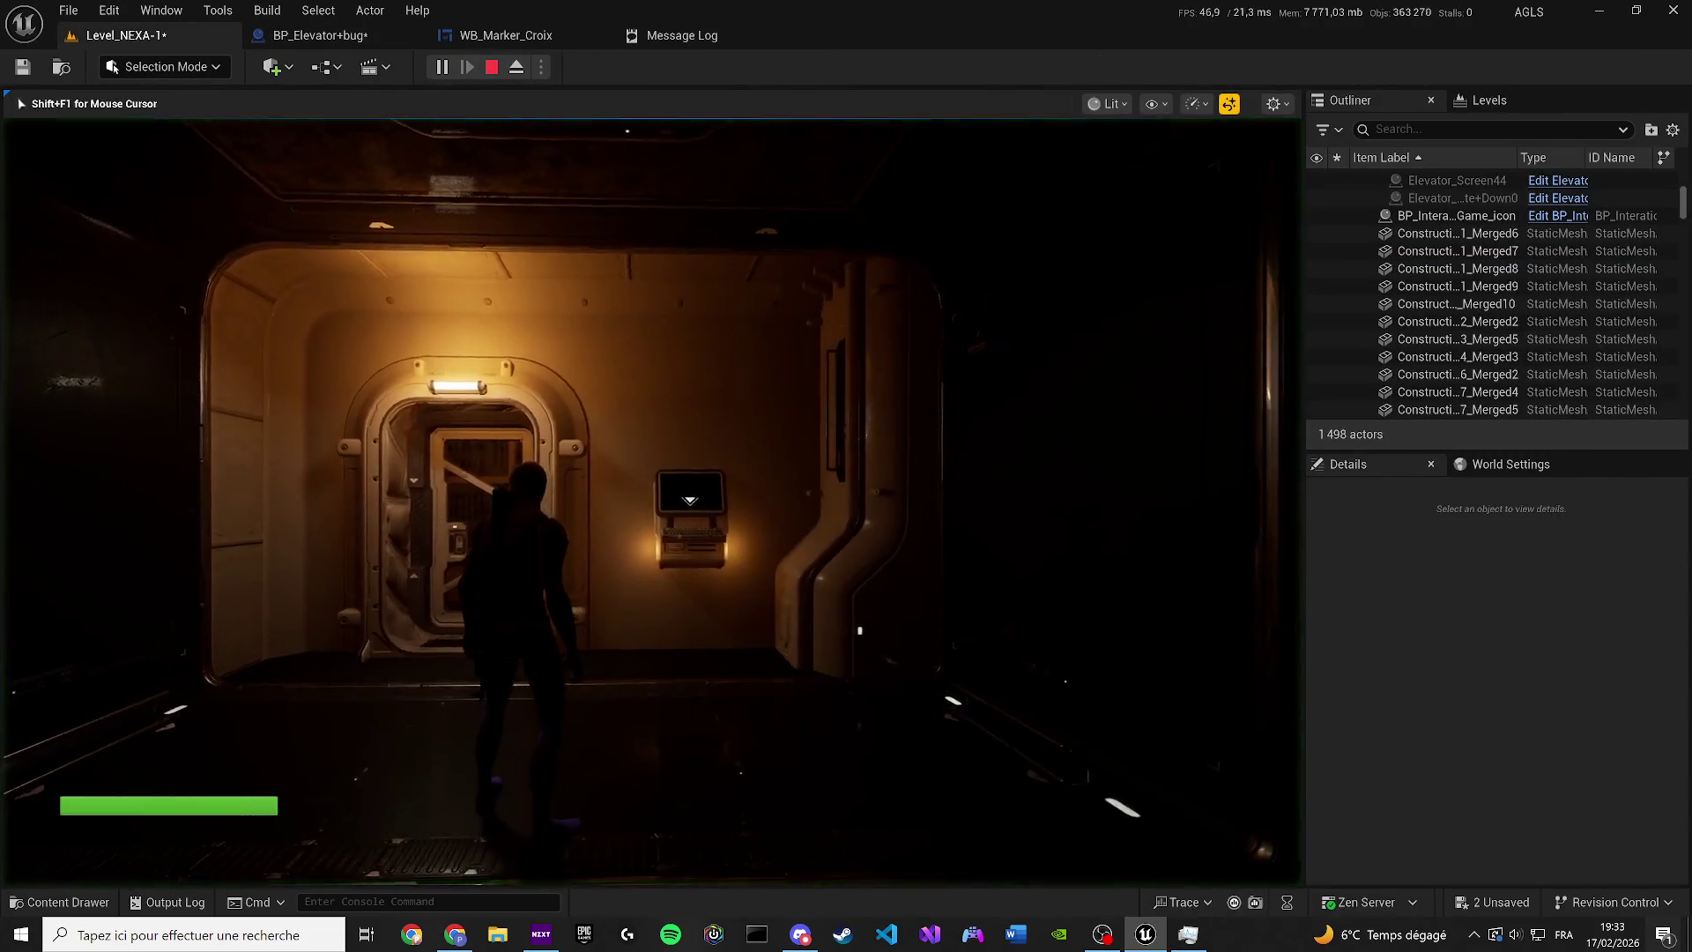
key(F1)
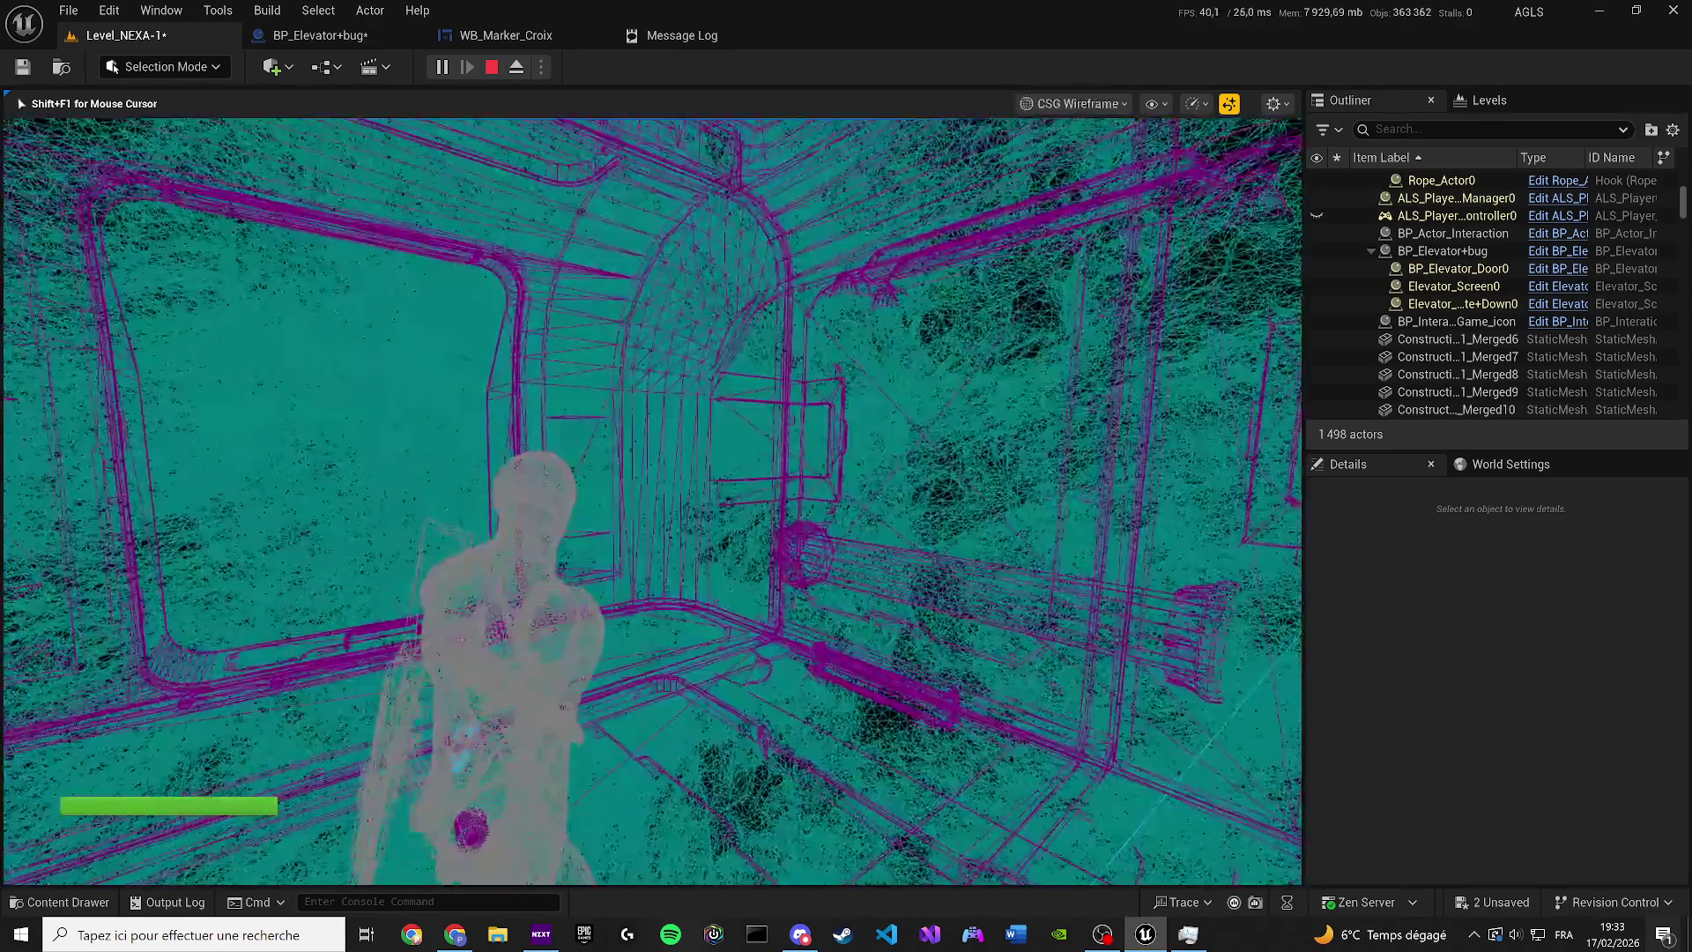
key(F3)
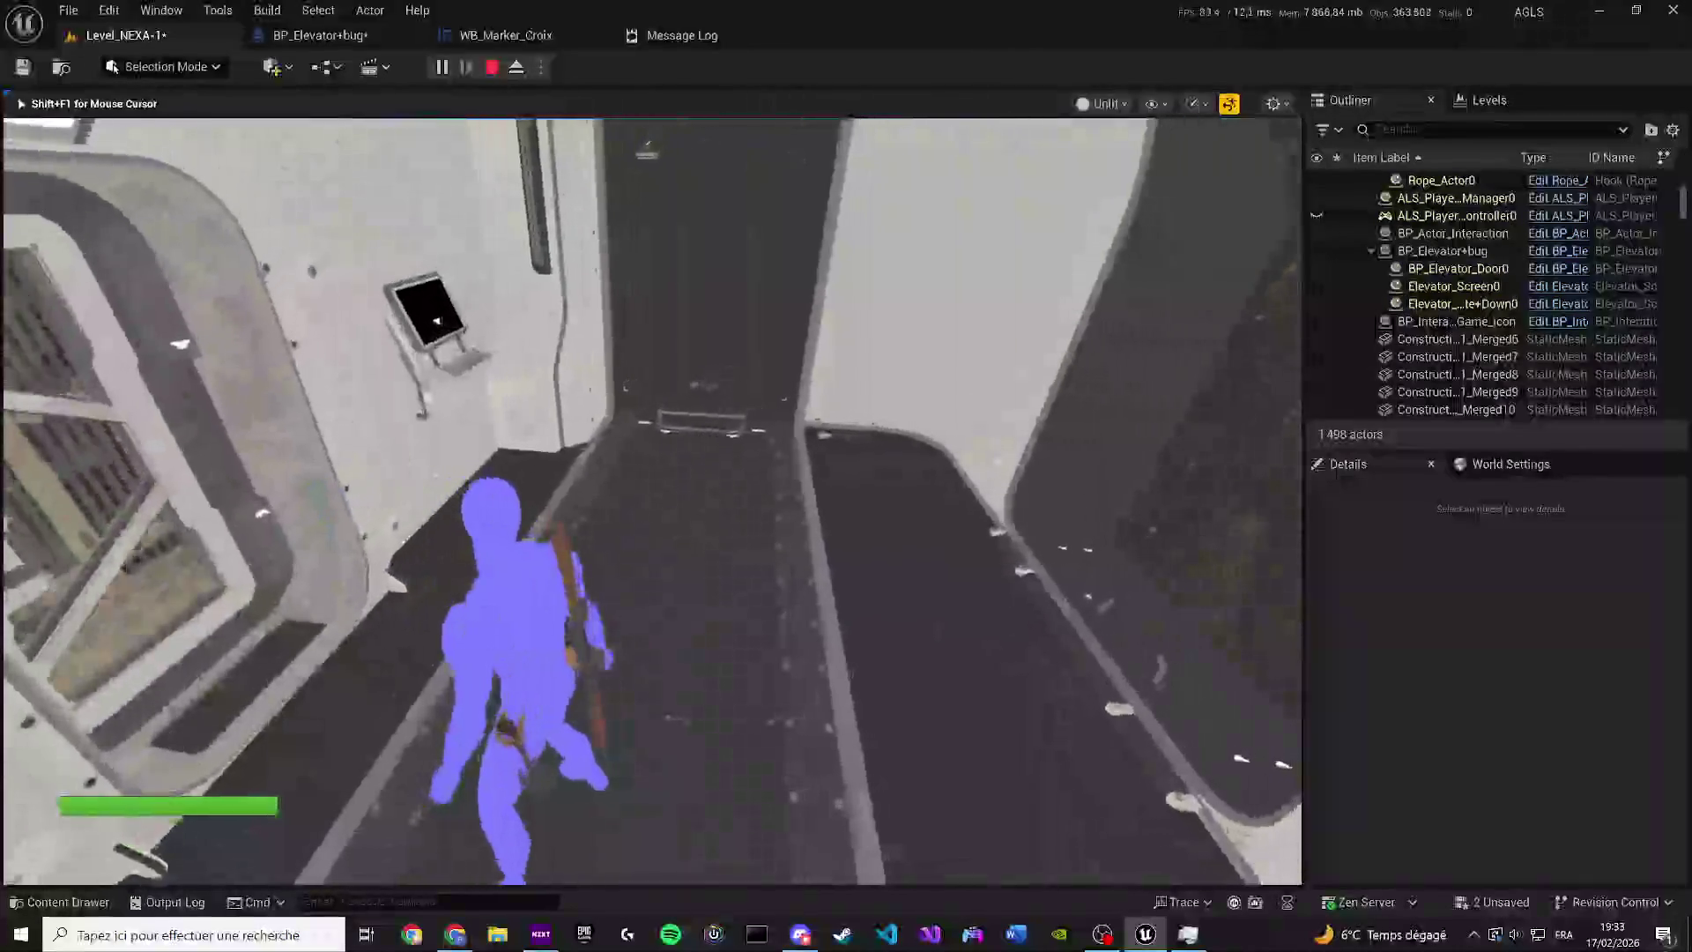
key(F1)
key(Escape)
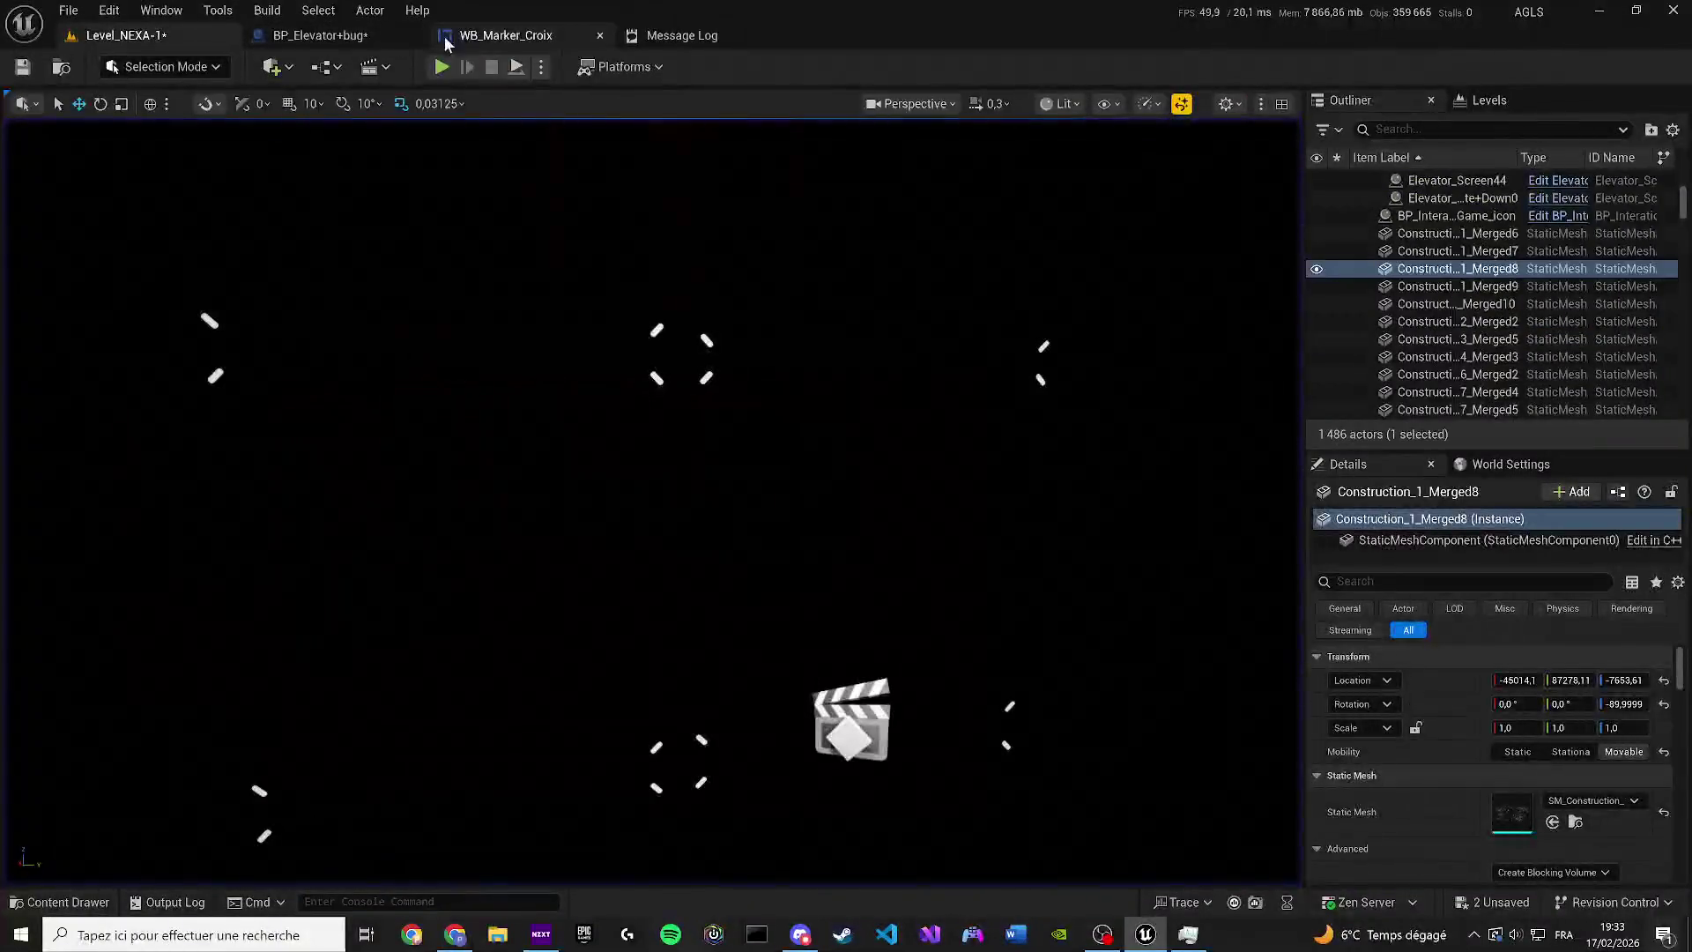
Play-test the level a second time, then reopen the elevator Blueprint and WB_Marker_Croix
click(506, 36)
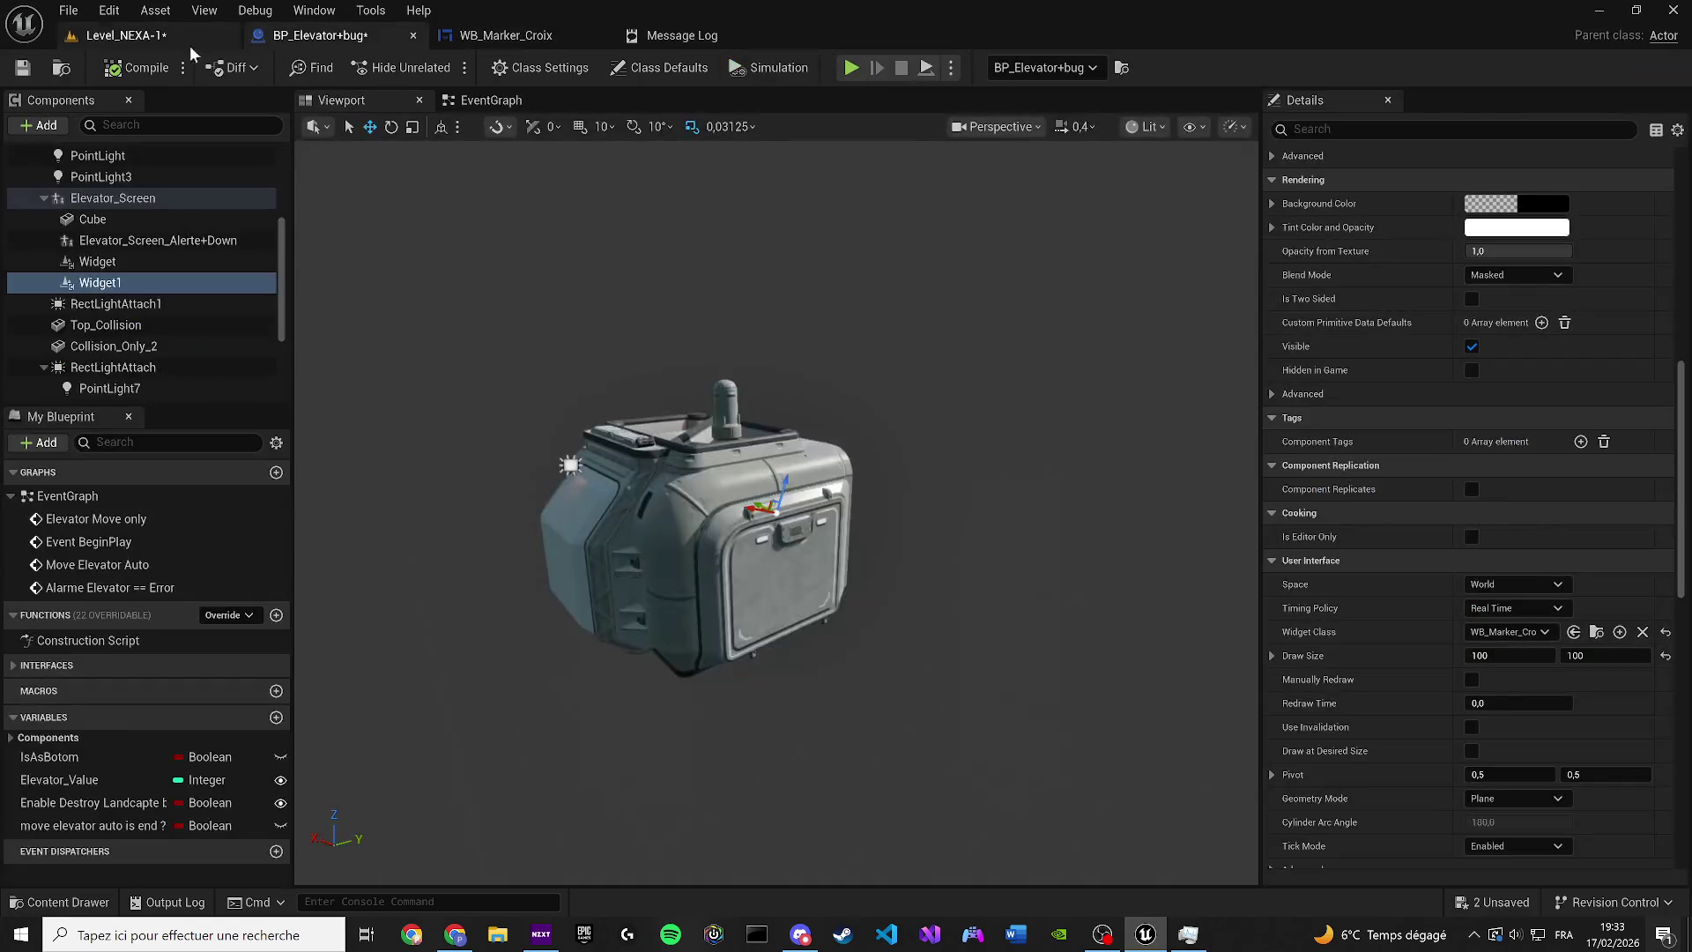
click(146, 45)
click(441, 67)
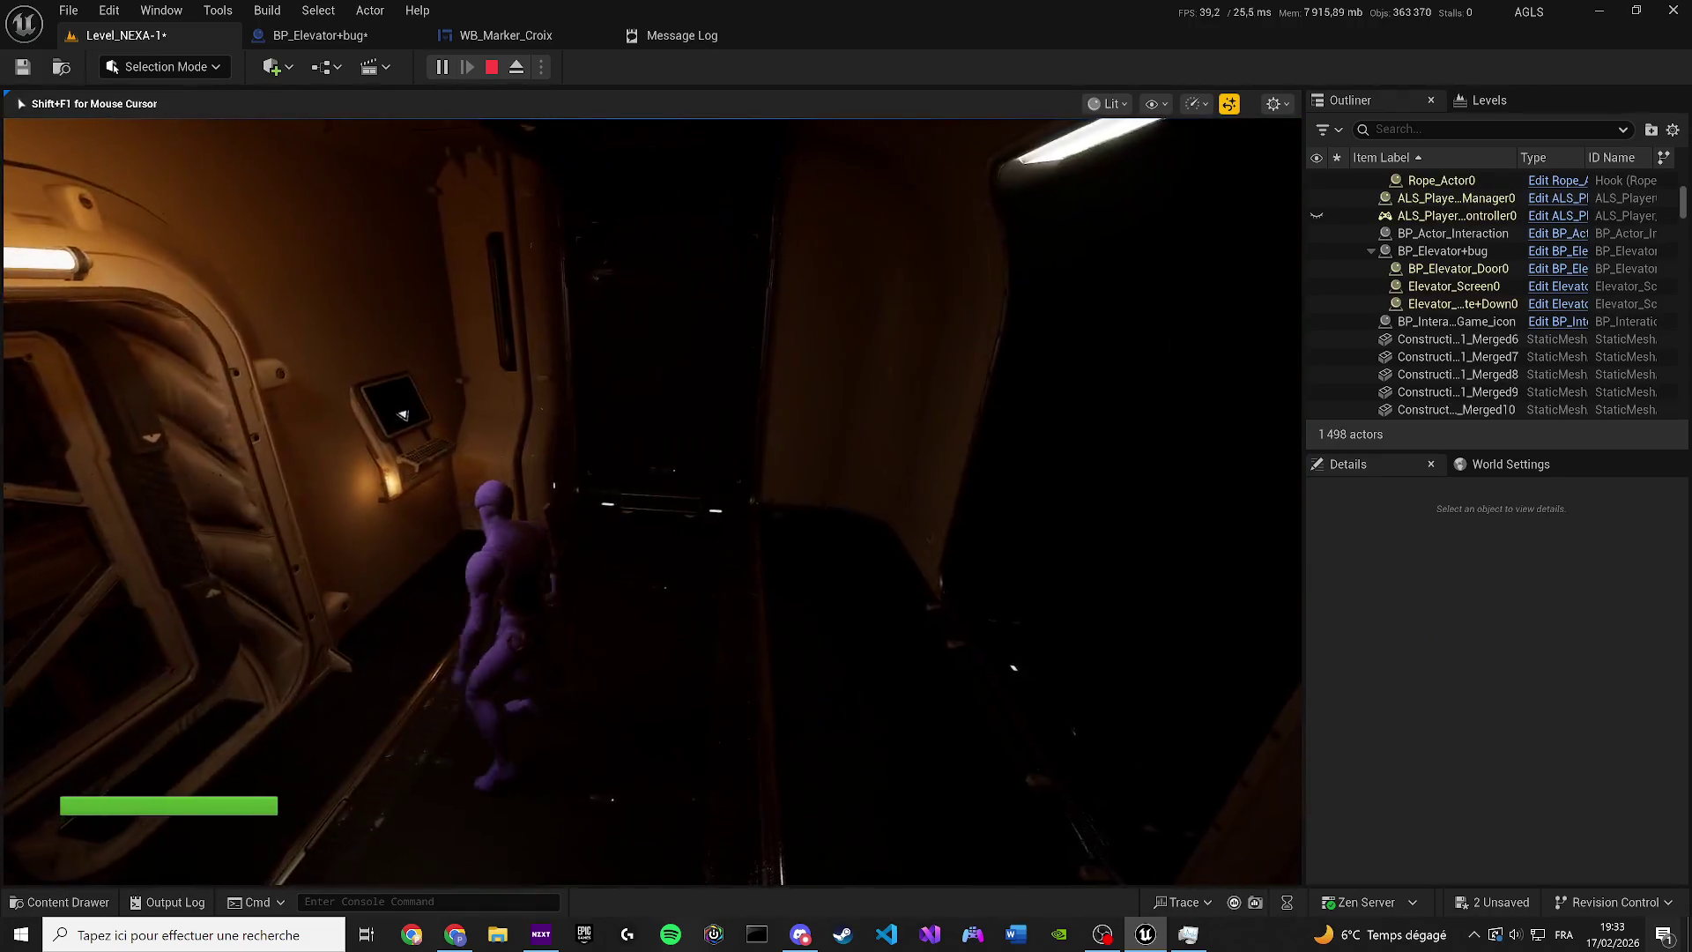
key(Escape)
click(344, 36)
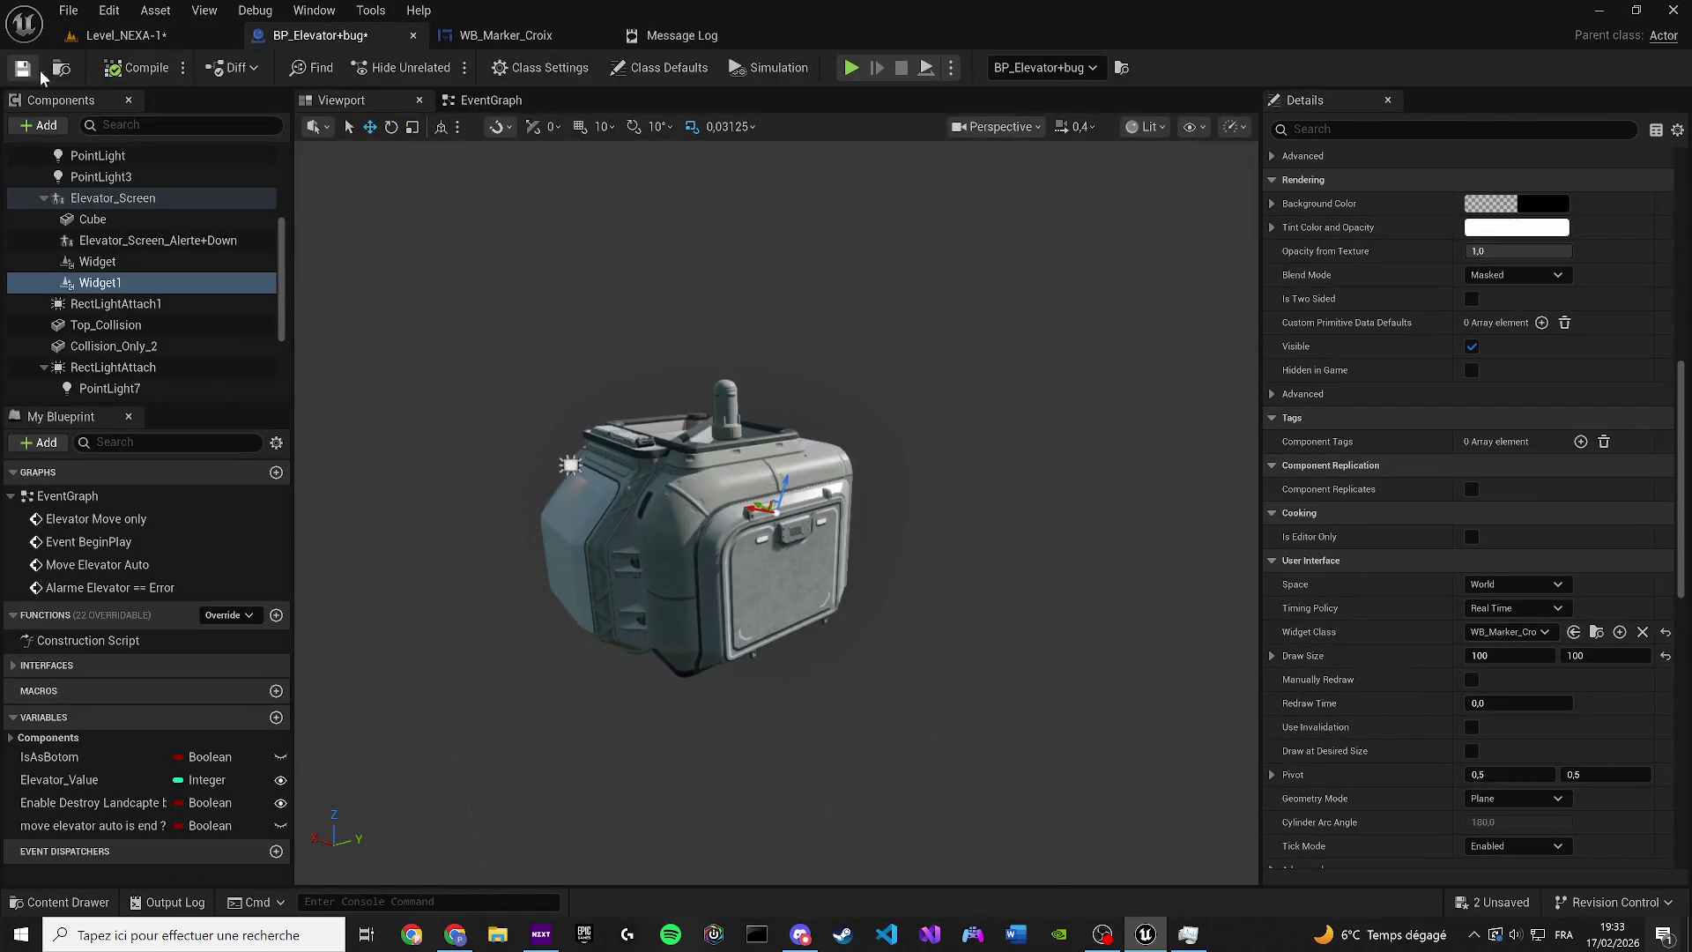
click(456, 40)
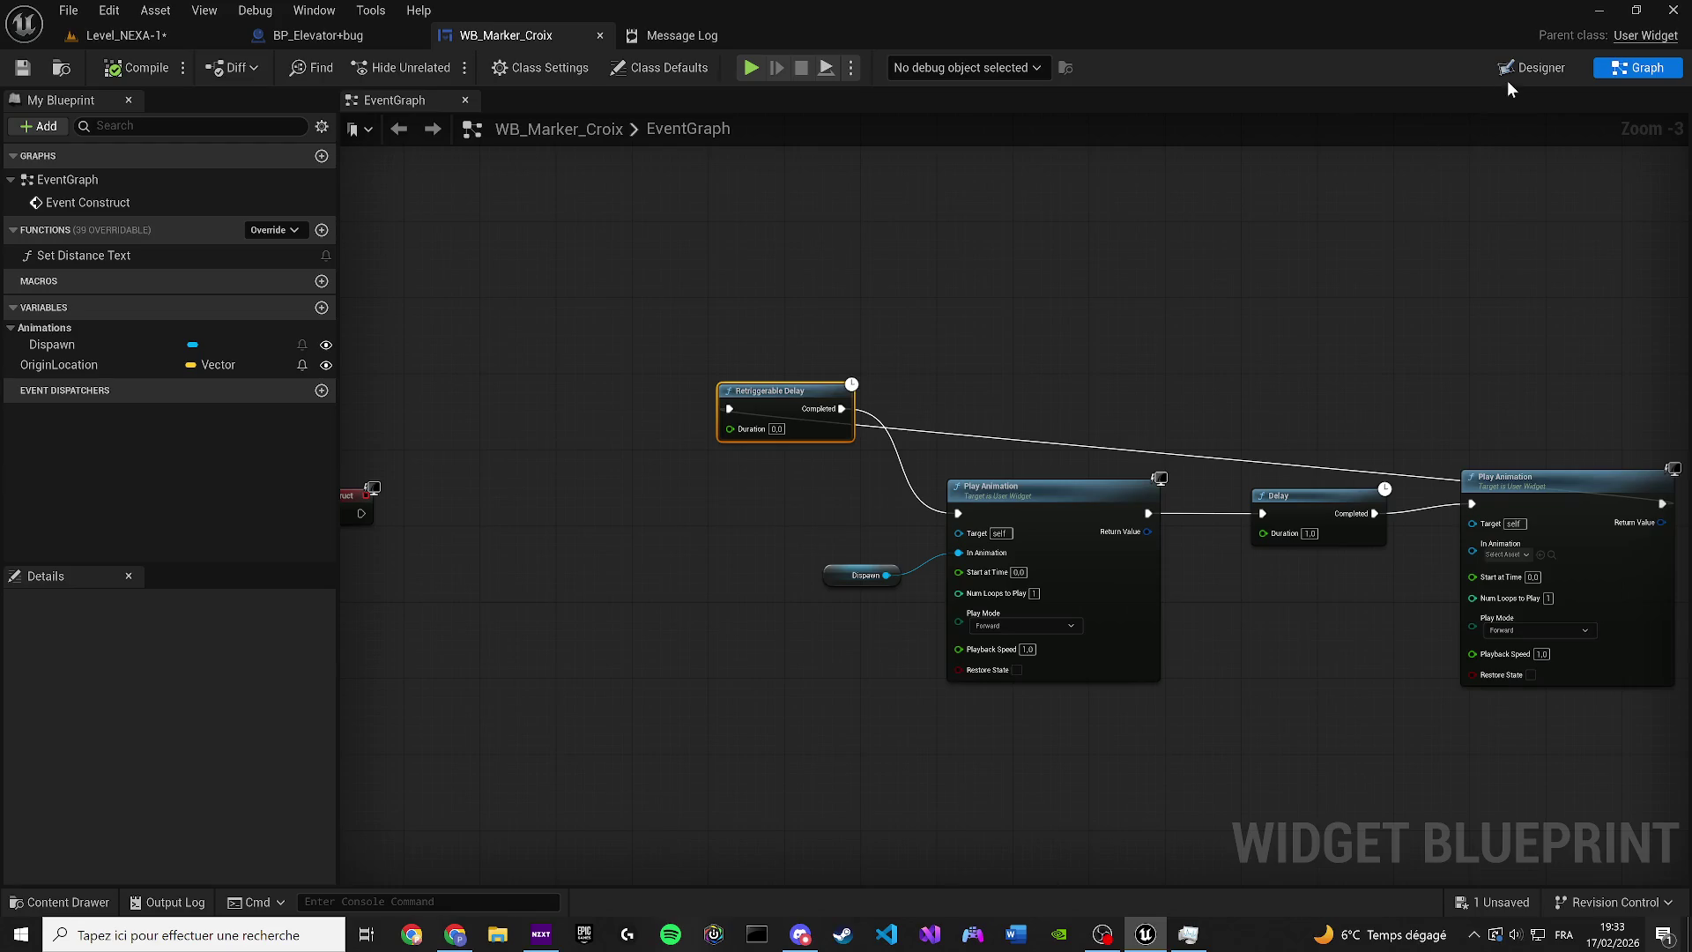
Return WB_Marker_Croix to its Designer view and select the red marker image
scroll(744, 374, down, 1)
click(750, 344)
scroll(714, 556, up, 2)
click(691, 571)
Browse the Content Drawer to Widgets/UI/Markers and open WB_Marker_Down
key(ctrl+space)
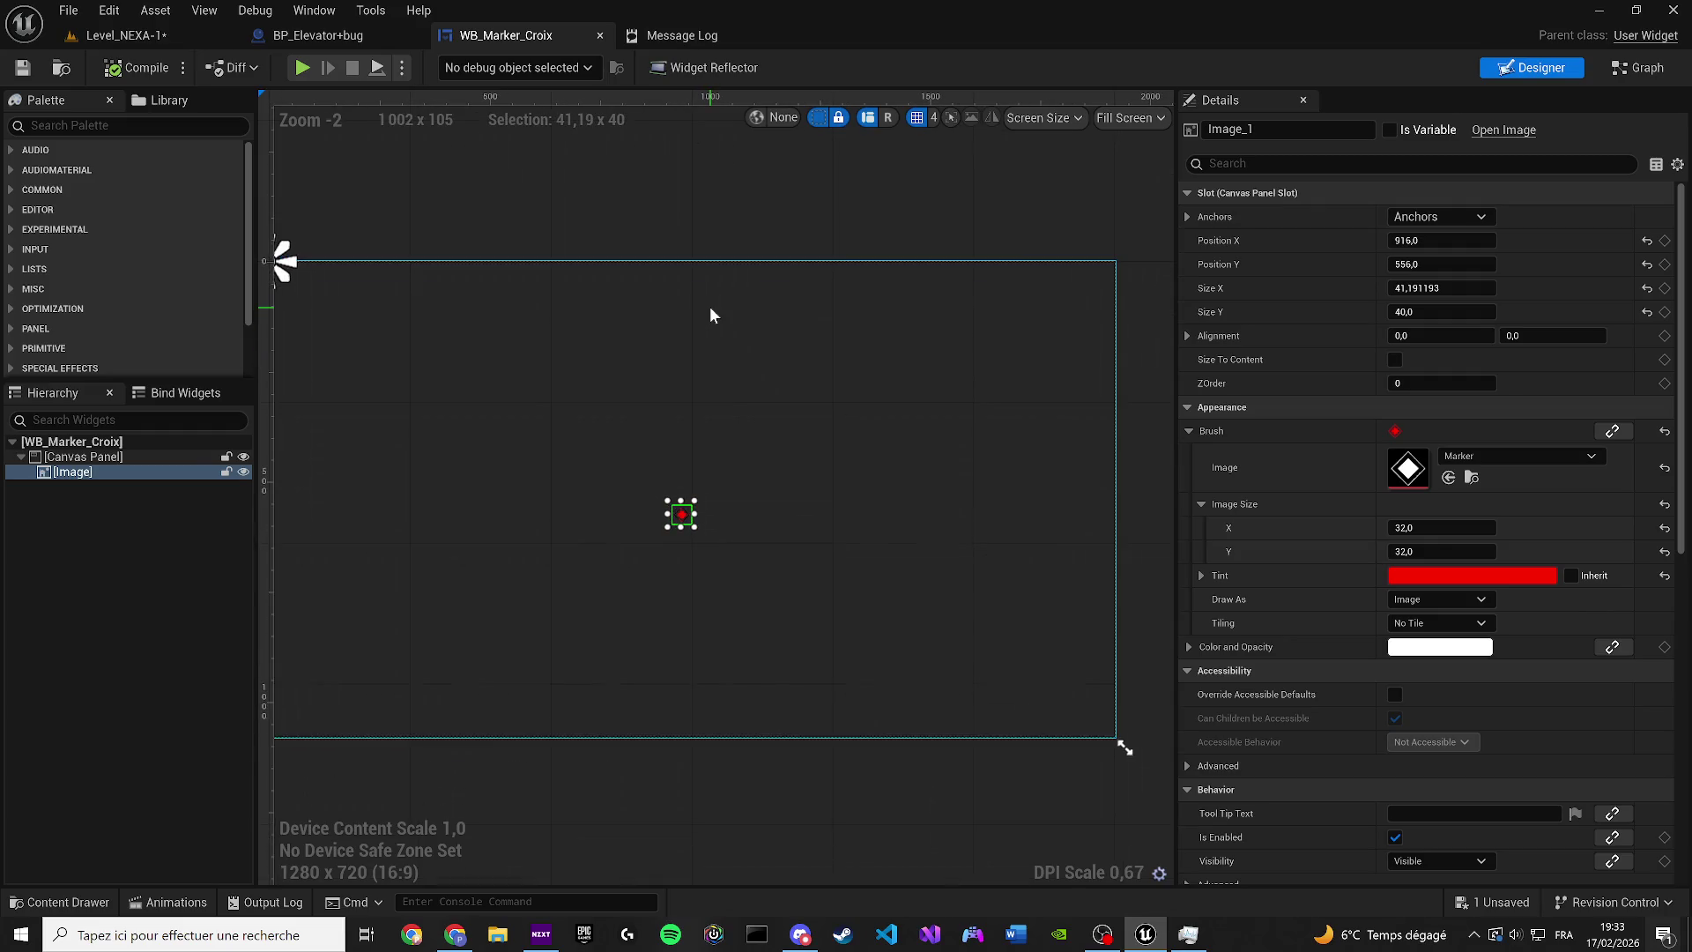
click(837, 507)
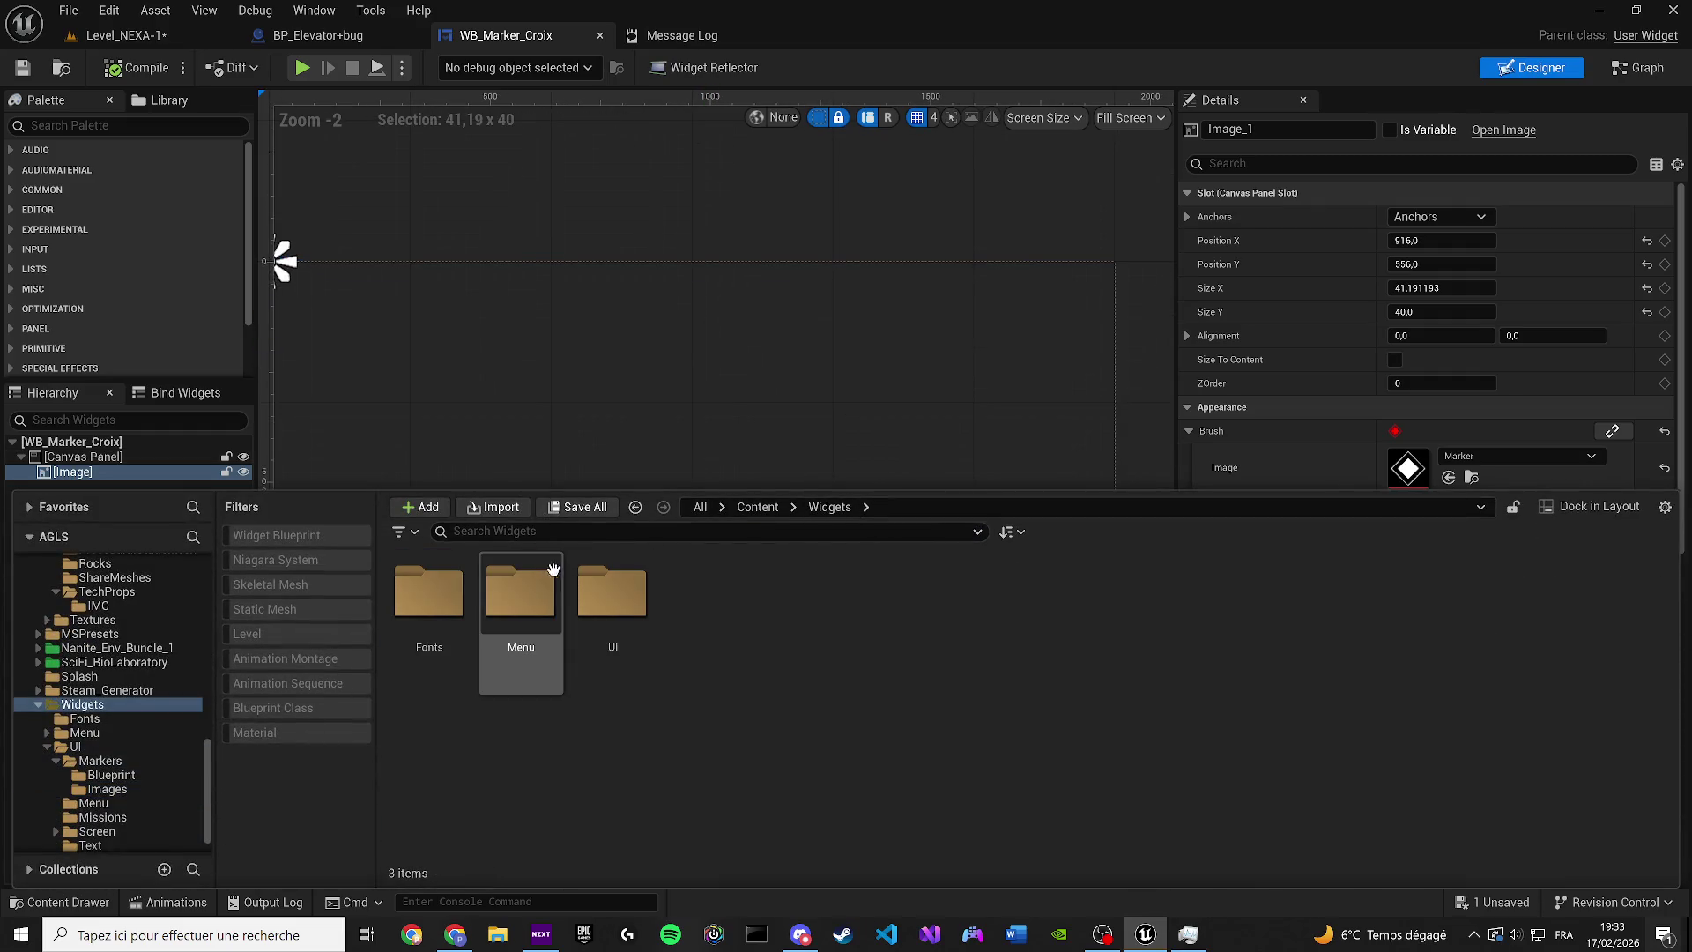
double_click(613, 593)
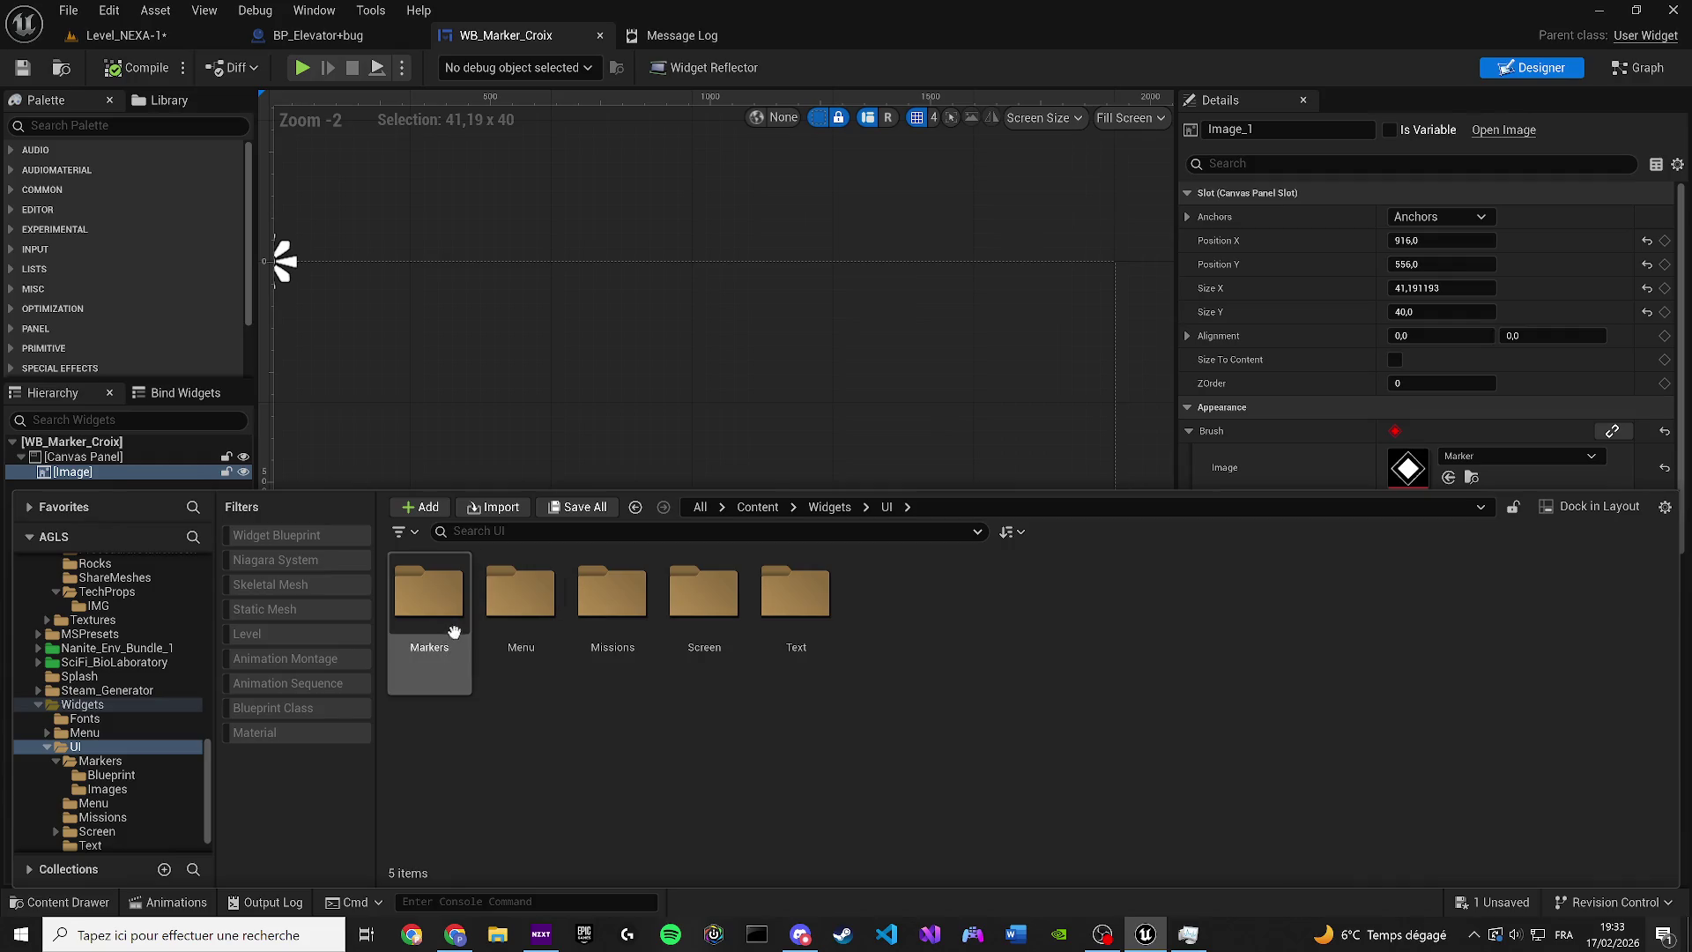
double_click(451, 632)
double_click(793, 608)
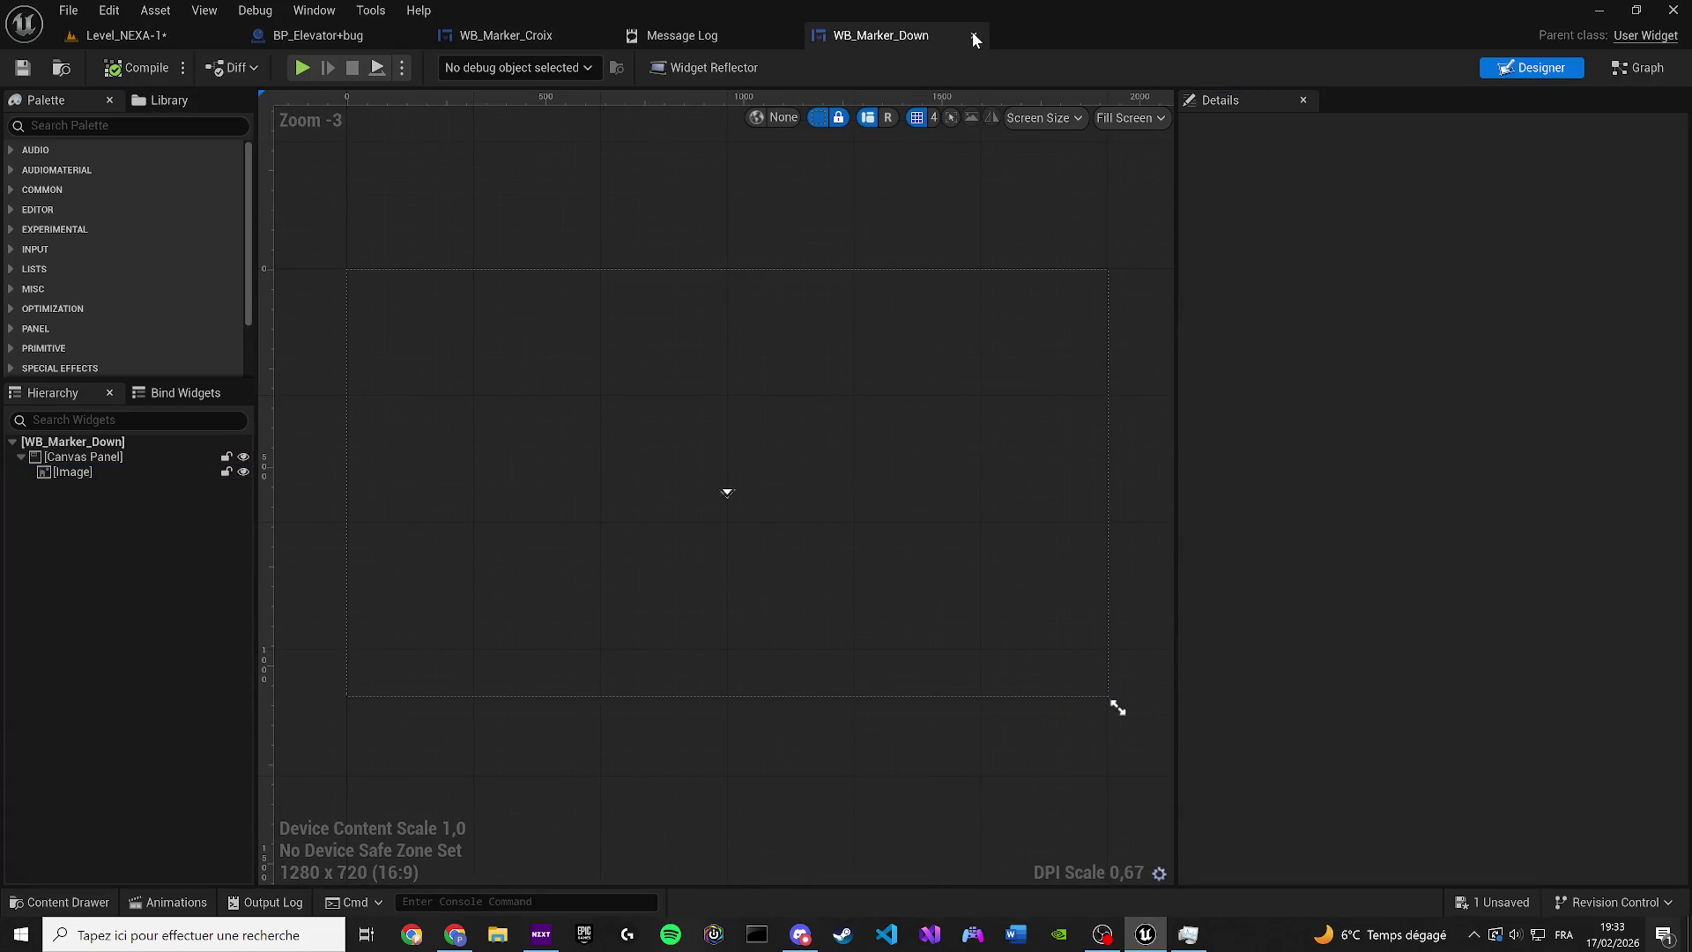
Close the WB_Marker_Down and Message Log tabs and switch to BP_Elevator+bug
click(974, 34)
click(787, 36)
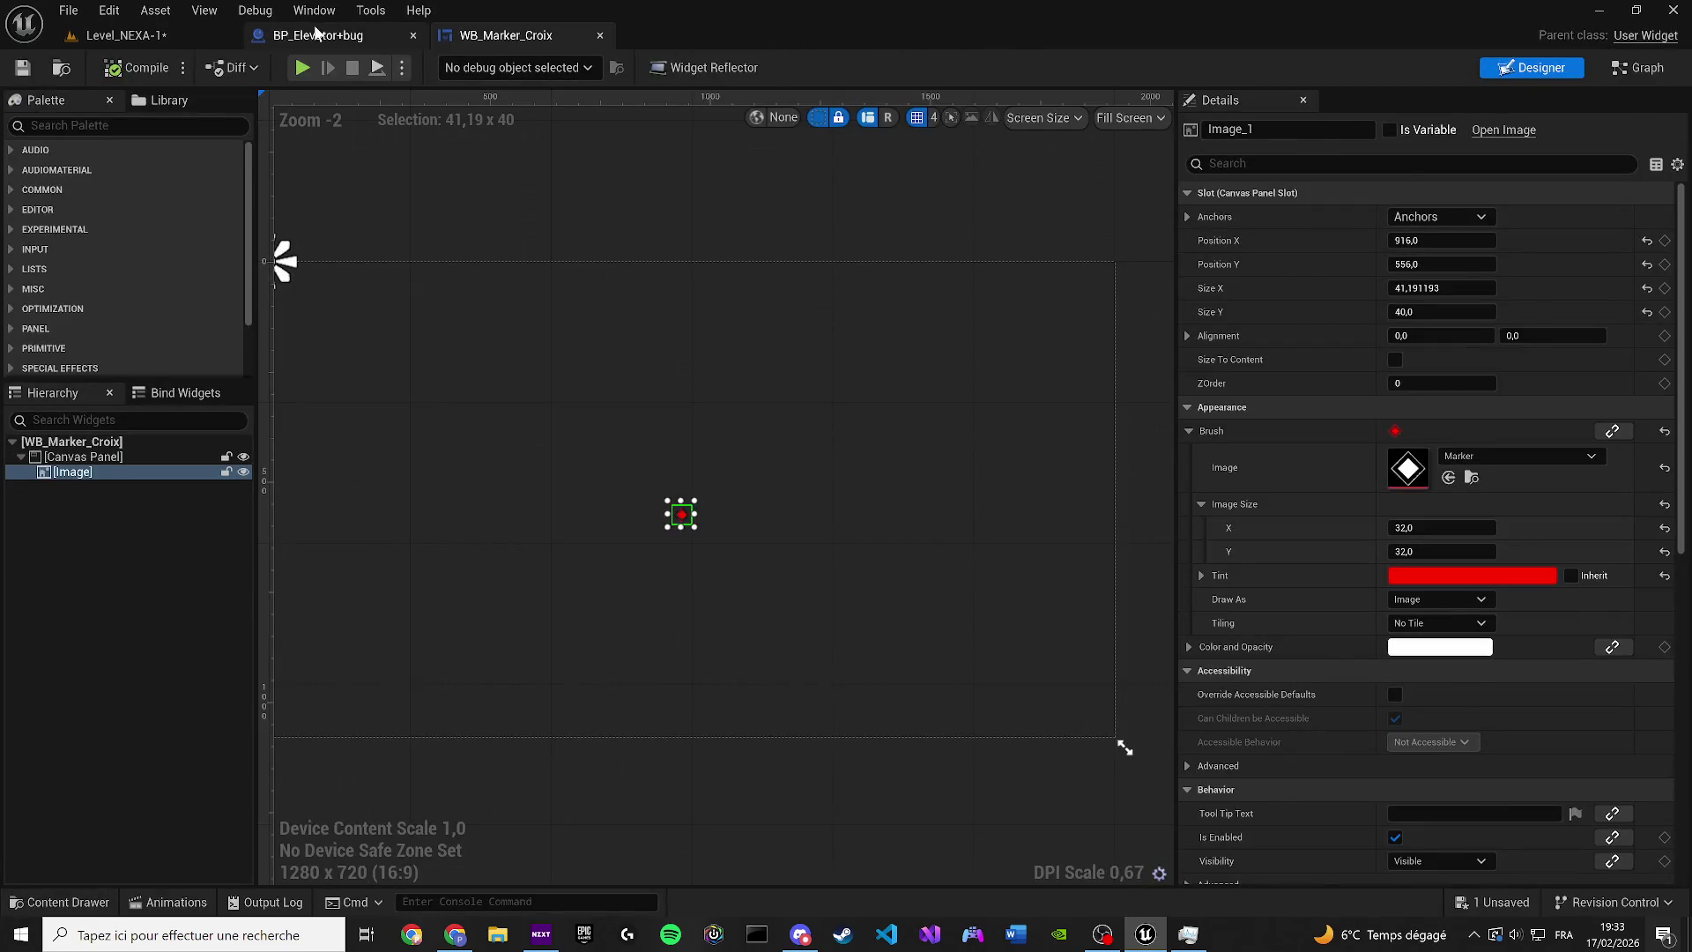
click(318, 36)
scroll(776, 511, up, 5)
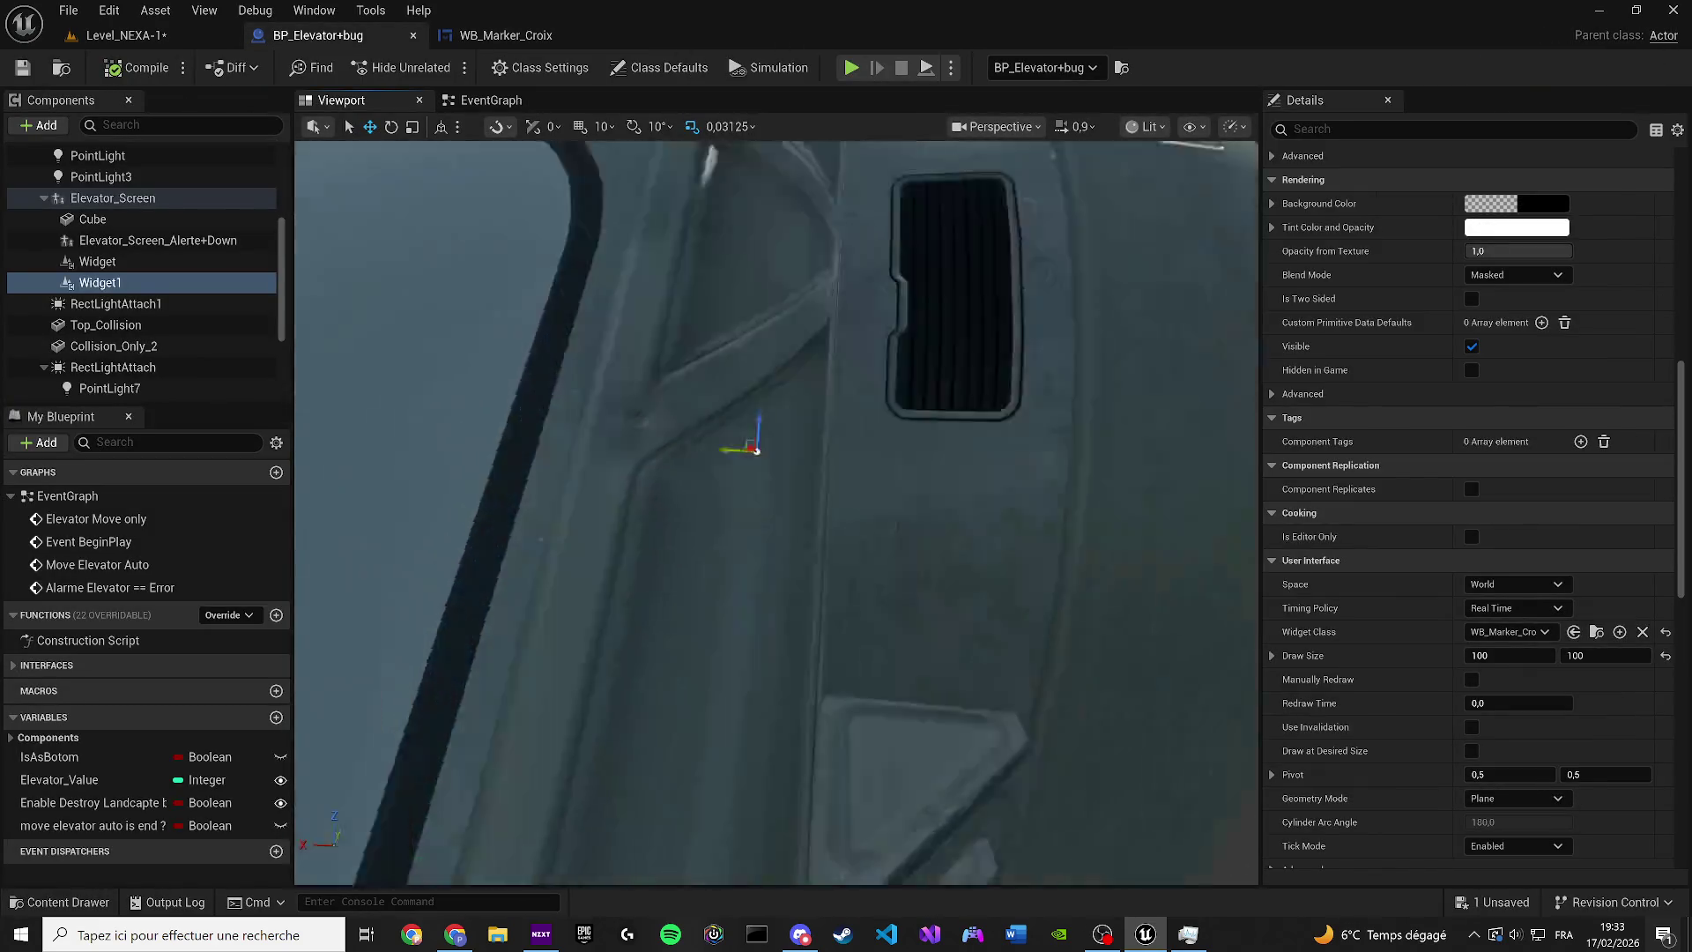
Delete Widget1 and recreate it by duplicating the Widget component, nudged to the left
key(f)
scroll(1077, 662, up, 5)
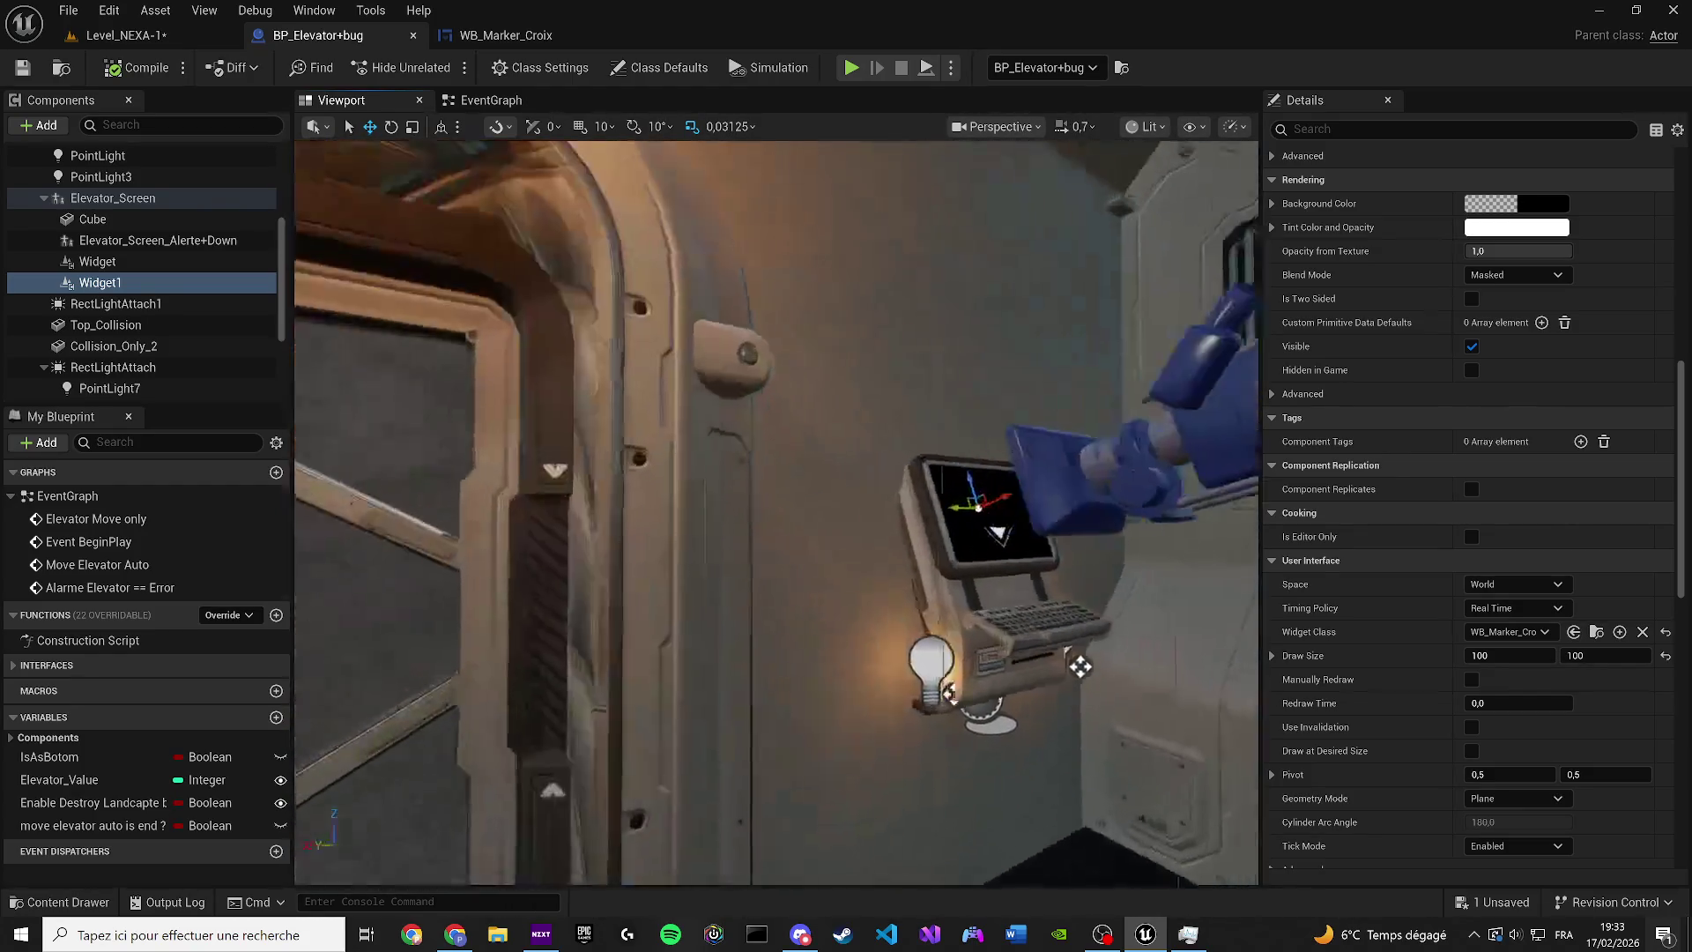
key(Delete)
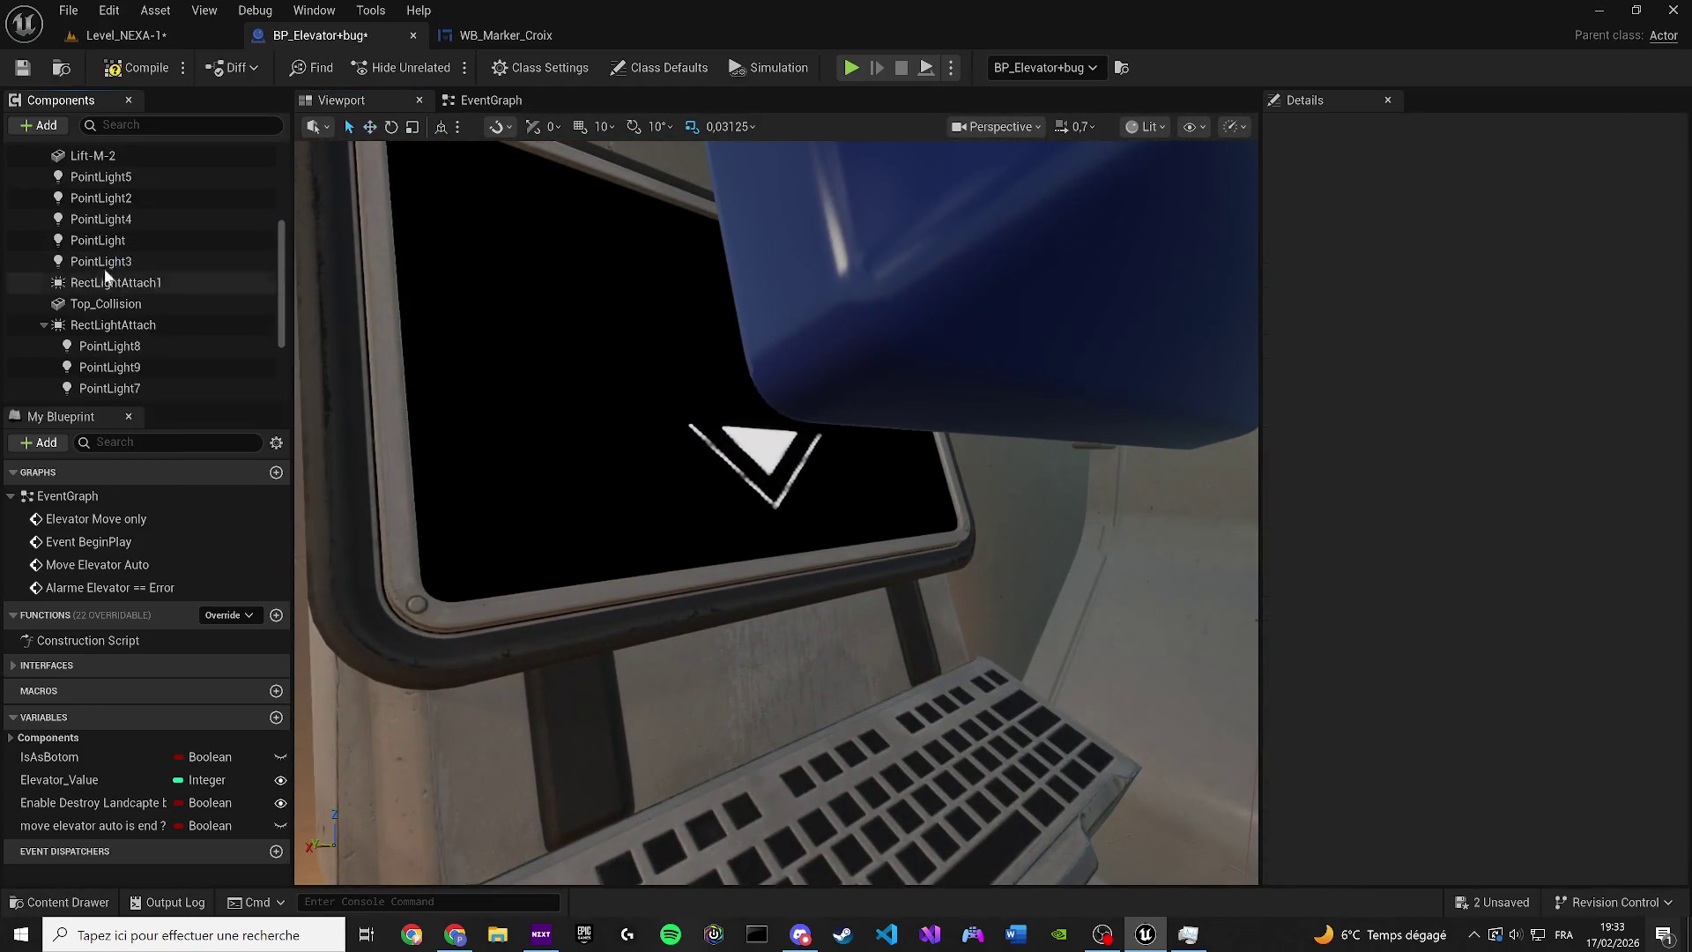
scroll(134, 368, up, 2)
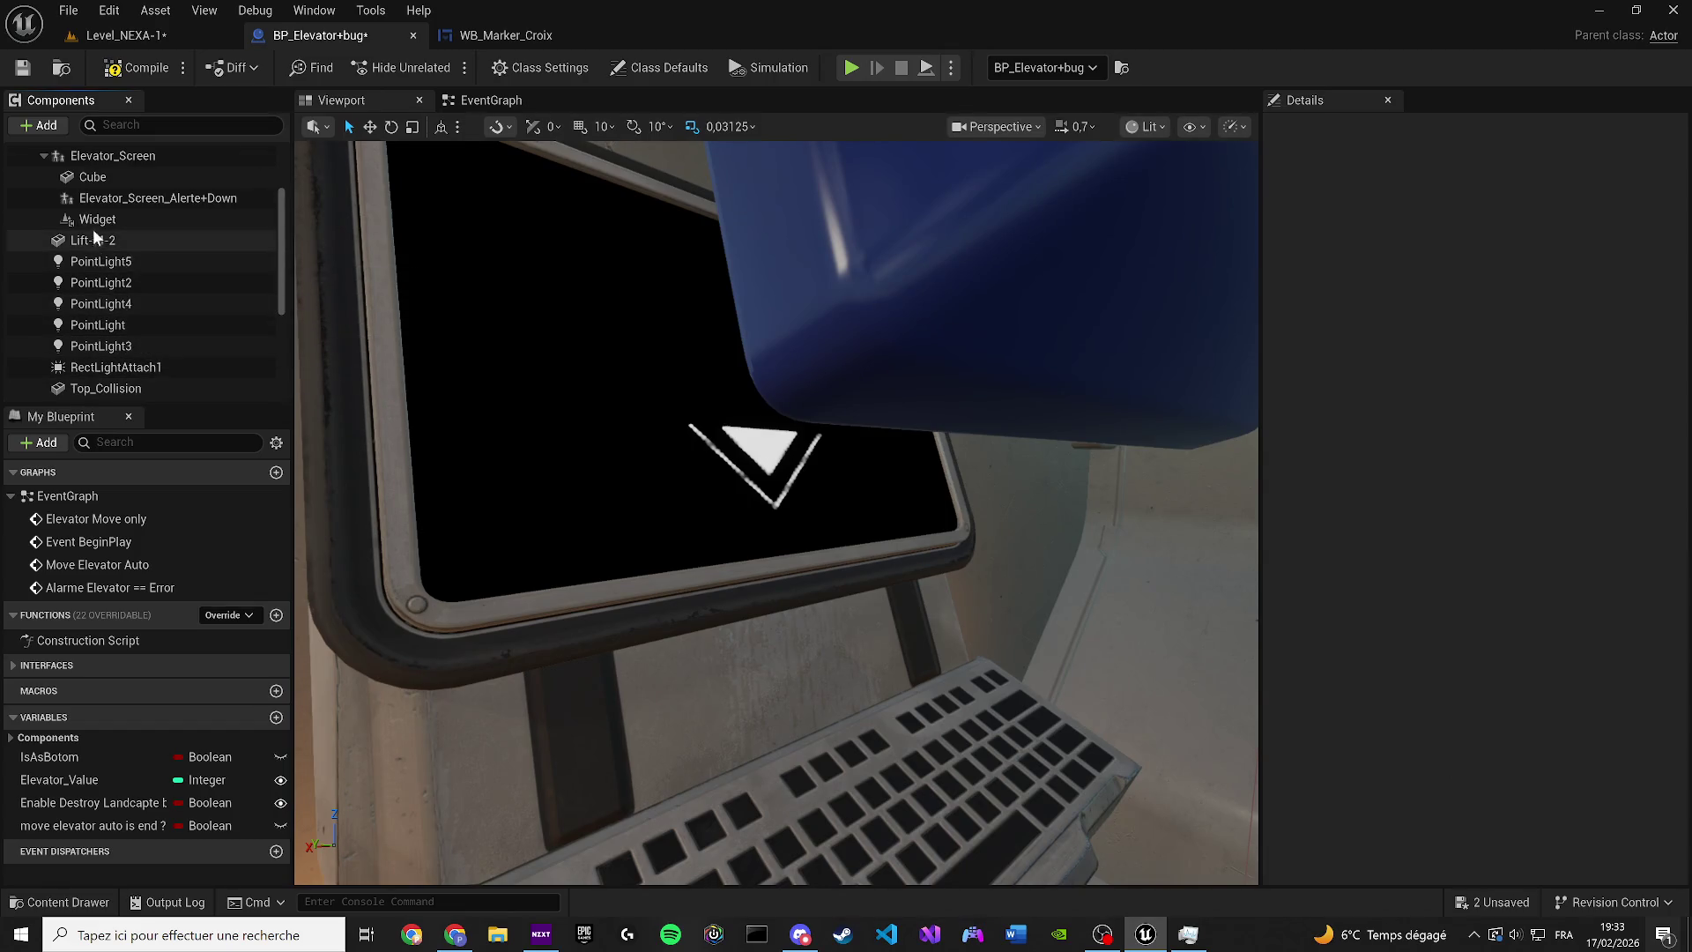
click(148, 222)
key(ctrl+z)
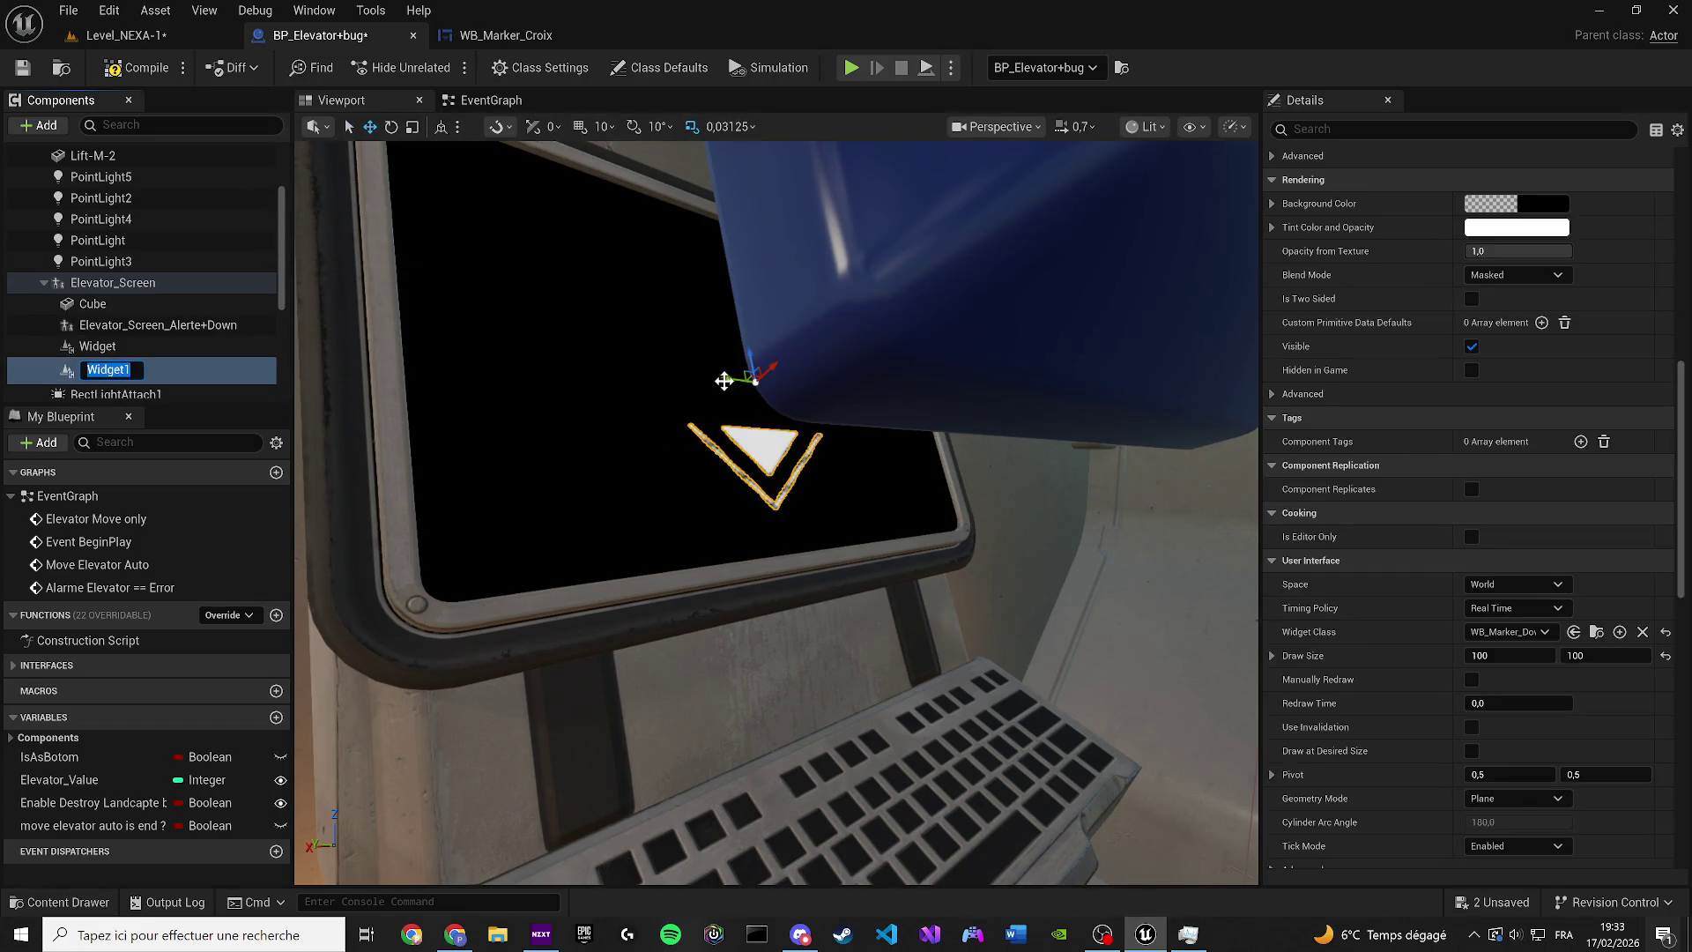
key(ctrl+z)
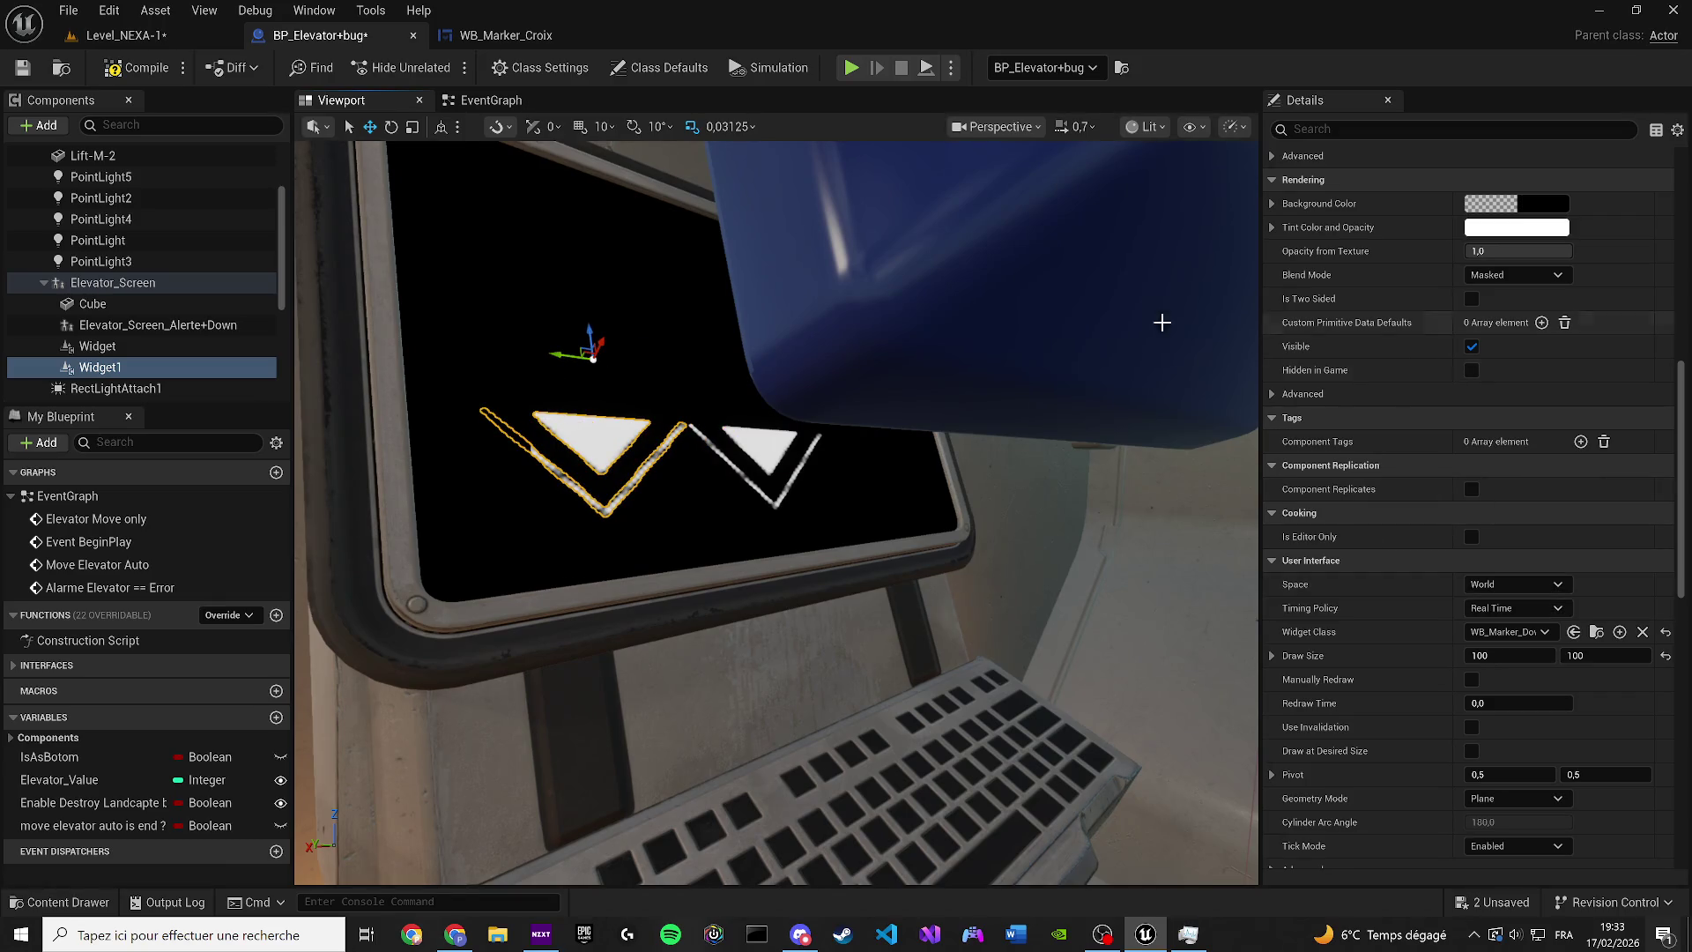
Assign WB_Marker_Croix as the new widget's class, searching 'cr'
click(1527, 634)
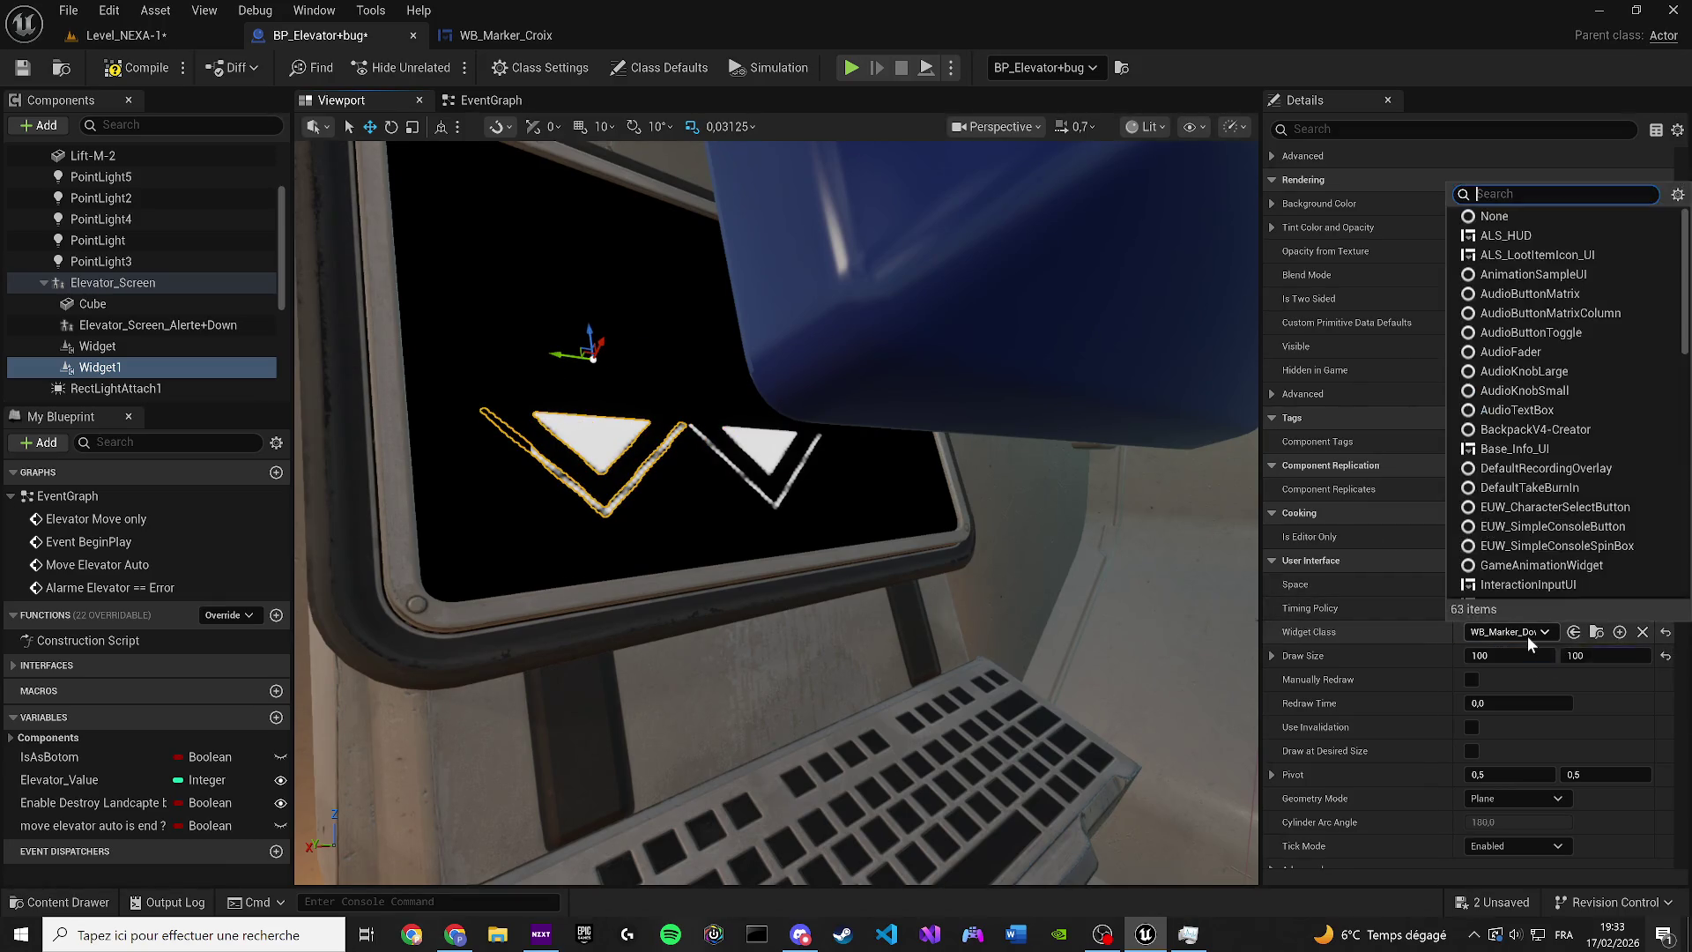
text(cr)
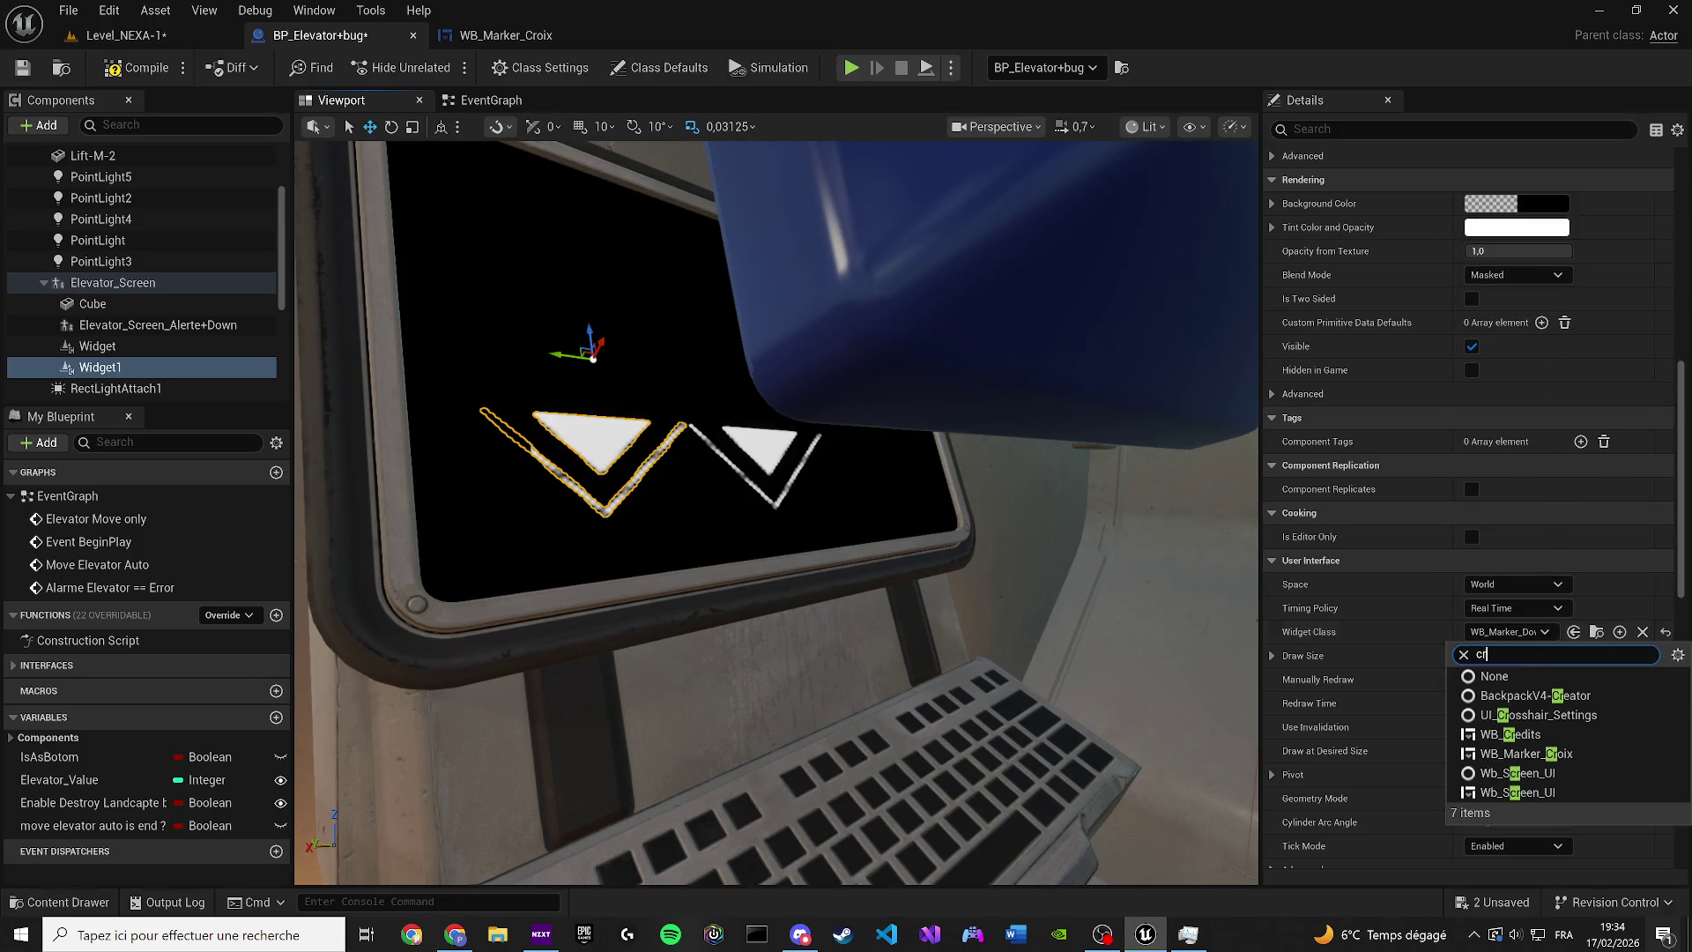
click(1565, 755)
mouse_move(1031, 612)
mouse_down()
mouse_move(974, 570)
mouse_move(974, 529)
mouse_move(961, 547)
mouse_move(899, 472)
mouse_move(762, 457)
mouse_move(745, 480)
mouse_move(794, 490)
mouse_up()
Set the widget's Draw Size X to 100, save all, and return to the level
scroll(882, 467, up, 5)
scroll(754, 472, down, 2)
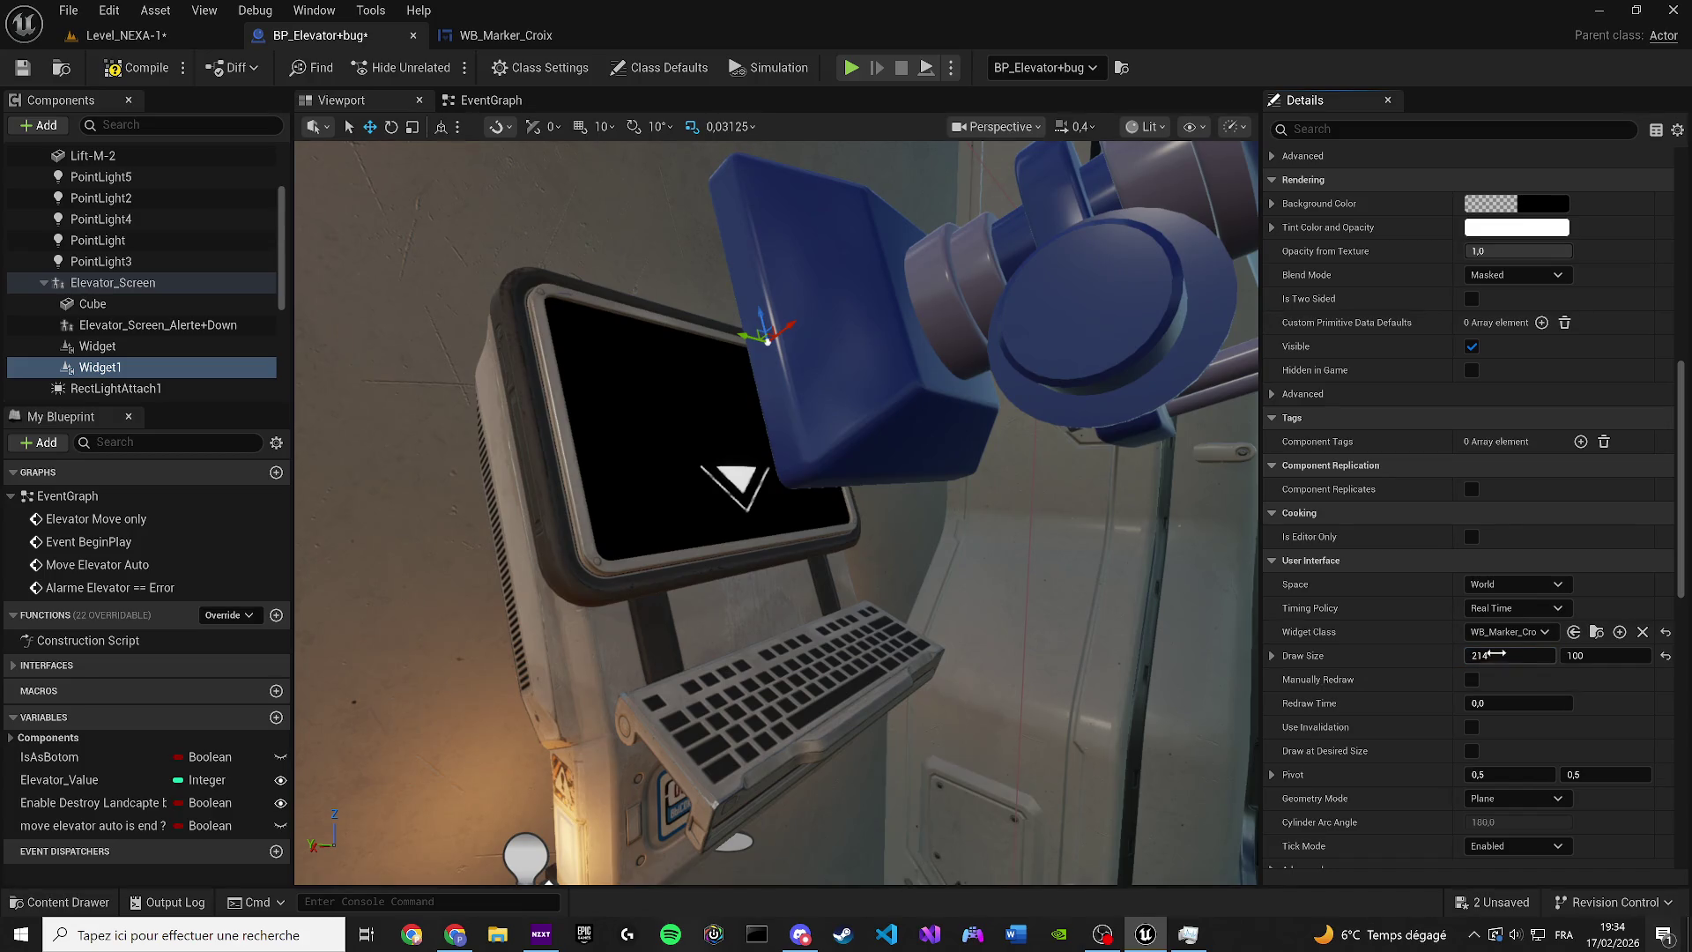
text(100)
key(Return)
click(23, 69)
click(94, 43)
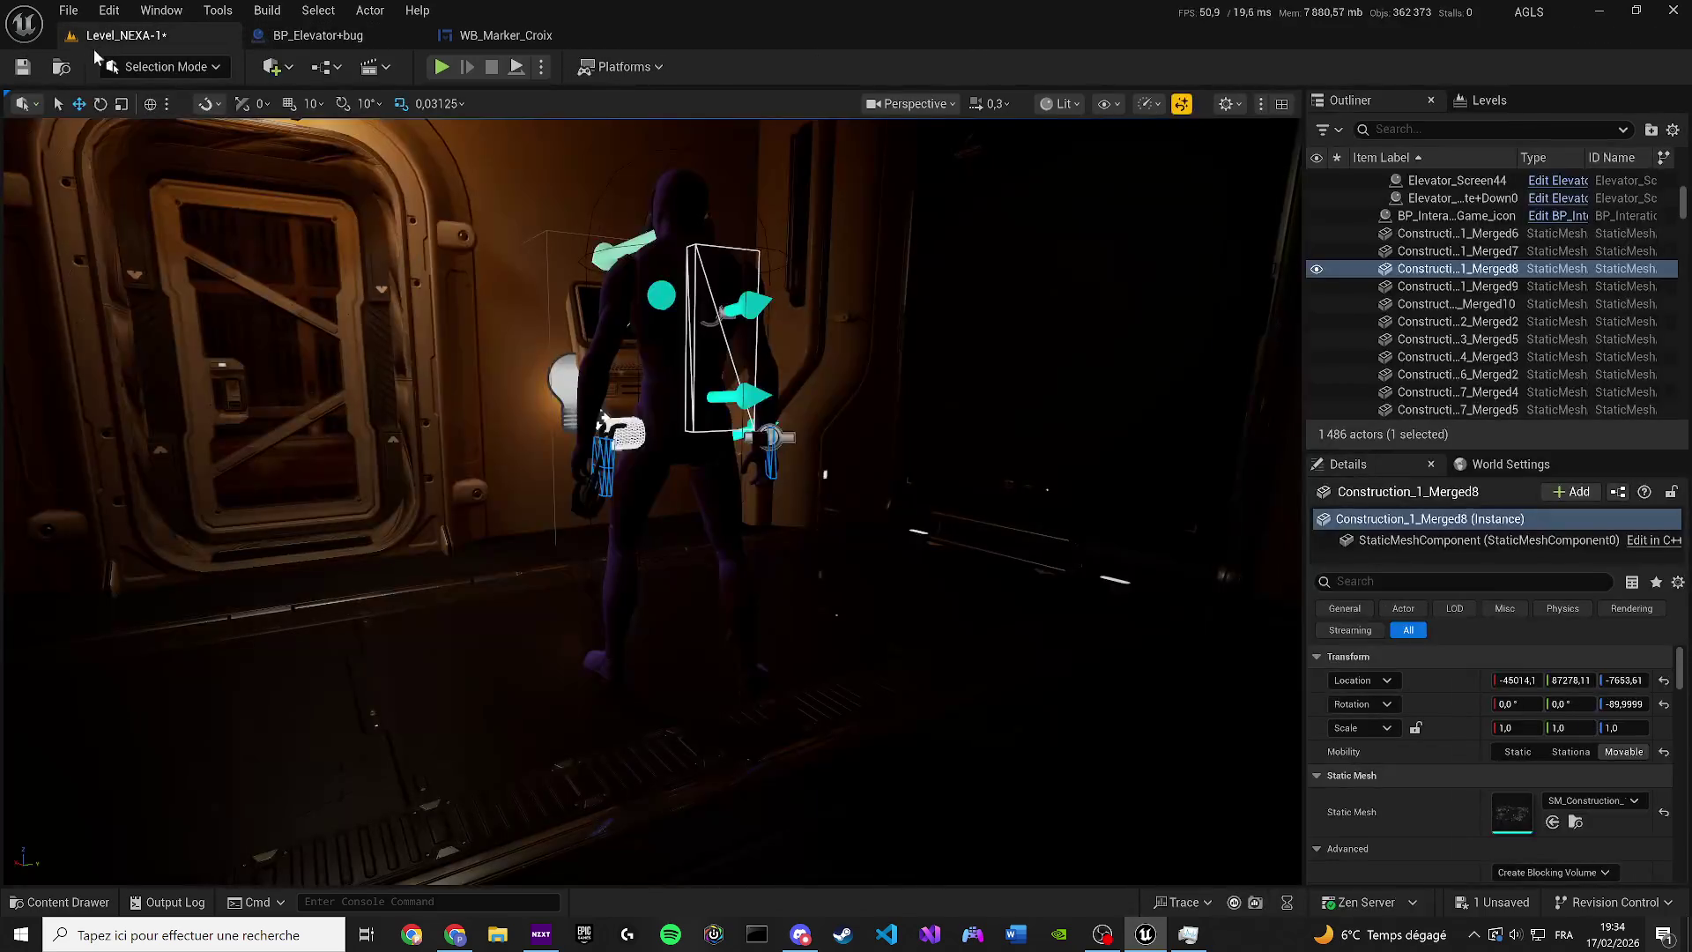
Play-test the level briefly, then go via the elevator Blueprint to the WB_Marker_Croix tab
key(alt+p)
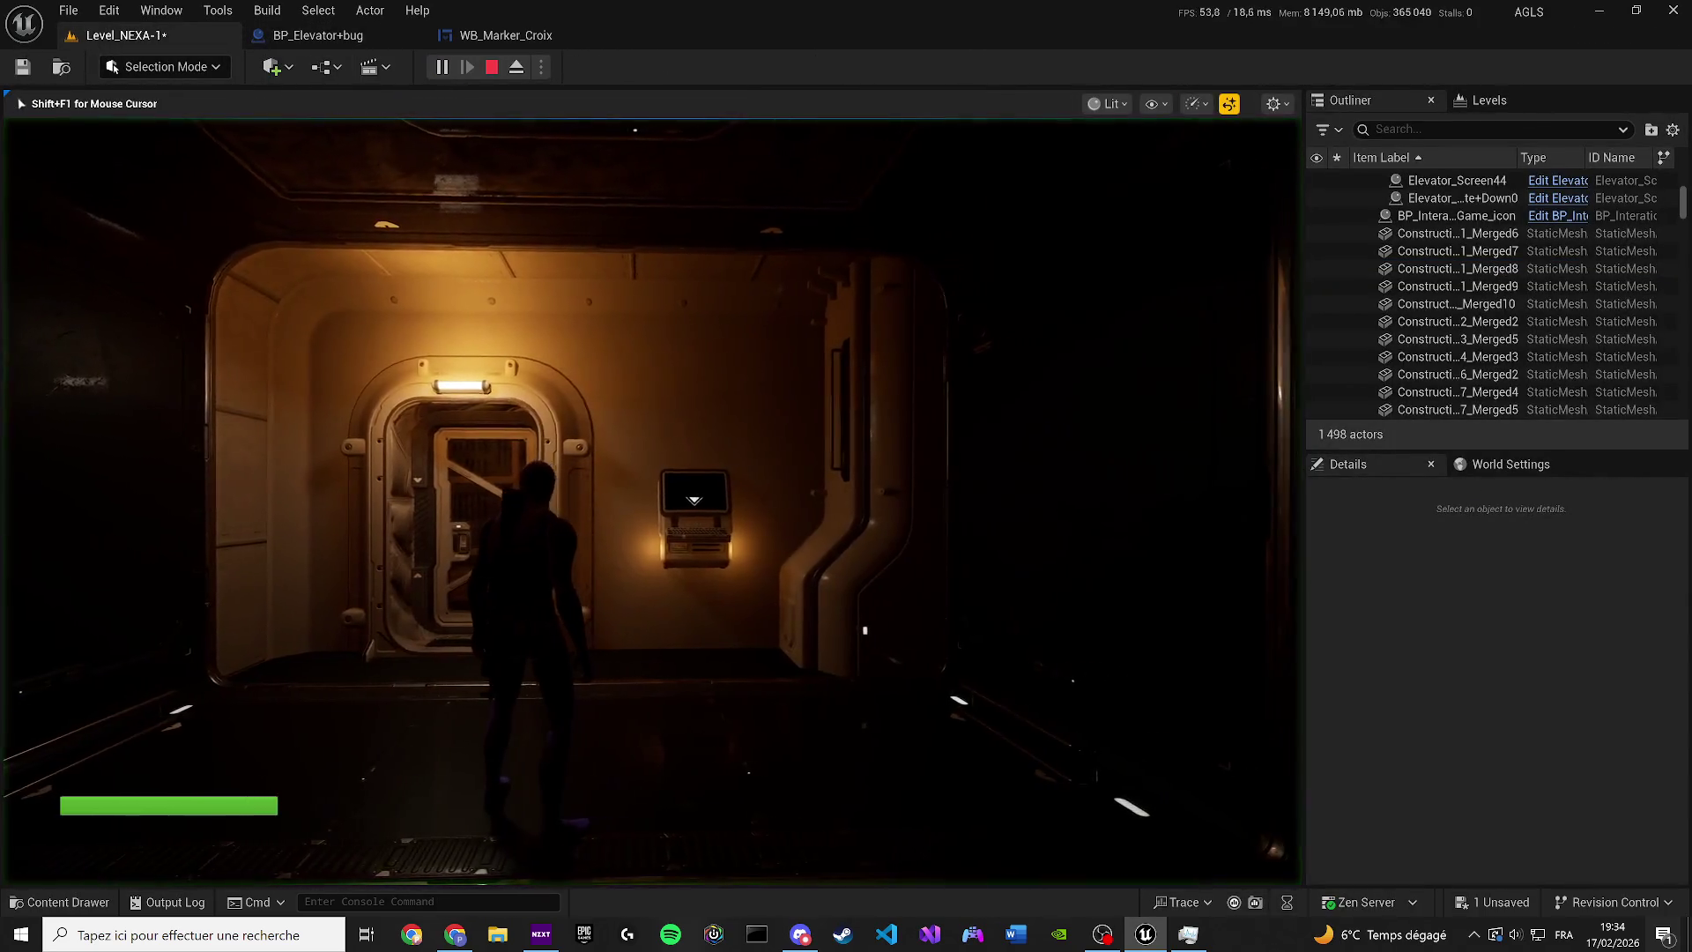
key(Escape)
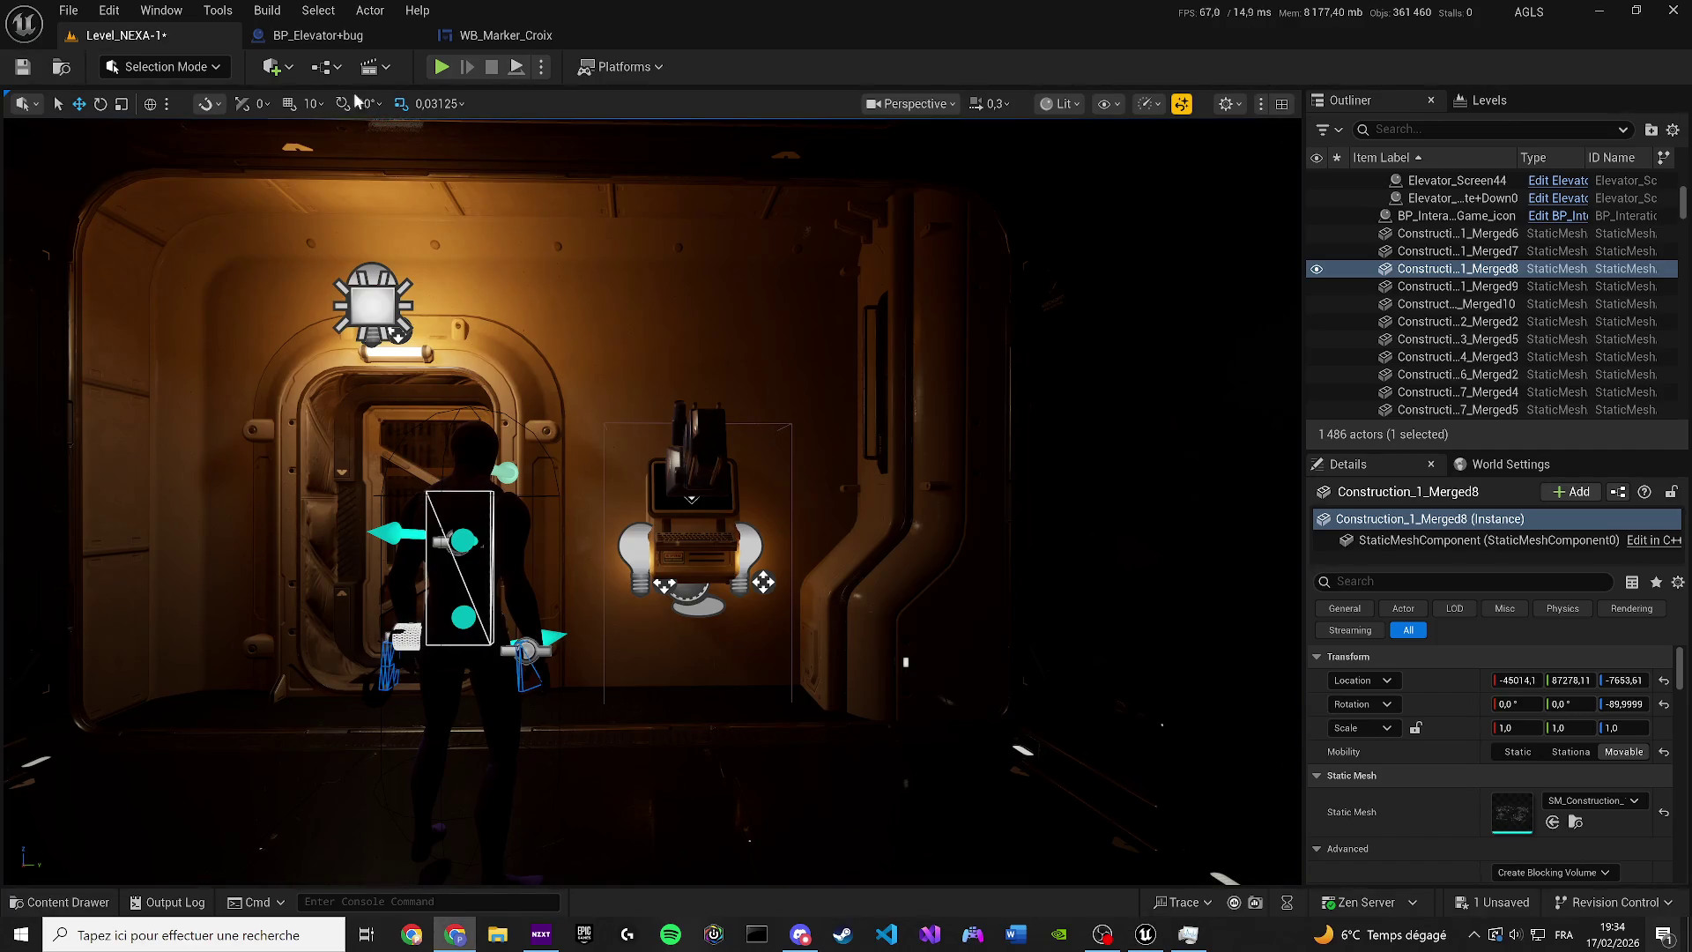
click(344, 36)
click(483, 35)
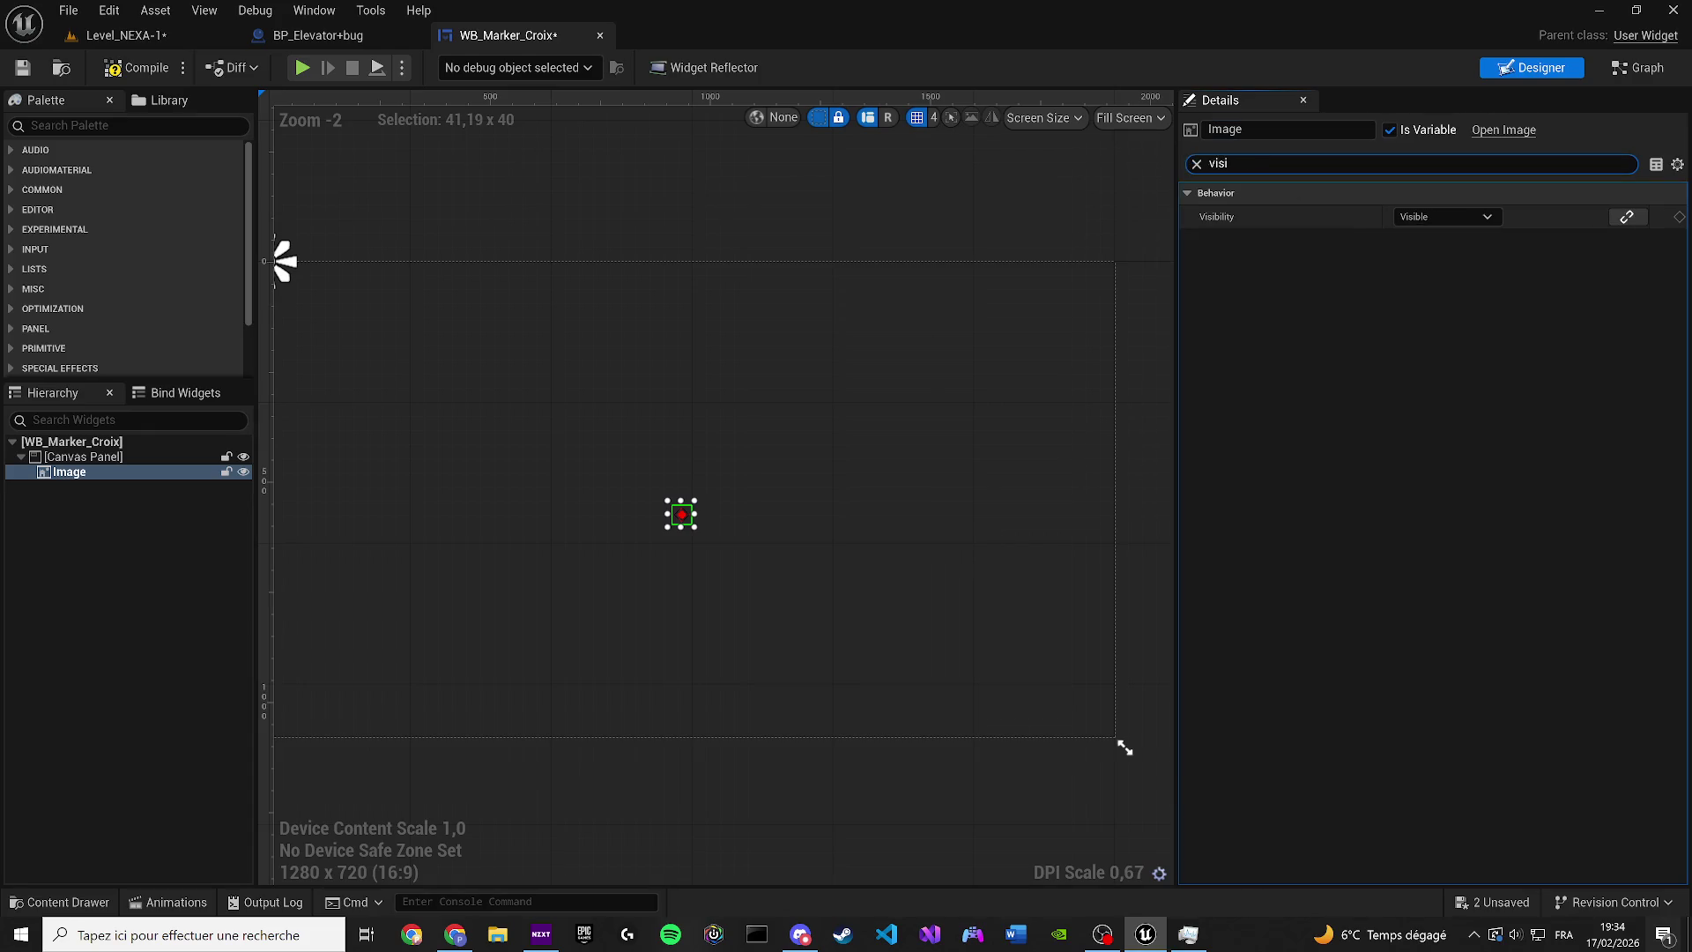
Clear the Details search filter and select the widget's canvas panel
click(1197, 164)
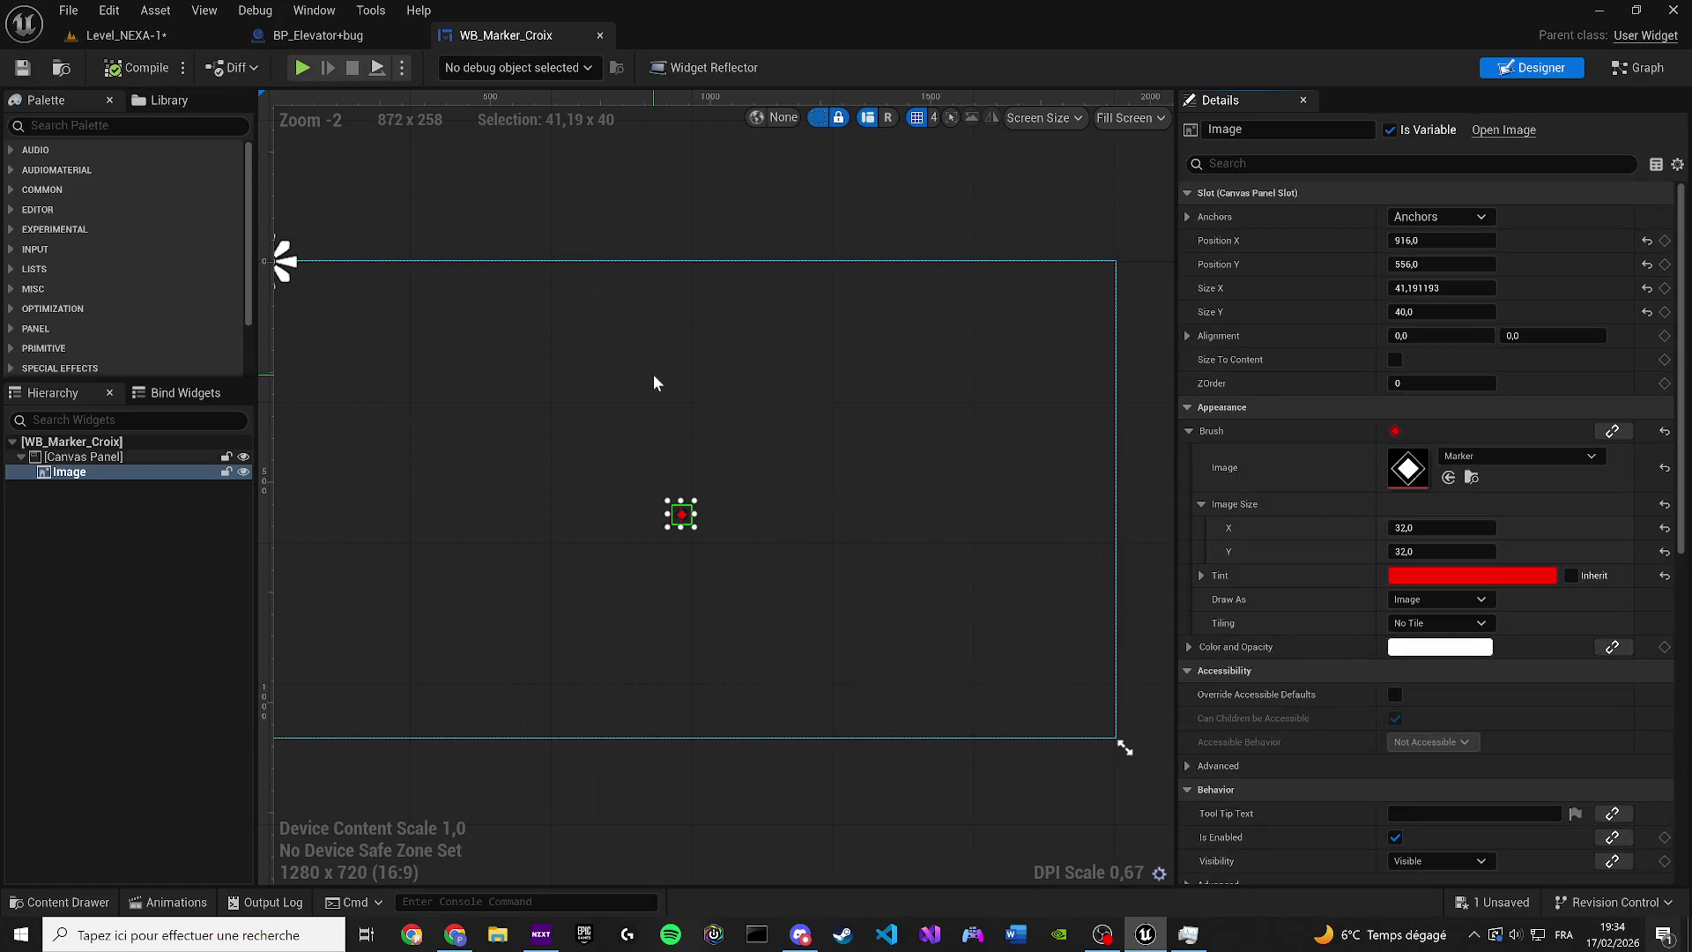
drag(706, 415, 794, 339)
click(802, 476)
scroll(784, 476, up, 6)
scroll(758, 502, down, 9)
scroll(713, 518, up, 4)
scroll(695, 529, down, 4)
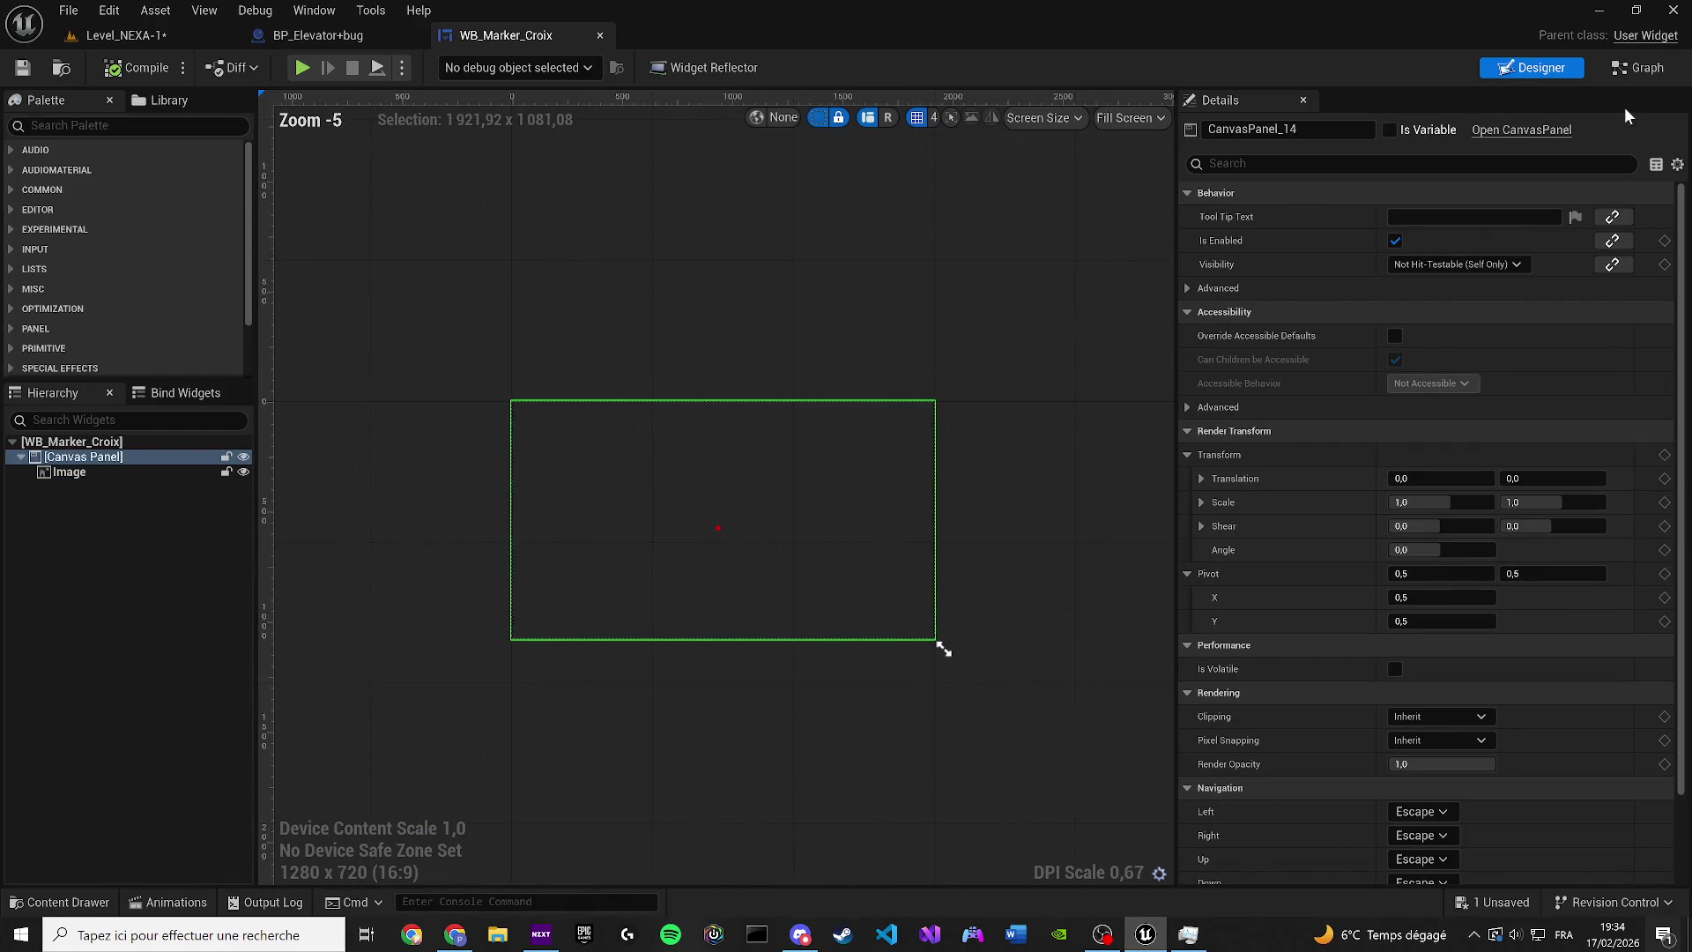
In the event graph, move the Event Construct node right and down
click(1597, 70)
scroll(685, 361, down, 2)
mouse_move(551, 454)
mouse_down()
mouse_move(827, 293)
mouse_move(678, 364)
mouse_move(730, 413)
mouse_up()
scroll(679, 364, down, 1)
scroll(631, 374, up, 1)
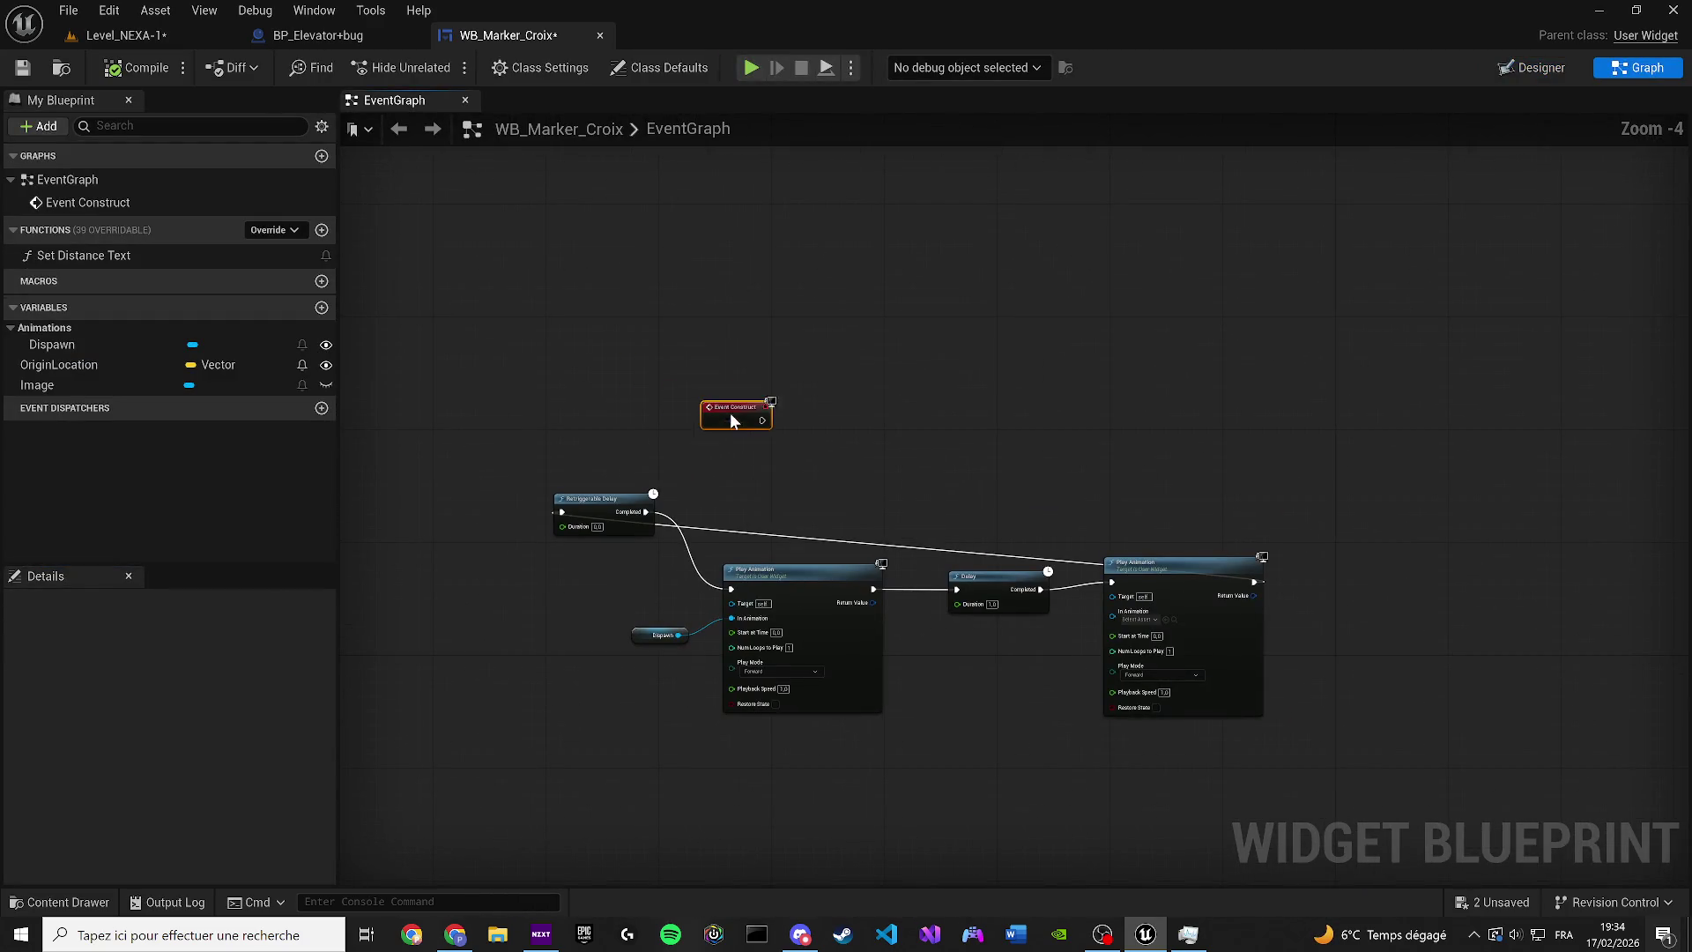
Rename the canvas panel to CanvasPanel in the Designer, save all, and return to Level_NEXA-1
click(1526, 71)
double_click(1291, 129)
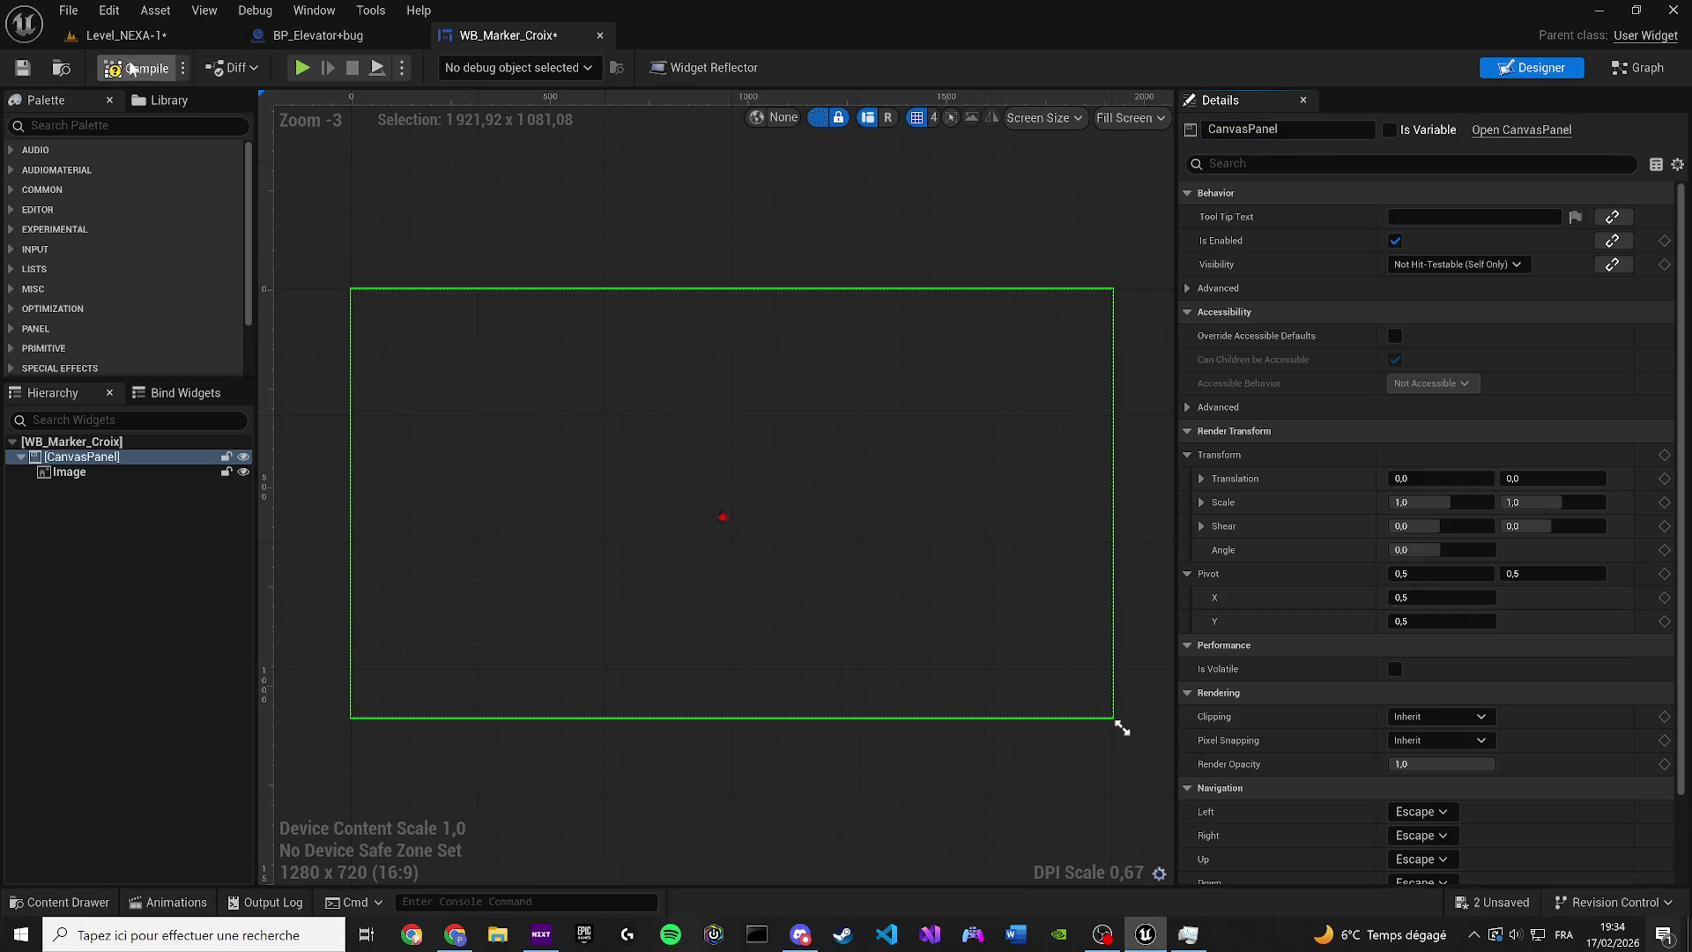
click(102, 35)
click(22, 70)
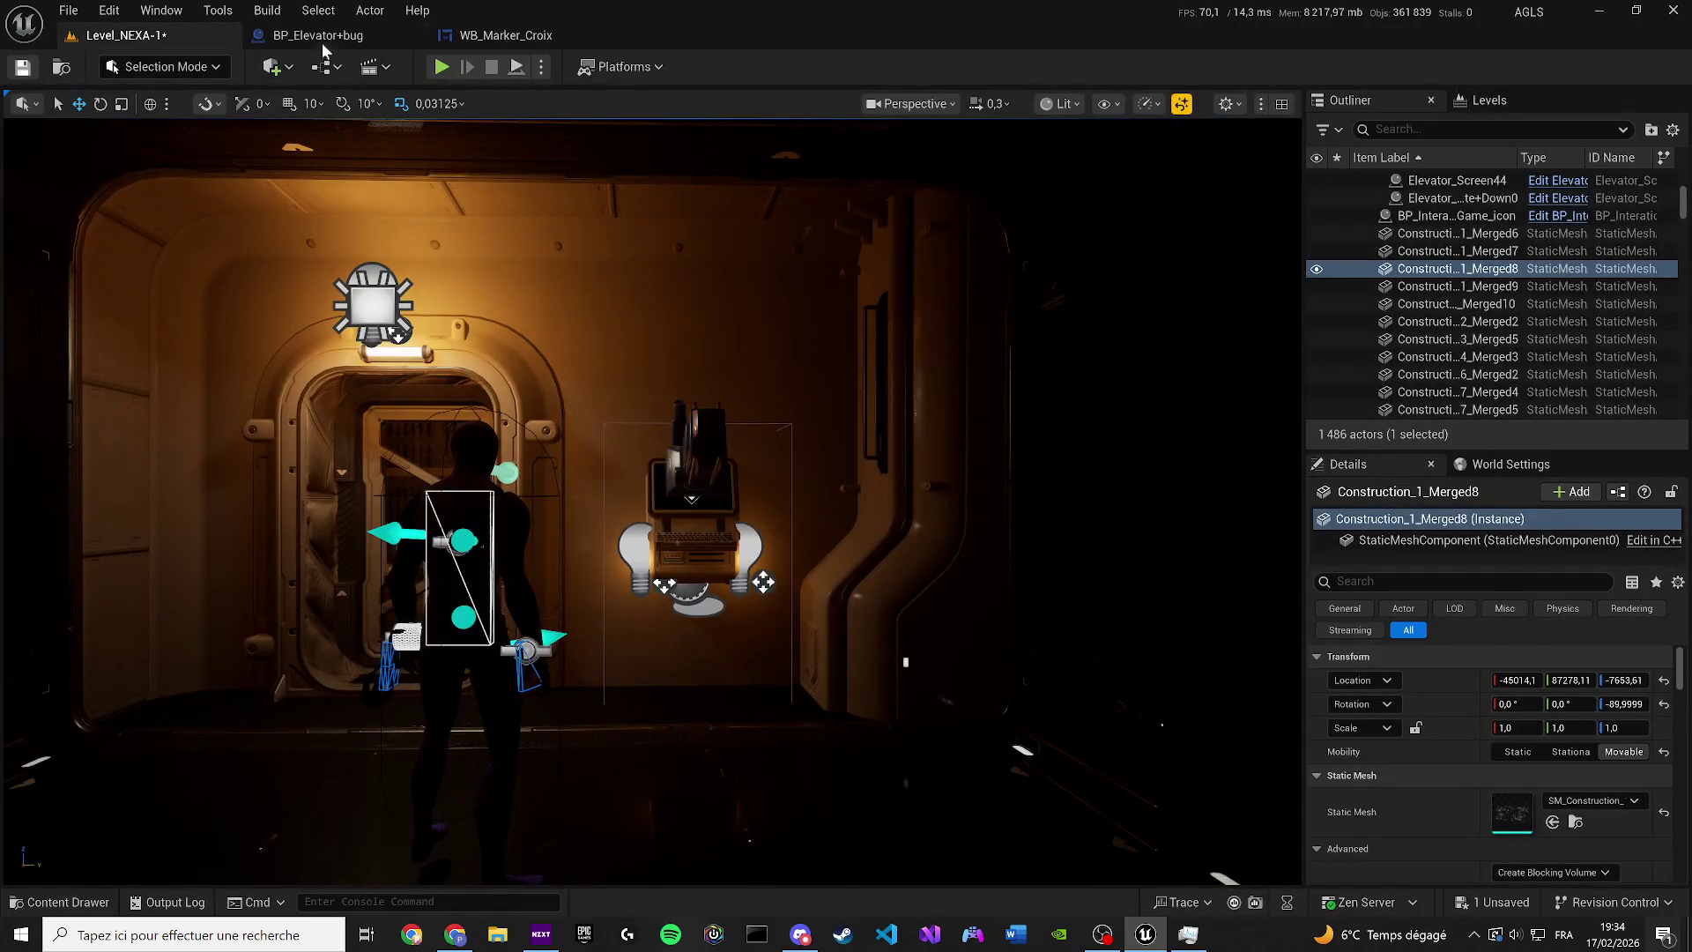
Check BP_Elevator+bug's event graph, quickly play-test Level_NEXA-1, then show the blueprint's viewport
click(319, 39)
click(528, 106)
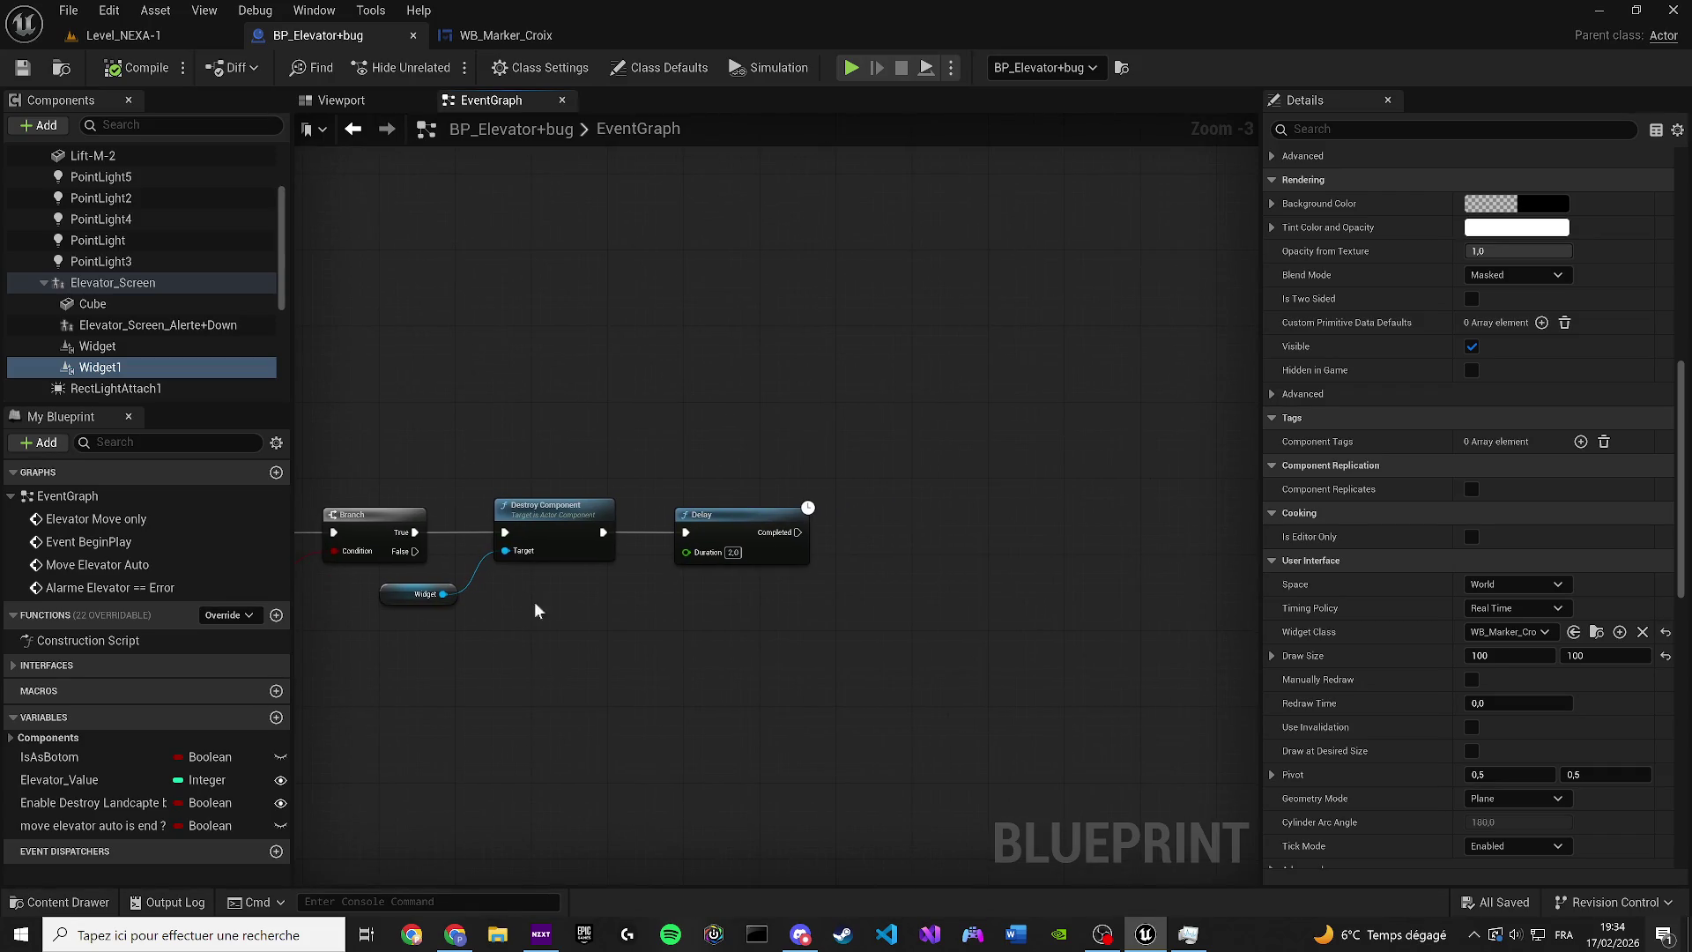
click(124, 35)
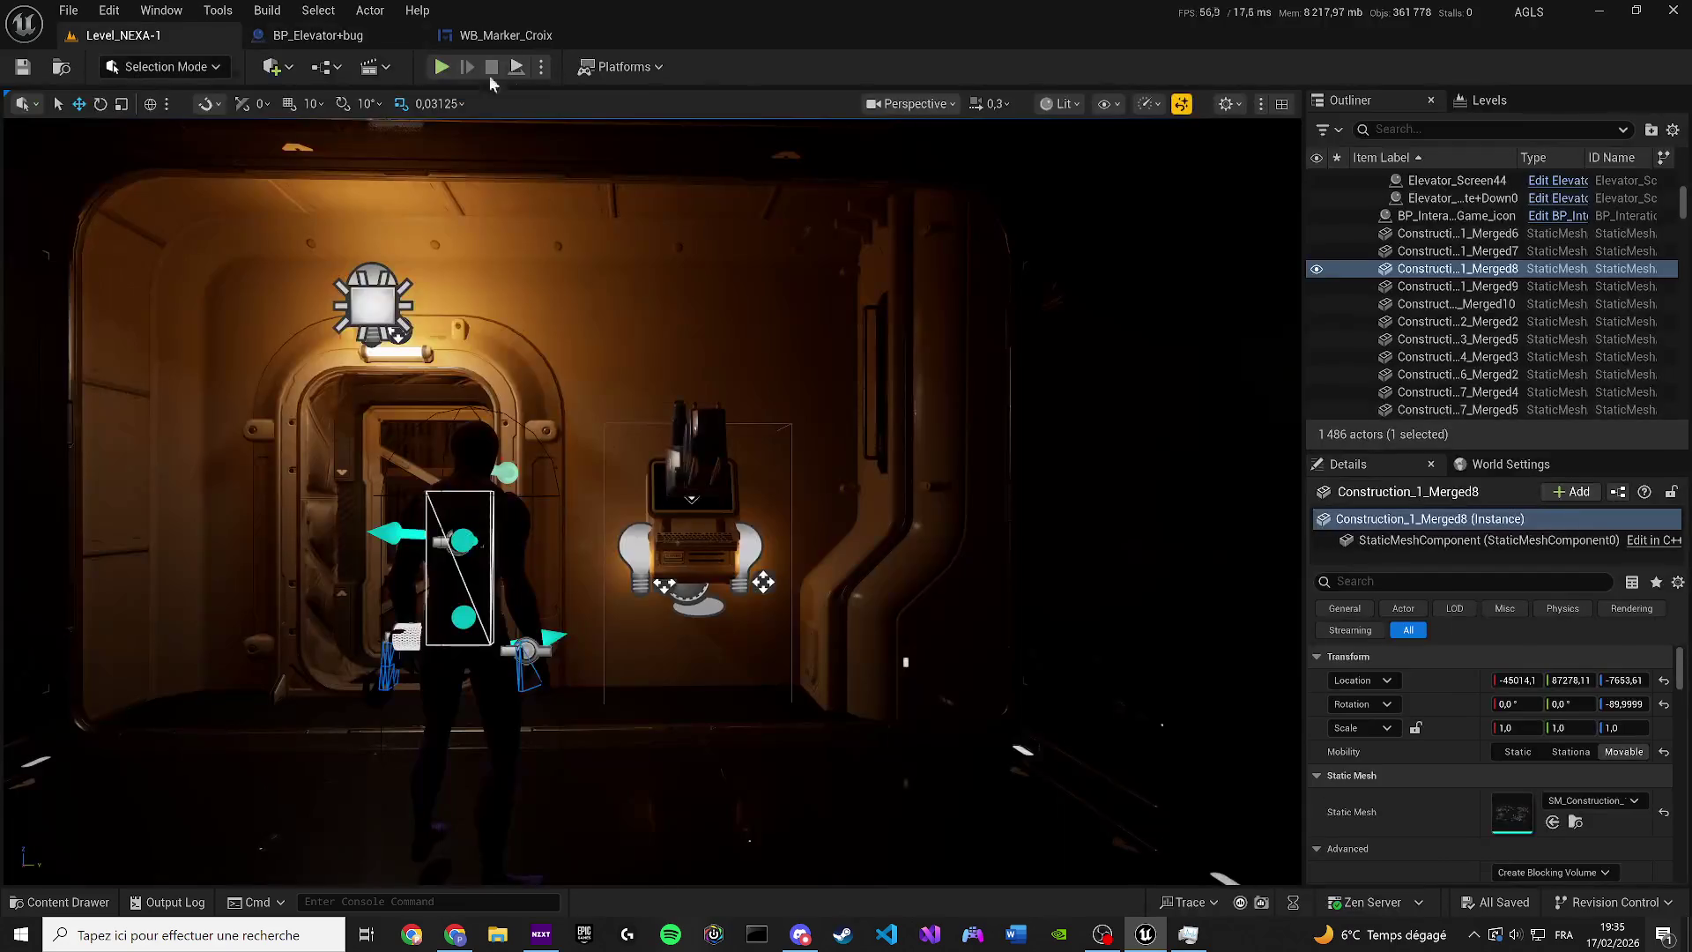
key(alt+p)
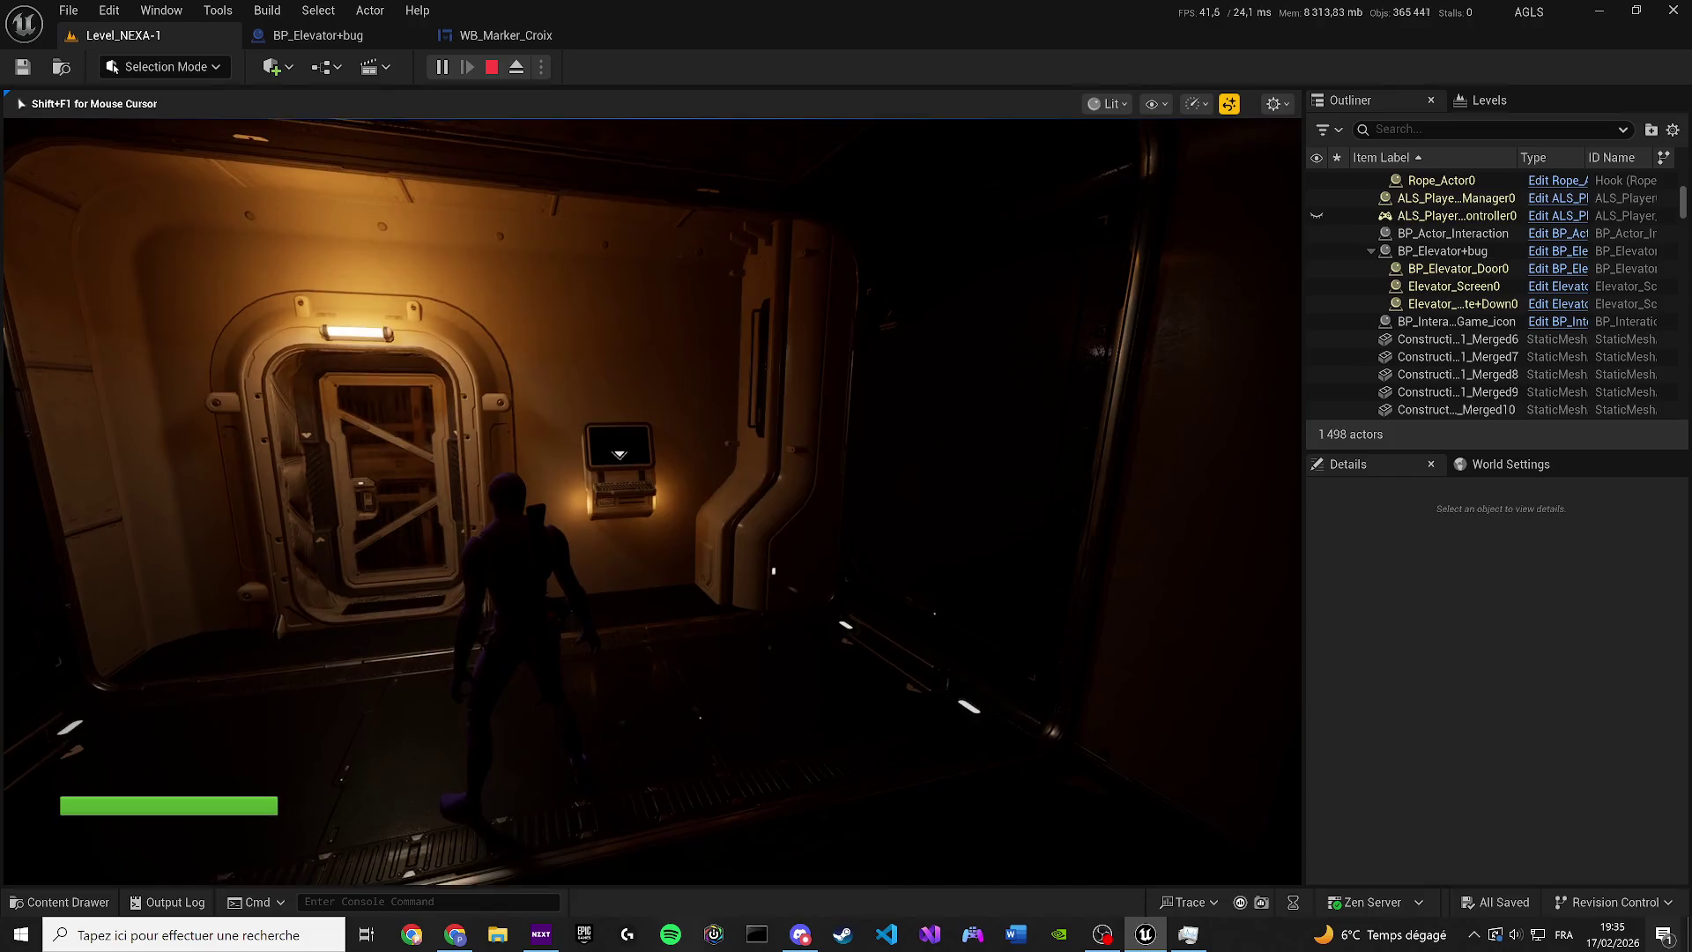
key(Escape)
click(317, 35)
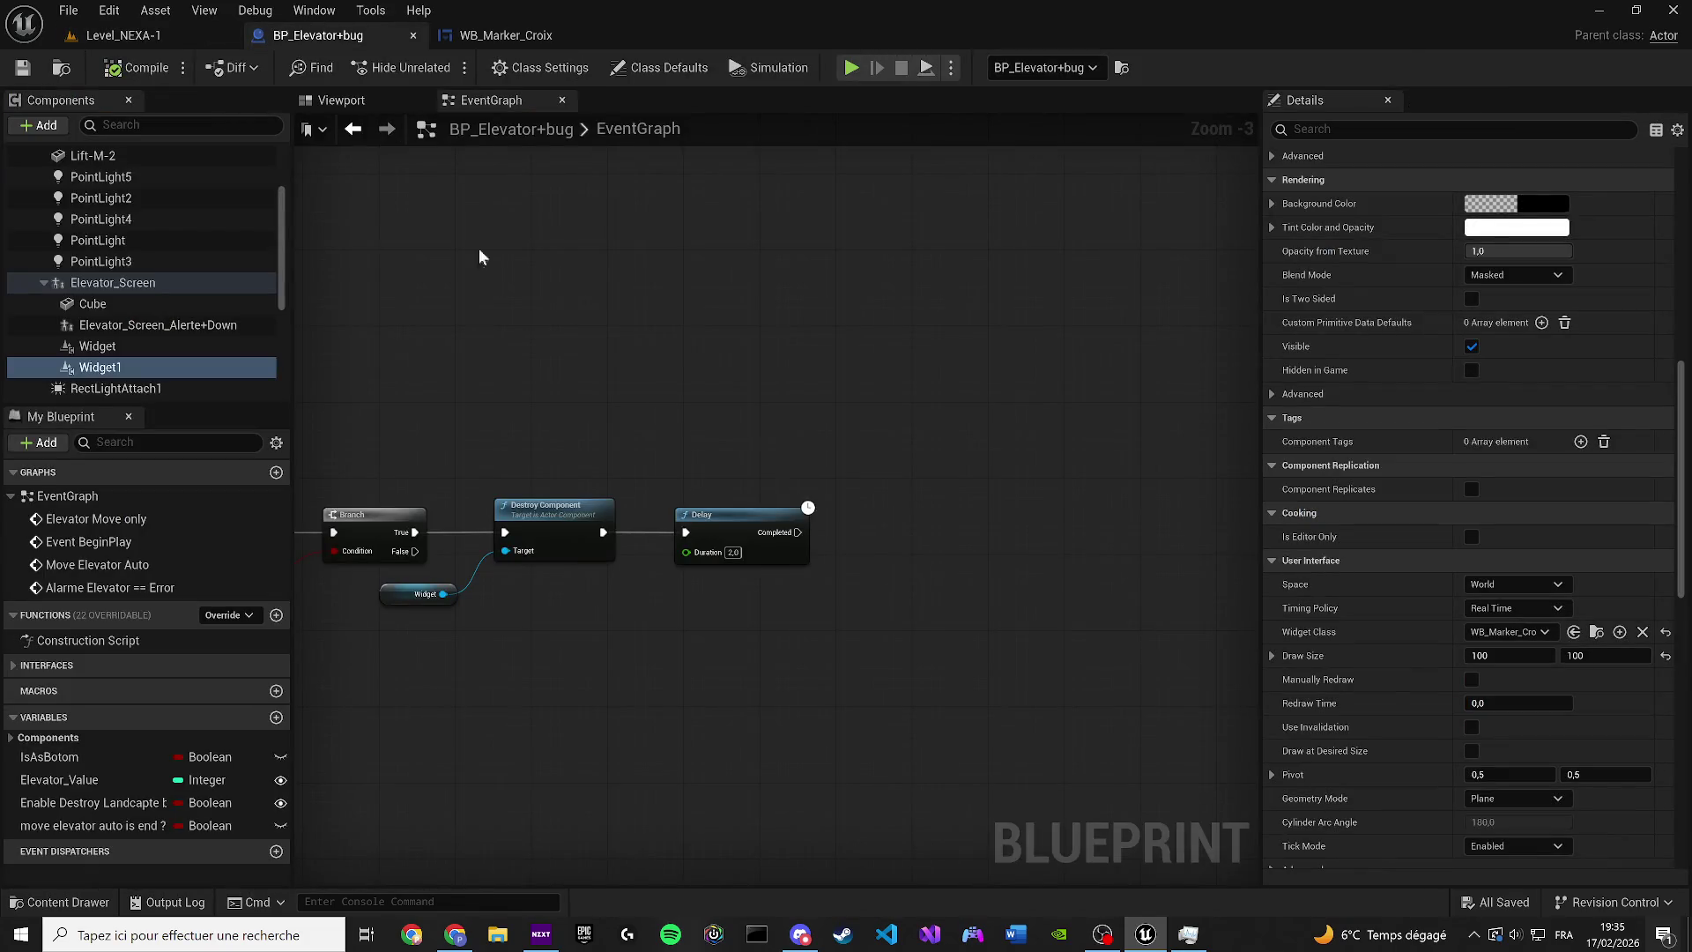
click(348, 99)
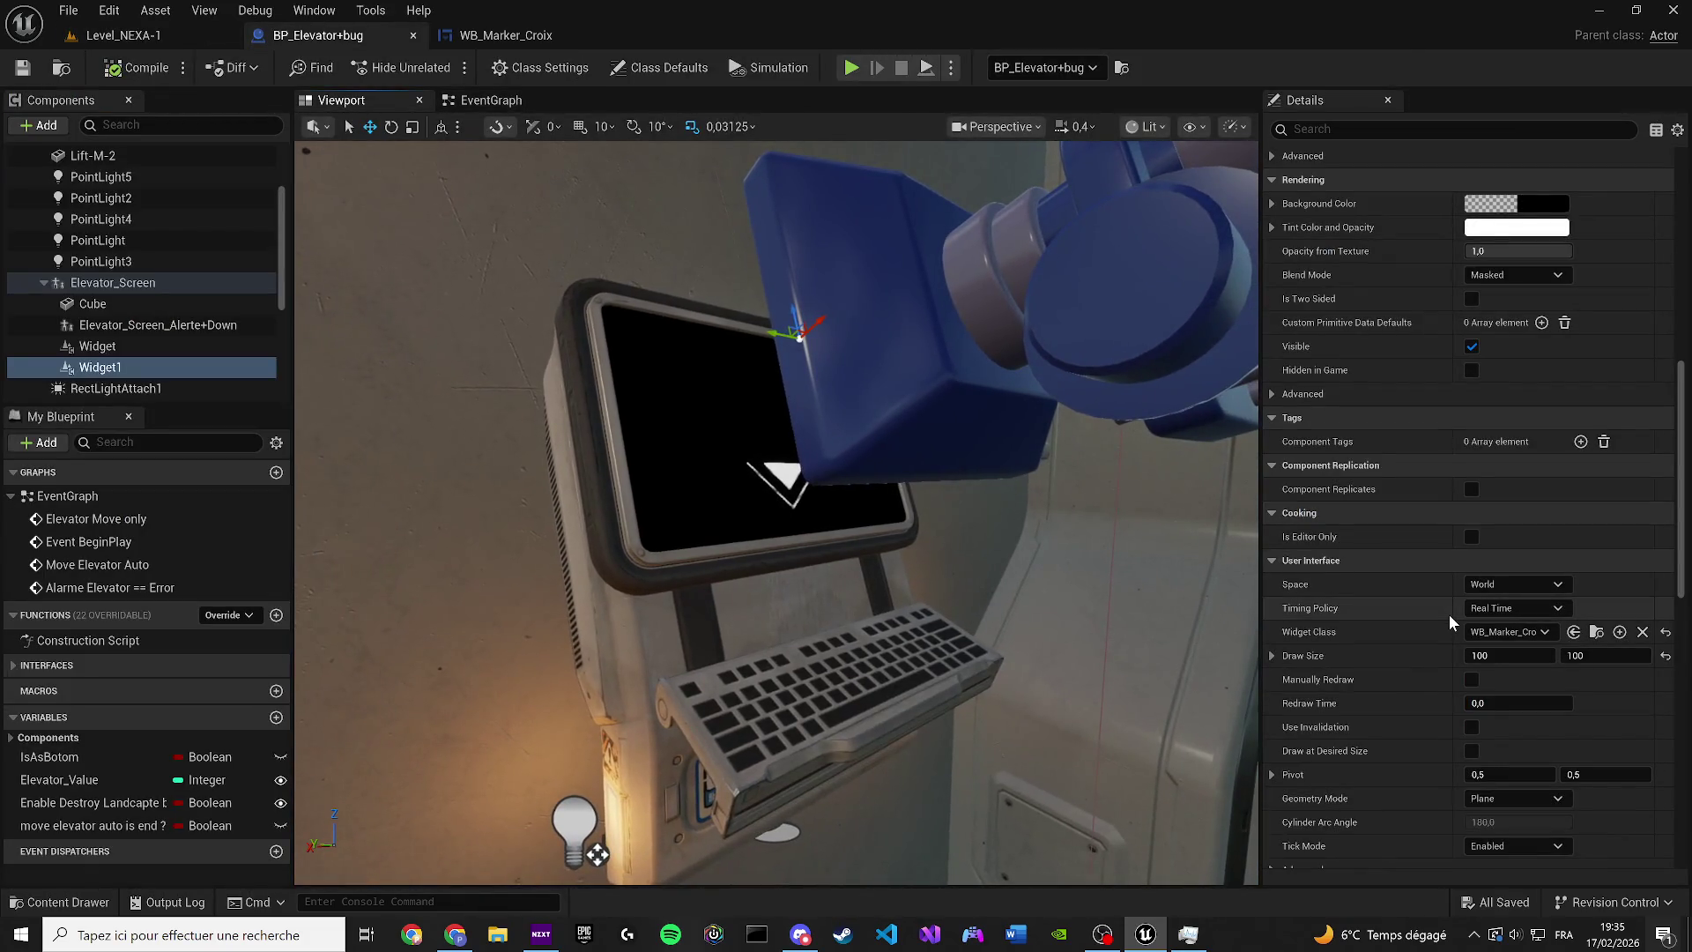
Set Widget1's widget class to WB_Marker_E_Icon and place it on the black elevator screen
click(1513, 633)
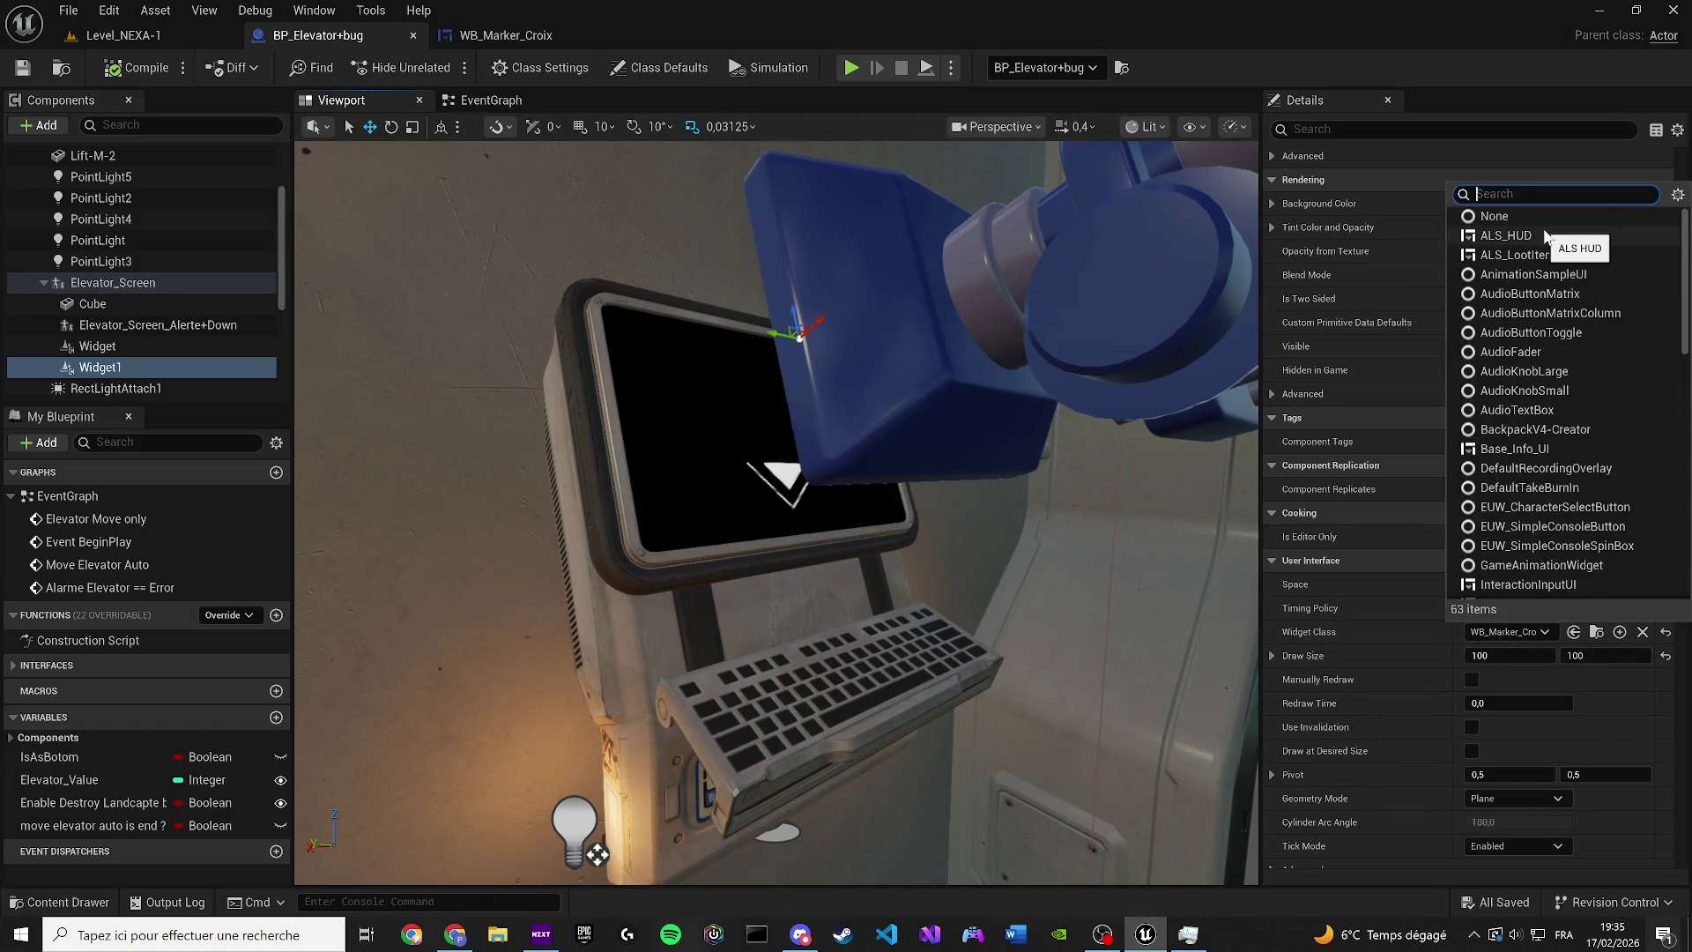
text(marke)
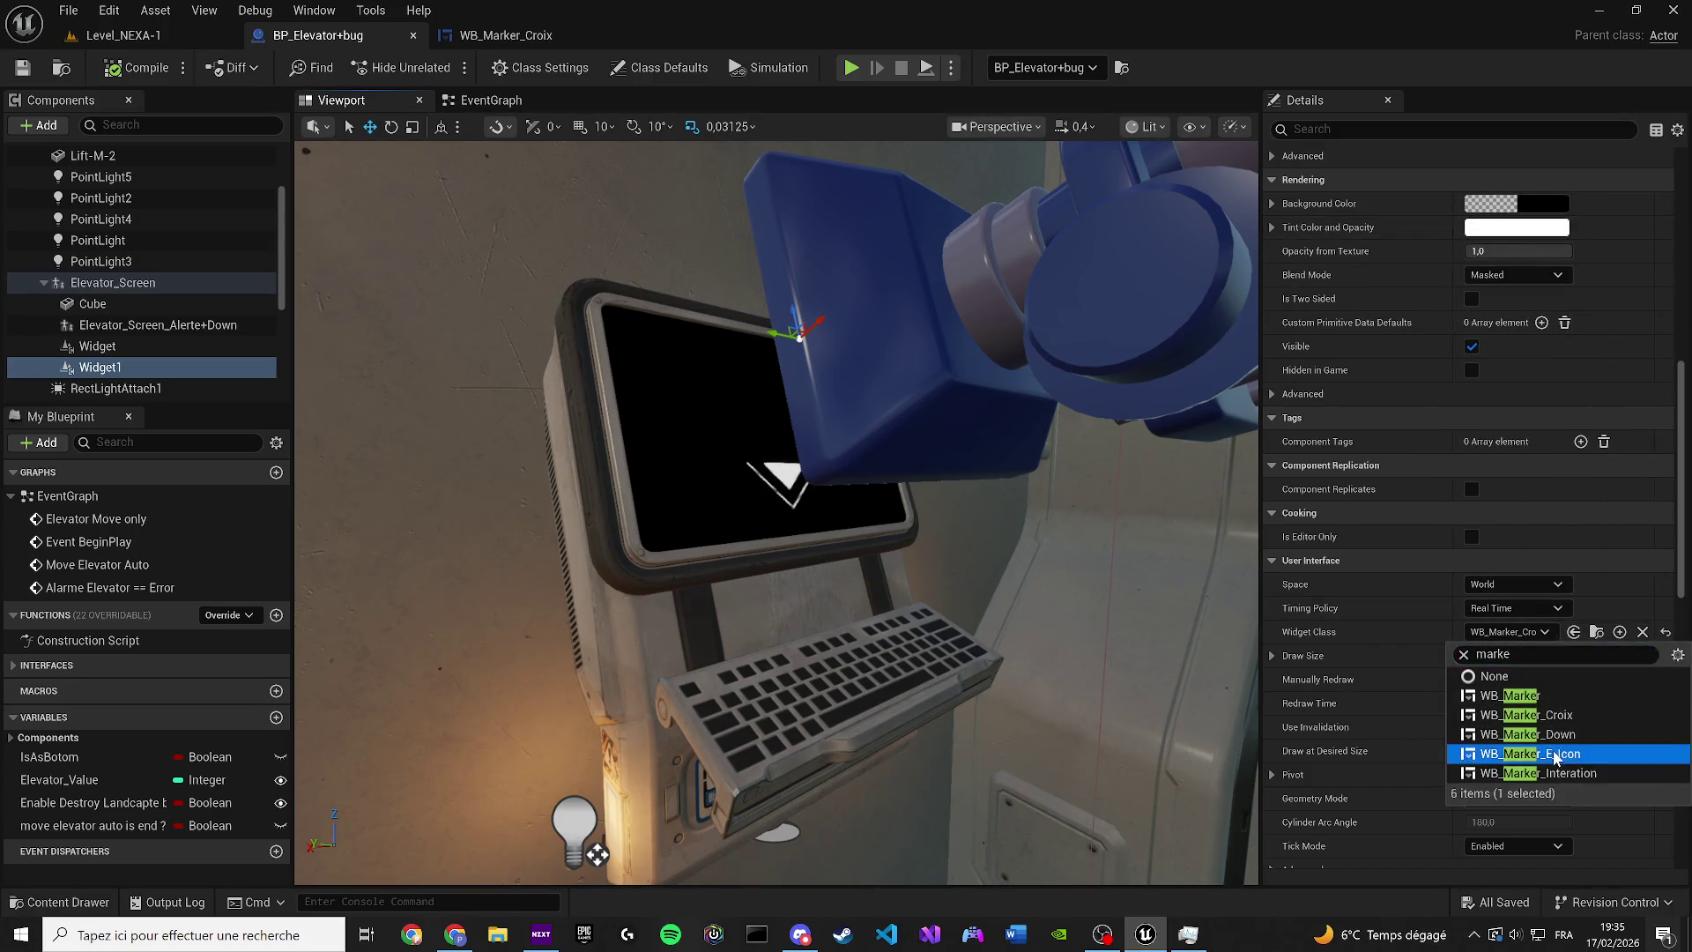
click(1542, 754)
drag(1096, 699, 988, 648)
mouse_move(970, 451)
mouse_down()
mouse_move(745, 573)
mouse_move(769, 568)
mouse_up()
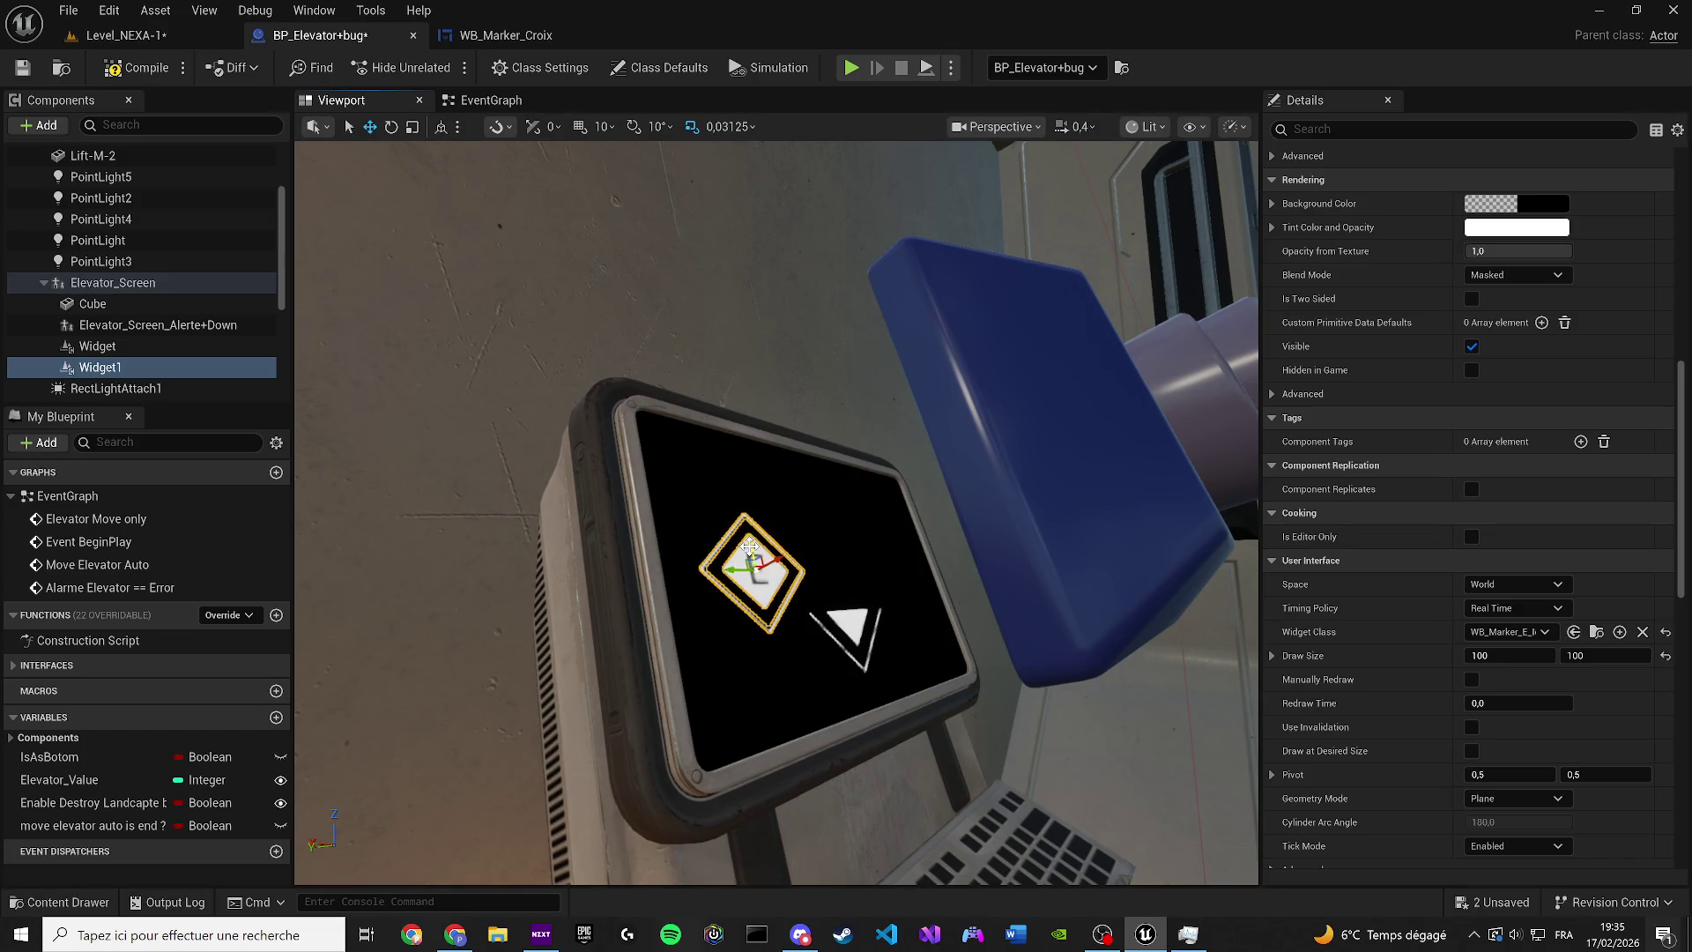
Duplicate WB_Marker_E_Icon in the Content Drawer and name the copy WB_Marker_Cross
scroll(818, 499, up, 3)
key(ctrl+space)
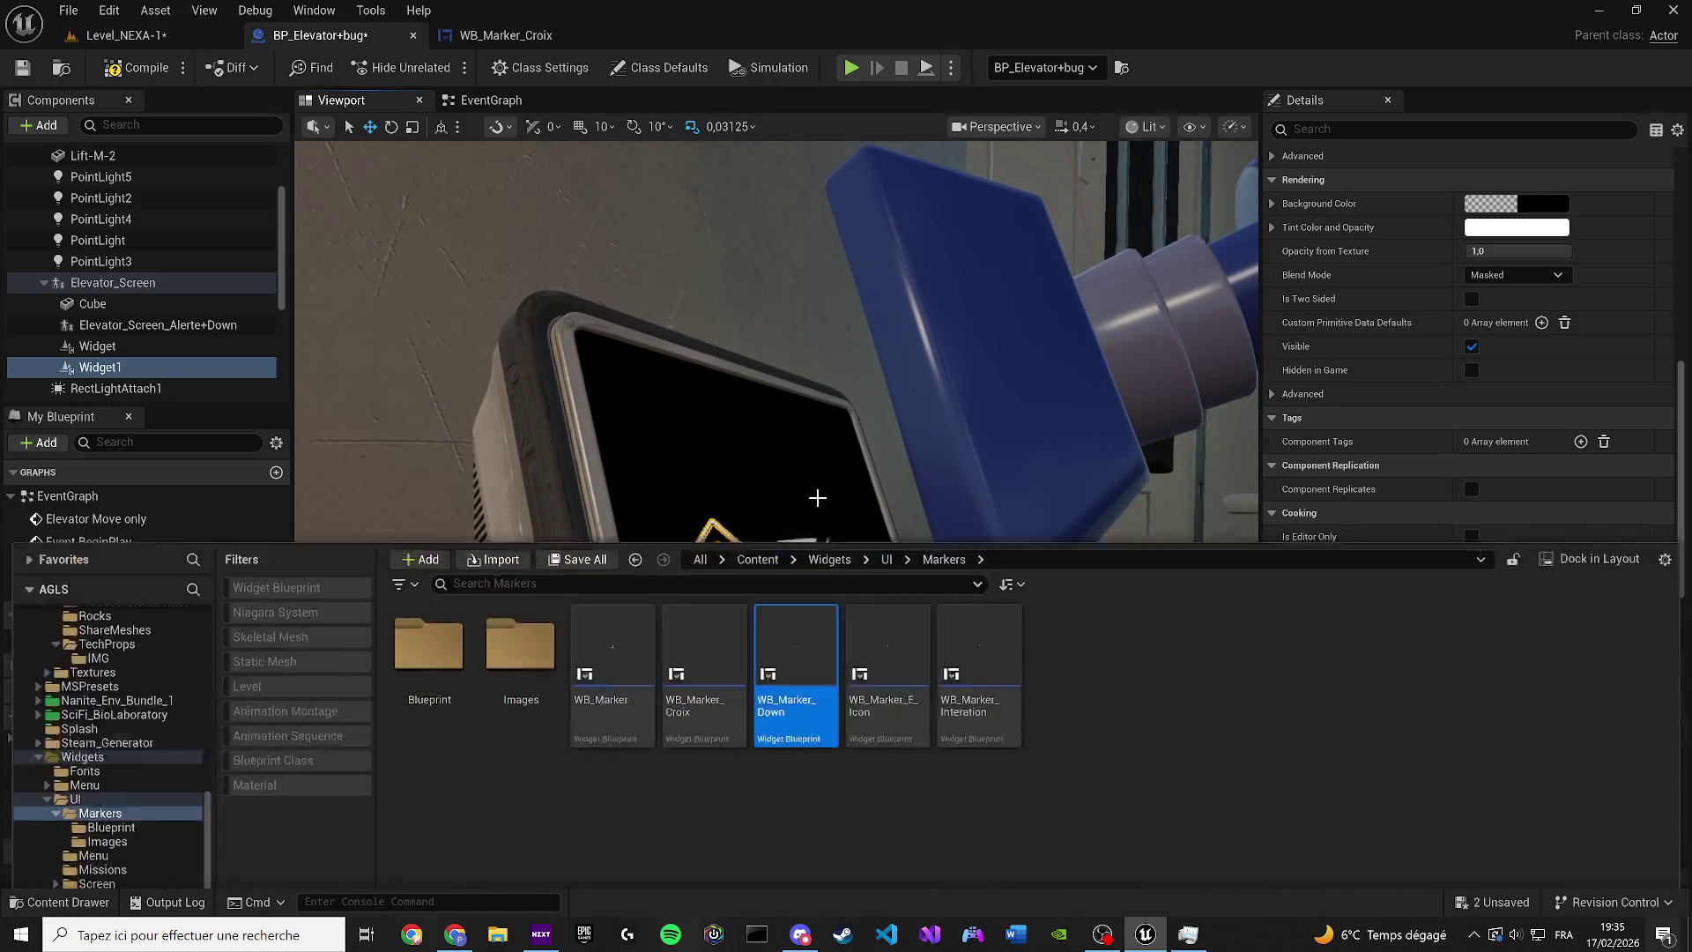
scroll(789, 437, up, 4)
key(ctrl+space)
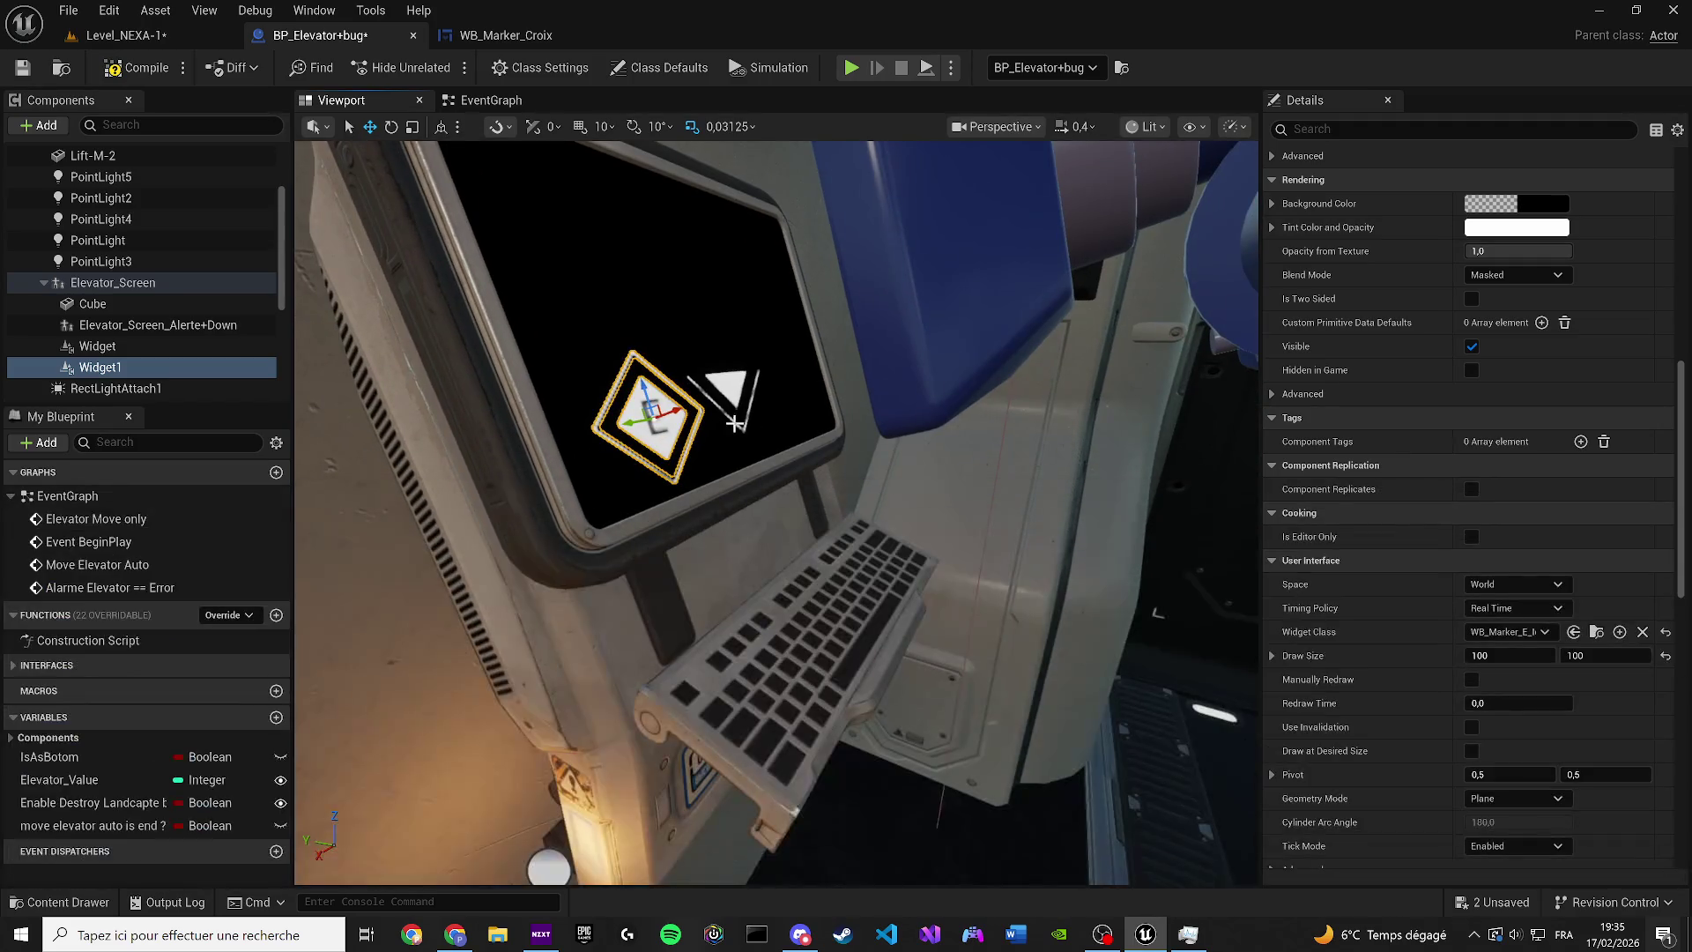
scroll(1442, 408, up, 3)
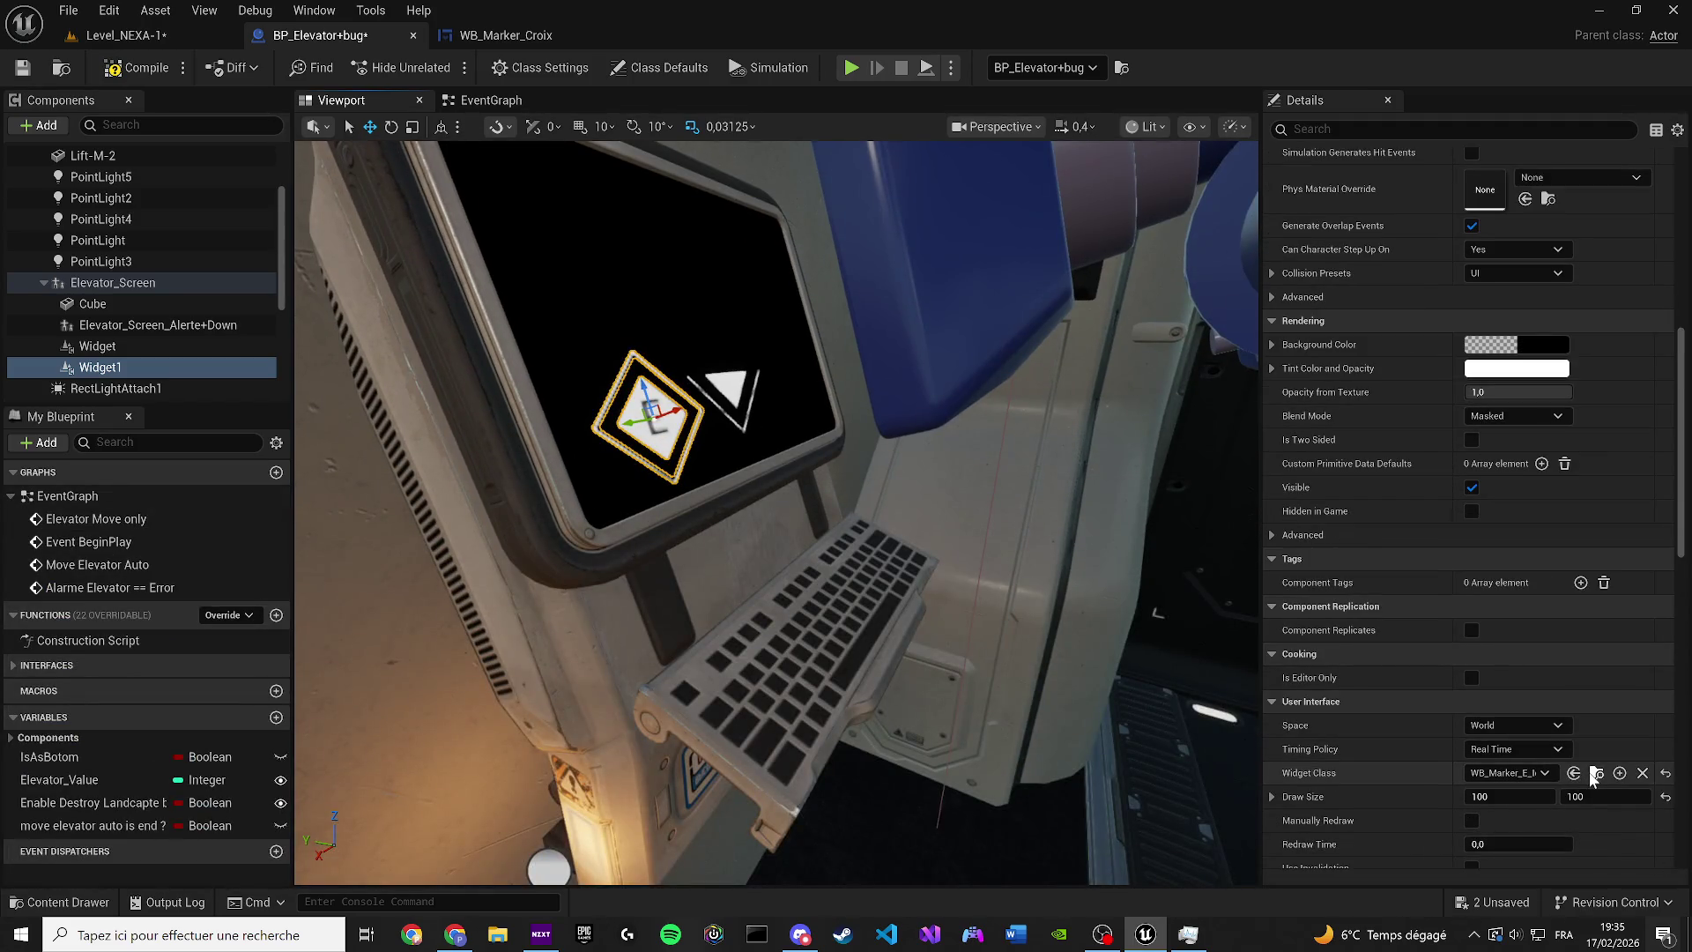
click(1596, 773)
key(ctrl+d)
text(WB_Marker_E)
key(BackSpace)
text(Cross)
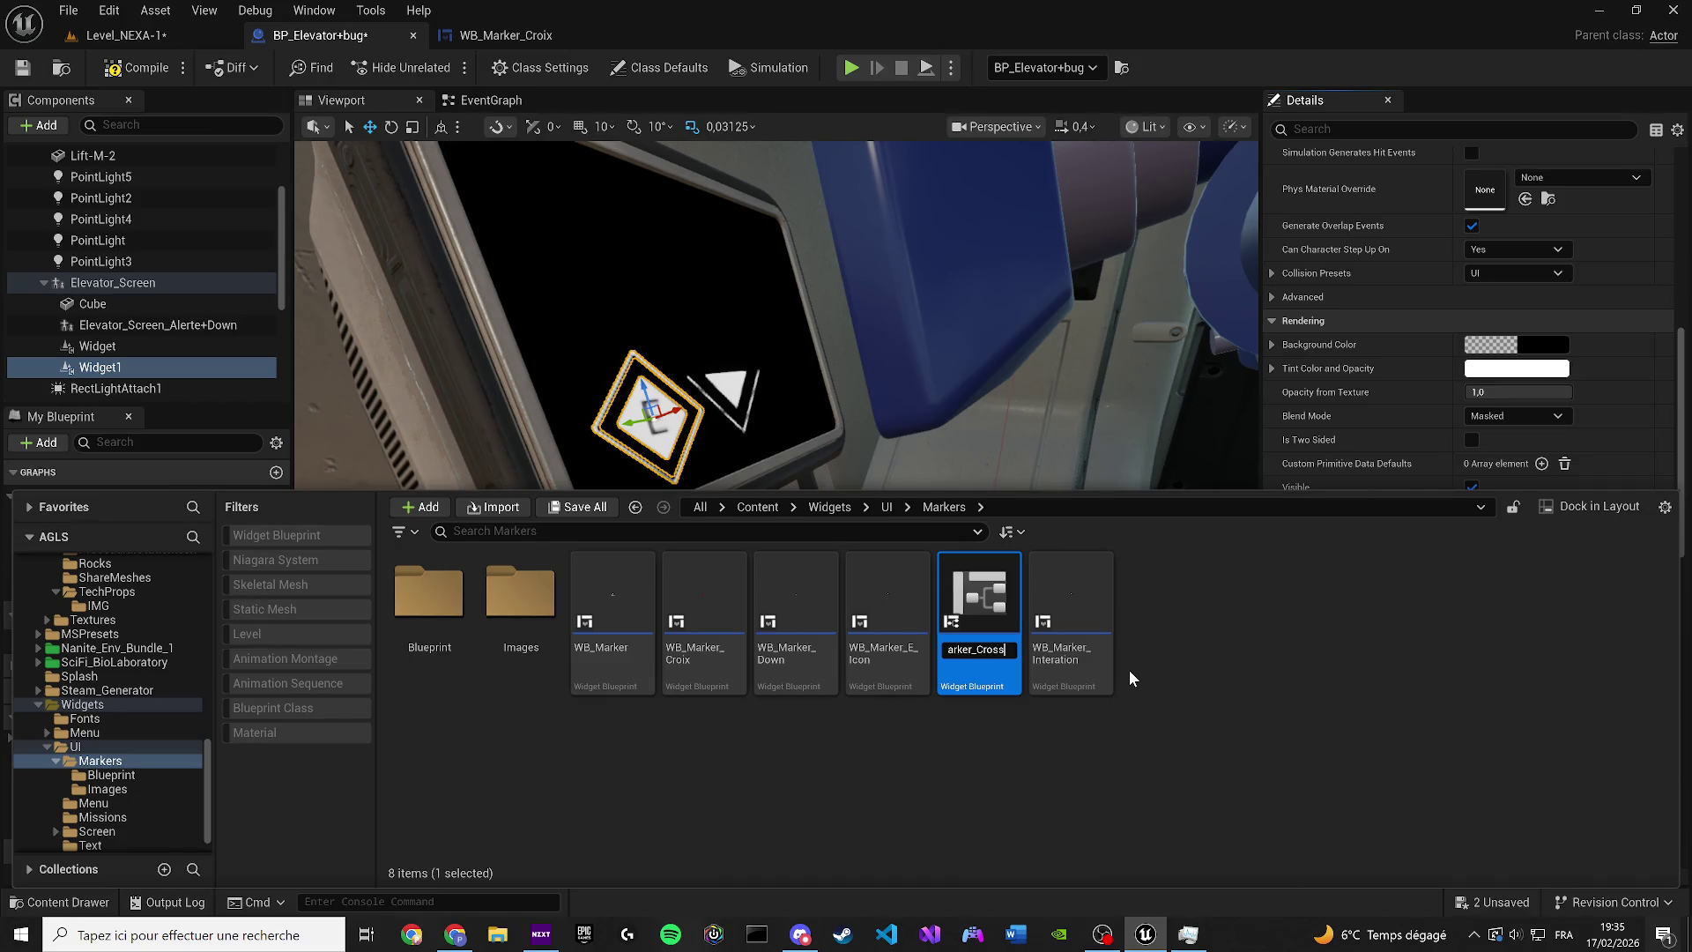
key(Return)
key(ctrl+space)
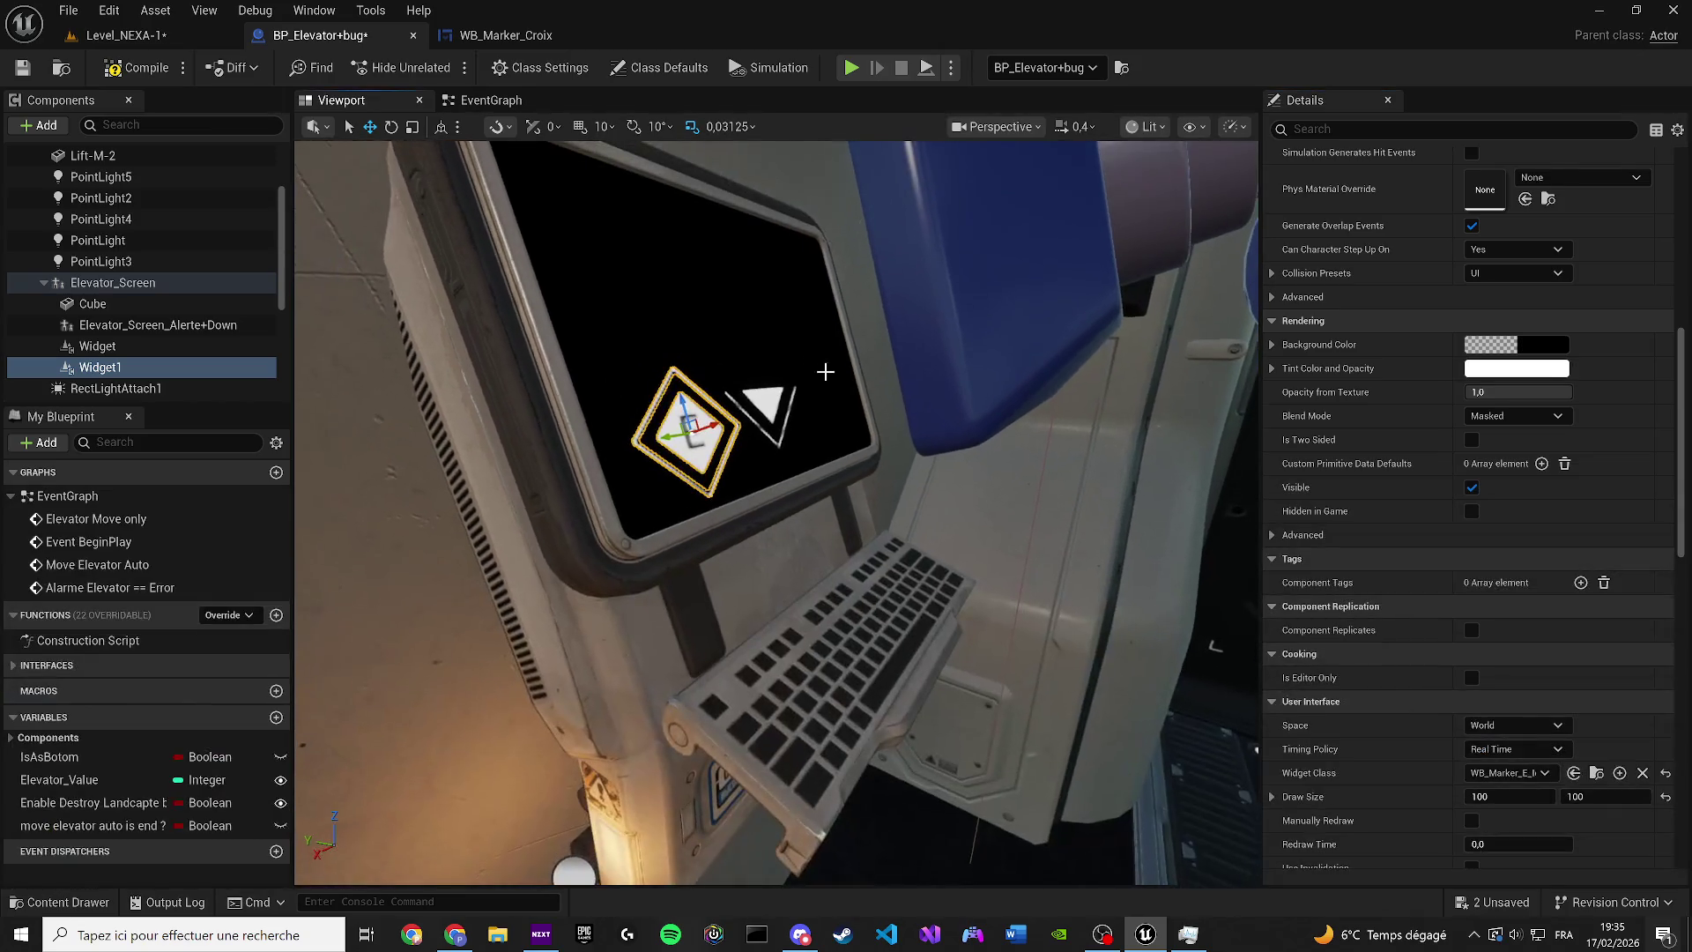
Assign WB_Marker_Cross as Widget1's Widget Class and locate it in the asset browser
click(1490, 774)
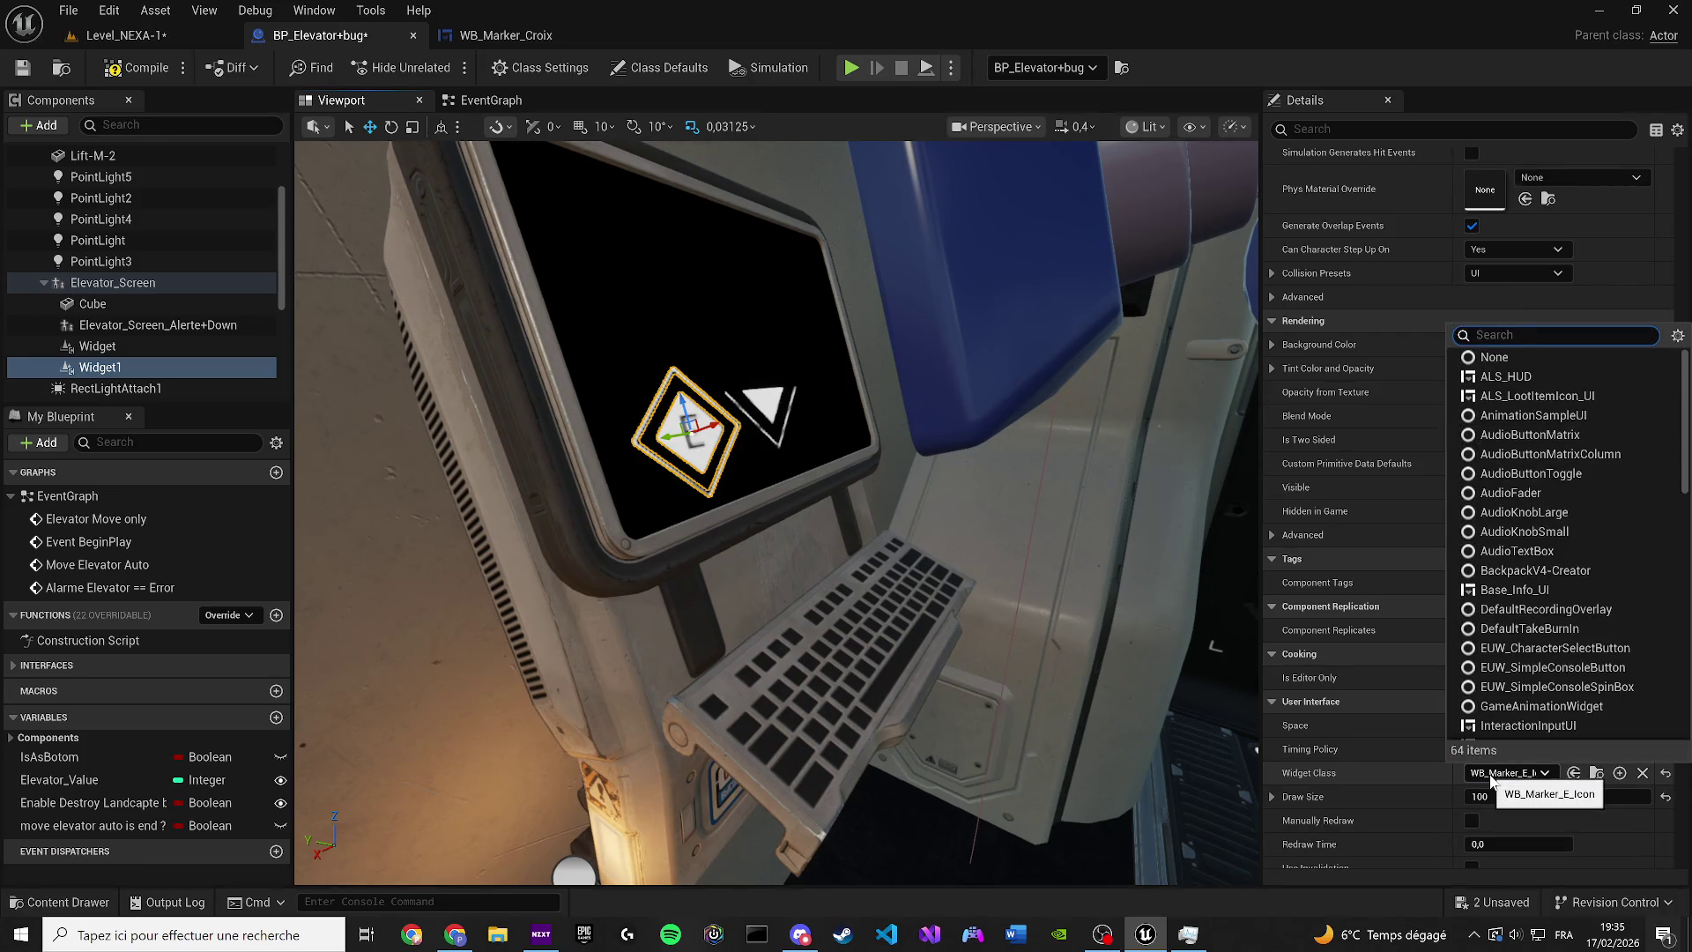
text(cross)
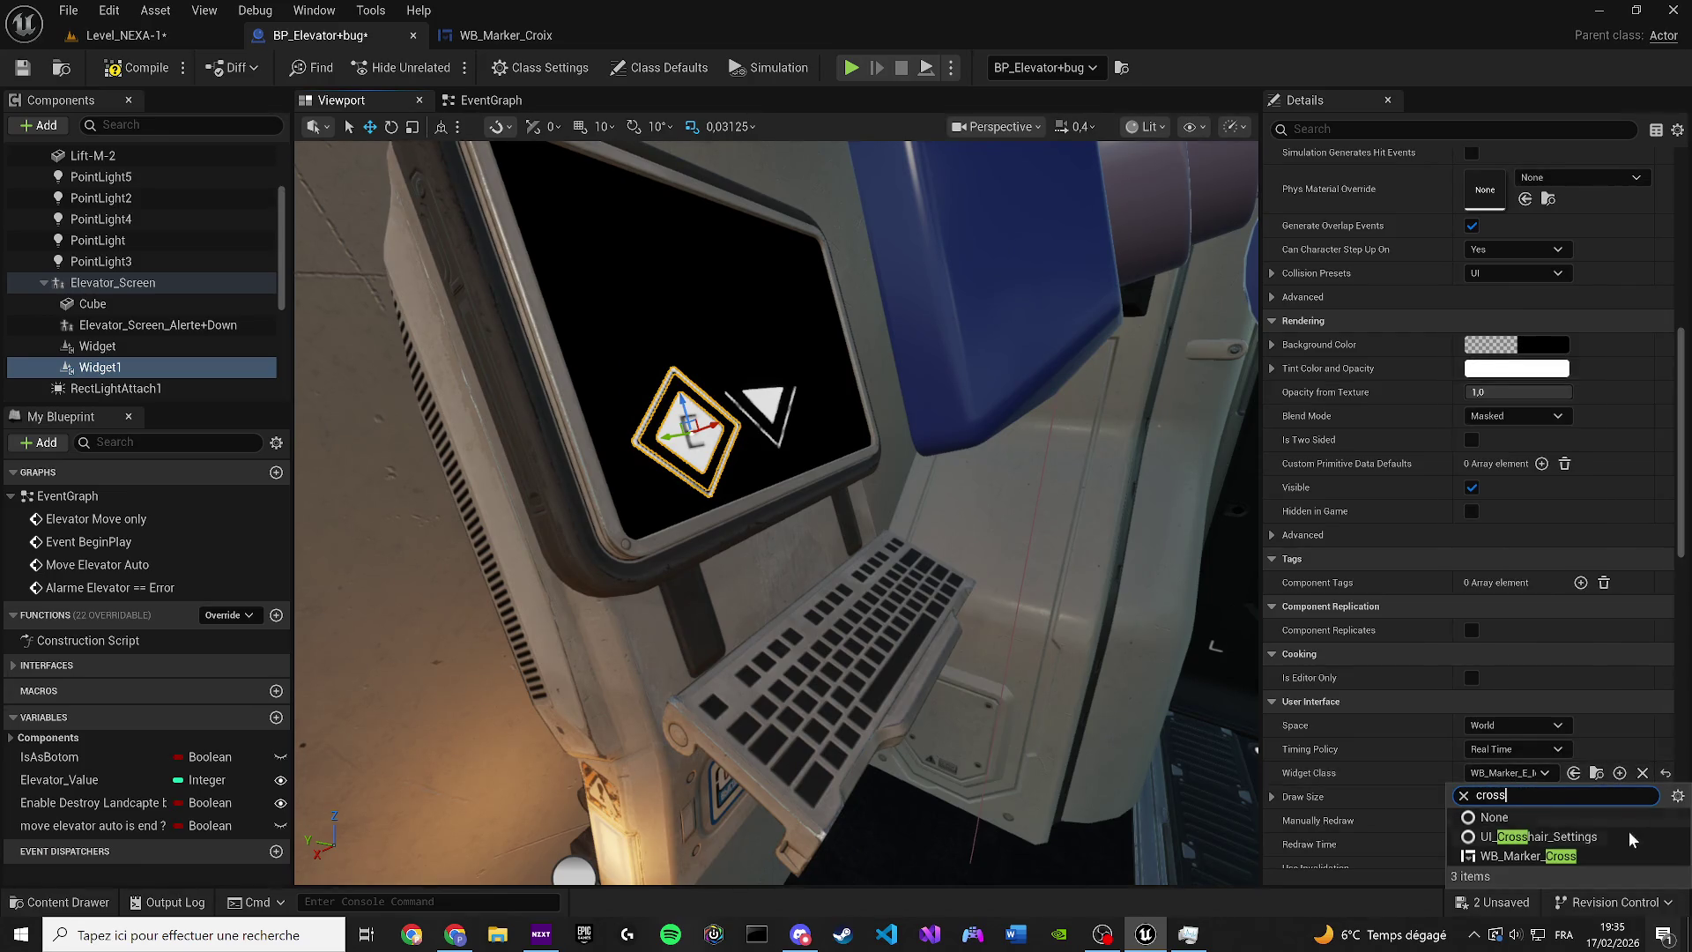
click(1534, 856)
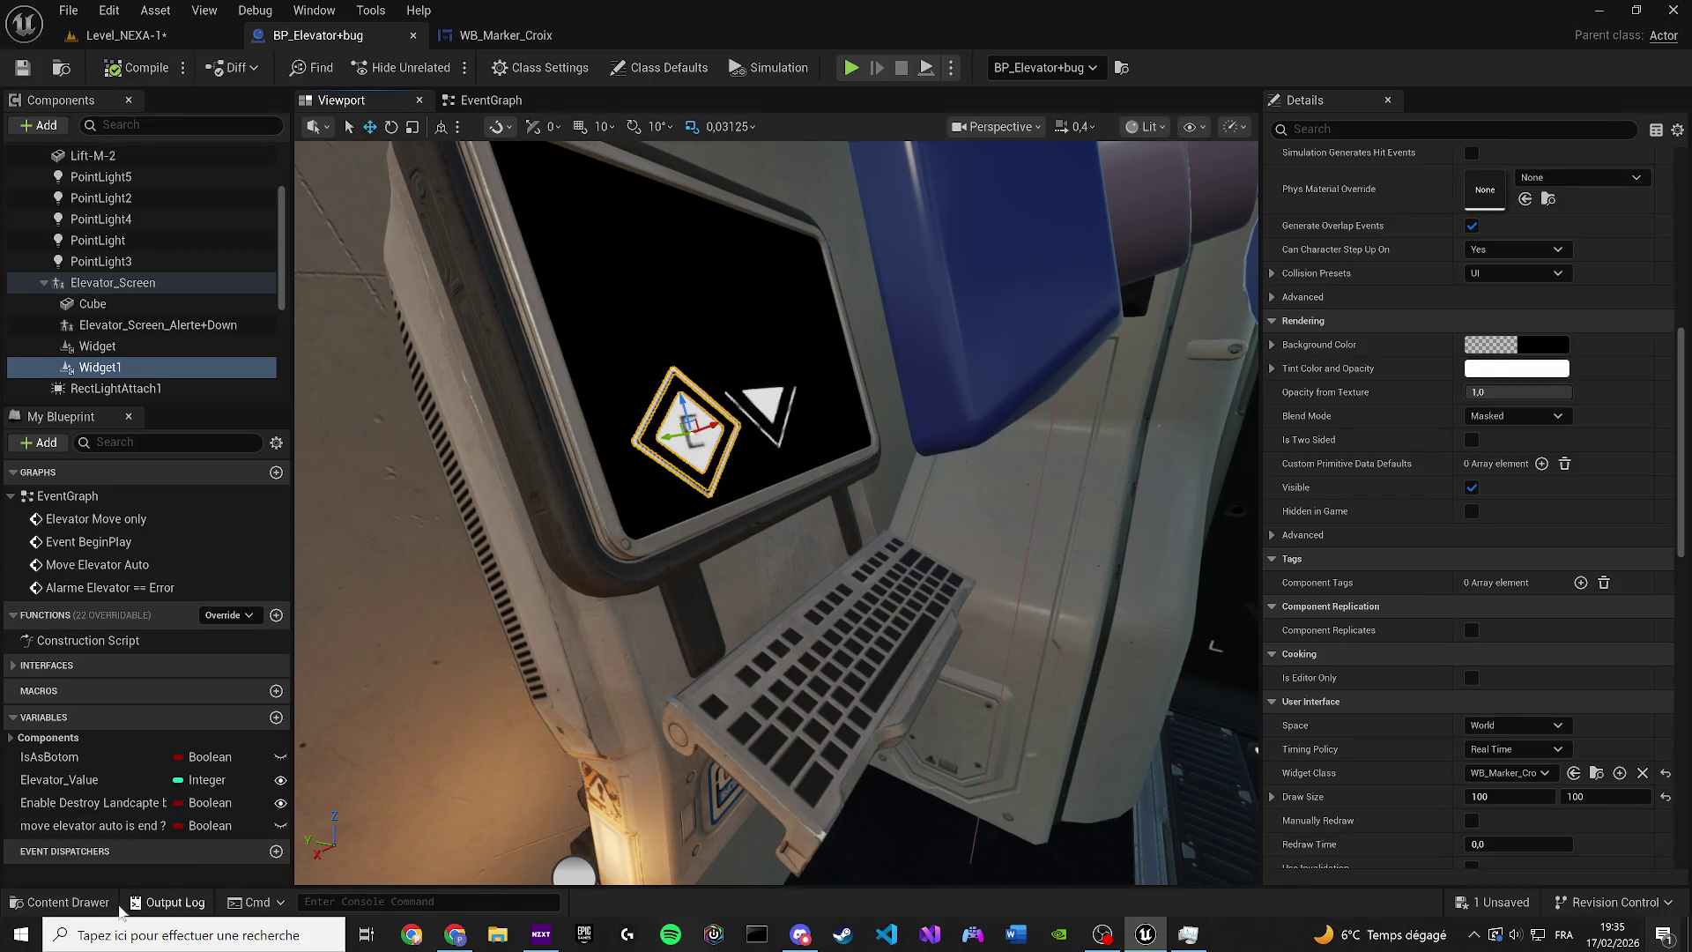
click(89, 902)
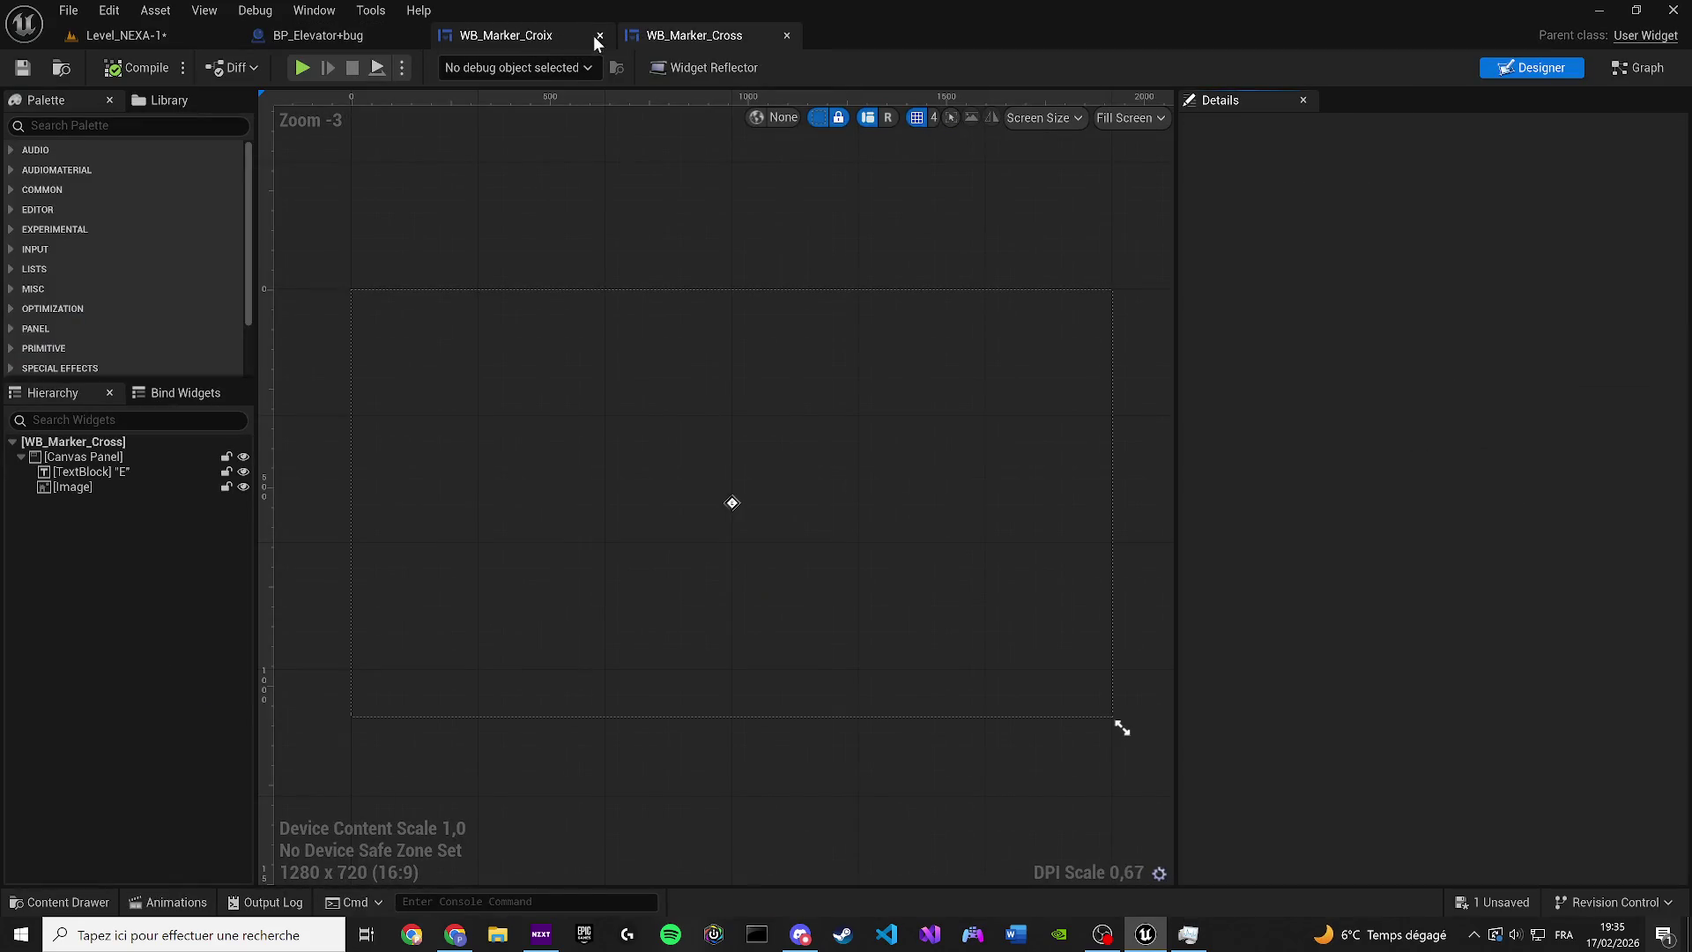
Close the old WB_Marker_Croix editor and tint the marker image's Brush Tint red (FF0000)
click(600, 35)
scroll(726, 491, up, 3)
click(723, 493)
scroll(705, 485, up, 8)
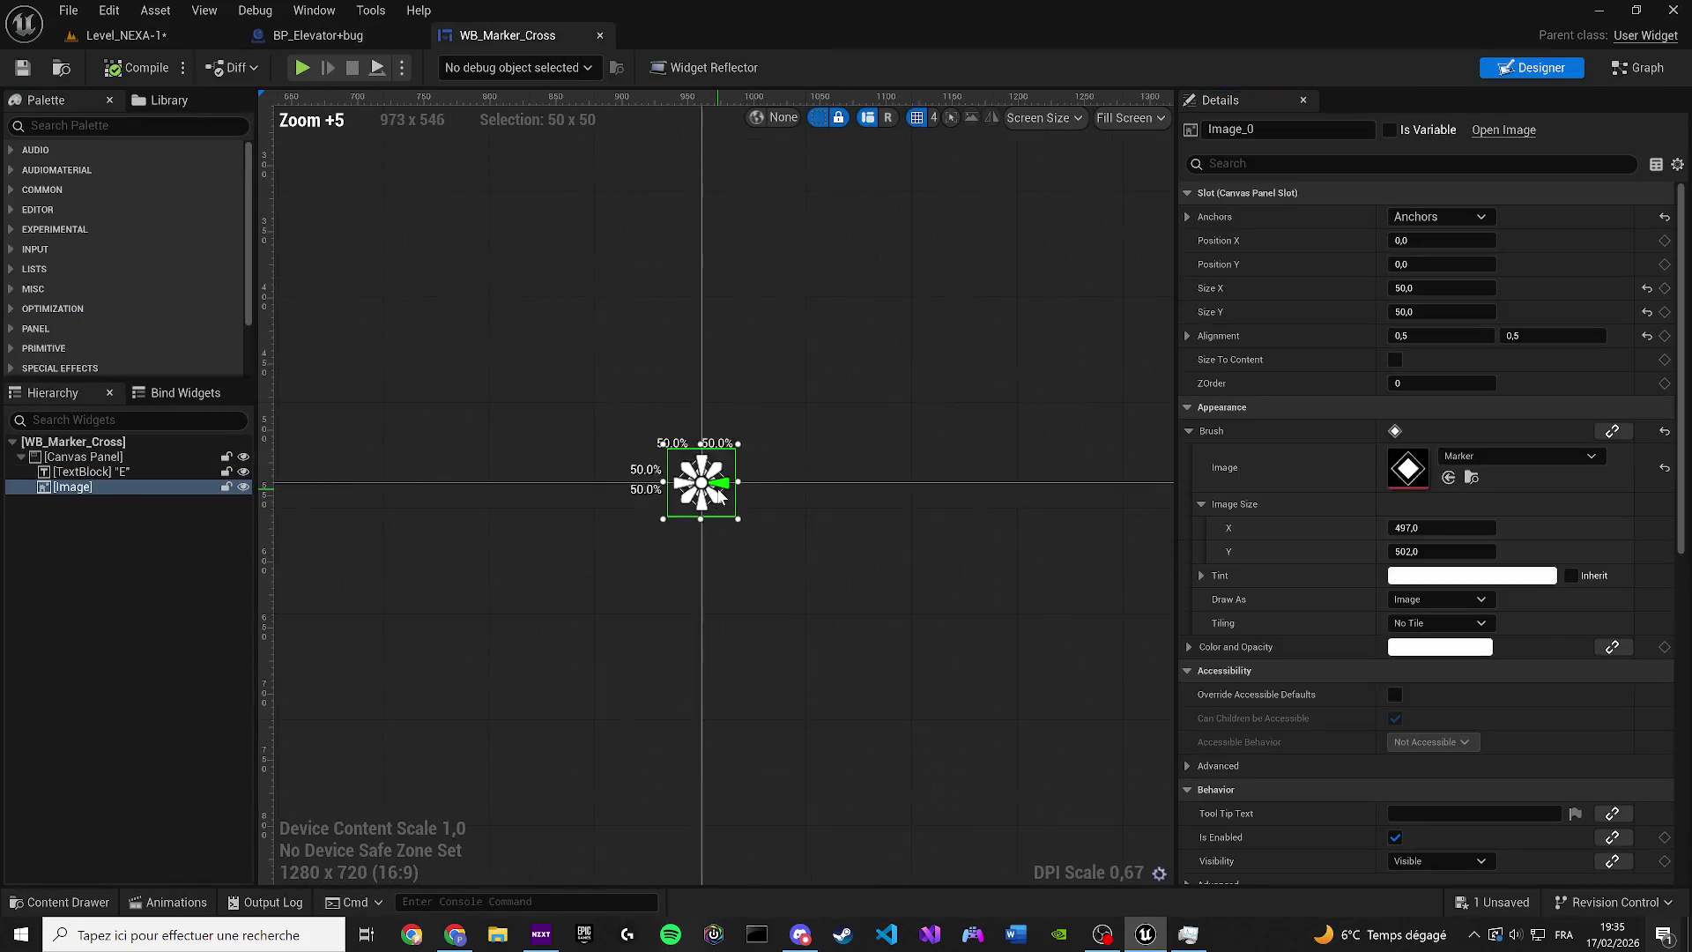
click(1442, 574)
click(1120, 767)
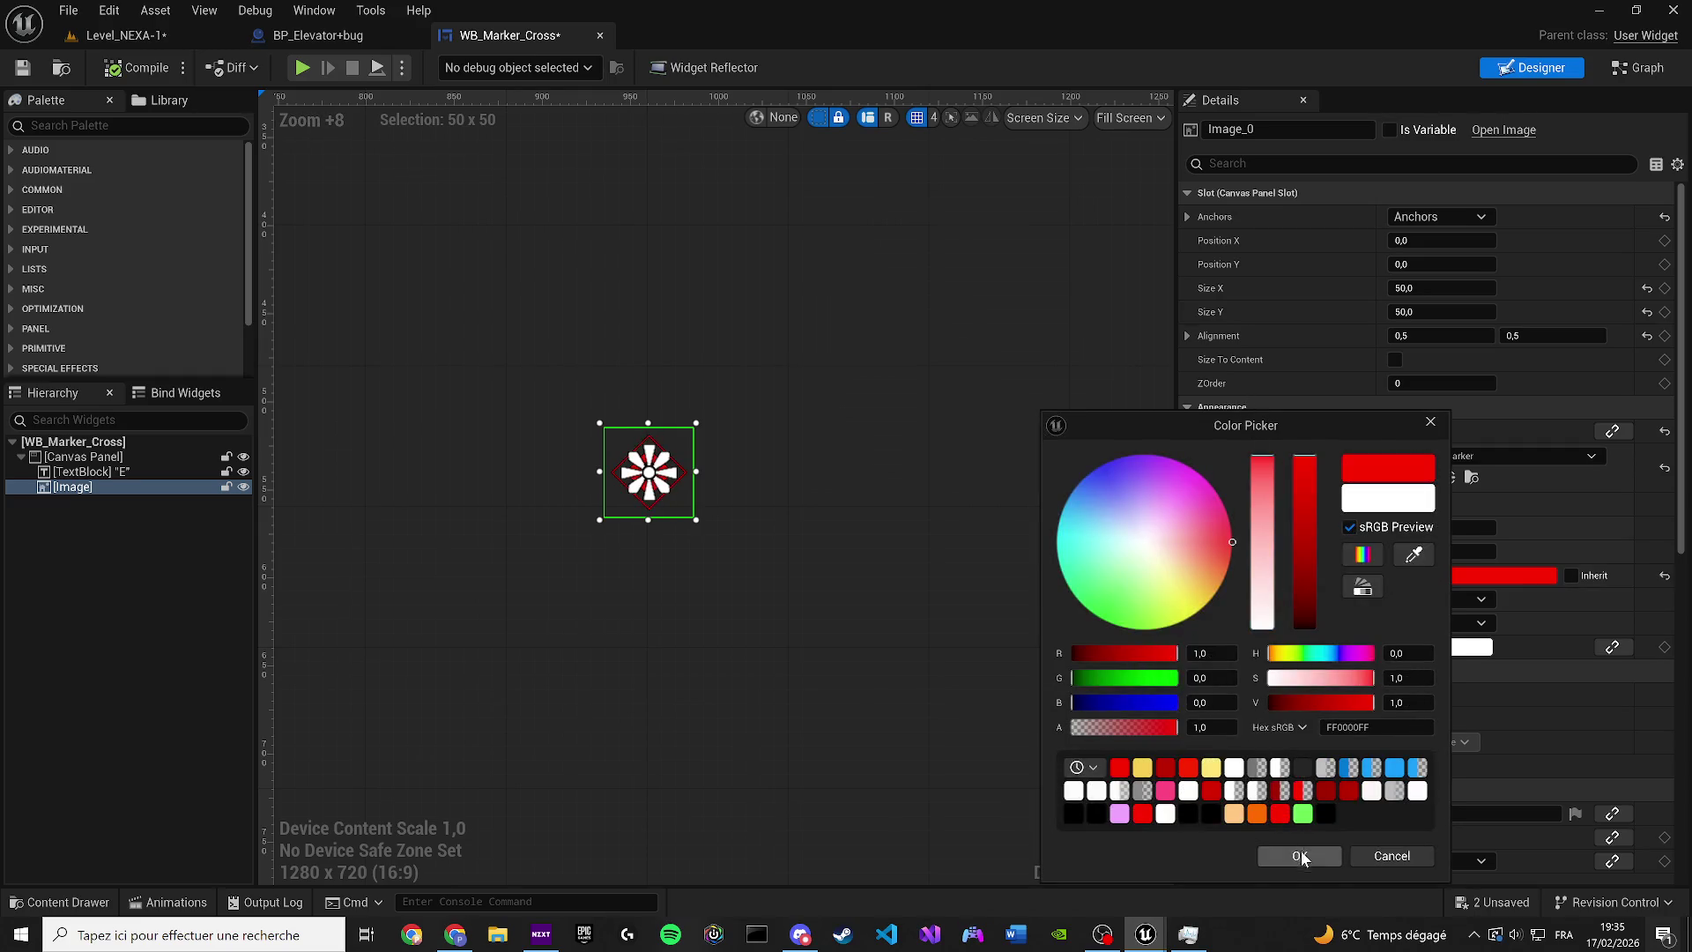
click(1302, 856)
Delete the 'E' text block from WB_Marker_Cross, then compile and save the widget
click(337, 39)
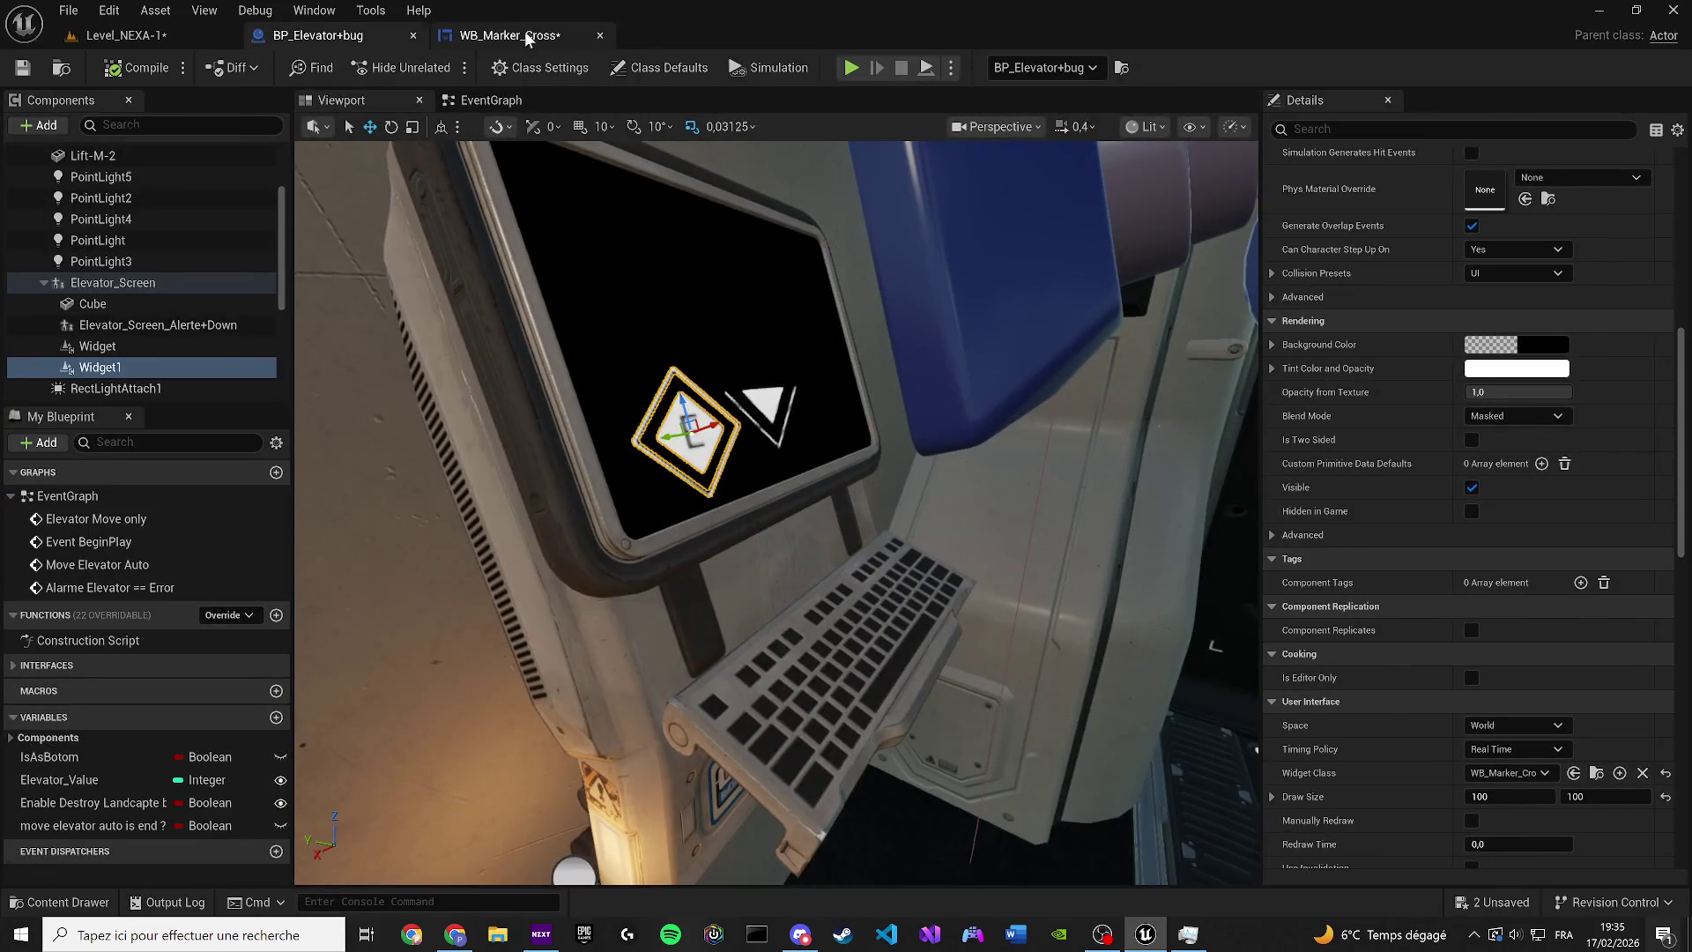
click(526, 35)
click(298, 39)
click(495, 38)
scroll(664, 332, up, 3)
scroll(647, 545, up, 2)
click(103, 471)
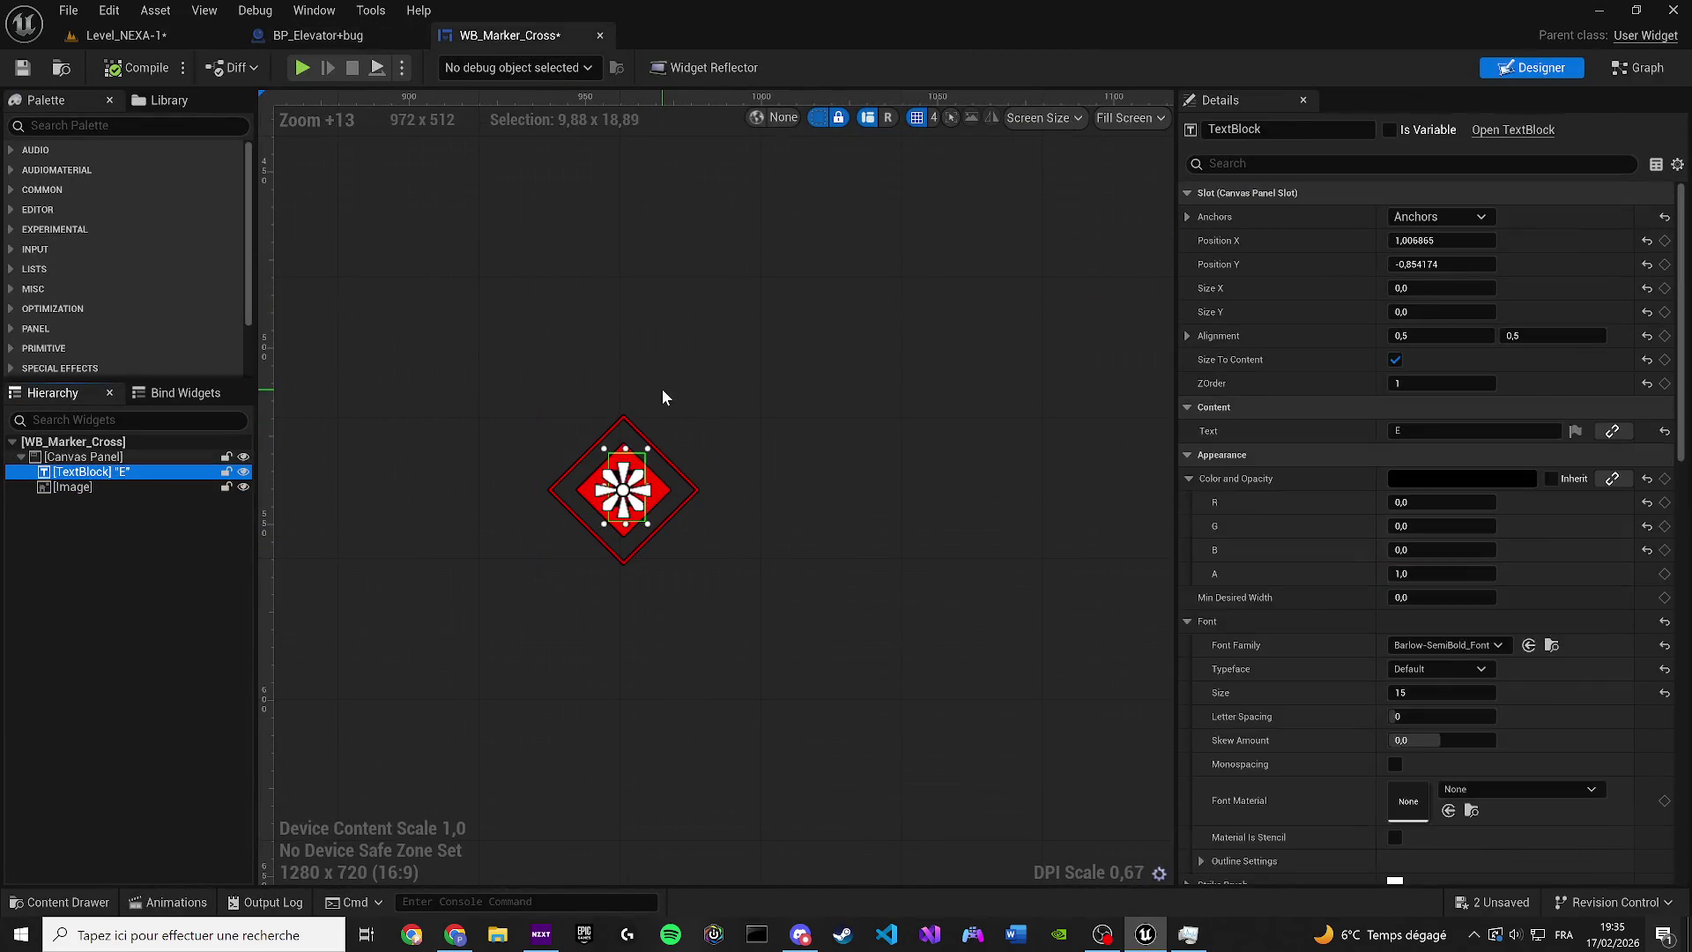
key(Delete)
key(ctrl+s)
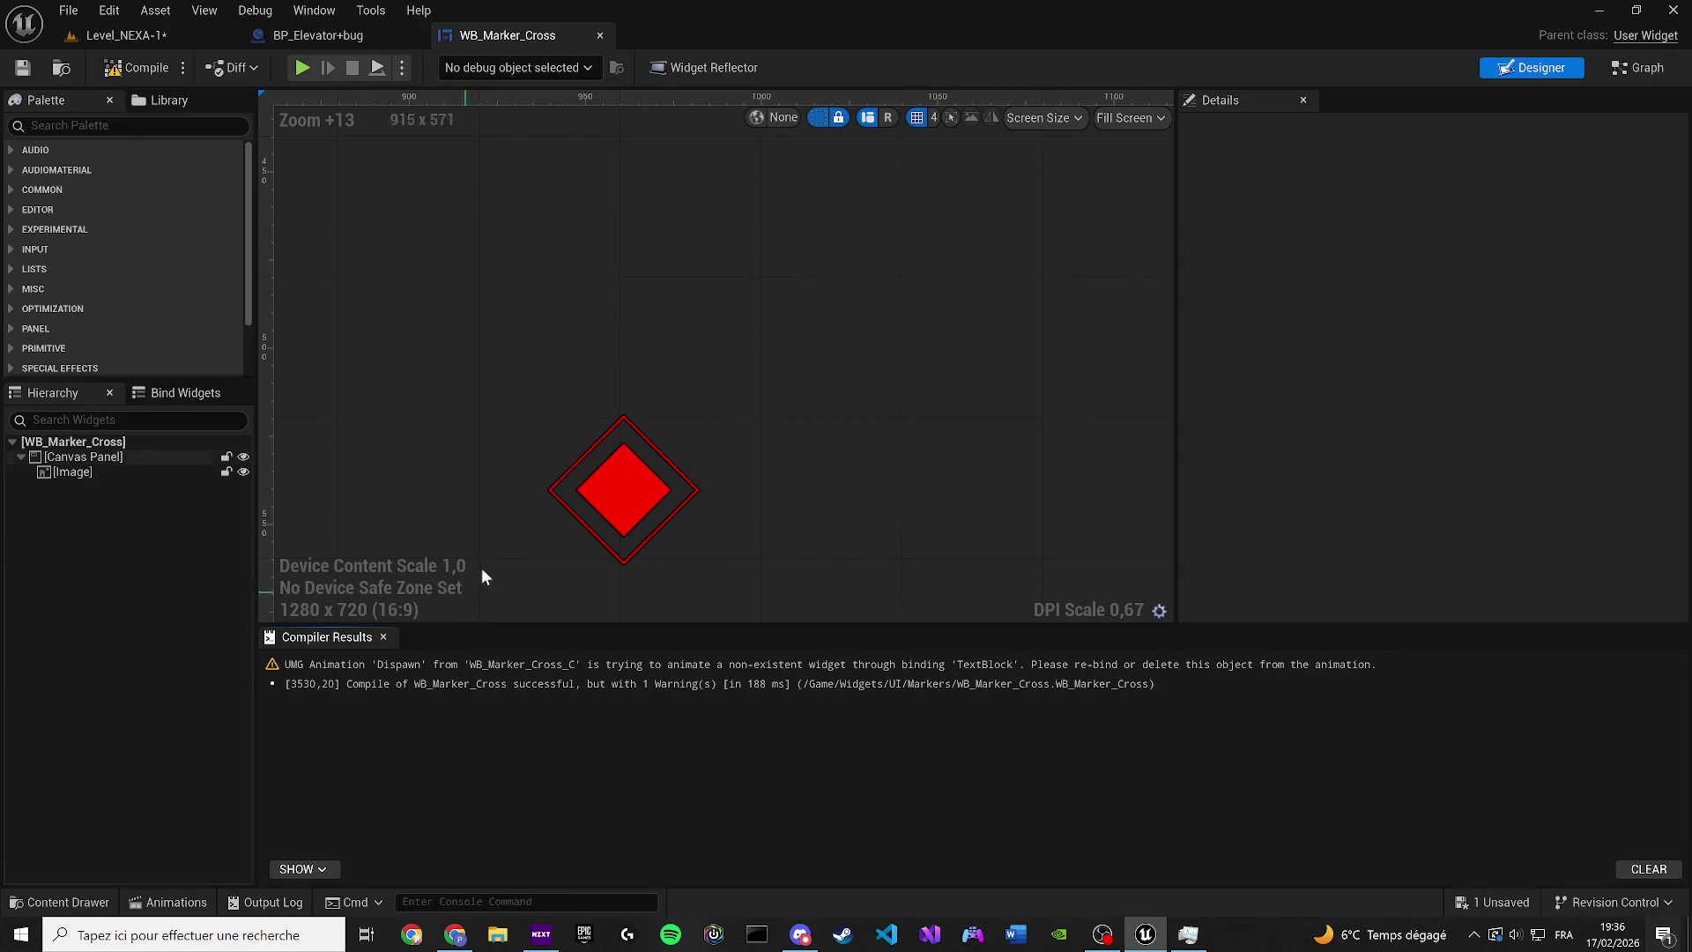
click(318, 35)
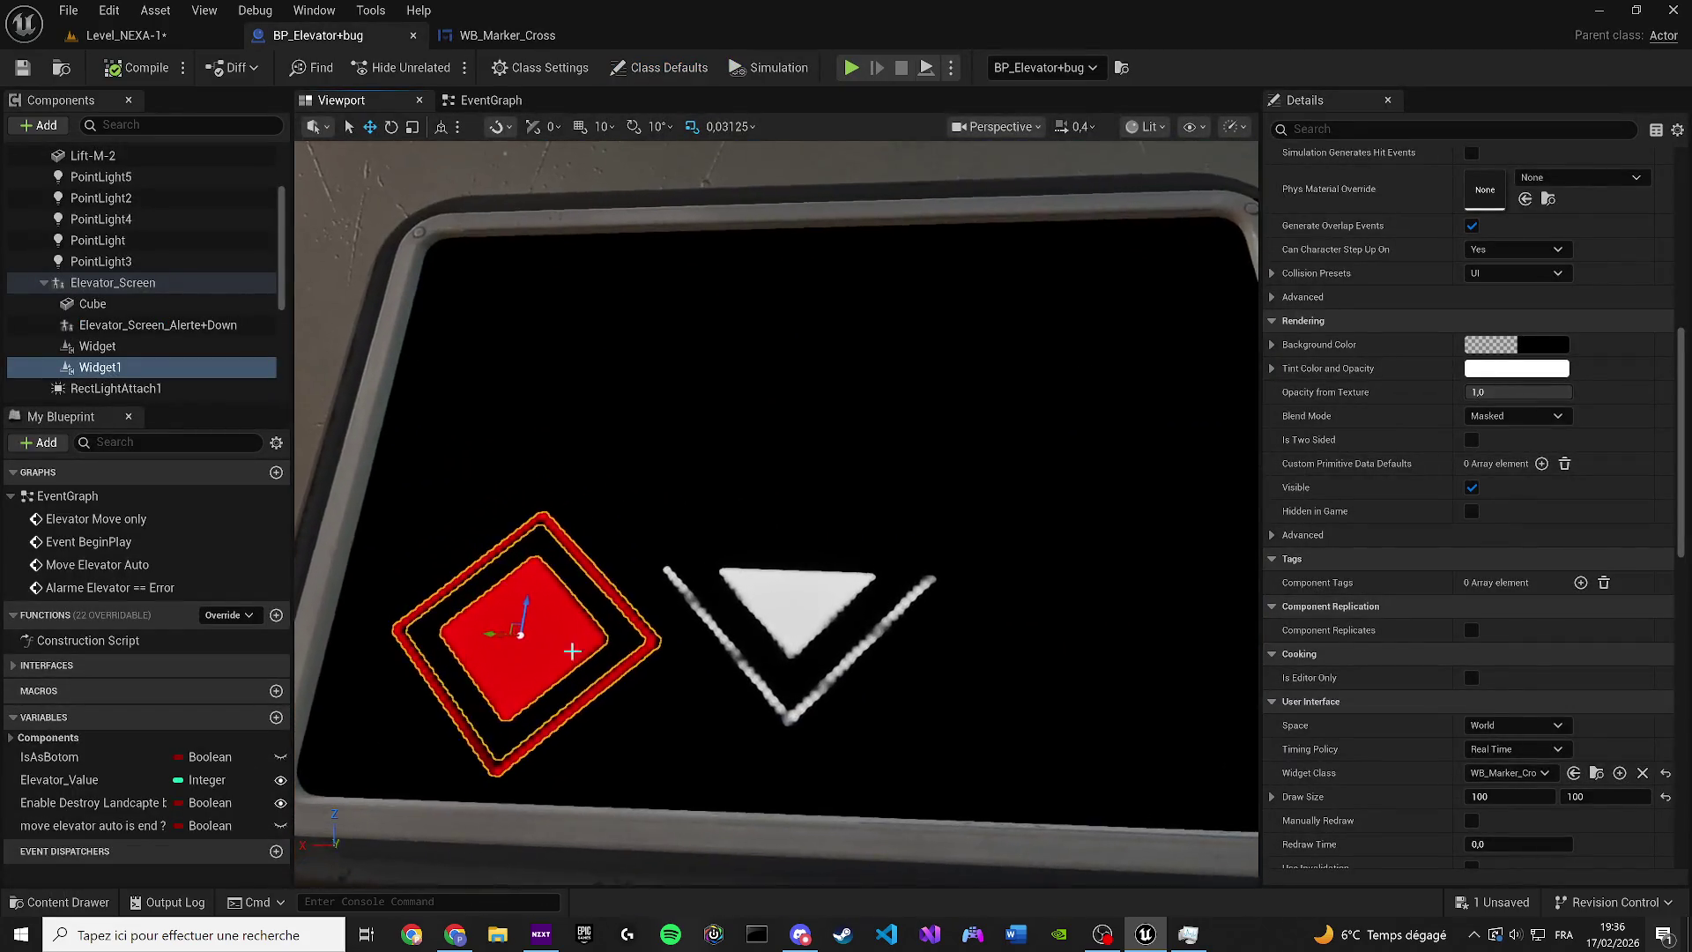
Move Widget1's red marker to the centre of the elevator screen
drag(483, 636, 726, 648)
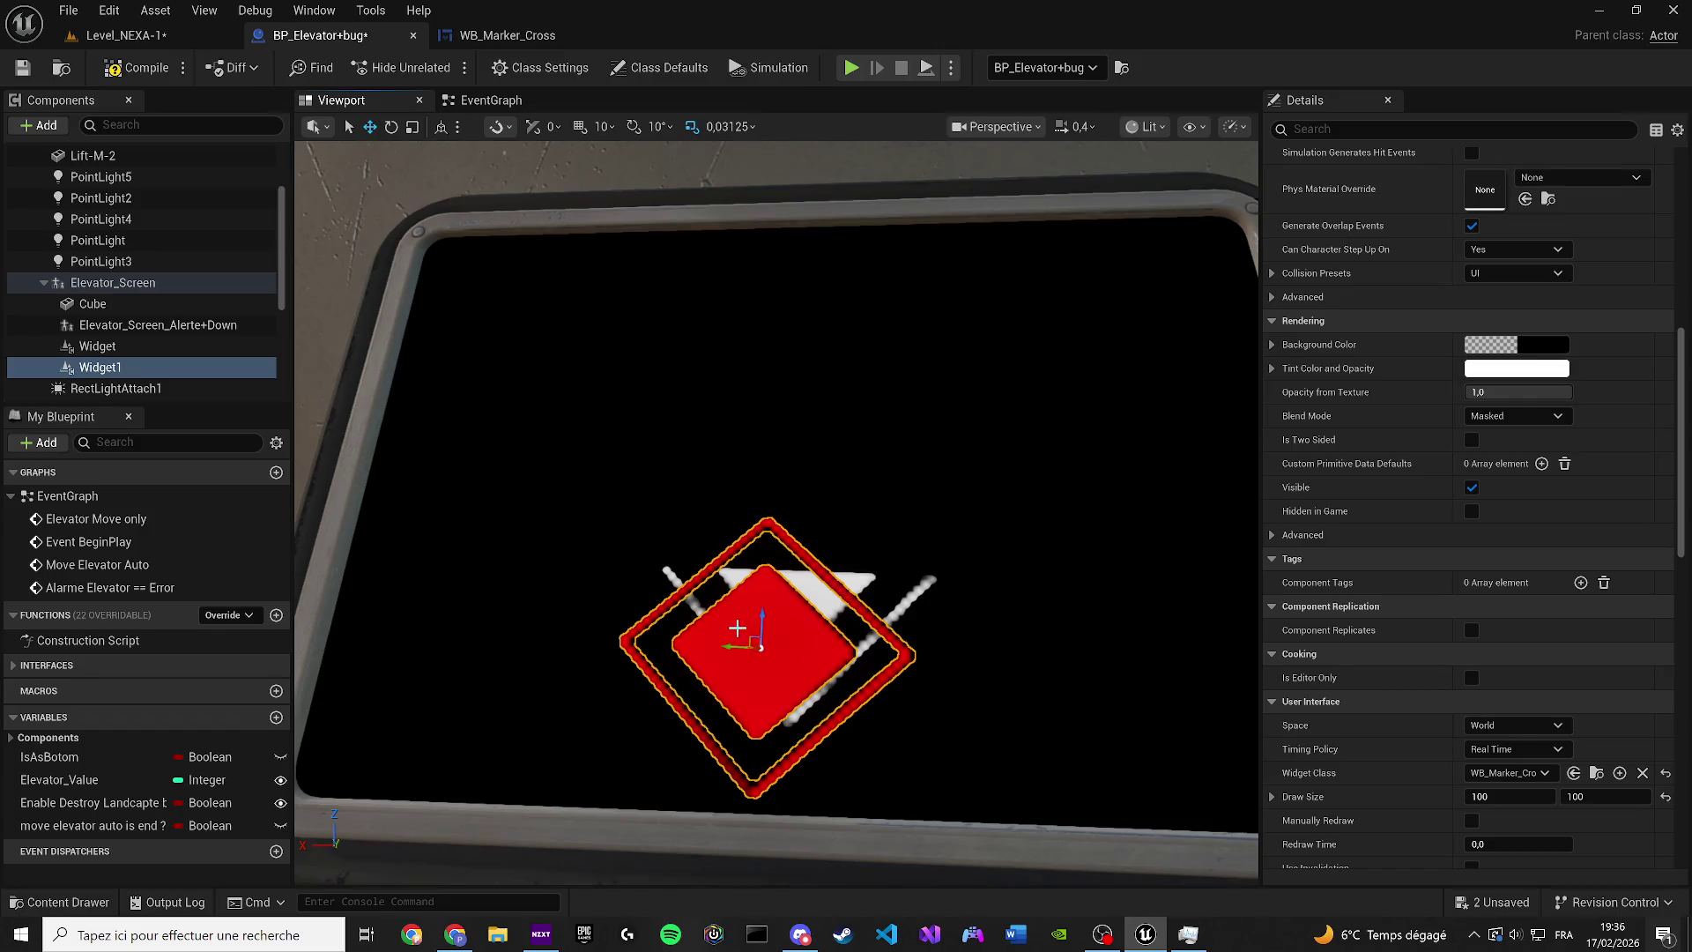
key(f)
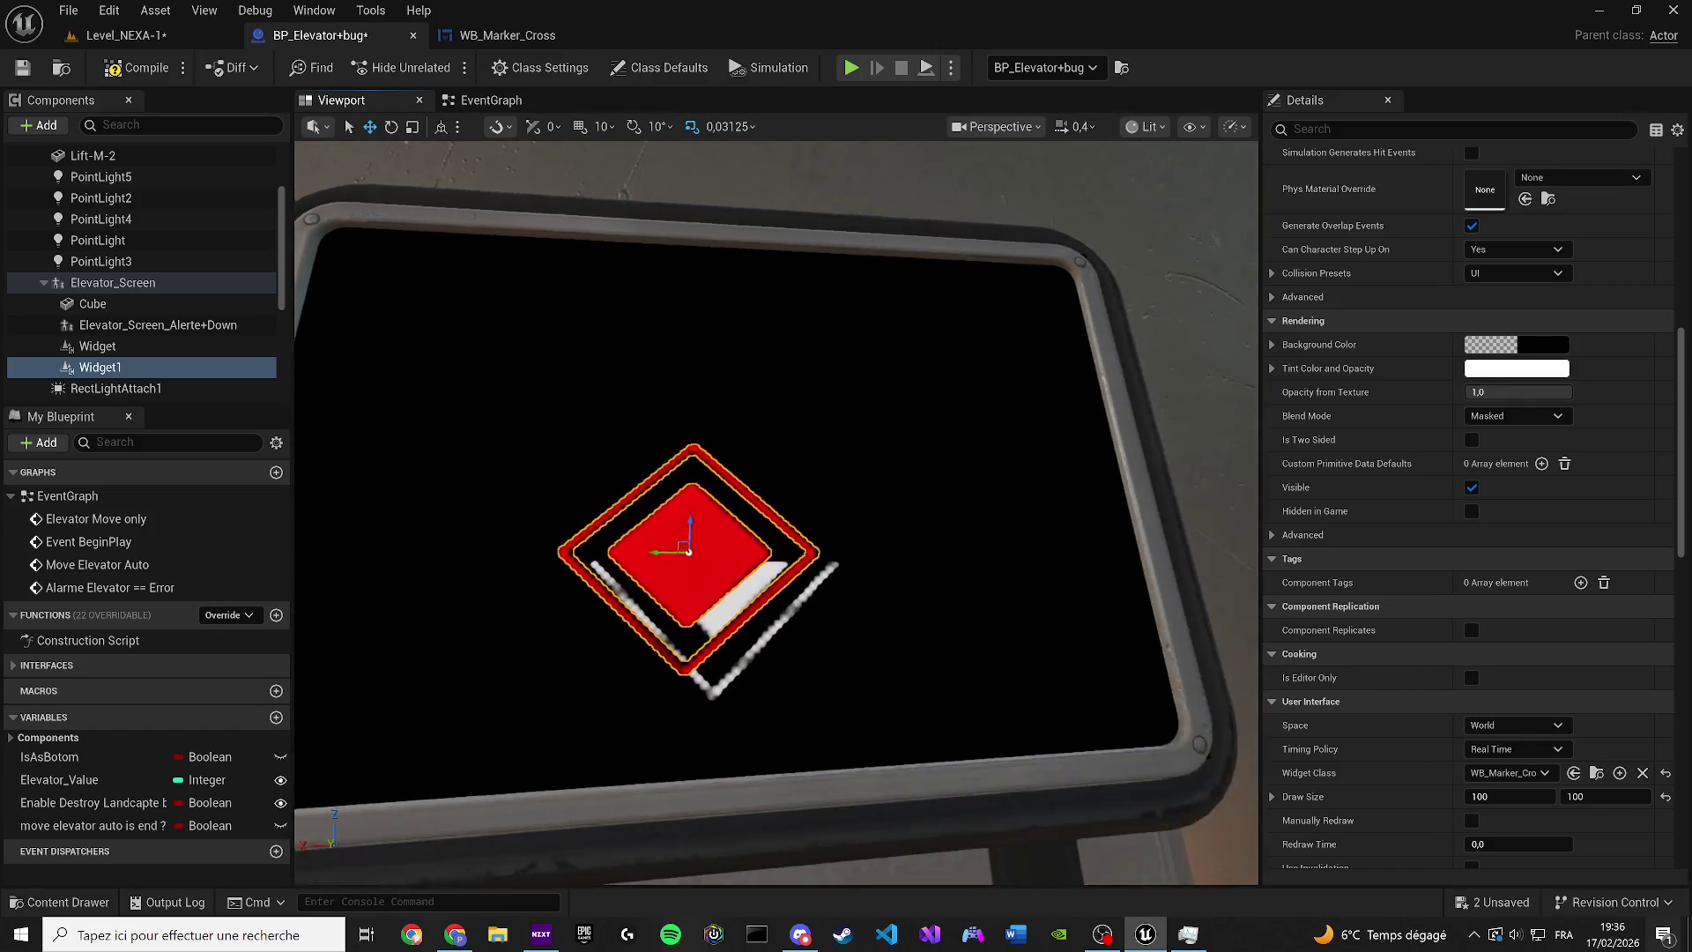
mouse_move(705, 547)
mouse_down()
mouse_move(760, 528)
mouse_move(735, 557)
mouse_up()
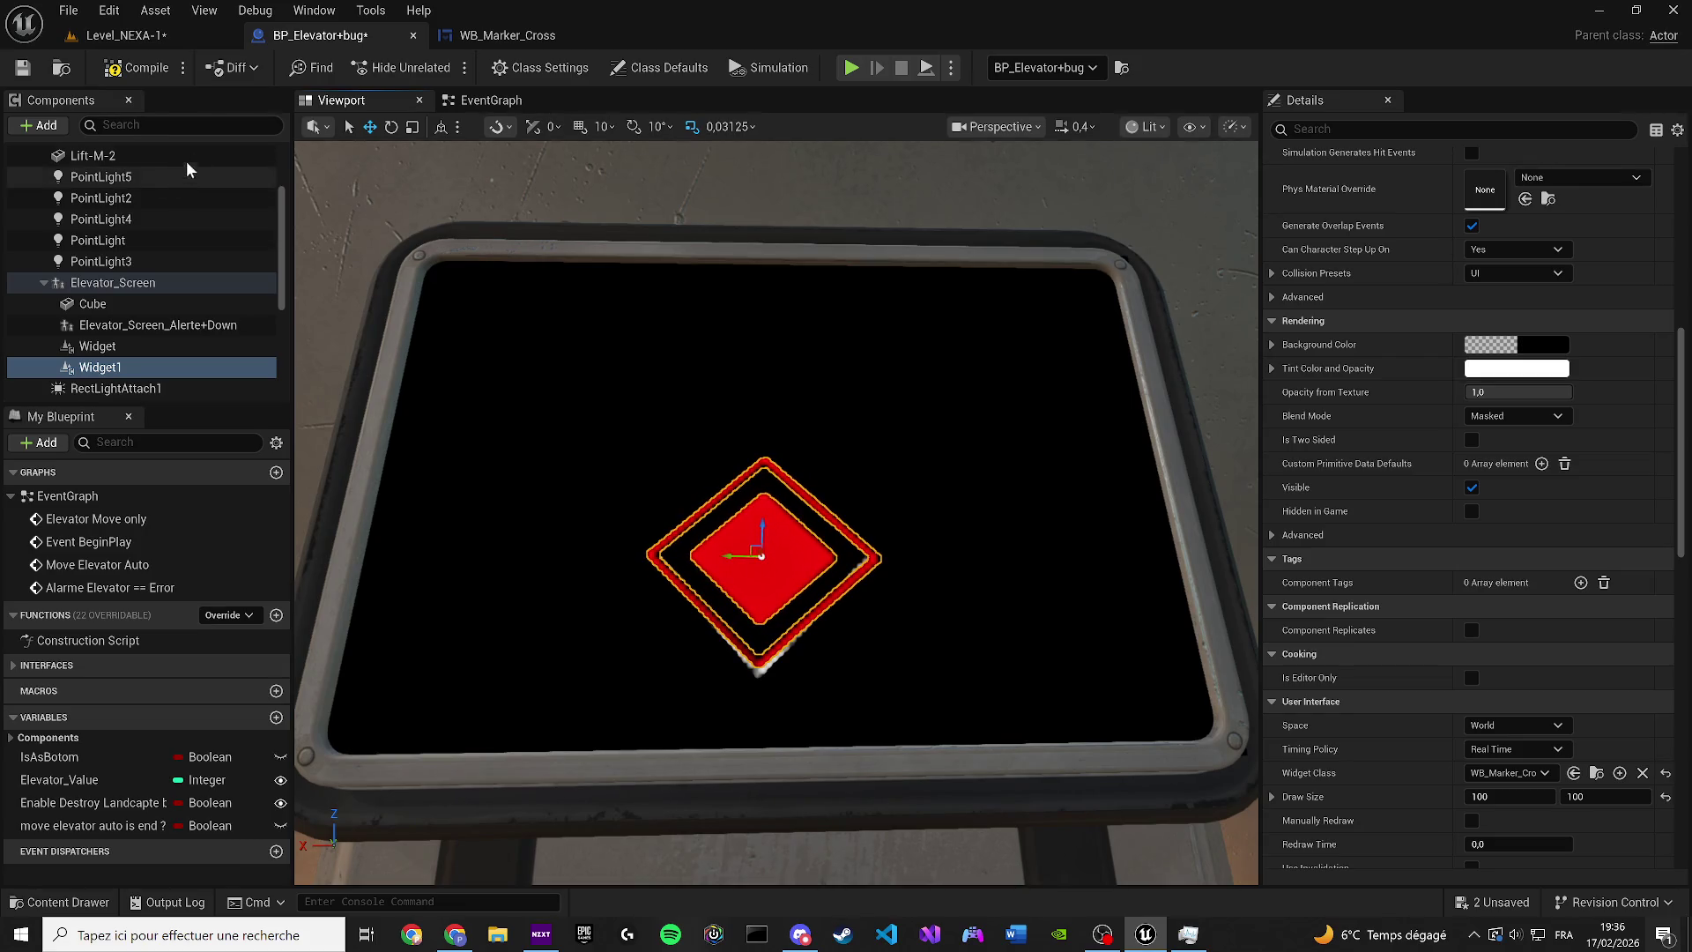
Save the elevator blueprint and level, then play-test by walking to the wall terminal
click(34, 67)
click(101, 38)
click(25, 67)
click(442, 67)
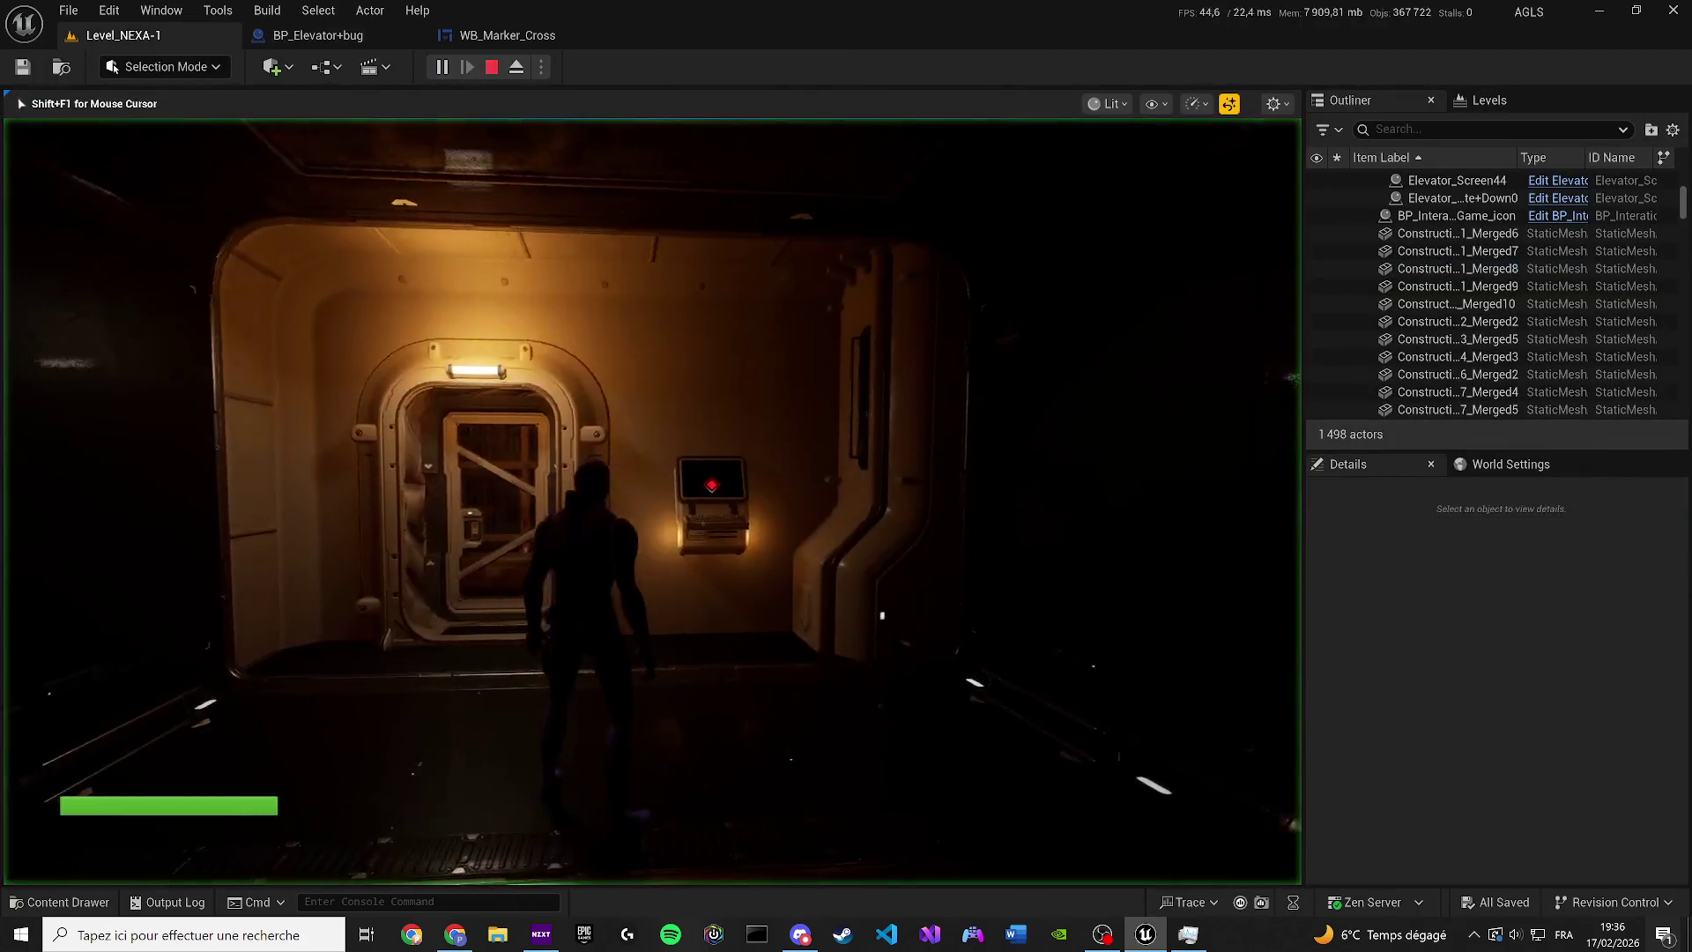
key(w)
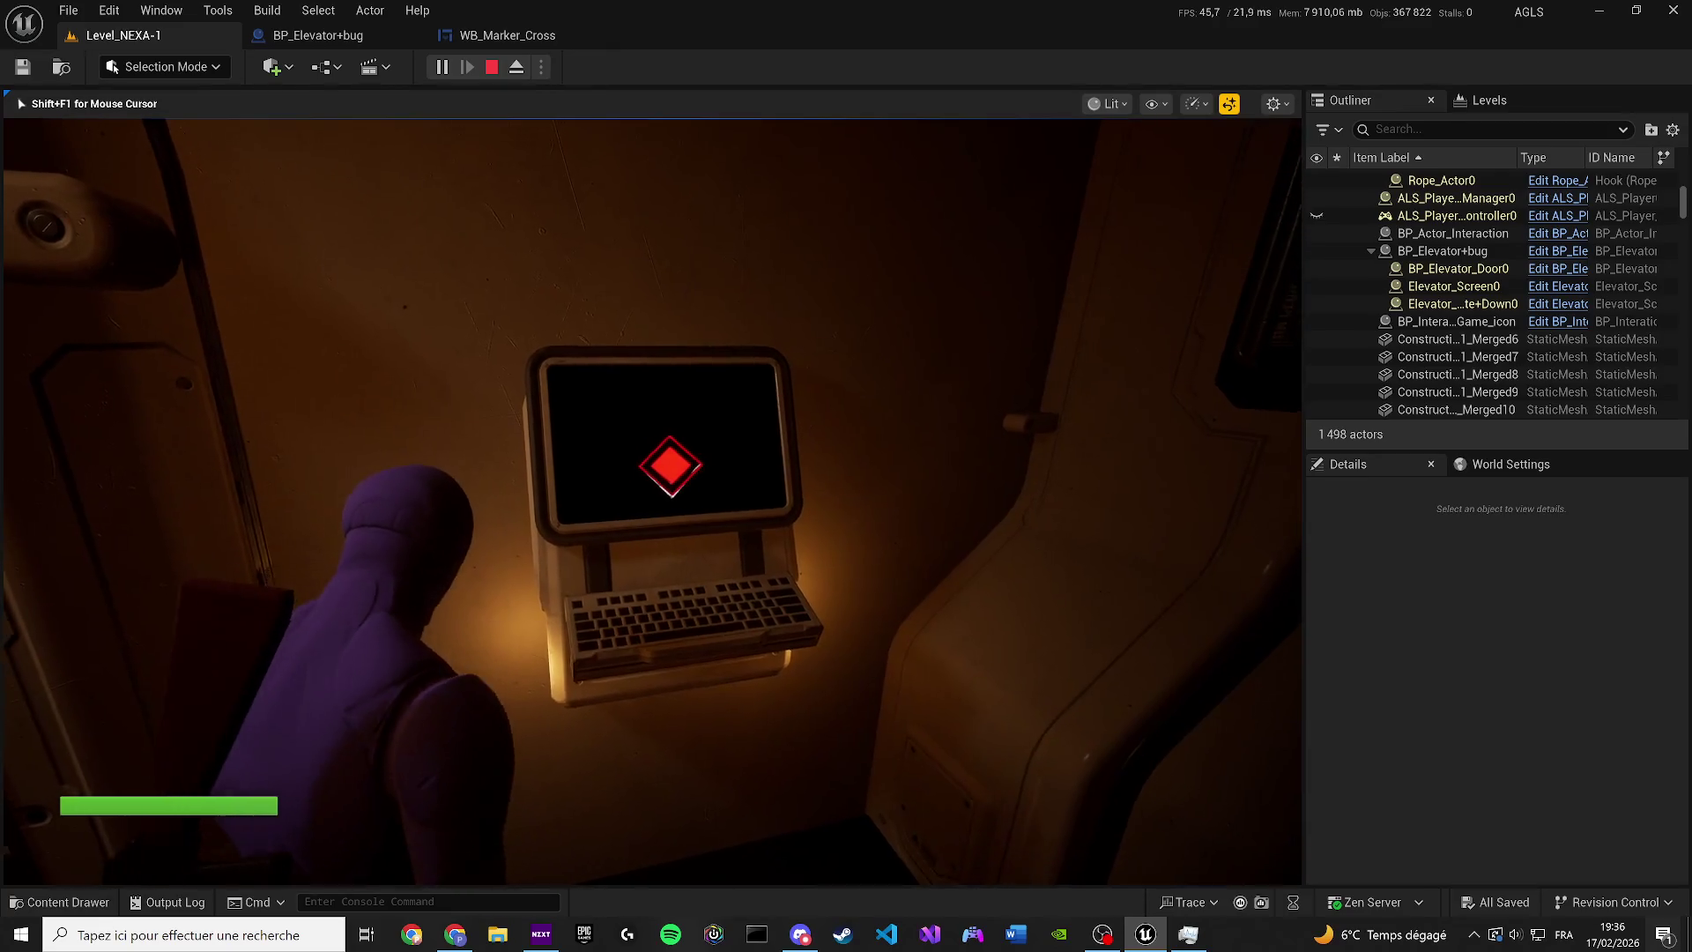
key(Escape)
click(283, 37)
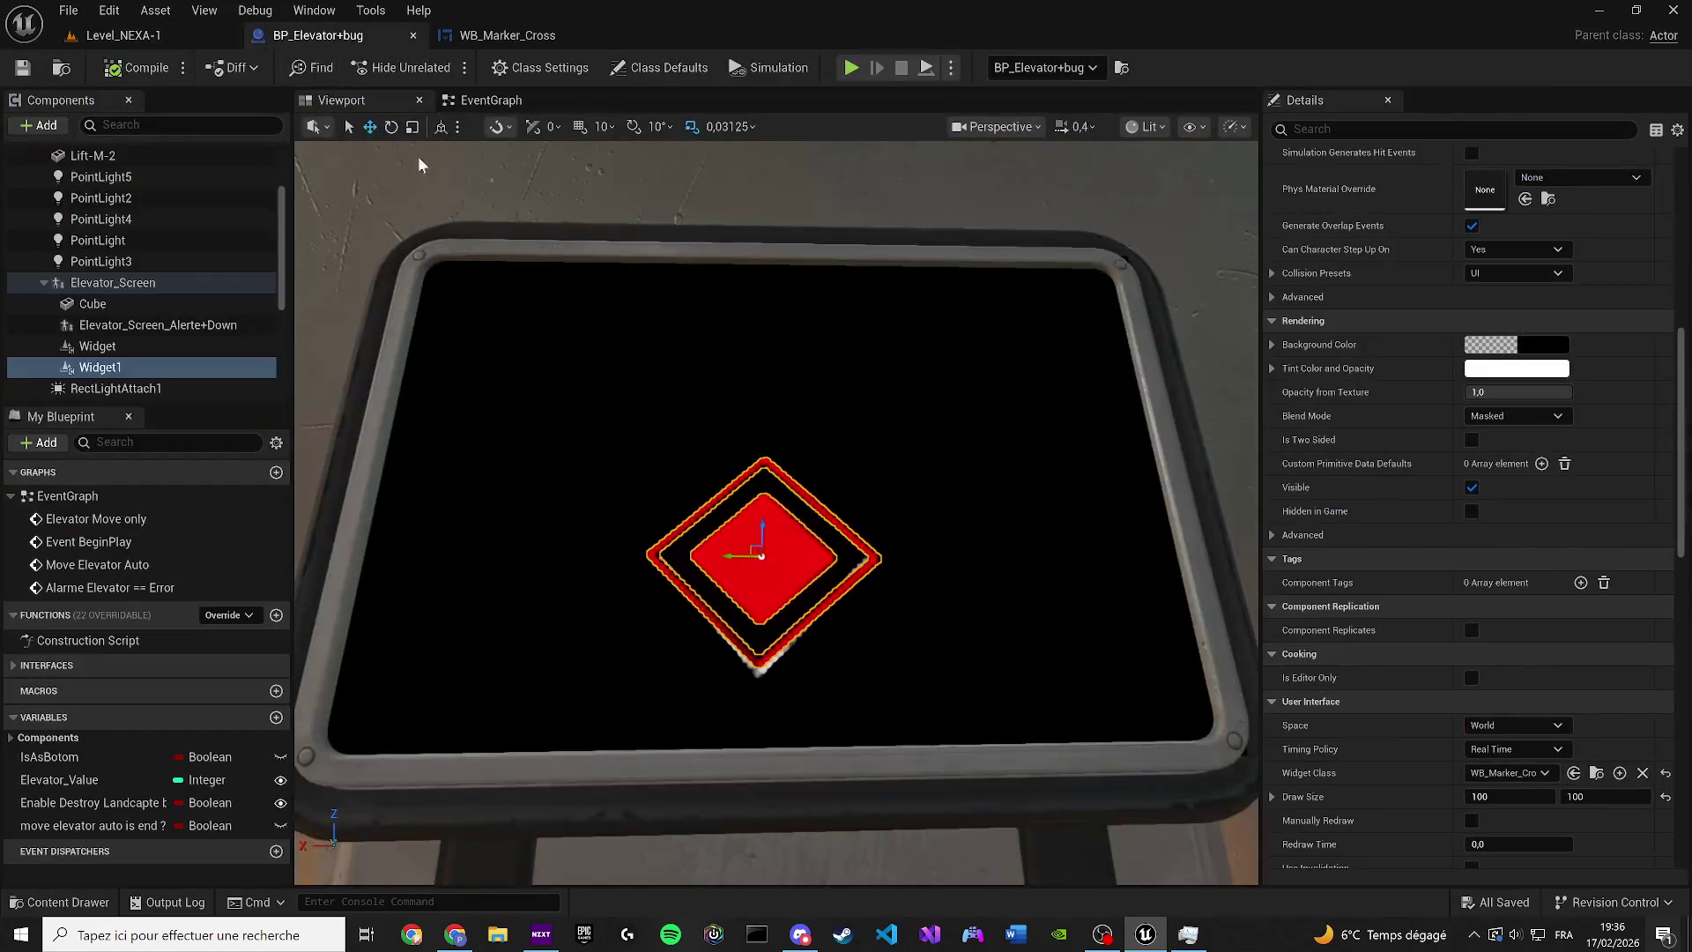
Untick Widget1's Visible property so it starts hidden, and compile the blueprint
click(1411, 128)
text(V)
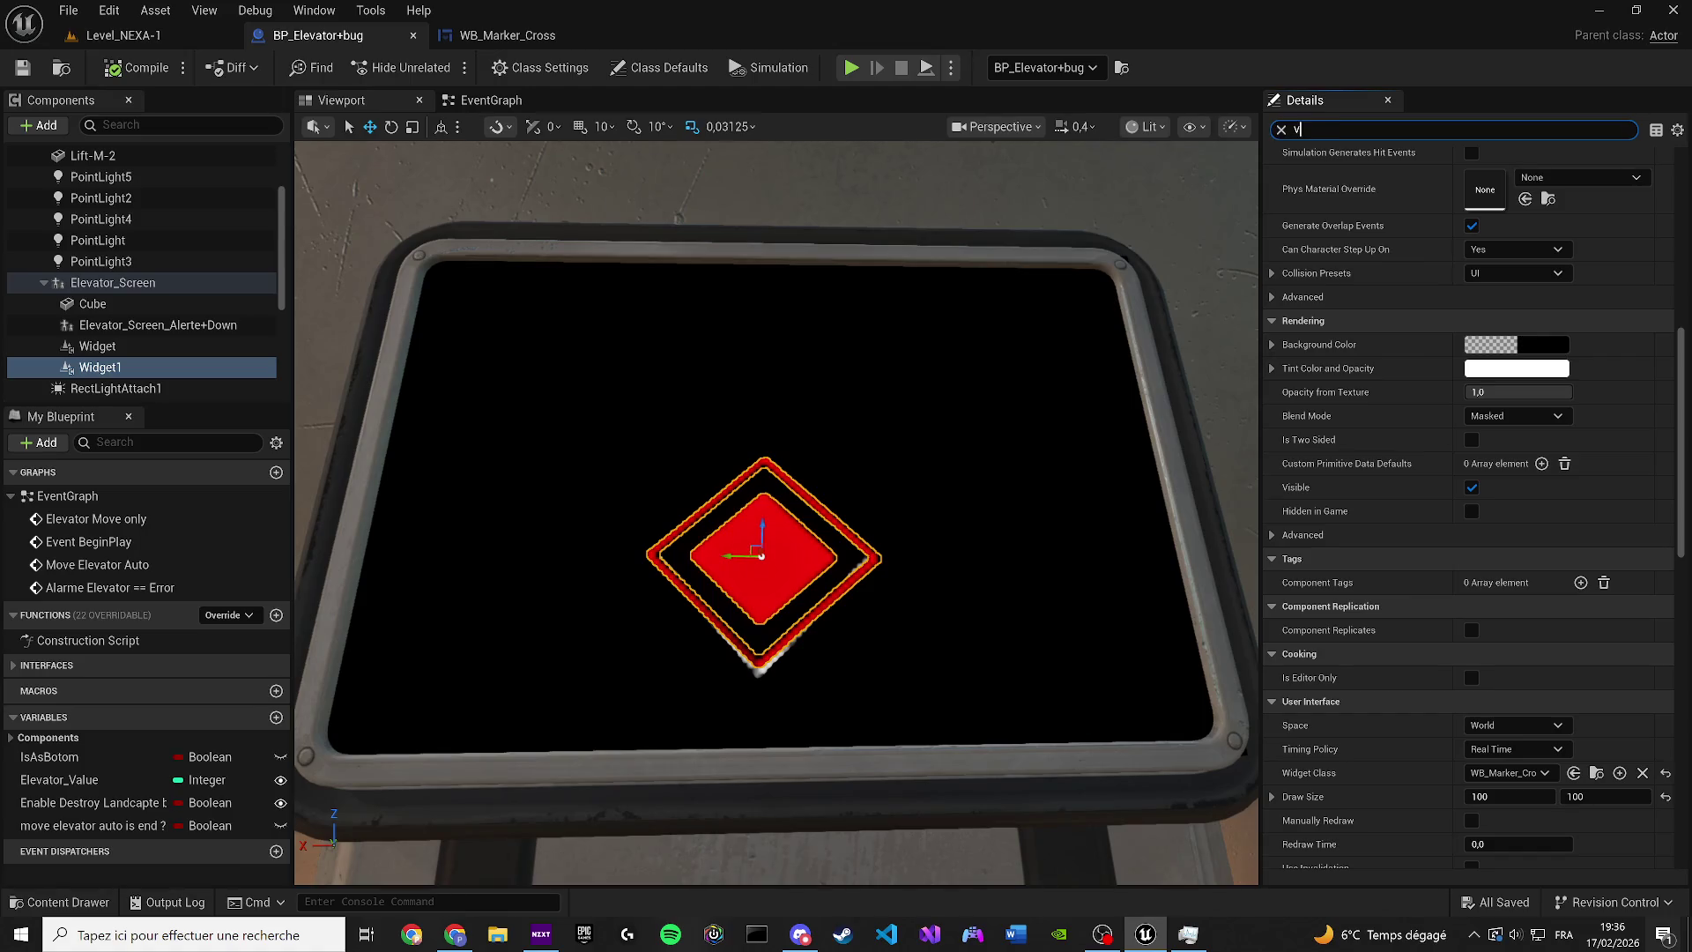
text(isi)
click(1478, 183)
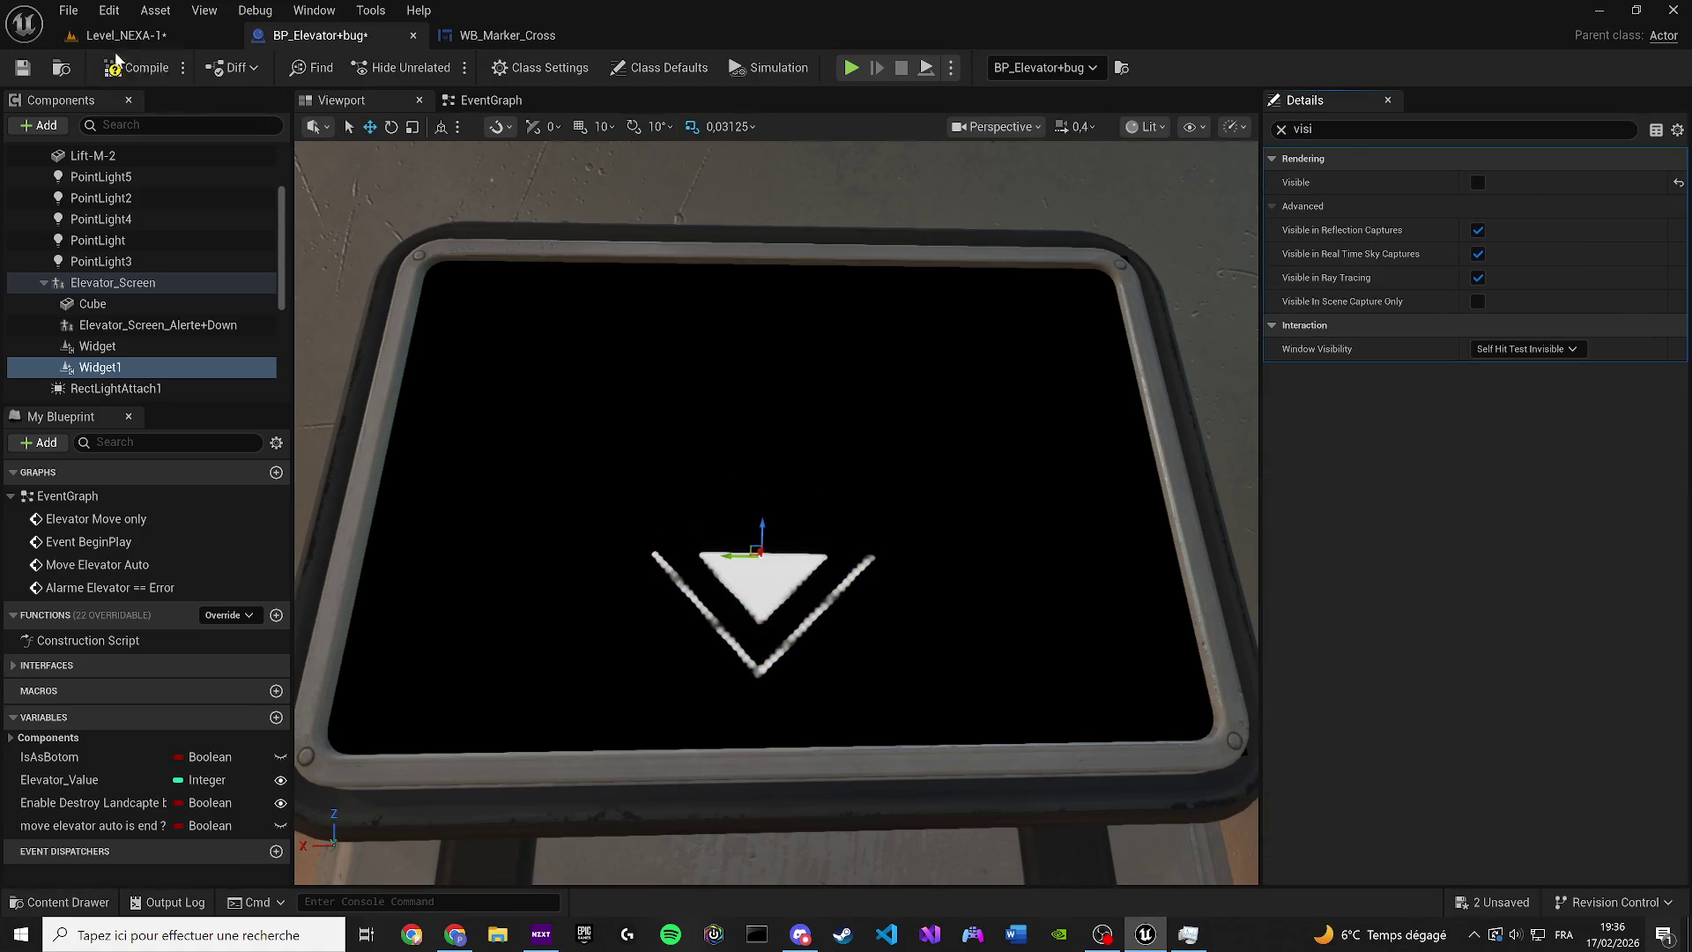
click(22, 70)
Add a Widget 1 reference to the EventGraph and a Set Visibility node from it
click(491, 100)
mouse_move(99, 367)
mouse_down()
mouse_move(473, 641)
mouse_move(724, 651)
mouse_move(893, 575)
mouse_up()
text(vis)
key(Return)
key(Delete)
mouse_move(748, 642)
mouse_down()
mouse_move(755, 658)
mouse_move(857, 619)
mouse_up()
text(set vis)
click(929, 606)
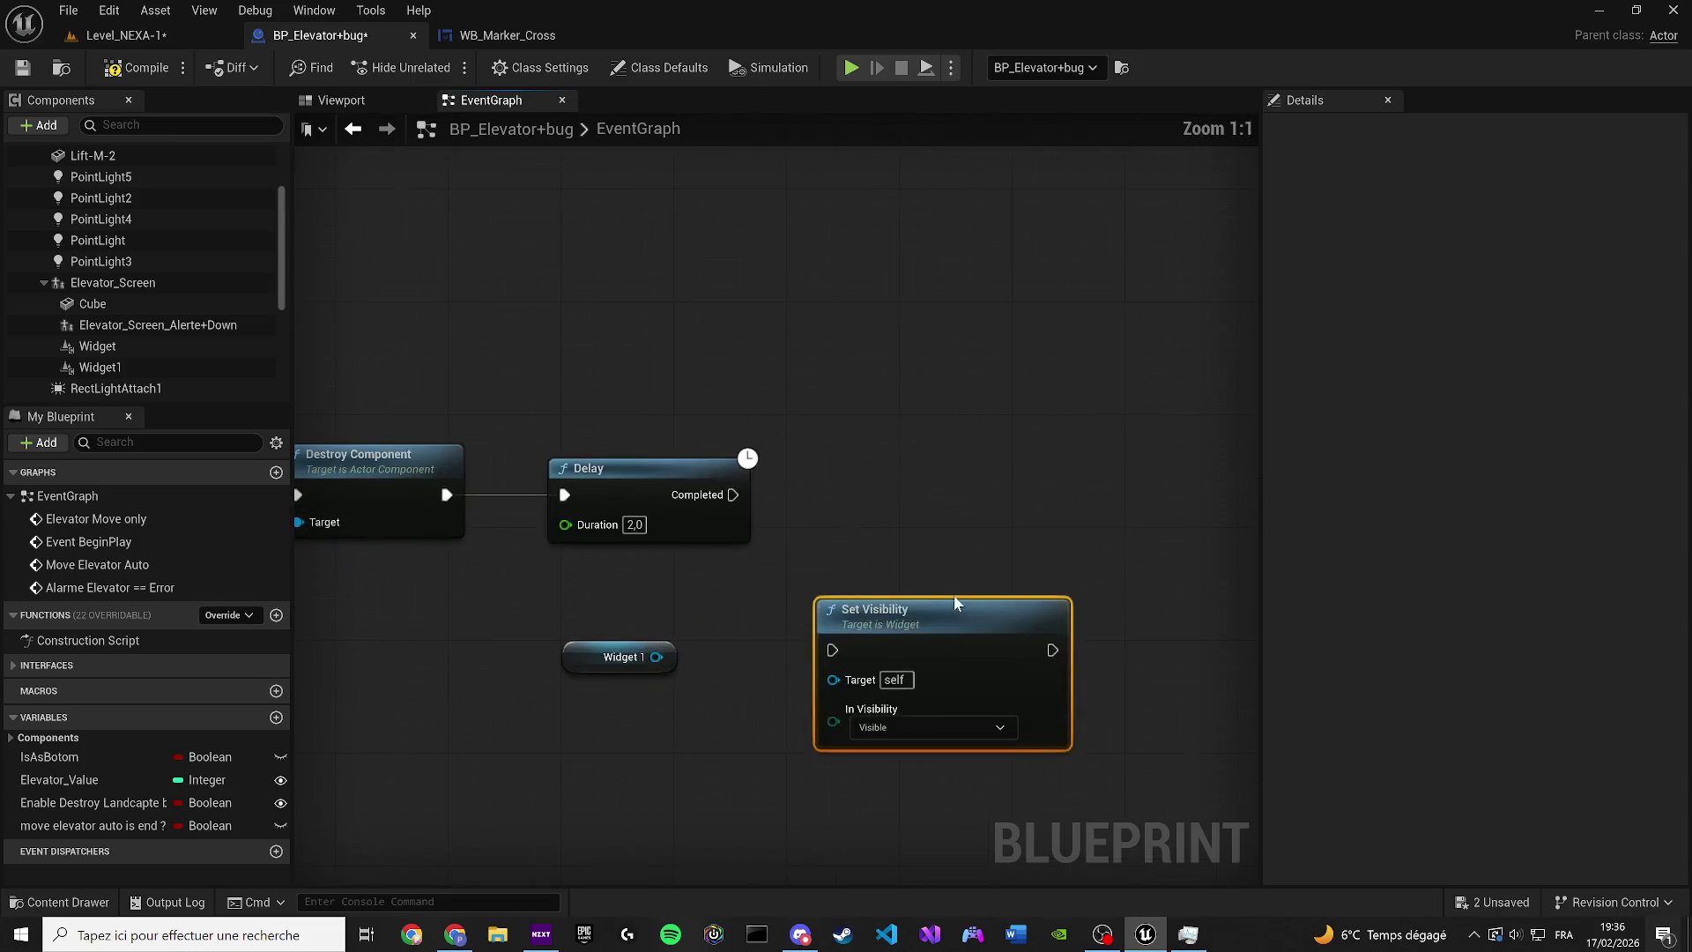
Wire Set Visibility after the Delay with Widget 1, replacing it with the Scene Component version
drag(956, 601, 984, 488)
mouse_move(733, 495)
mouse_down()
mouse_move(862, 536)
mouse_move(867, 456)
mouse_up()
mouse_move(847, 524)
mouse_down()
mouse_move(657, 656)
mouse_move(649, 631)
mouse_move(860, 526)
mouse_up()
mouse_move(754, 666)
mouse_down()
mouse_move(669, 654)
mouse_move(758, 511)
mouse_up()
drag(644, 616, 801, 651)
text(set visi)
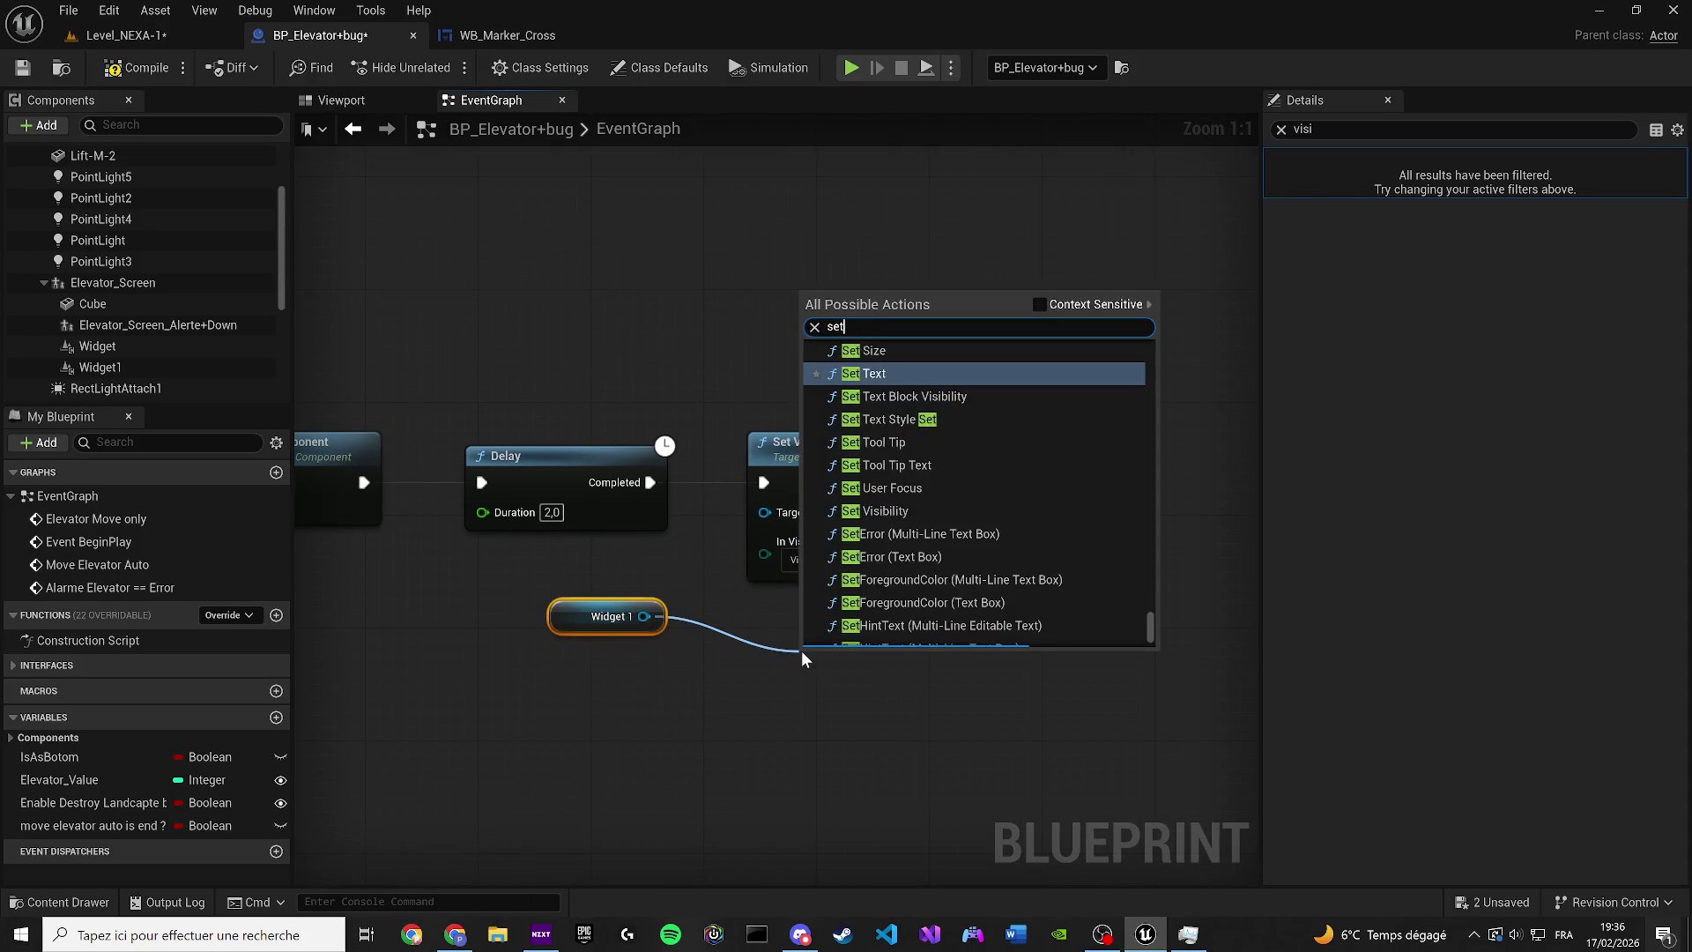
click(1042, 305)
click(1001, 390)
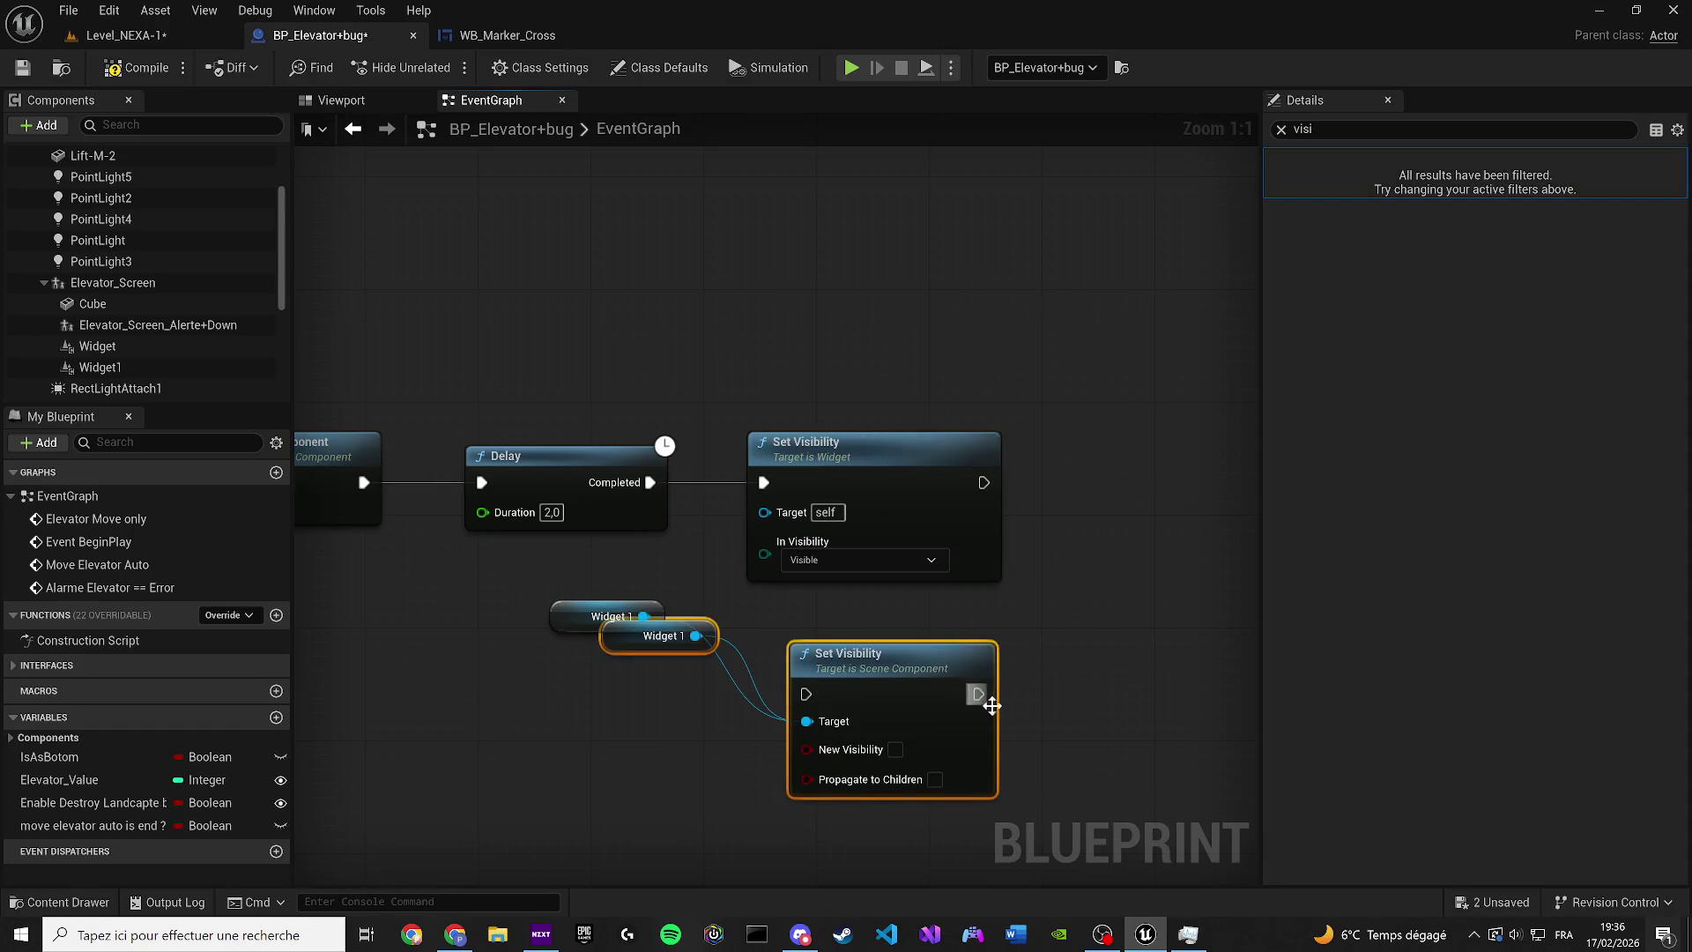
click(933, 579)
key(Delete)
Connect the new Set Visibility to Delay Completed, tick New Visibility, and delete the duplicate Widget 1
mouse_move(872, 610)
mouse_down()
mouse_move(976, 484)
mouse_move(934, 470)
mouse_up()
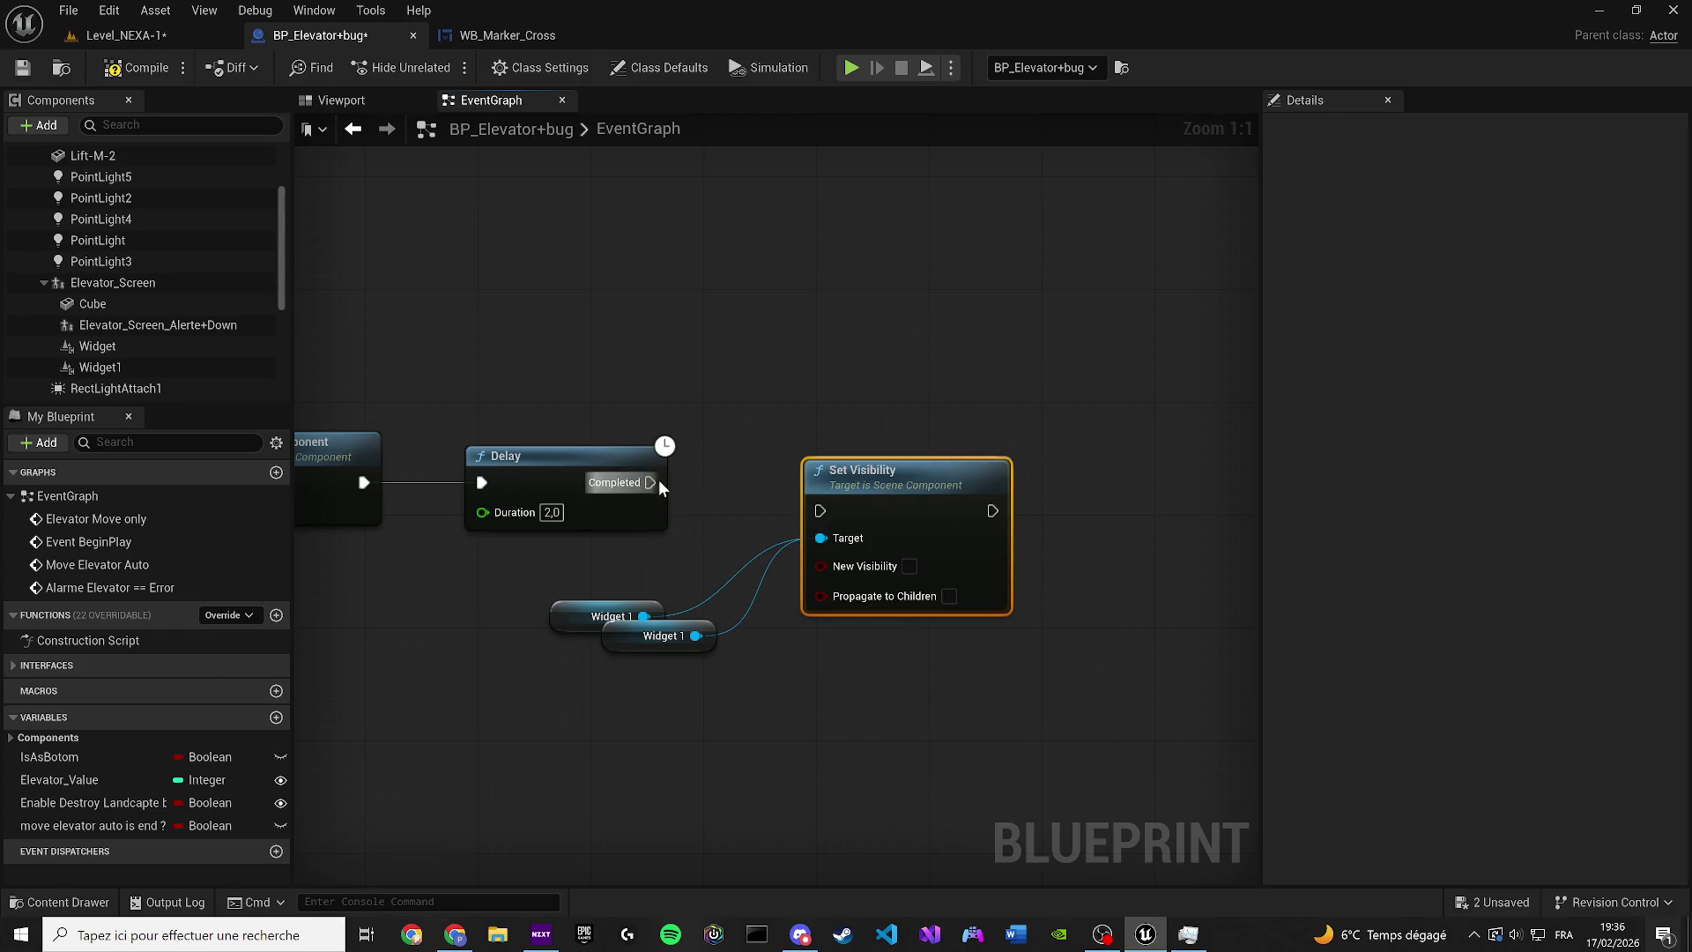
drag(825, 514, 825, 514)
drag(876, 492, 848, 464)
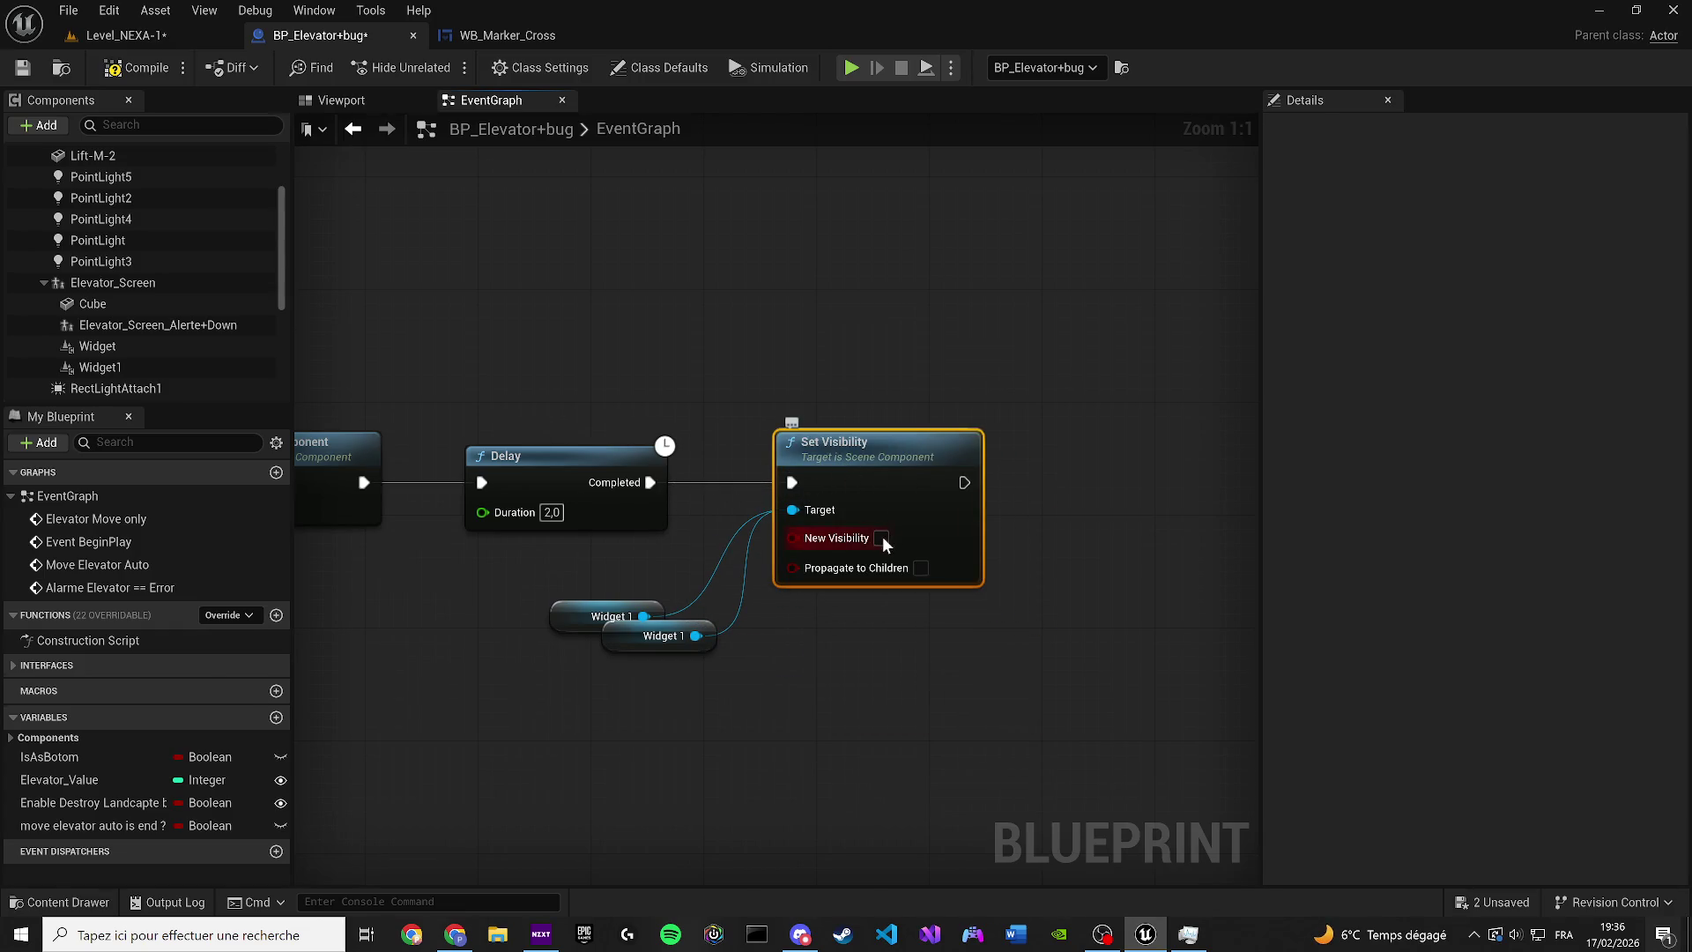
click(602, 644)
key(Delete)
drag(582, 630, 595, 617)
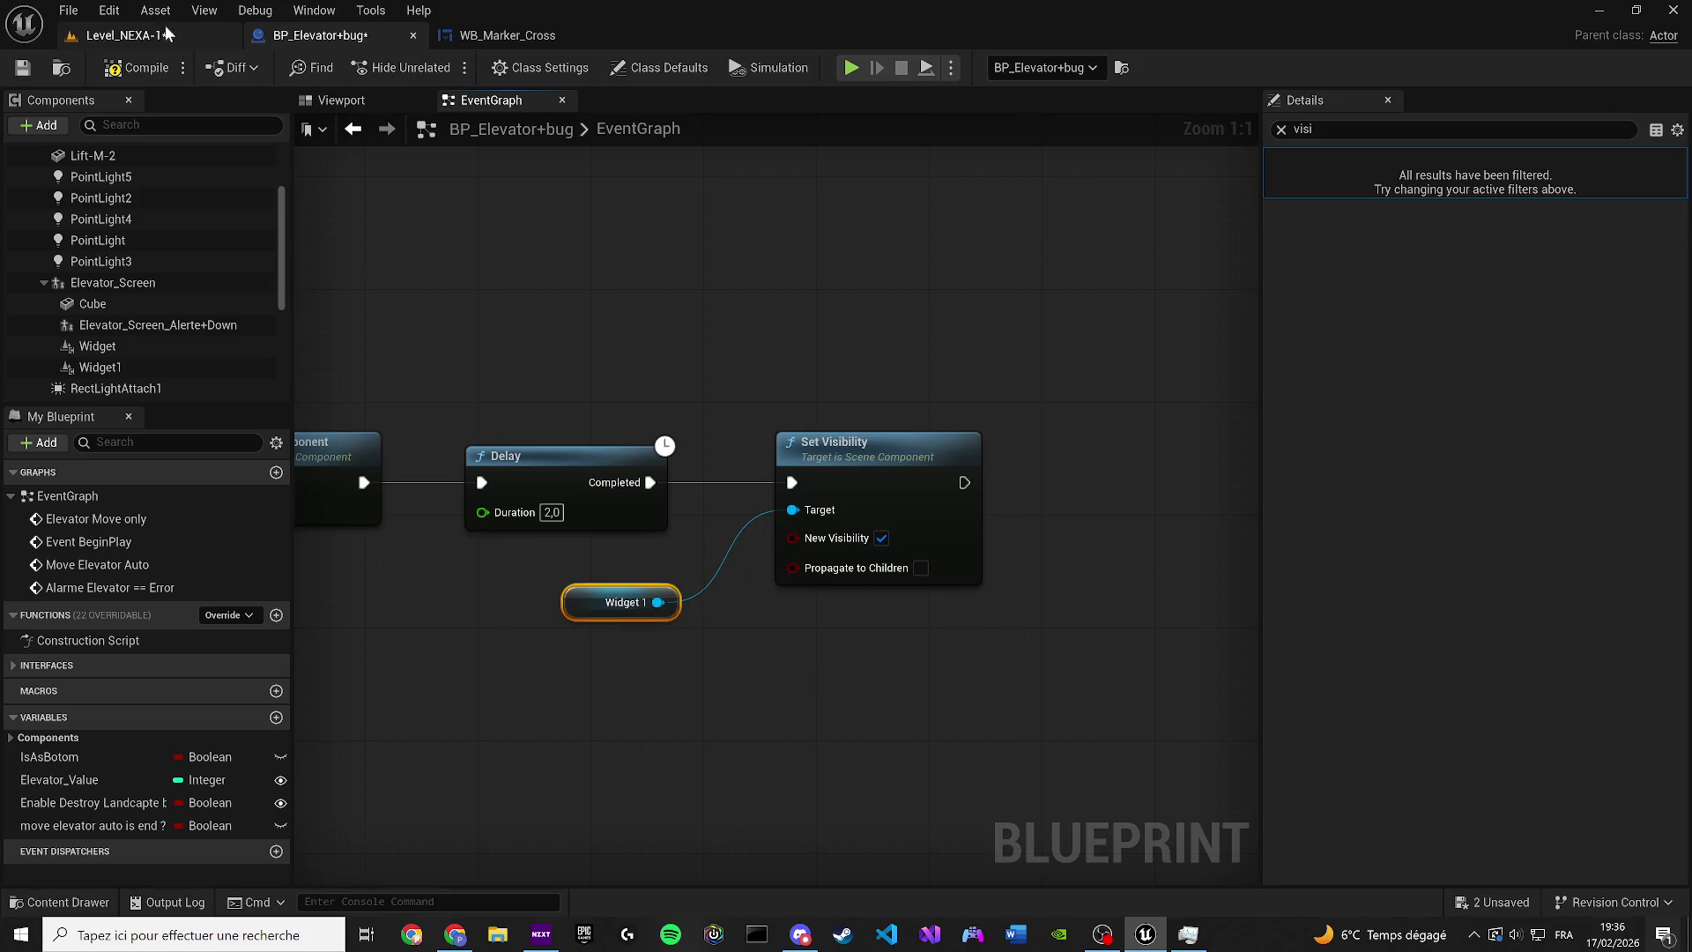
click(522, 35)
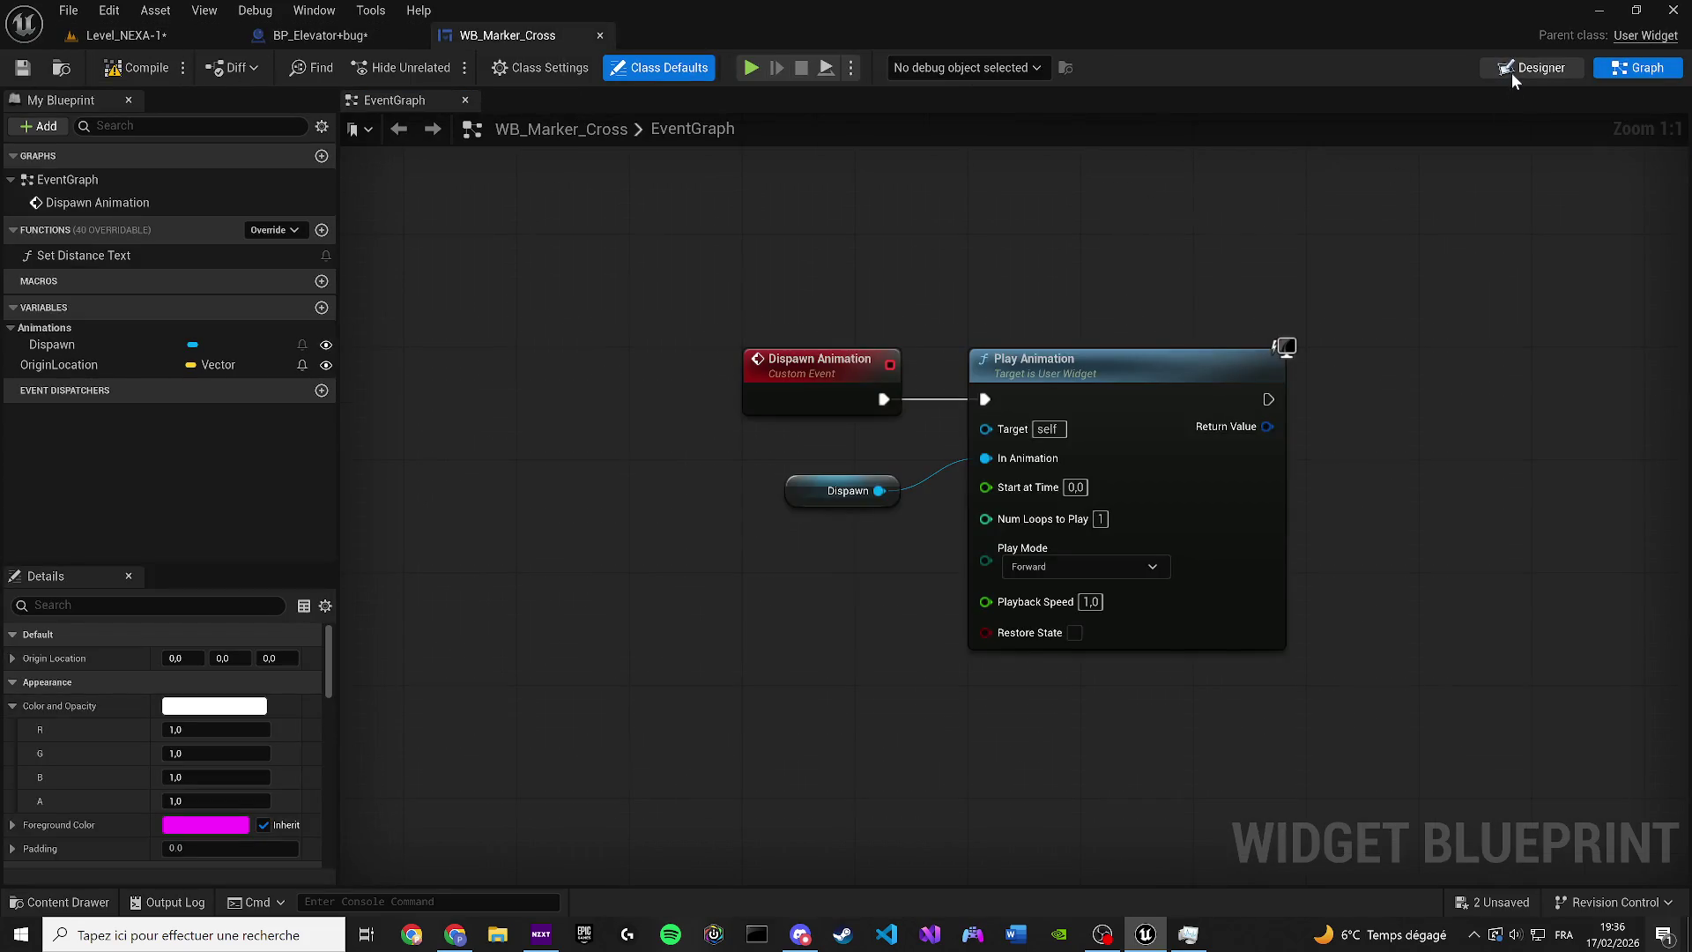
Add an Event Construct node to WB_Marker_Cross's graph beside Play Animation
click(1511, 73)
click(1610, 78)
right_click(796, 234)
text(begi)
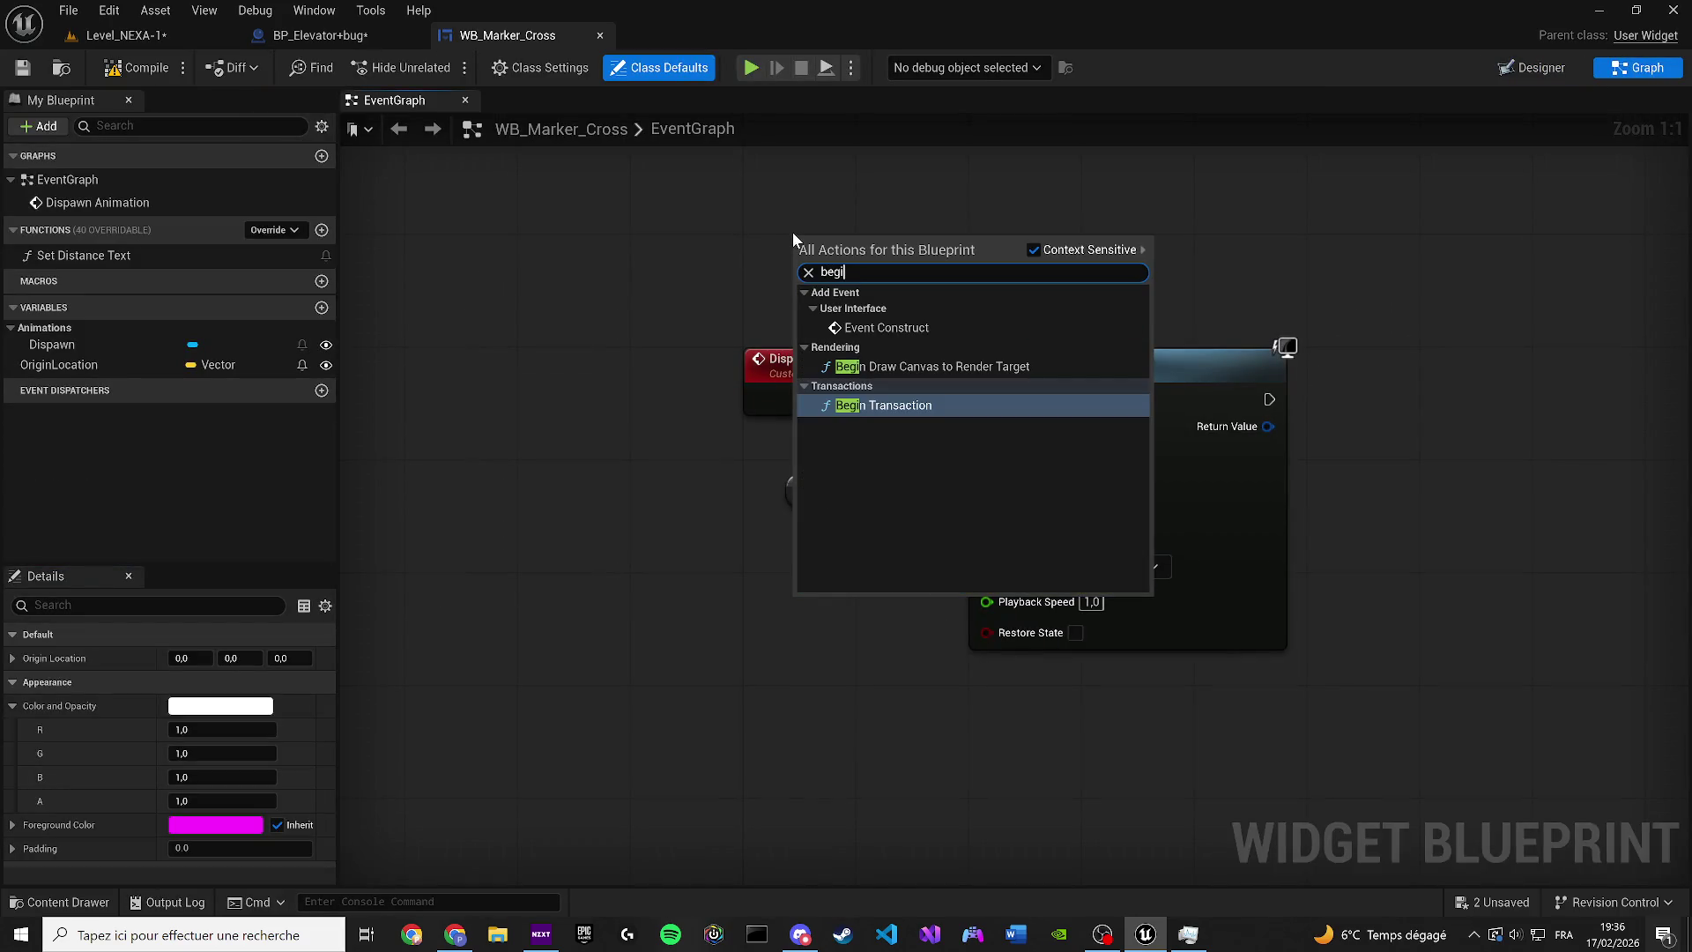
click(887, 327)
drag(859, 233, 564, 331)
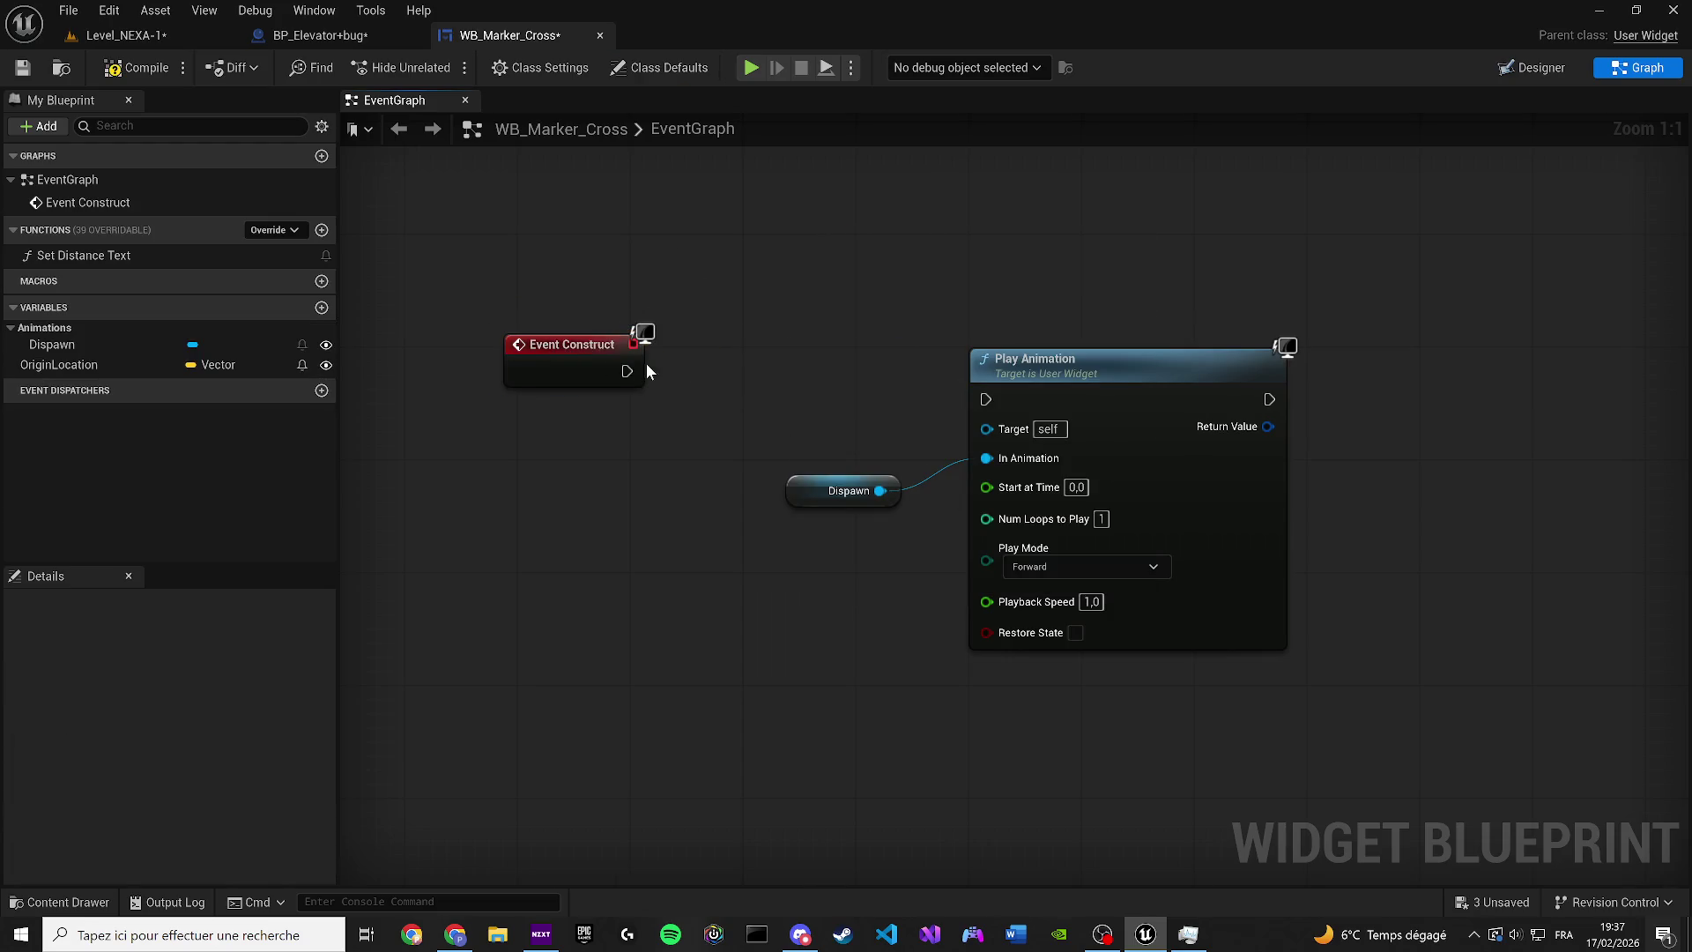
drag(980, 400, 982, 400)
mouse_move(592, 363)
mouse_down()
mouse_move(741, 389)
mouse_move(442, 388)
mouse_up()
Paste WB_Marker_Croix's delay and animation nodes into WB_Marker_Cross, then save and close WB_Marker_Croix
key(ctrl+space)
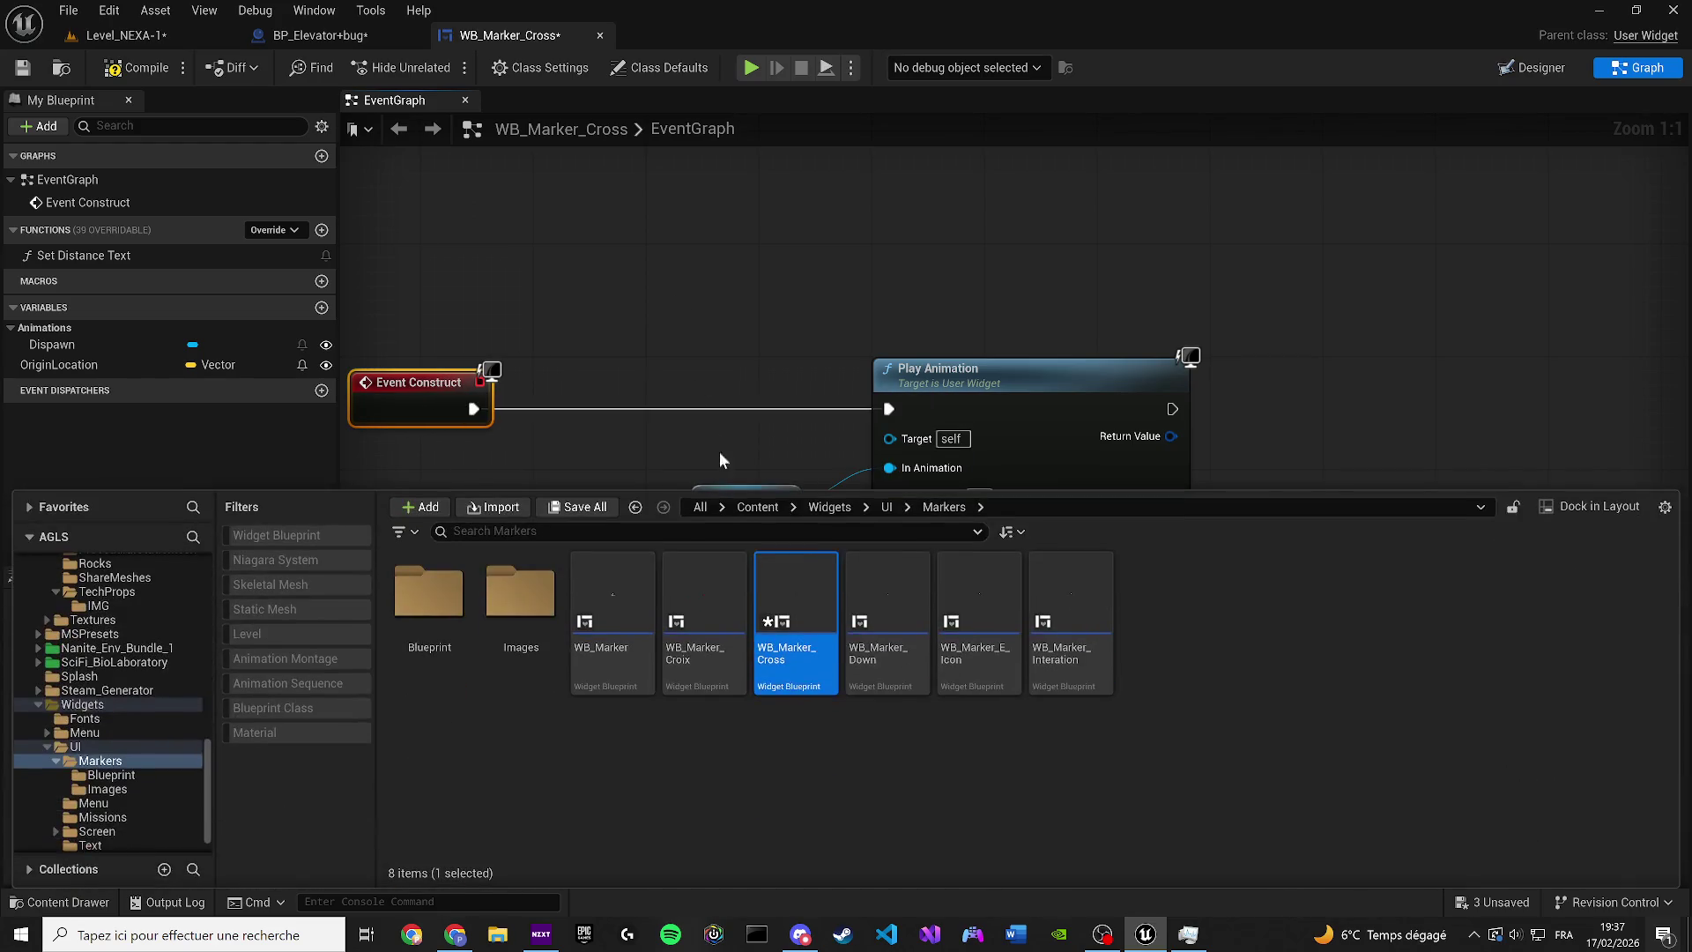
click(688, 624)
double_click(743, 631)
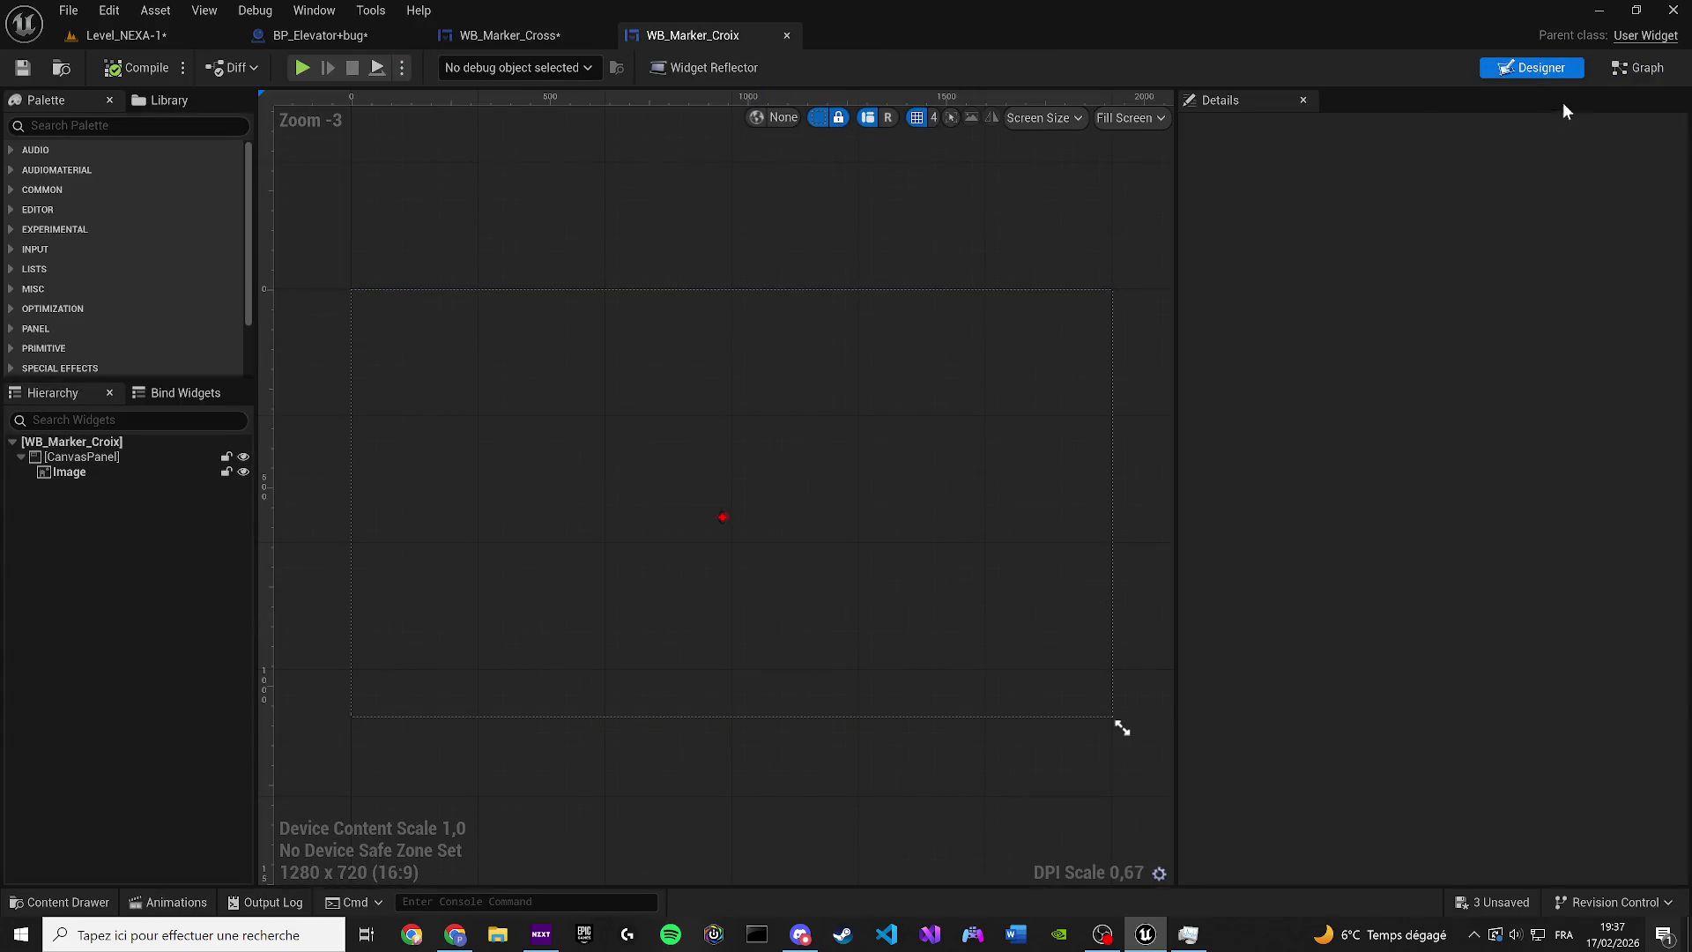
click(1606, 75)
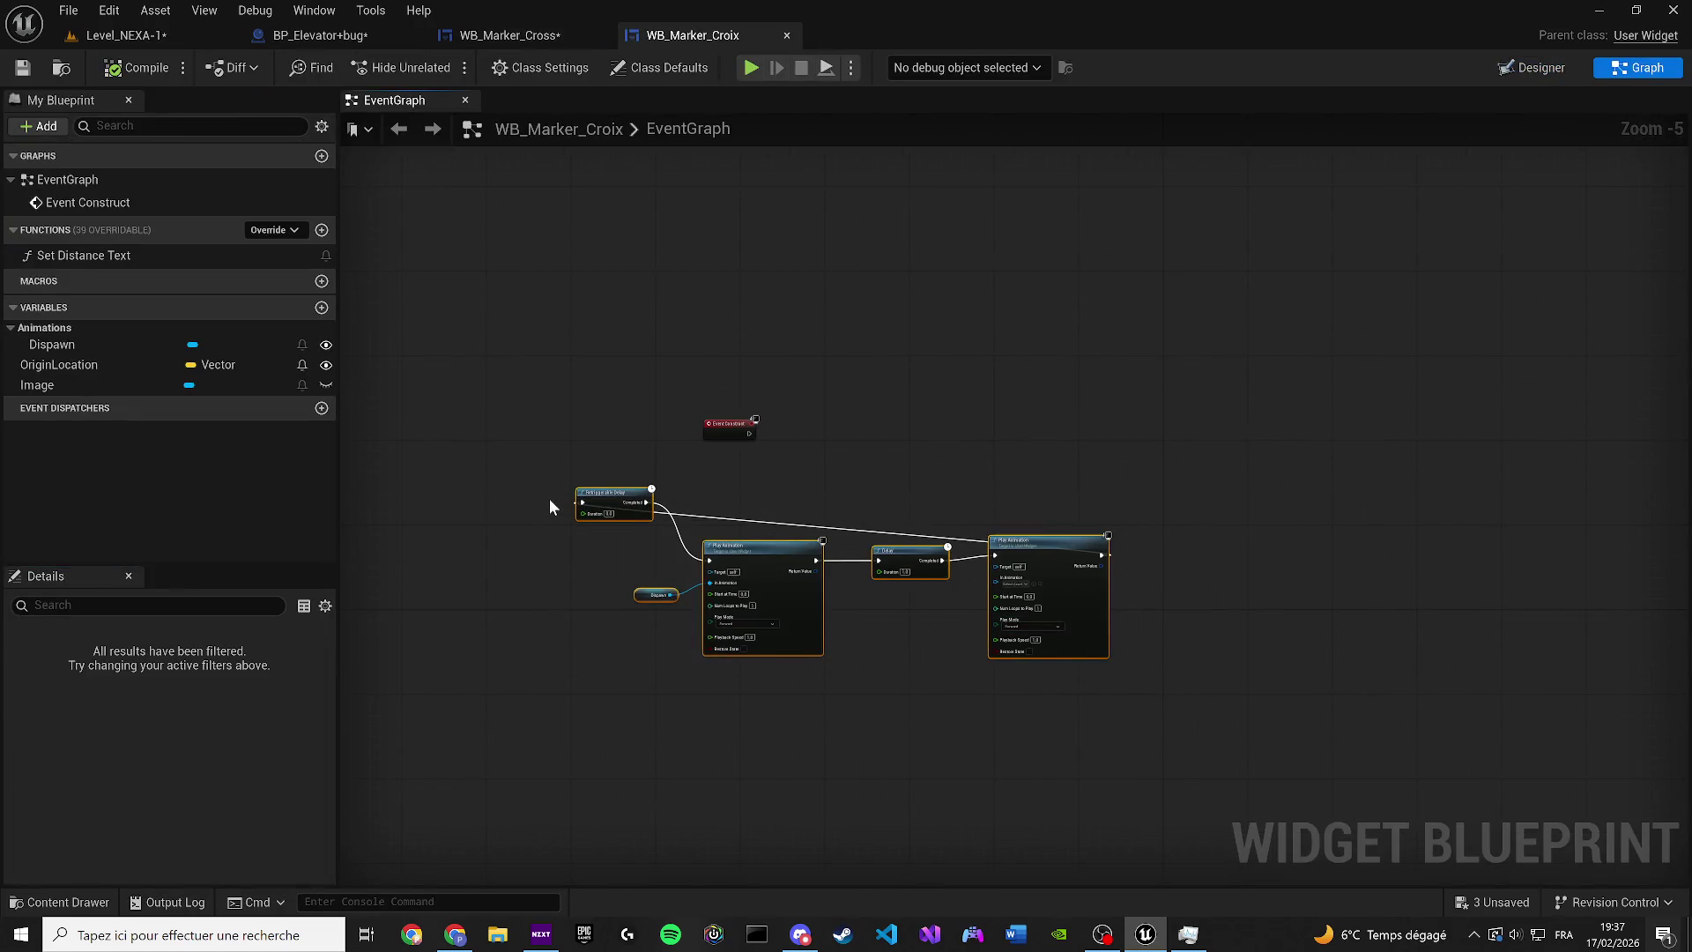
click(510, 35)
scroll(580, 643, down, 5)
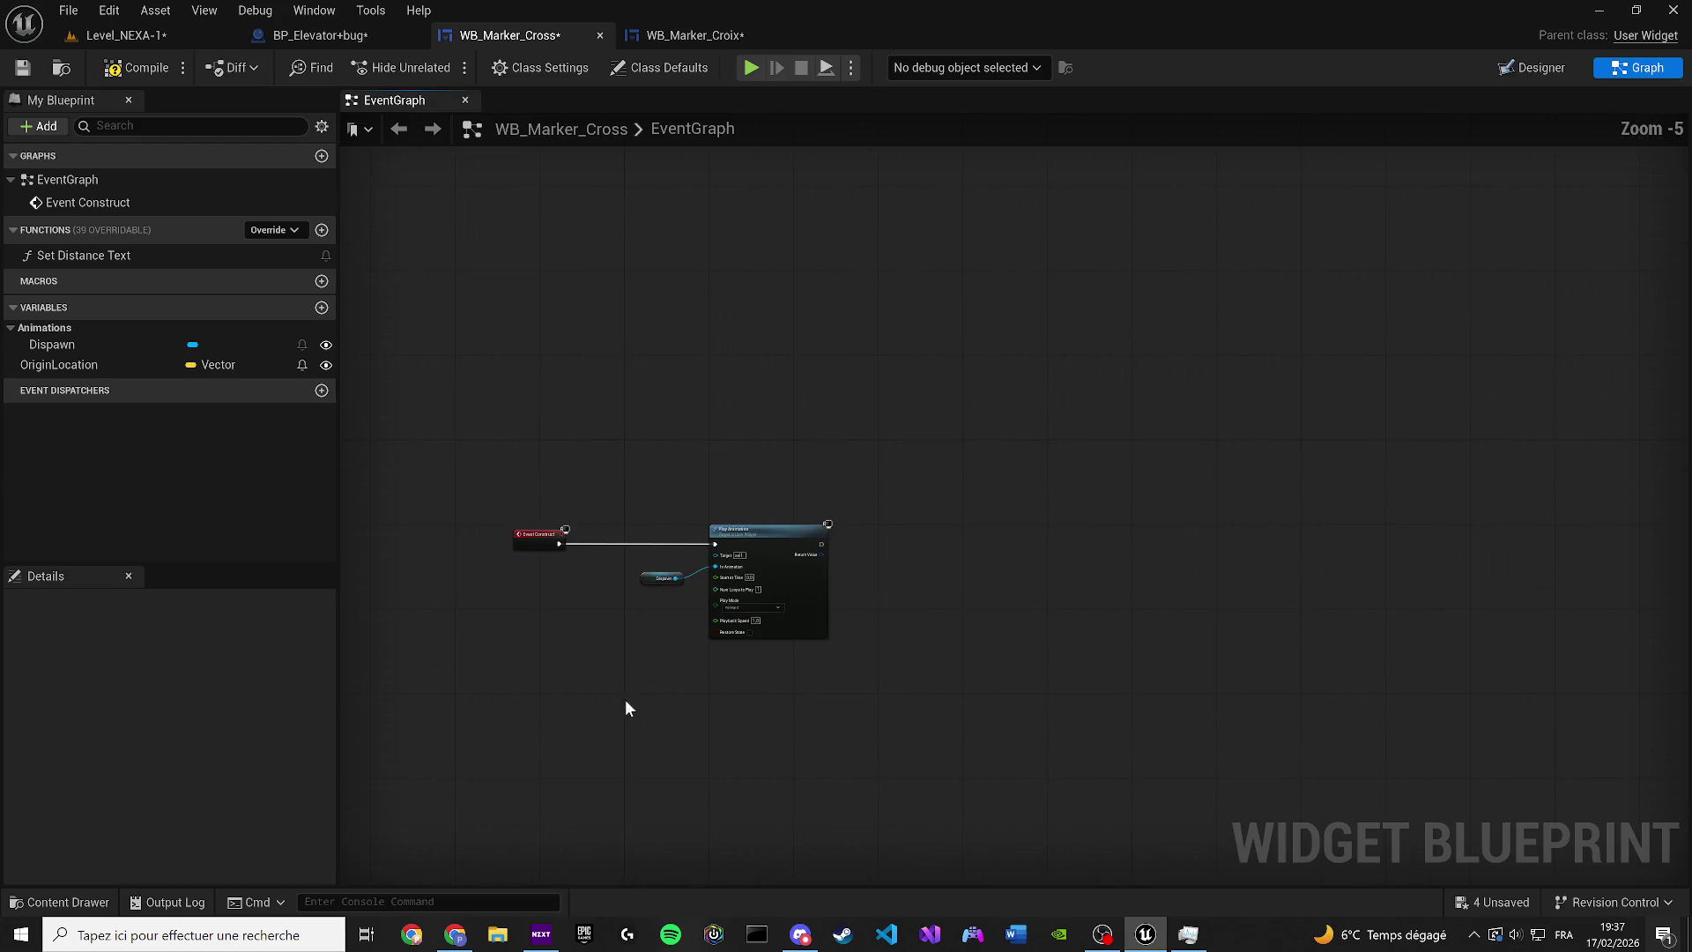
key(ctrl+v)
click(696, 35)
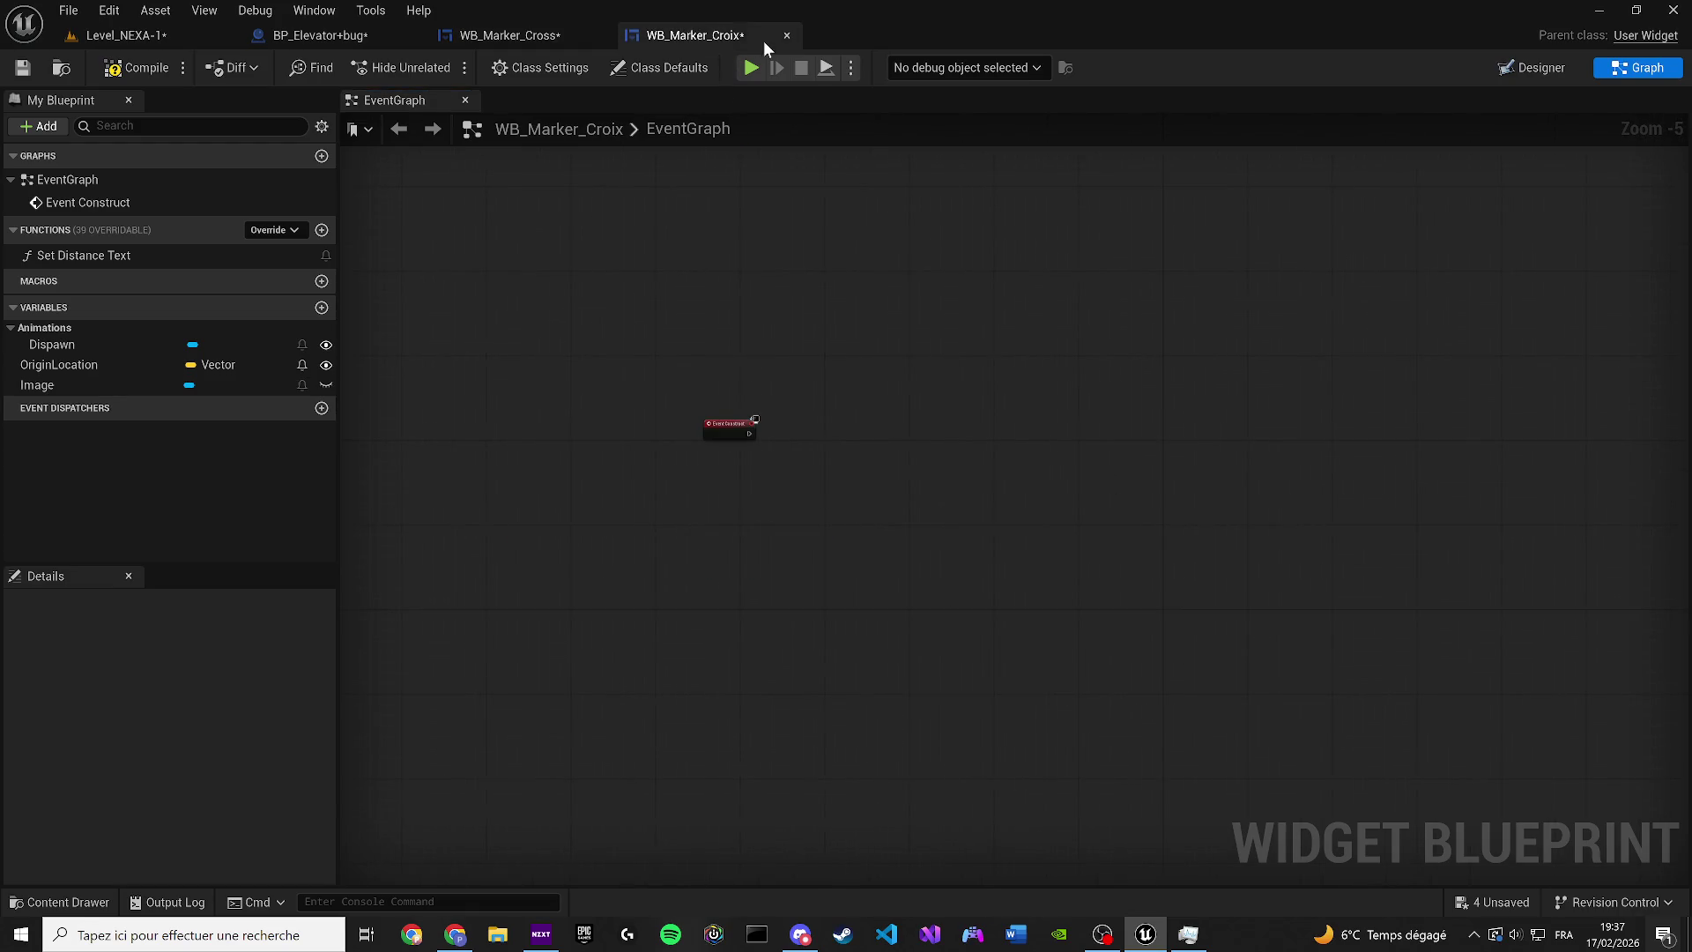
click(23, 70)
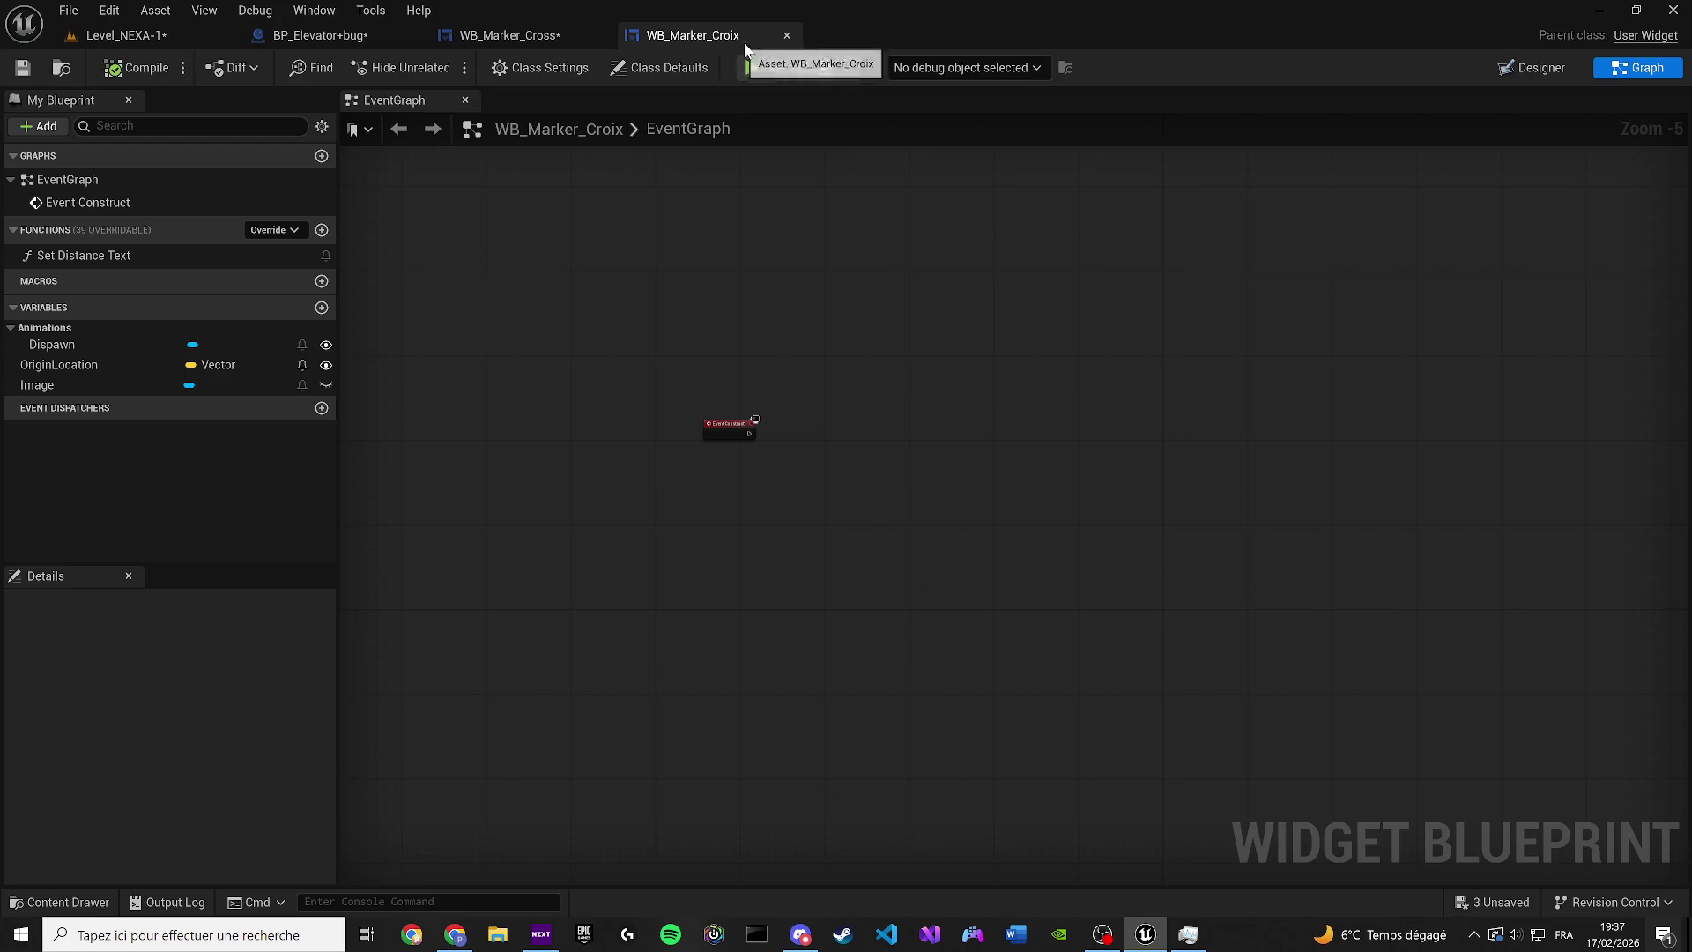
click(786, 35)
Delete the old Play Animation nodes, wire Event Construct into the Retriggerable Delay, and compile
scroll(871, 605, up, 2)
drag(813, 555, 951, 374)
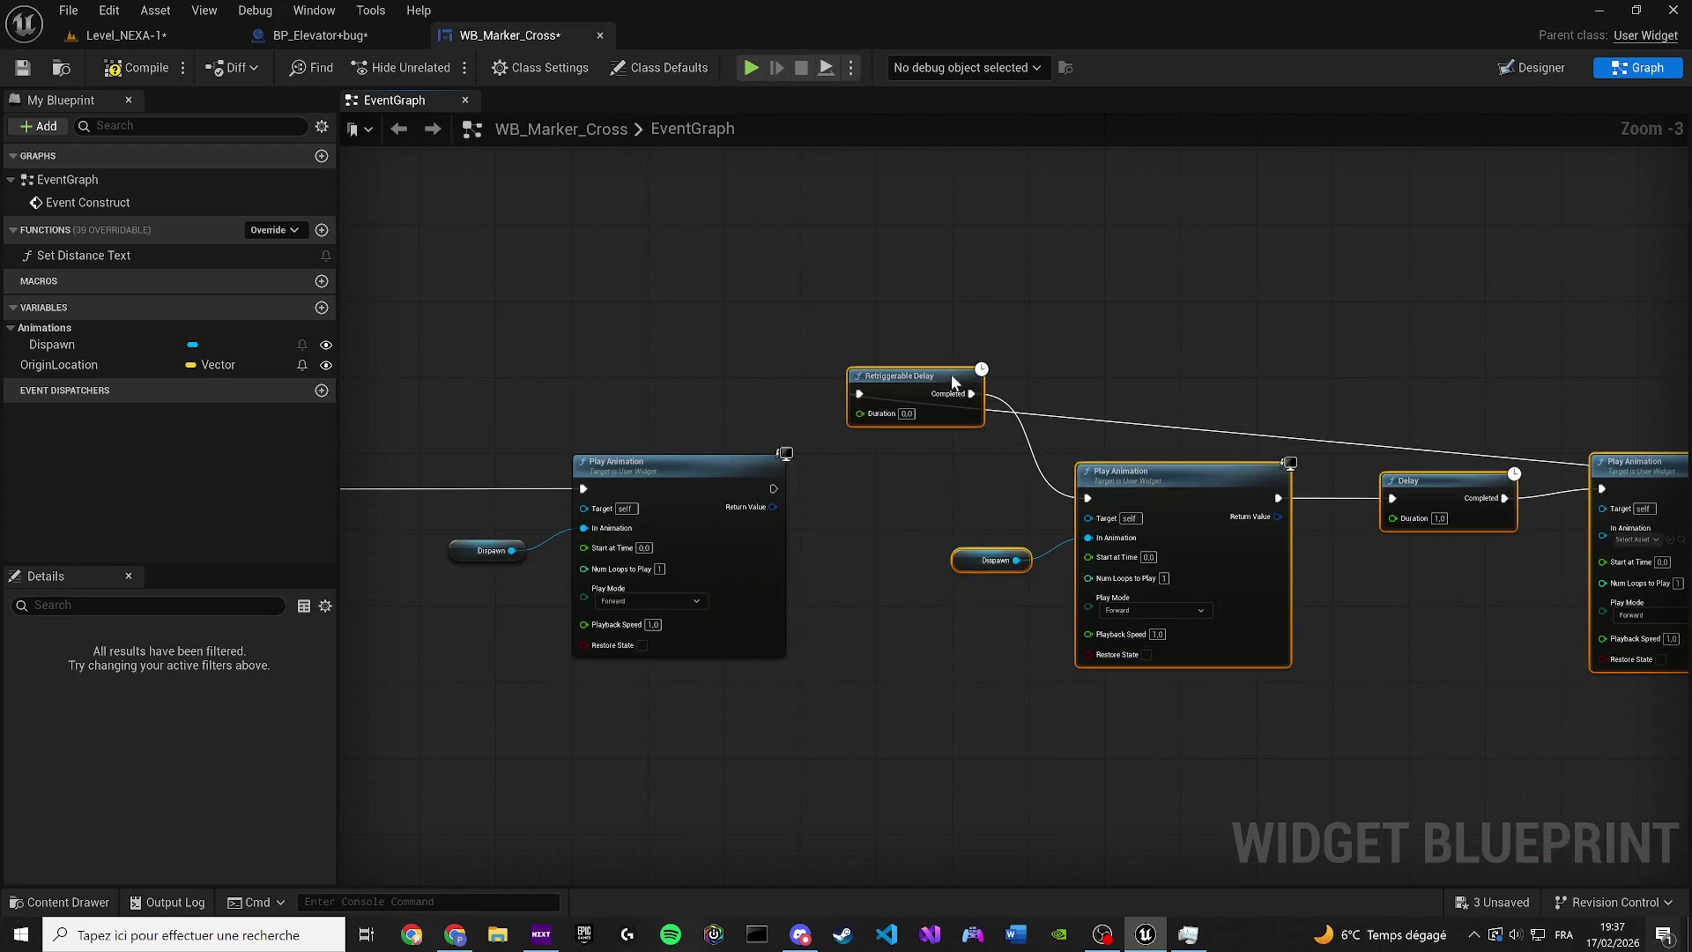
drag(808, 465, 992, 488)
drag(975, 743, 758, 518)
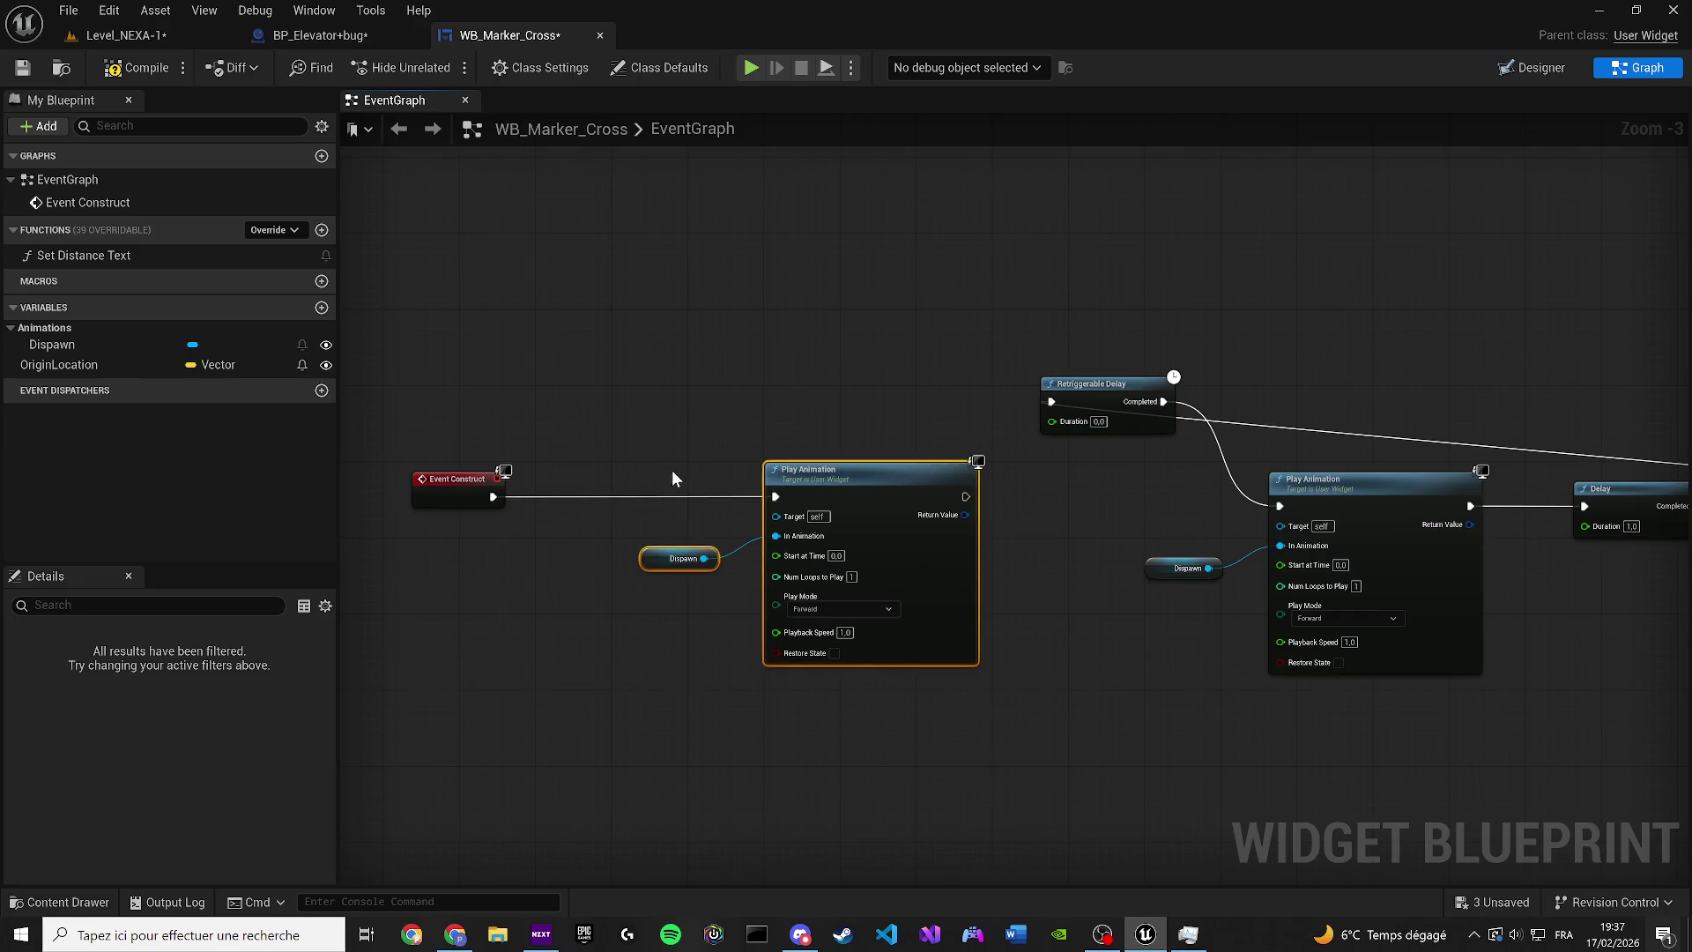
key(Delete)
mouse_move(452, 484)
mouse_down()
mouse_move(675, 483)
mouse_move(523, 479)
mouse_move(672, 437)
mouse_up()
scroll(524, 479, up, 2)
drag(562, 433, 438, 417)
click(137, 68)
Save the marker widget and delete the TestBlock track from its Dispawn animation
click(24, 76)
click(1532, 68)
click(314, 10)
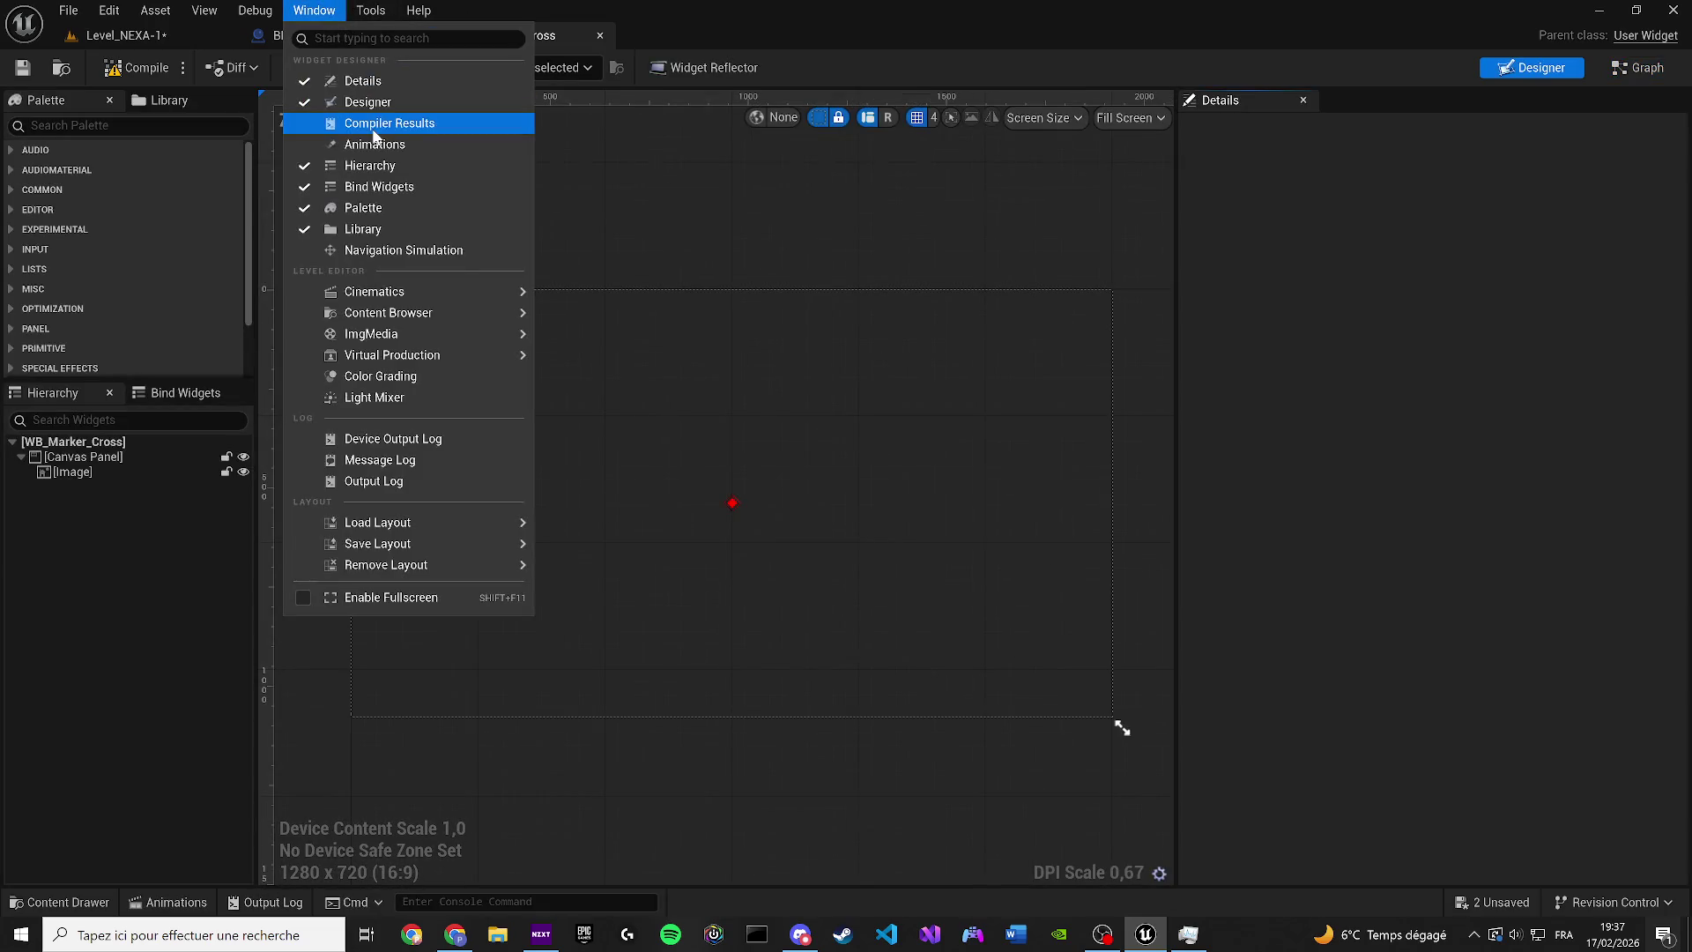
click(371, 144)
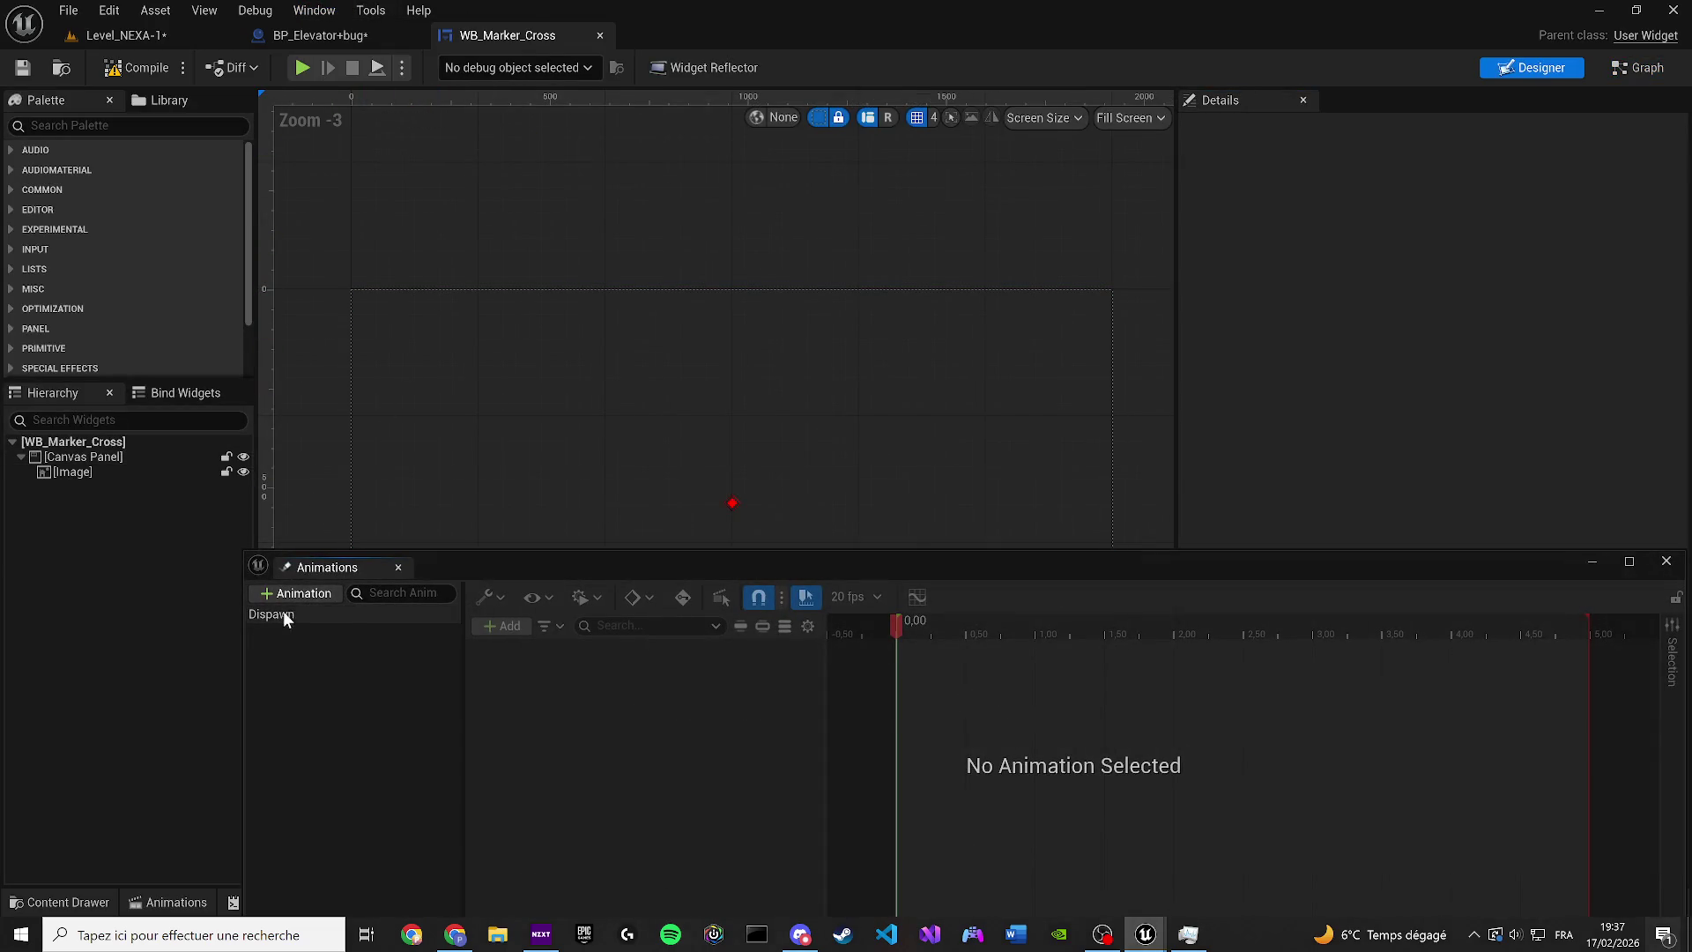
click(277, 614)
click(653, 702)
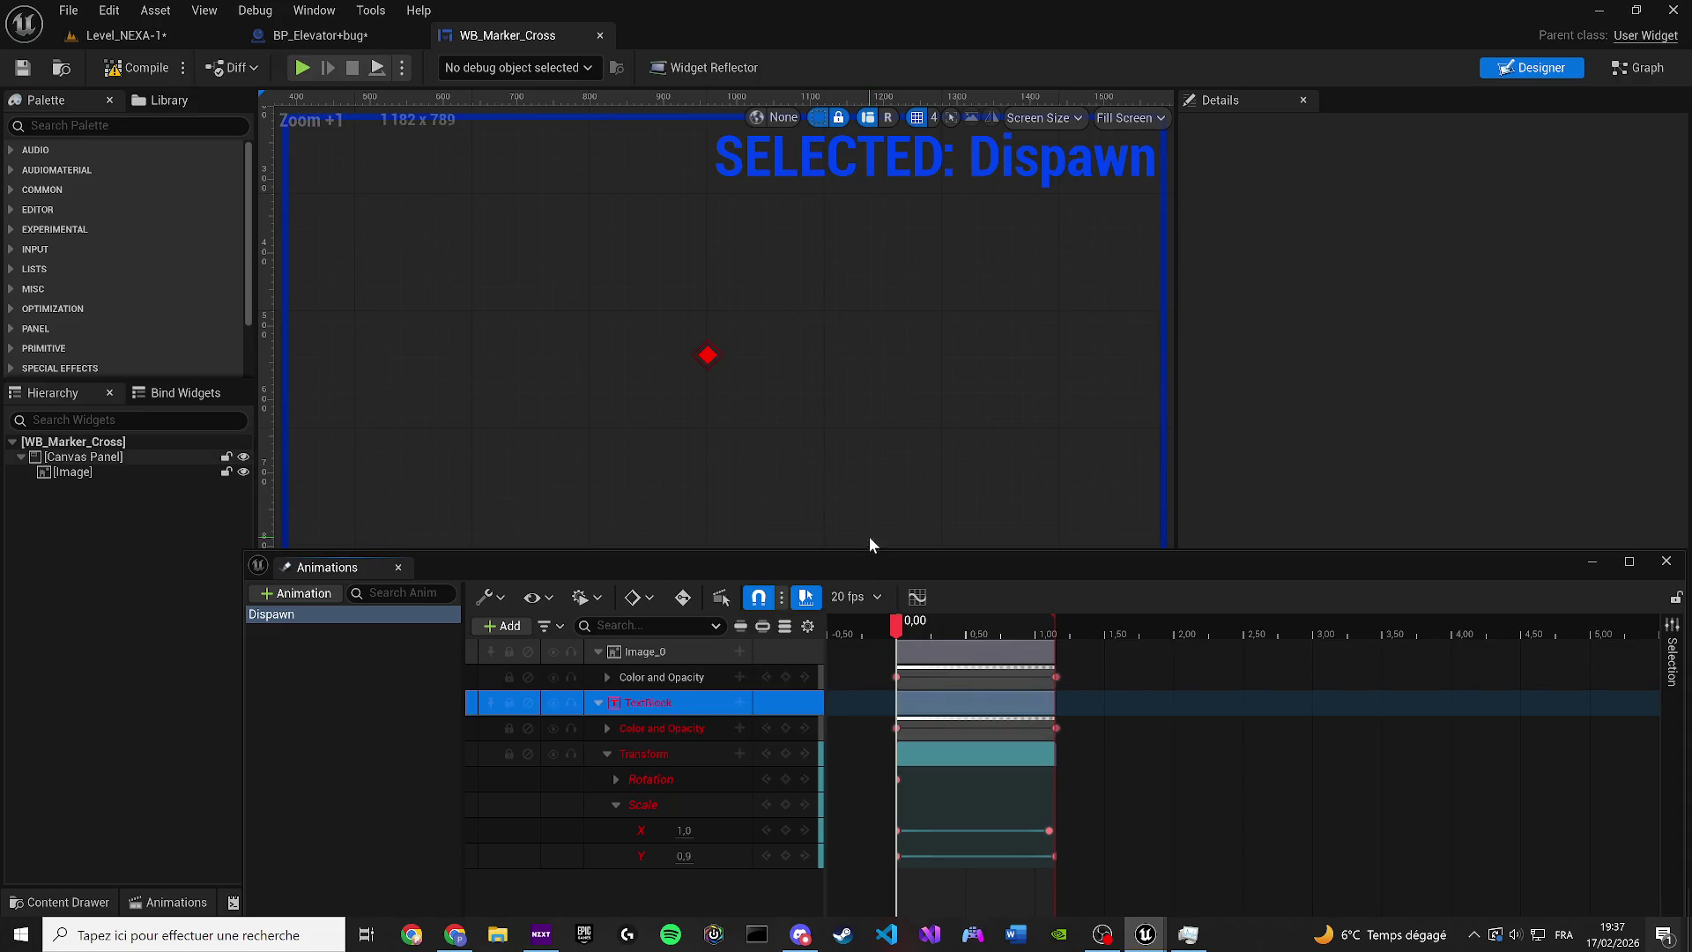
key(Delete)
Preview the Dispawn animation, then save the Level_NEXA-1 level
scroll(811, 436, up, 2)
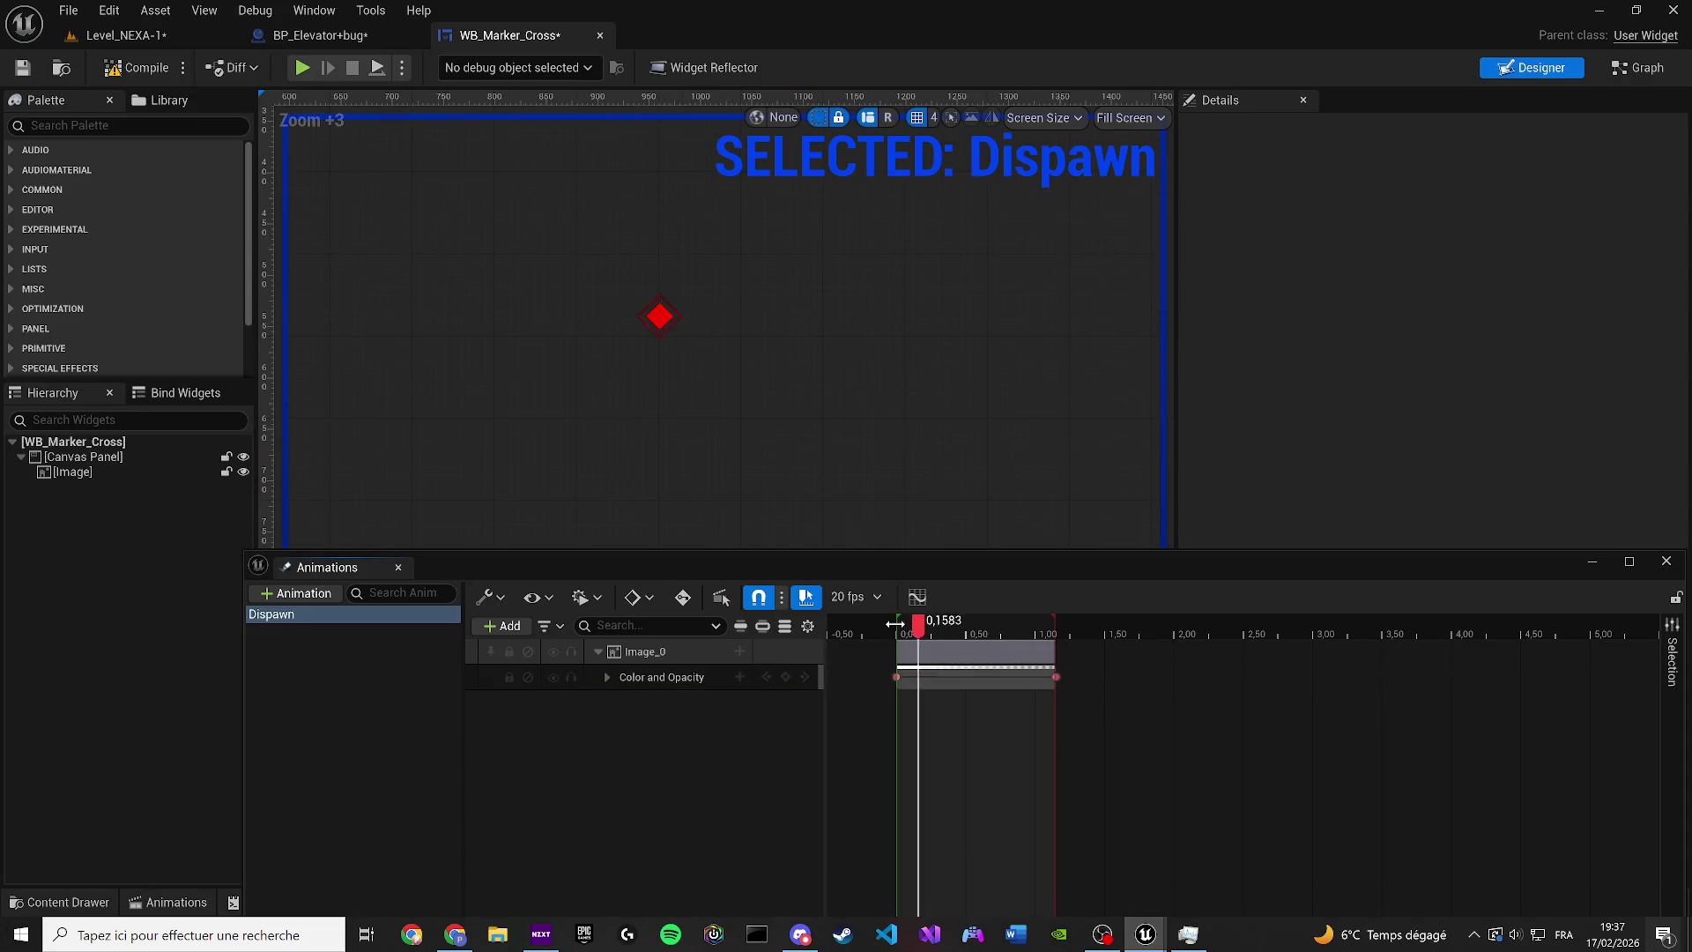
click(134, 67)
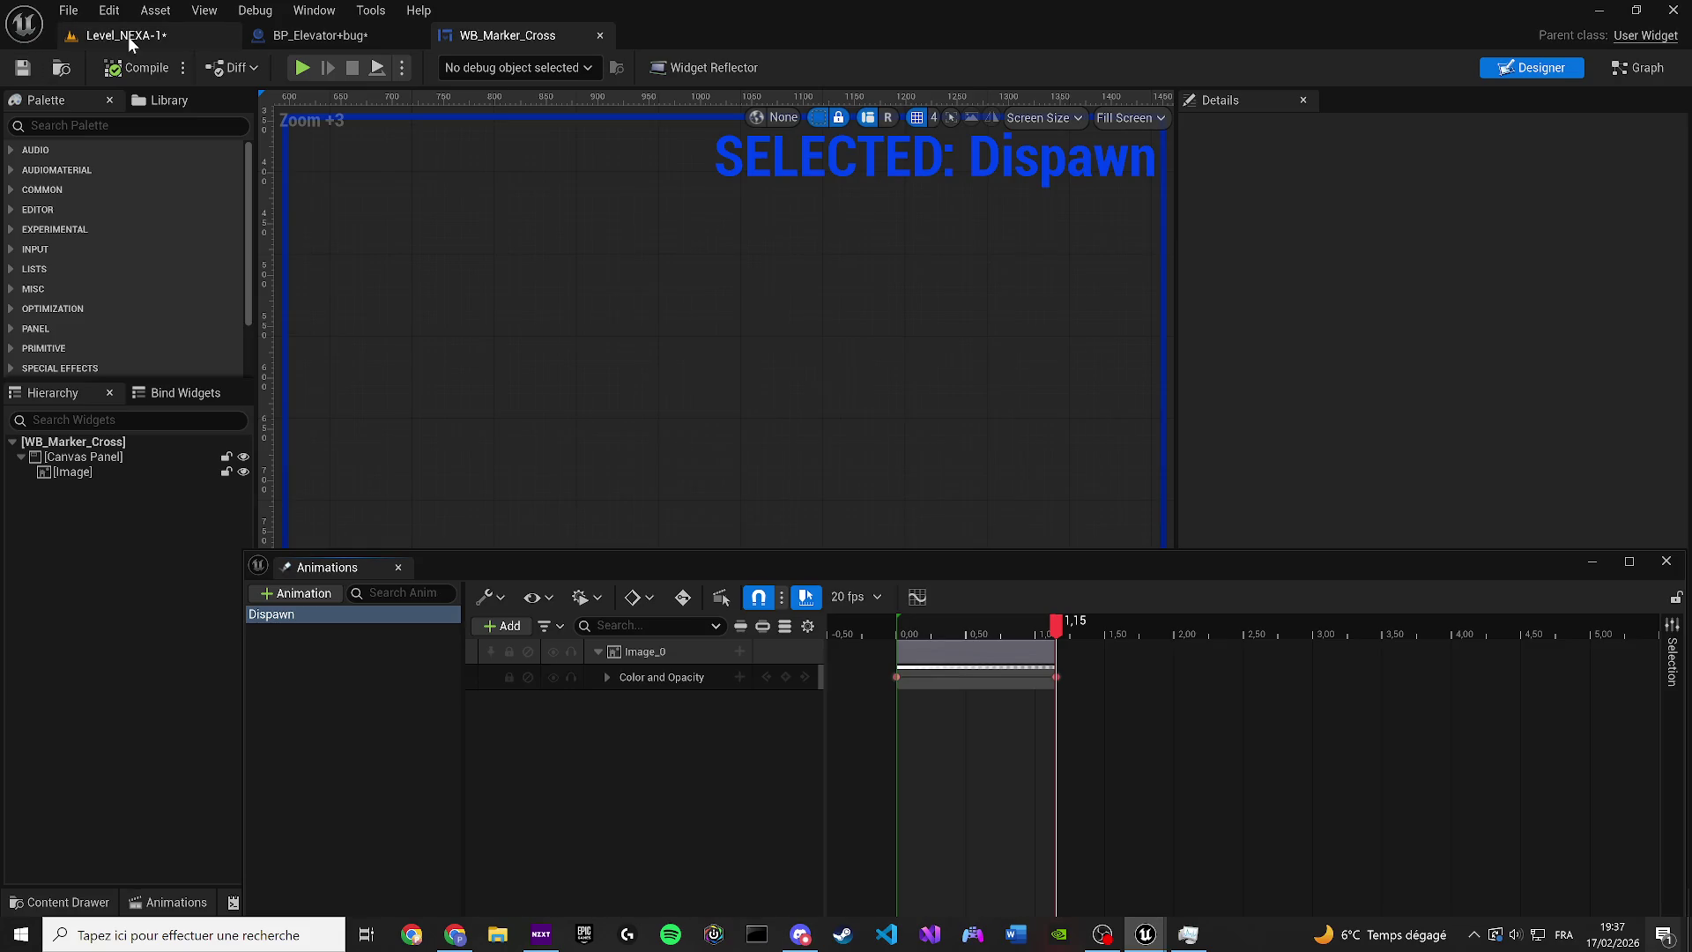
click(128, 36)
key(ctrl+s)
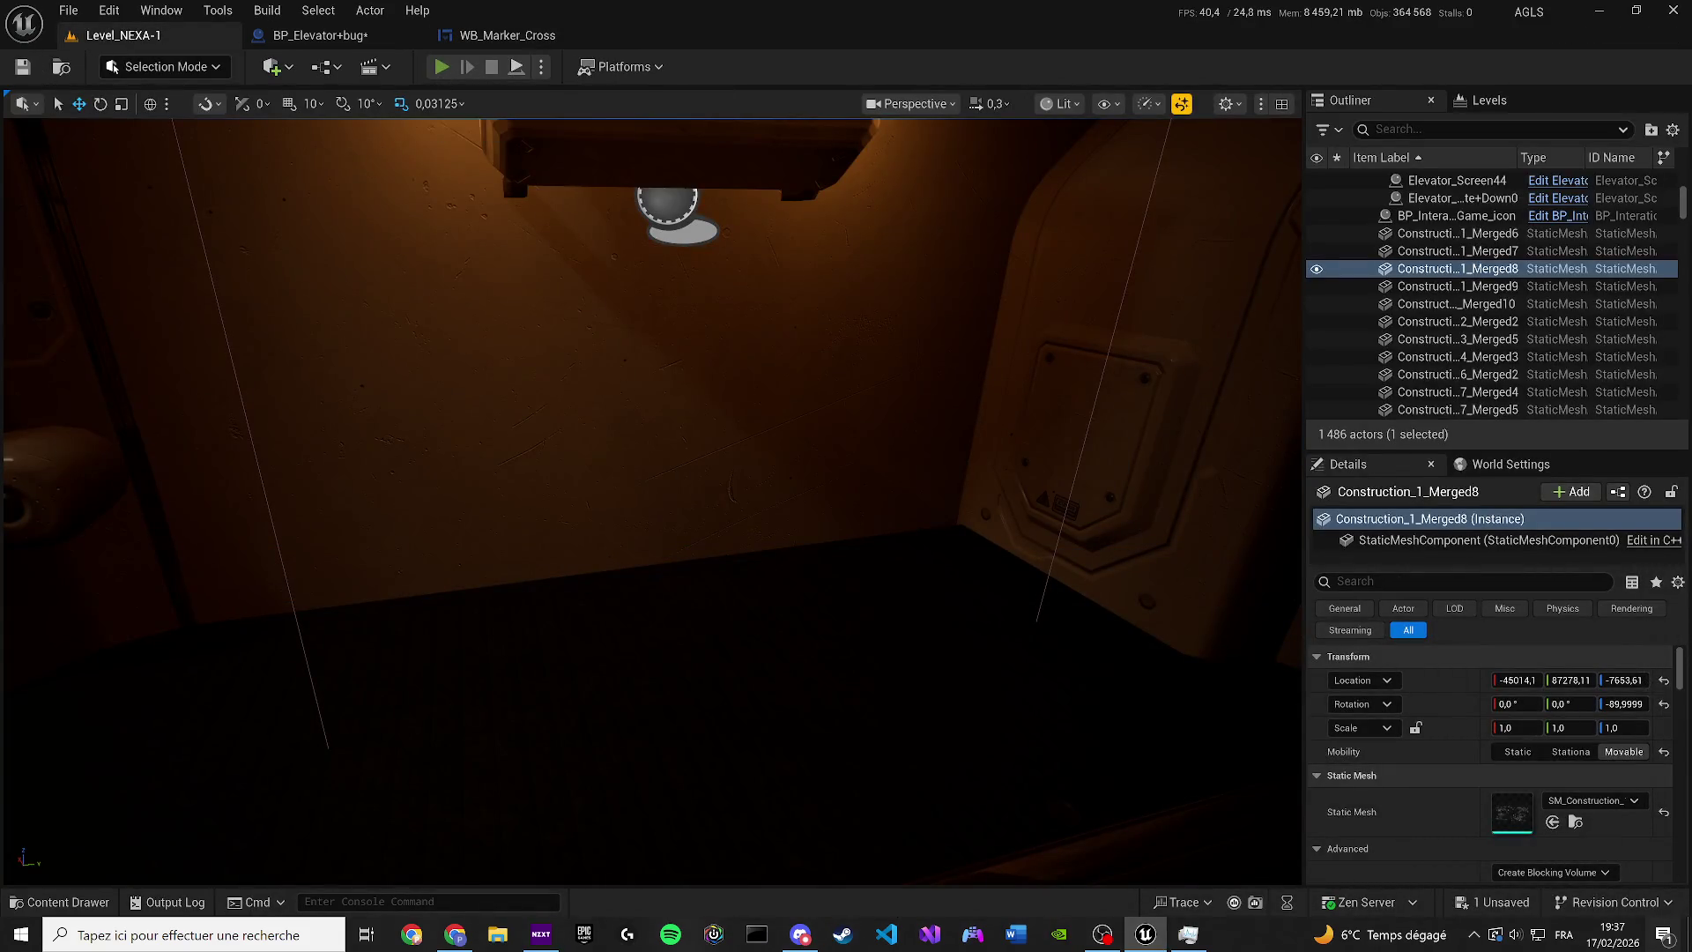
Play Level_NEXA-1, walk up to the elevator terminal and back, then return to WB_Marker_Cross
key(alt+p)
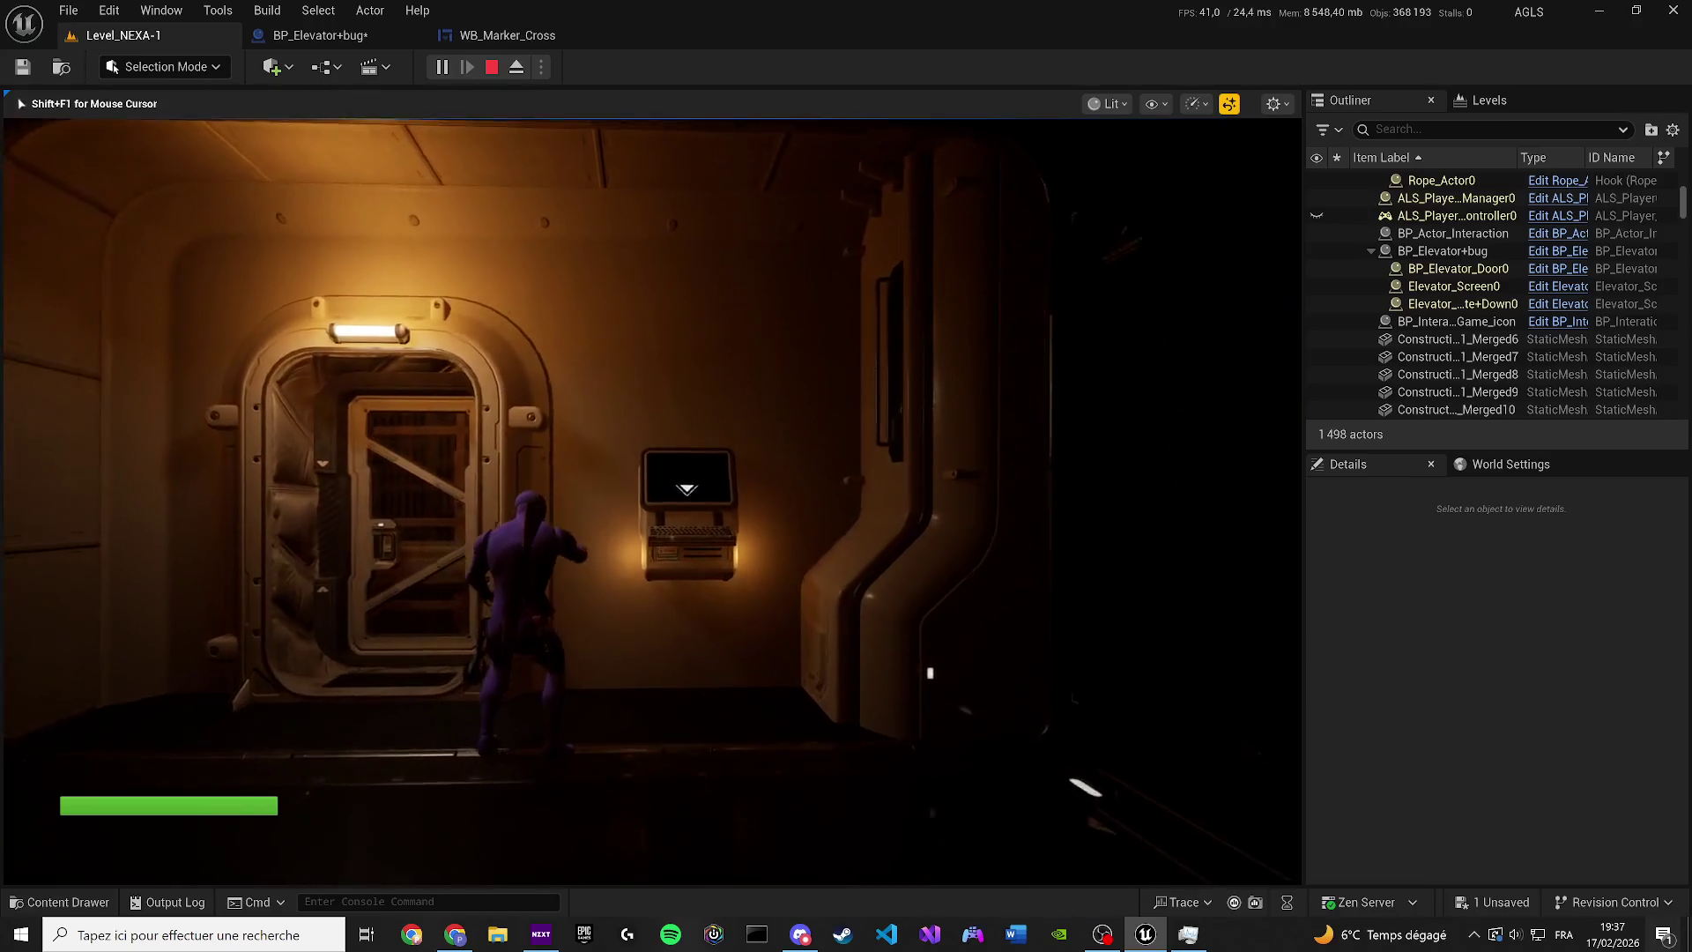
key(w)
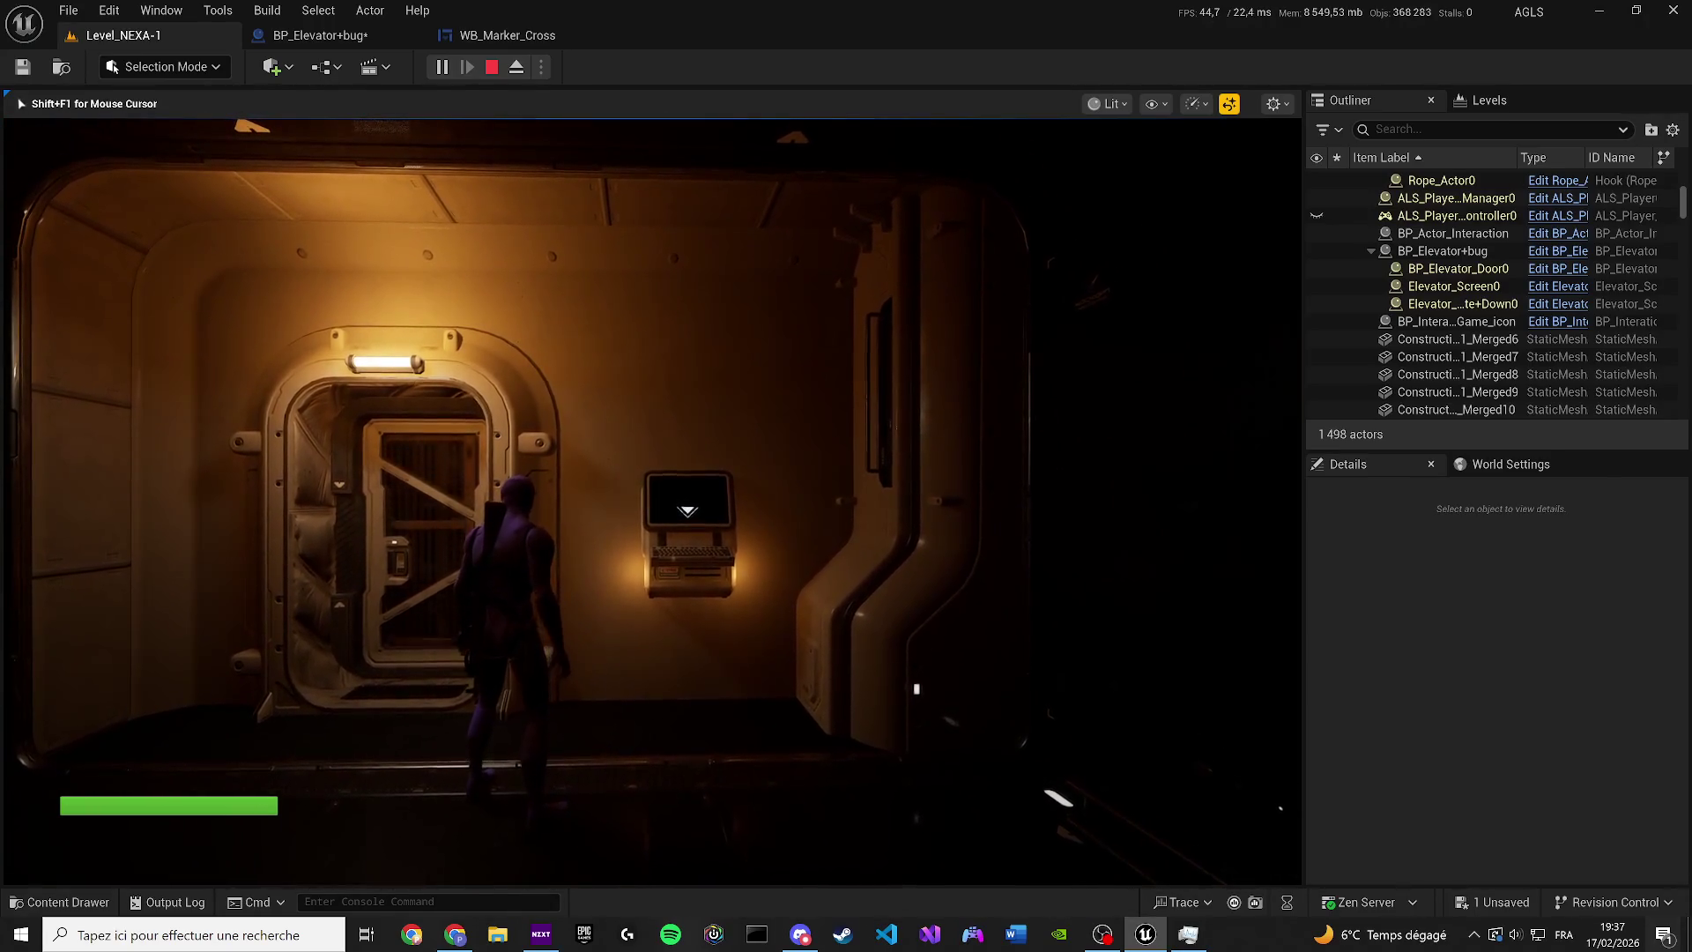
key(w)
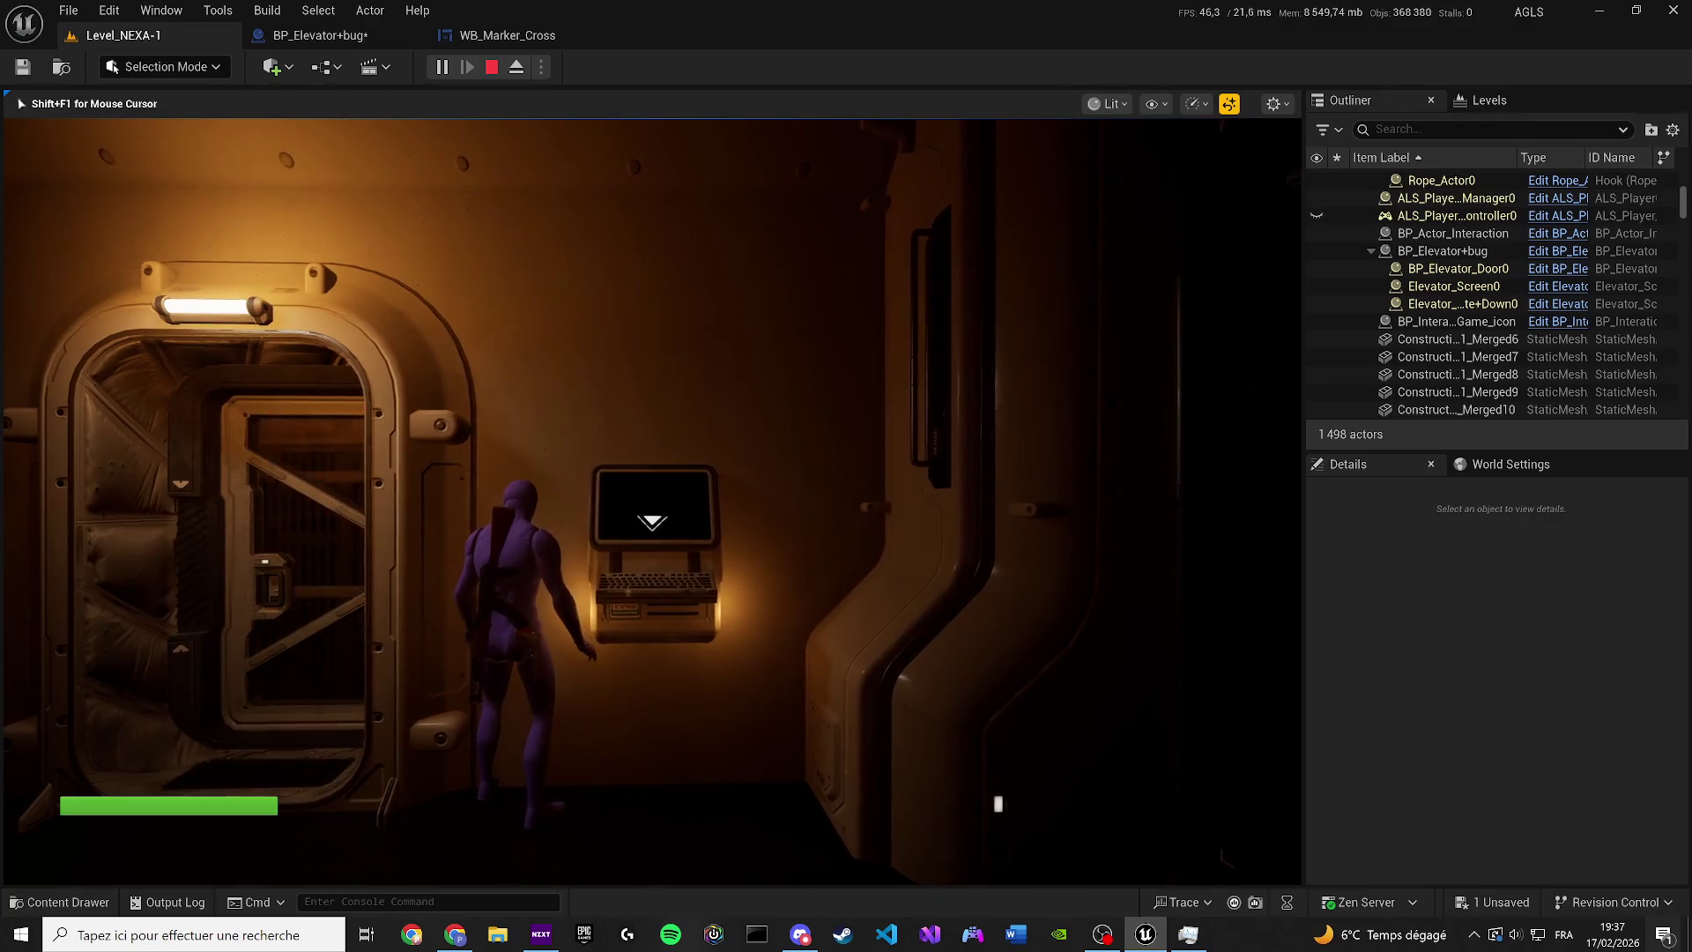
key(a)
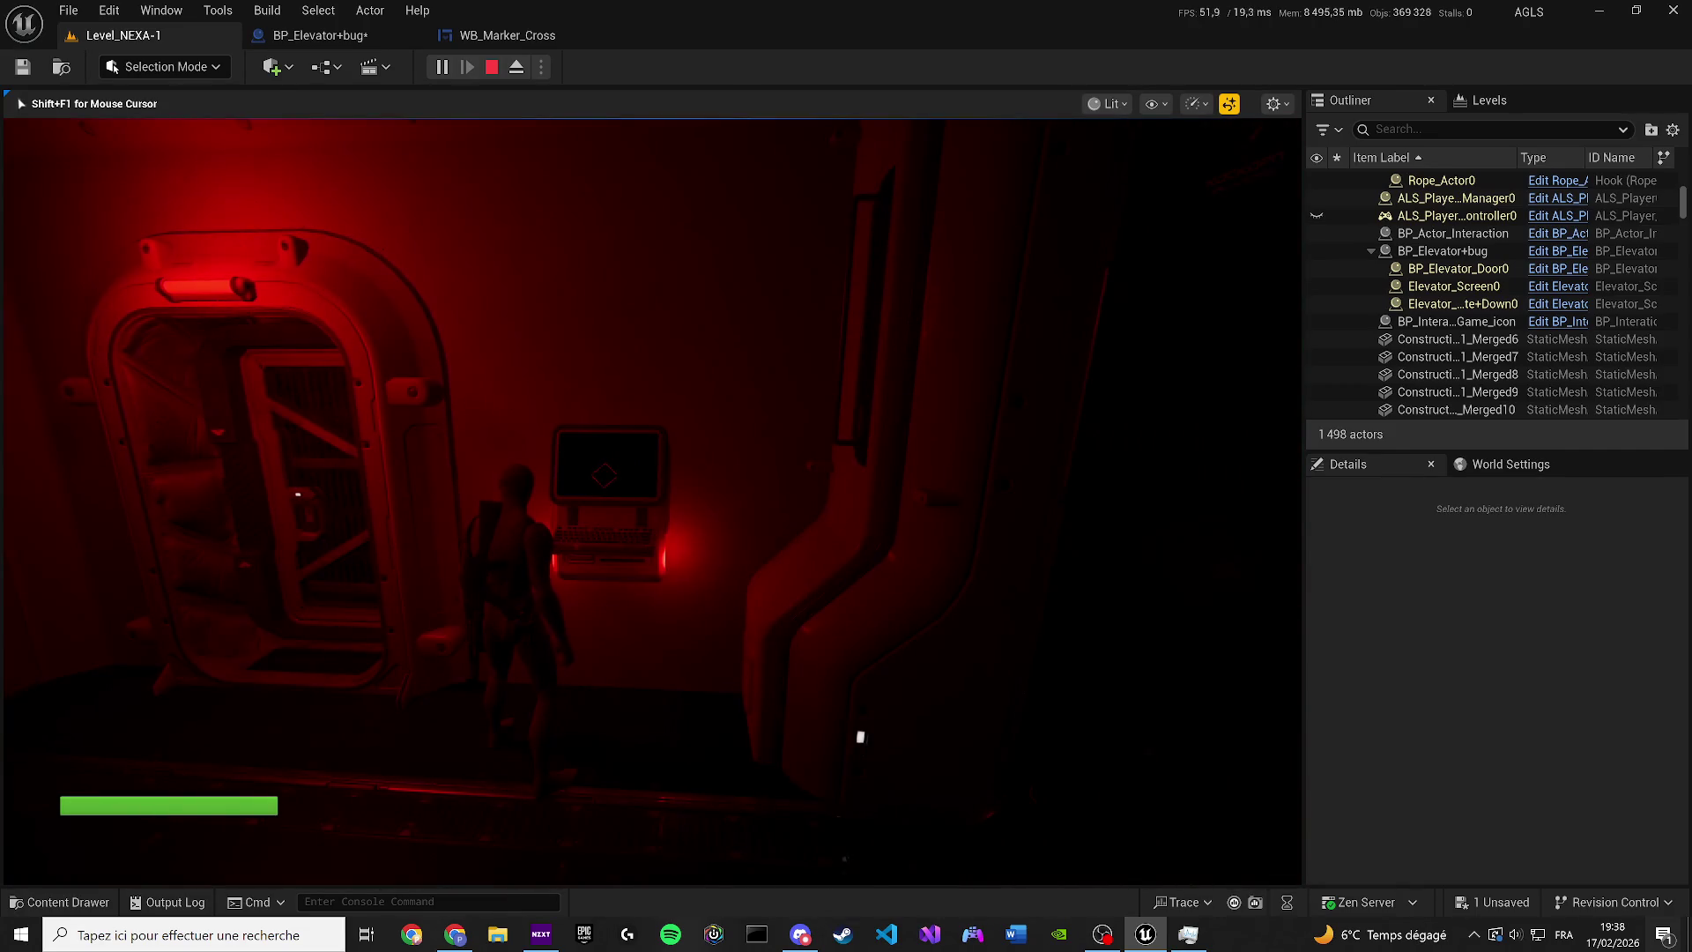
key(Escape)
click(513, 39)
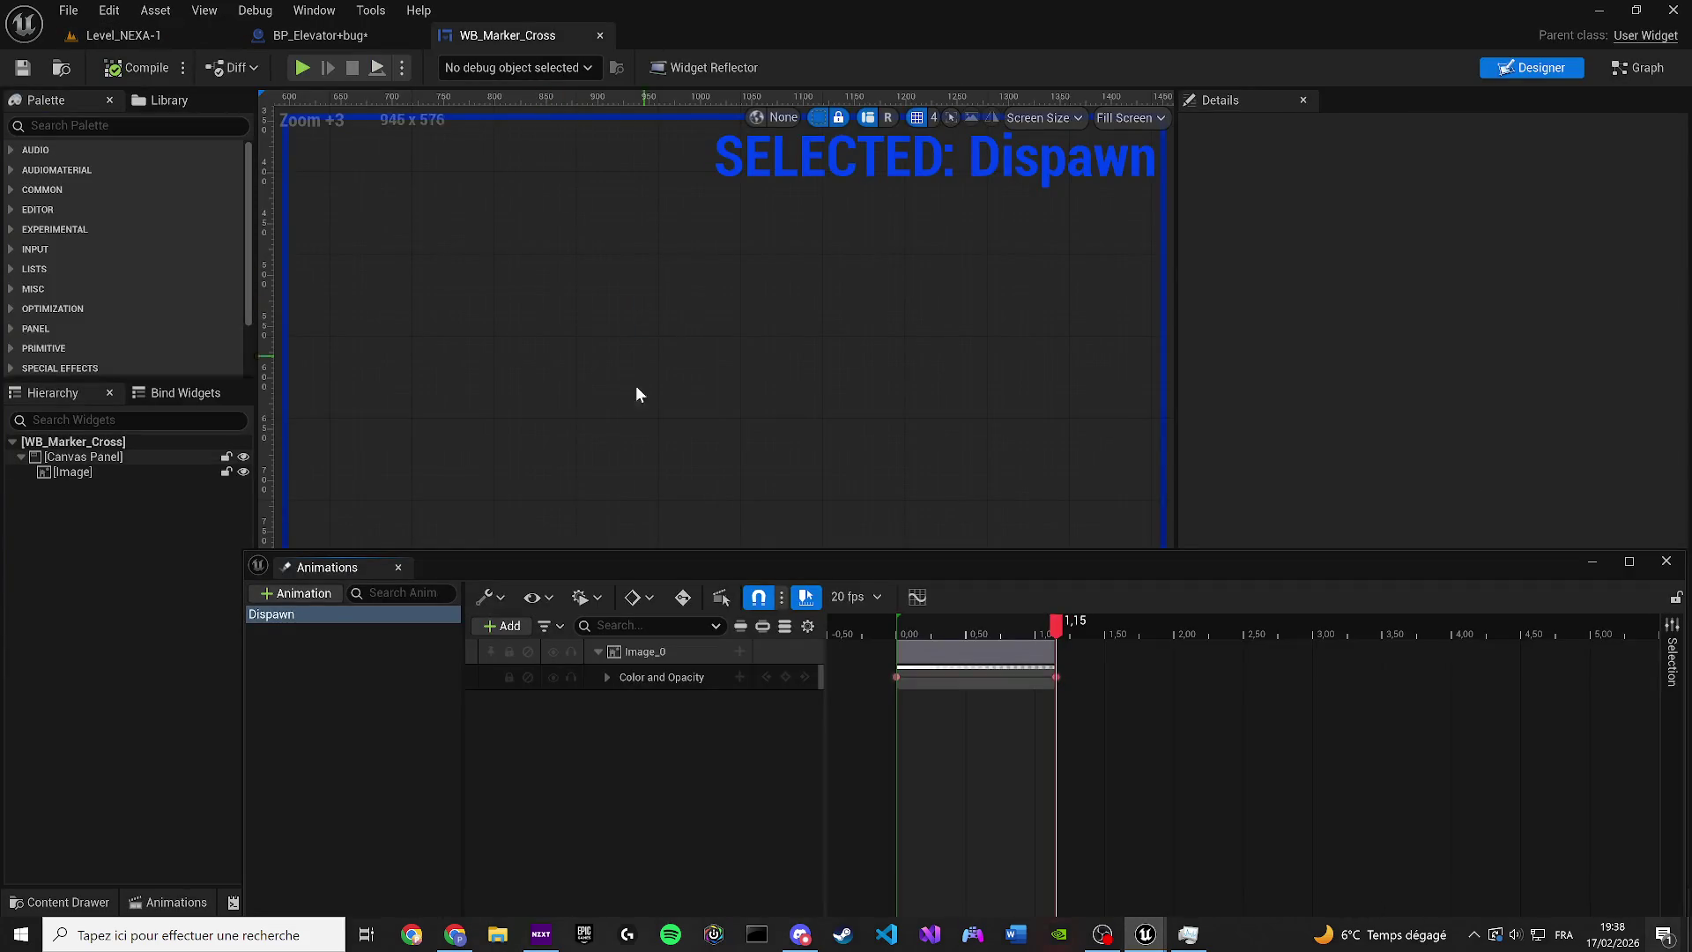
Select Widget1 in BP_Elevator+bug's viewport and confirm Visible remains unchecked
click(353, 533)
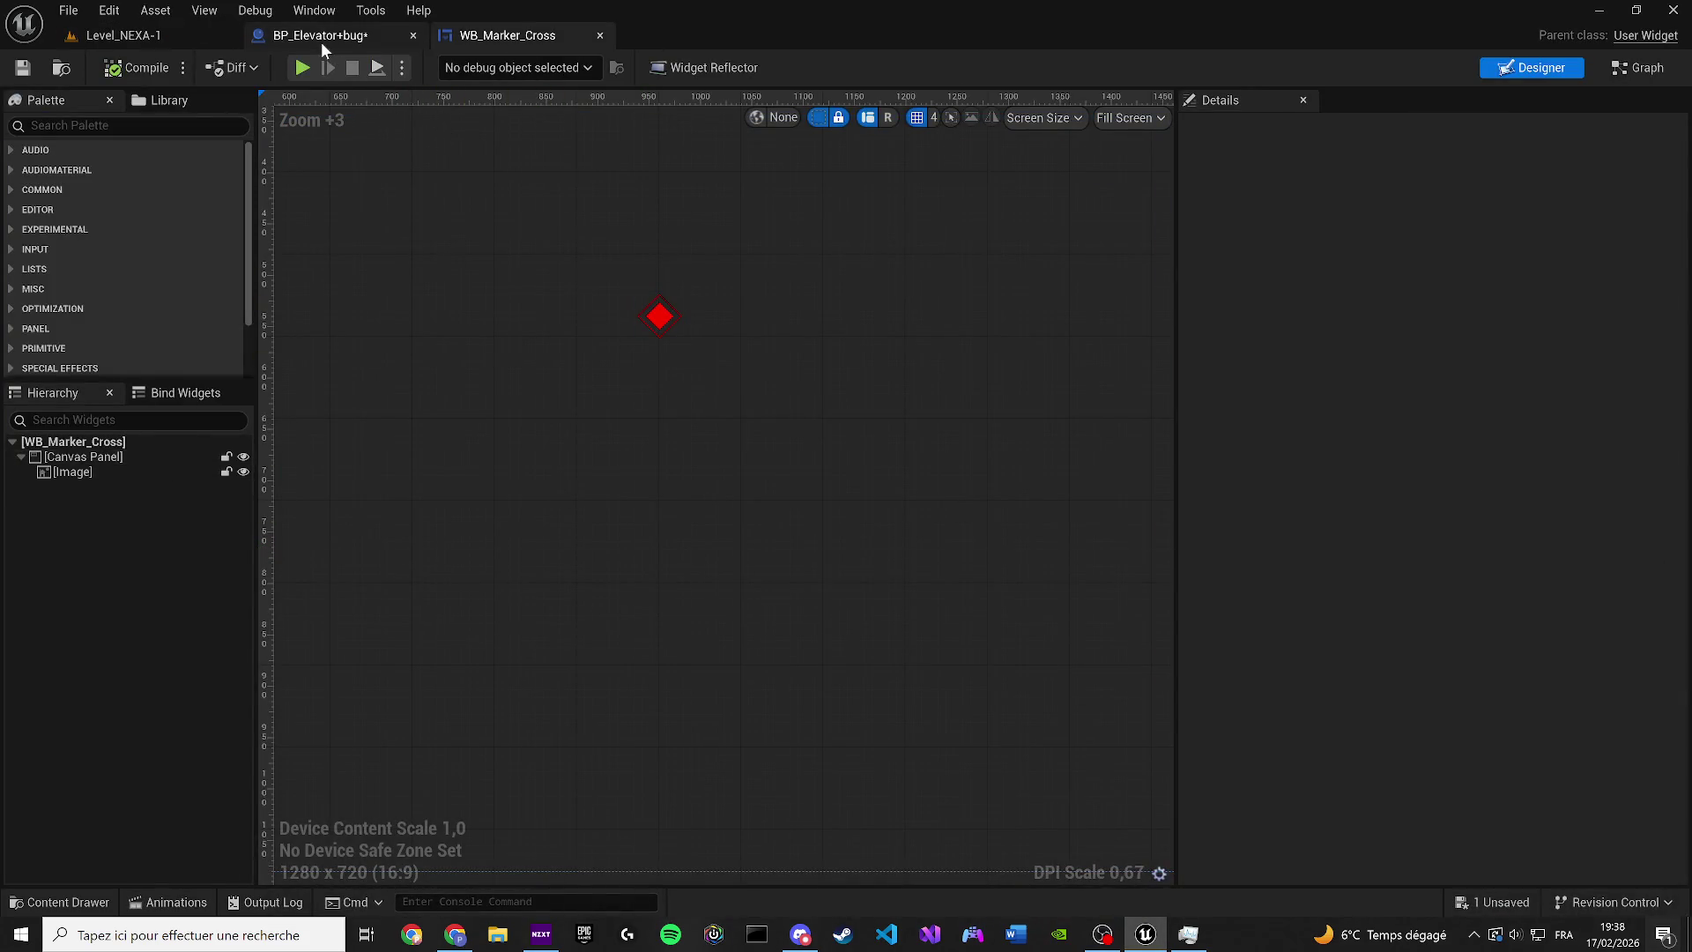
click(320, 41)
click(361, 100)
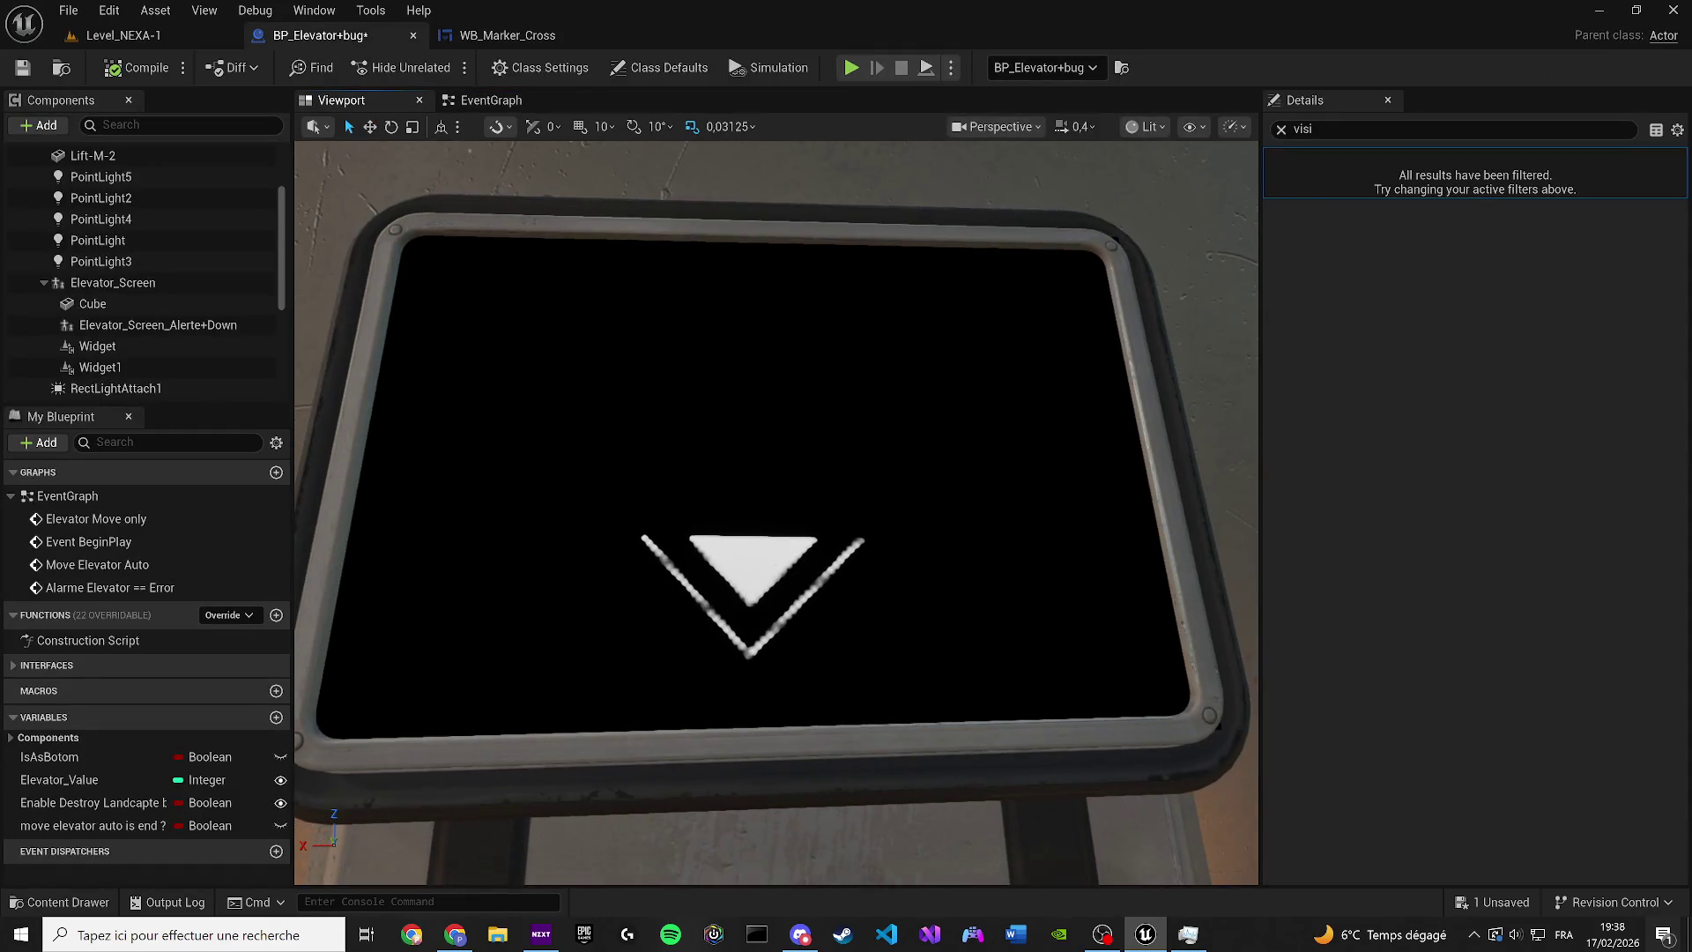
click(238, 345)
click(168, 368)
drag(692, 488, 807, 499)
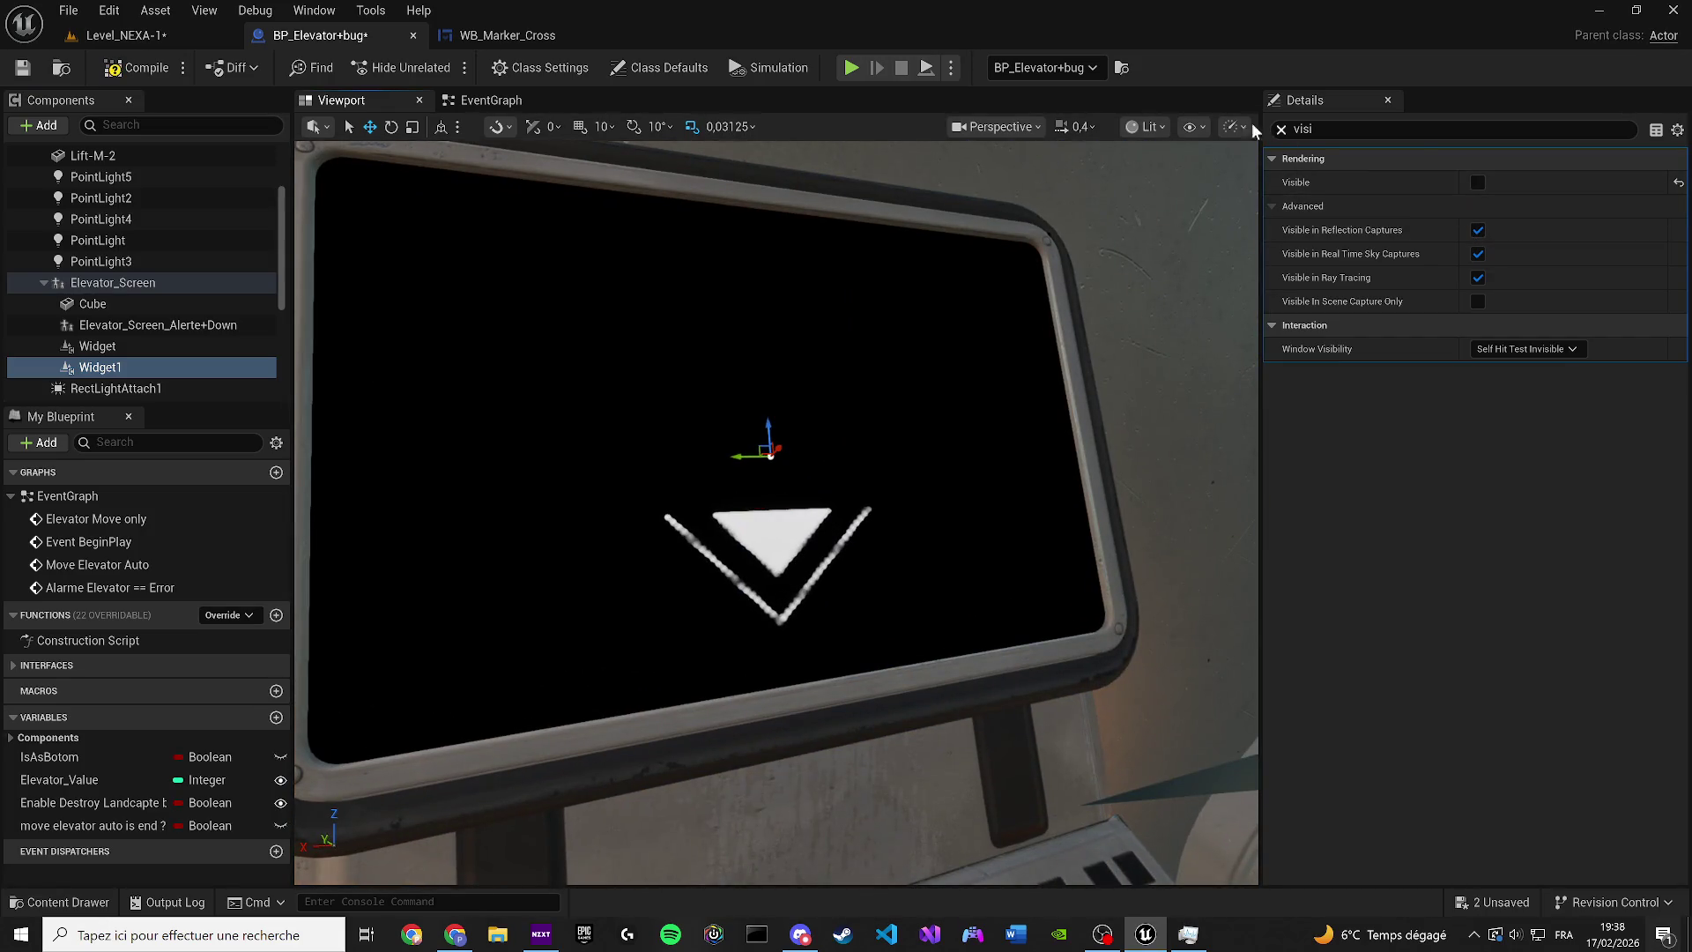
click(1281, 128)
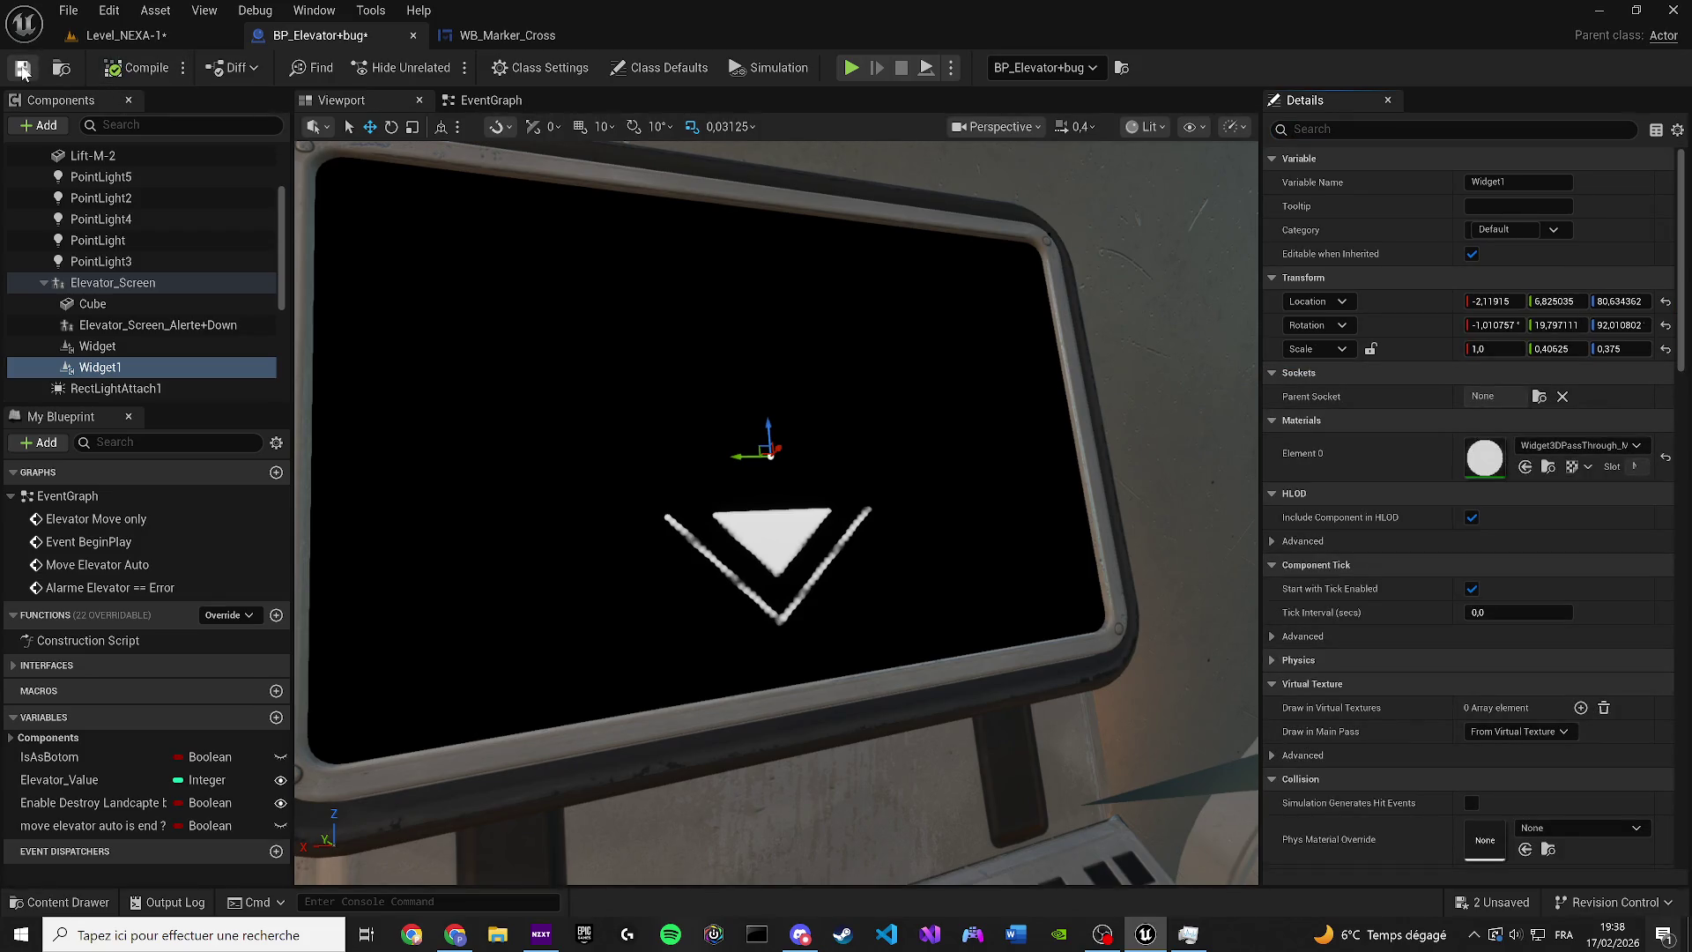
Look over WB_Marker_Cross's event graph, then save the Level_NEXA-1 level
click(505, 37)
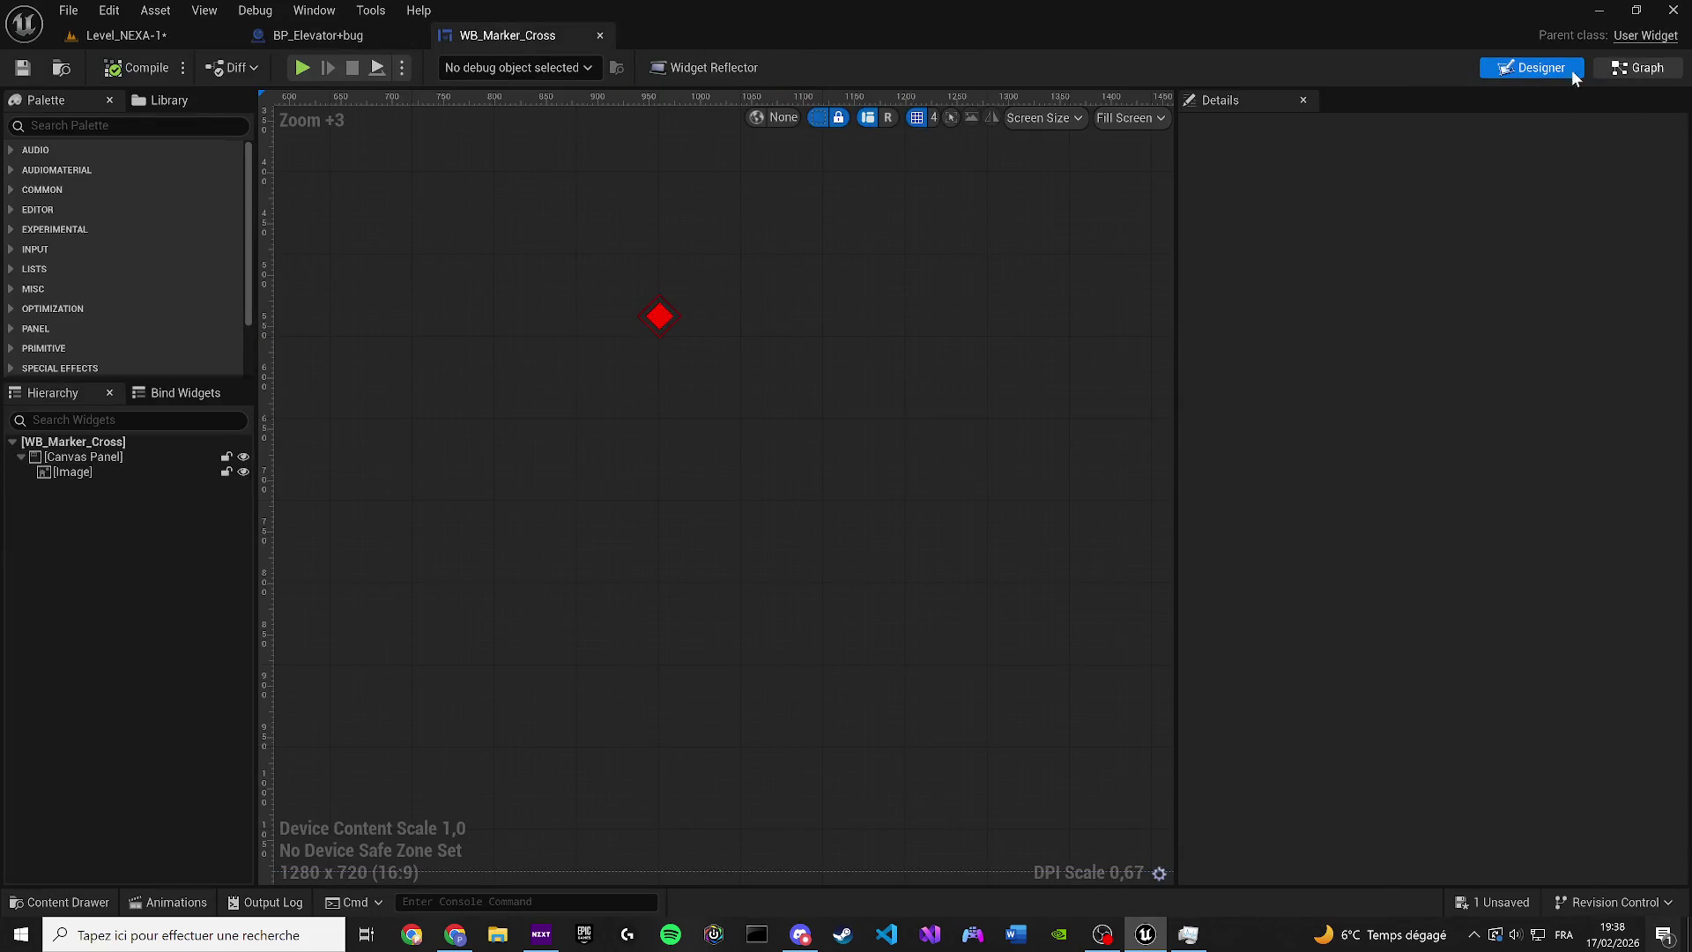
click(1635, 68)
click(115, 37)
click(23, 68)
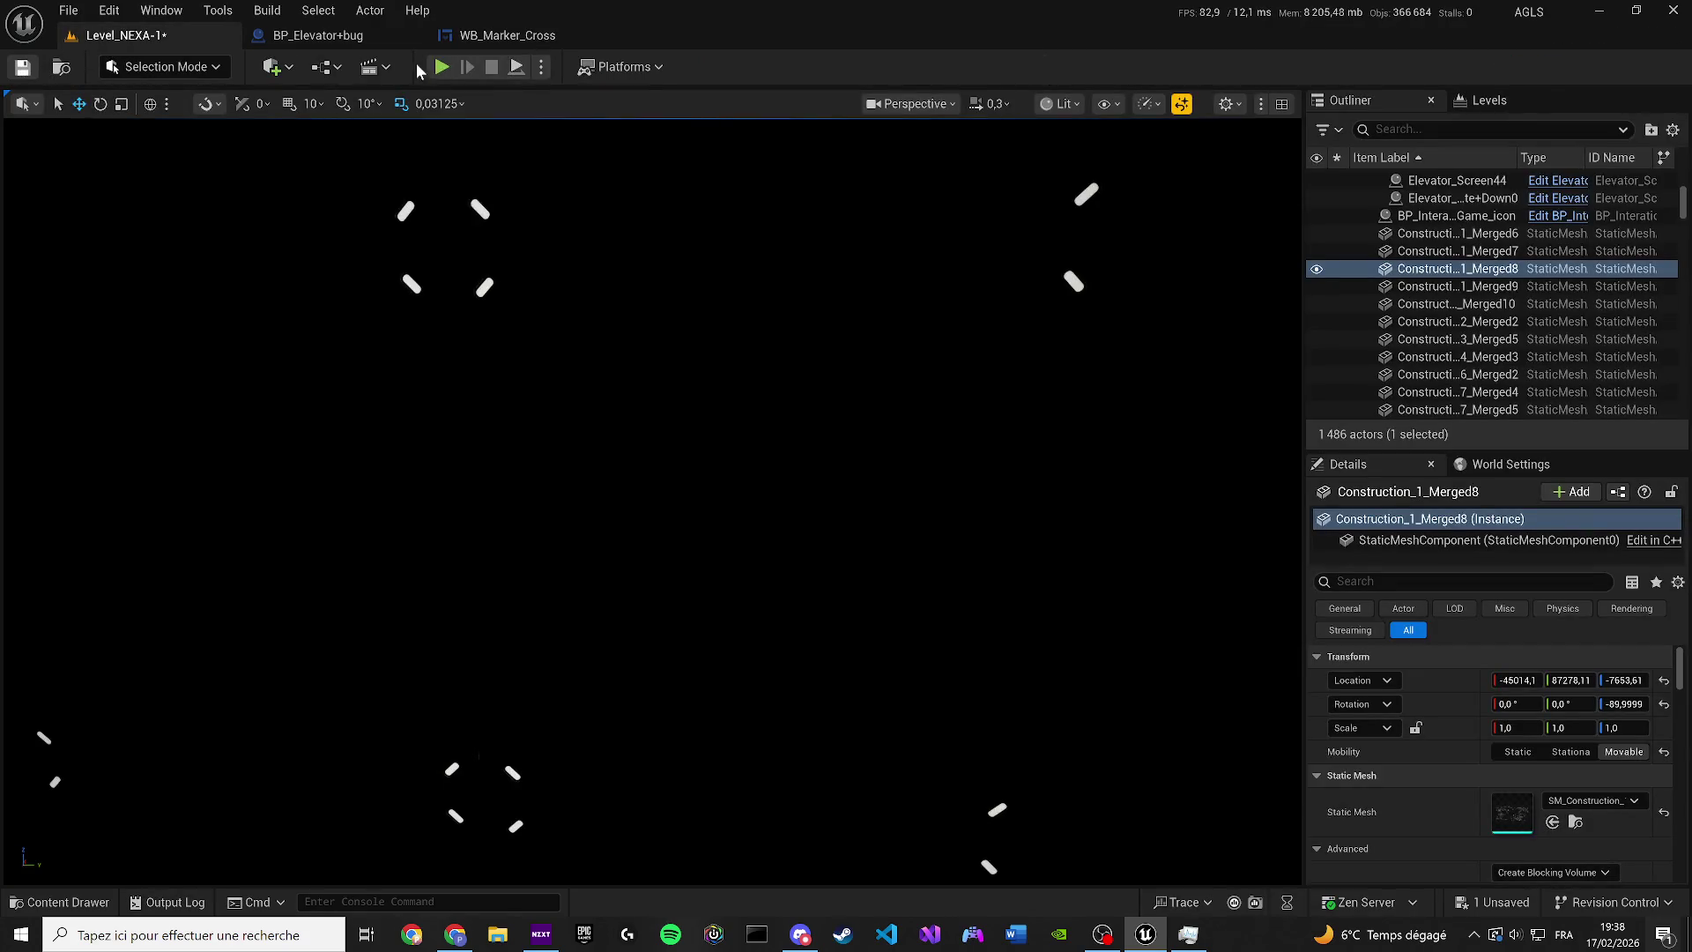
key(alt+p)
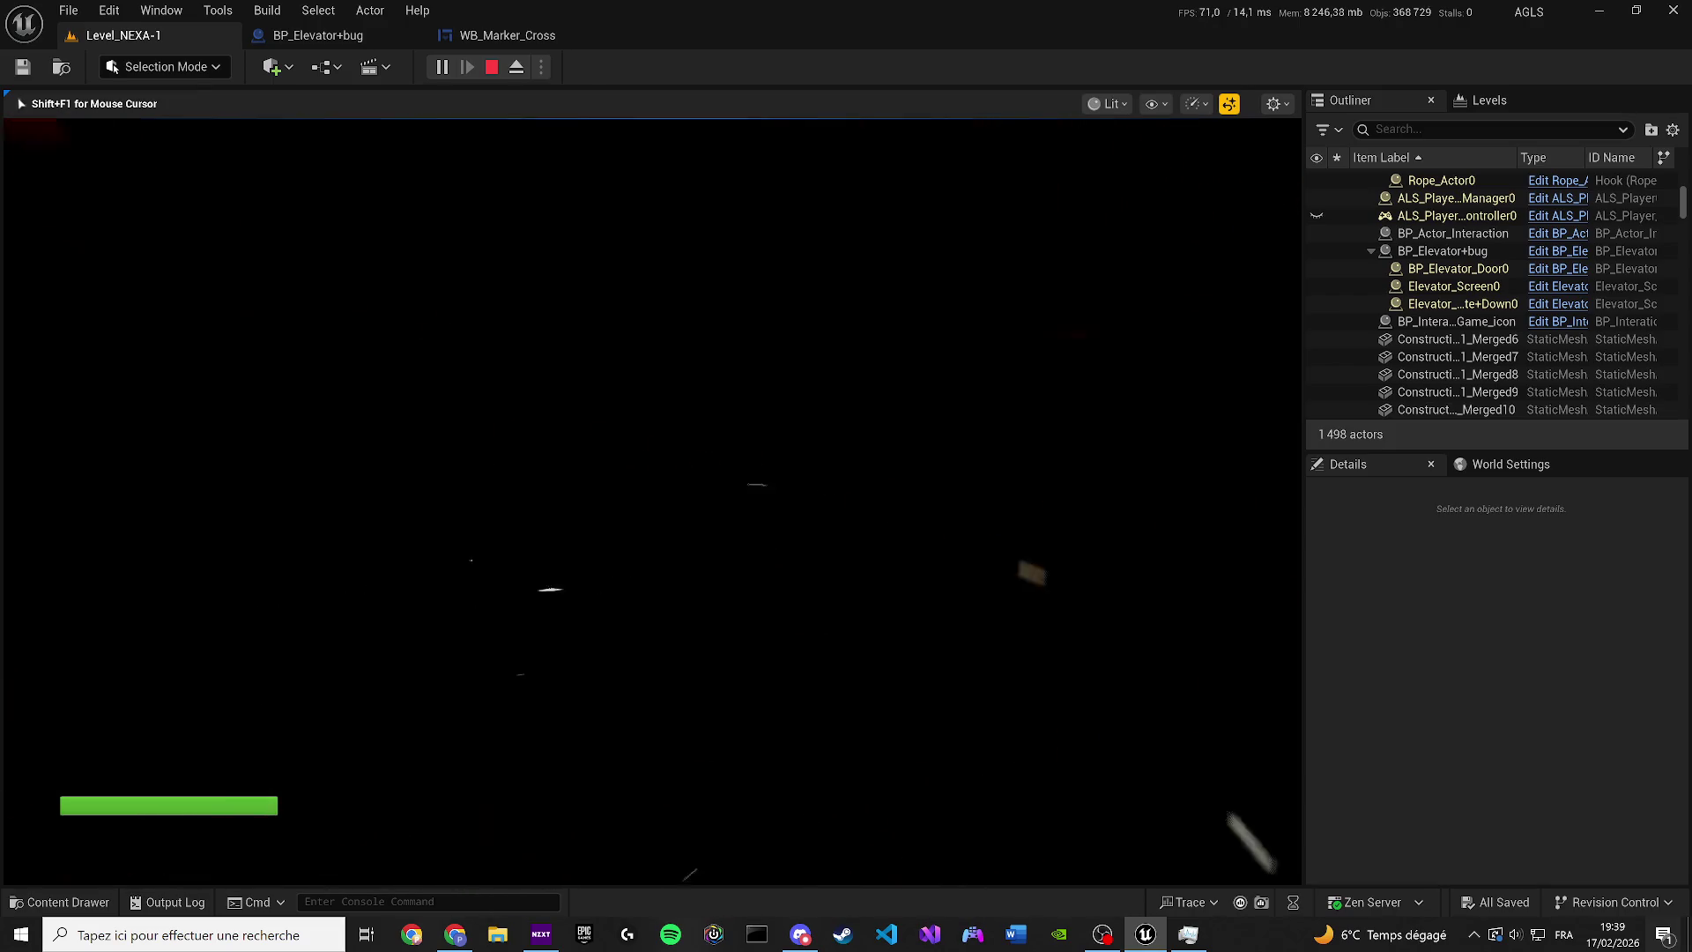
key(Escape)
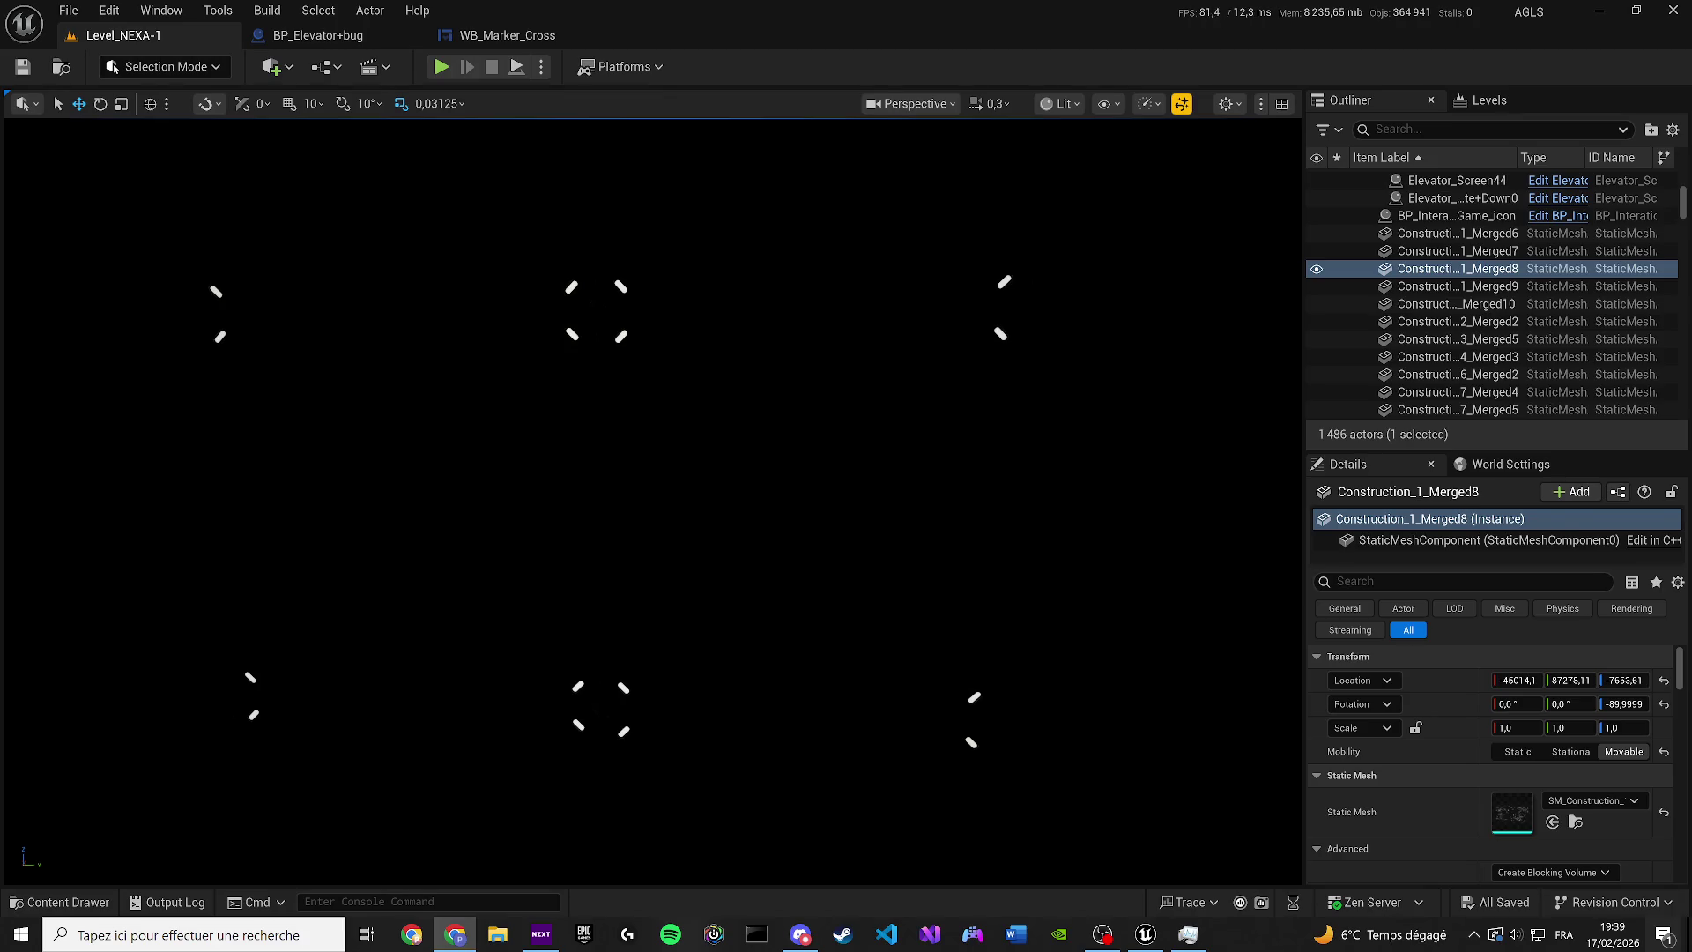
drag(45, 494, 45, 495)
scroll(45, 494, up, 2)
drag(315, 459, 315, 459)
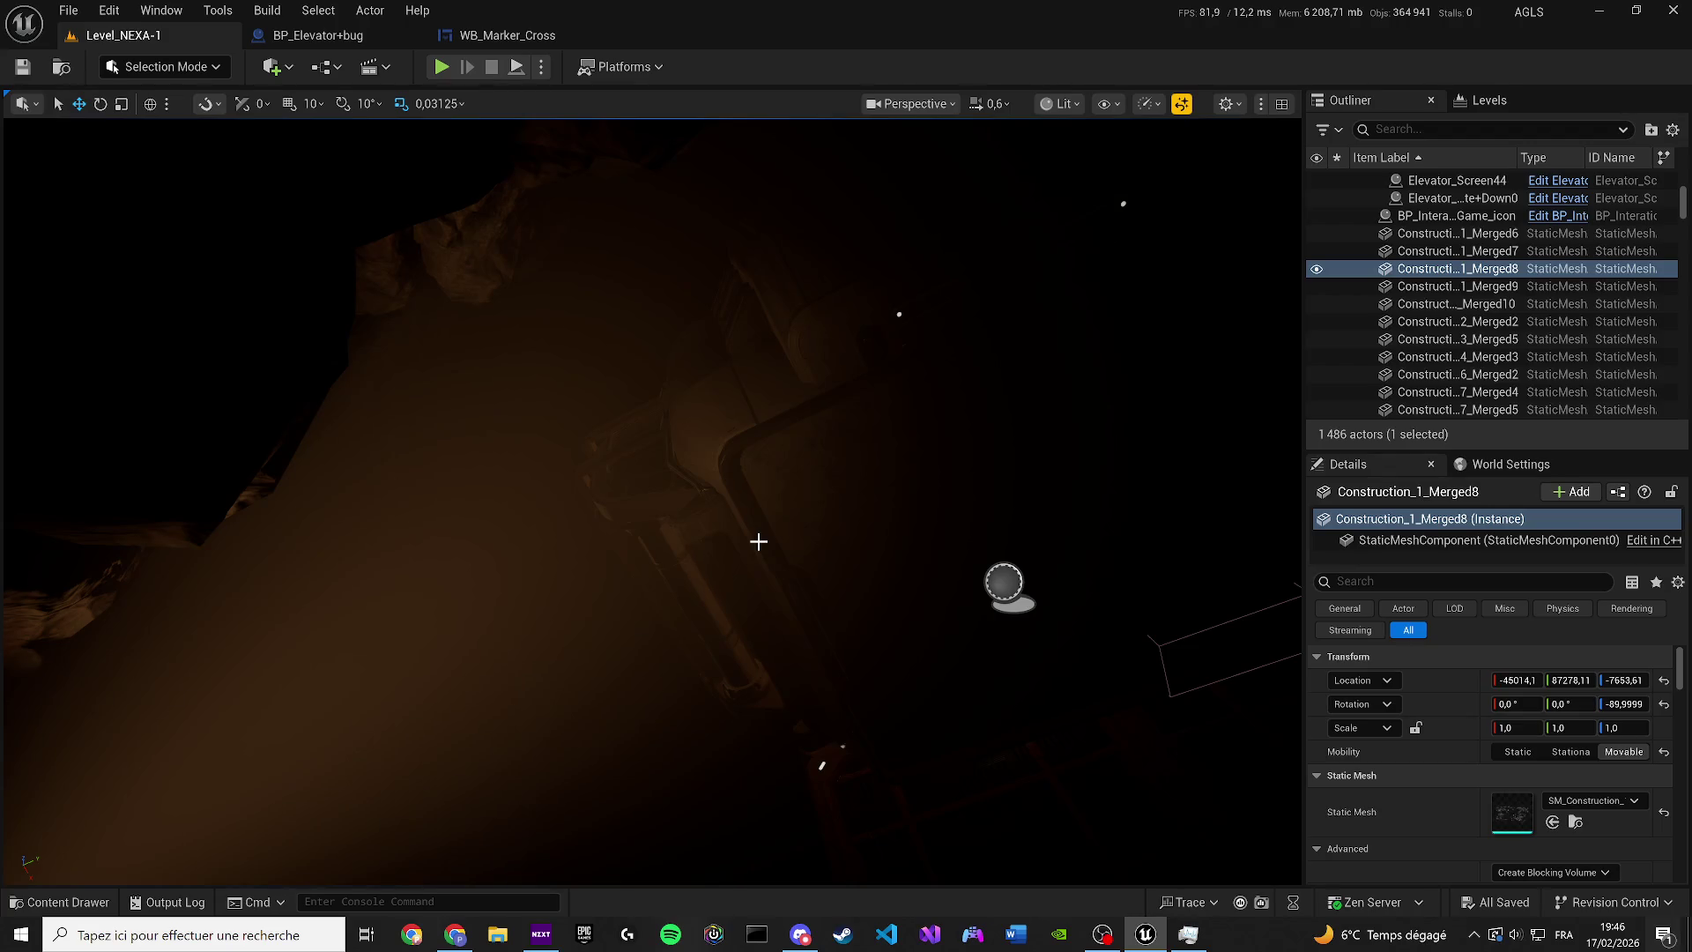
Switch the level viewport's view mode from Lit to Unlit
mouse_move(634, 604)
mouse_down()
mouse_move(621, 635)
mouse_move(642, 692)
mouse_move(514, 551)
mouse_up()
scroll(617, 659, up, 3)
scroll(591, 632, down, 4)
scroll(563, 600, up, 1)
scroll(547, 584, up, 2)
scroll(536, 573, up, 5)
click(1058, 104)
click(1071, 192)
Fly the camera up to look down on the elevator module beside the rocks
drag(888, 394, 844, 387)
mouse_move(731, 563)
mouse_down()
mouse_move(697, 423)
mouse_move(1128, 346)
mouse_move(1023, 467)
mouse_move(546, 565)
mouse_up()
scroll(793, 405, down, 2)
scroll(1101, 371, up, 2)
scroll(996, 476, down, 1)
scroll(652, 547, down, 1)
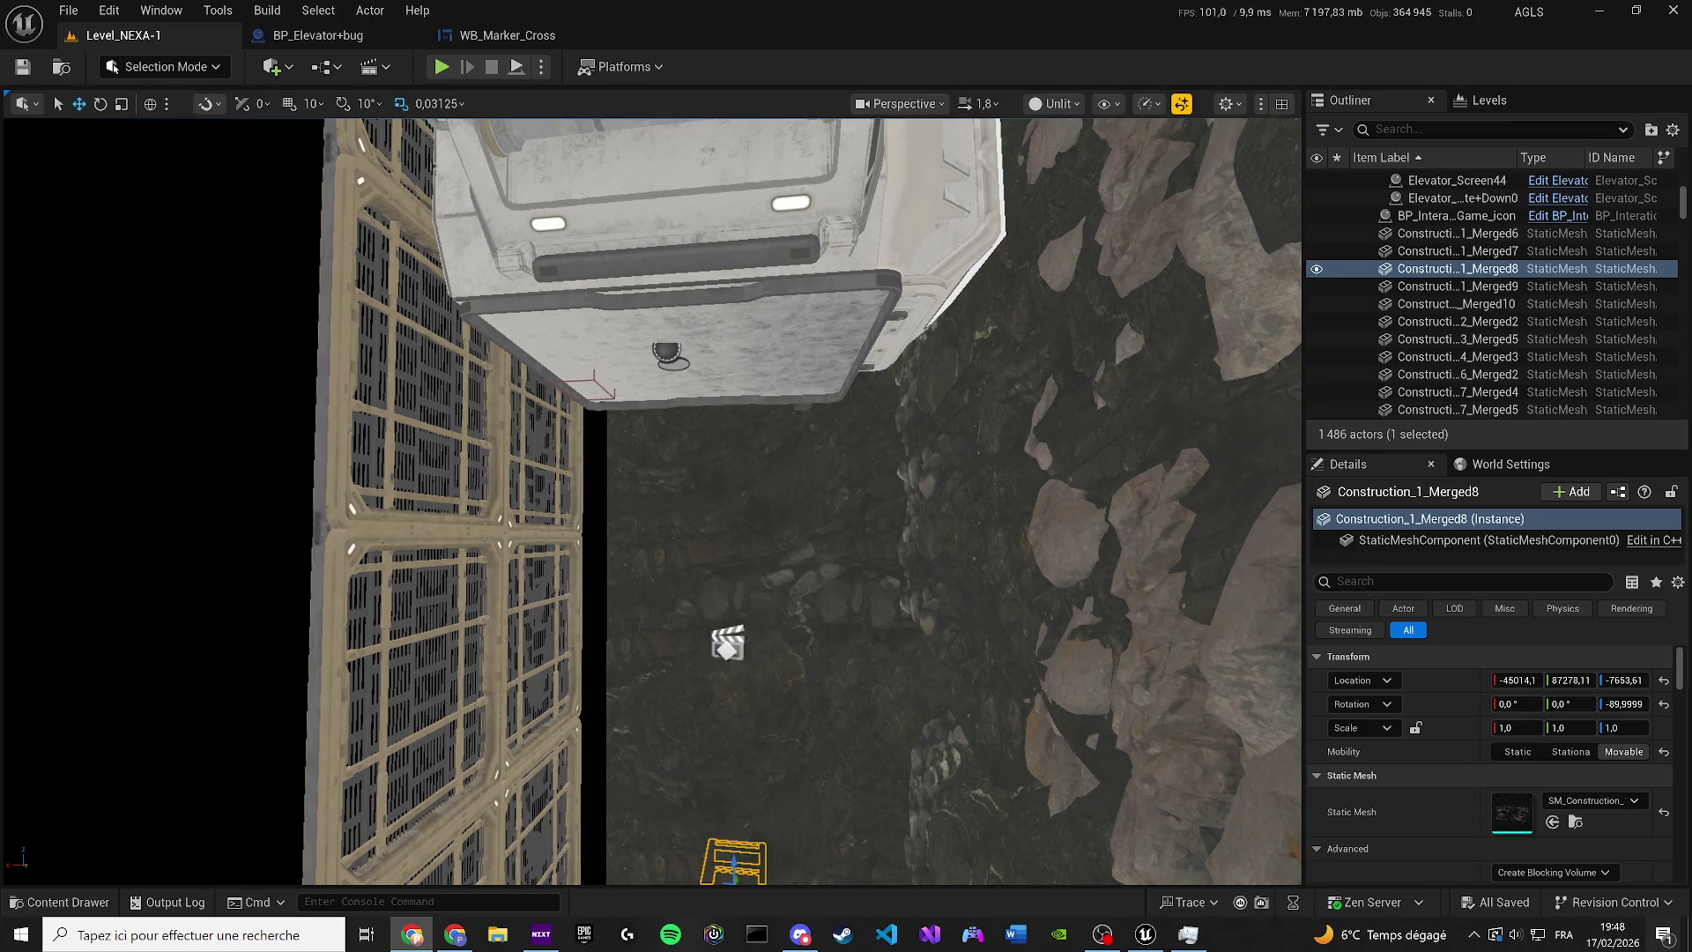
Glance at the WB_Marker_Cross graph, return to Level_NEXA-1, and open the Content Drawer on Widgets/UI/Markers
scroll(580, 473, up, 2)
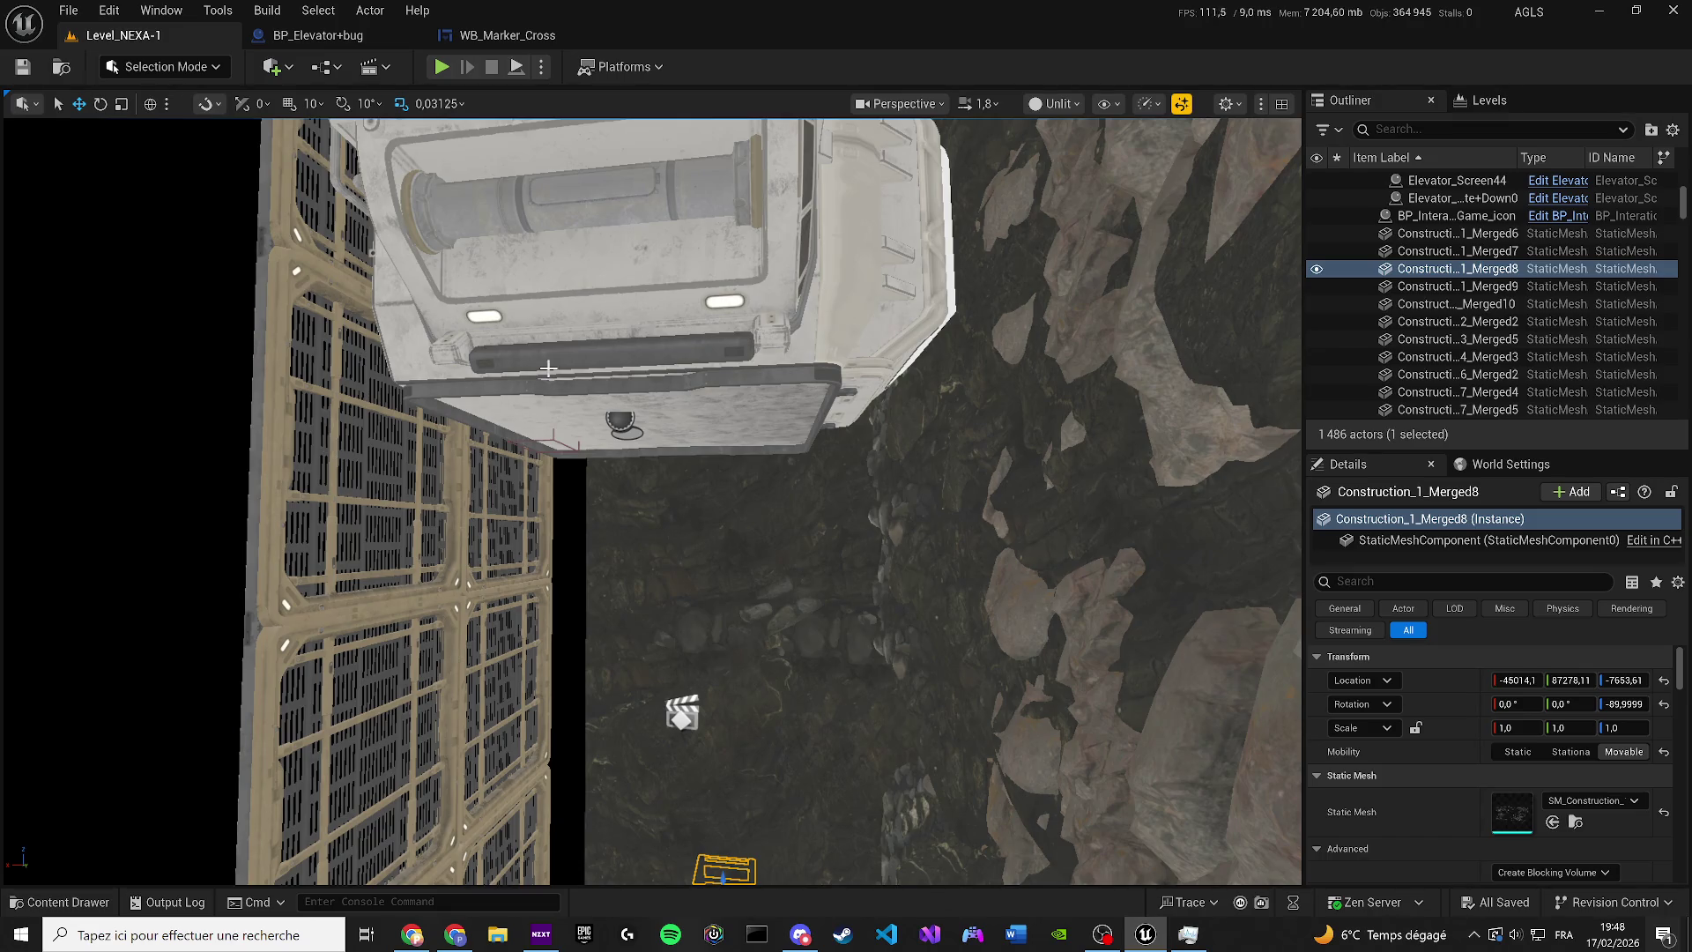
click(503, 35)
click(465, 737)
mouse_move(553, 545)
mouse_down()
mouse_move(964, 449)
mouse_move(1690, 336)
mouse_move(517, 538)
mouse_move(864, 502)
mouse_move(623, 456)
mouse_up()
click(117, 37)
drag(219, 691, 219, 691)
click(102, 901)
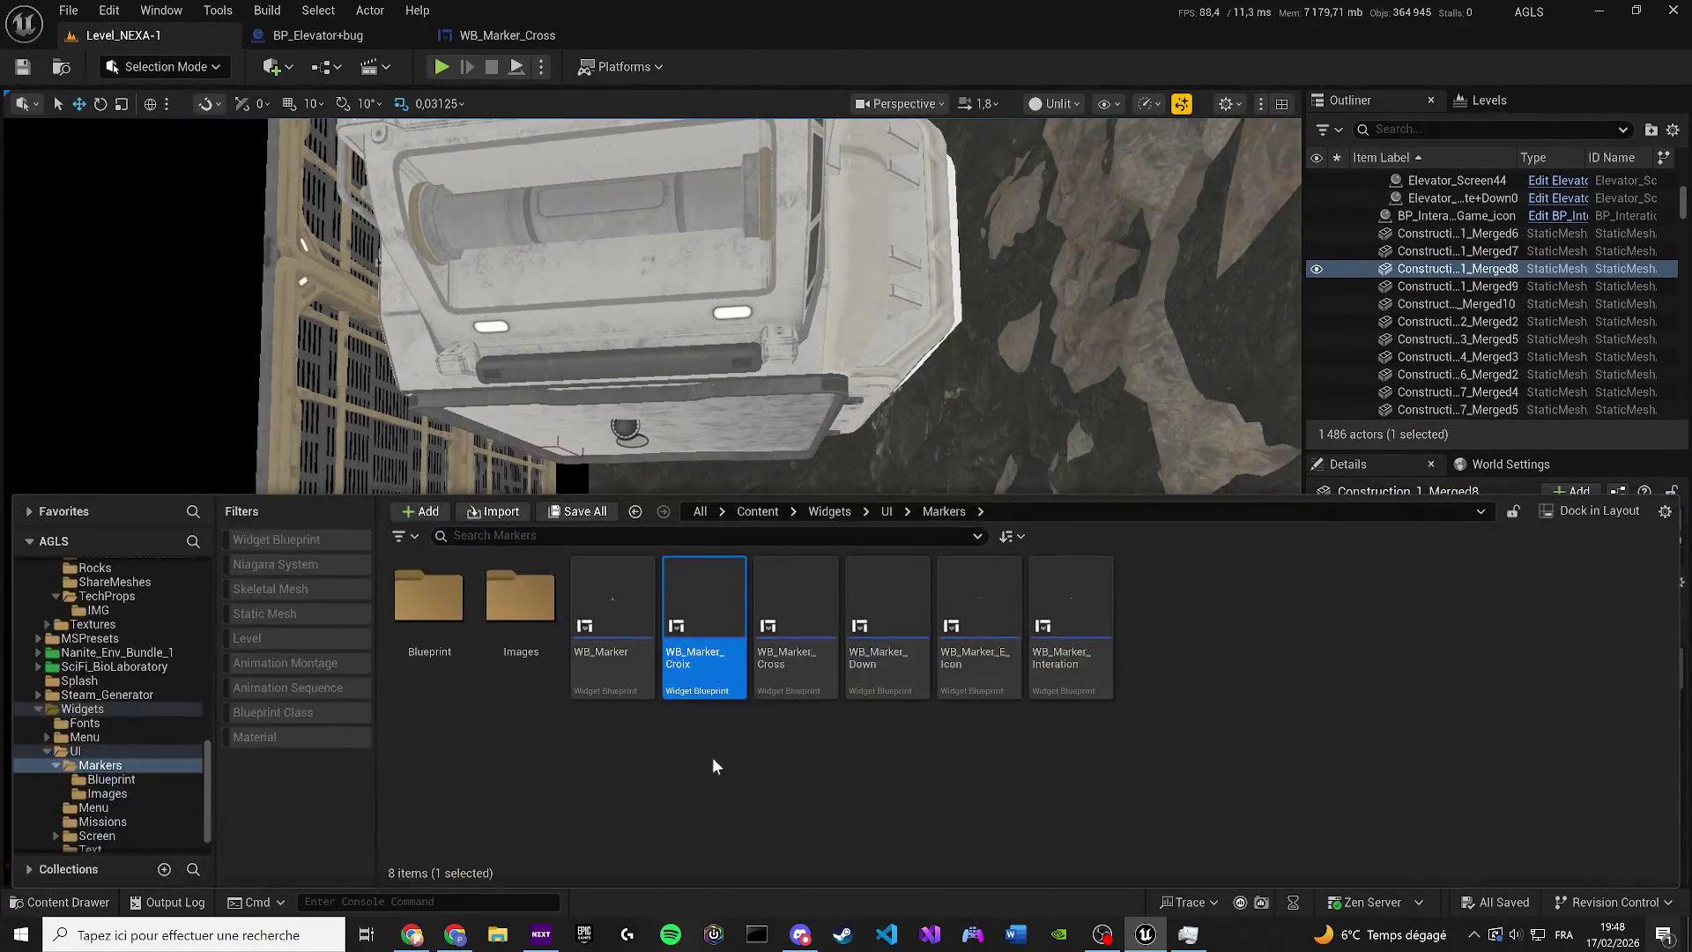
Create a new folder named Level_Nexa inside UI/Missions and open it
click(889, 511)
double_click(608, 595)
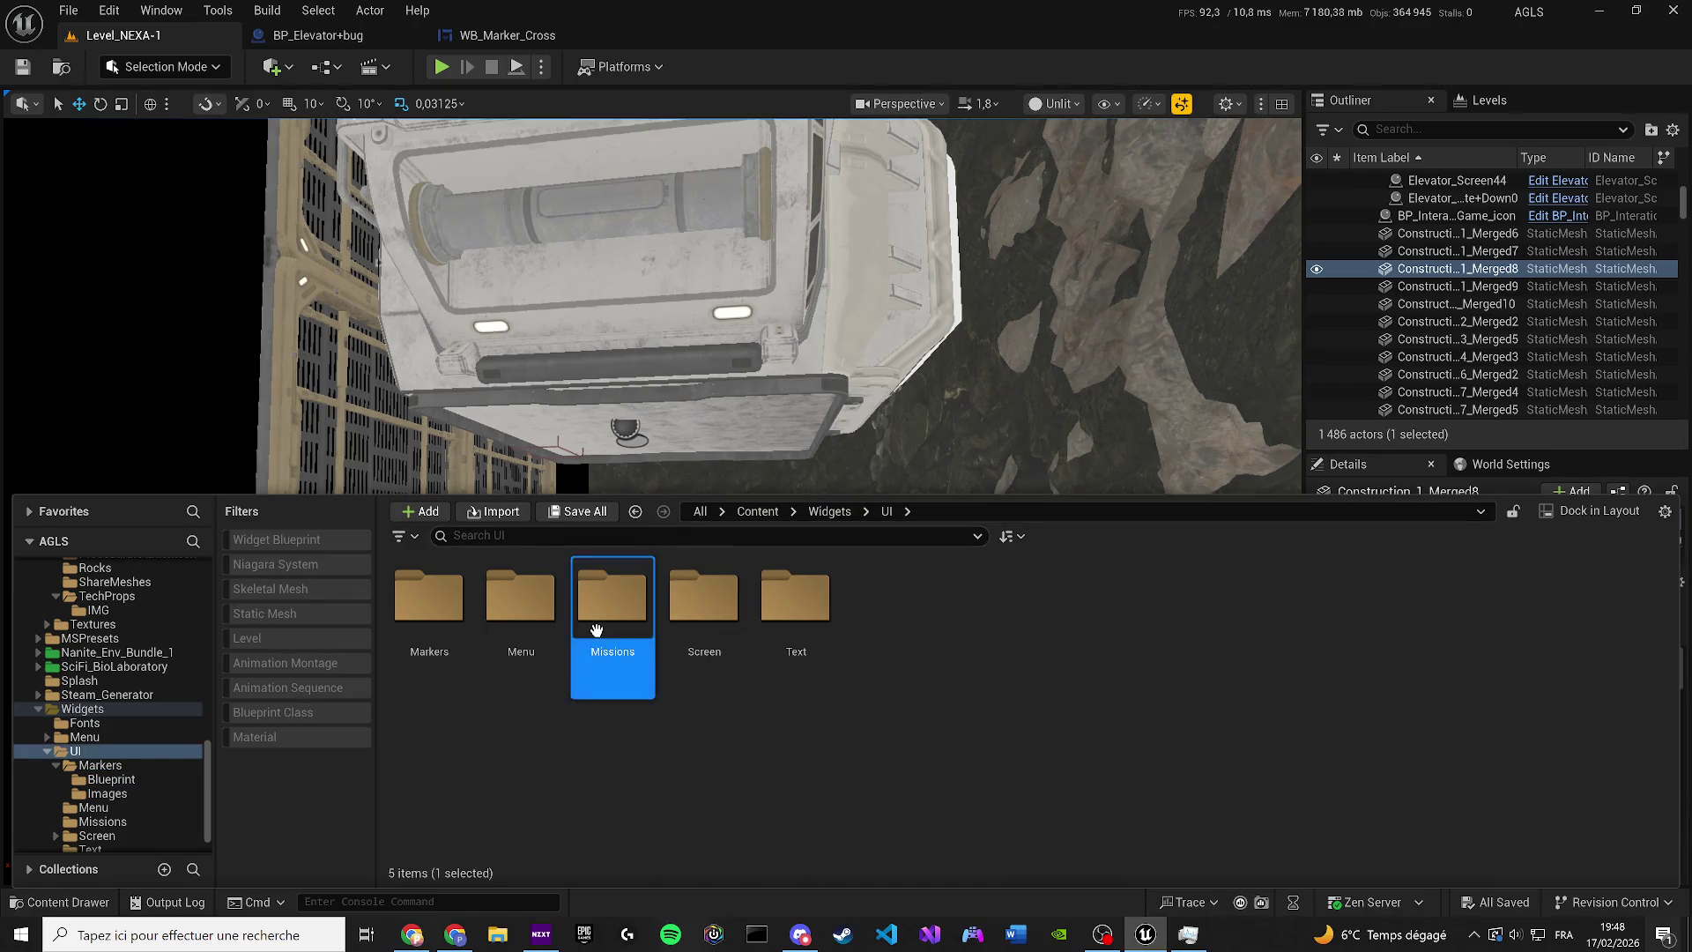
right_click(848, 680)
click(950, 301)
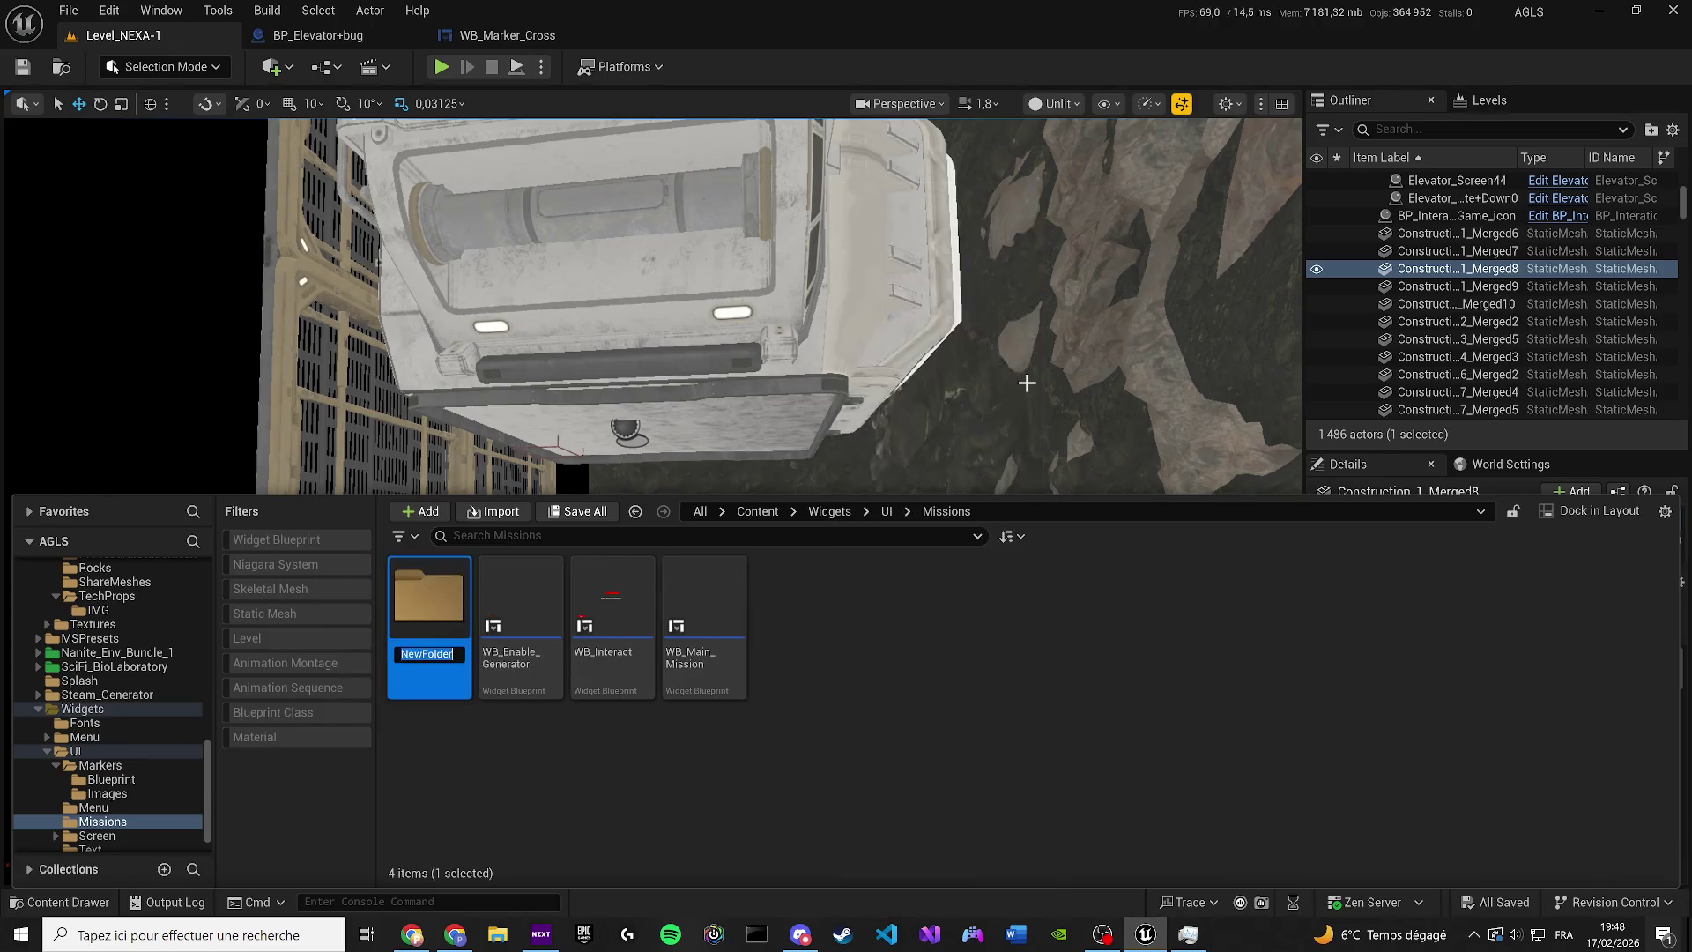
text(Level_)
text(Nexa)
double_click(436, 608)
Create a User Widget blueprint named WB_Anomalie in Level_Nexa and open it
right_click(443, 613)
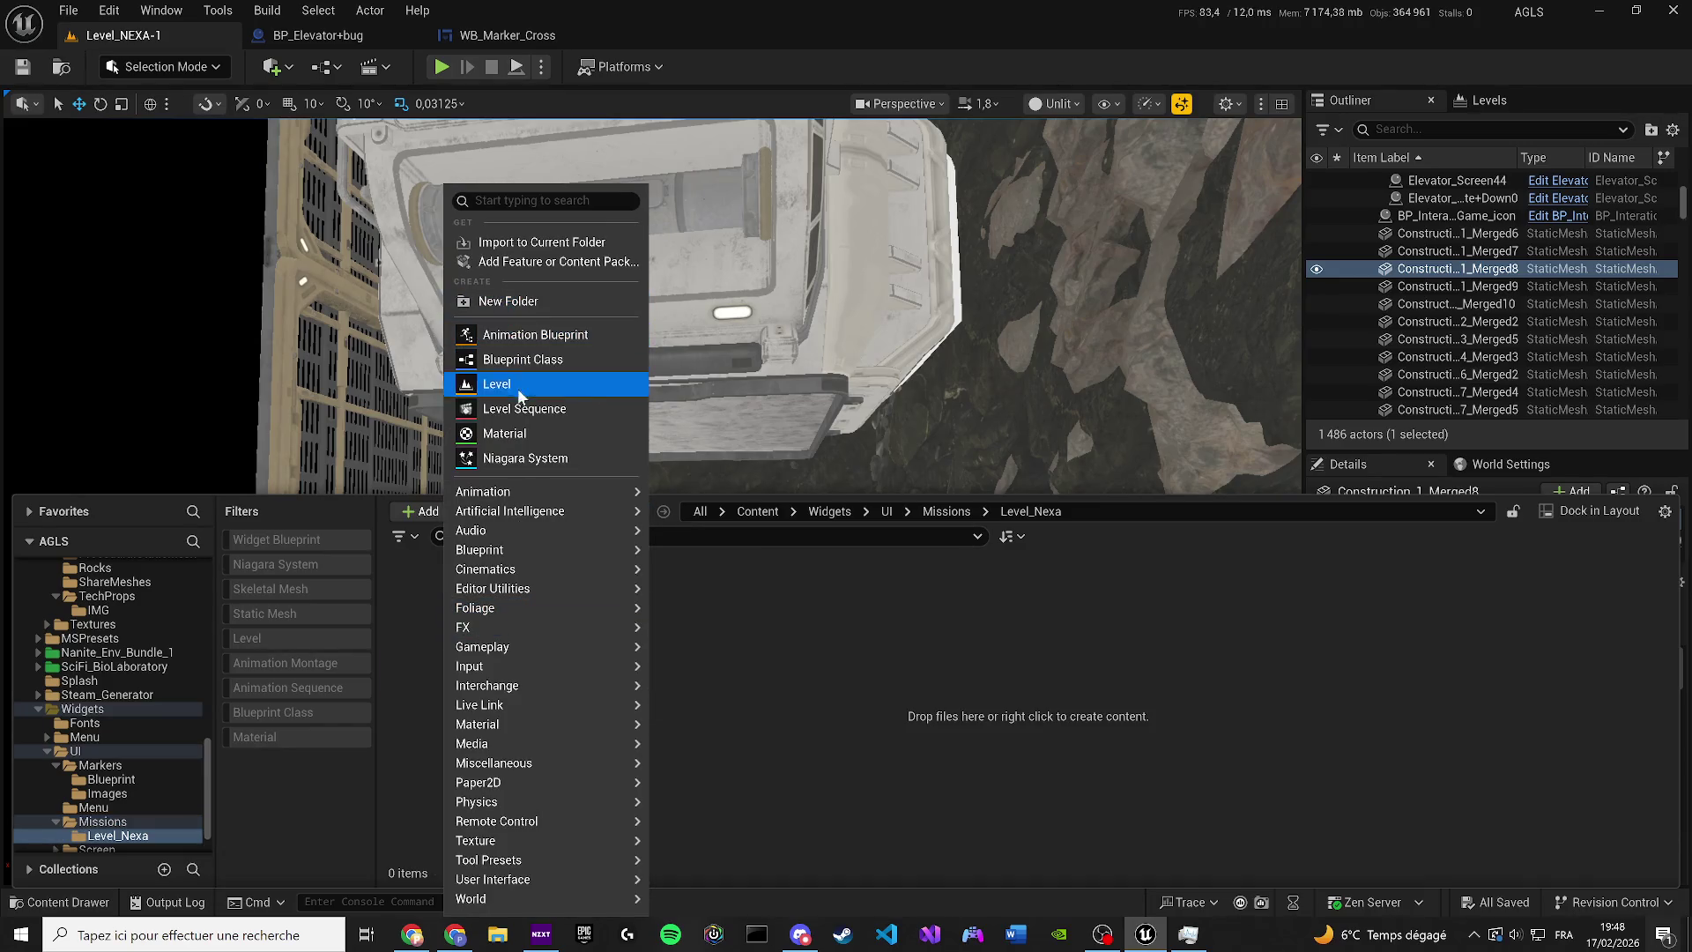
click(501, 195)
text(W)
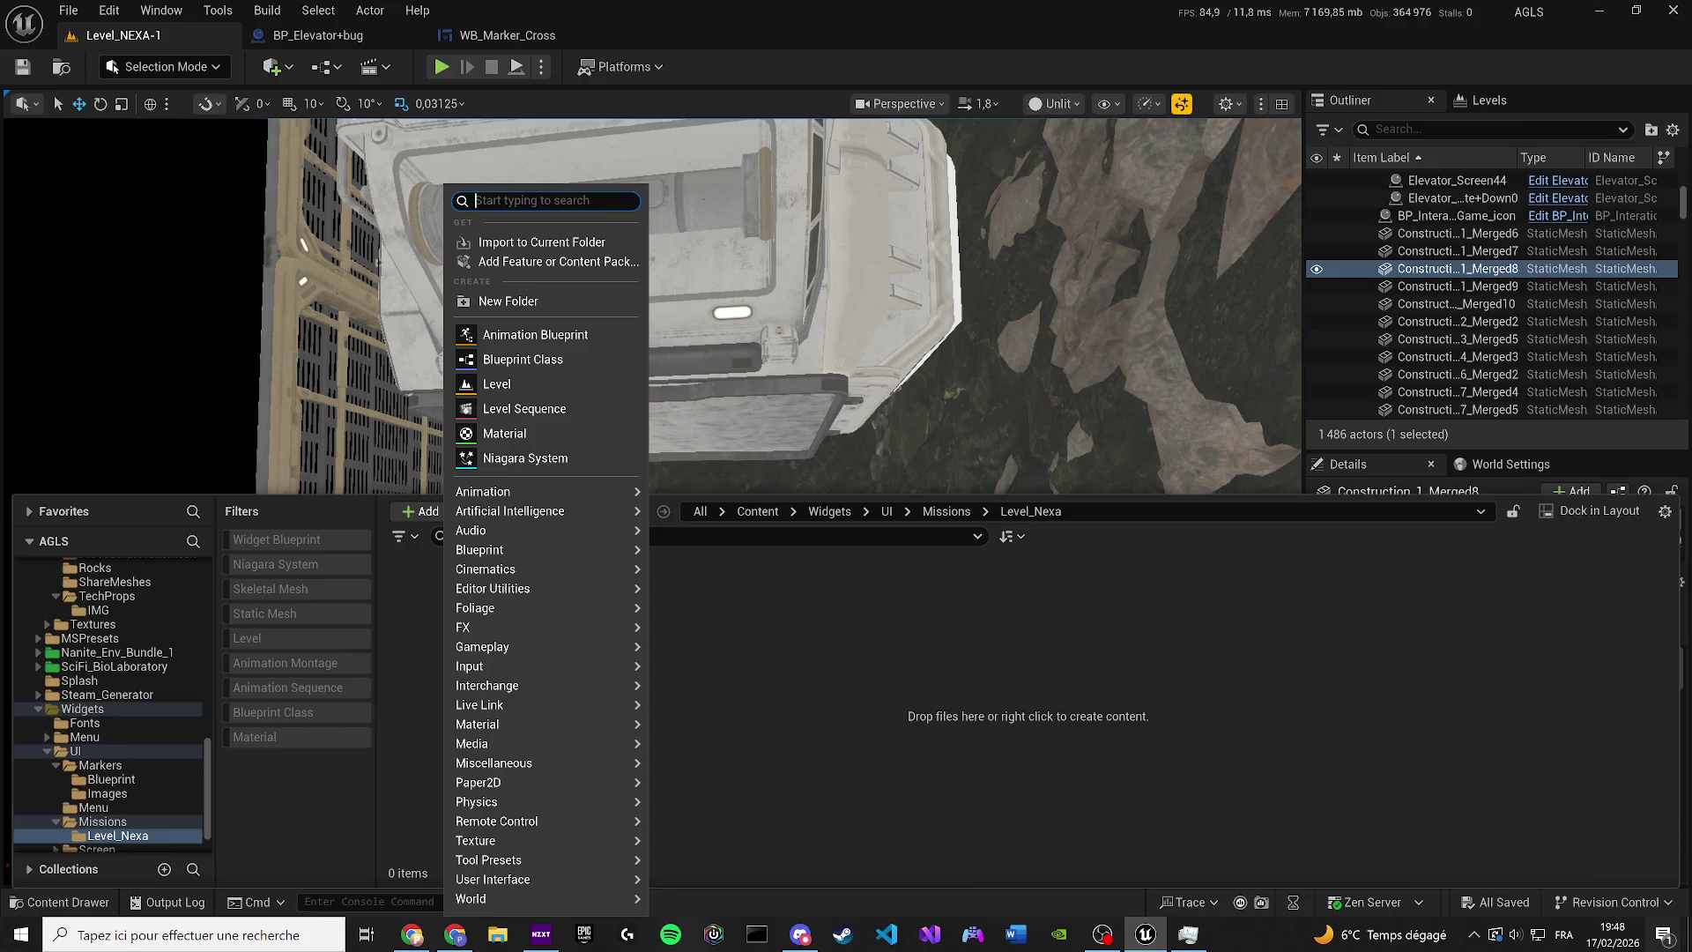
text(idge)
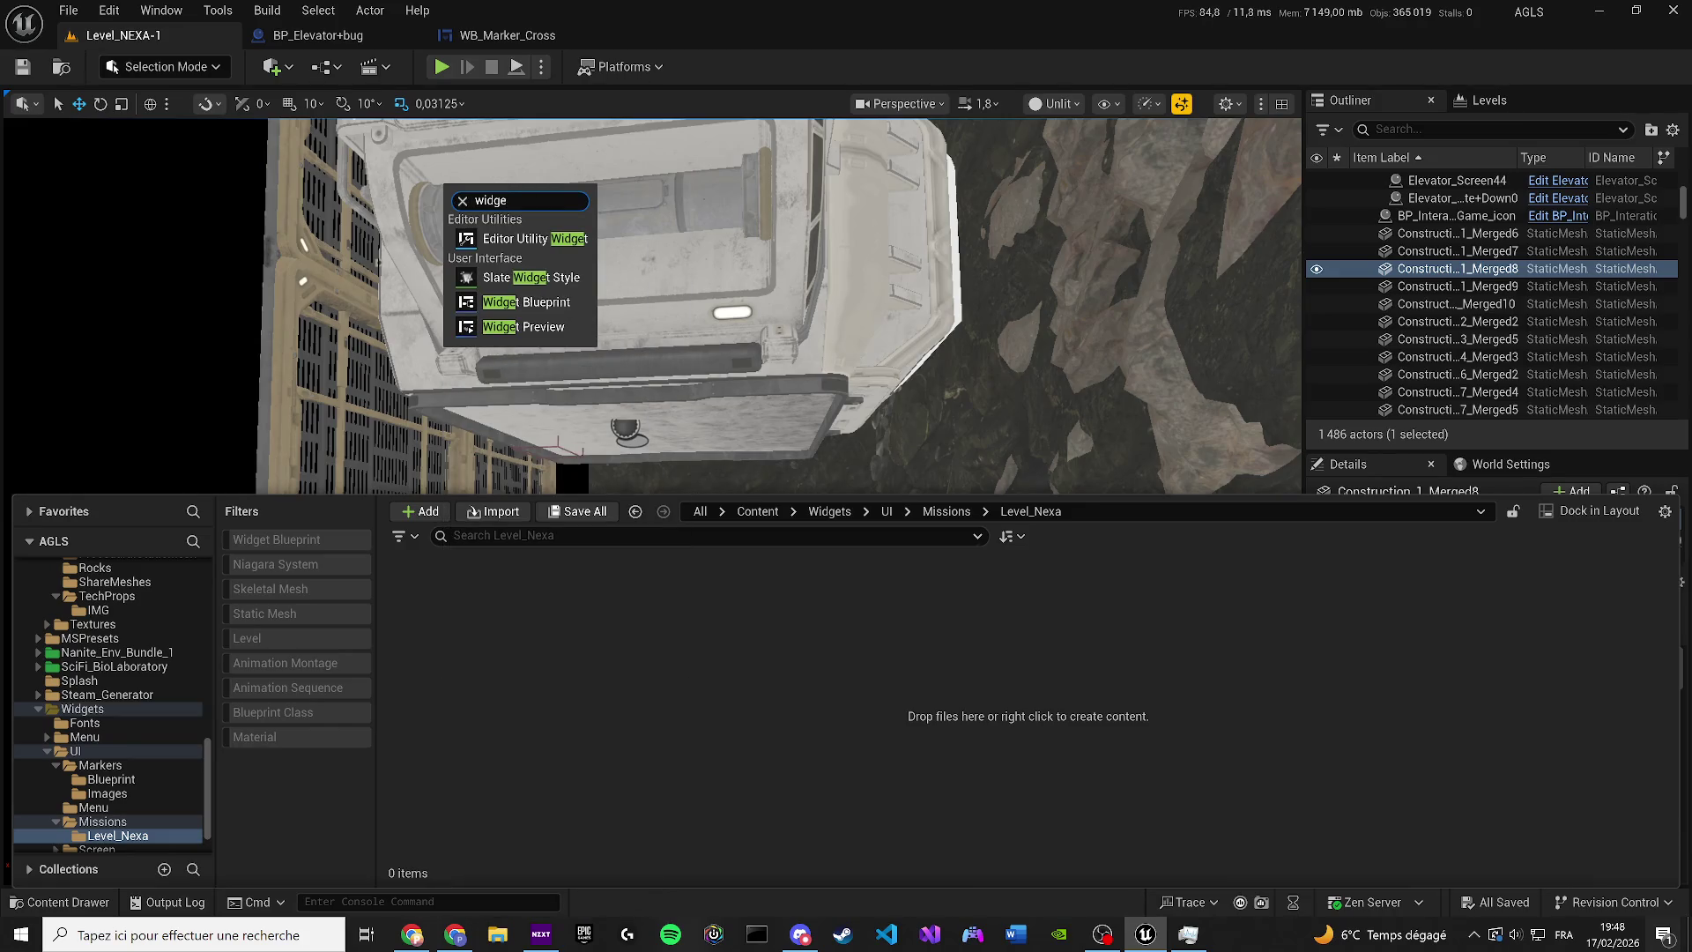
click(540, 304)
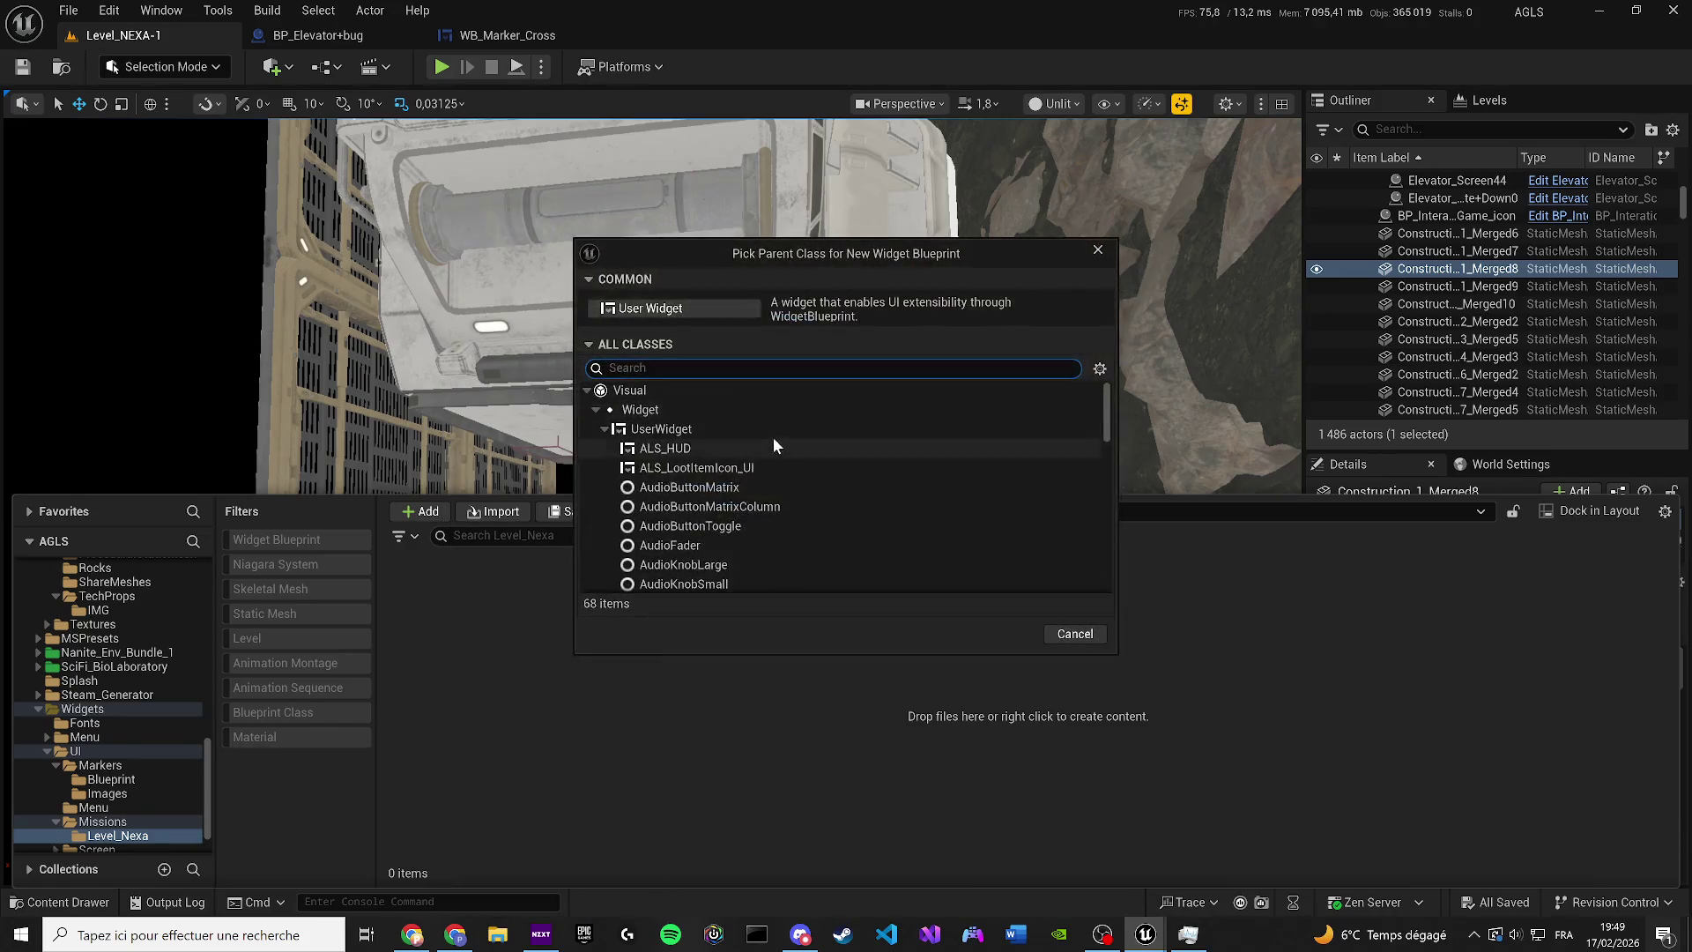
click(661, 308)
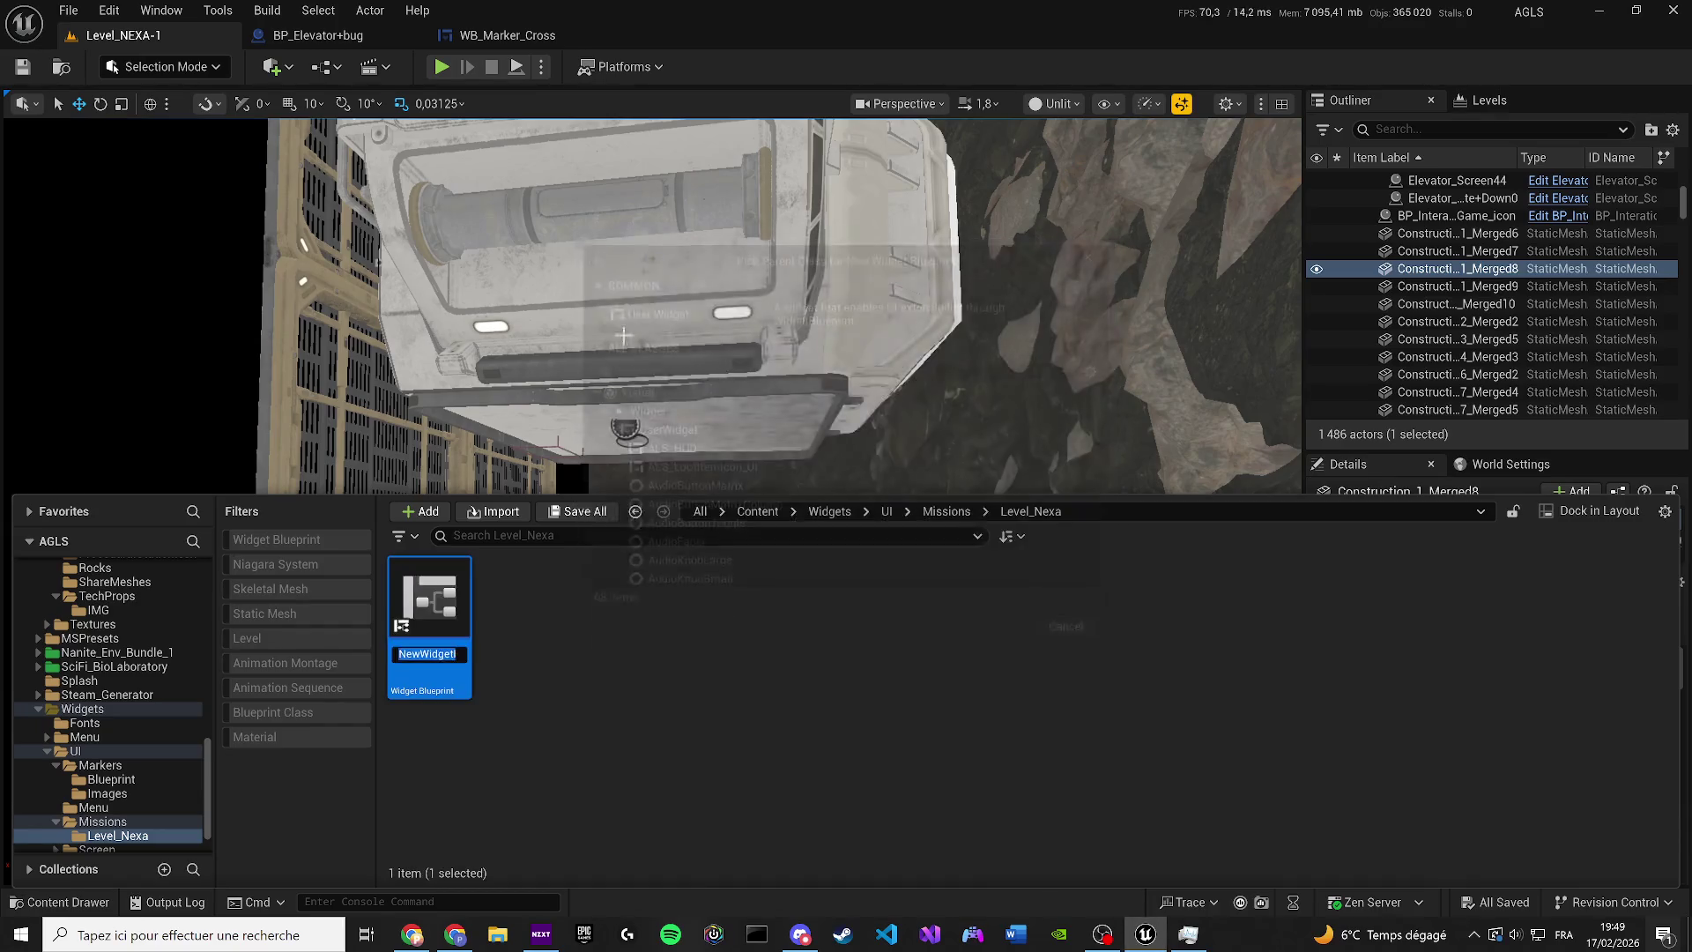
text(W)
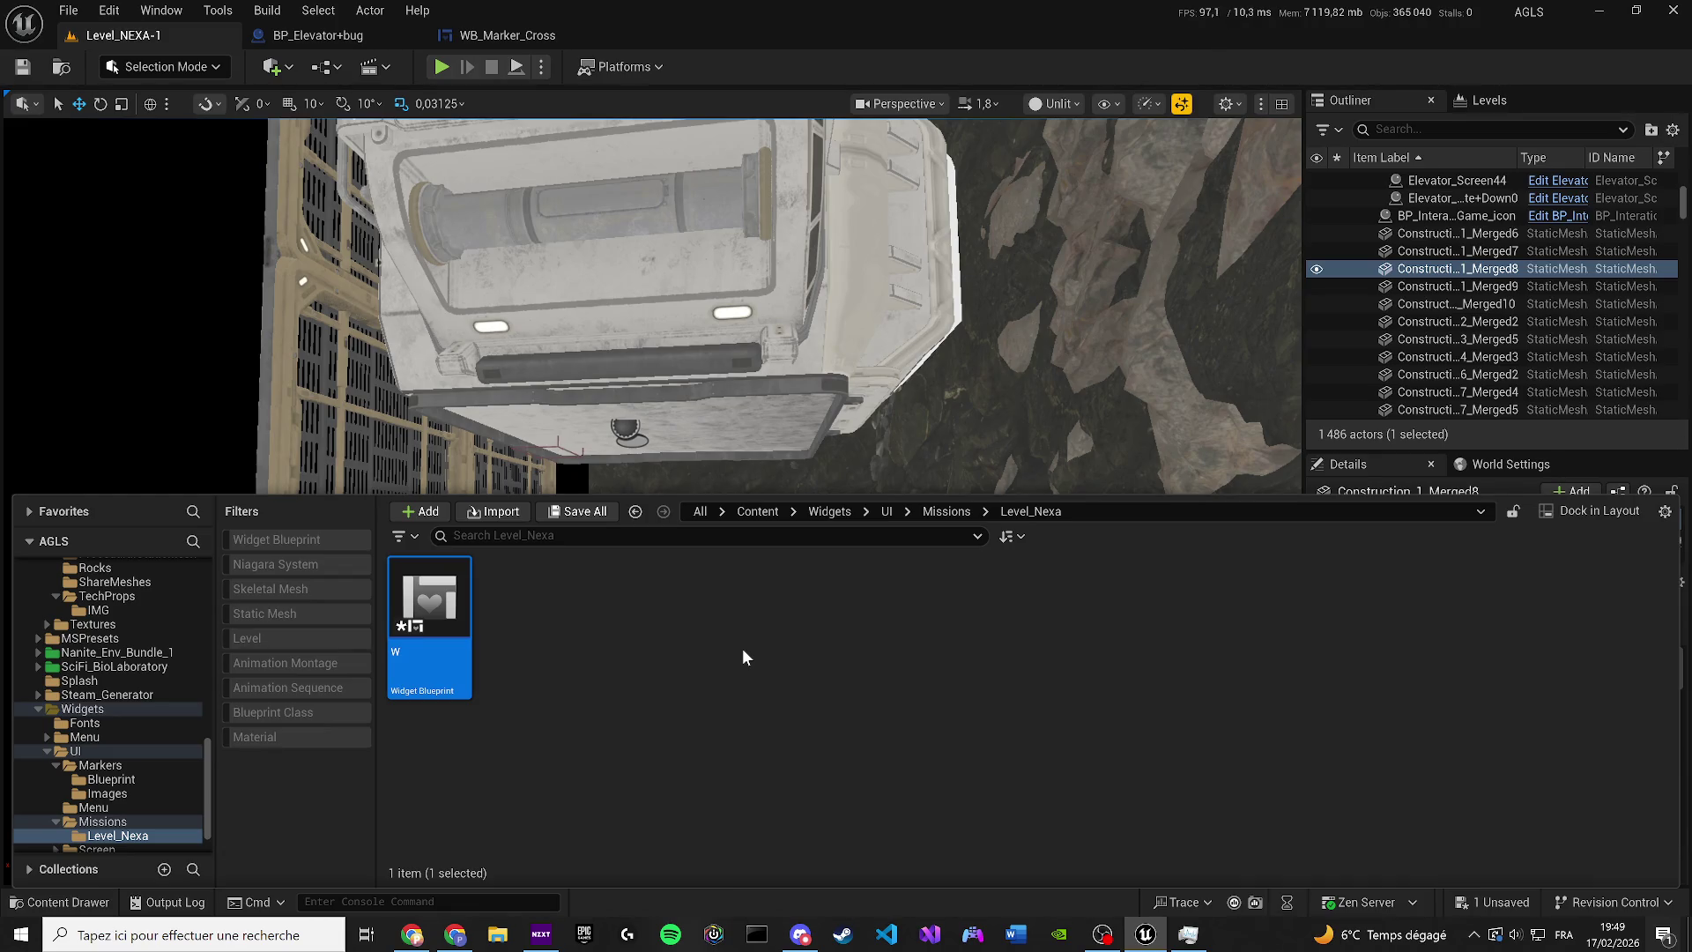
text(B)
text(_Anom)
text(alie)
key(Return)
double_click(436, 631)
text(ca)
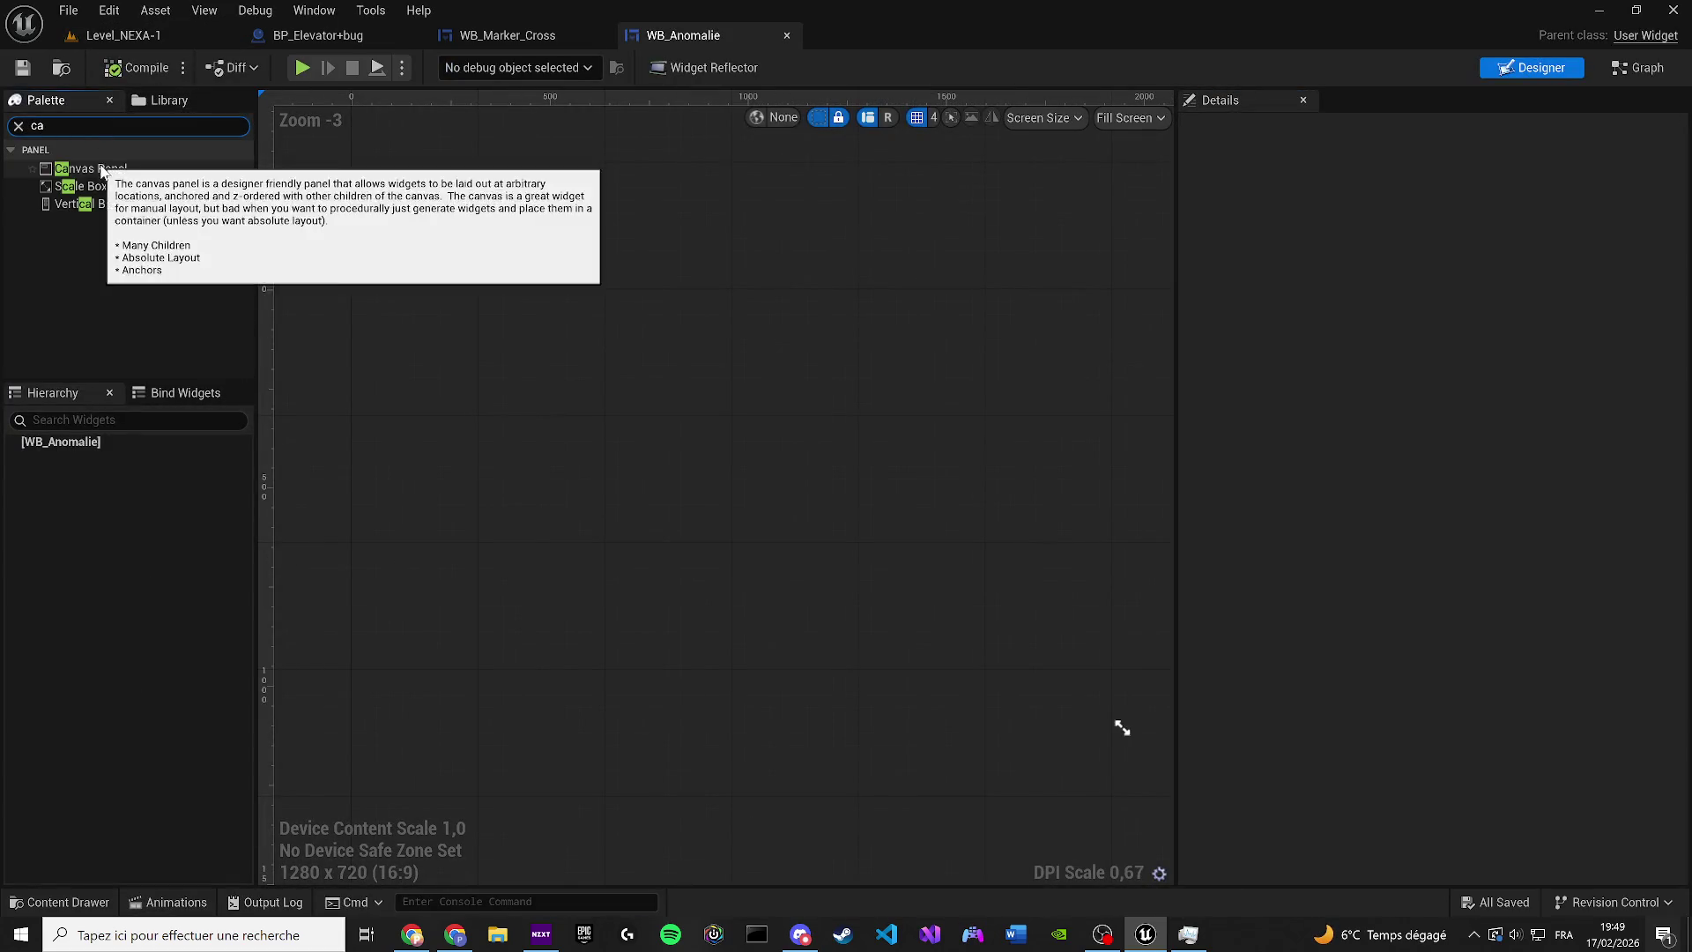
Add a Canvas Panel to WB_Anomalie, then compile and save it
drag(62, 170, 617, 441)
click(17, 126)
click(97, 70)
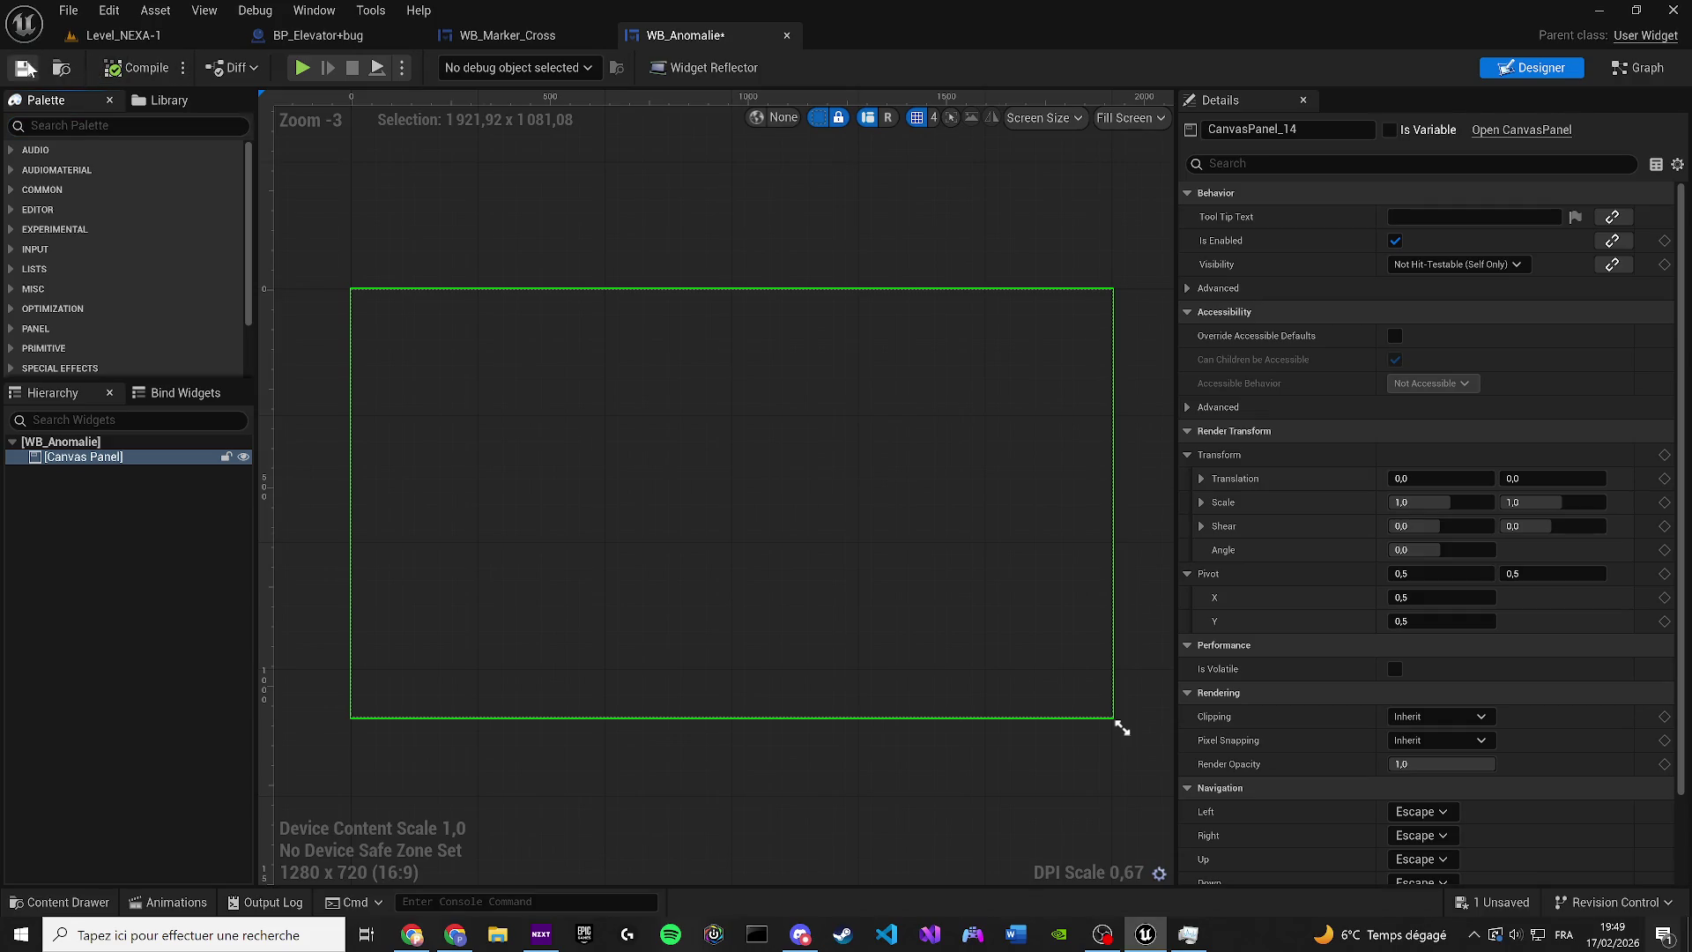
click(643, 249)
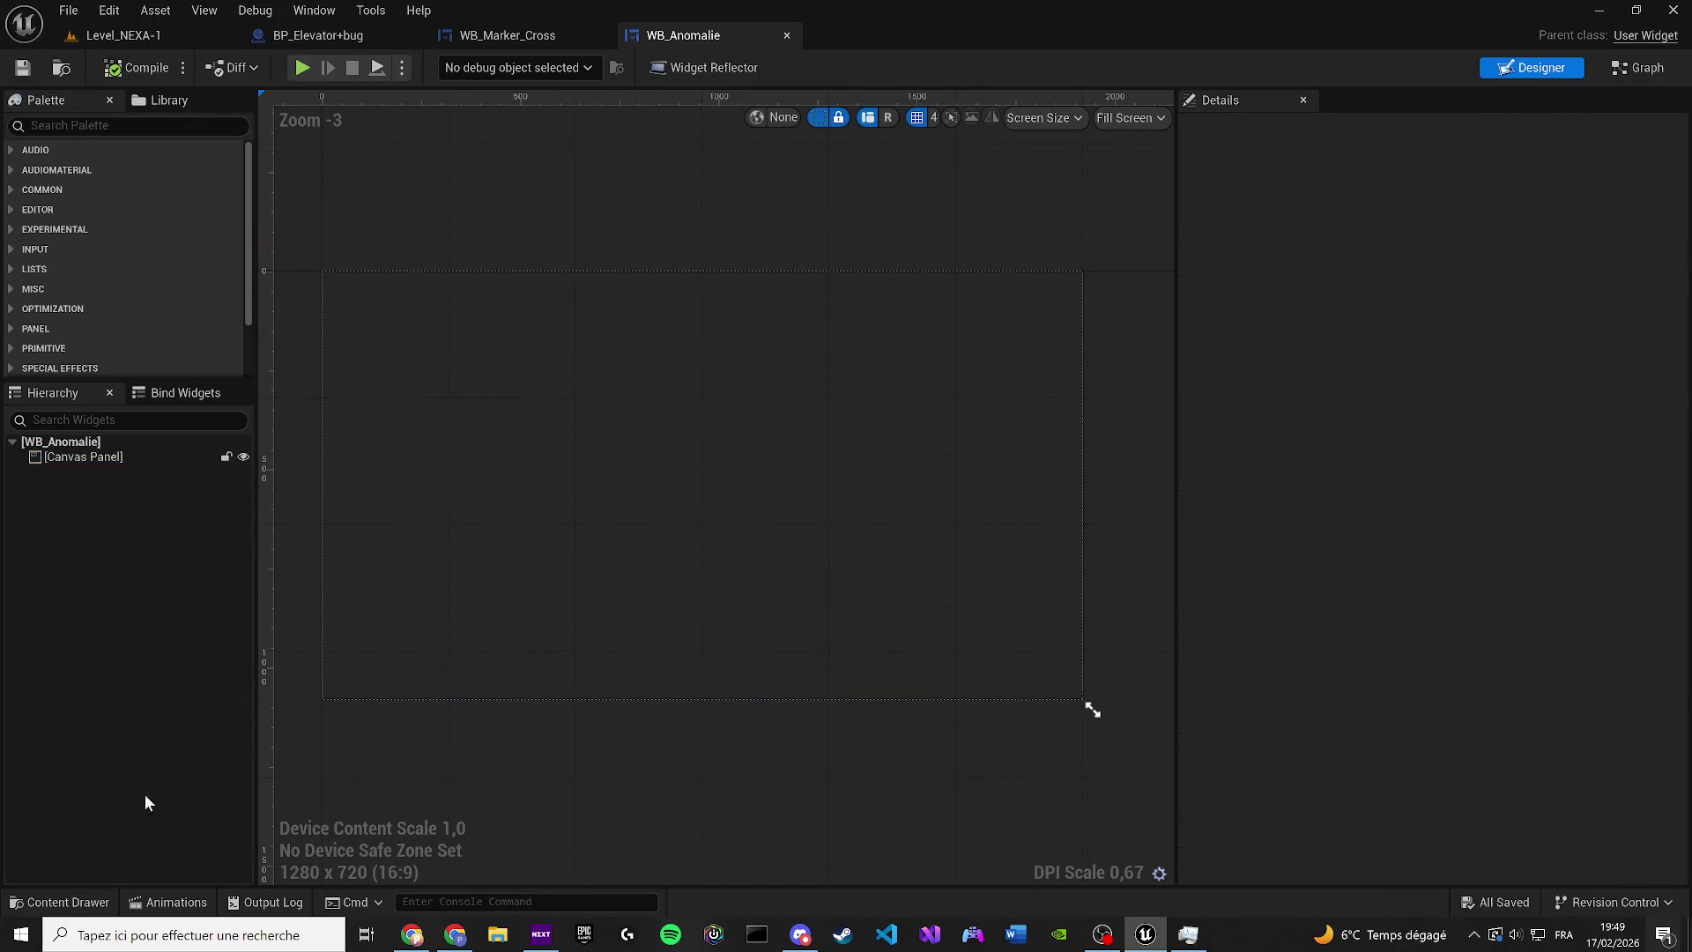
Briefly check WB_Main_Mission, then browse to the Widgets/UI/Text folder containing WB_Text_1
click(59, 902)
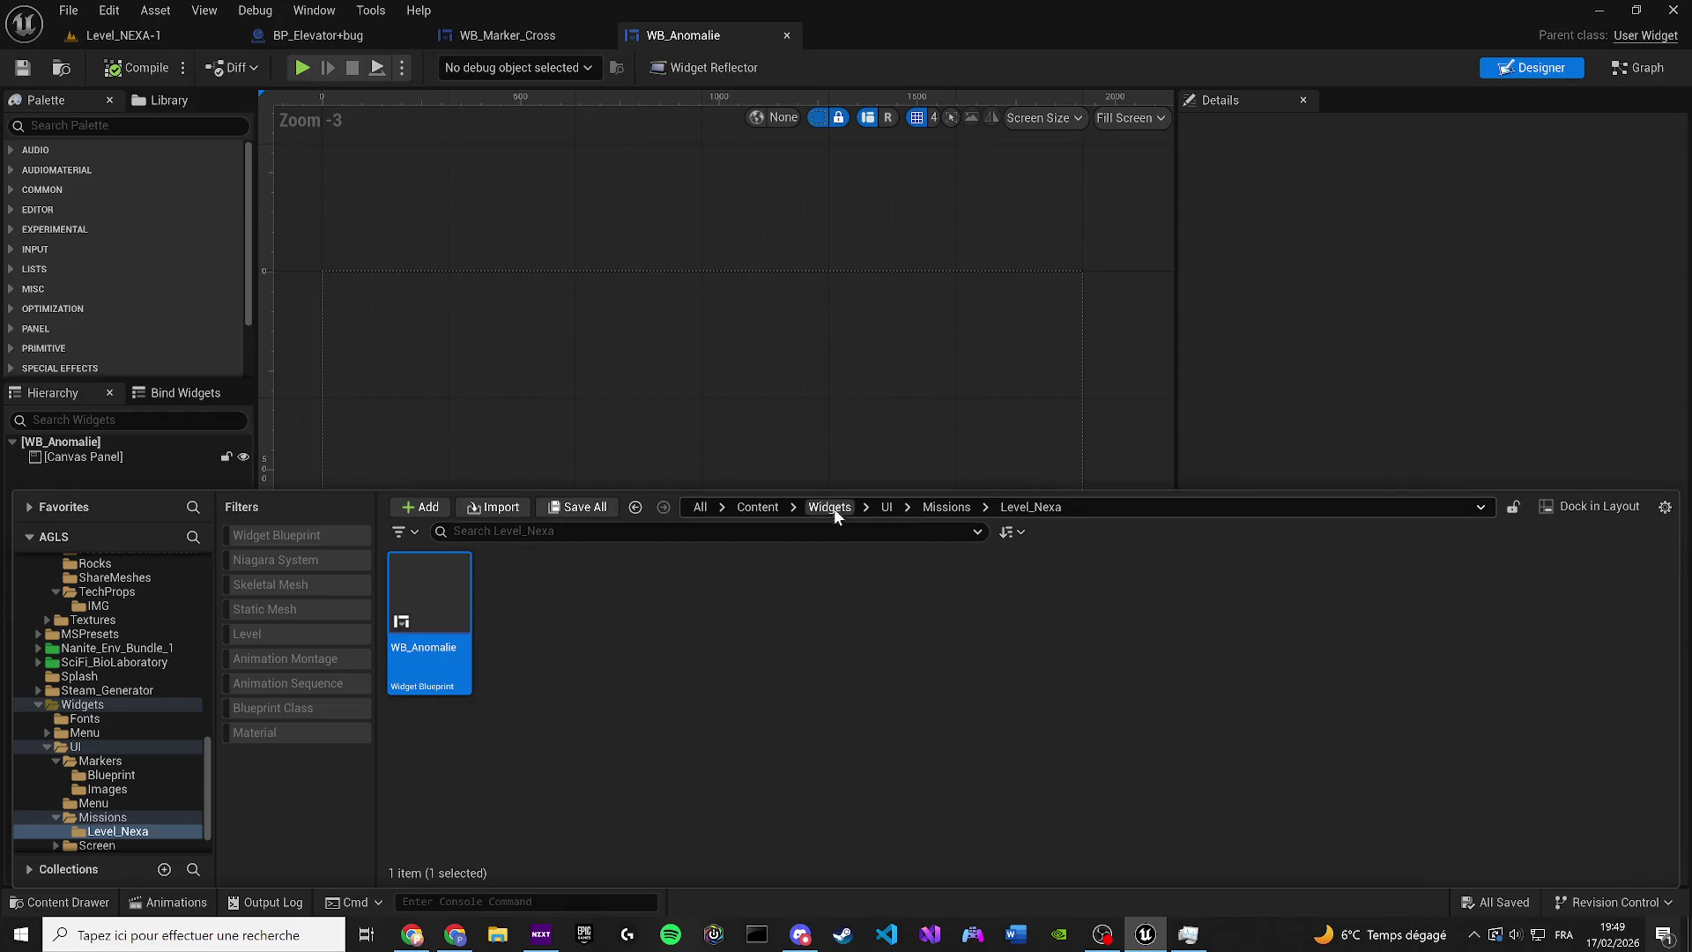
click(927, 509)
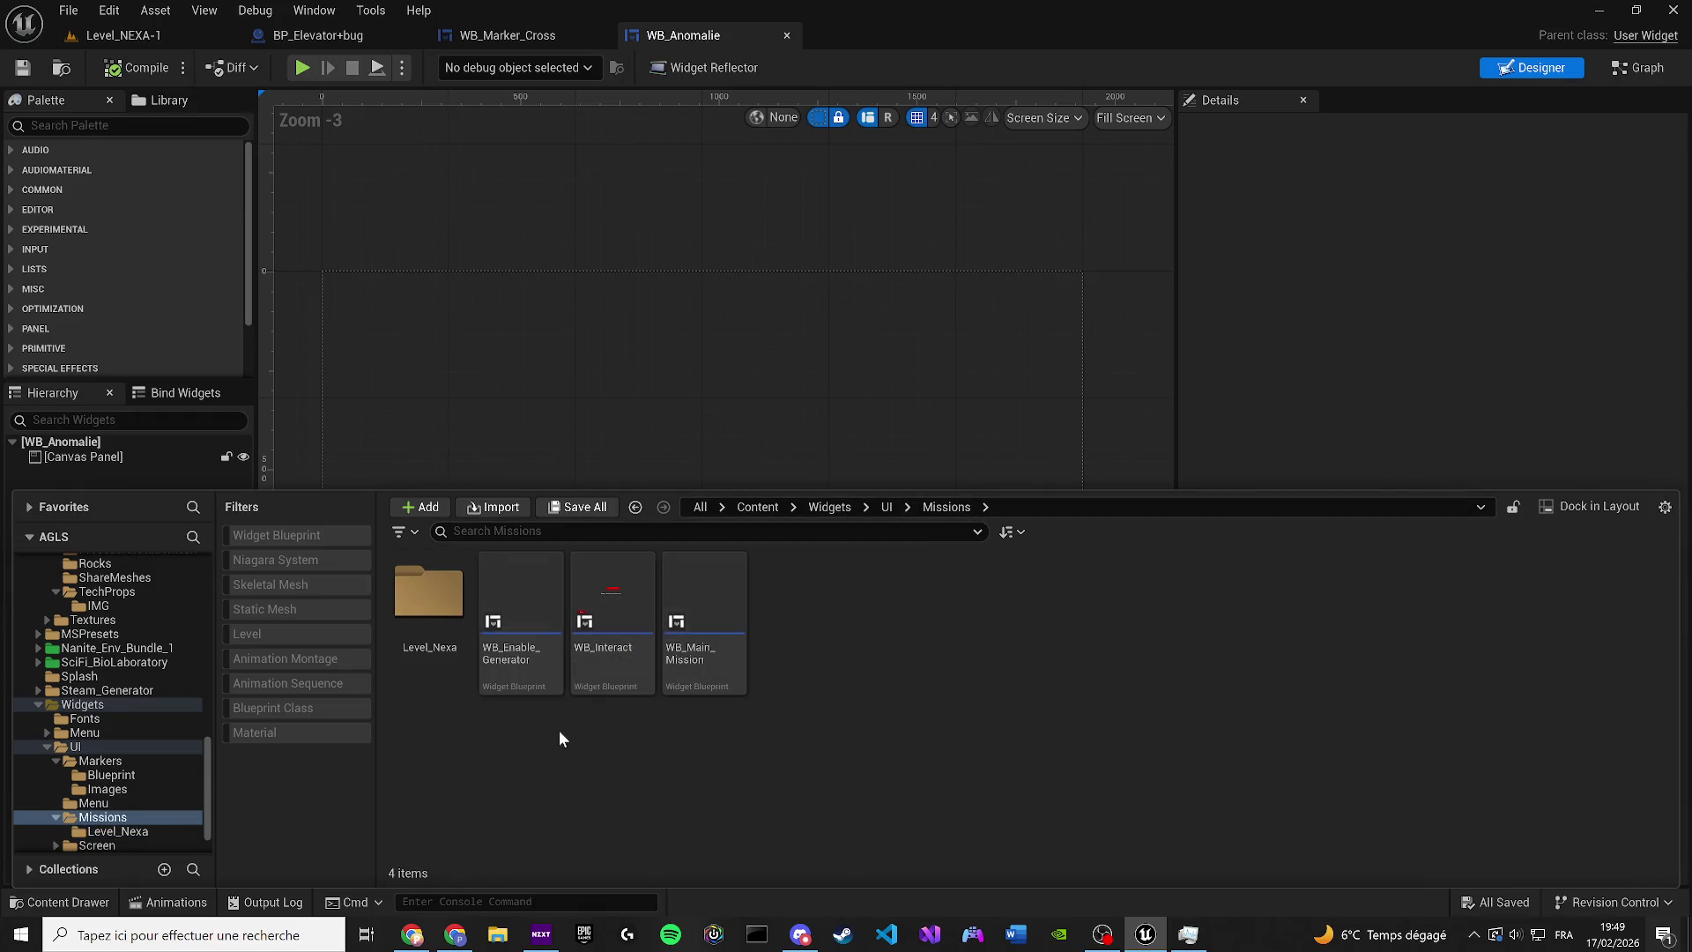
double_click(743, 671)
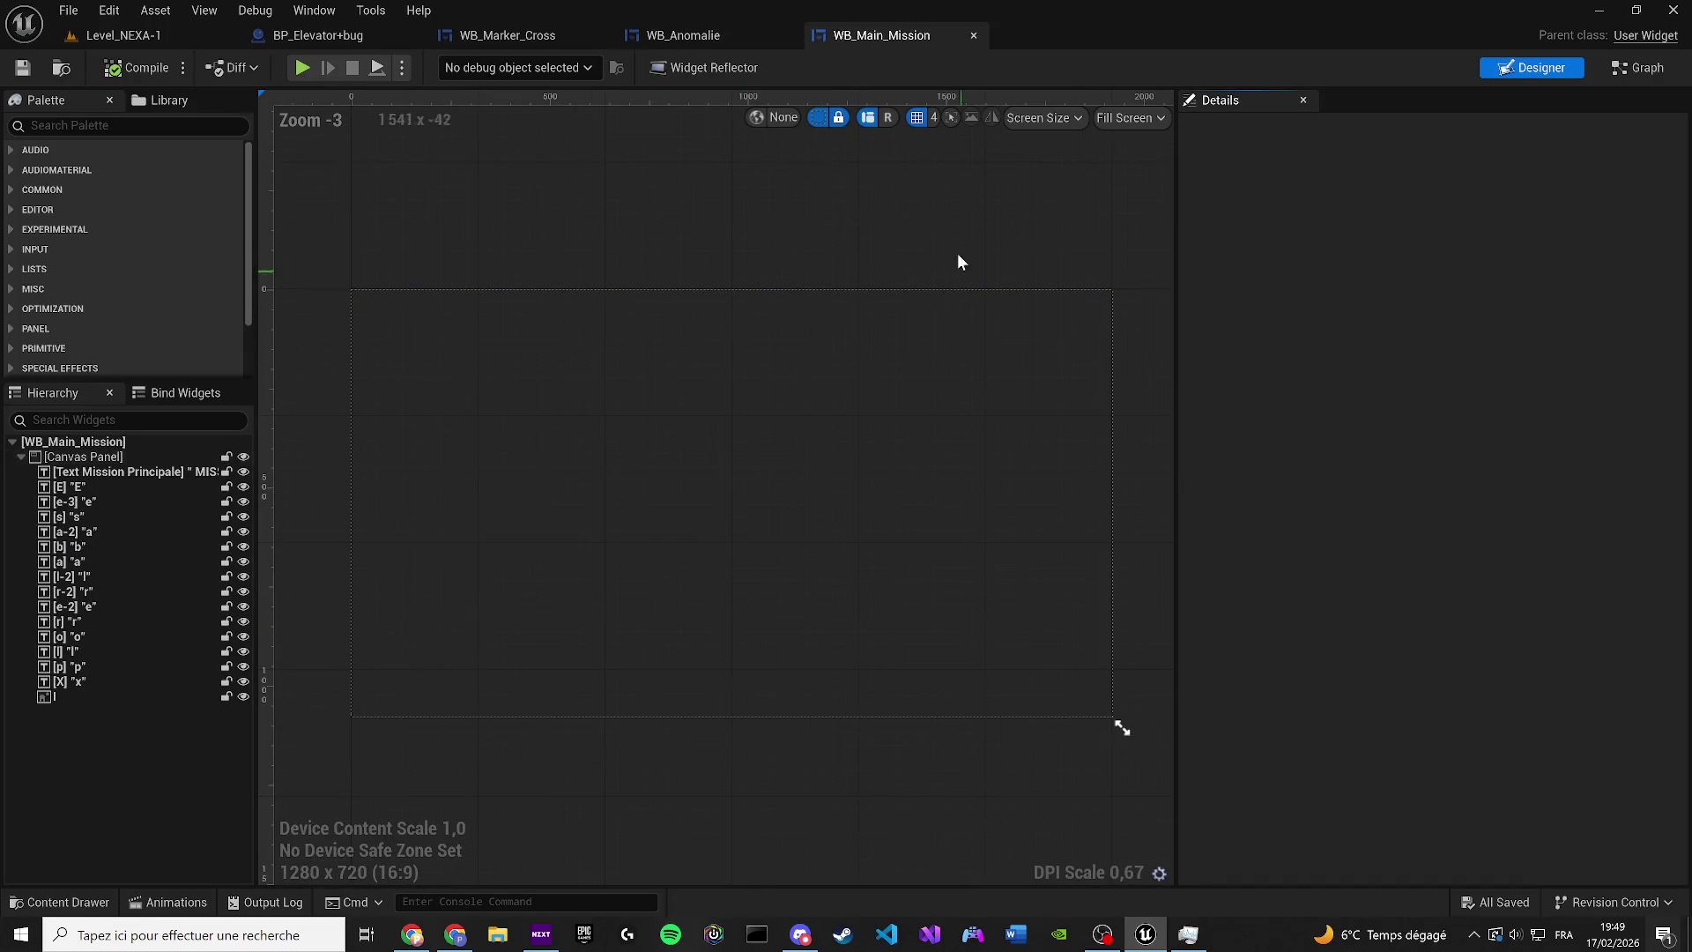
click(974, 35)
key(ctrl+space)
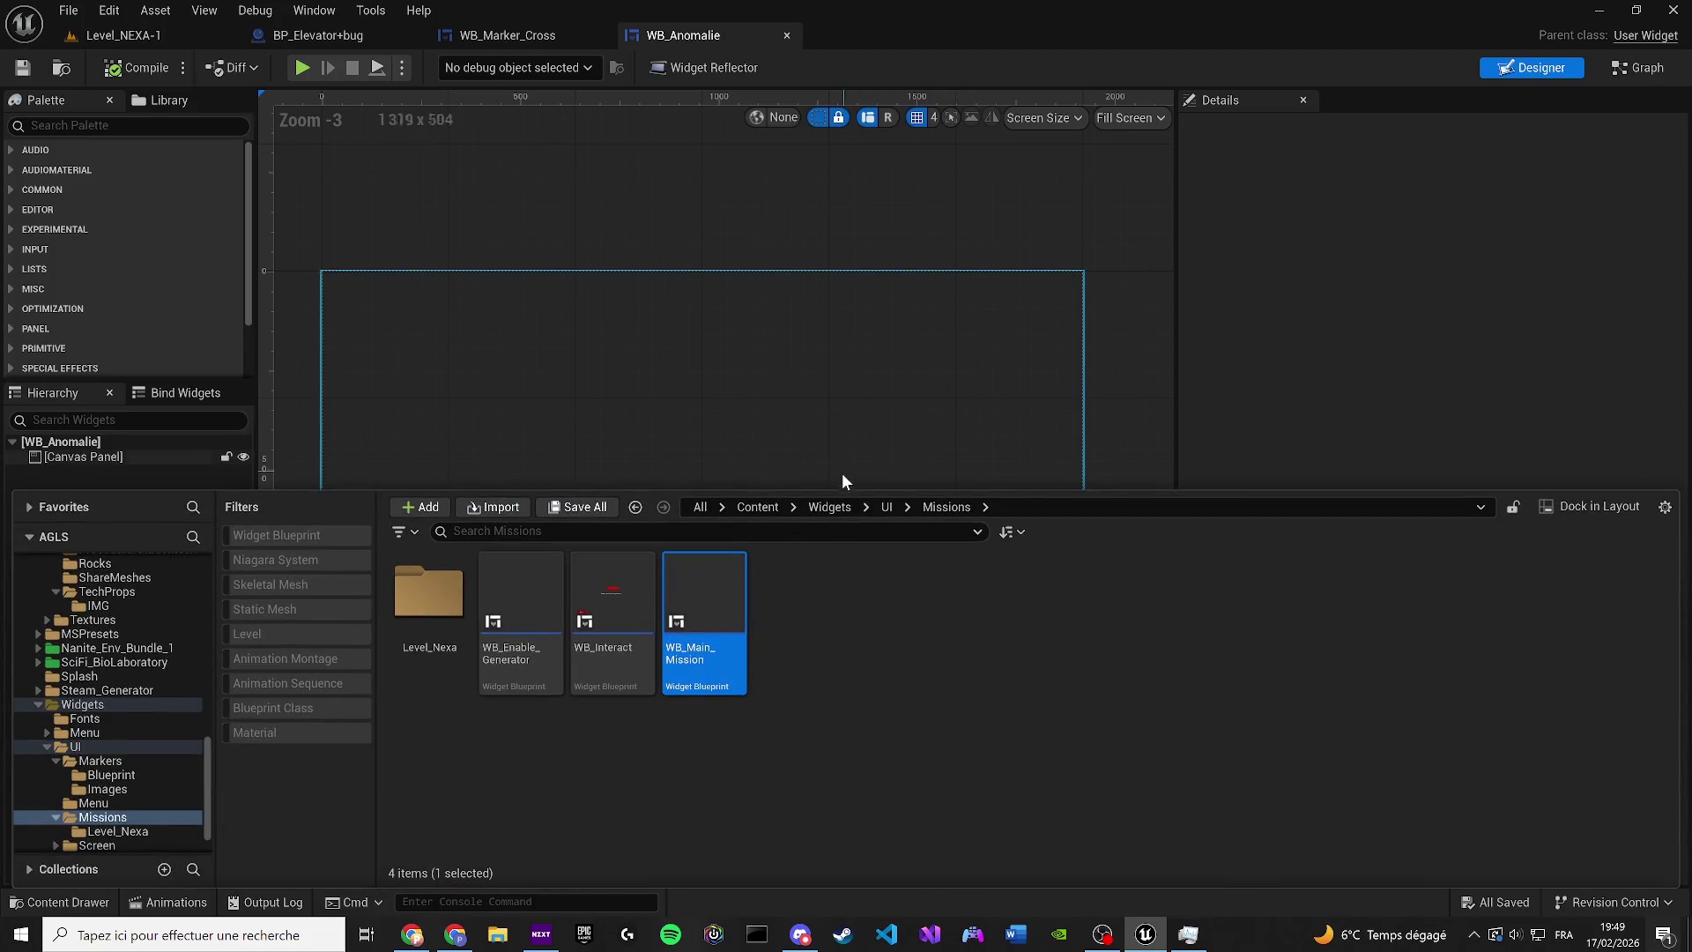
click(883, 507)
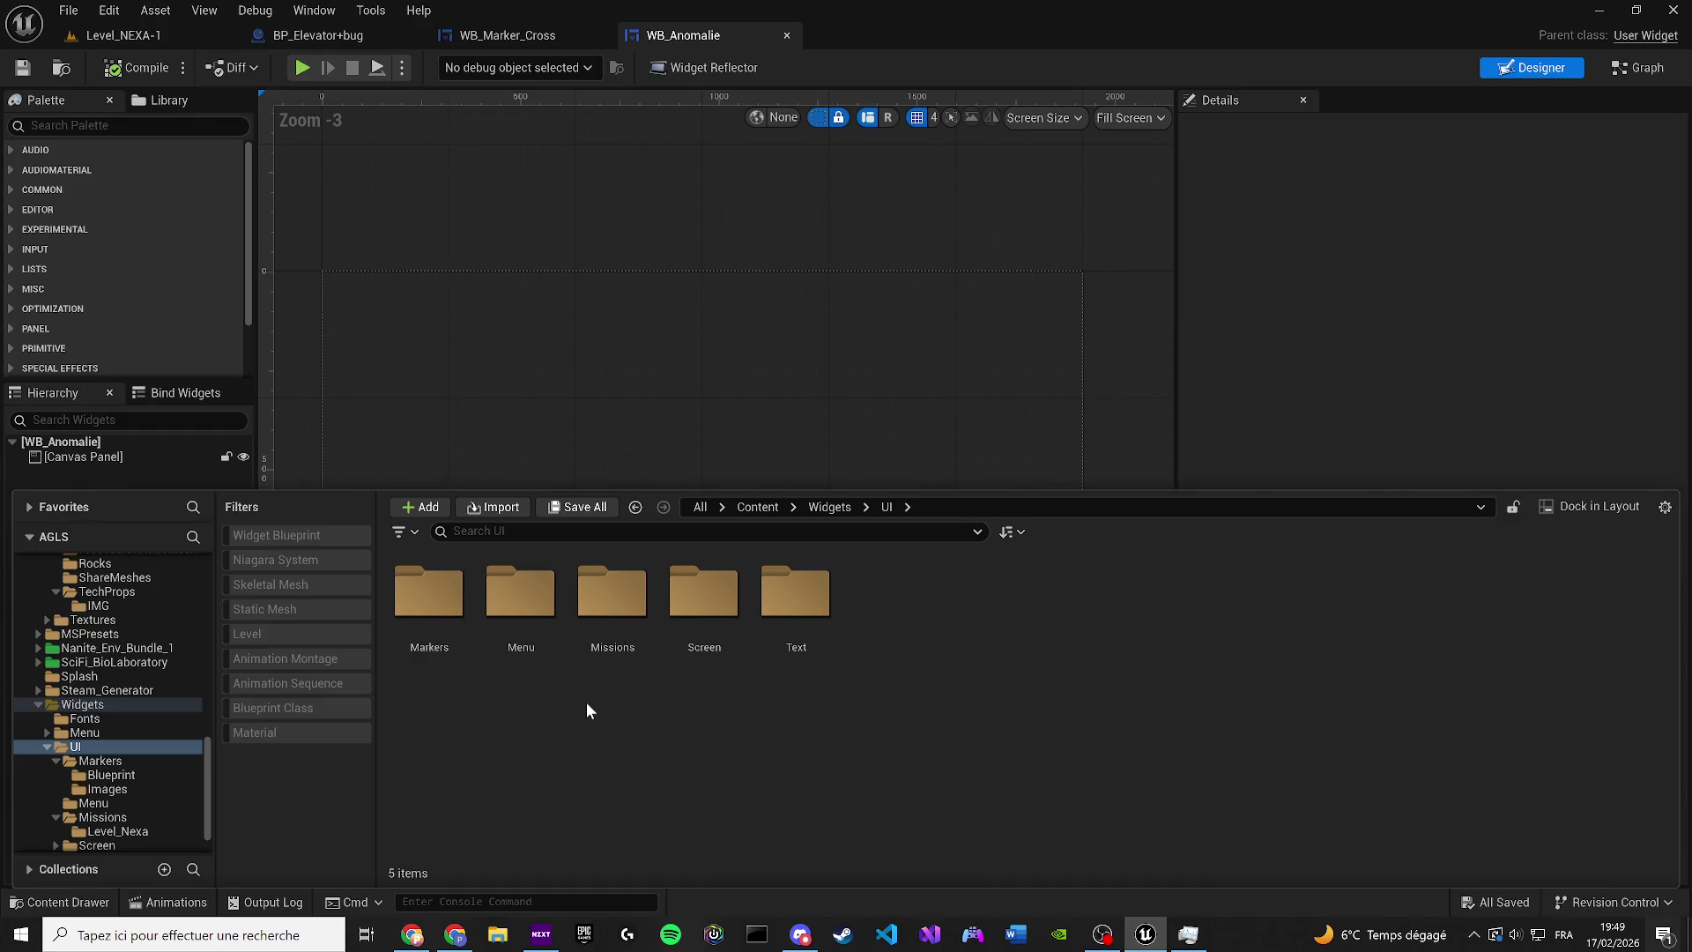
double_click(794, 654)
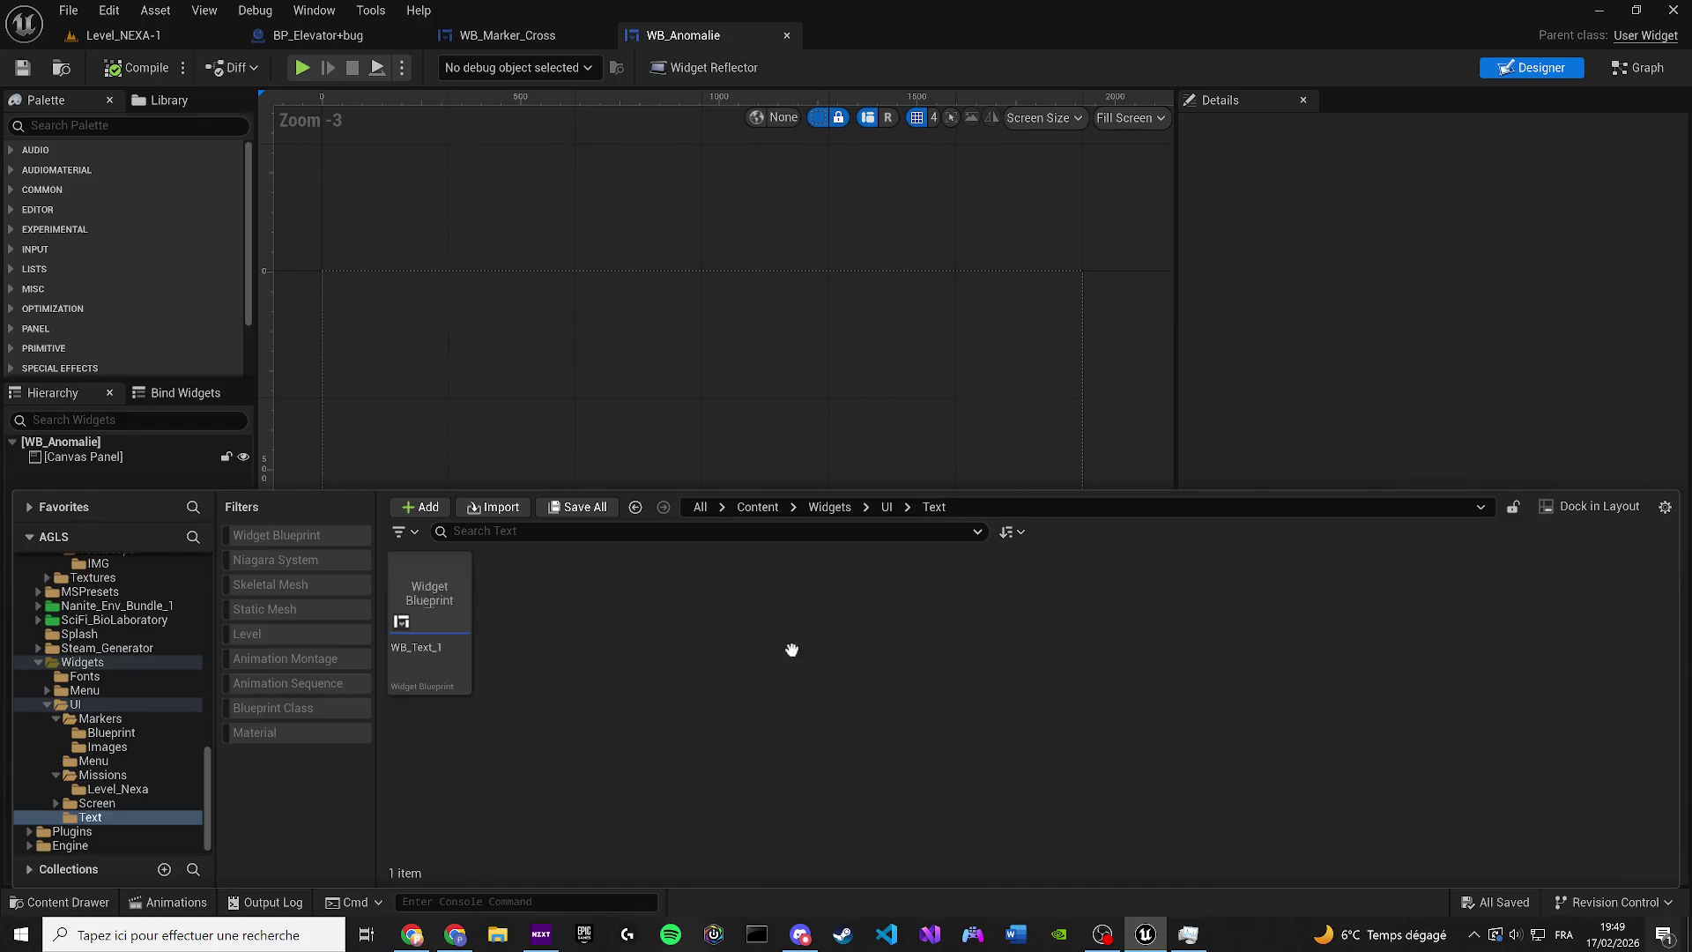
Copy the text block from WB_Text_1 and paste it into WB_Anomalie
double_click(446, 597)
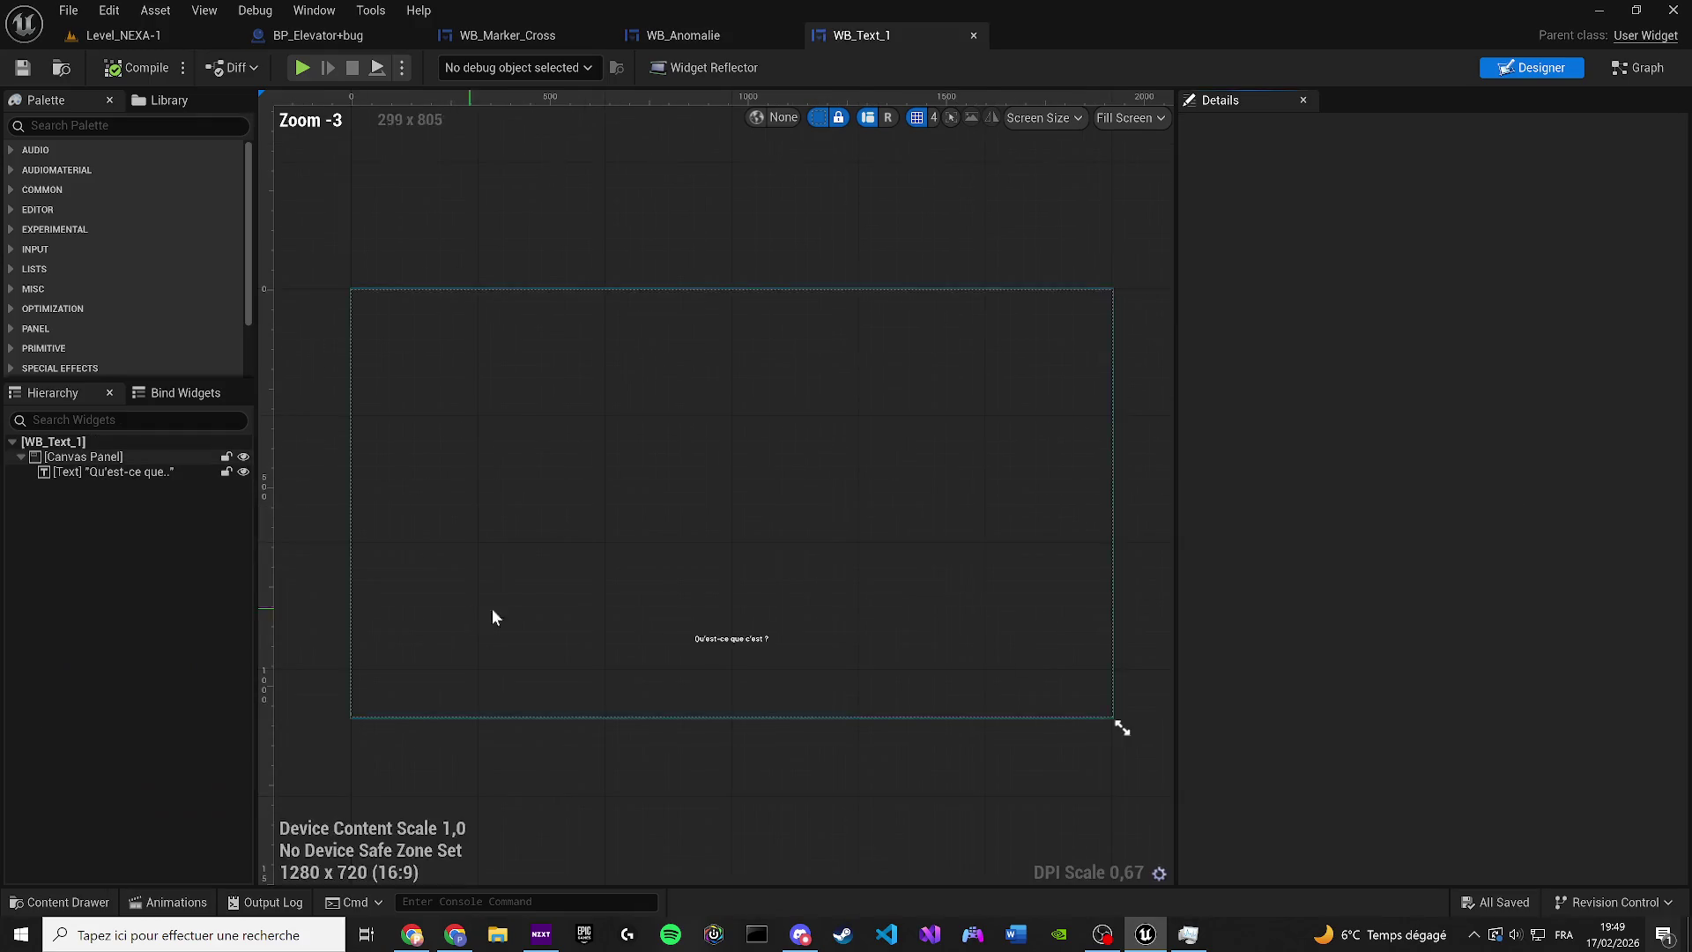
scroll(717, 658, up, 6)
click(737, 601)
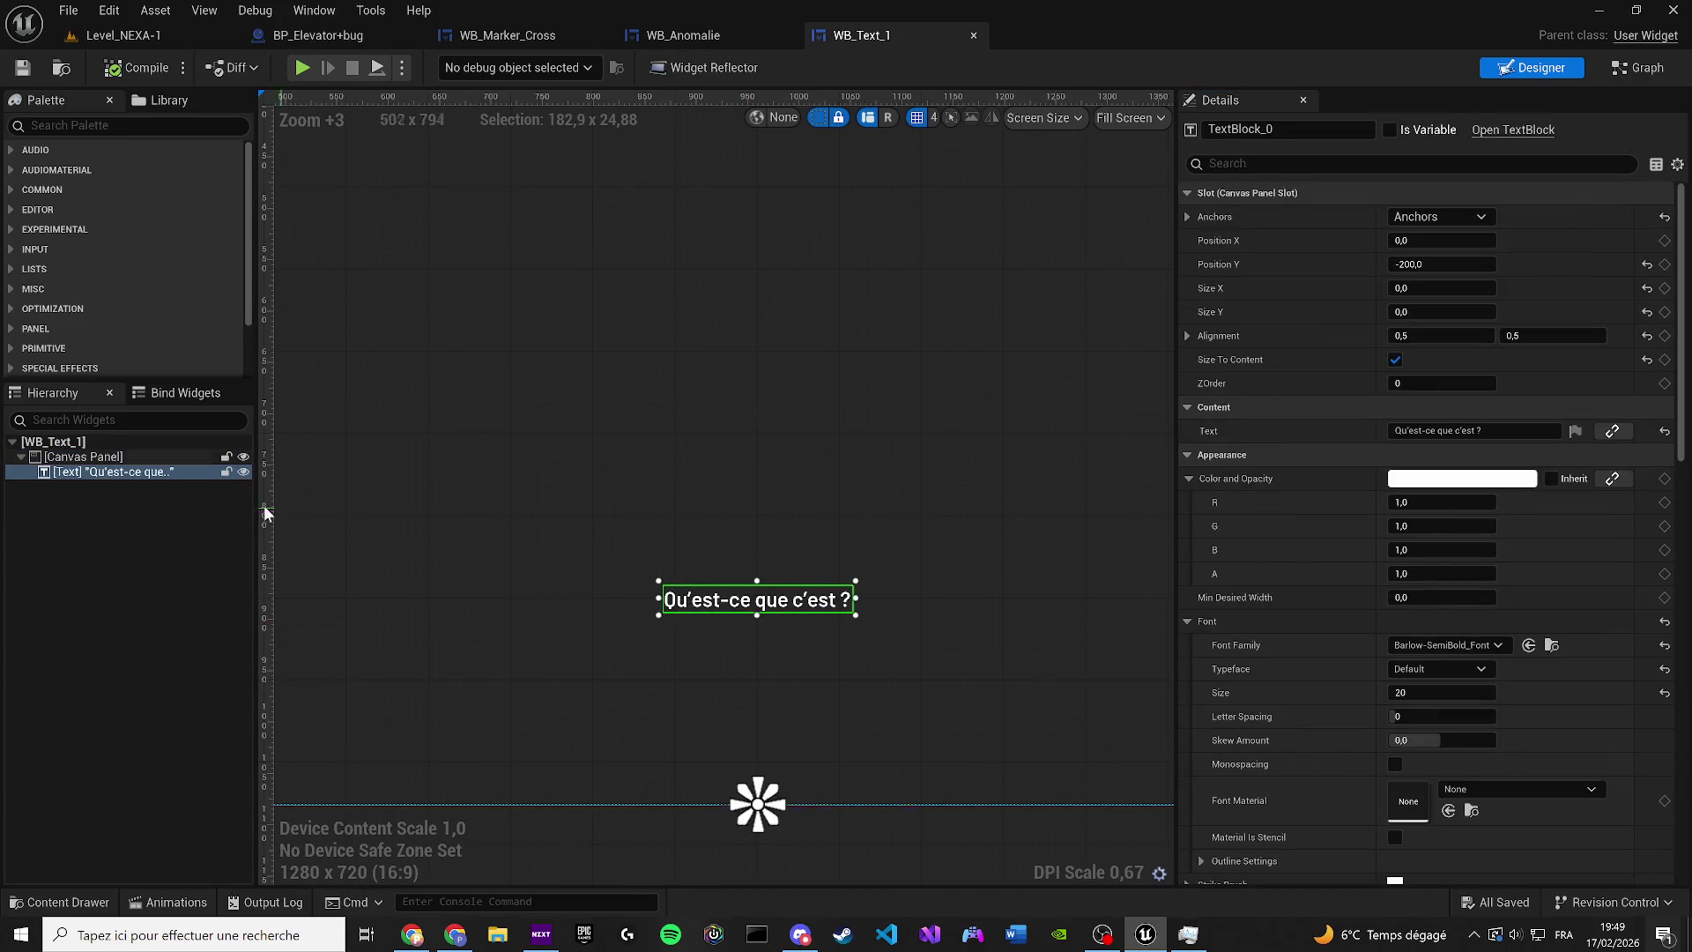
click(55, 474)
key(ctrl+c)
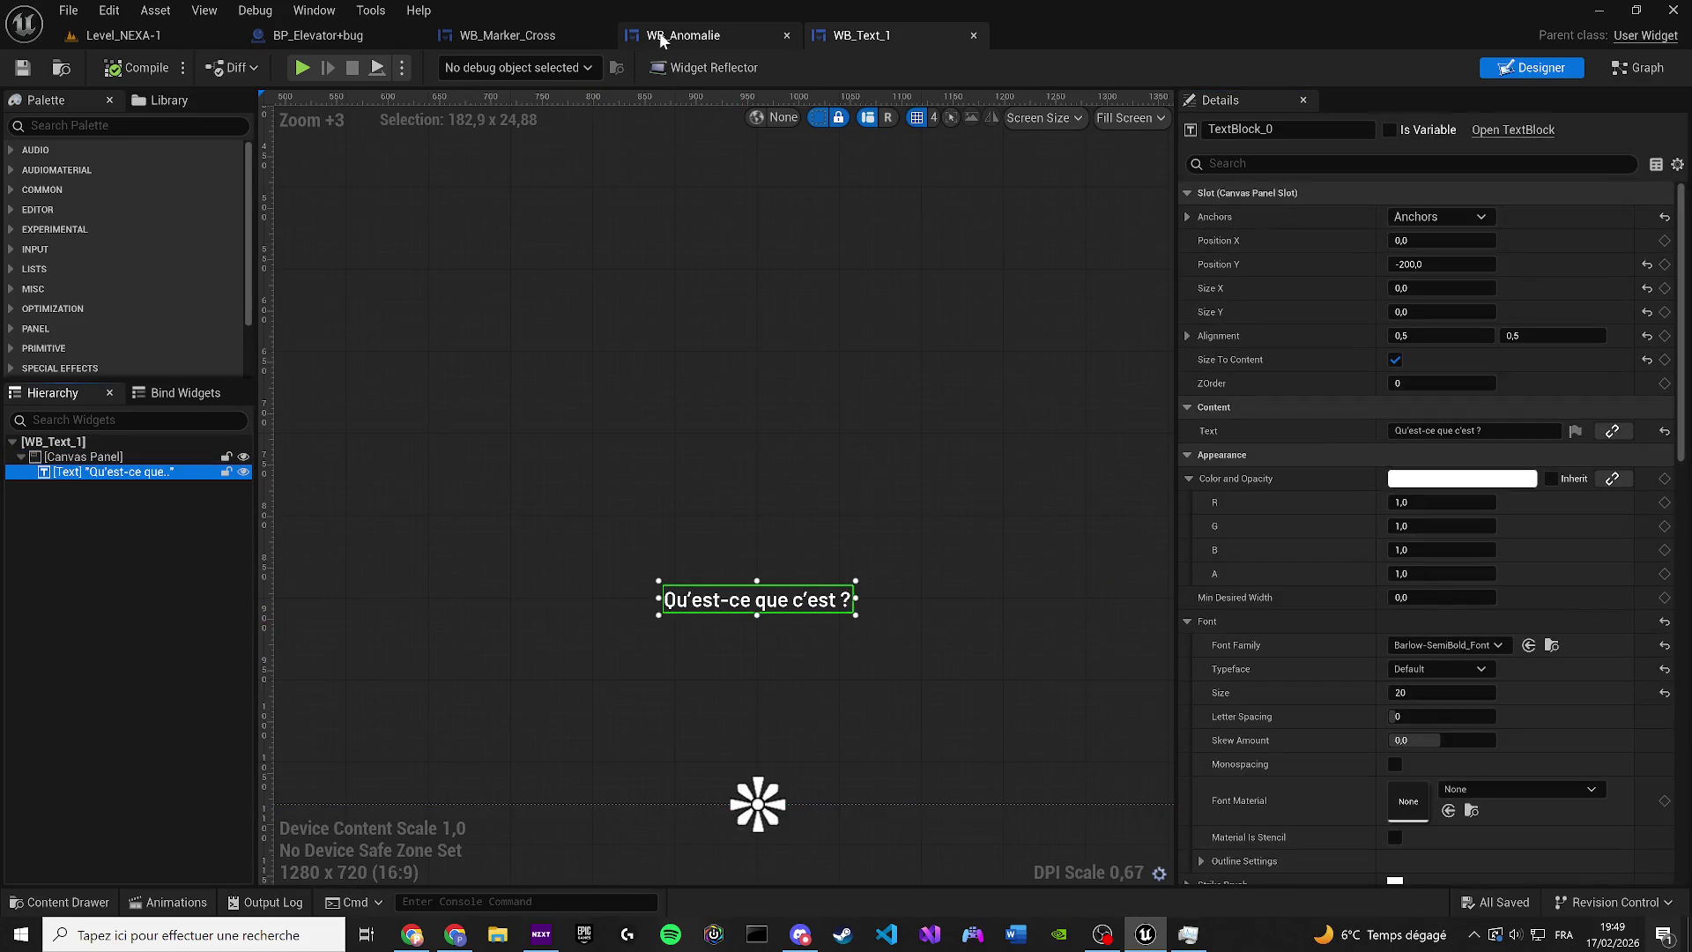
click(683, 35)
key(ctrl+v)
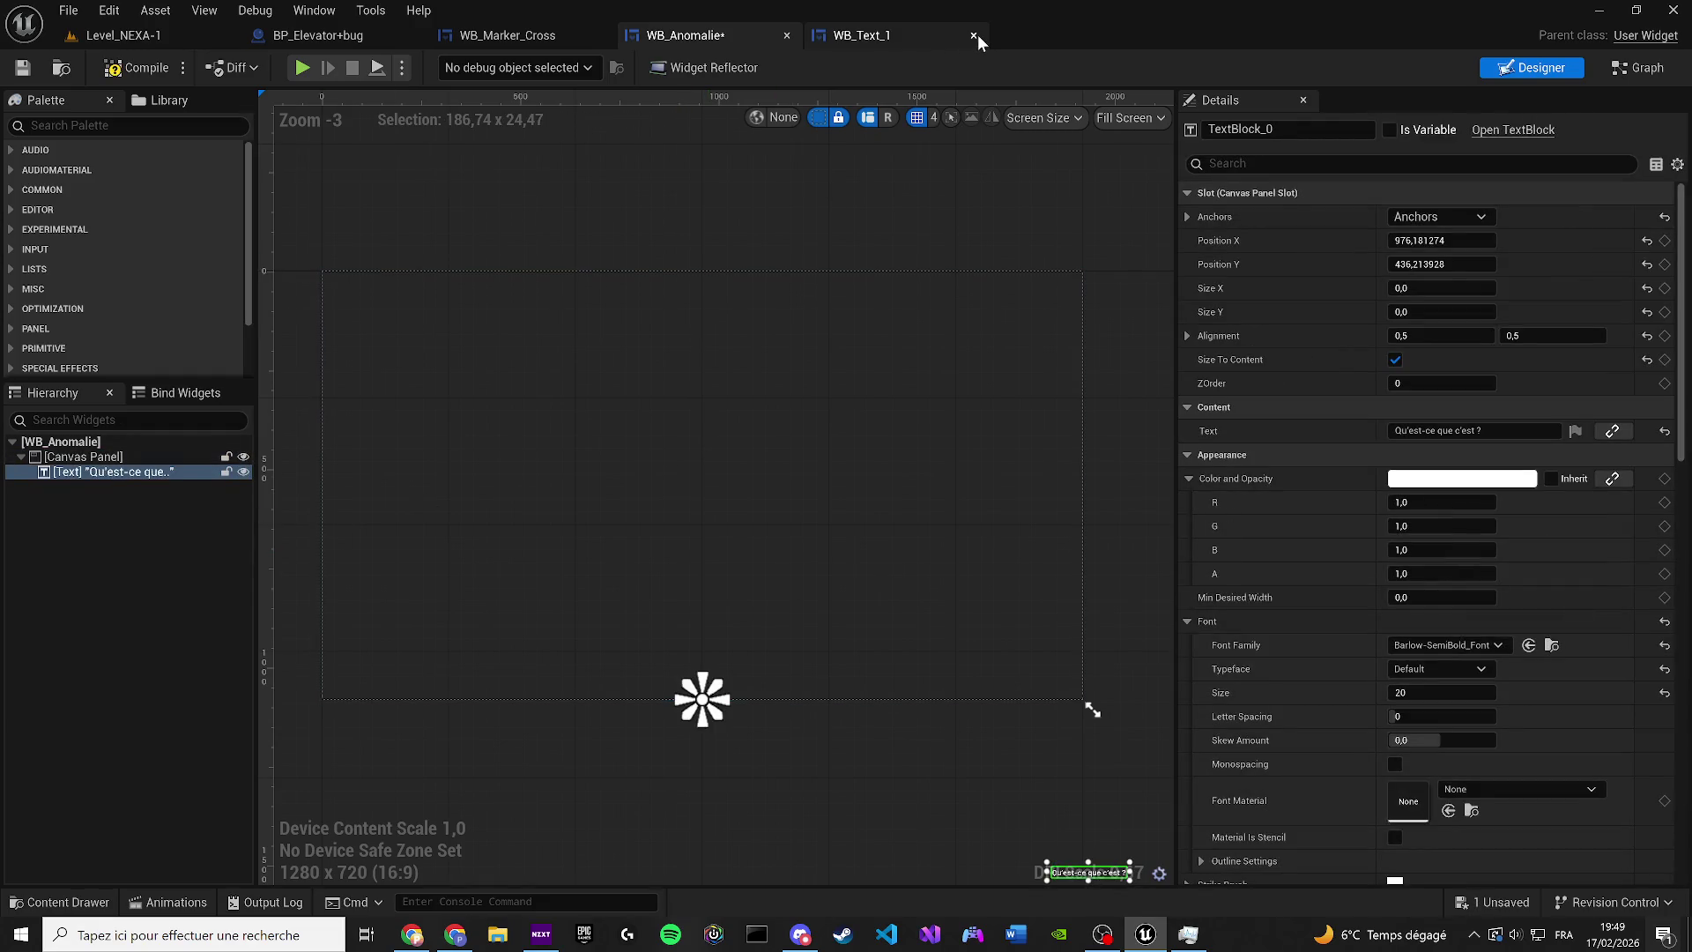
click(974, 35)
Move the pasted text to the upper middle and replace its text with the Nexa anomaly warning
scroll(666, 595, up, 5)
scroll(842, 580, down, 3)
drag(1091, 718, 603, 378)
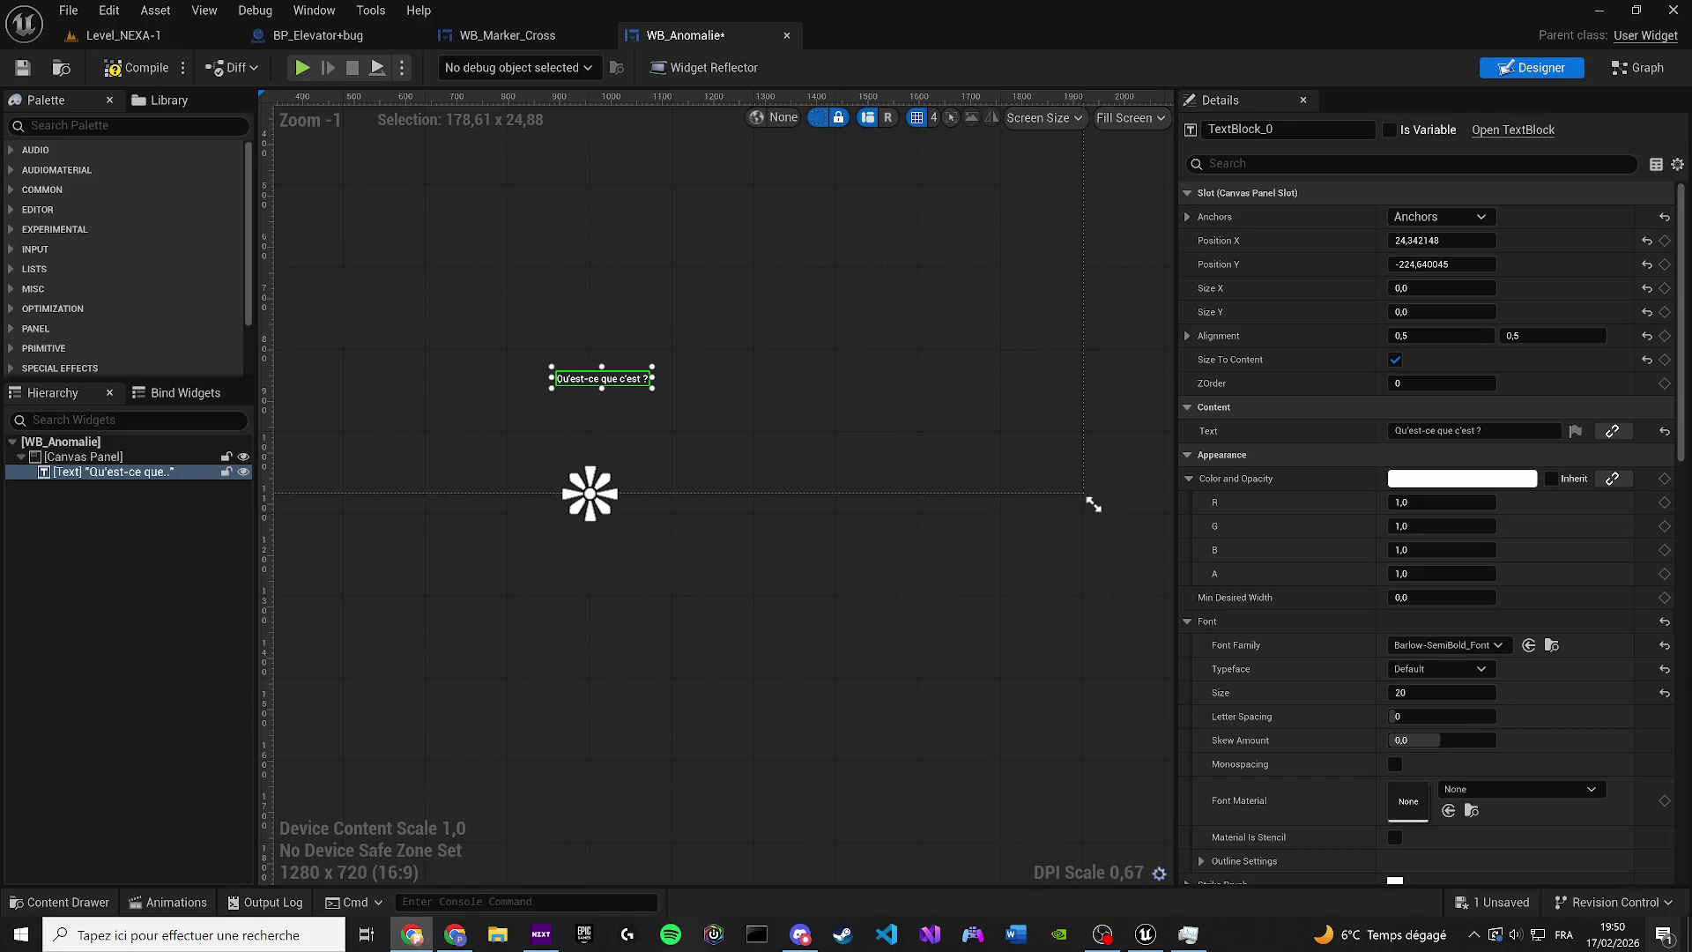
click(1474, 430)
key(ctrl+v)
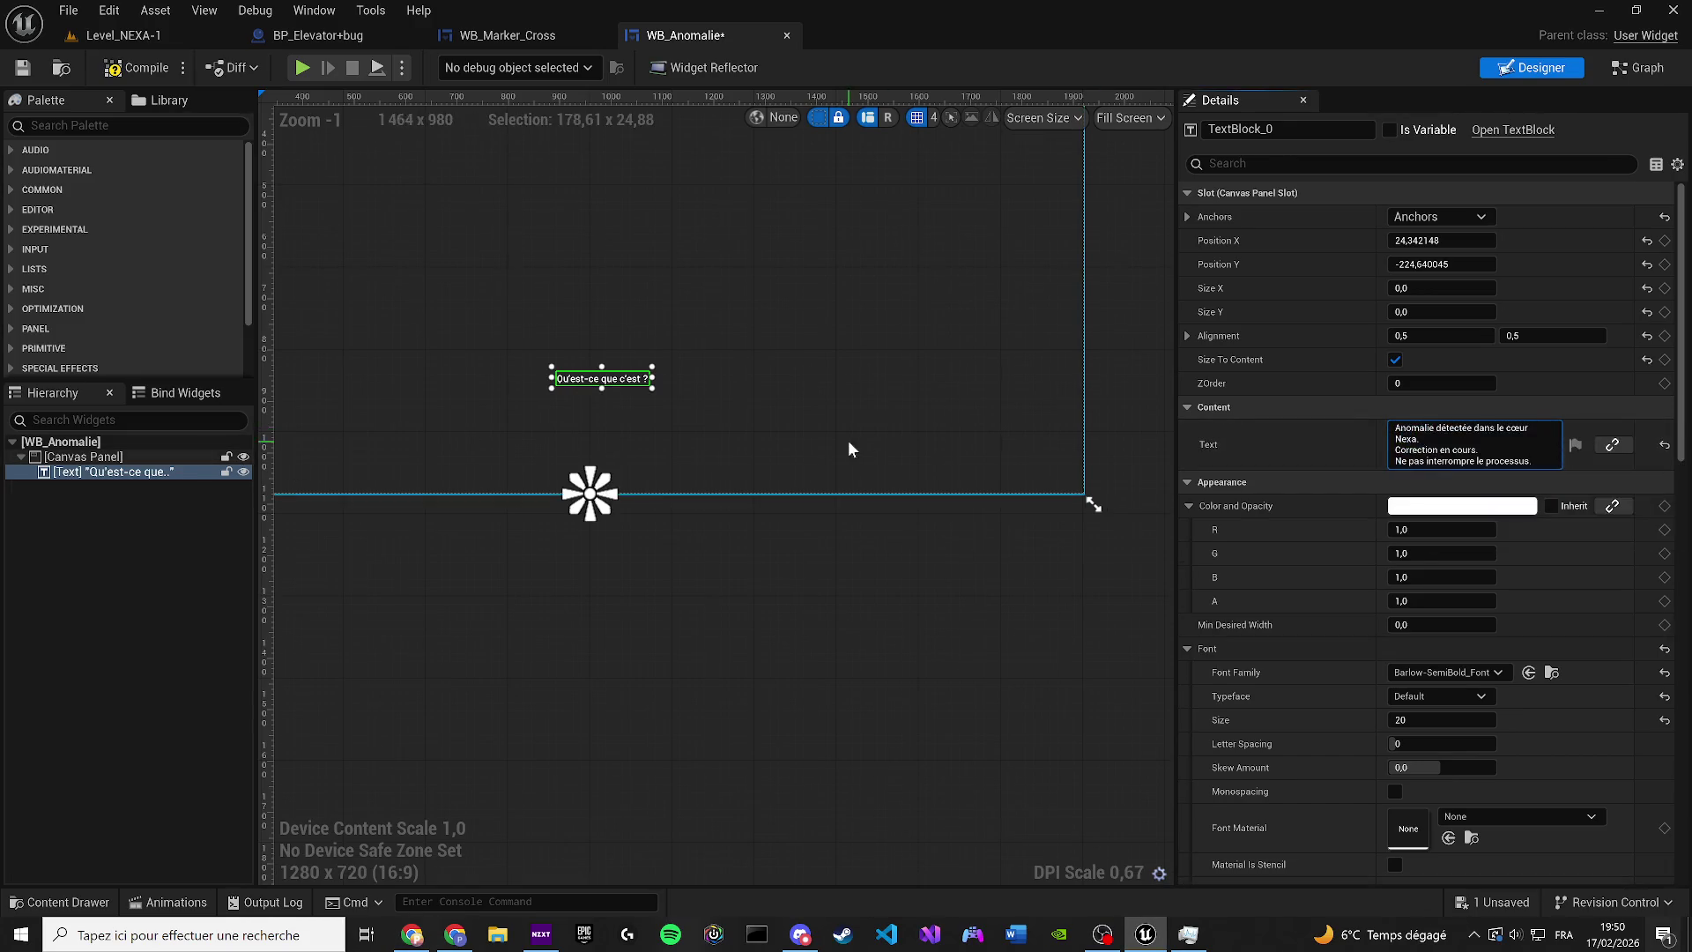
key(Return)
click(720, 520)
Disable Size To Content and resize the message box wider and taller
drag(732, 555, 597, 428)
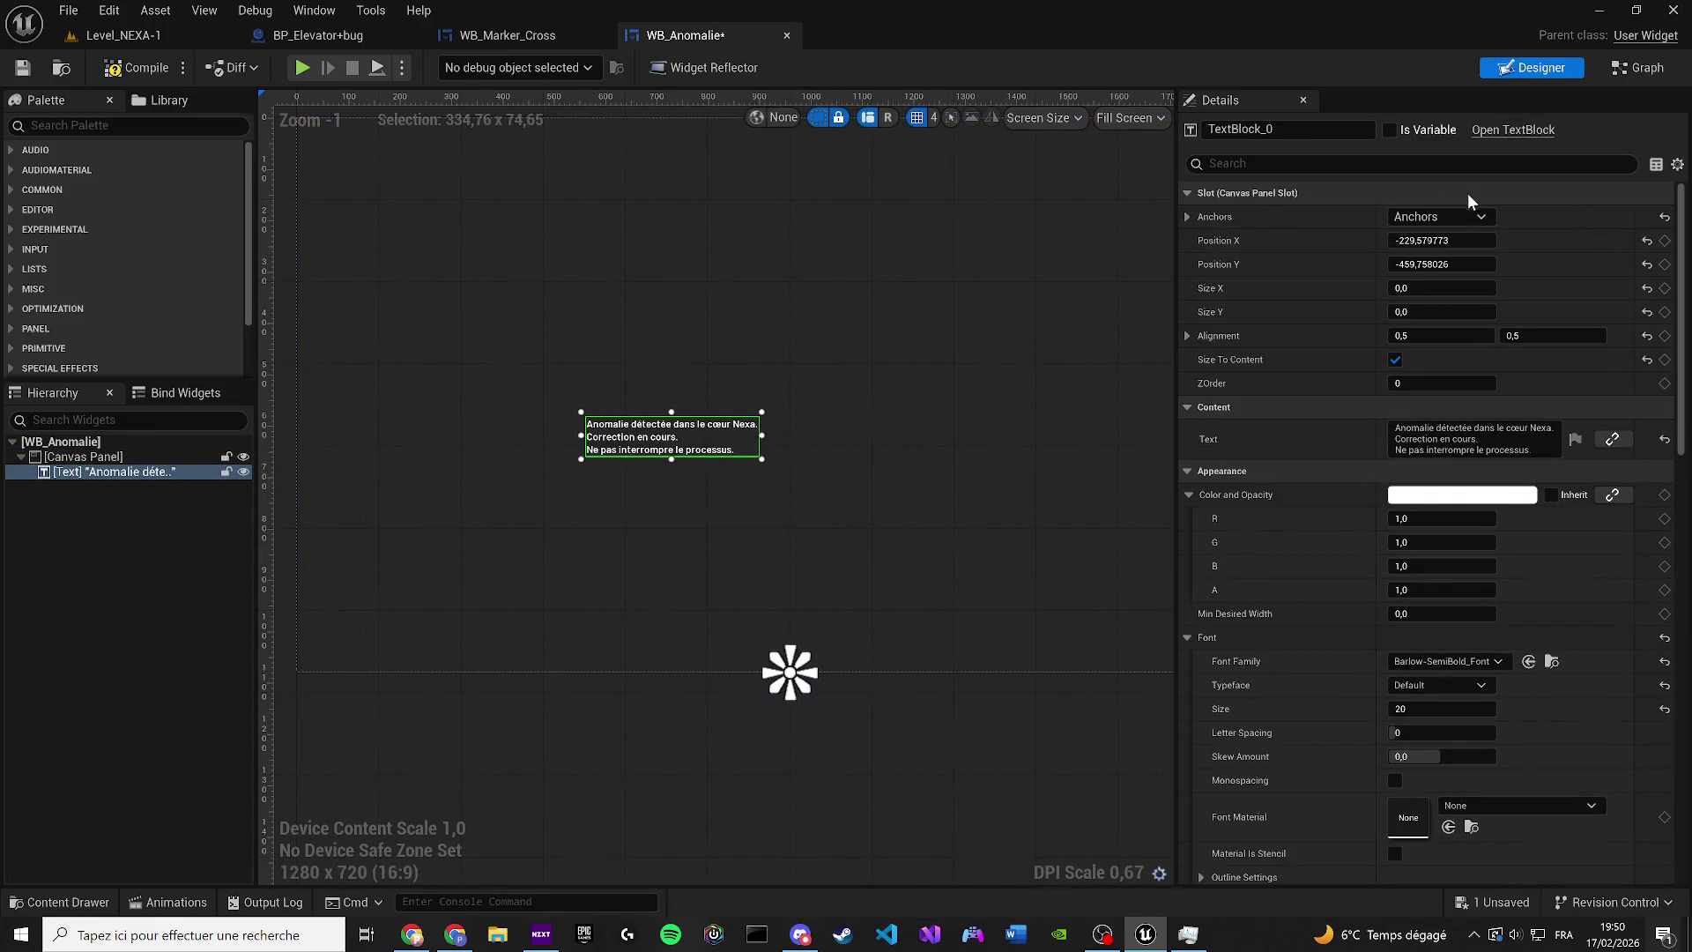
drag(766, 454, 1168, 467)
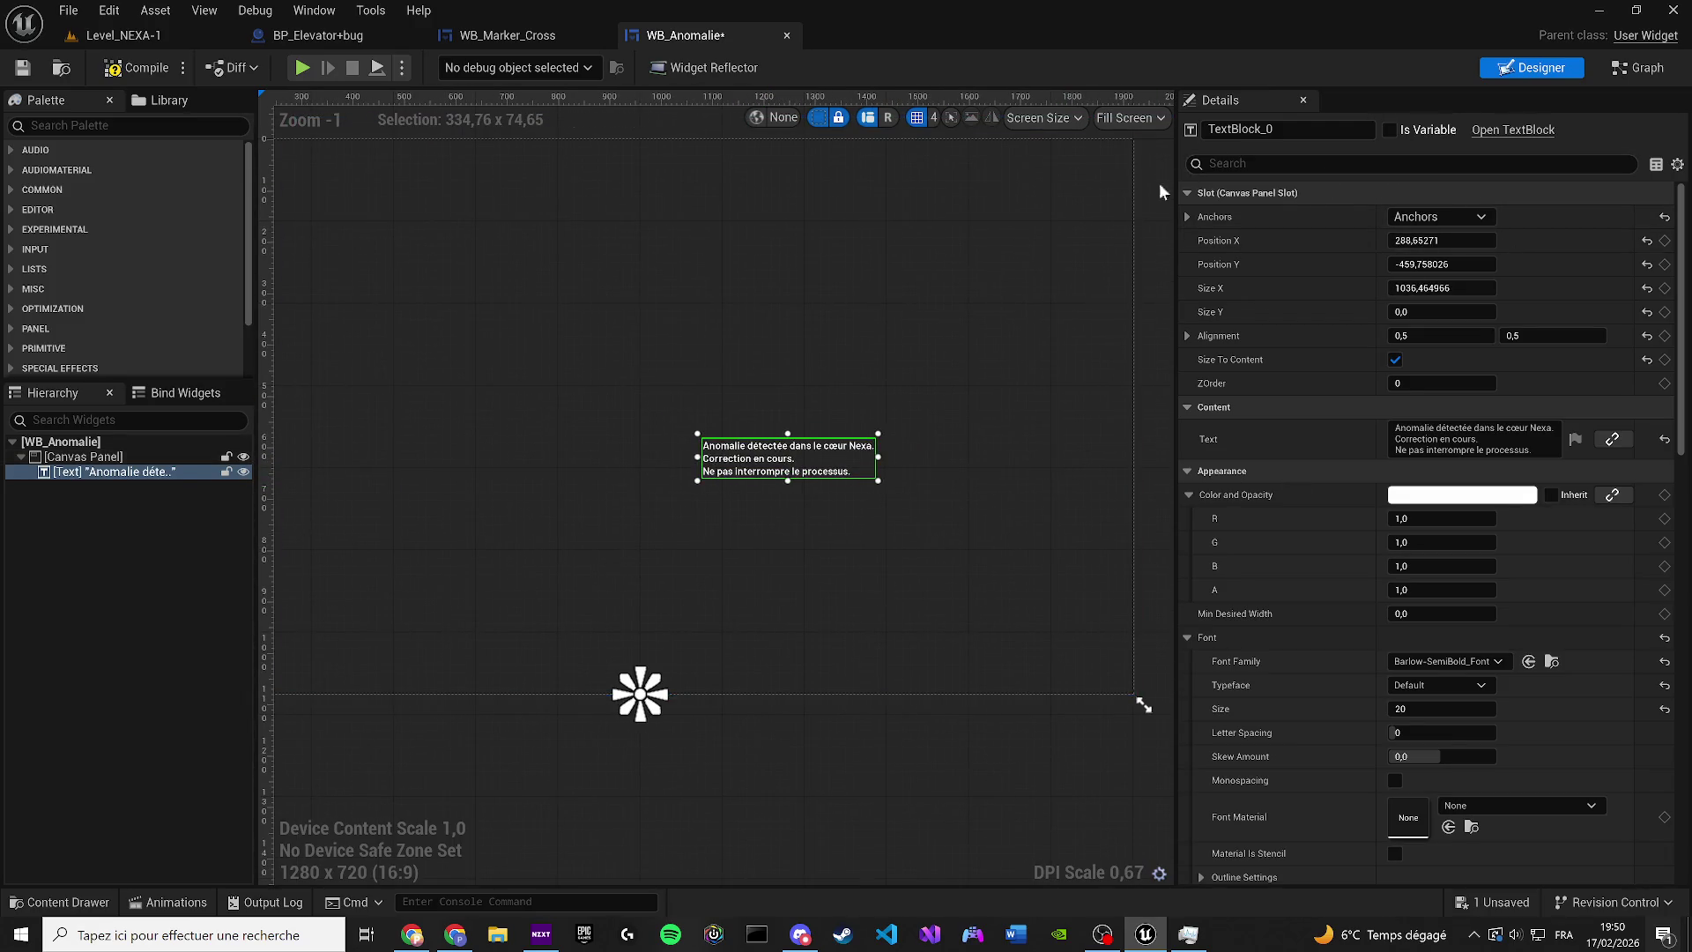
click(1395, 360)
mouse_move(788, 457)
mouse_down()
mouse_move(794, 541)
mouse_move(671, 529)
mouse_up()
Set the message alignment to 1 and 1 and move the box to the canvas centre
click(1442, 336)
text(1)
click(1536, 333)
text(1)
key(Return)
mouse_move(530, 438)
mouse_down()
mouse_move(864, 484)
mouse_move(867, 511)
mouse_up()
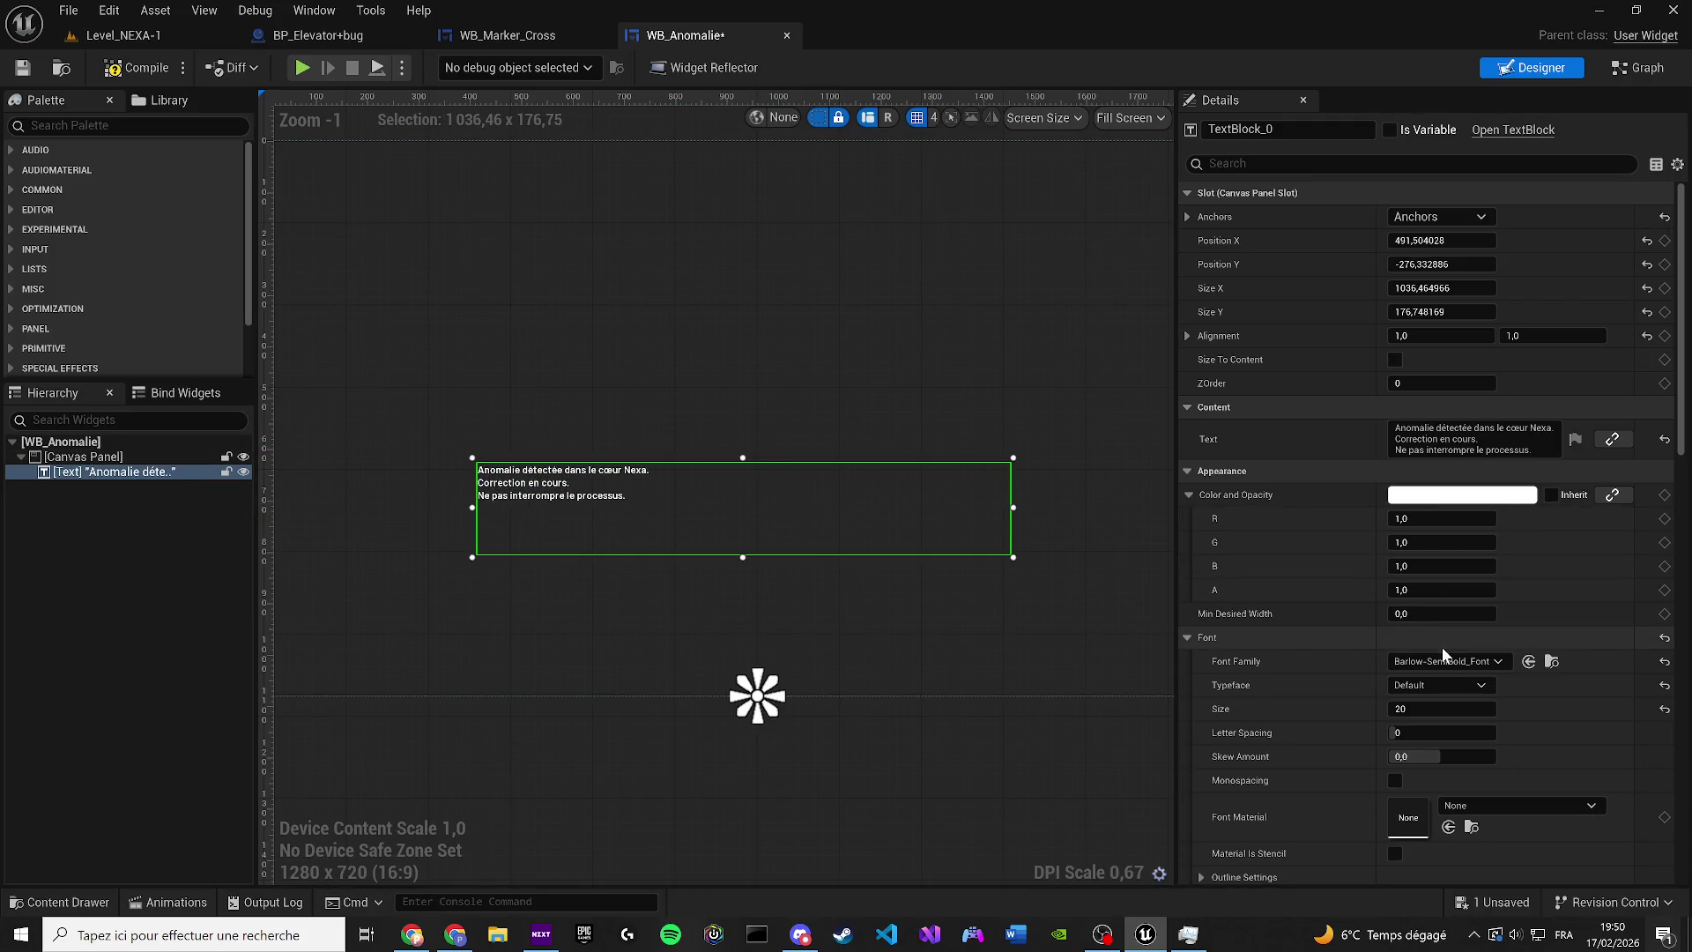
Set the text shadow's horizontal offset to 1 and centre-justify the message lines
scroll(1442, 647, down, 3)
mouse_move(1410, 593)
mouse_down()
mouse_move(1464, 592)
mouse_move(1423, 592)
mouse_up()
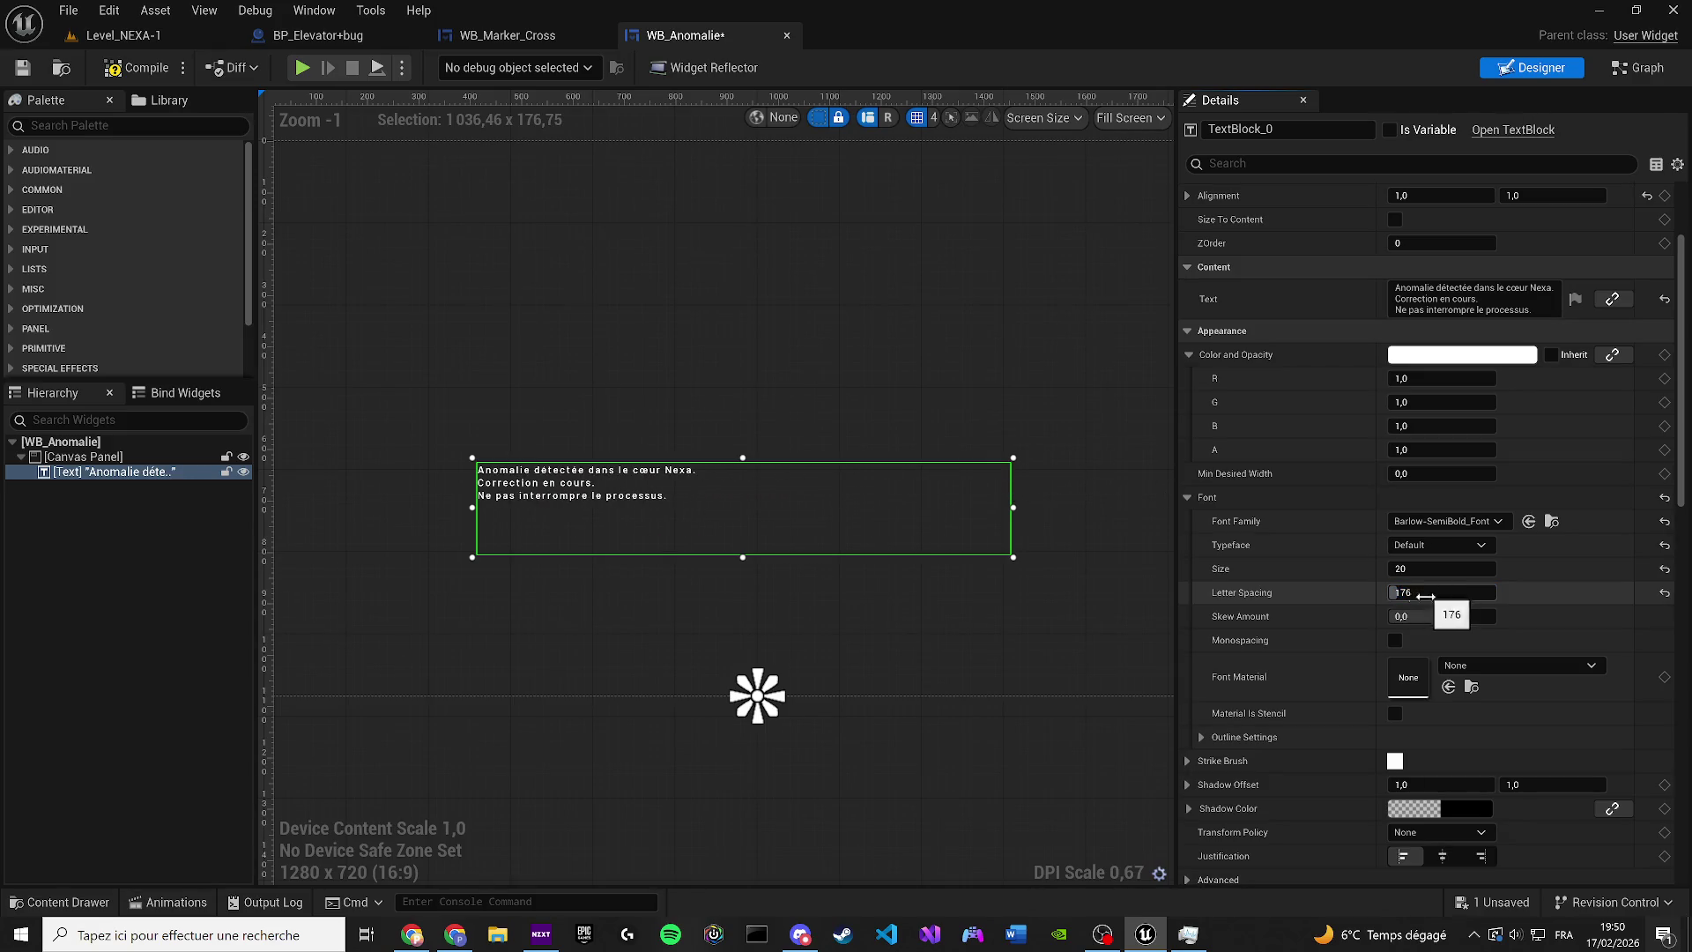
drag(1422, 785, 1423, 792)
click(1422, 785)
text(1)
key(Return)
click(1443, 856)
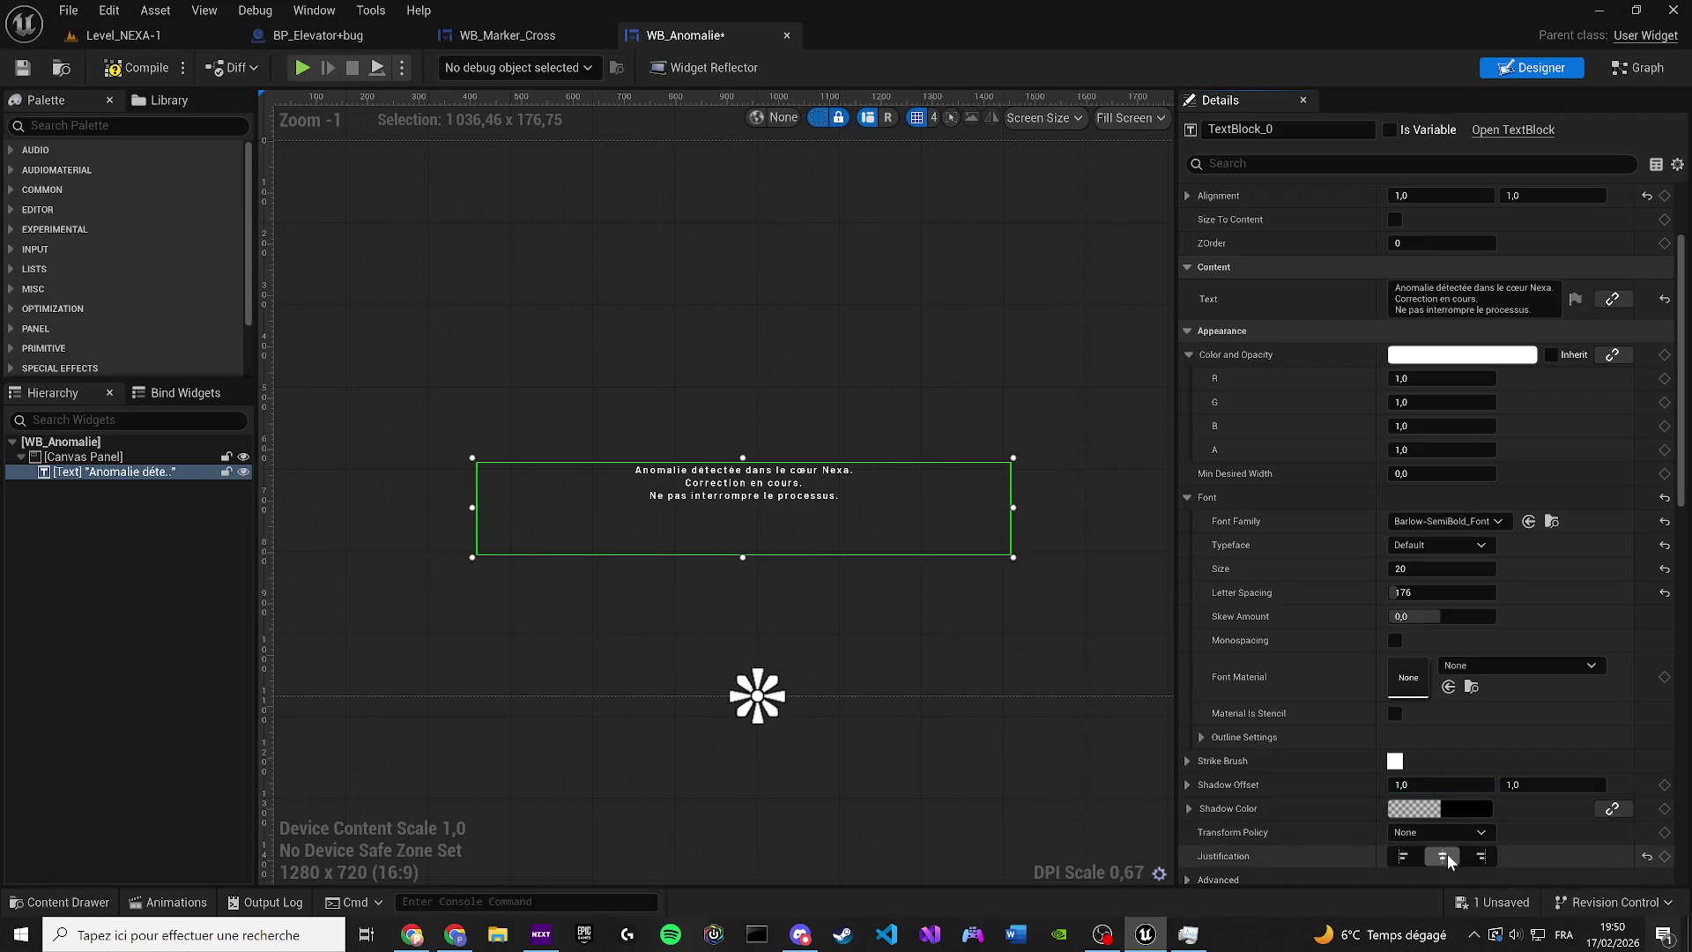
Nudge the message box slightly down, then a touch left
click(759, 441)
drag(742, 535, 756, 599)
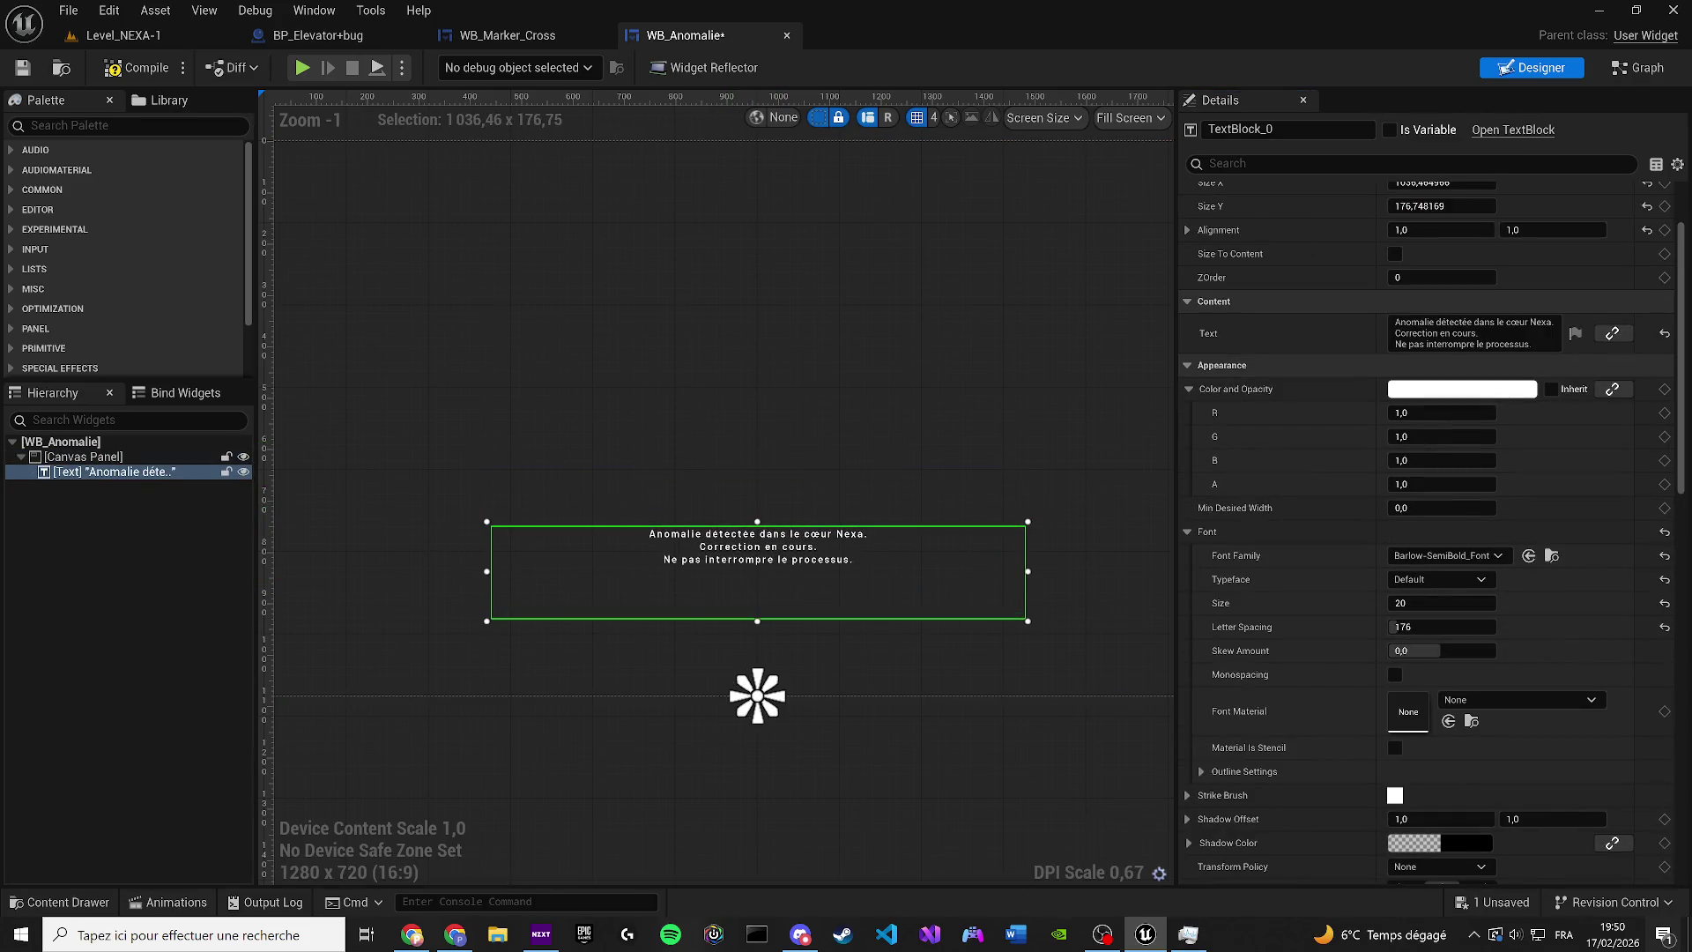
key(alt+Tab)
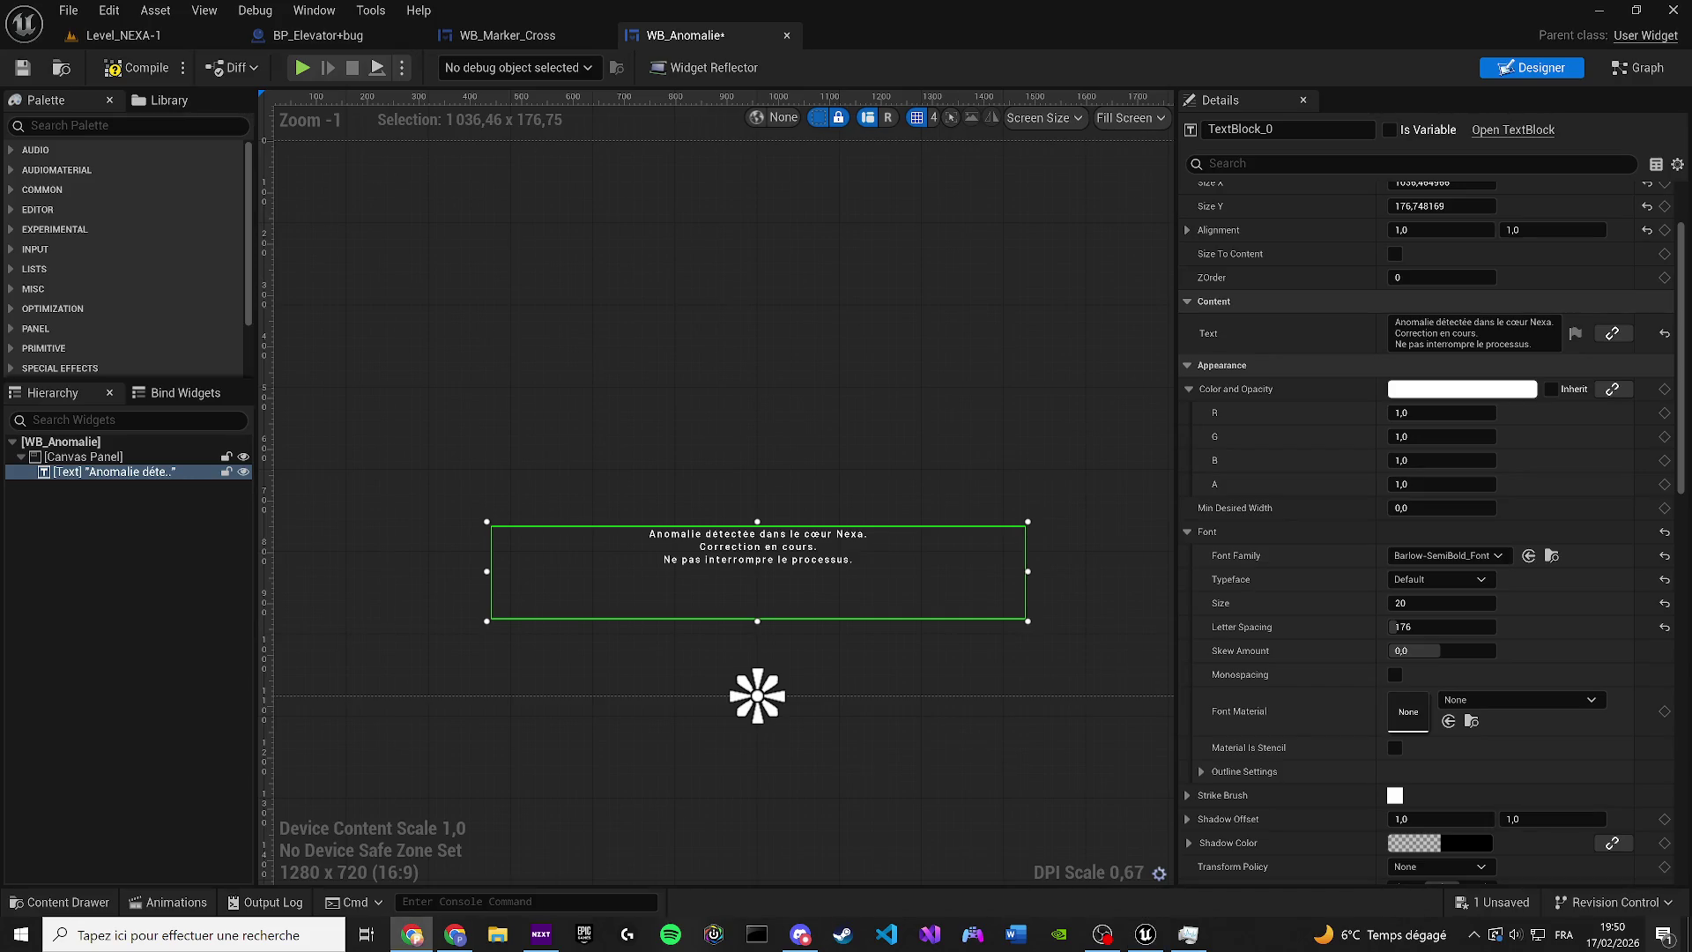
scroll(870, 545, up, 4)
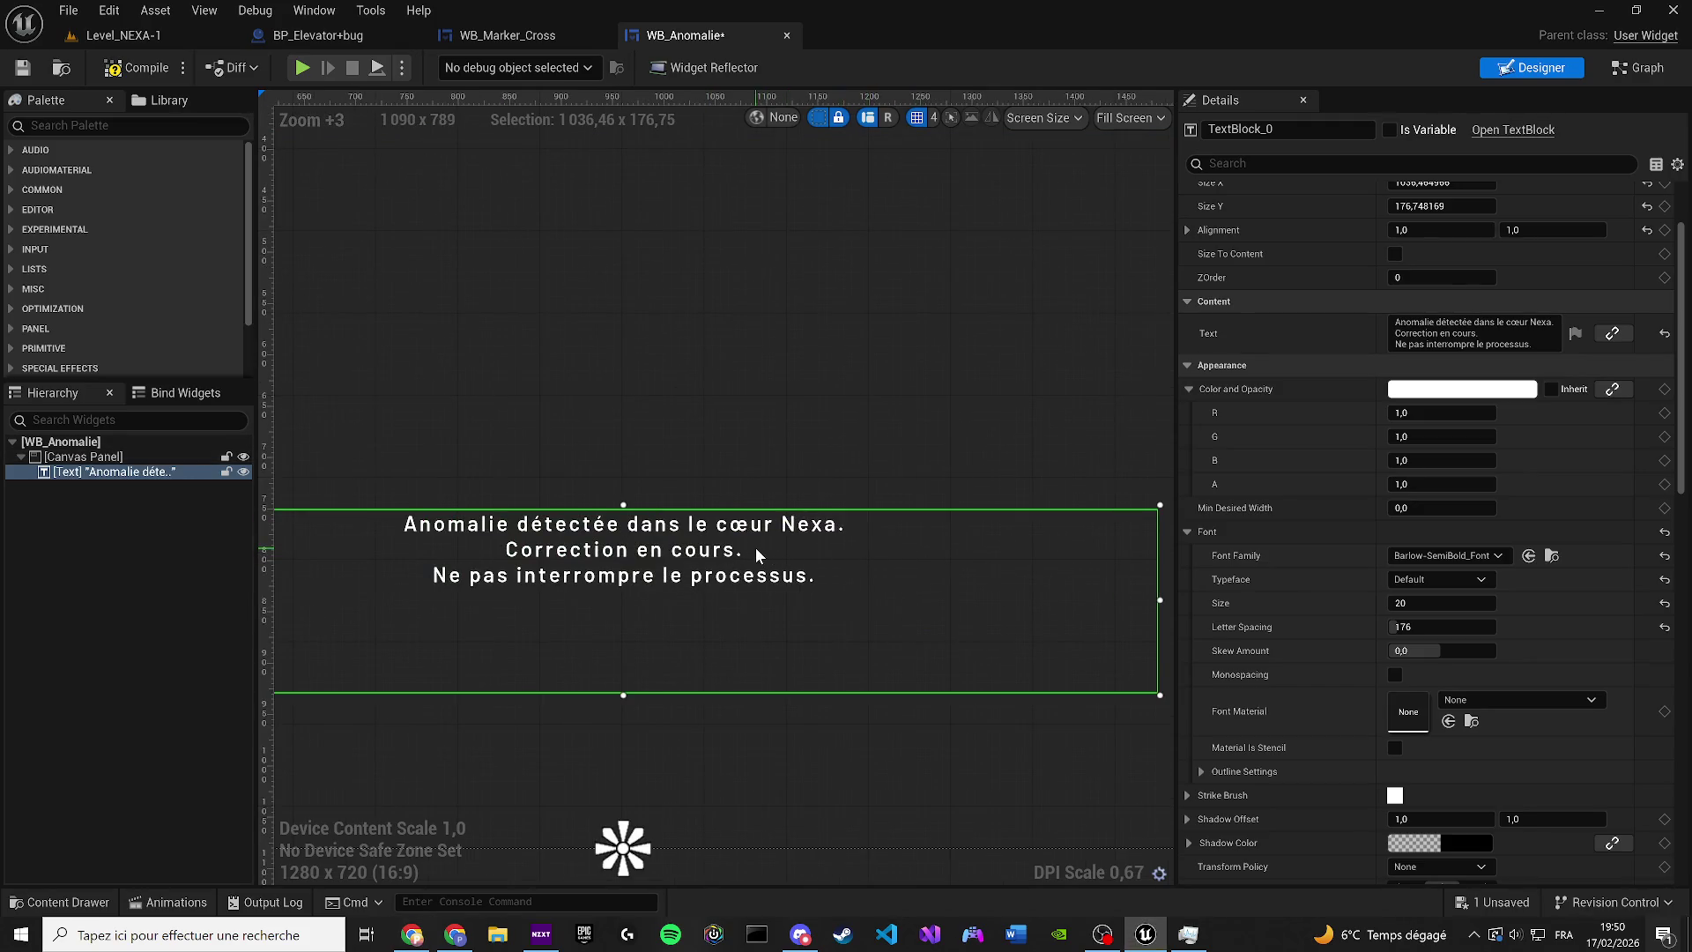
drag(723, 591, 715, 591)
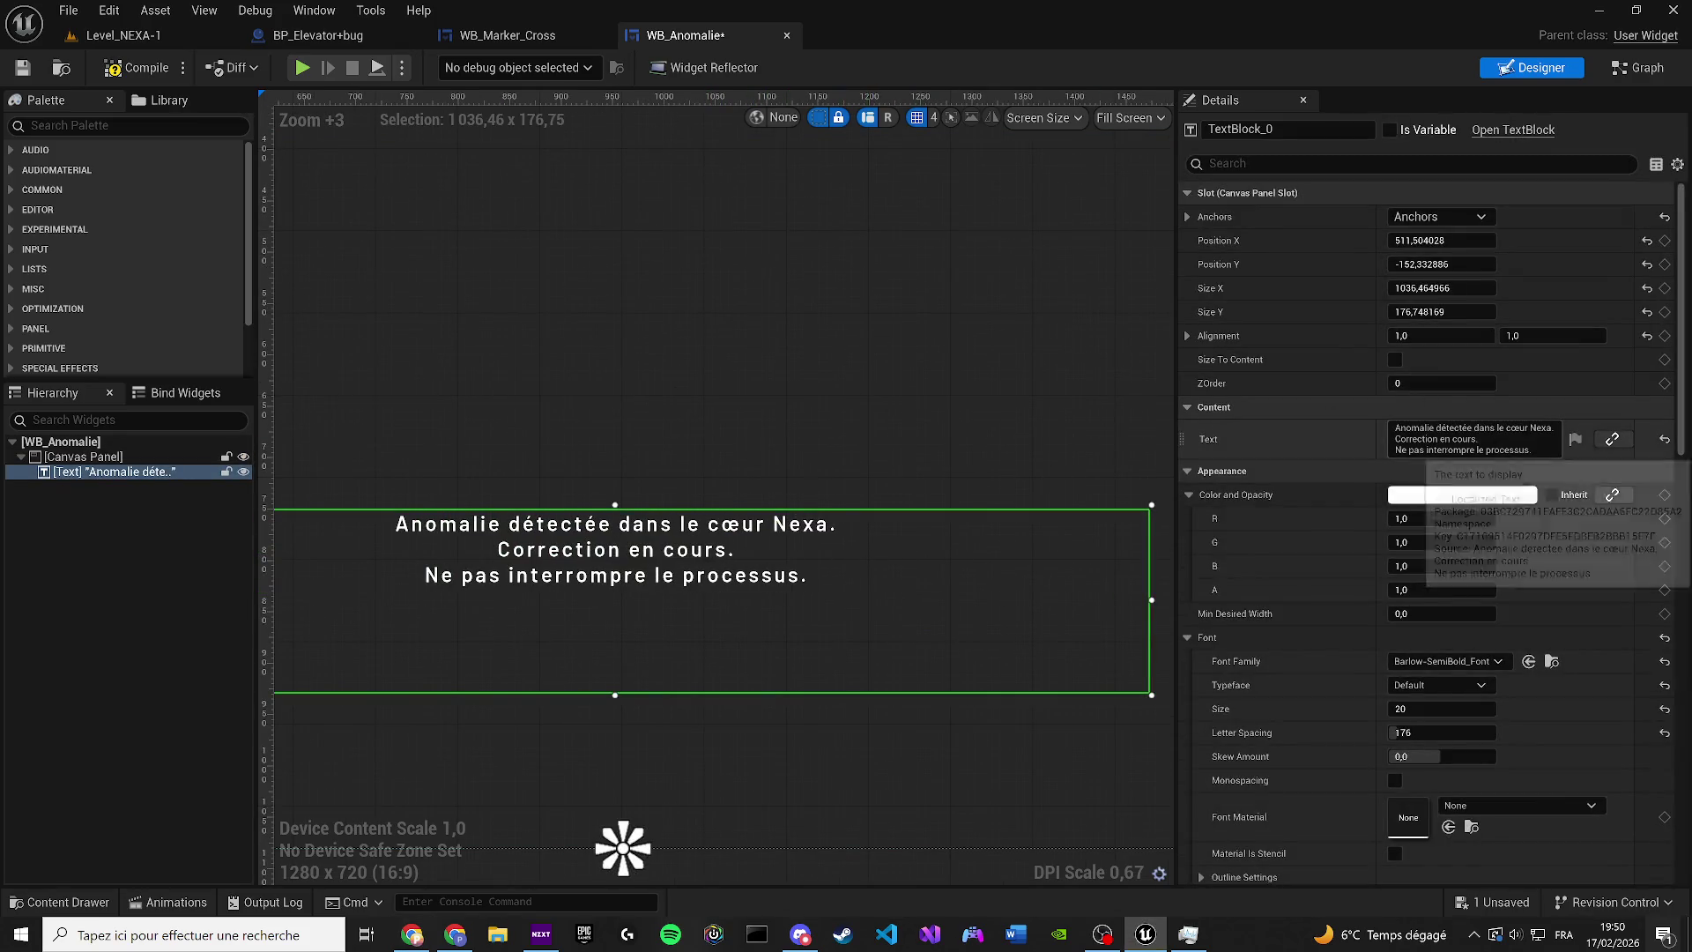
Change the message's second line to 'Analyse en cours...'
click(1472, 439)
text(Analyse en cours...)
key(Return)
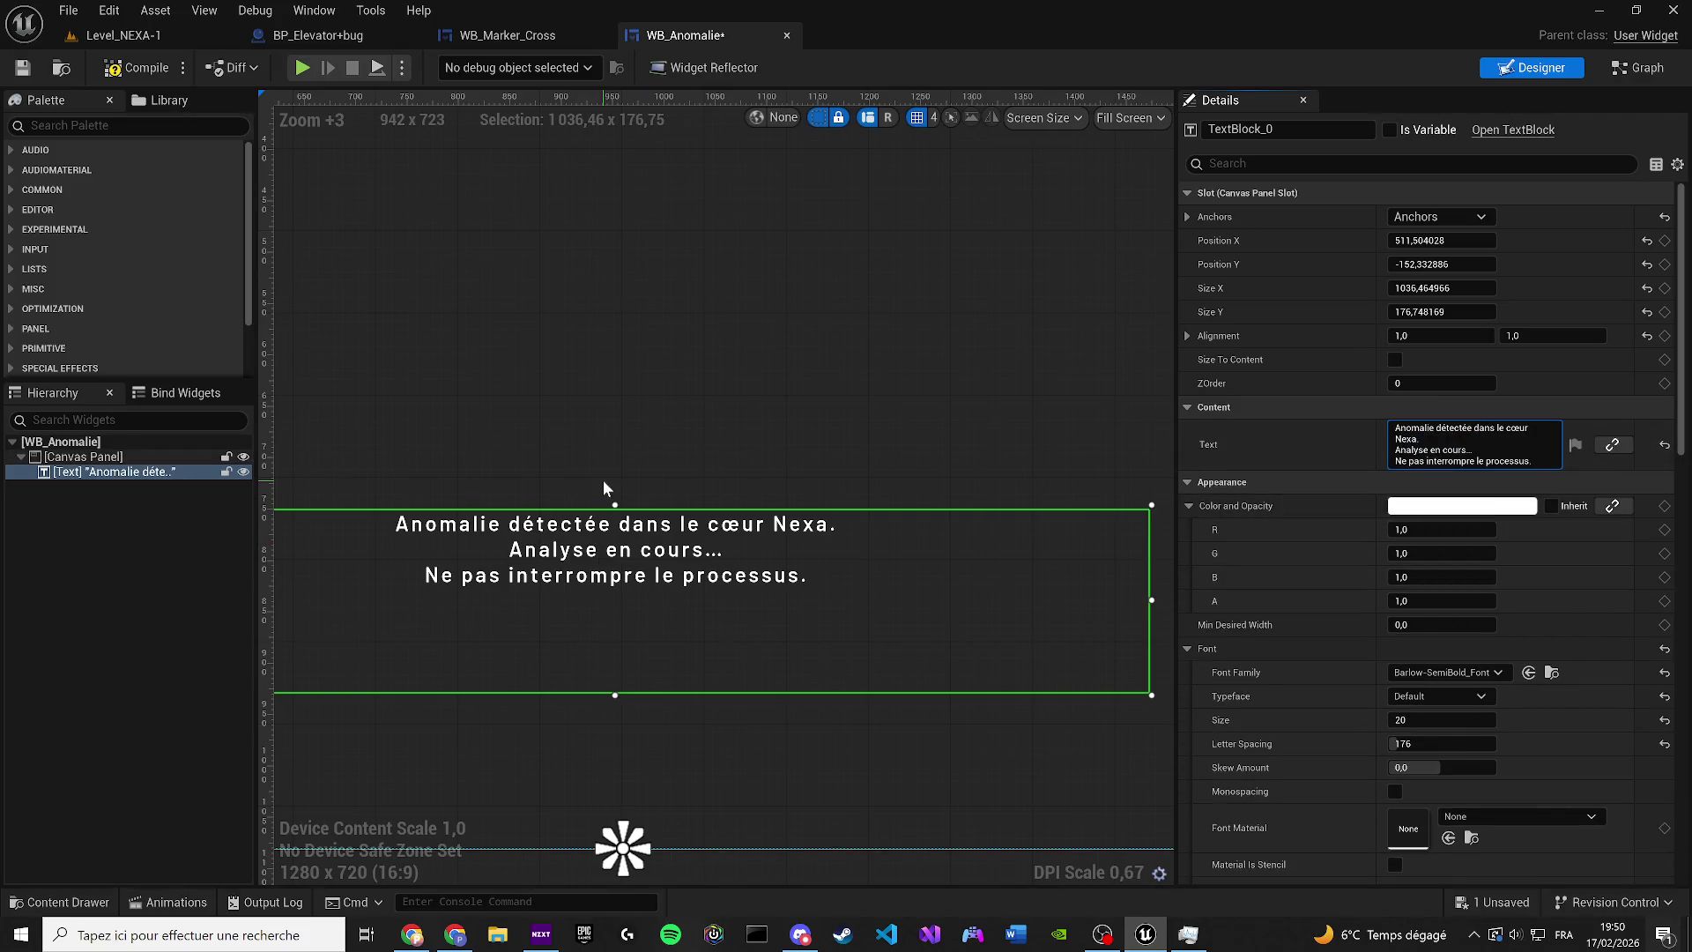
click(1474, 450)
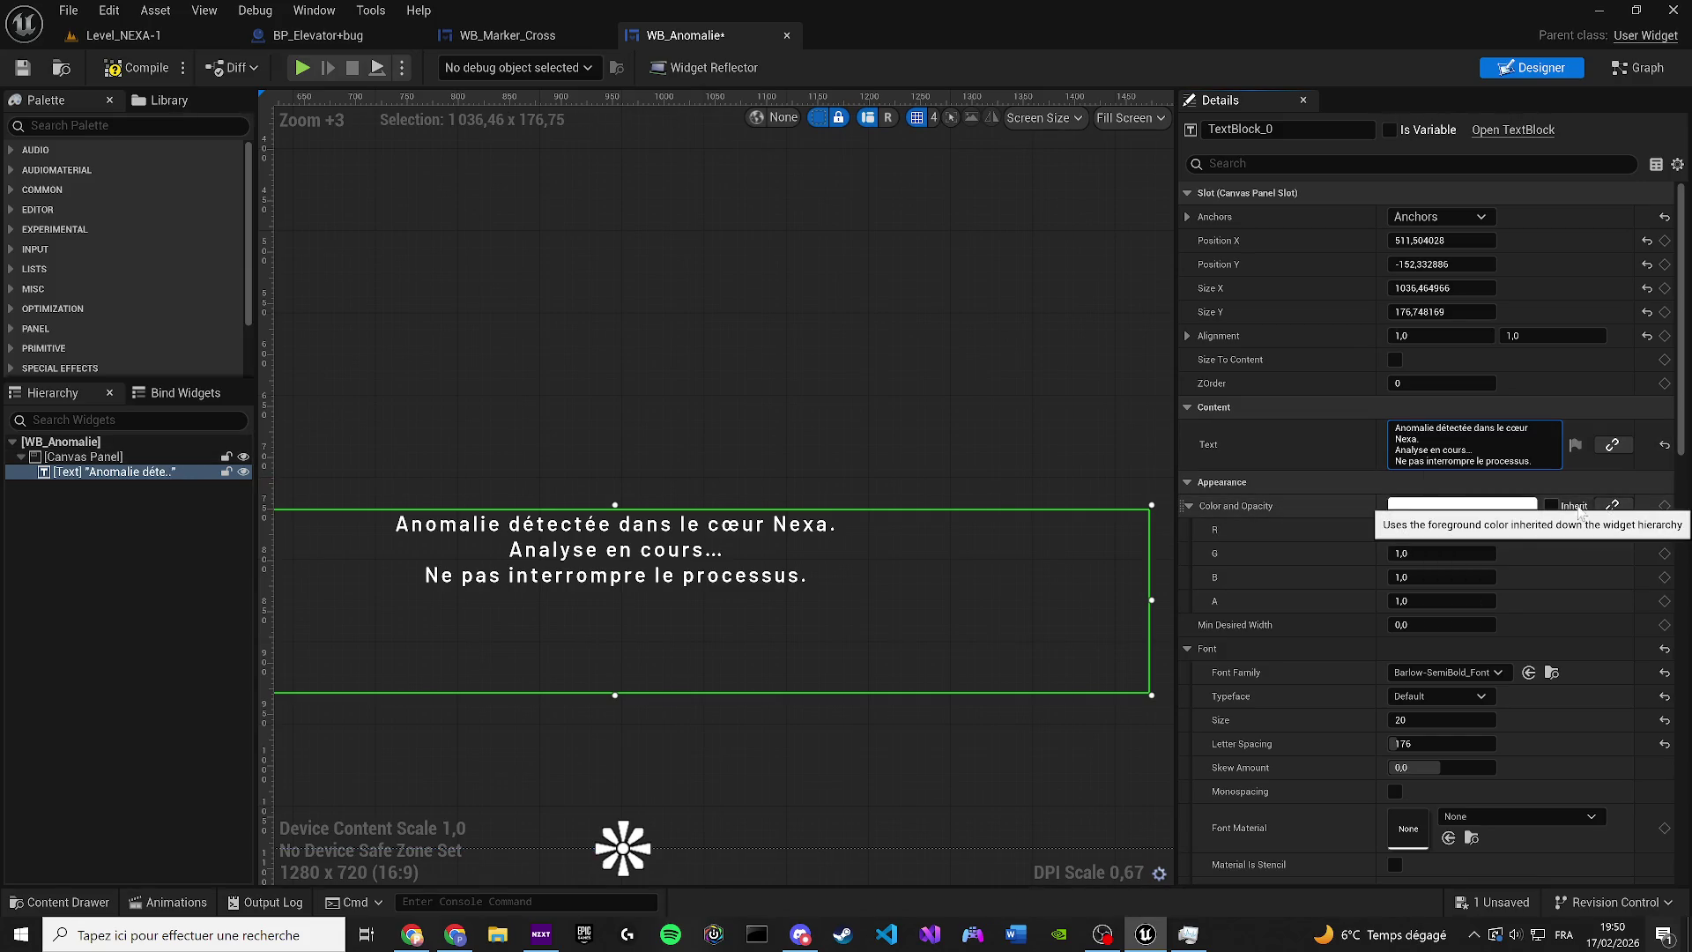
click(790, 400)
scroll(790, 437, down, 6)
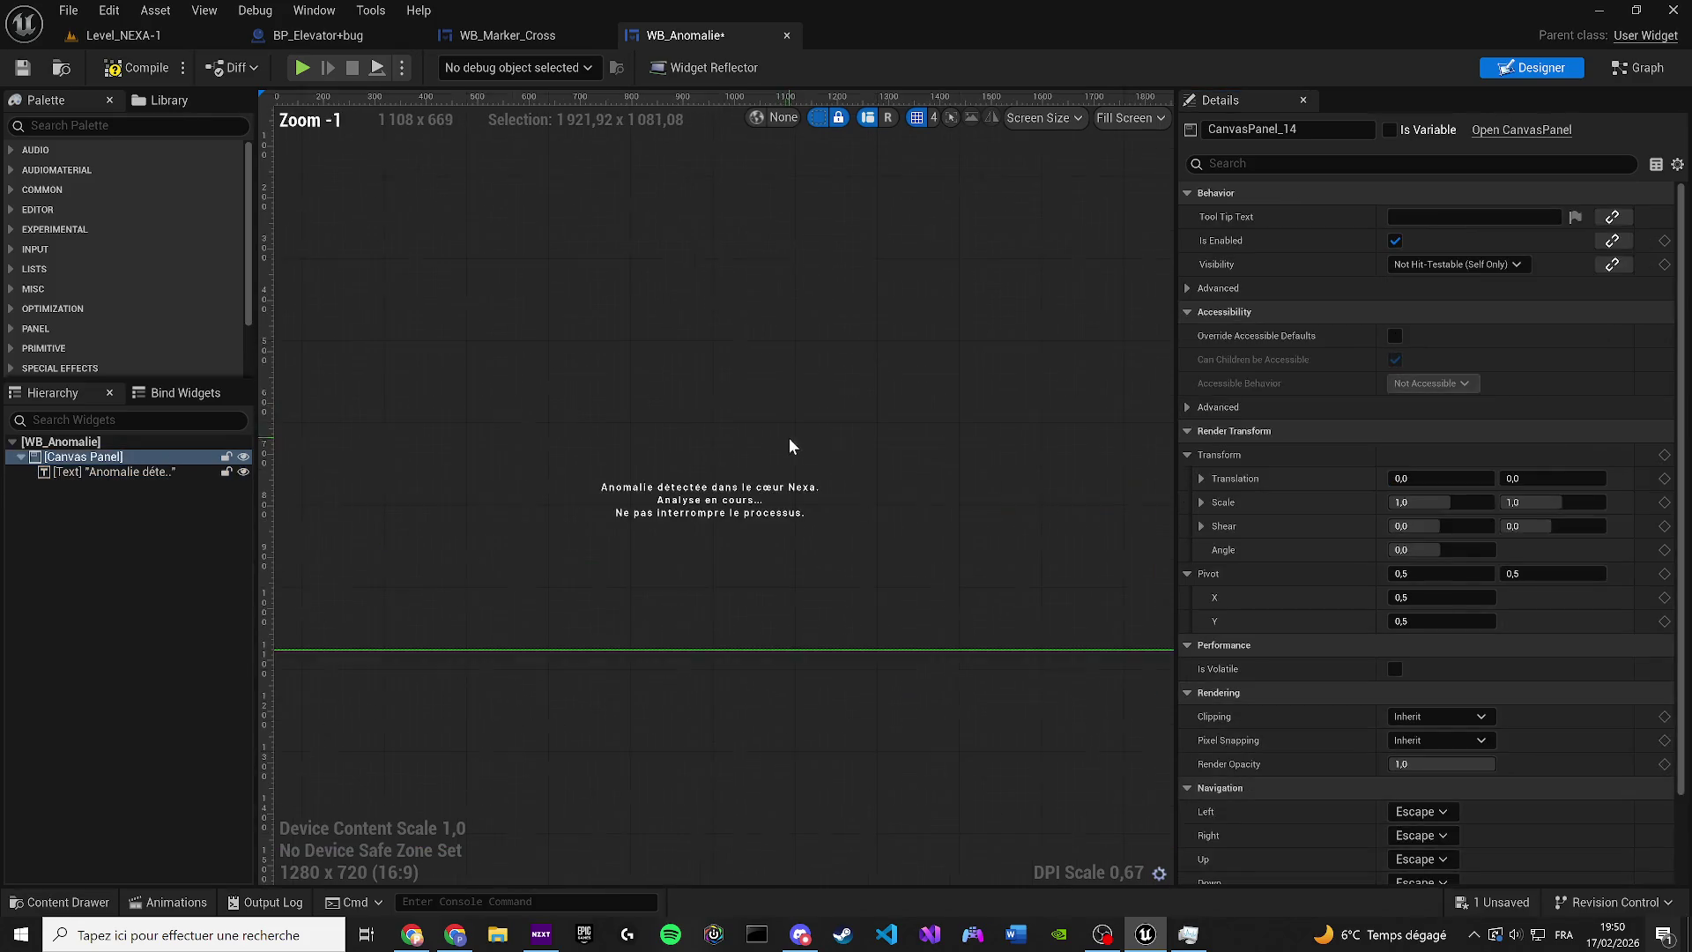
Compile and save WB_Anomalie
scroll(741, 575, up, 3)
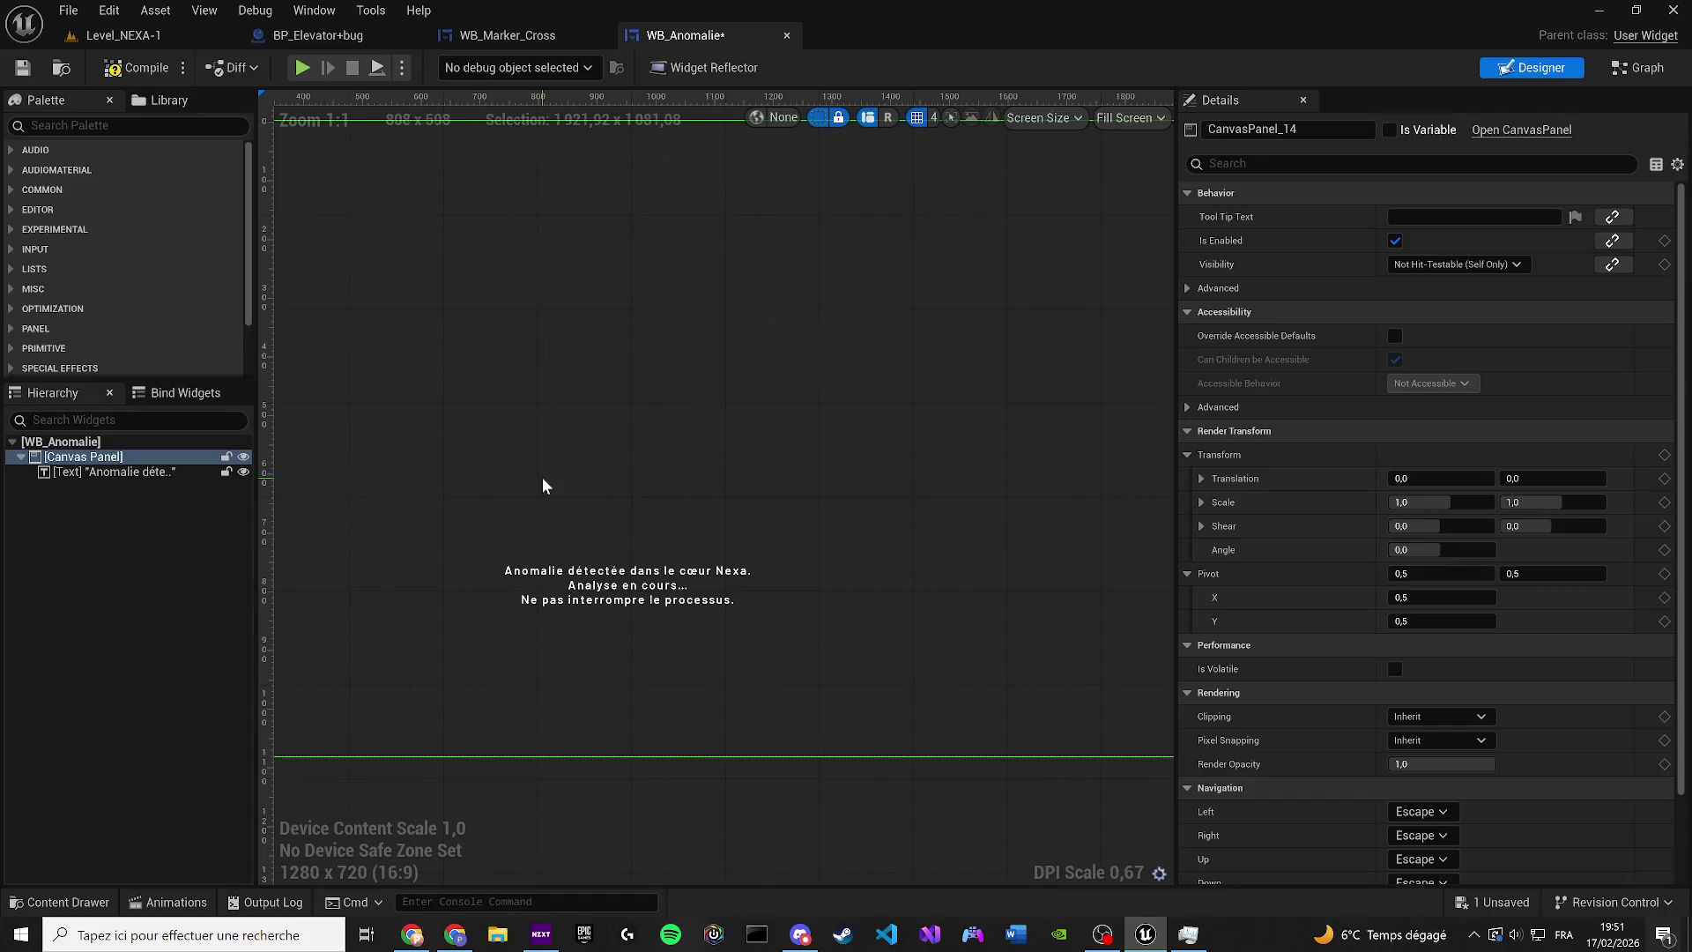
scroll(711, 596, down, 4)
scroll(703, 633, up, 3)
click(137, 67)
click(23, 68)
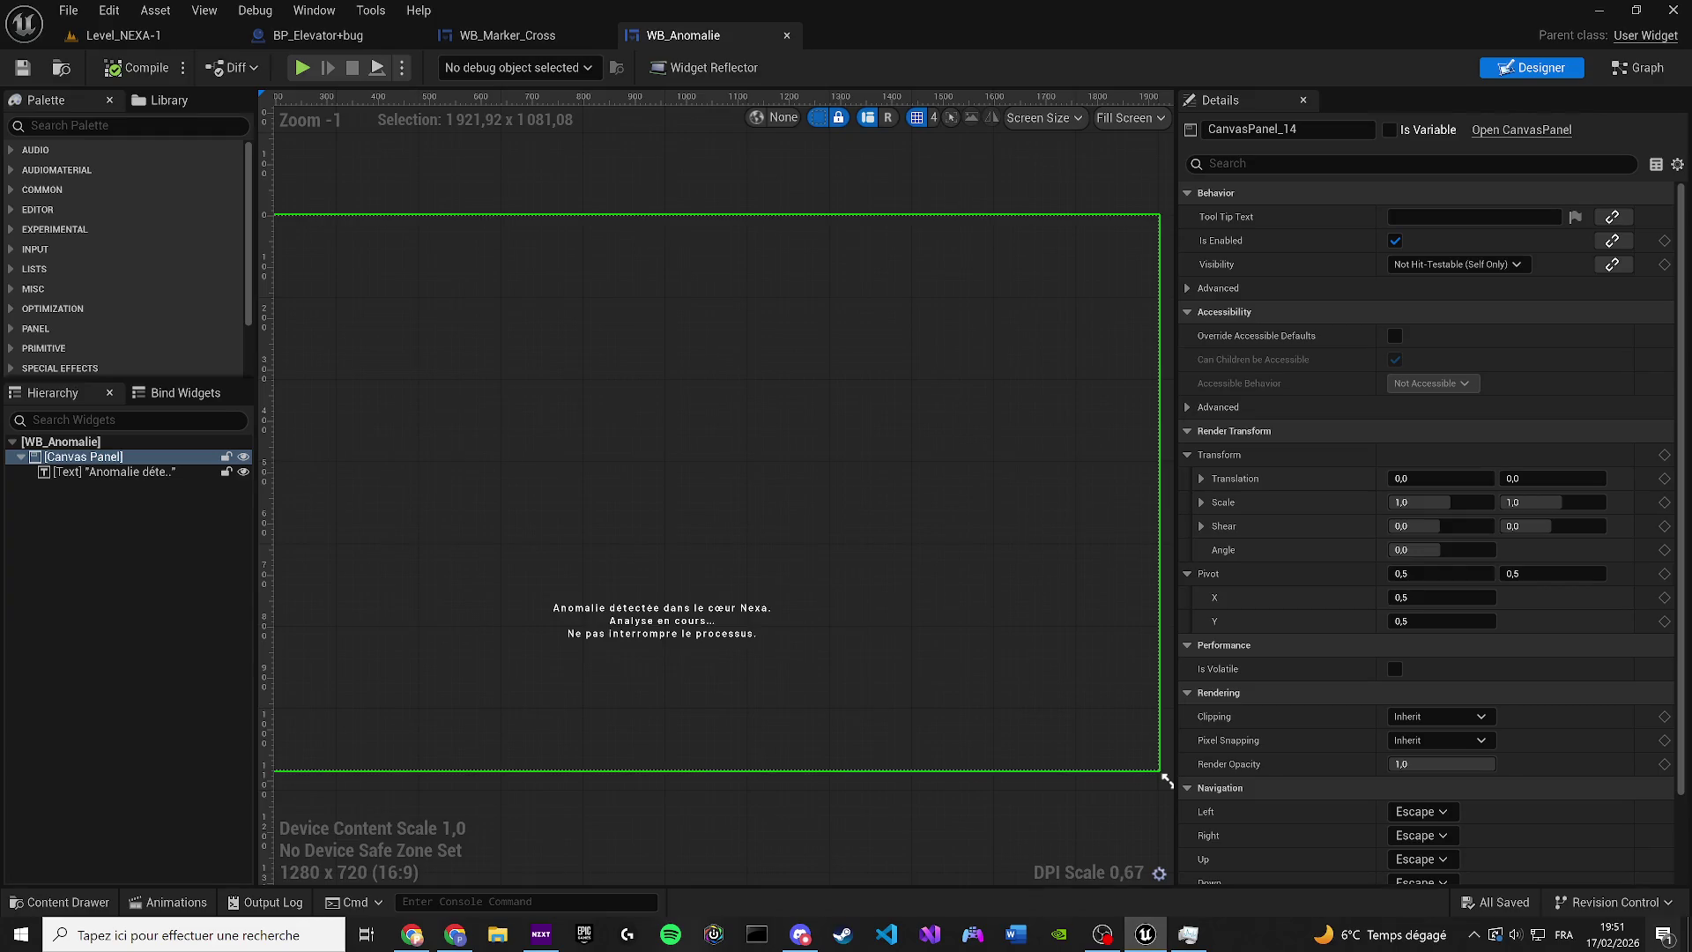
Select the message text block and switch to WB_Anomalie's Graph view
key(alt+Tab)
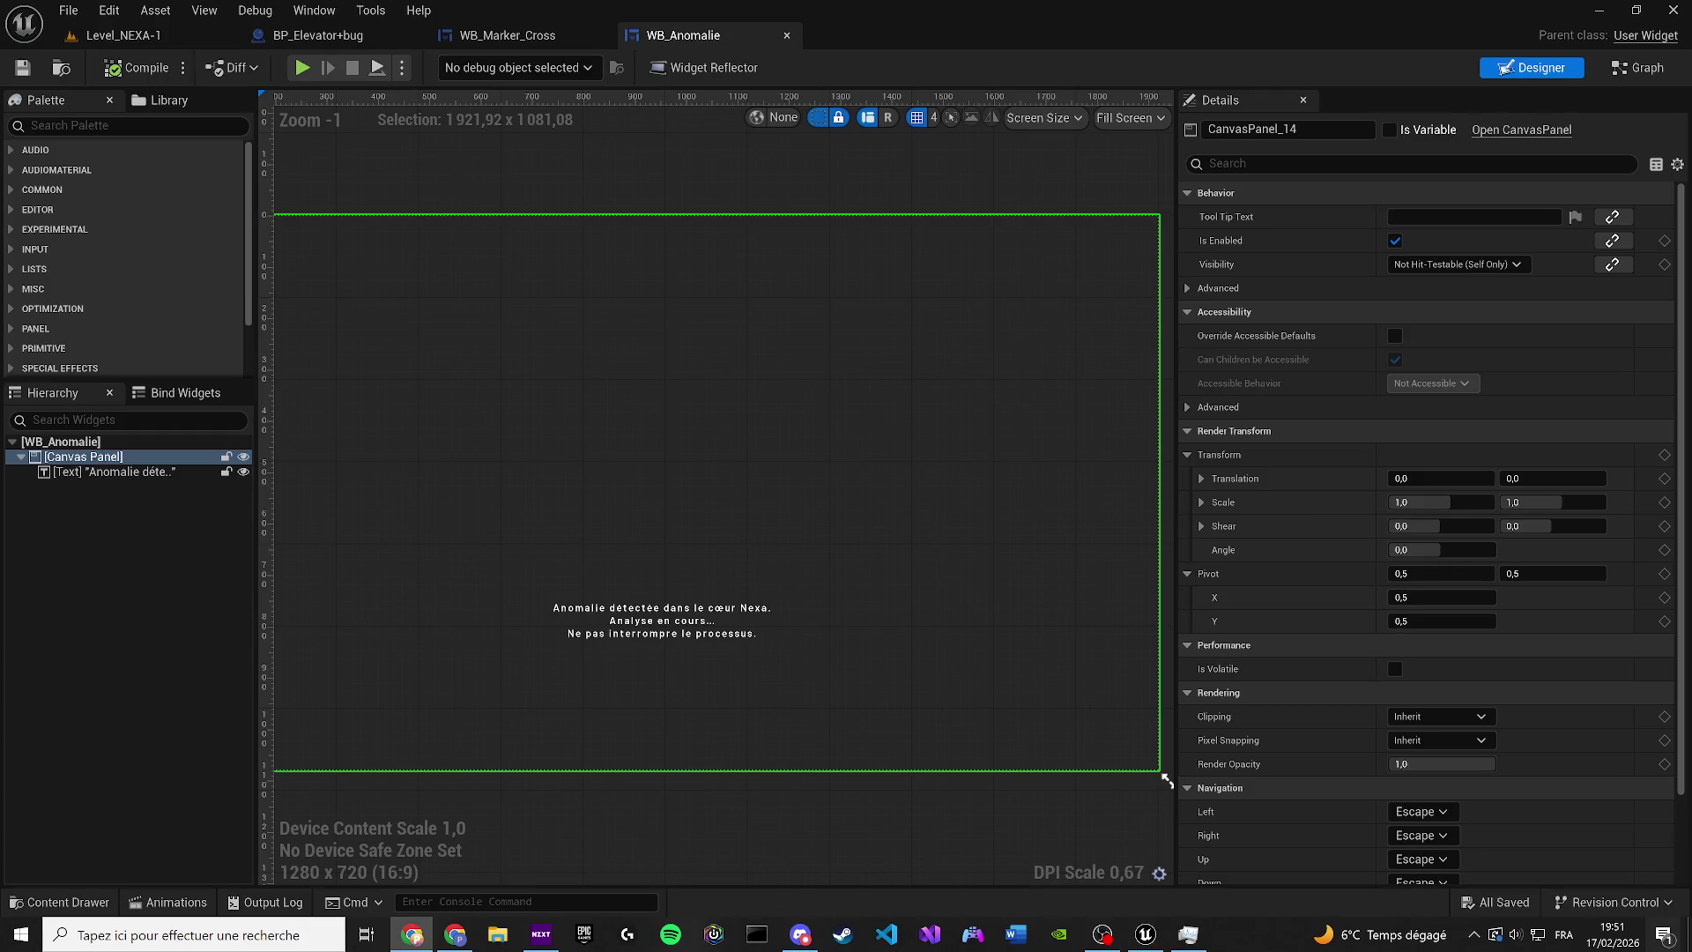
click(681, 633)
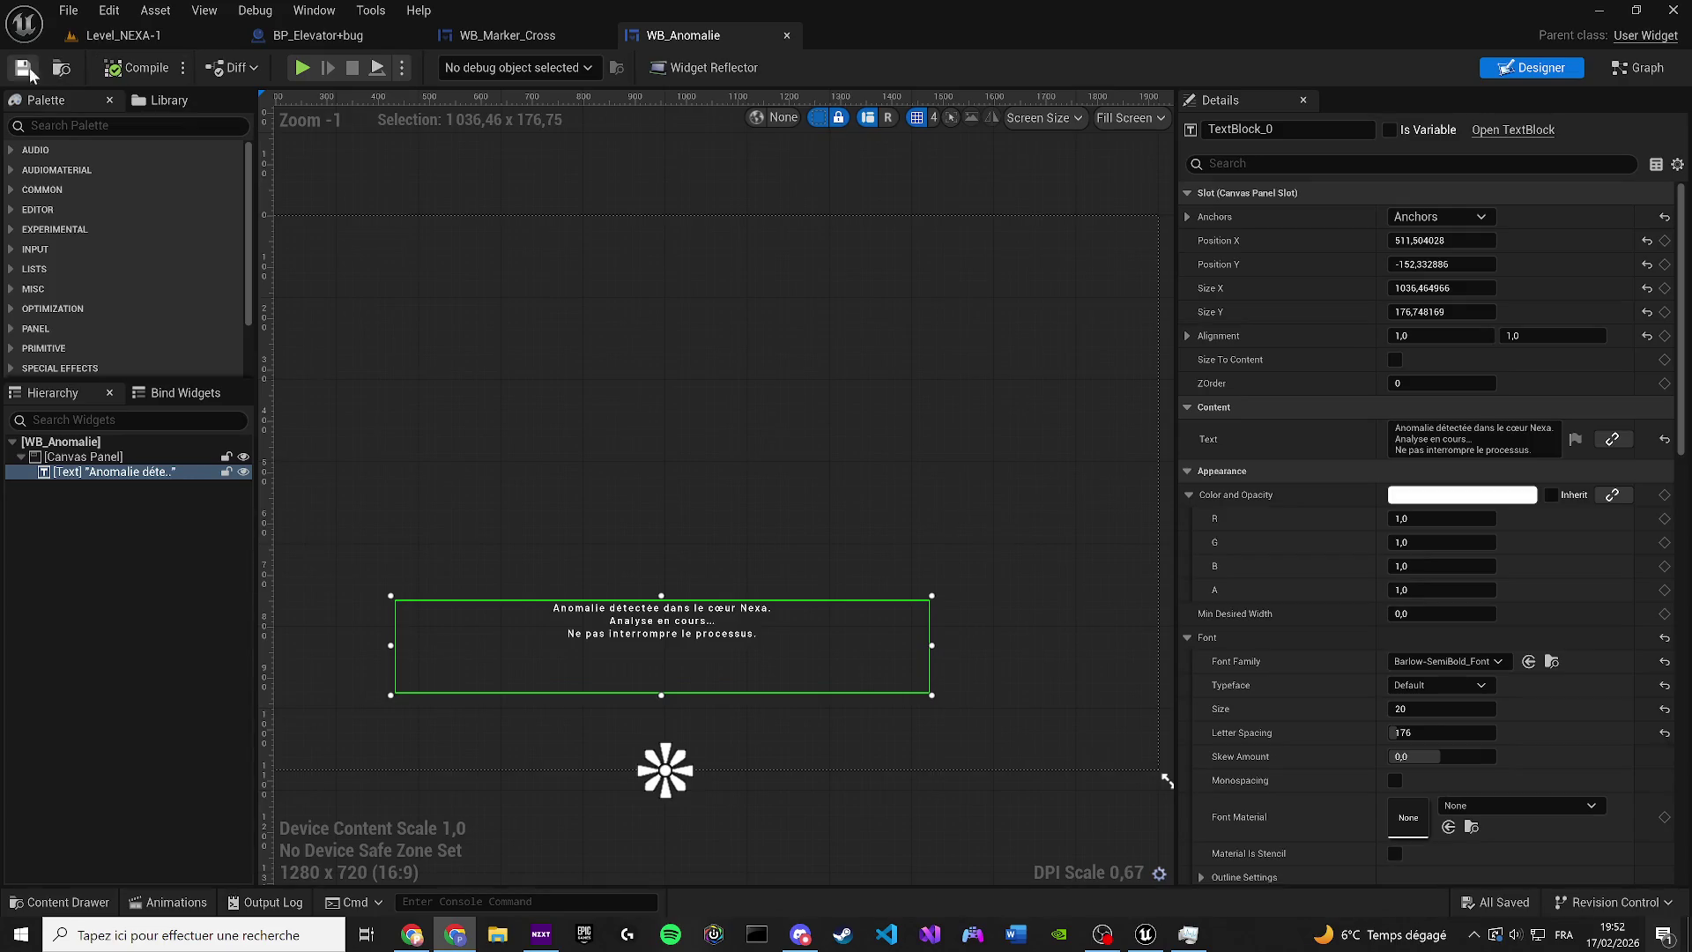
scroll(667, 417, down, 1)
scroll(702, 447, down, 1)
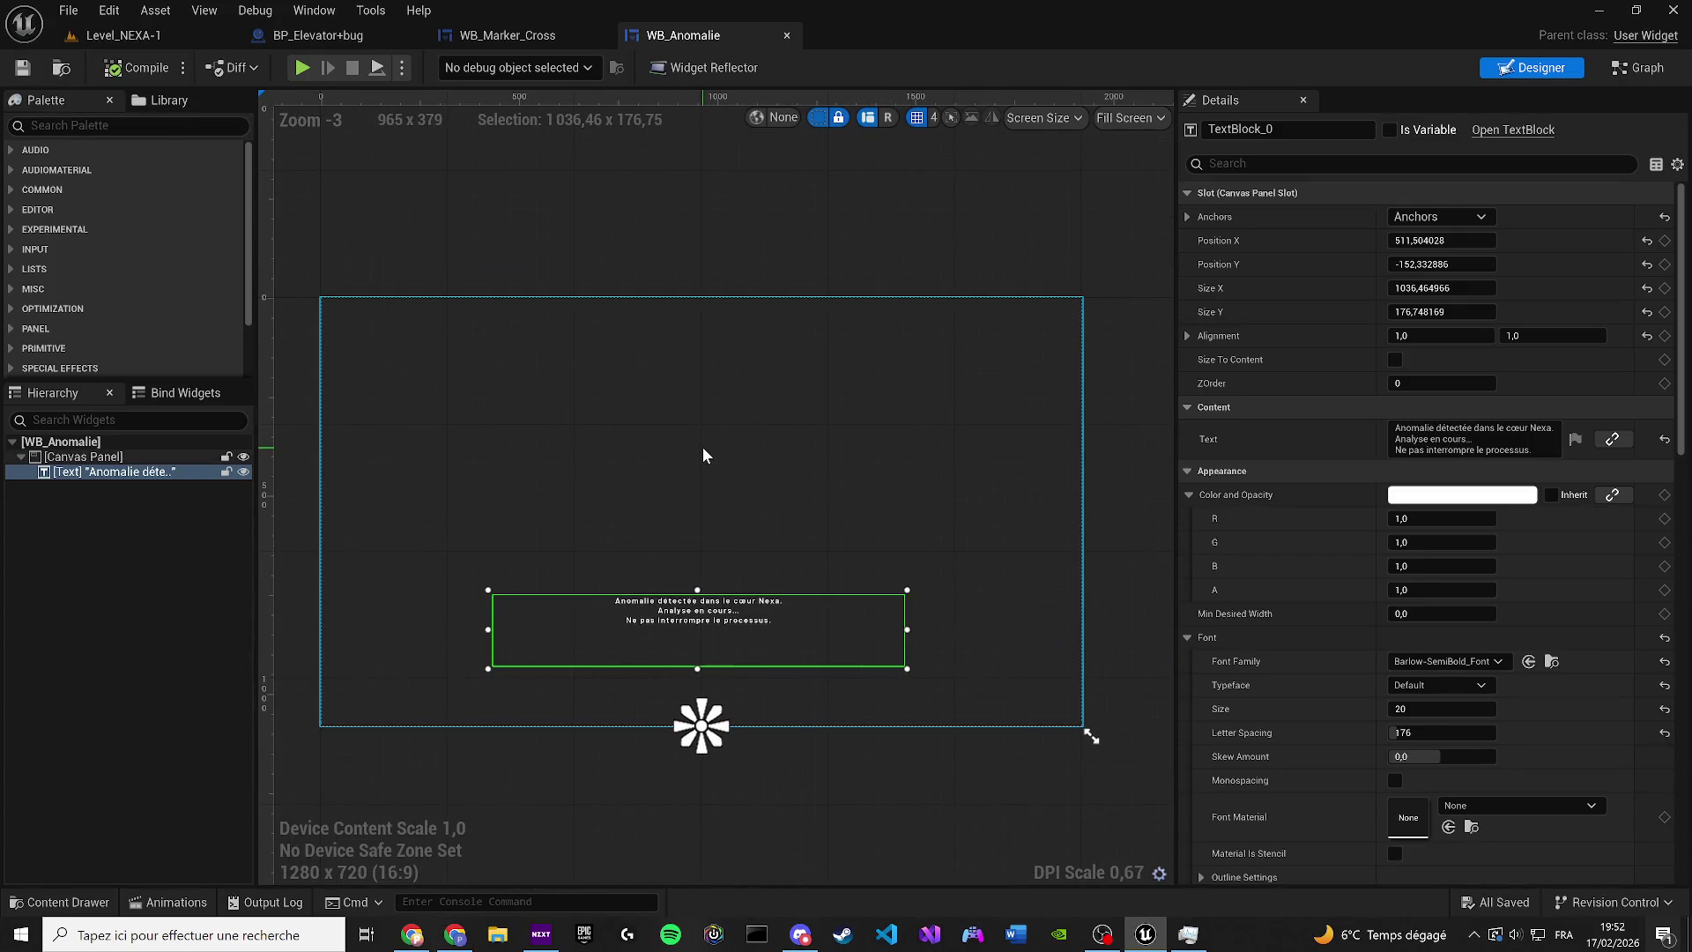
click(1638, 68)
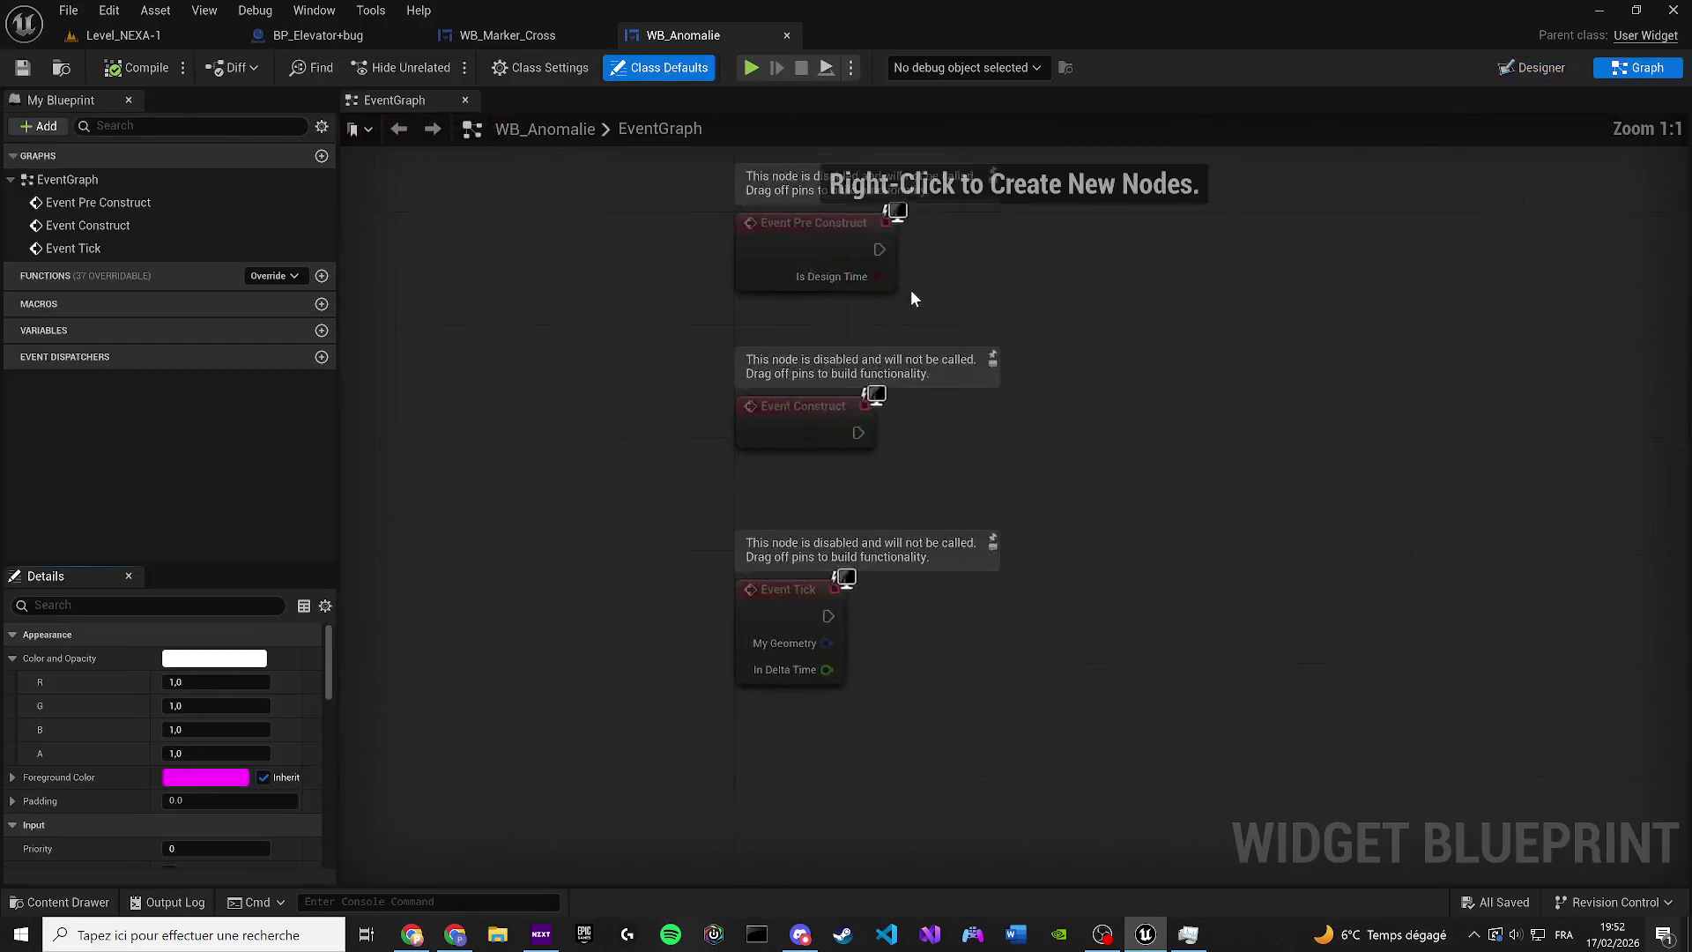
Delete the Event Pre Construct and Event Tick nodes, then go back to Designer
click(732, 388)
key(Delete)
click(691, 752)
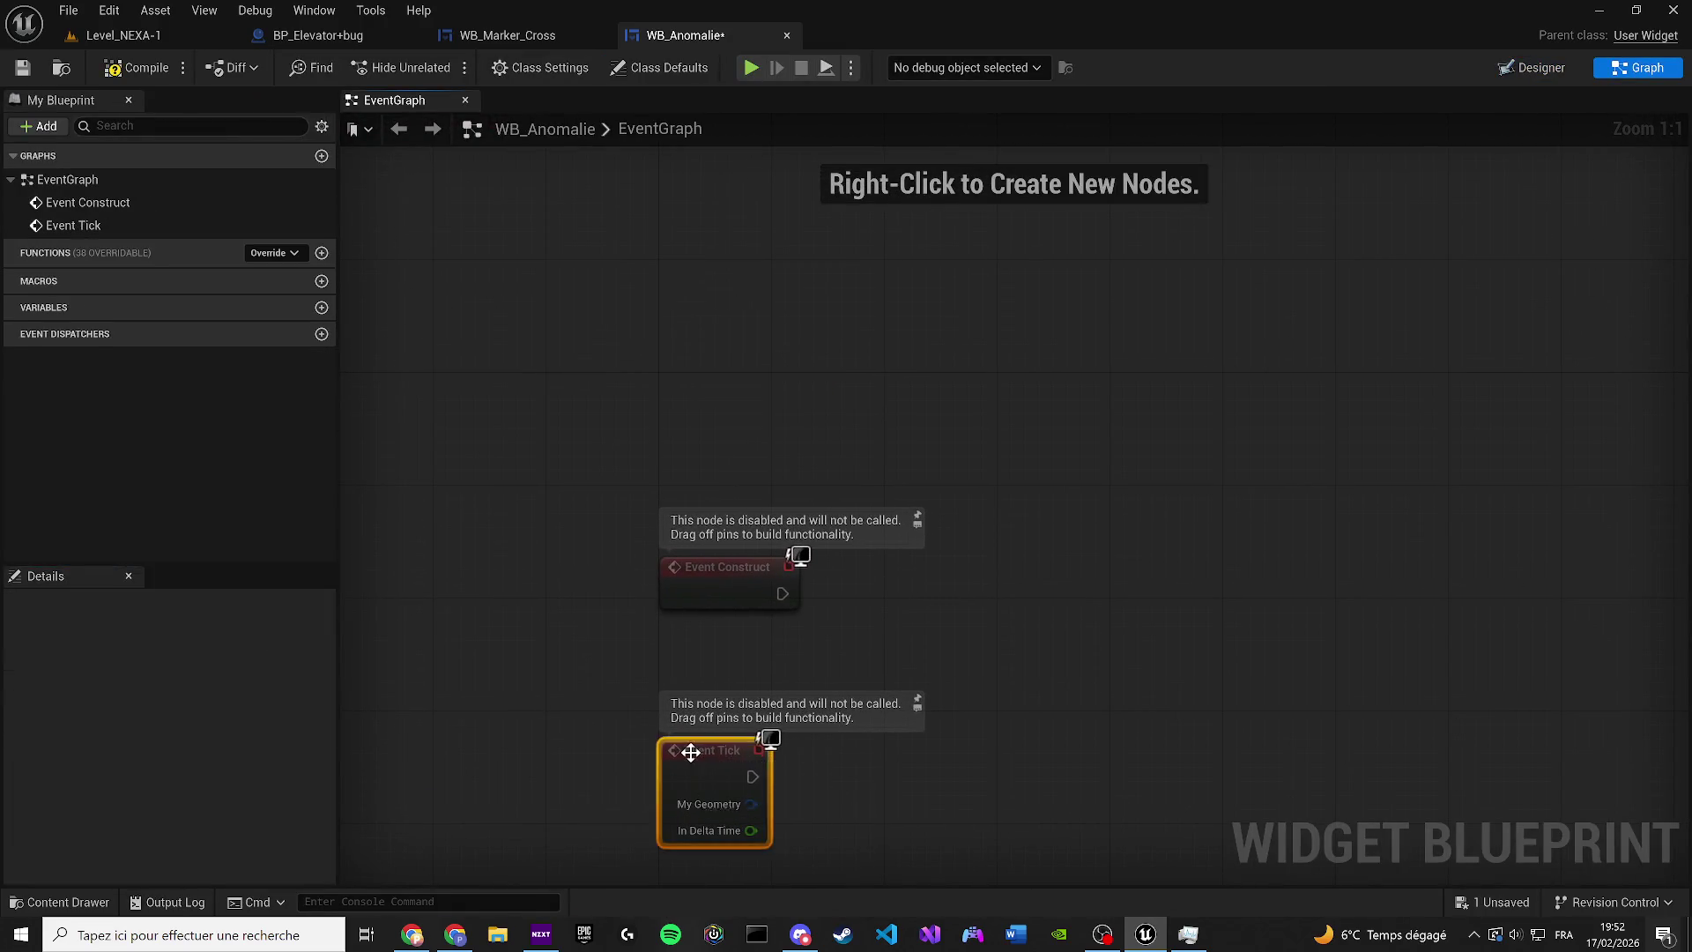
key(Delete)
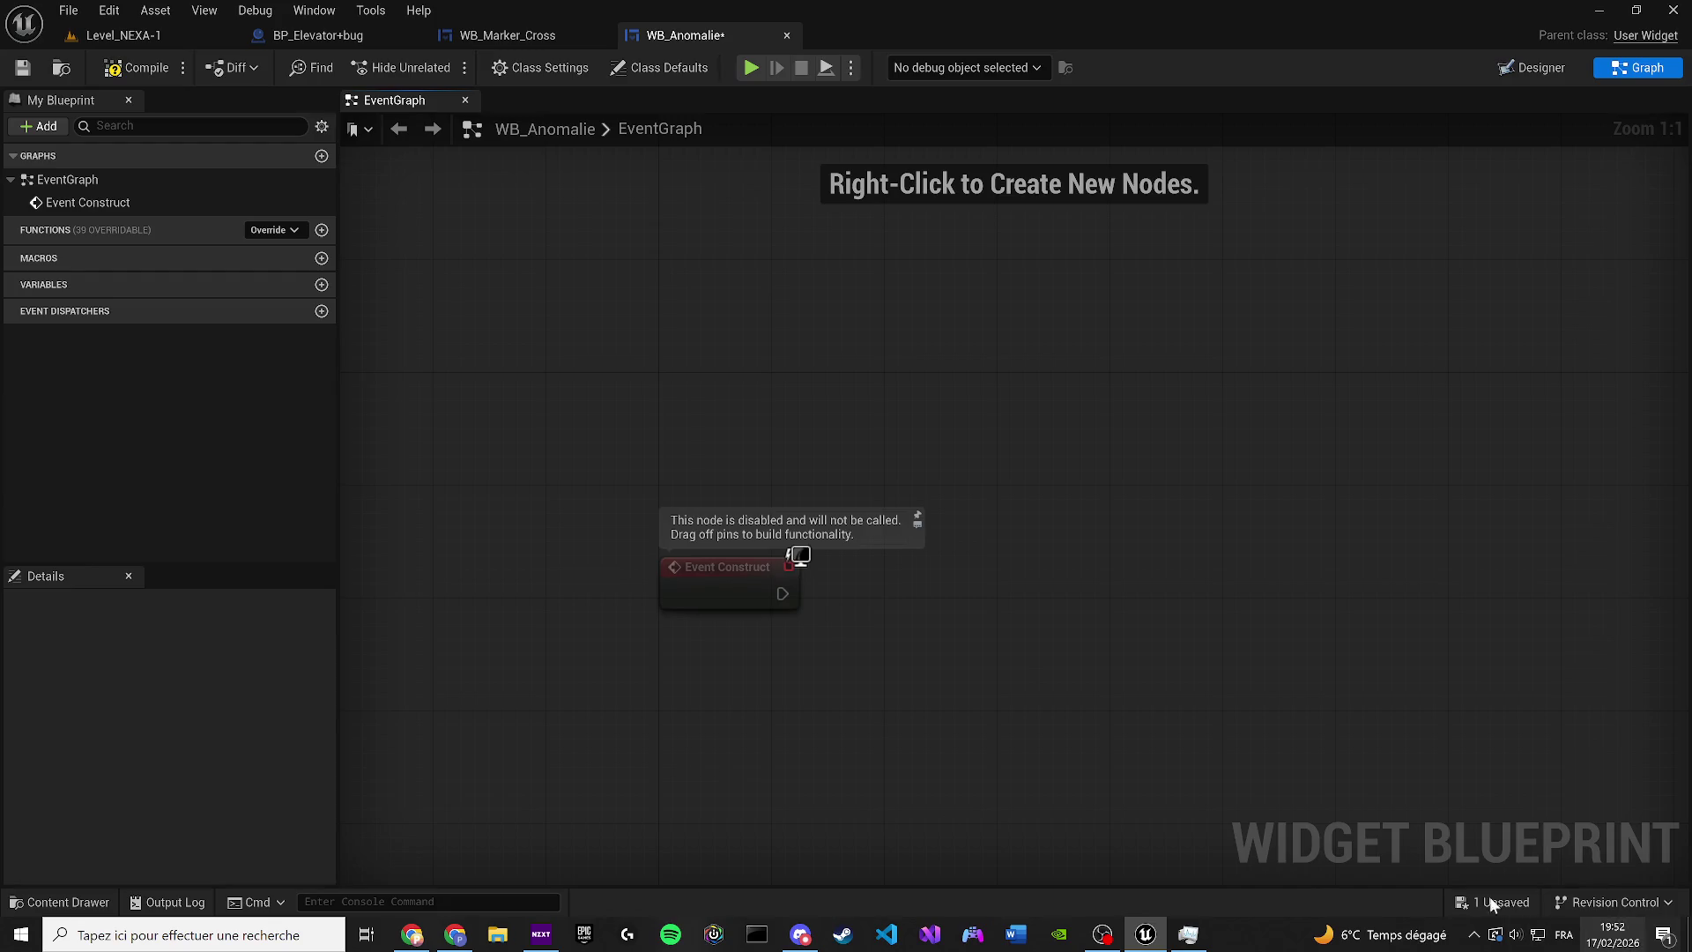
click(1531, 68)
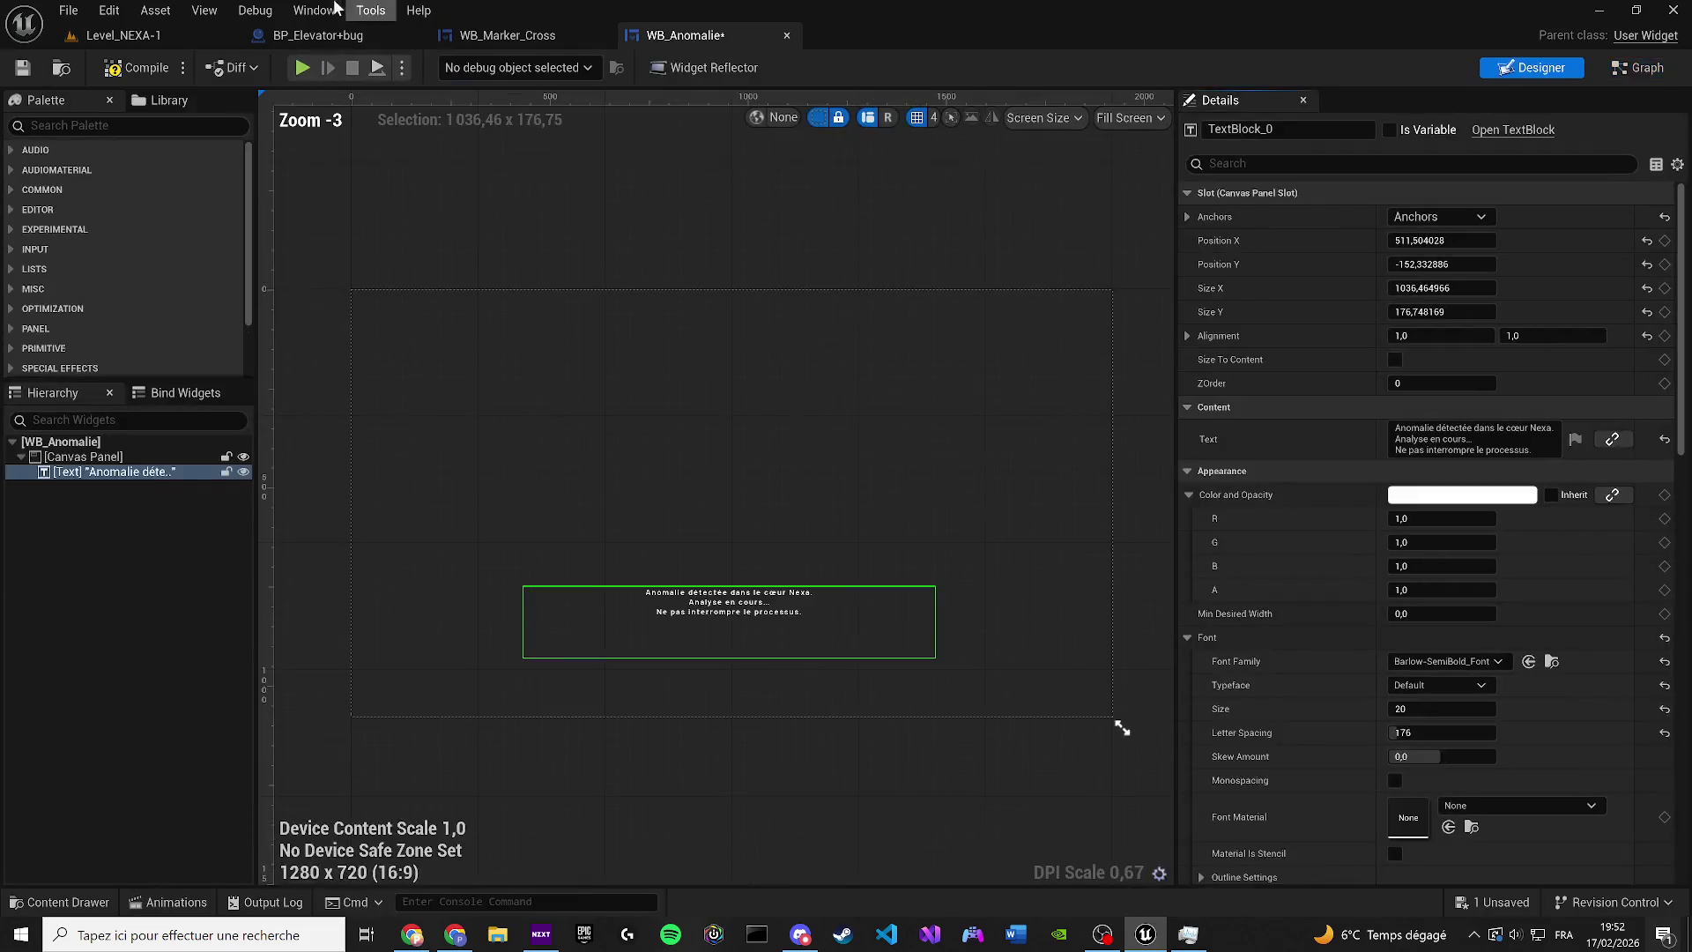
Open the Animations panel and create two widget animations named 1 and 2
click(363, 9)
click(333, 9)
click(316, 10)
click(414, 157)
click(333, 593)
text(1)
key(Return)
click(277, 594)
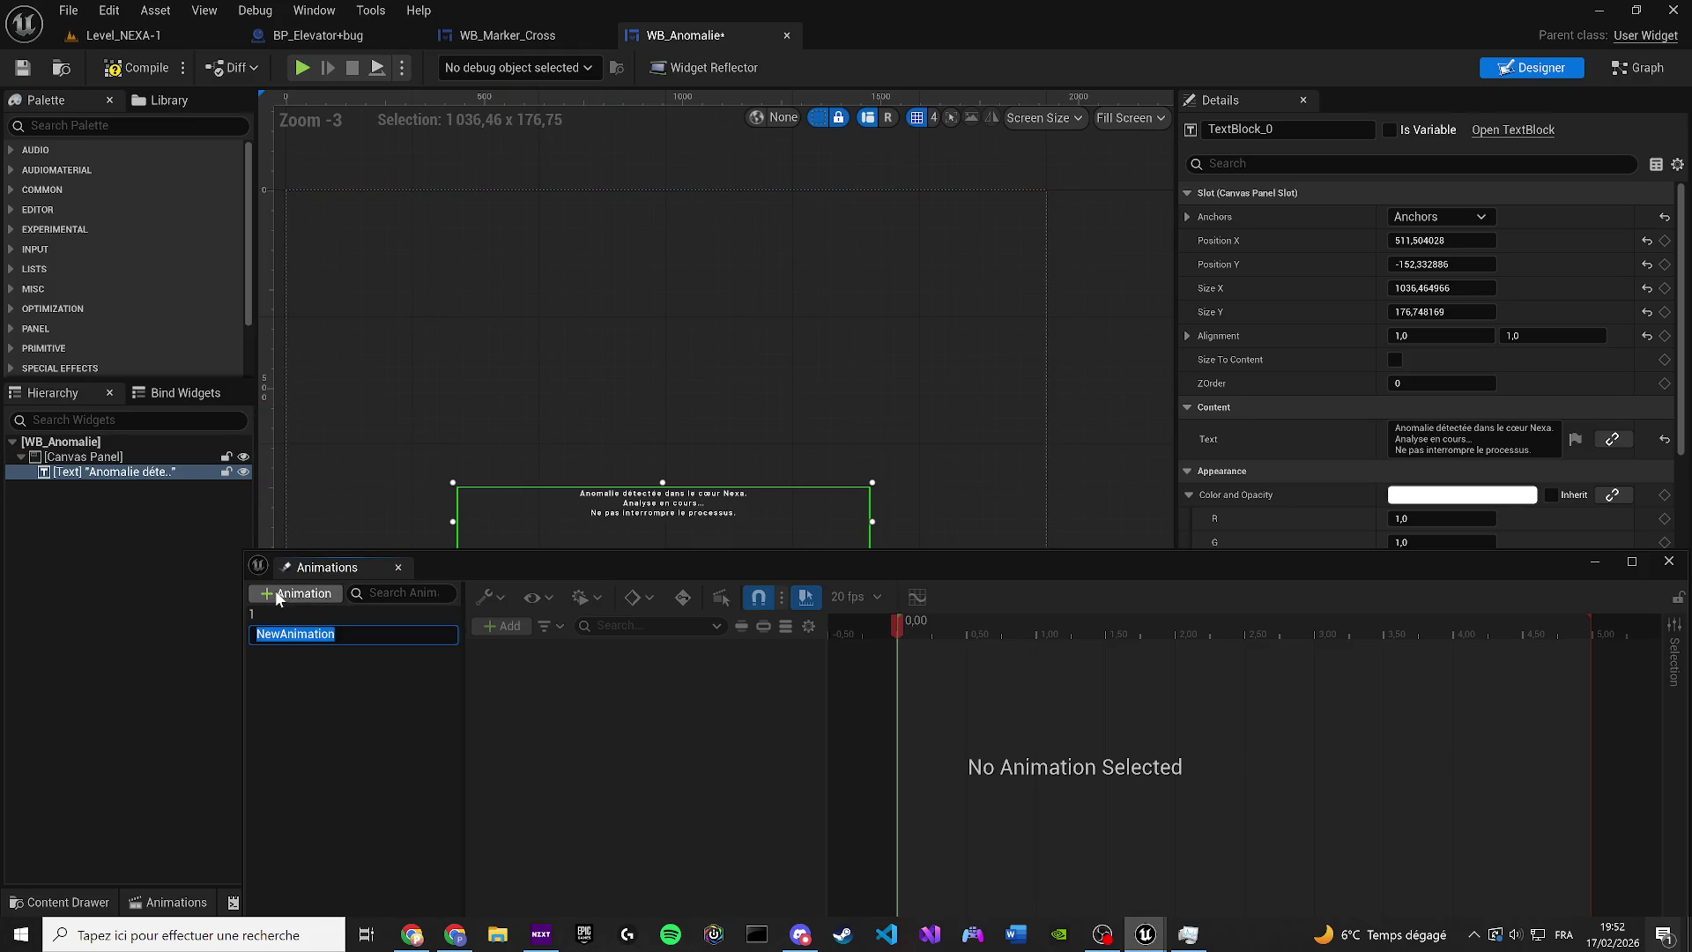
text(2)
key(Return)
In animation 1, add the message text block as an animated track
click(283, 612)
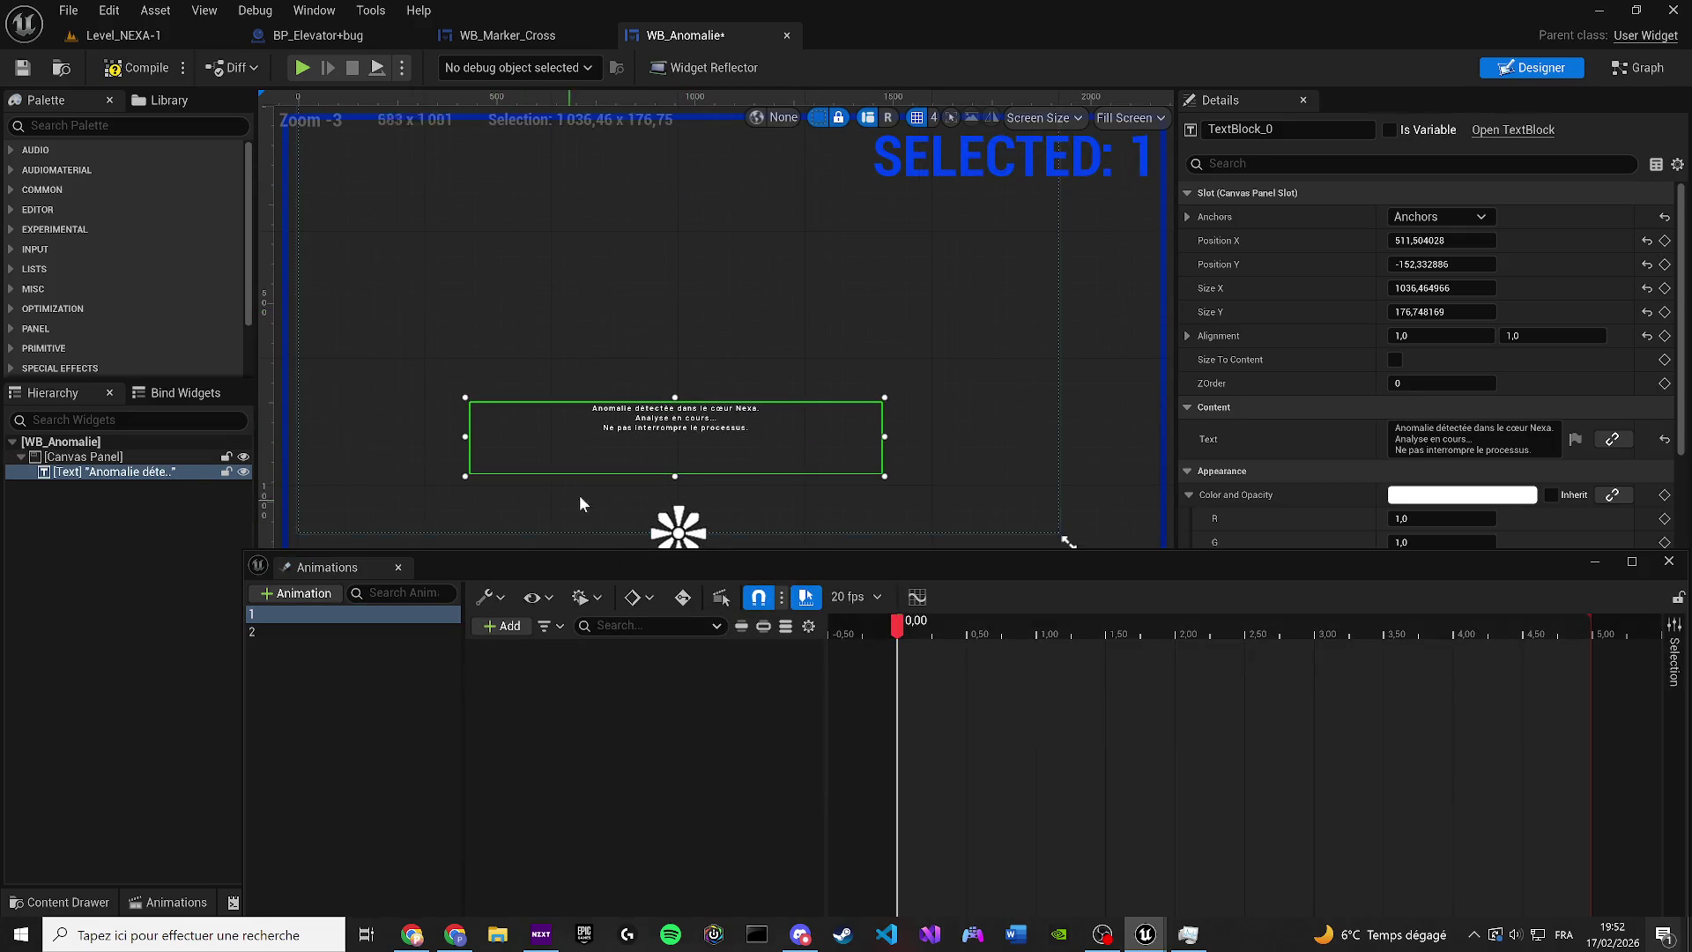
click(502, 626)
click(512, 653)
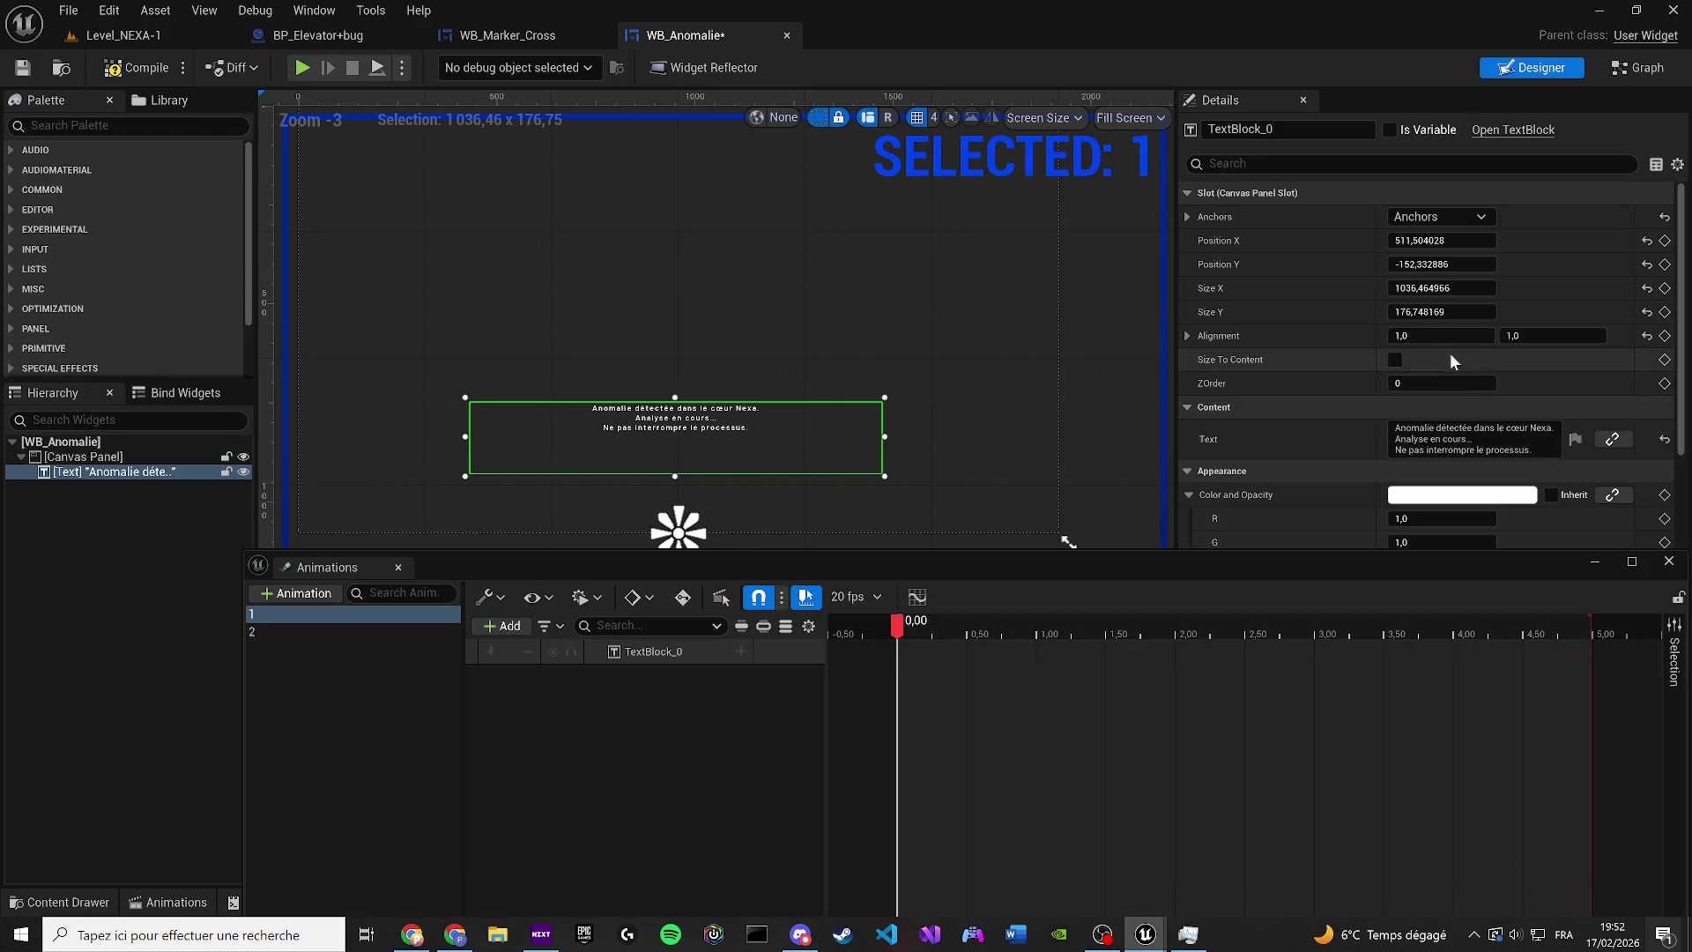
click(1296, 164)
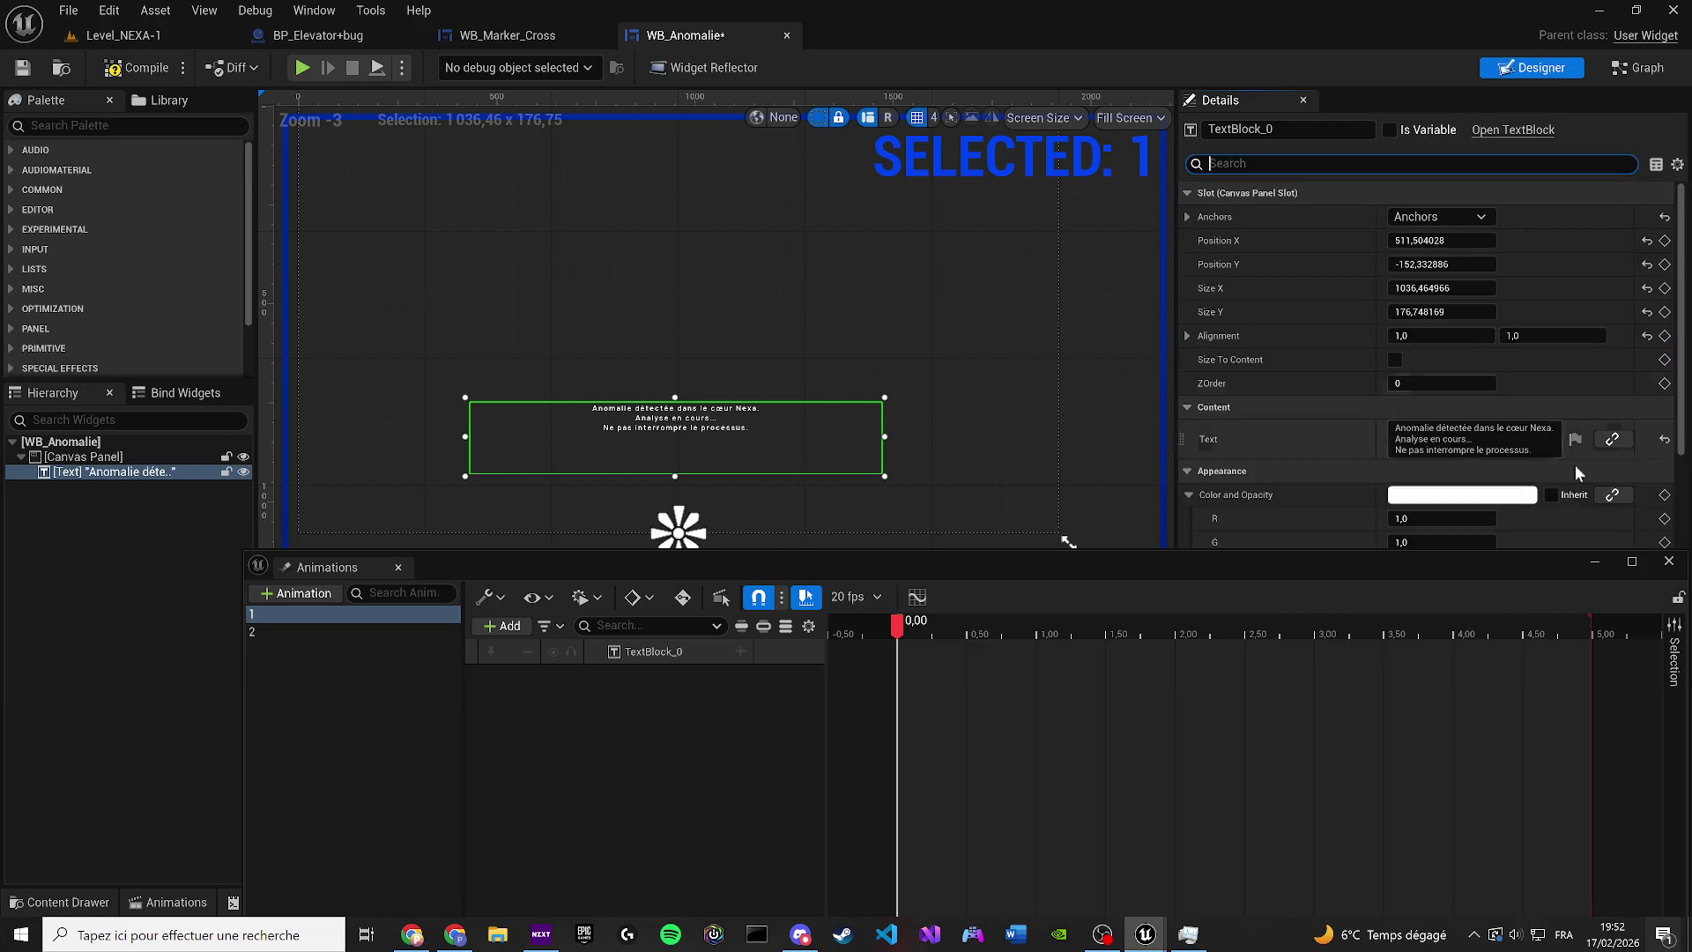
drag(717, 432, 763, 368)
scroll(764, 368, up, 2)
scroll(1457, 327, down, 3)
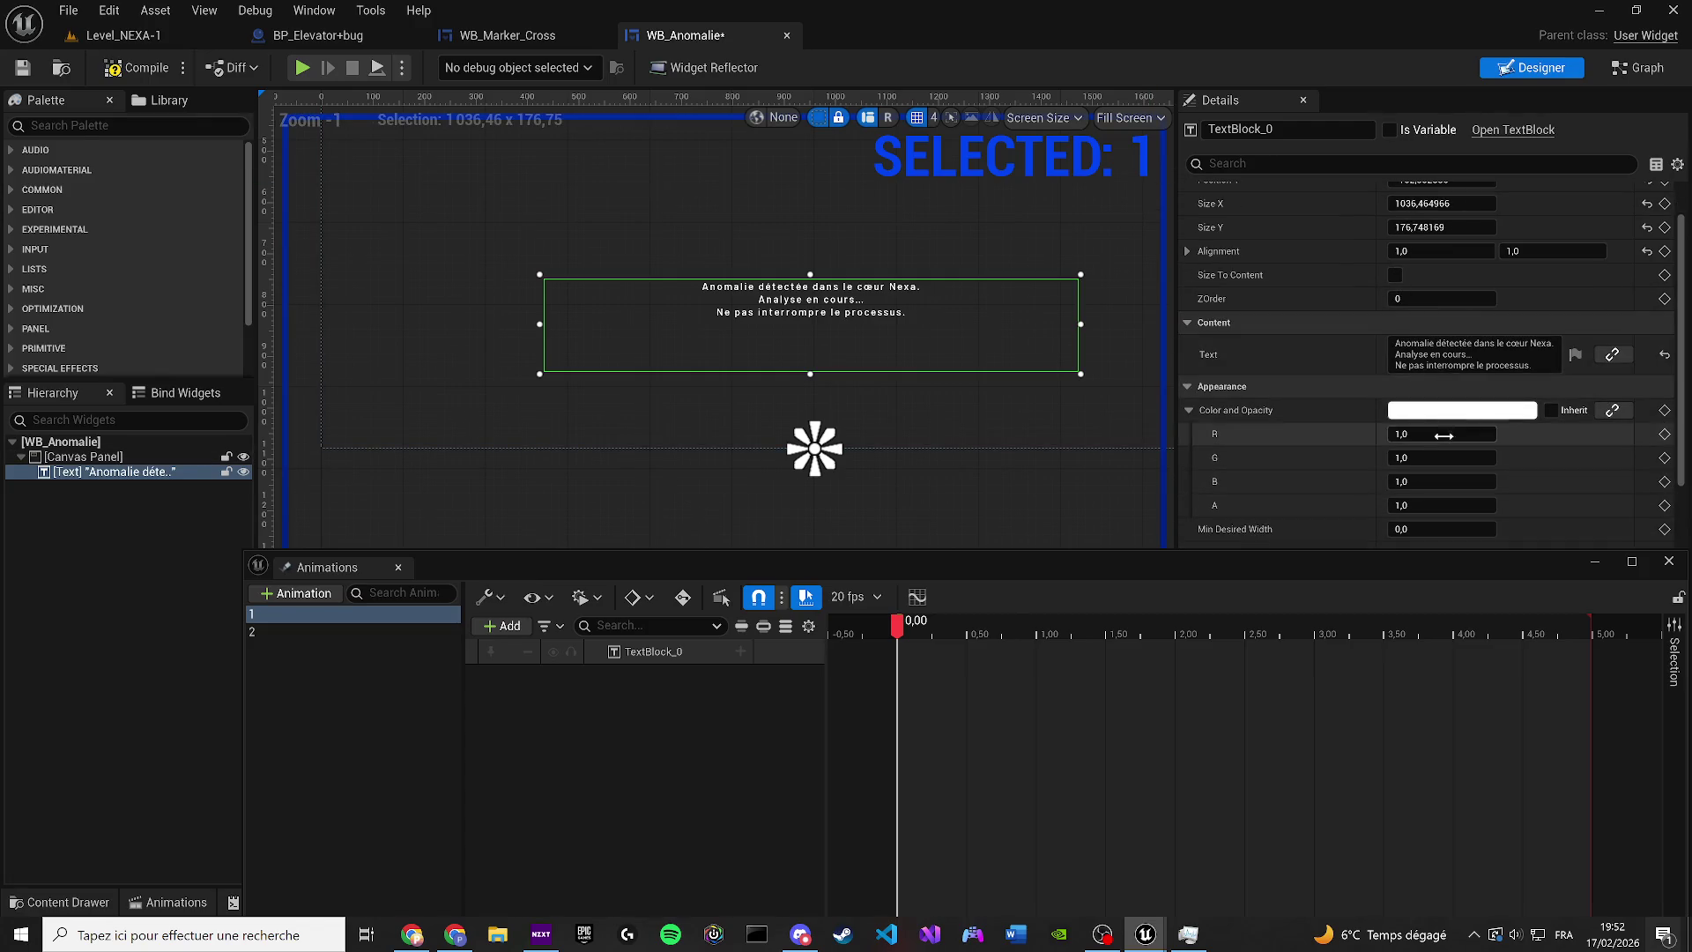
Key the text's colour and opacity alpha at 0 at the animation start
click(1442, 505)
text(0)
key(Return)
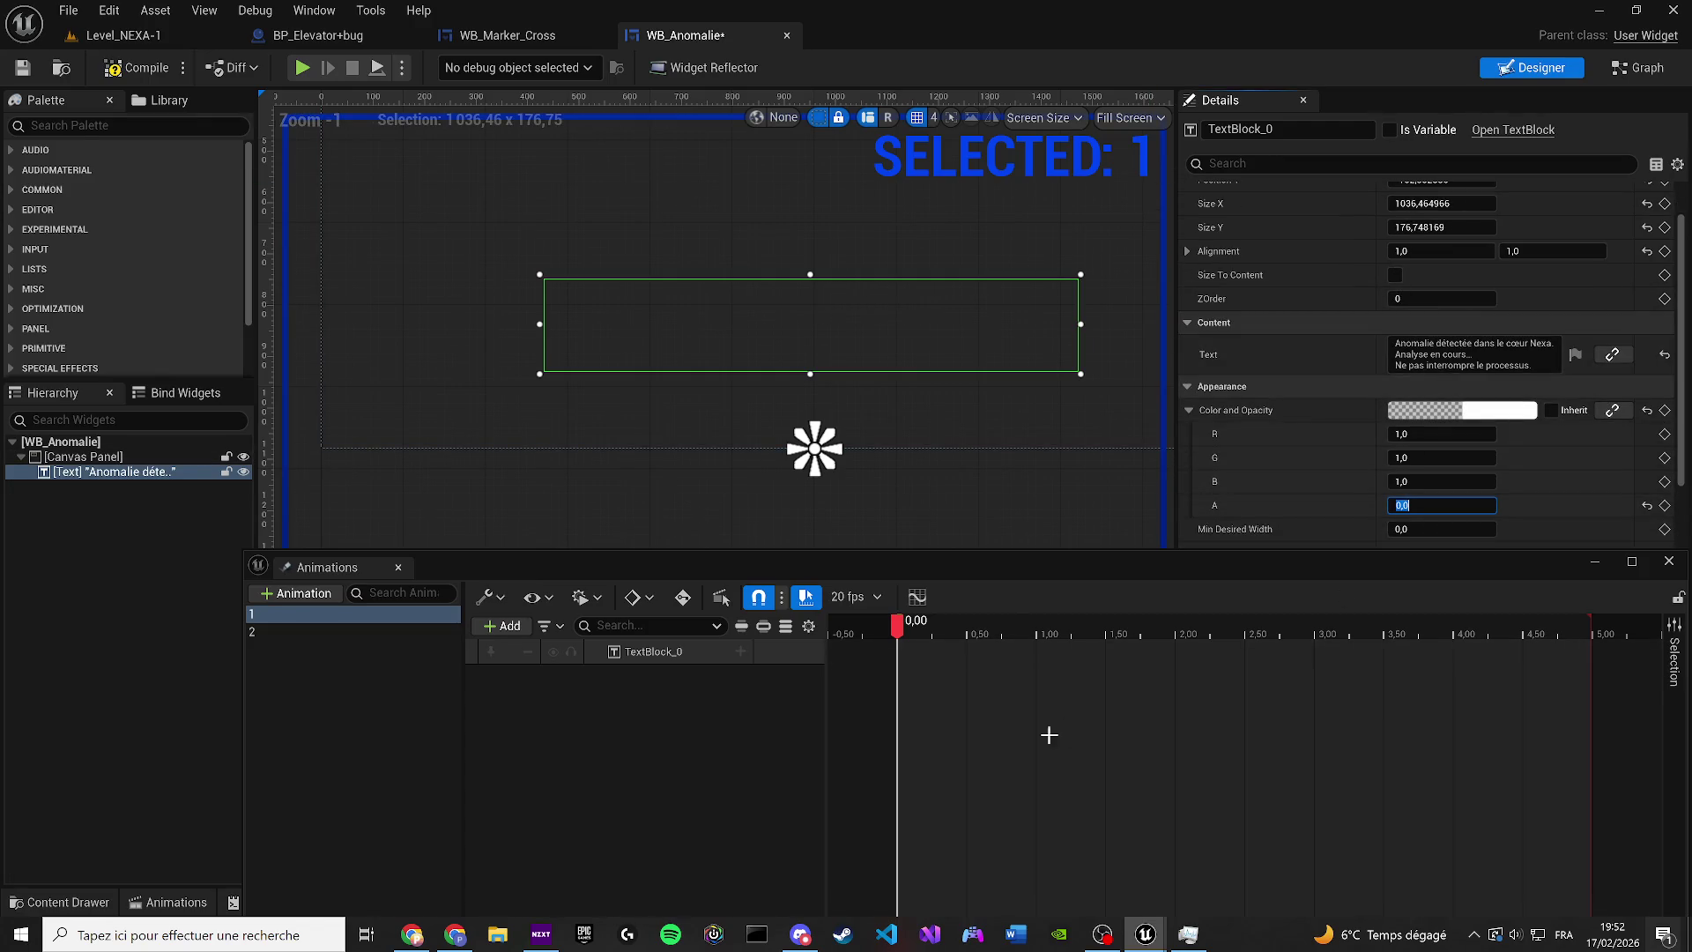
click(743, 652)
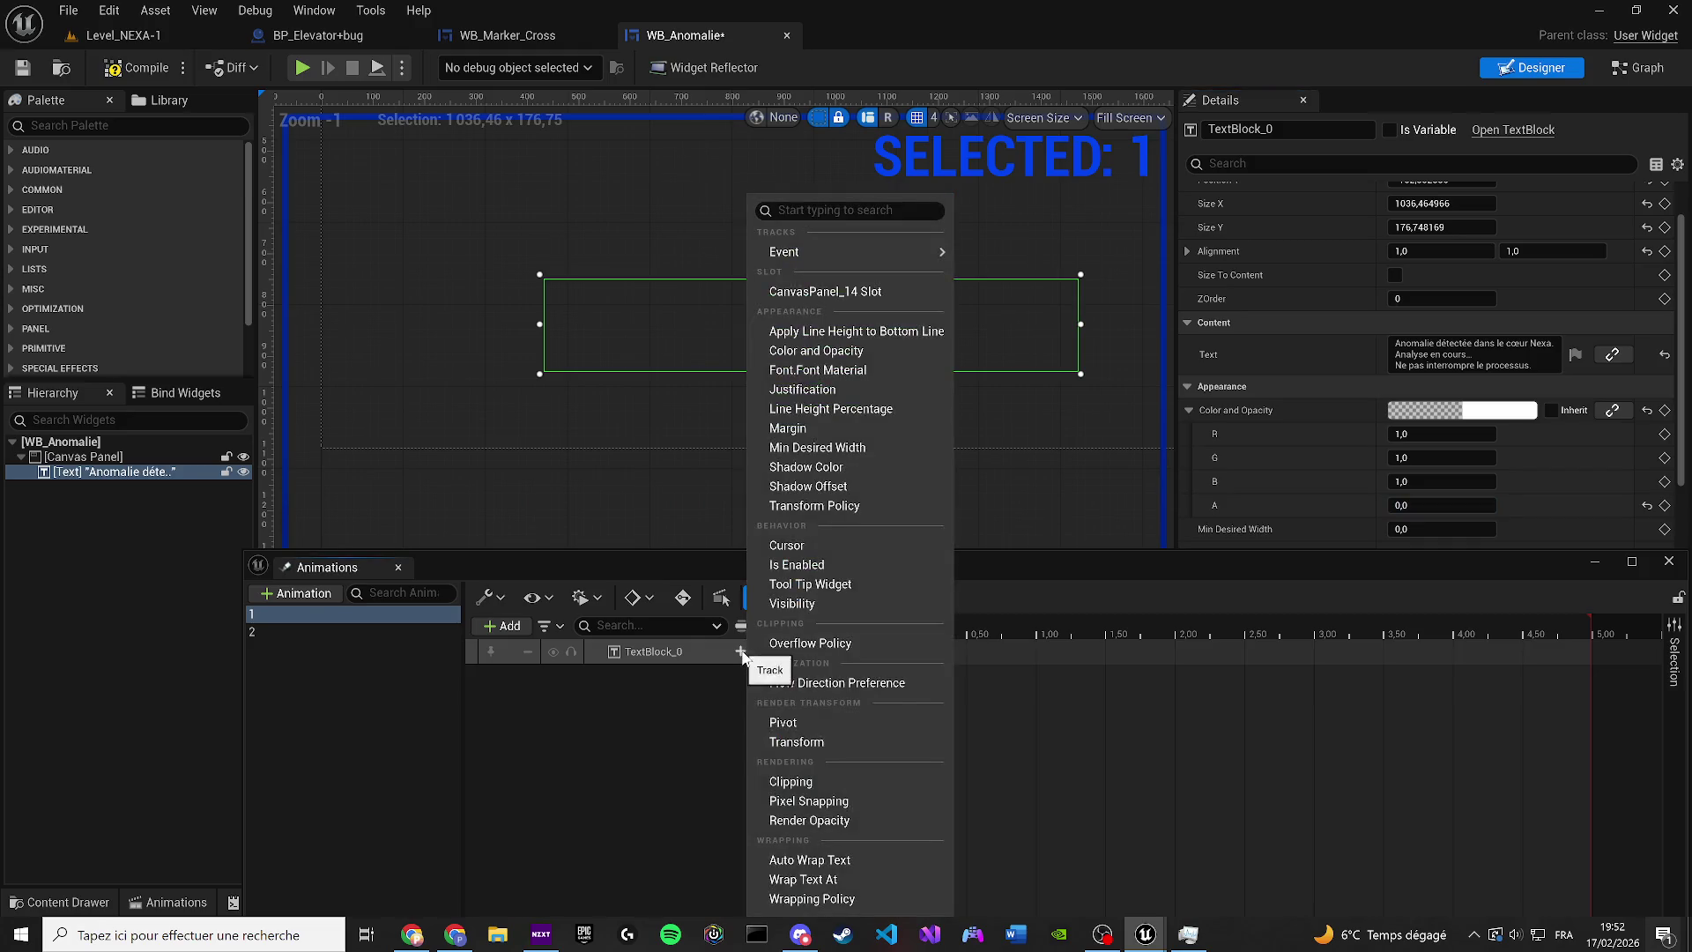
click(1665, 505)
Key alpha 1 at 2,05 seconds and play back the fade-in
drag(908, 629, 1185, 641)
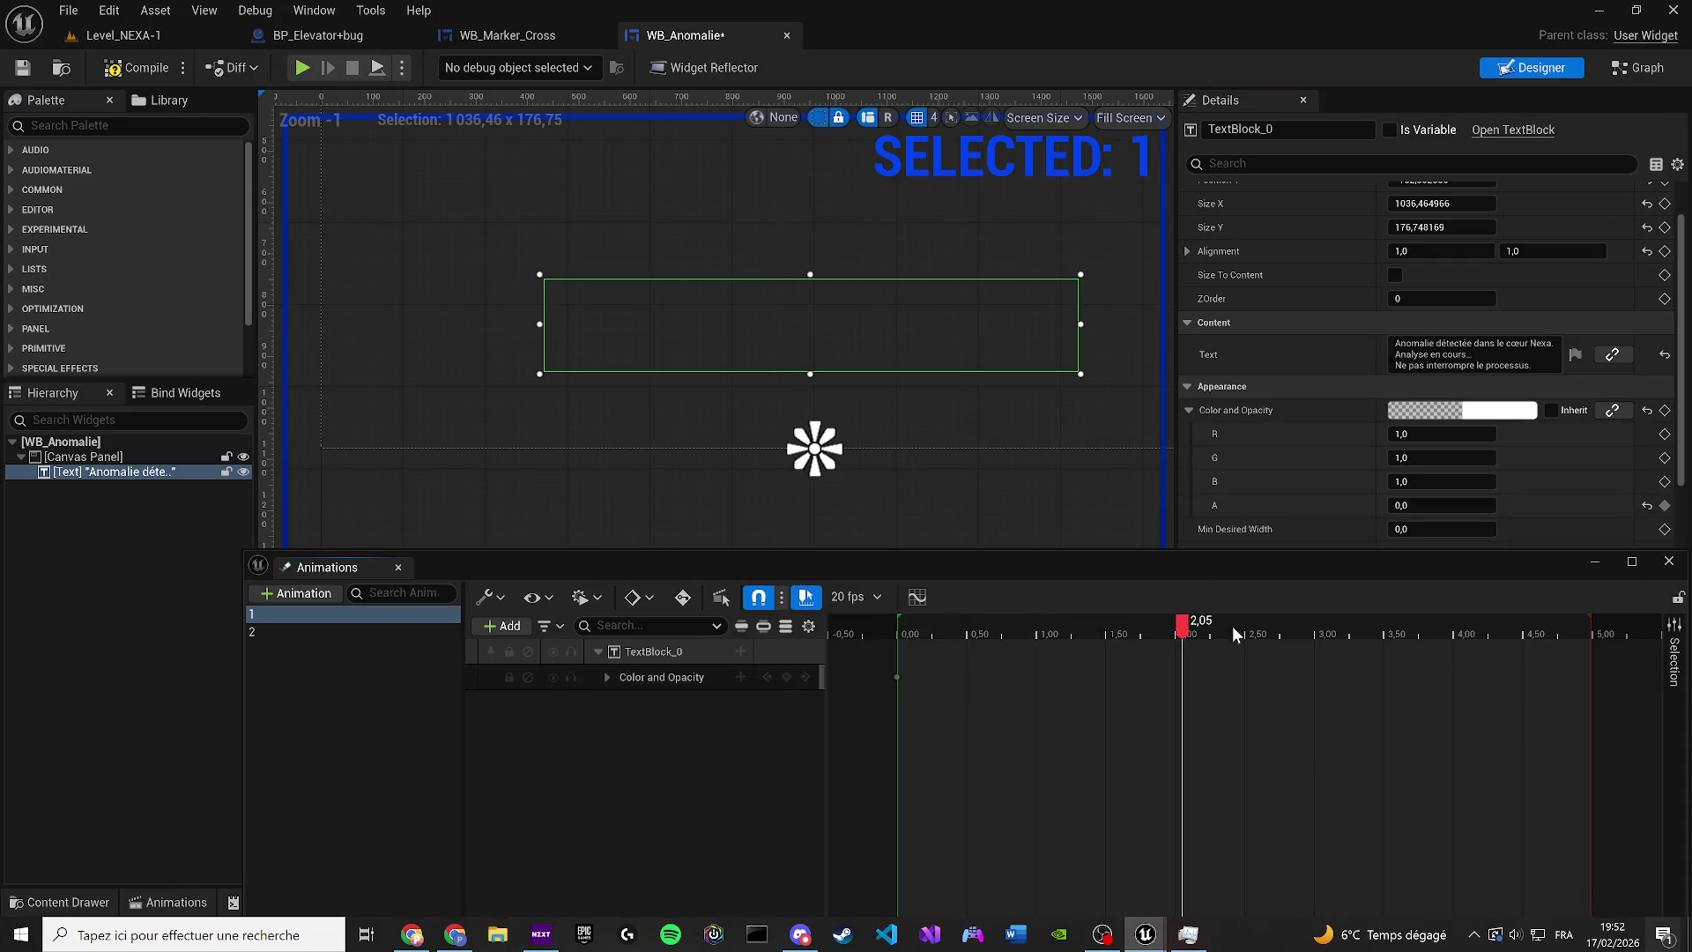
click(1446, 505)
text(1)
key(Return)
click(1665, 505)
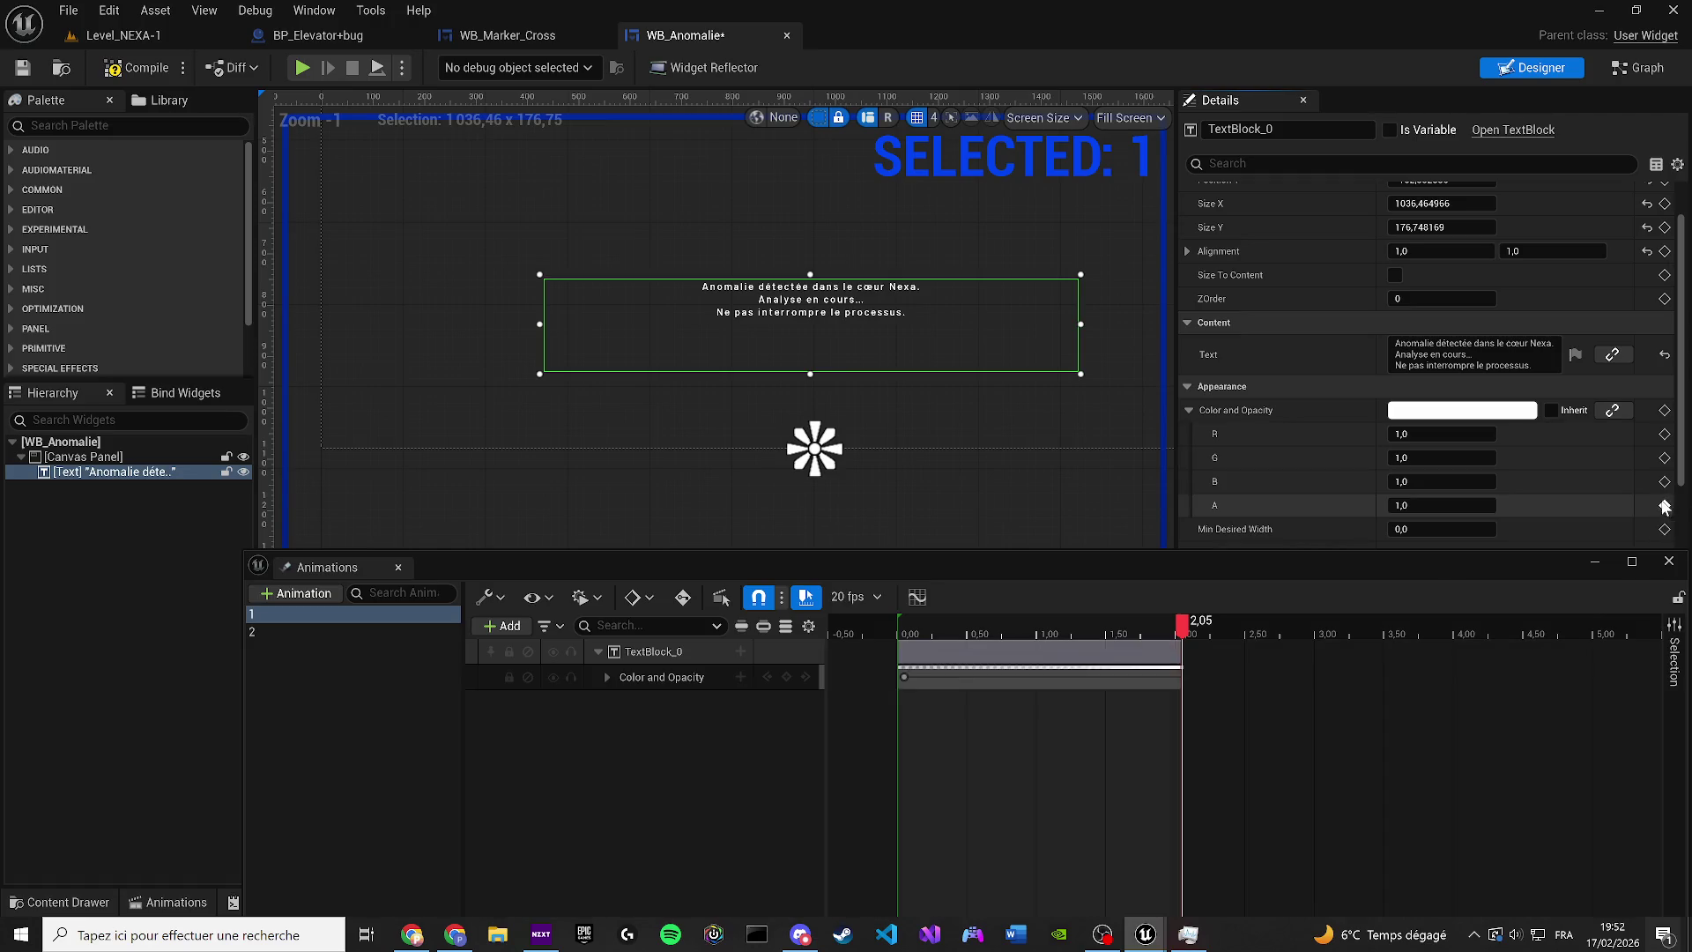
mouse_move(926, 630)
mouse_down()
mouse_move(908, 630)
mouse_move(939, 630)
mouse_up()
key(space)
drag(891, 468, 797, 503)
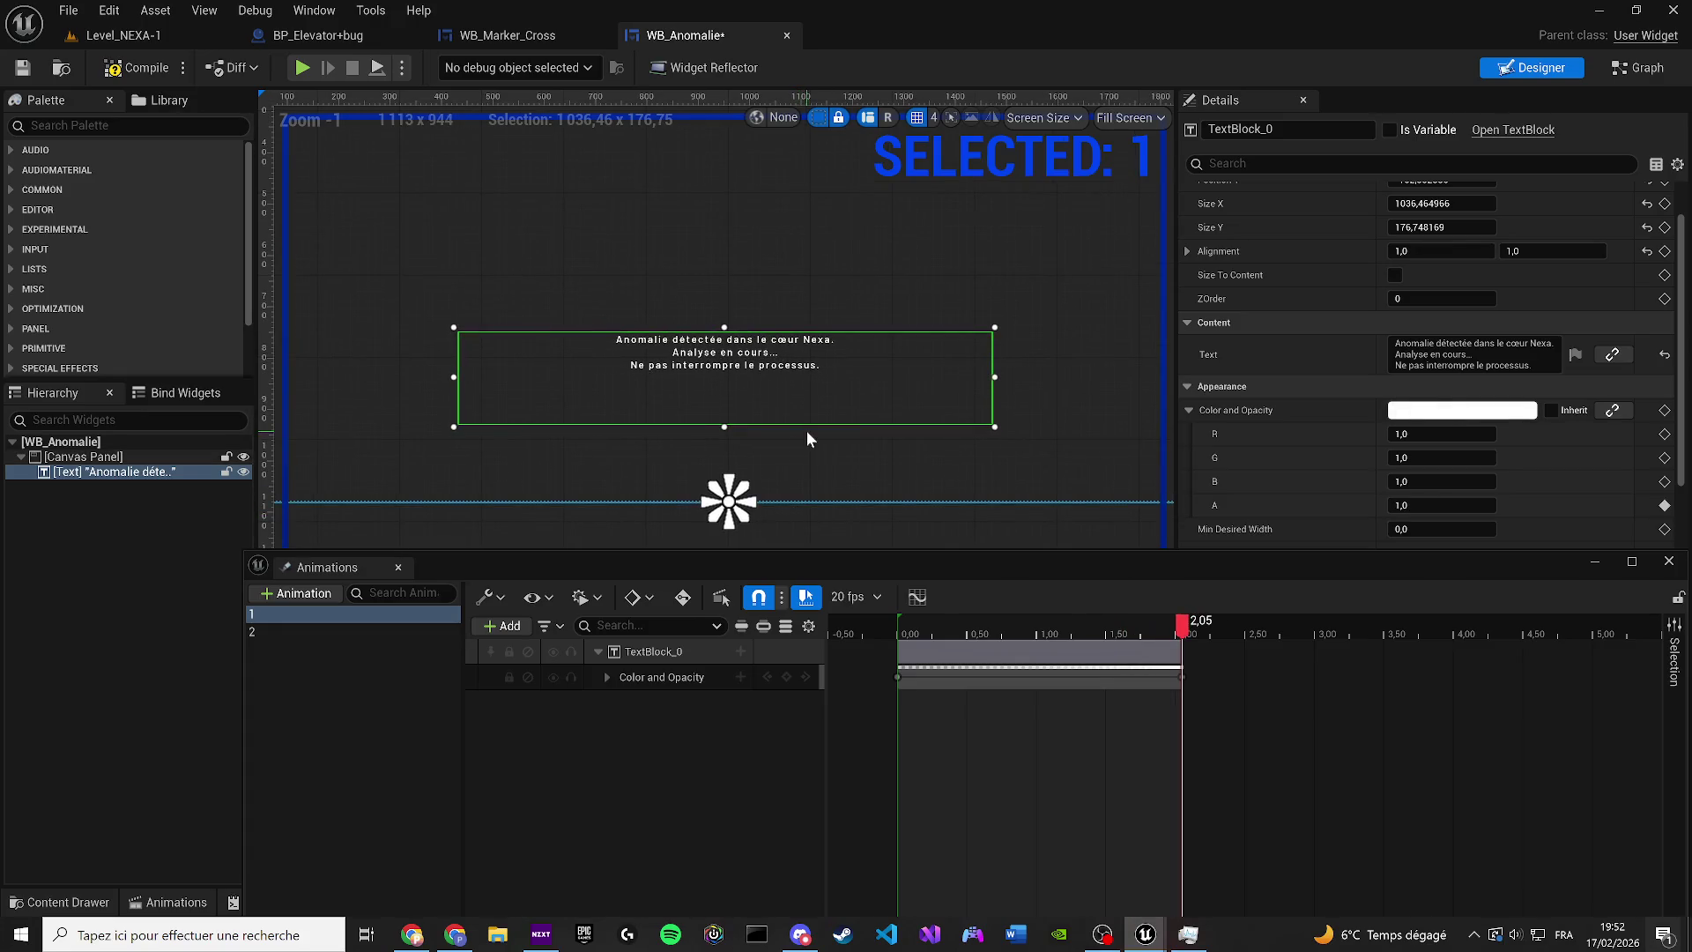
click(1637, 67)
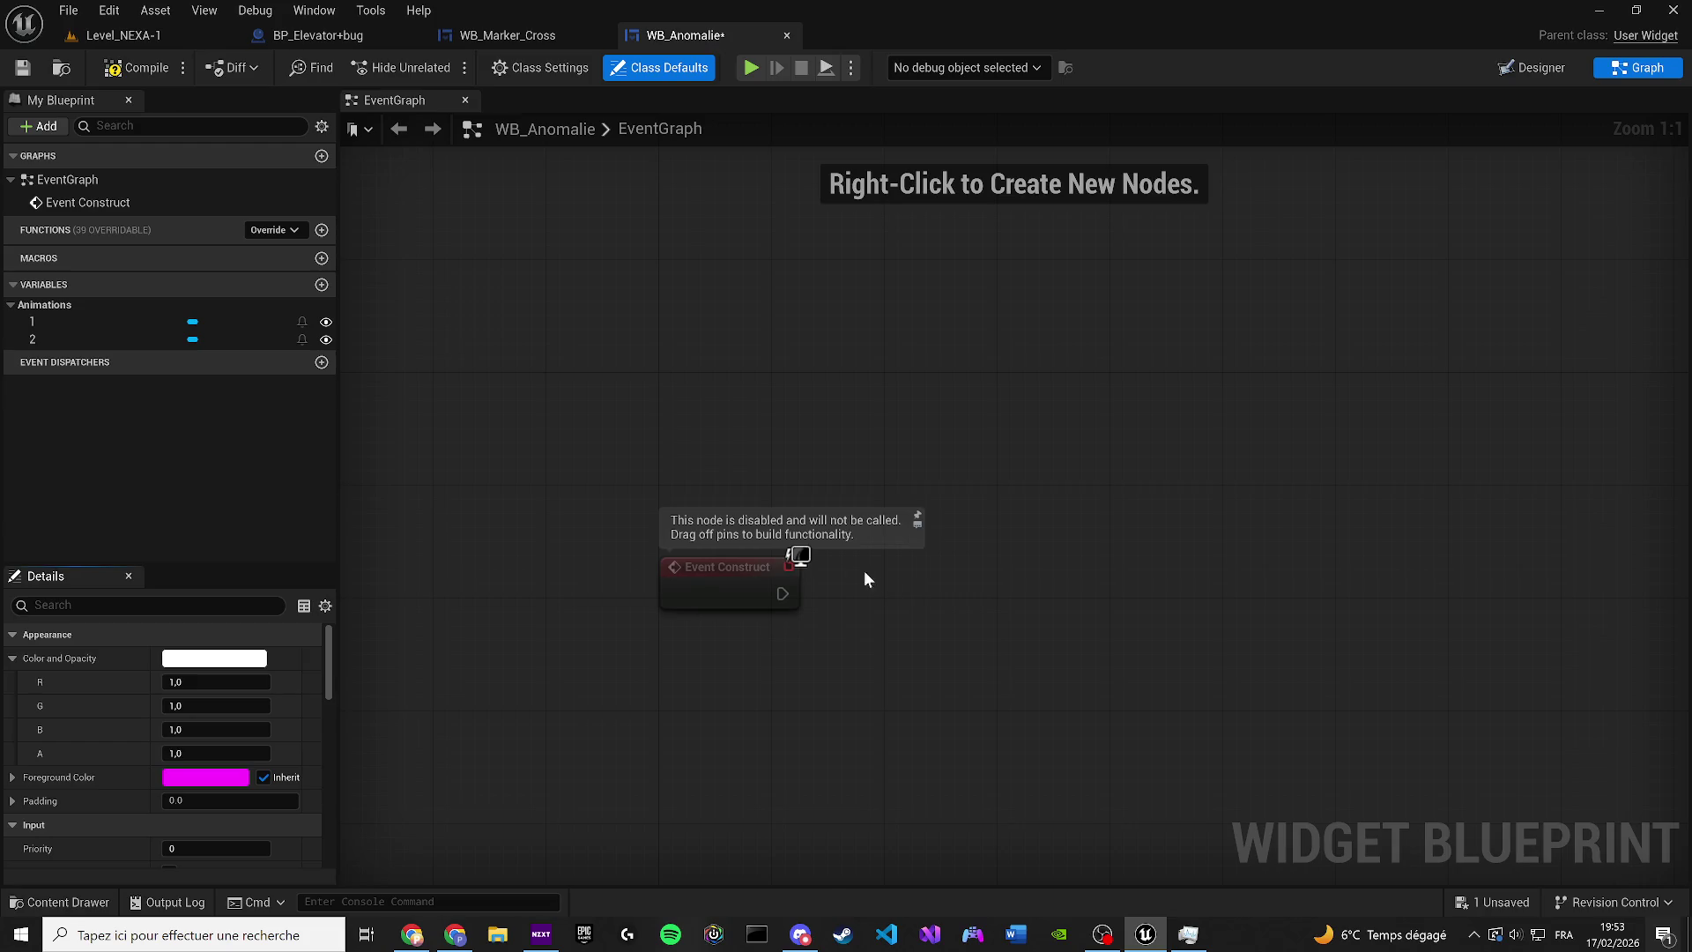
Place a Get reference to animation 1 and add a Play Animation node from it
mouse_move(741, 572)
mouse_down()
mouse_move(661, 553)
mouse_move(663, 410)
mouse_up()
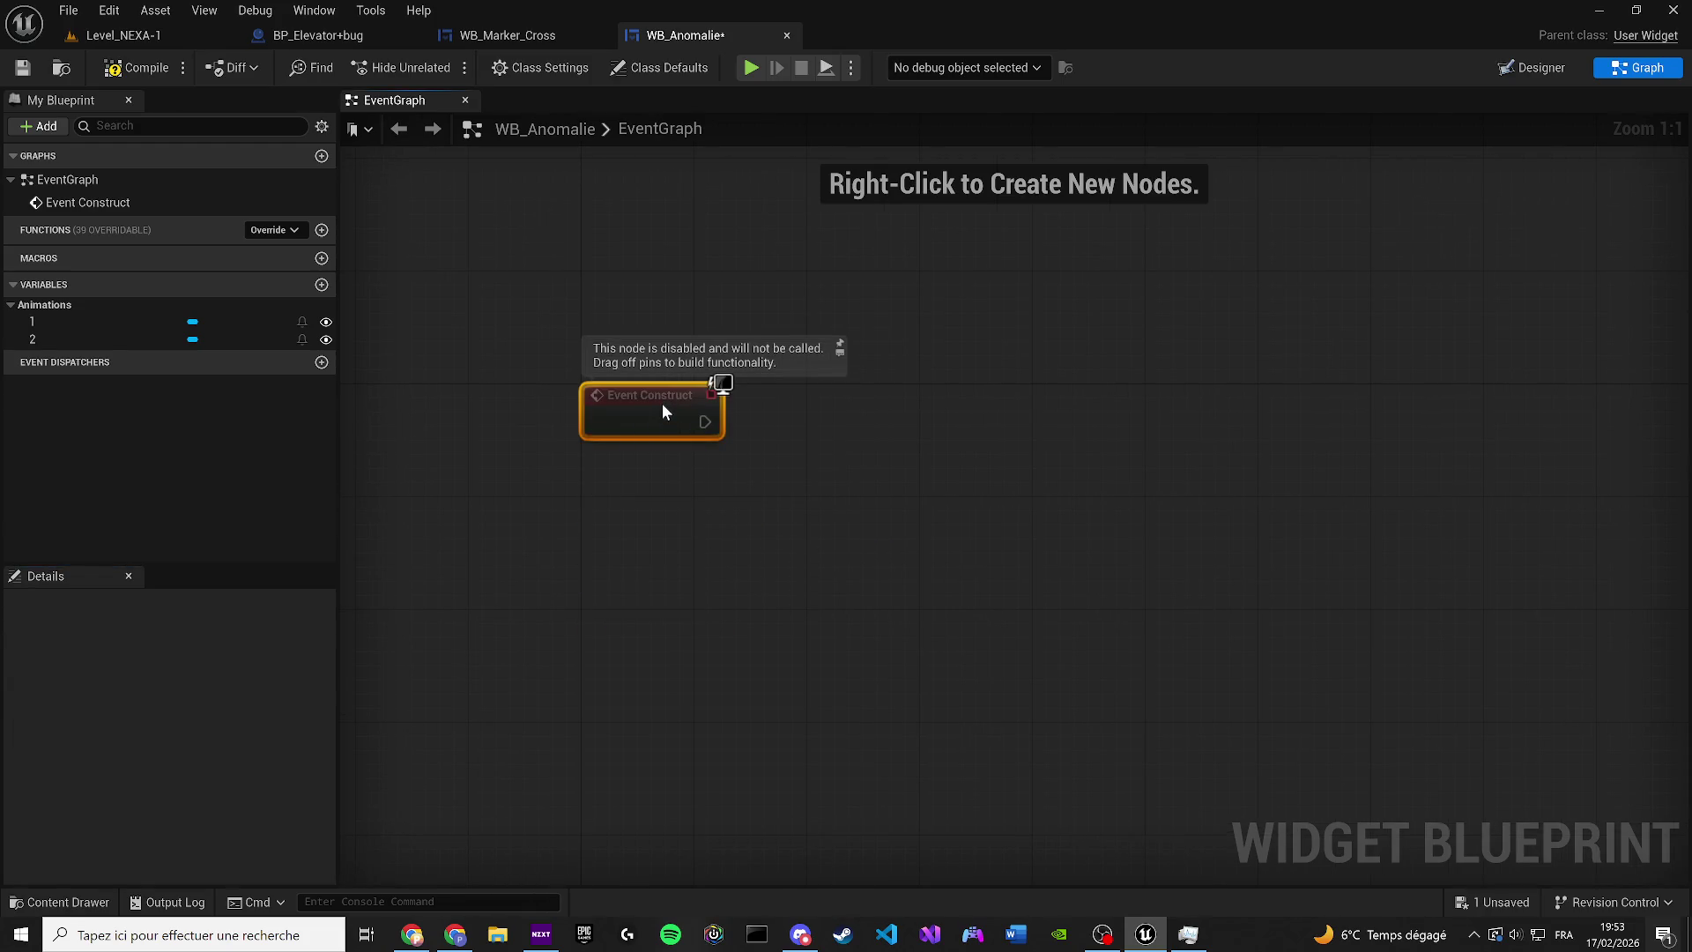
drag(876, 453, 880, 554)
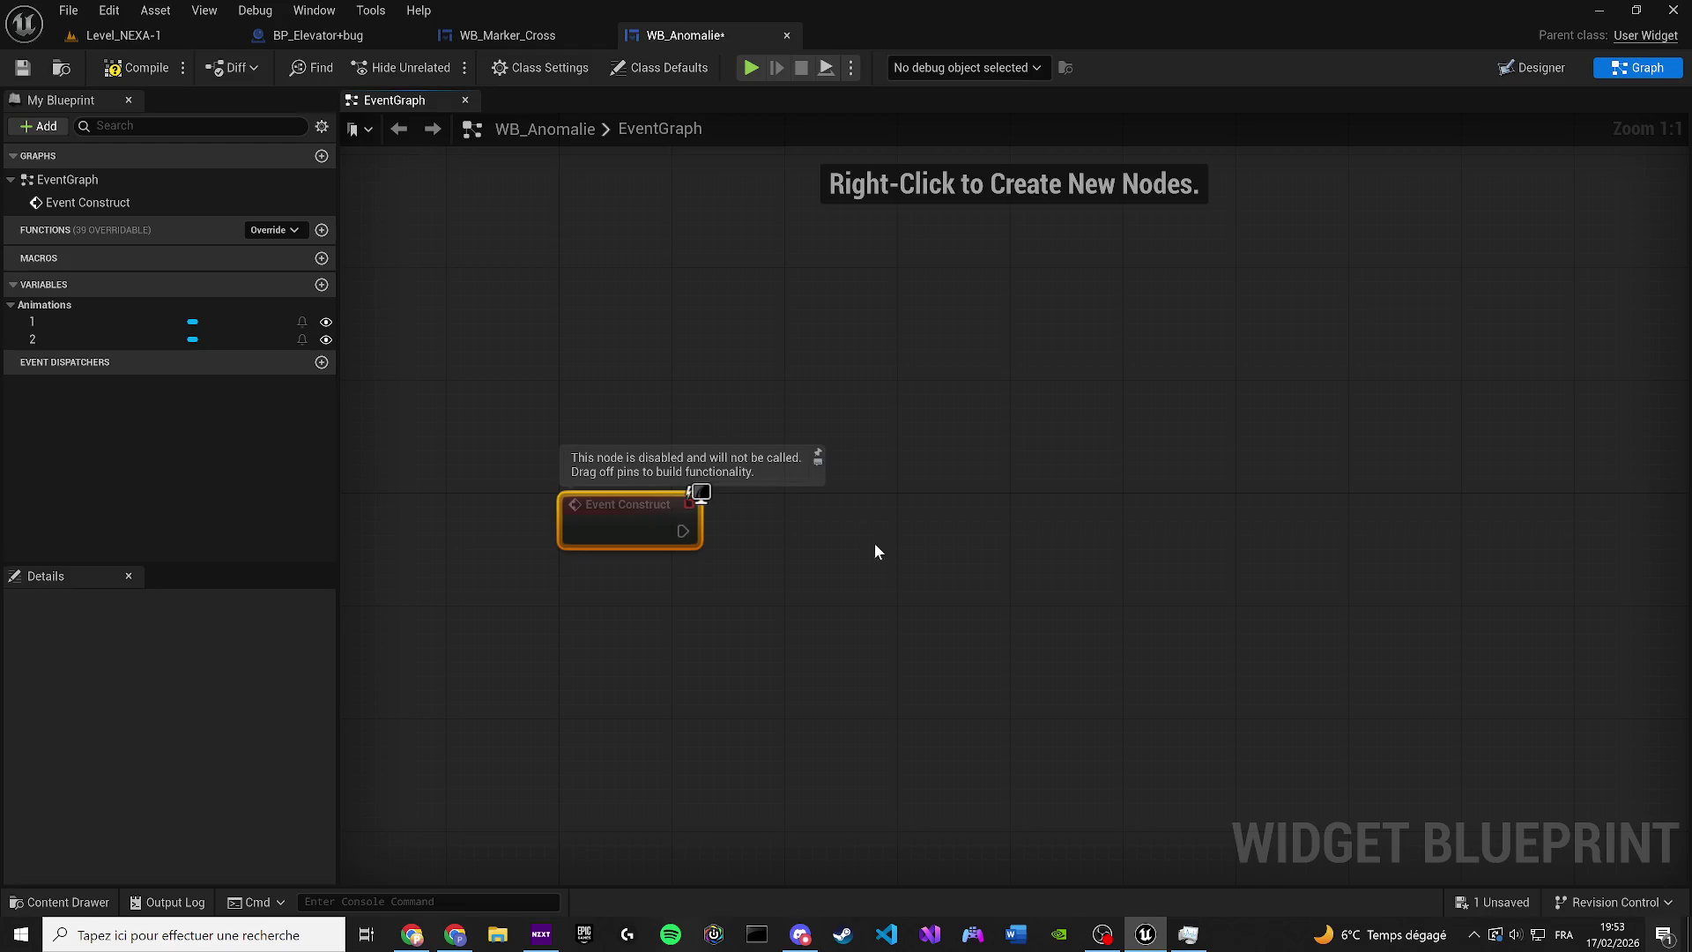
mouse_move(124, 326)
mouse_down()
mouse_move(630, 620)
mouse_move(799, 570)
mouse_up()
click(545, 579)
text(PLAY ANIU)
key(BackSpace)
key(Return)
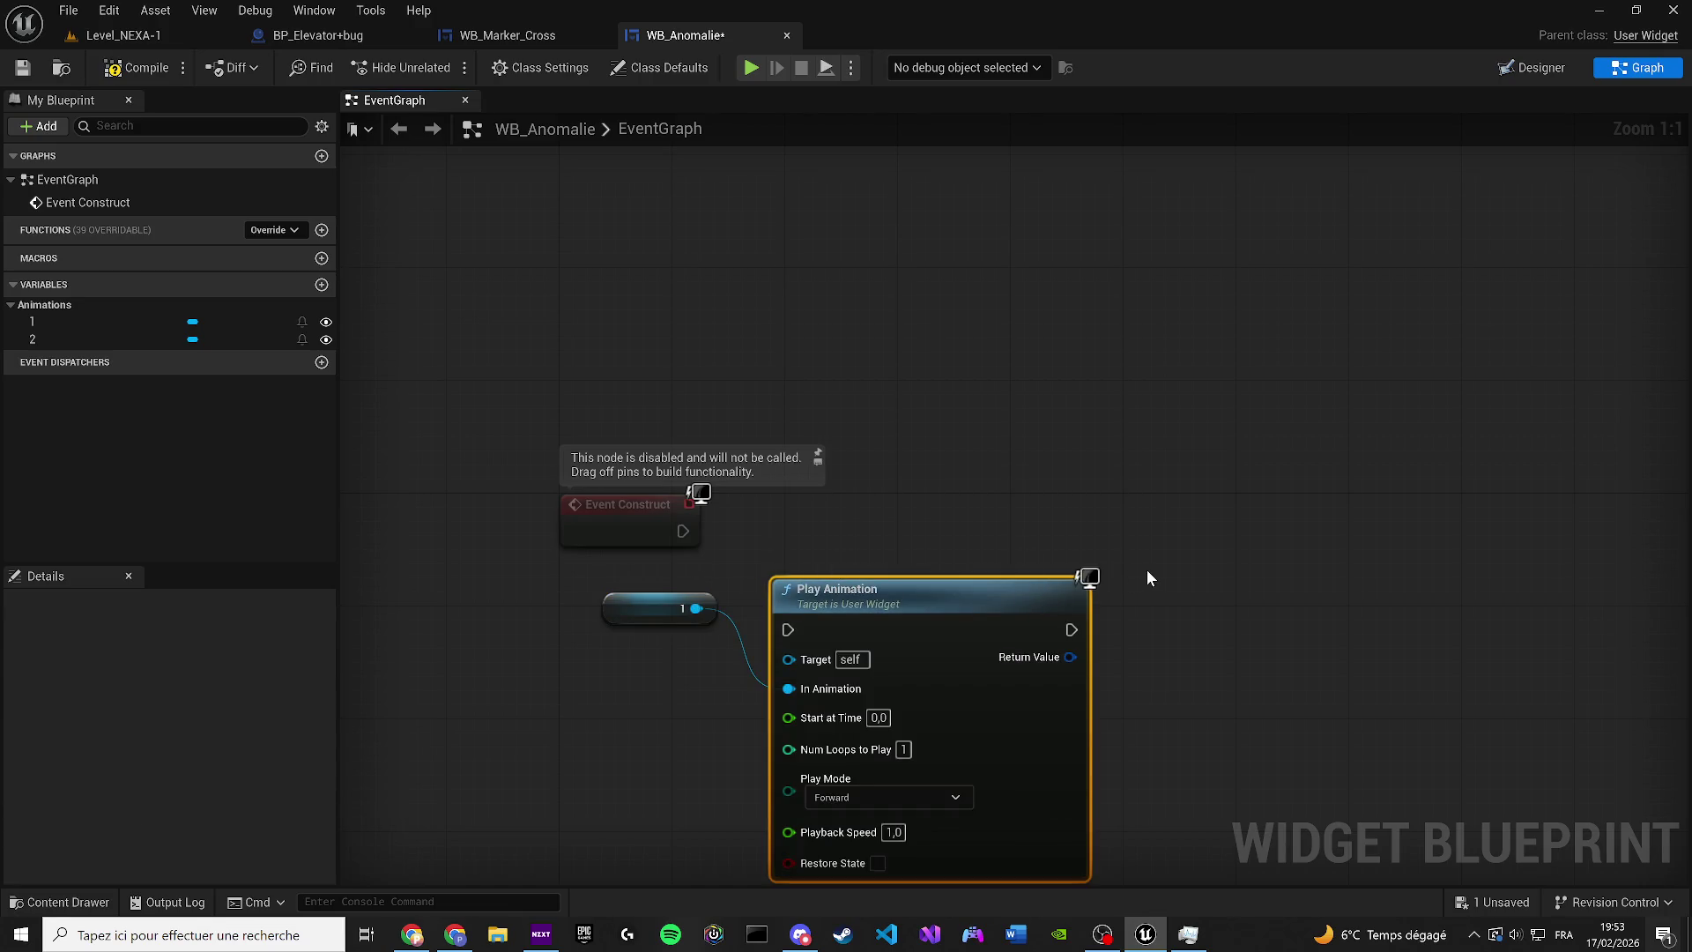
Add a Delay node with a 3 second duration and delete the stray For Each Loop node
click(1178, 580)
click(1222, 465)
click(1310, 532)
text(3)
key(Return)
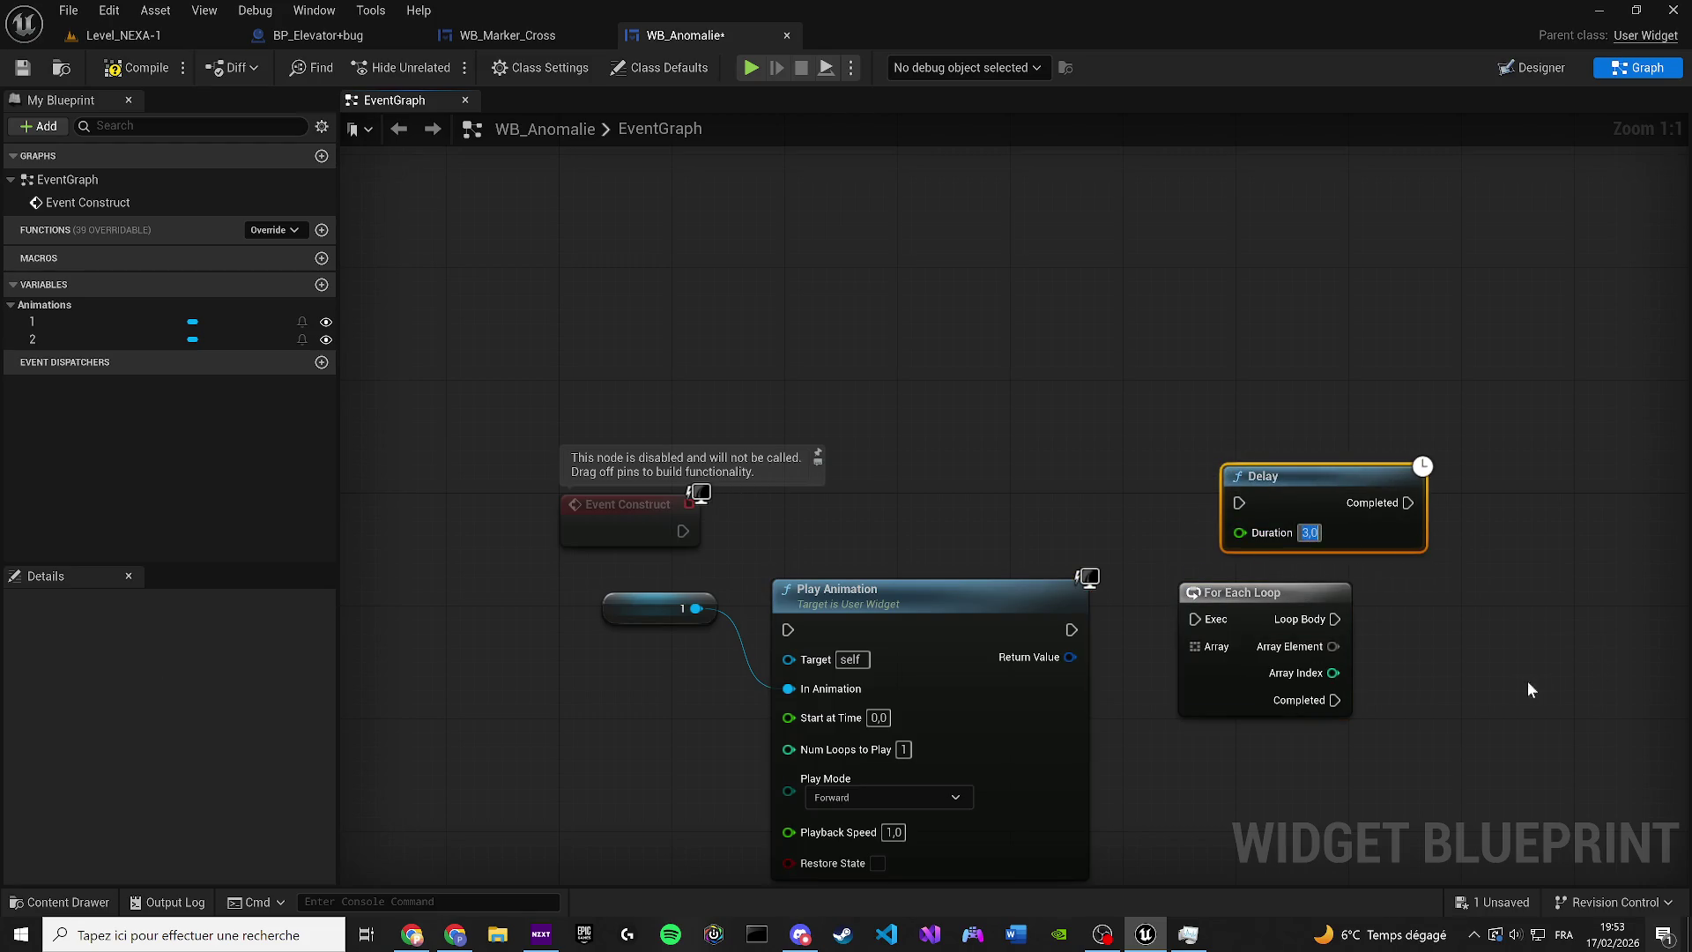
click(1252, 592)
key(Delete)
Wire Event Construct into Play Animation, then into the Delay, and tidy the node layout
drag(811, 609, 811, 496)
drag(683, 533, 788, 518)
drag(643, 525, 446, 511)
drag(1238, 506, 1072, 517)
click(1329, 488)
drag(836, 527, 521, 516)
click(744, 492)
drag(744, 492, 522, 485)
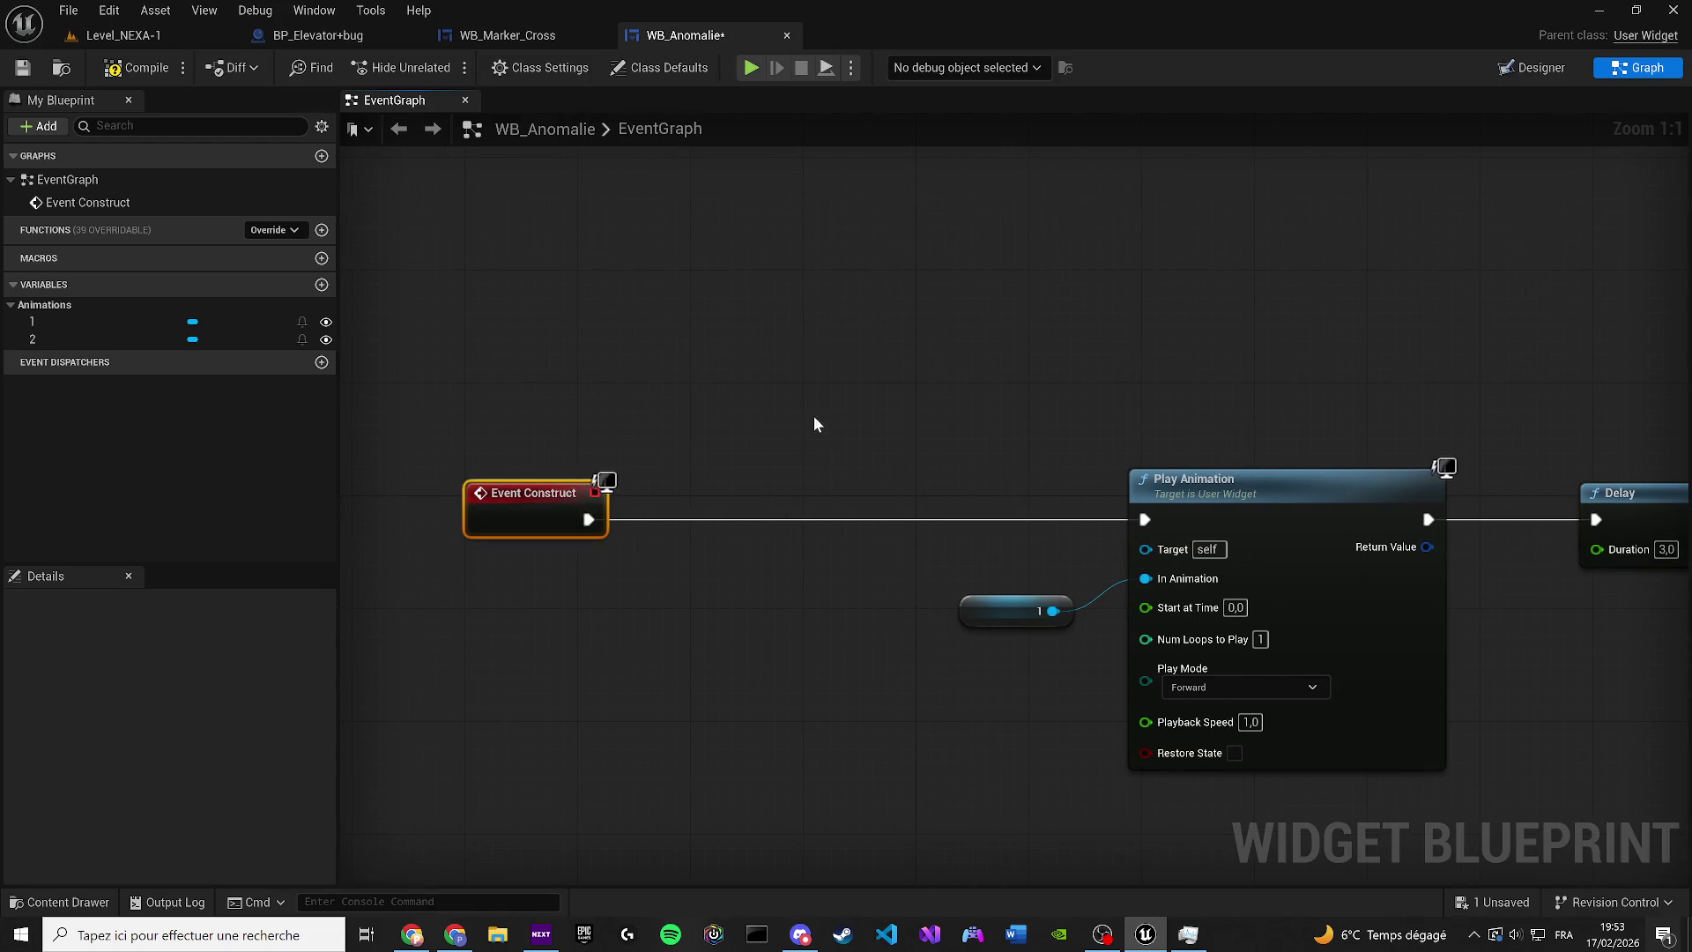
right_click(763, 405)
Add a Play Sound 2D node wired between Event Construct and Play Animation
text(A)
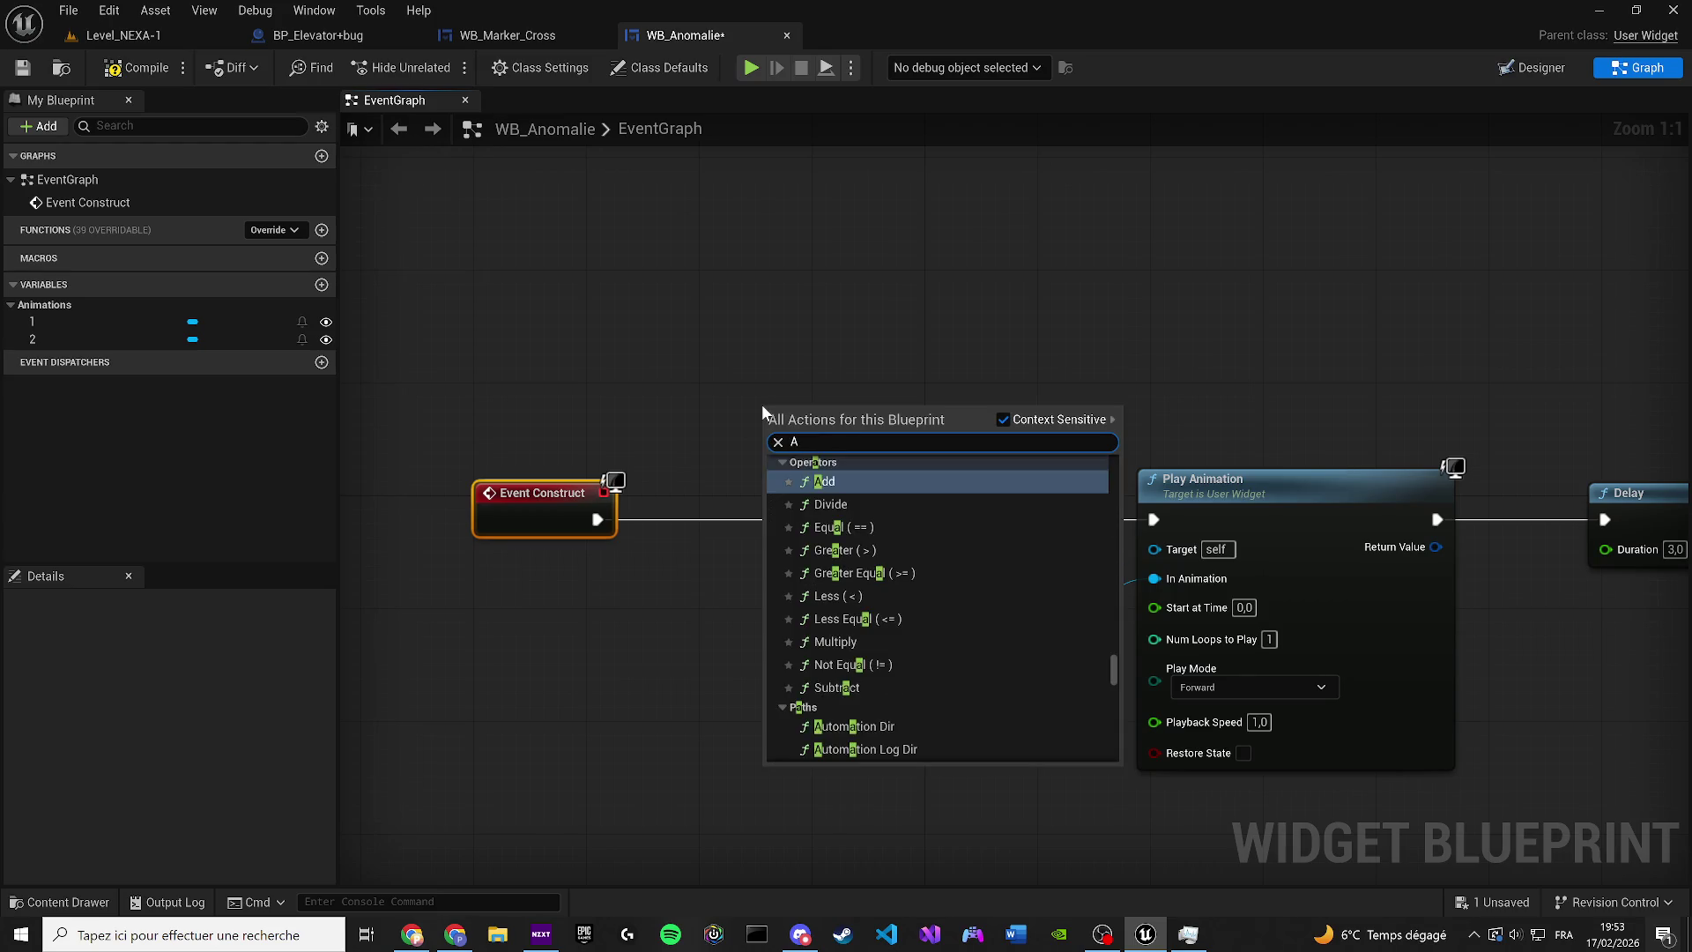
key(BackSpace)
text(PL)
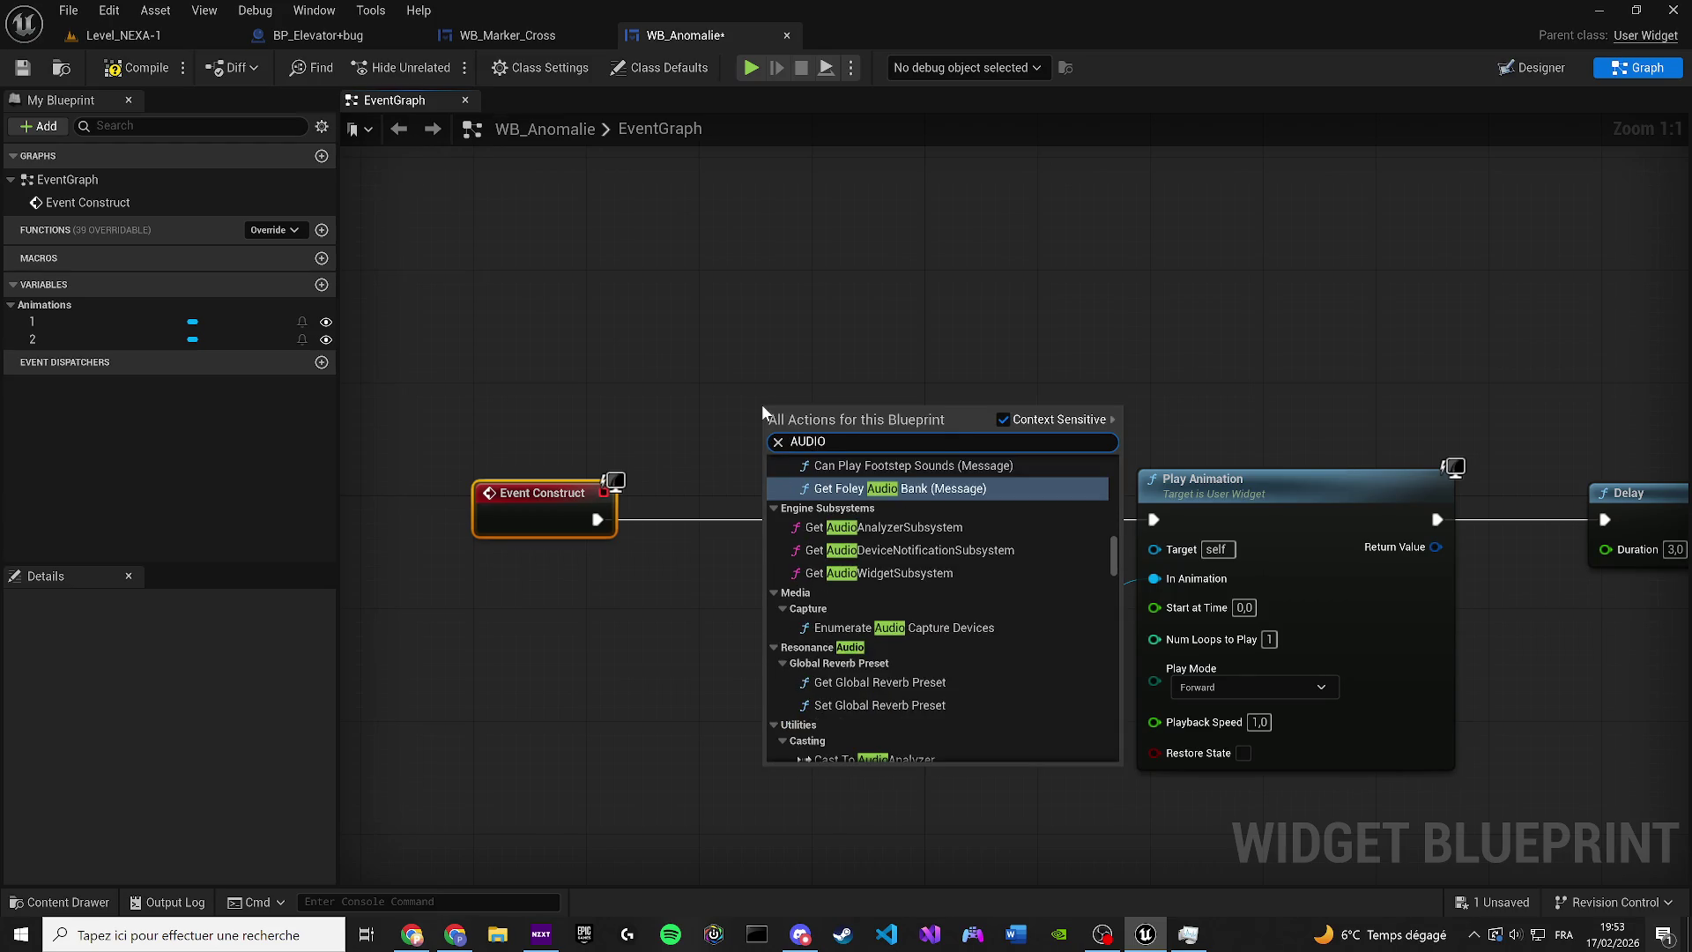
text(AY AUDIO)
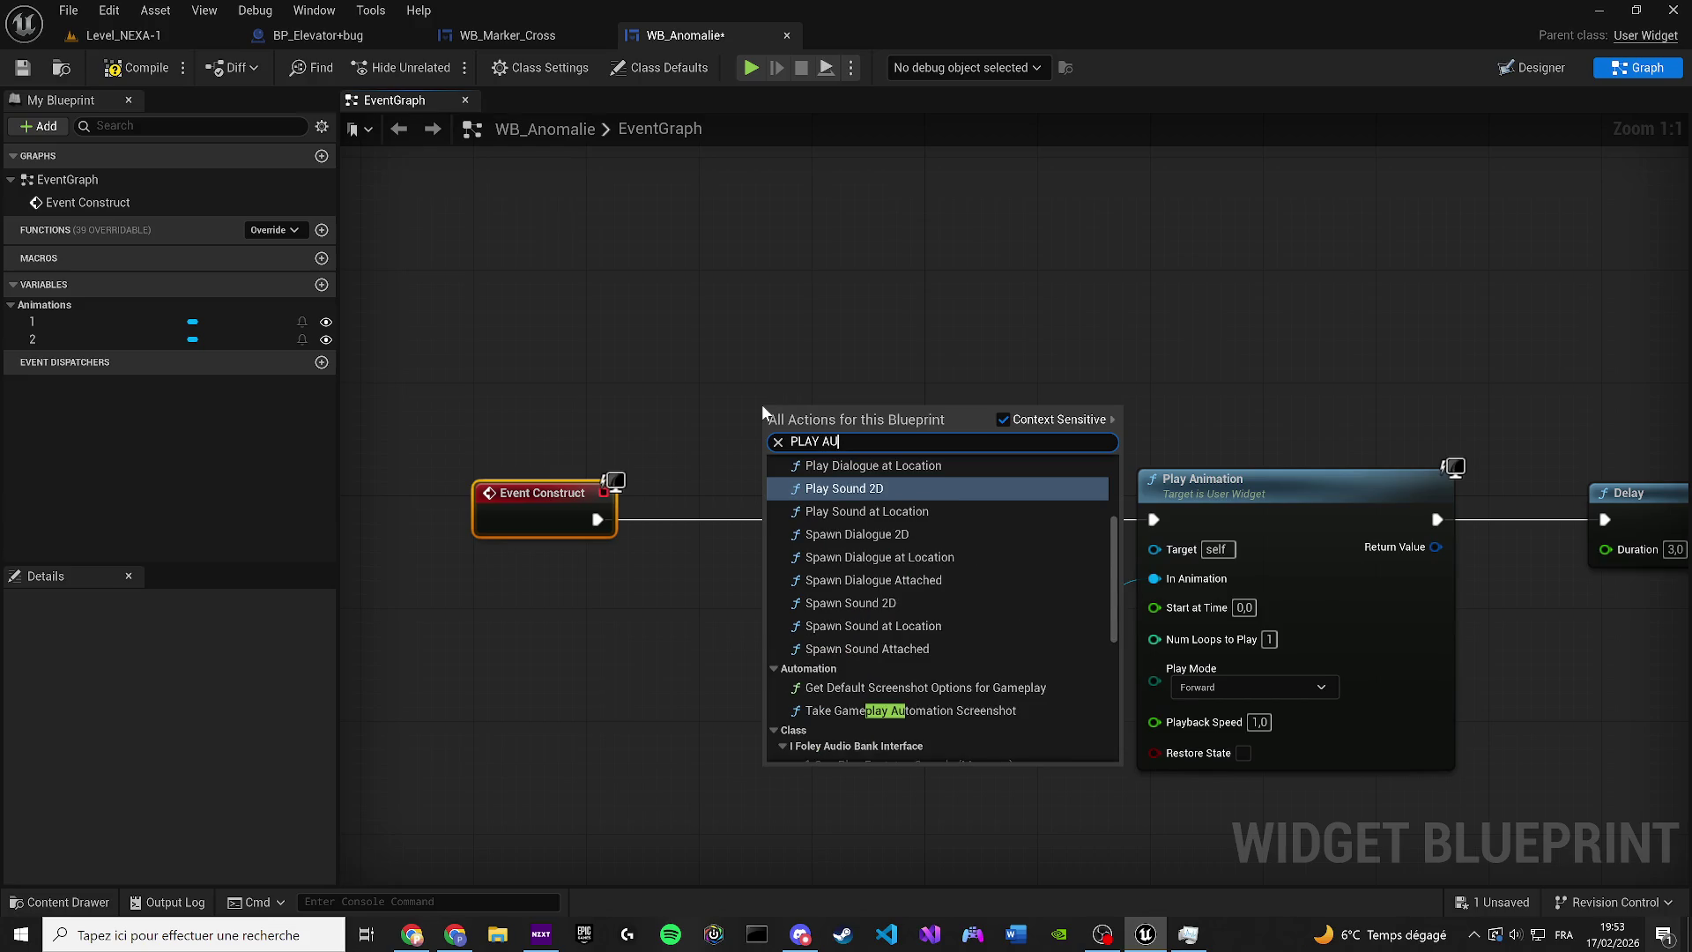
key(Return)
mouse_move(600, 519)
mouse_down()
mouse_move(758, 459)
mouse_move(773, 435)
mouse_move(775, 492)
mouse_up()
mouse_move(907, 505)
mouse_down()
mouse_move(1219, 521)
mouse_move(1161, 518)
mouse_up()
drag(739, 500, 739, 514)
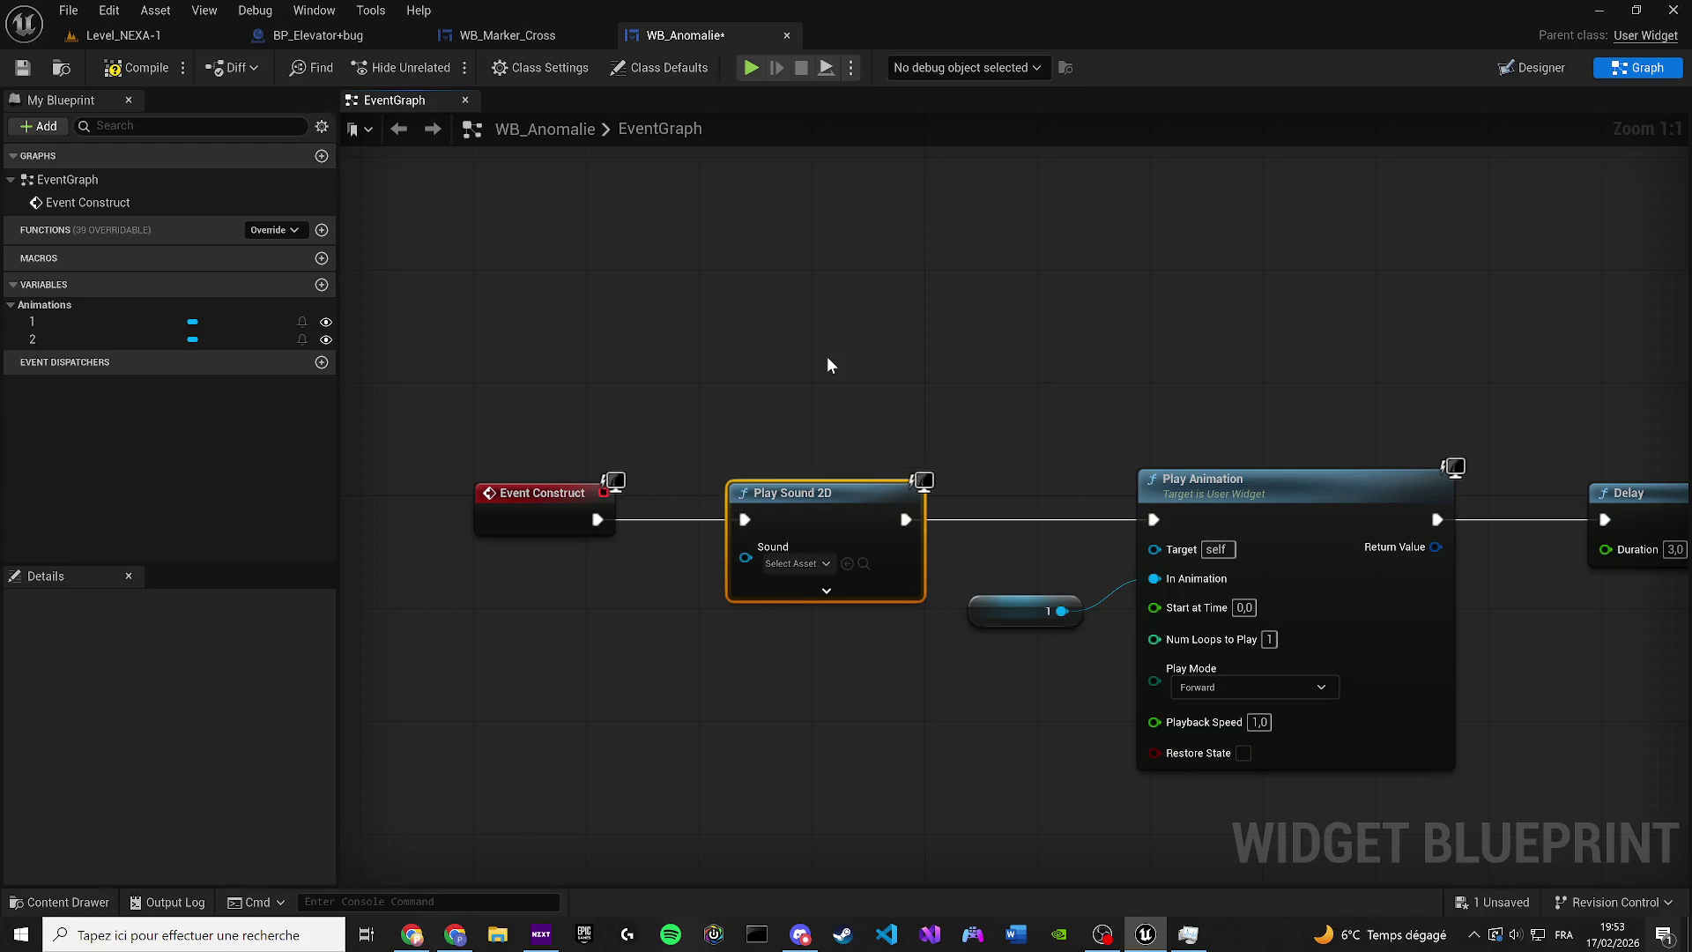
Wrap the Play Sound 2D node in a comment titled 'Futur audio'
text(cF)
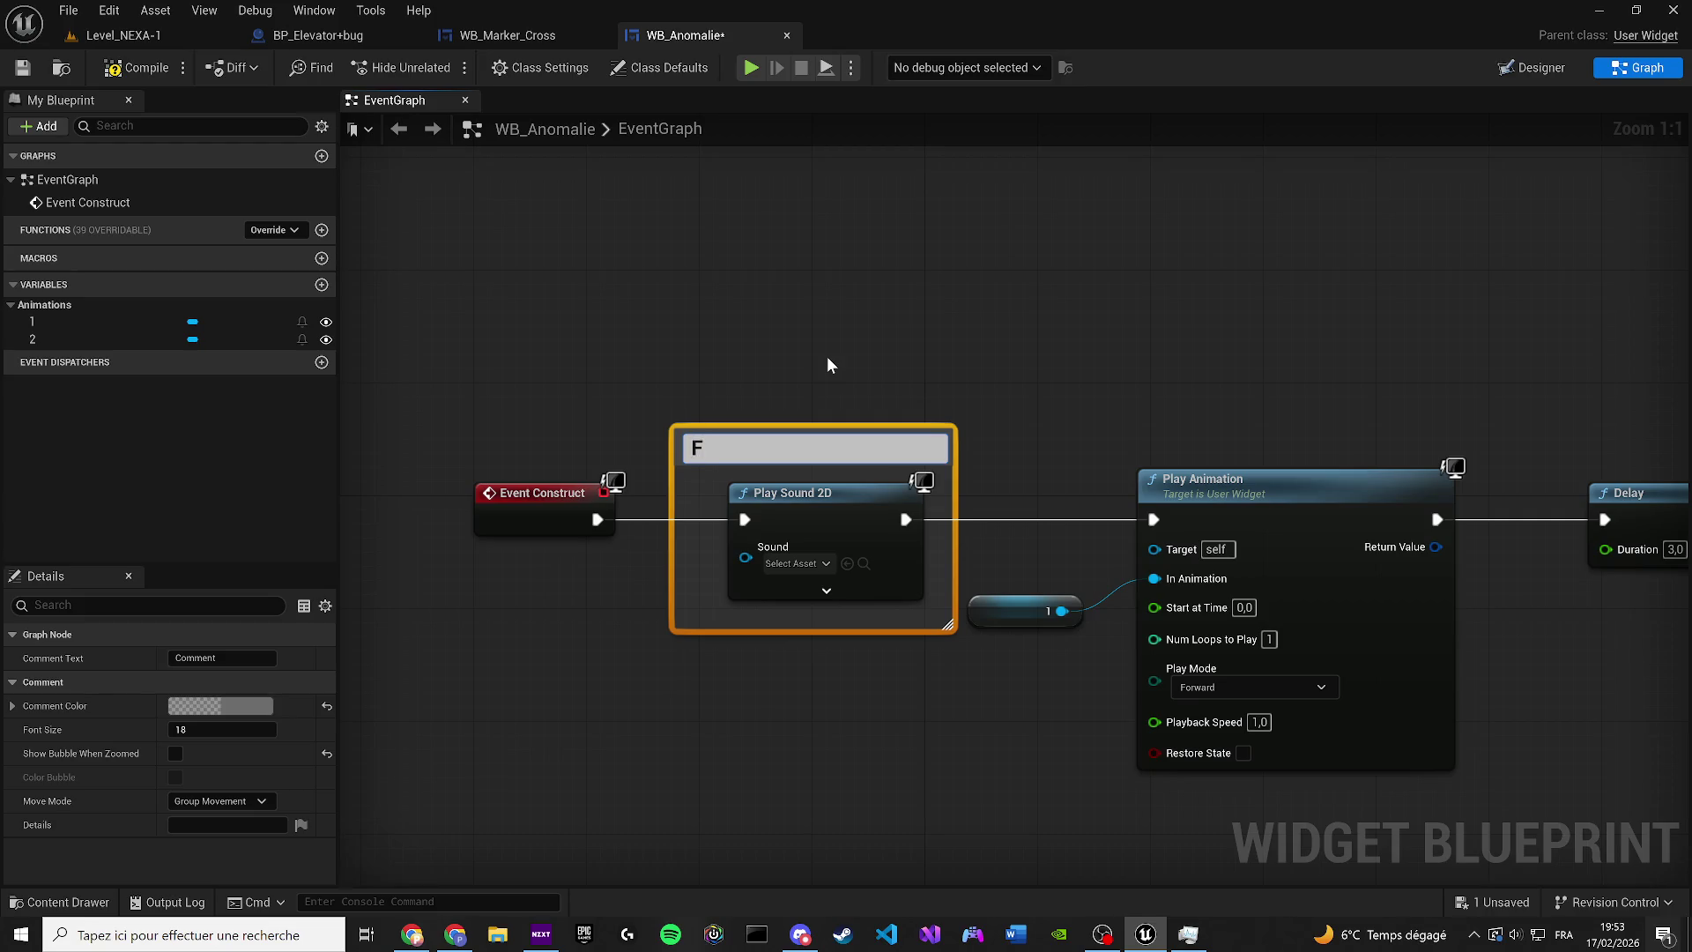
text(U)
key(BackSpace)
text(utur audio)
key(Return)
Copy and paste the Play Animation node together with its animation 1 getter
scroll(853, 338, down, 3)
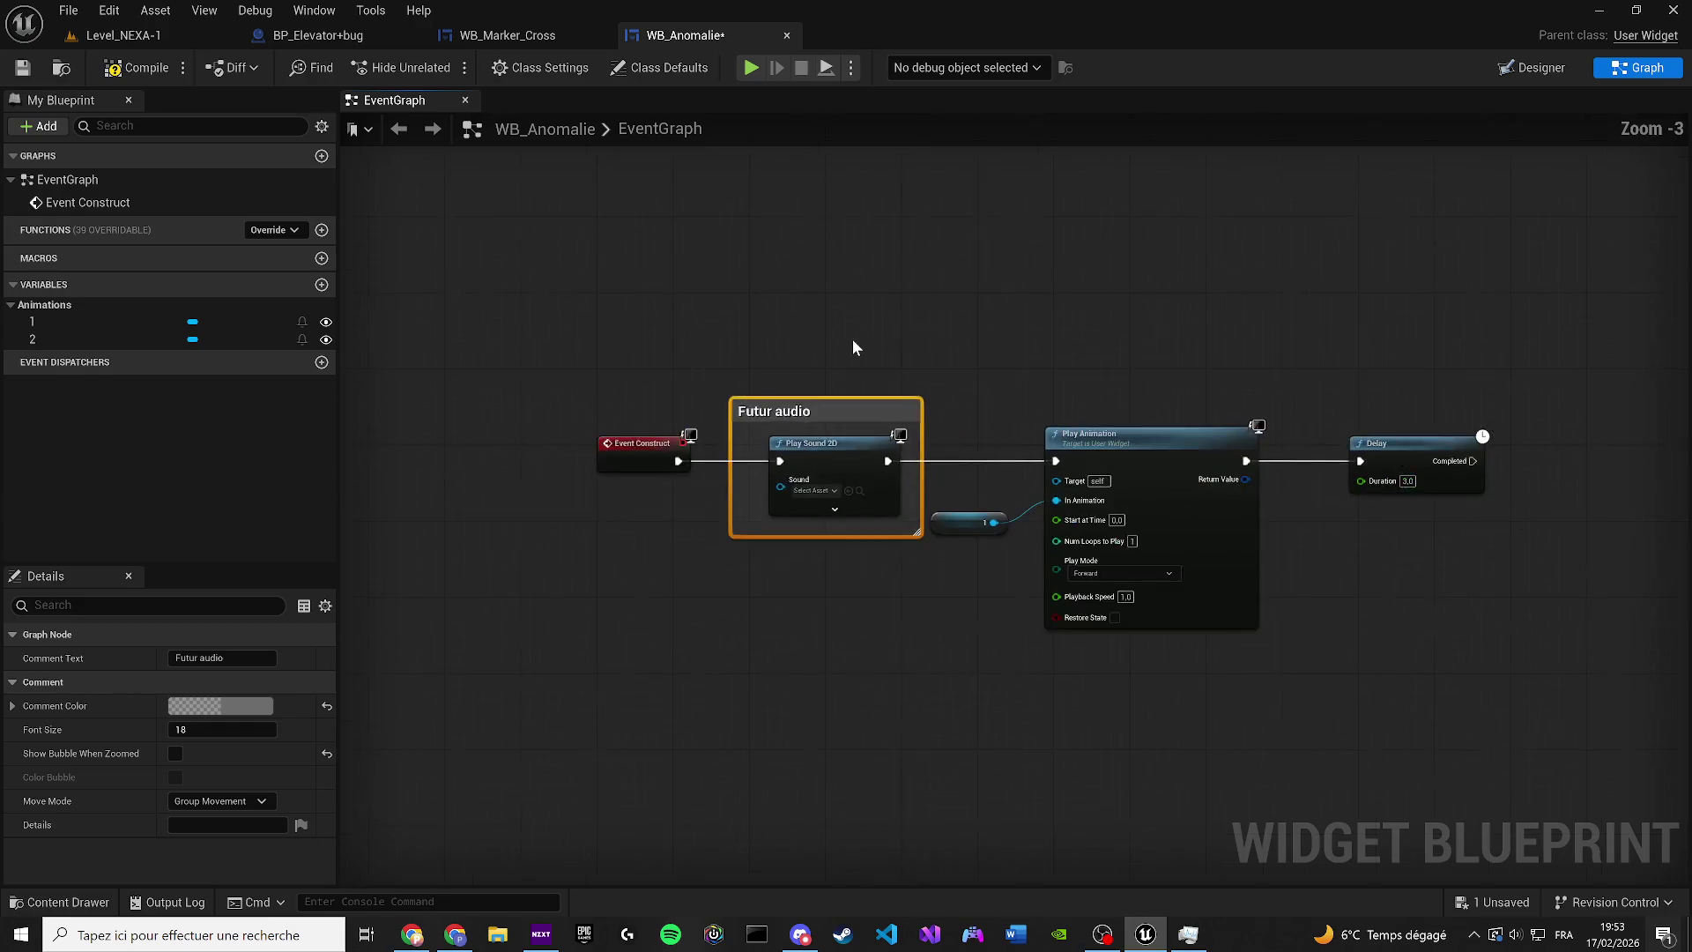
drag(853, 340, 593, 411)
drag(963, 748, 696, 577)
key(ctrl+c)
key(ctrl+v)
scroll(1082, 652, up, 2)
click(1092, 705)
Set the pasted Play Animation to Reverse mode and run it after the Delay completes
click(1061, 745)
mouse_move(826, 560)
mouse_down()
mouse_move(1018, 554)
mouse_move(822, 546)
mouse_up()
scroll(1022, 558, down, 4)
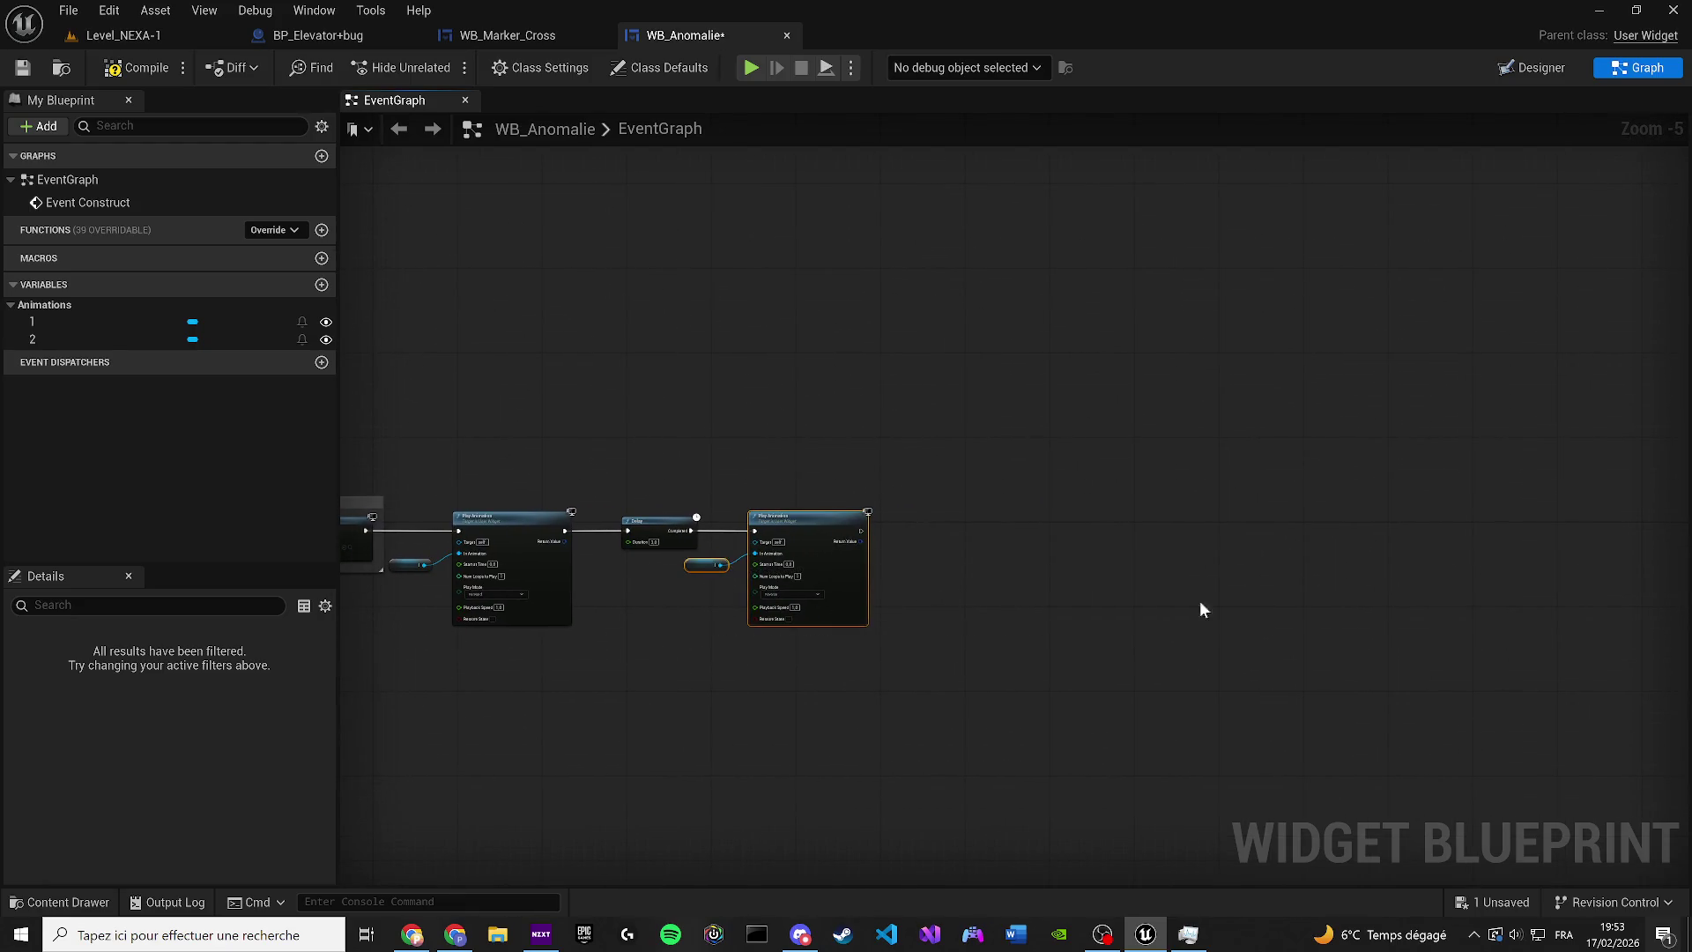
key(ctrl+v)
scroll(1217, 551, up, 3)
mouse_move(415, 535)
mouse_down()
mouse_move(1214, 621)
mouse_move(1212, 591)
mouse_up()
Reposition the reversed animation nodes and group them in a comment titled 'REPRISE'
drag(1068, 529, 1318, 736)
drag(1293, 589, 937, 542)
drag(785, 465, 999, 755)
drag(1031, 529, 980, 530)
text(cRF)
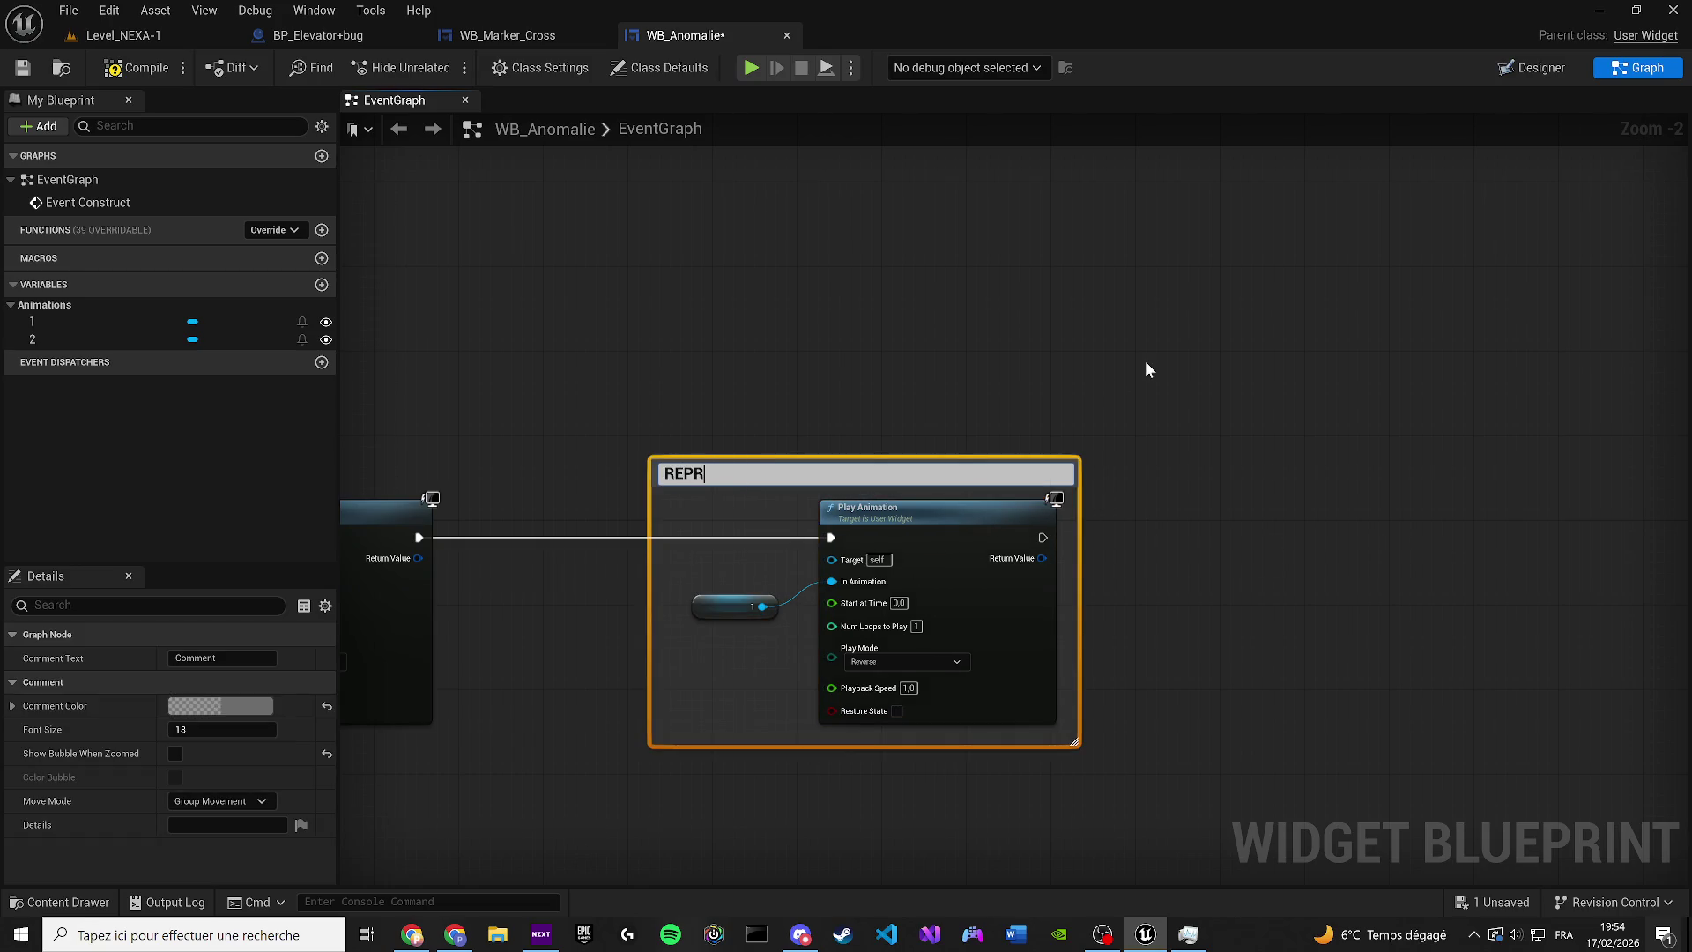
text(ISE)
key(Return)
Widen the REPRISE comment box to fit its nodes and return to the Designer
scroll(1088, 513, down, 2)
drag(786, 663, 1181, 638)
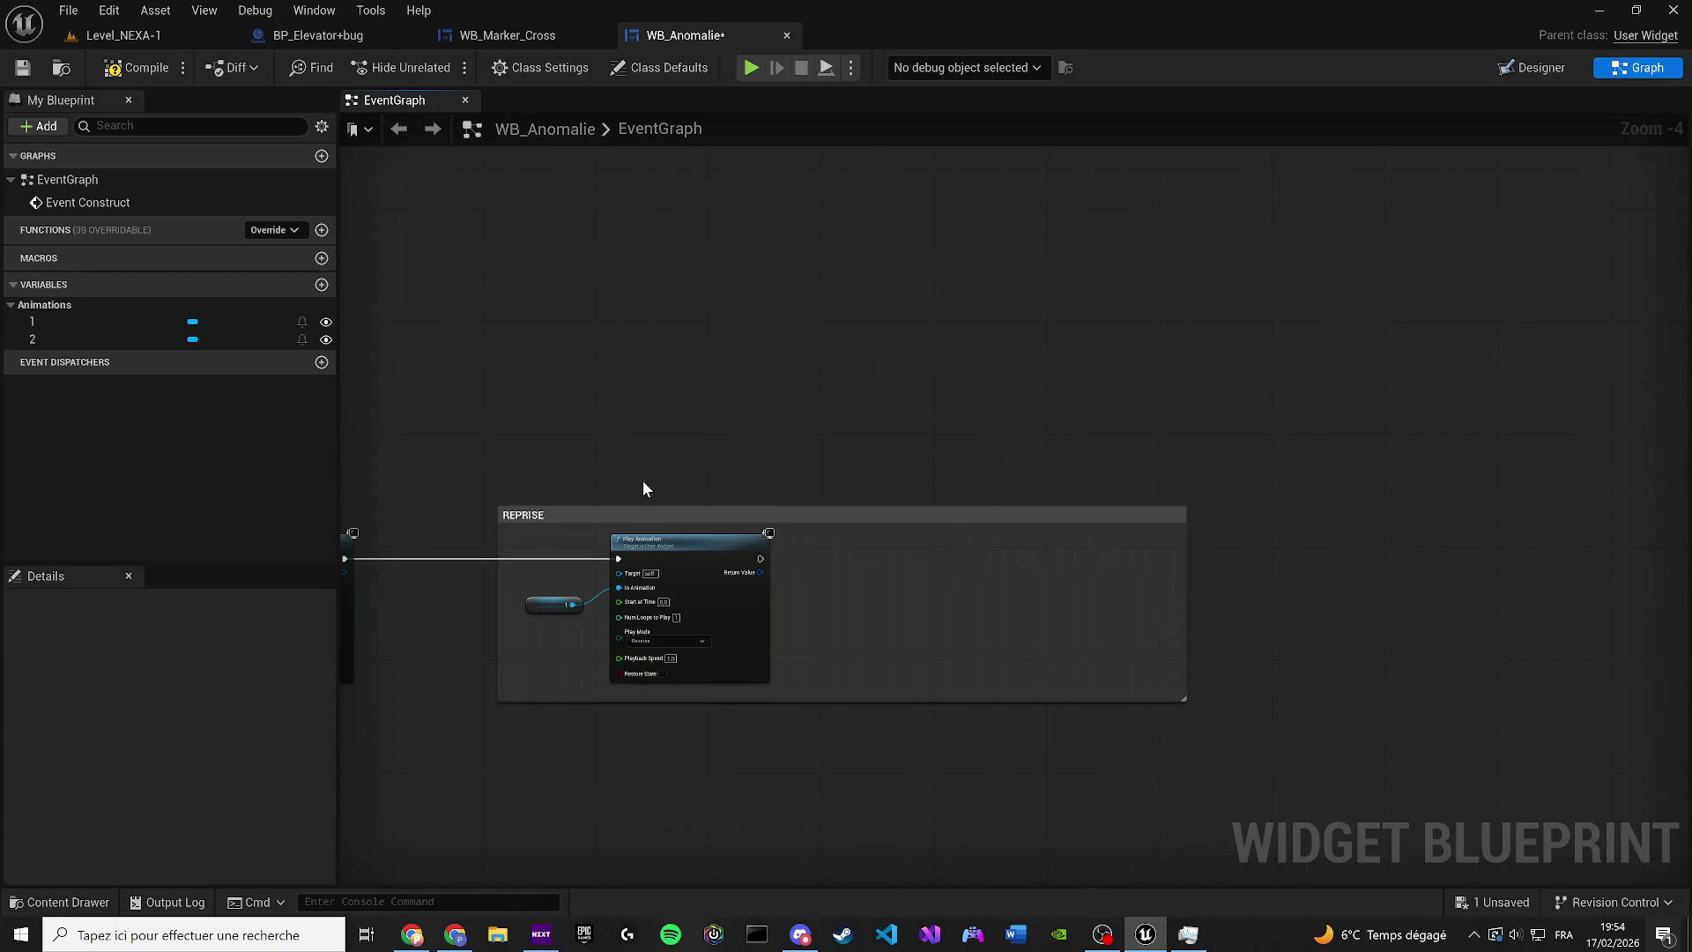
drag(643, 483, 708, 351)
key(alt+Tab)
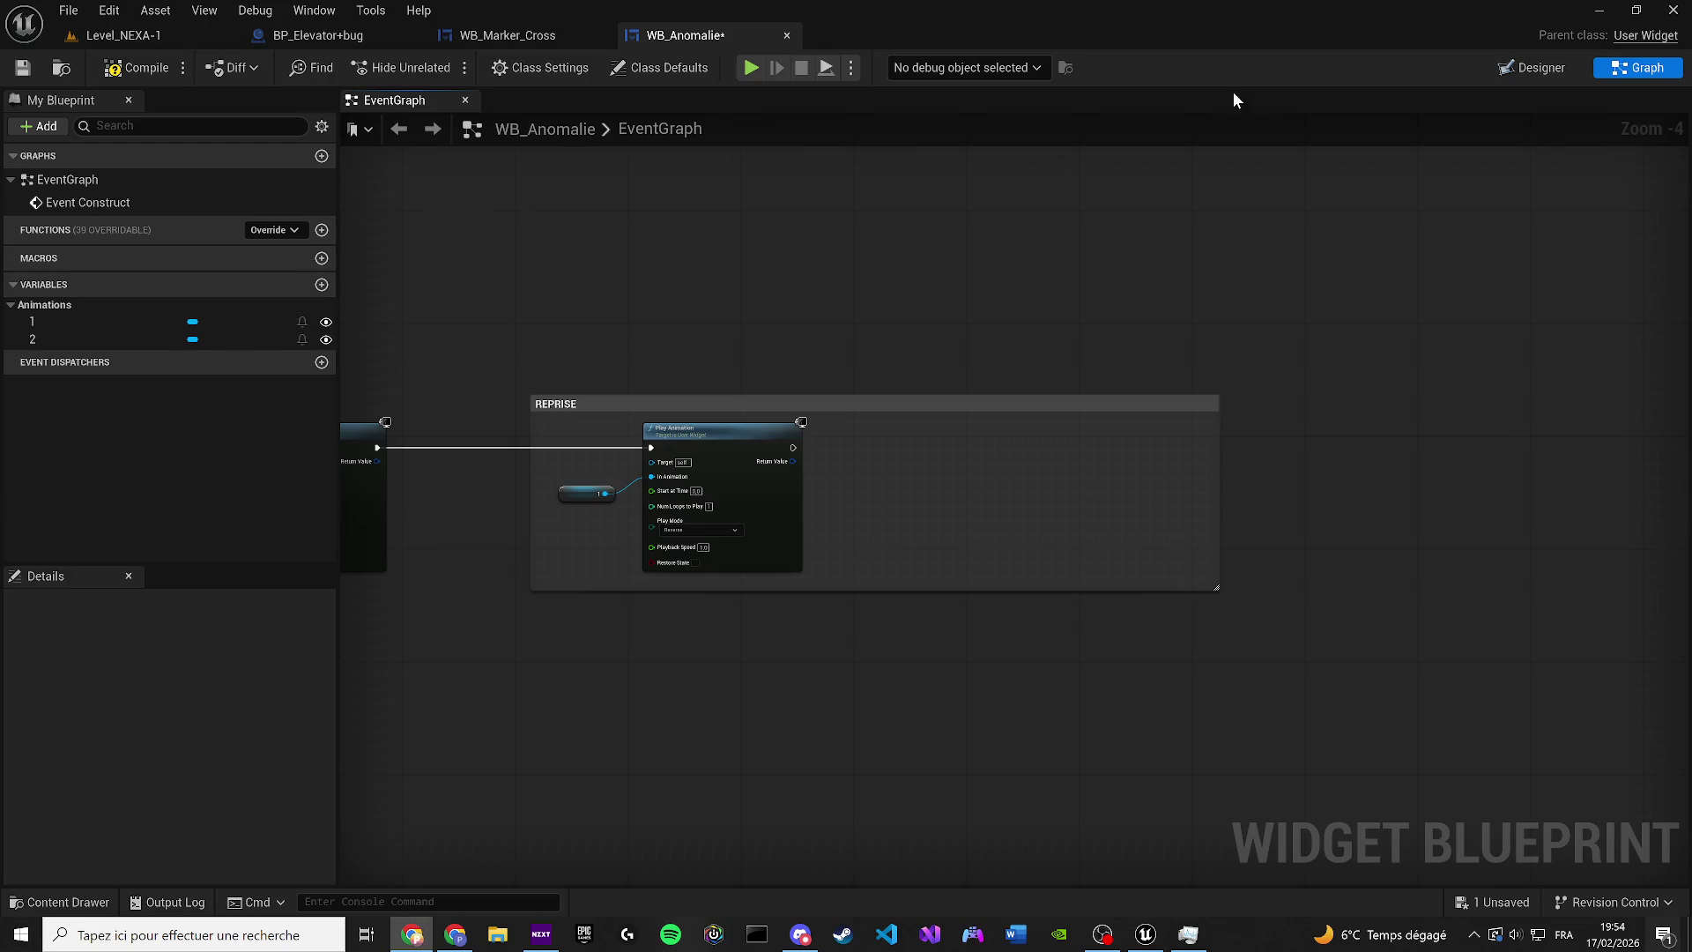
click(1532, 67)
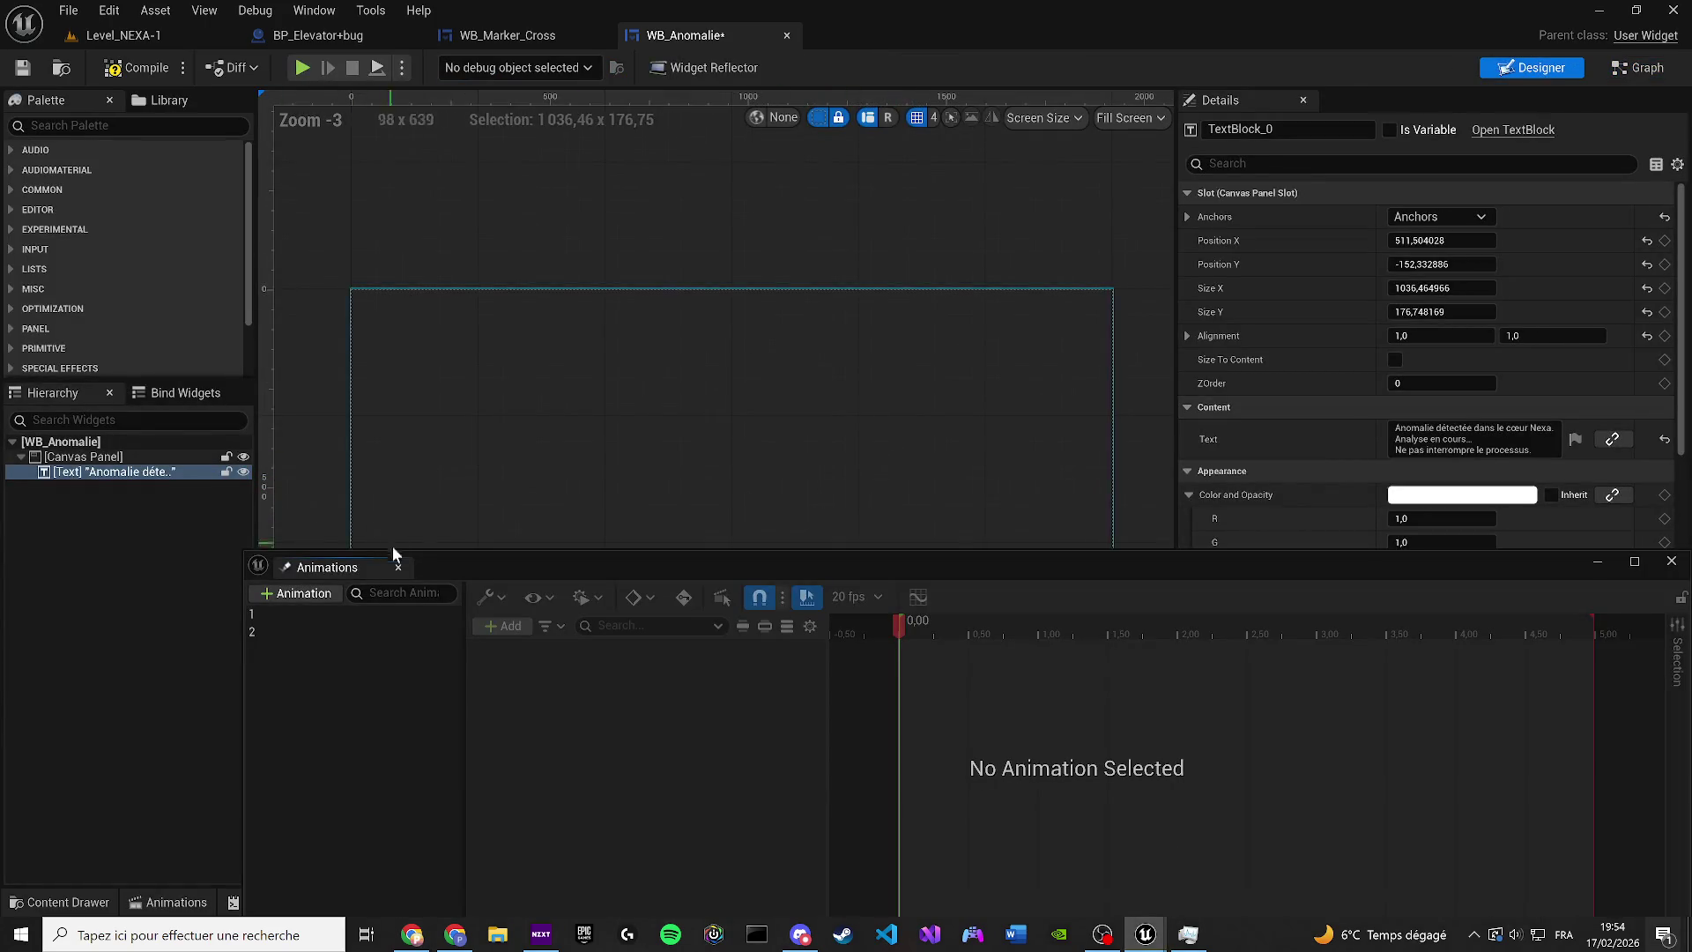
Duplicate the anomaly text over the original, reading 'Systèmes réinitialisés… Investigation recommandée.'
click(398, 567)
click(76, 475)
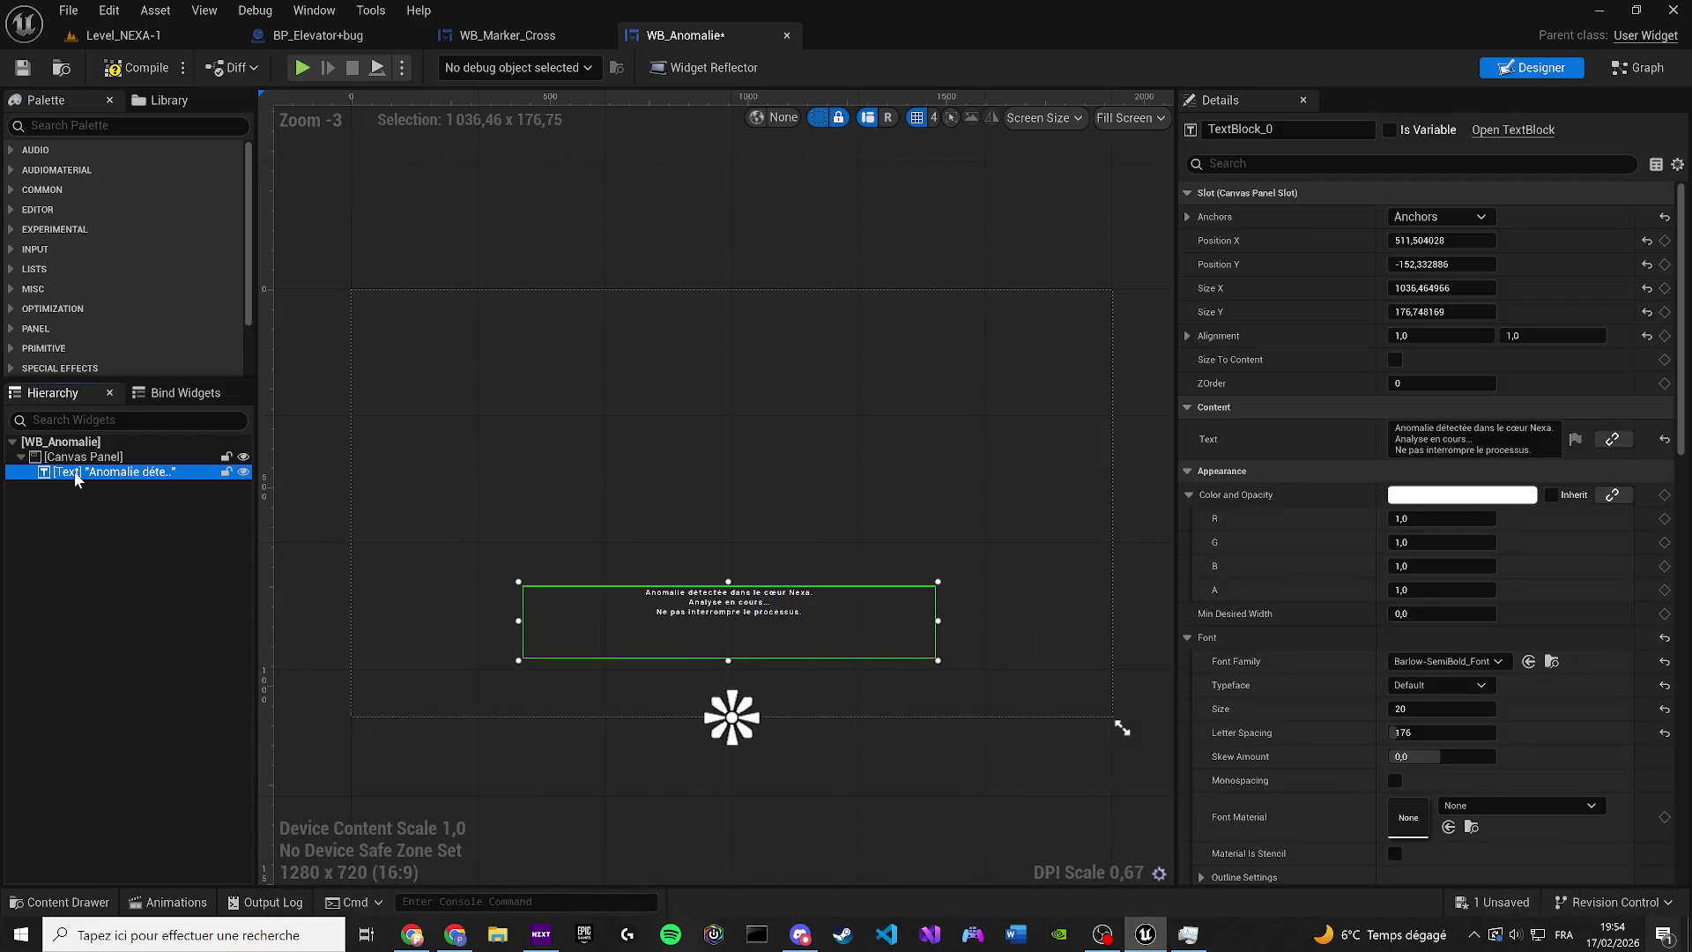
key(ctrl+d)
mouse_move(798, 758)
mouse_down()
mouse_move(676, 660)
mouse_move(582, 616)
mouse_move(518, 626)
mouse_up()
scroll(676, 660, up, 10)
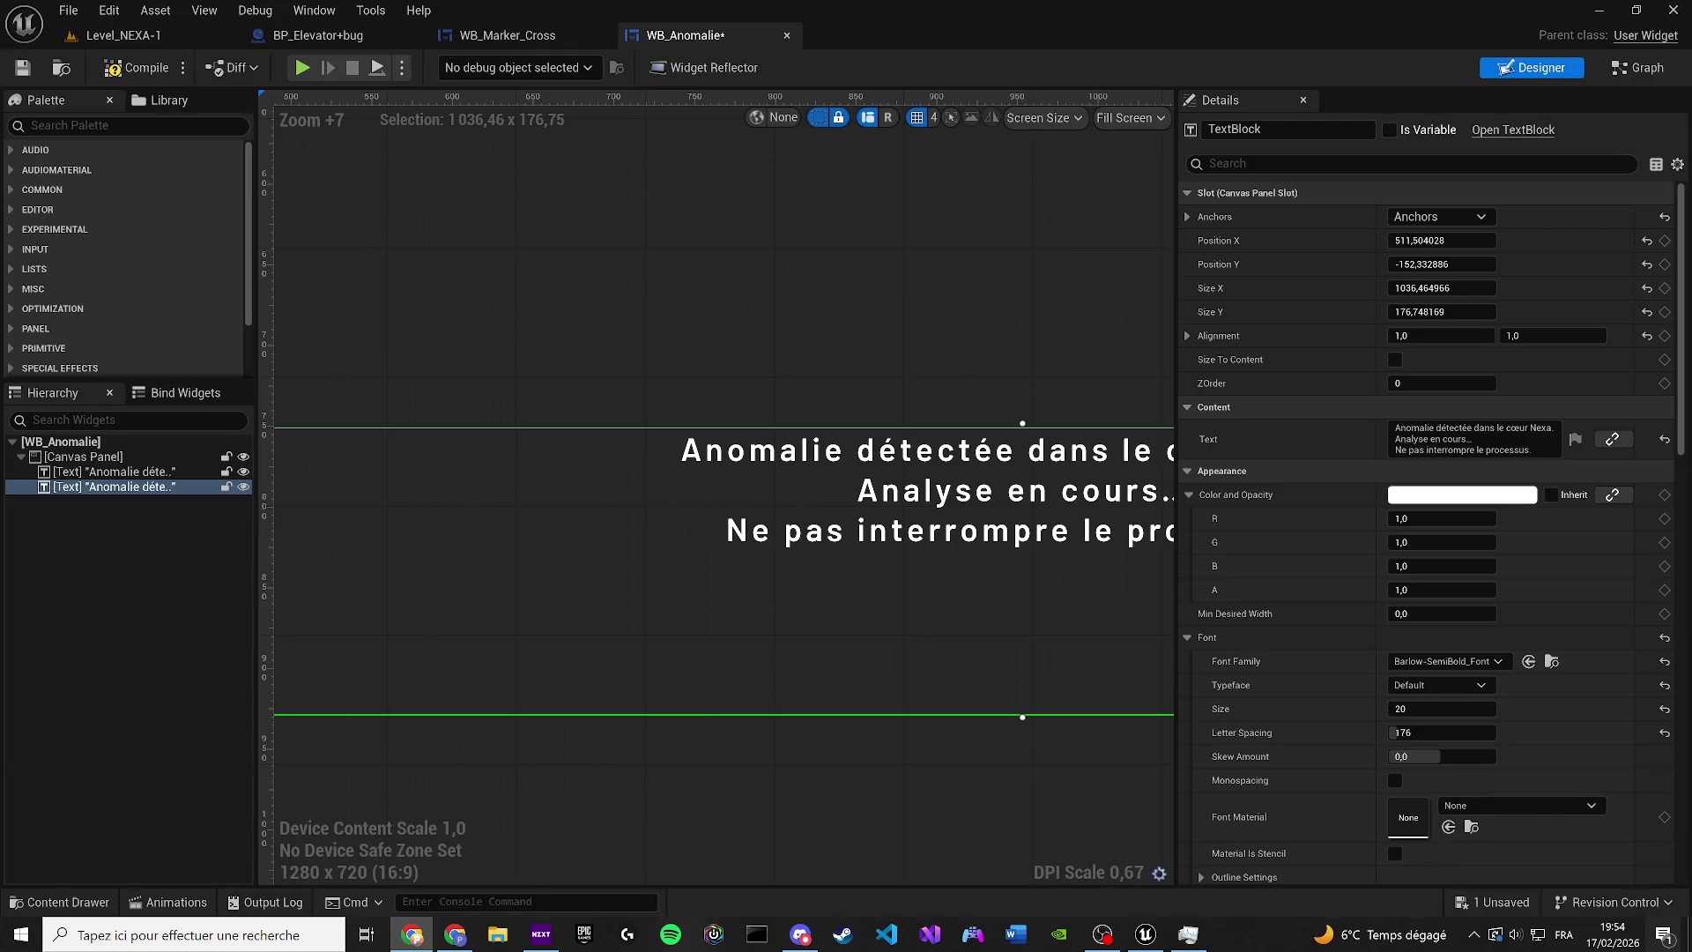
click(1414, 439)
key(ctrl+a)
key(ctrl+v)
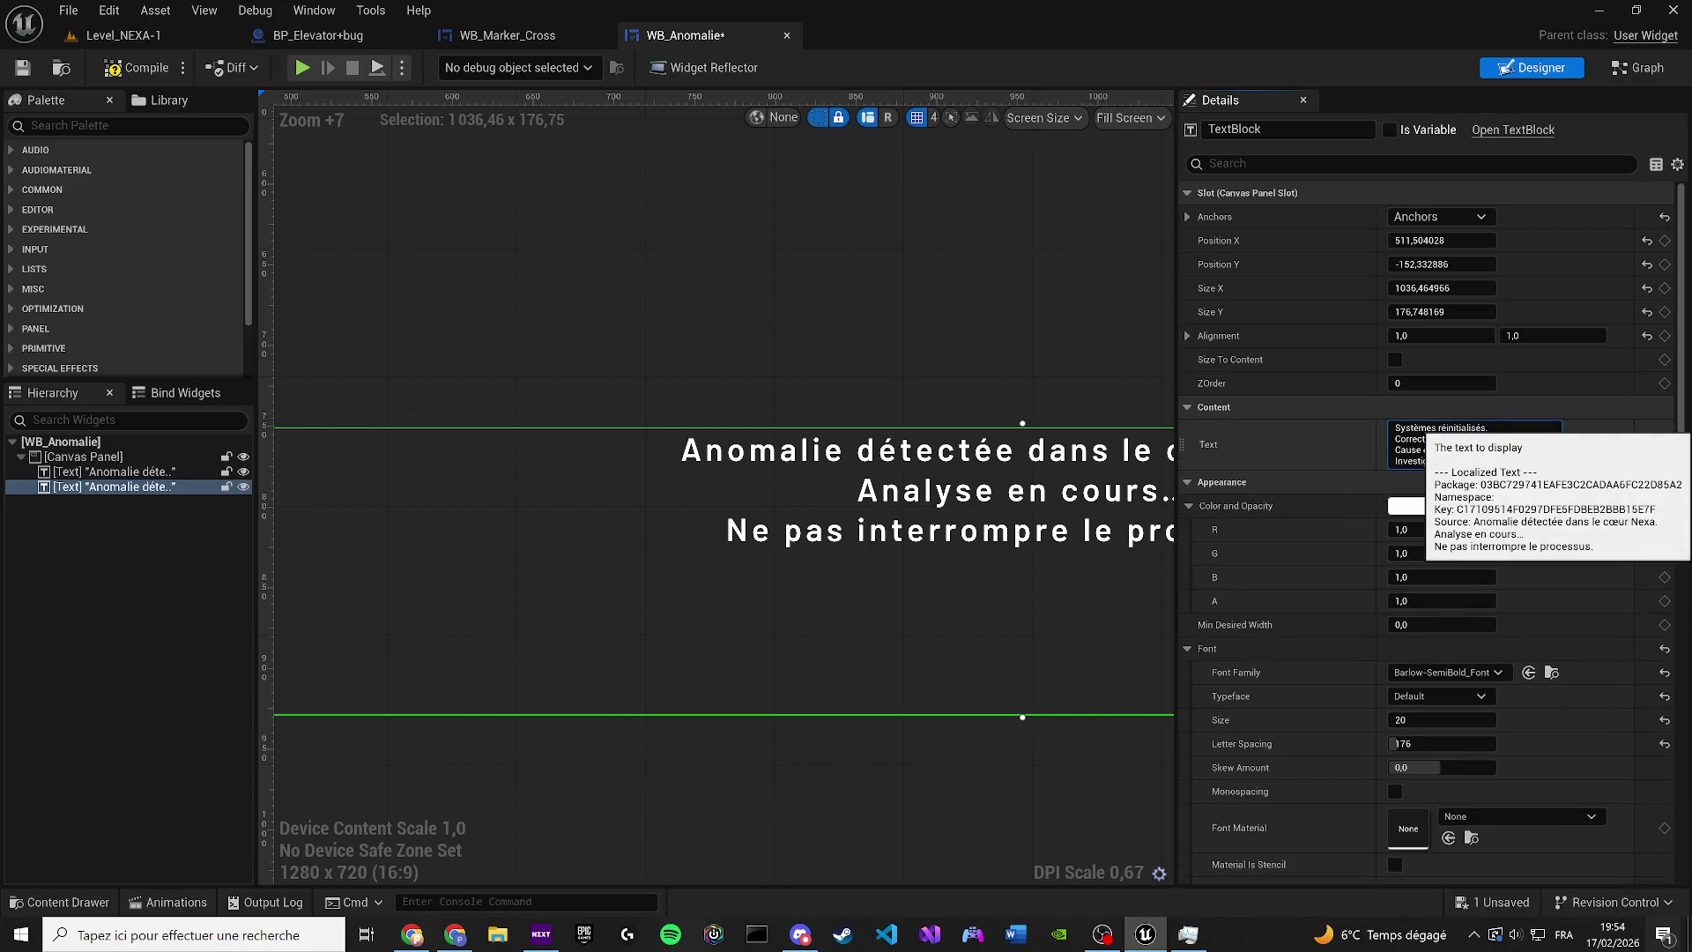
click(1418, 104)
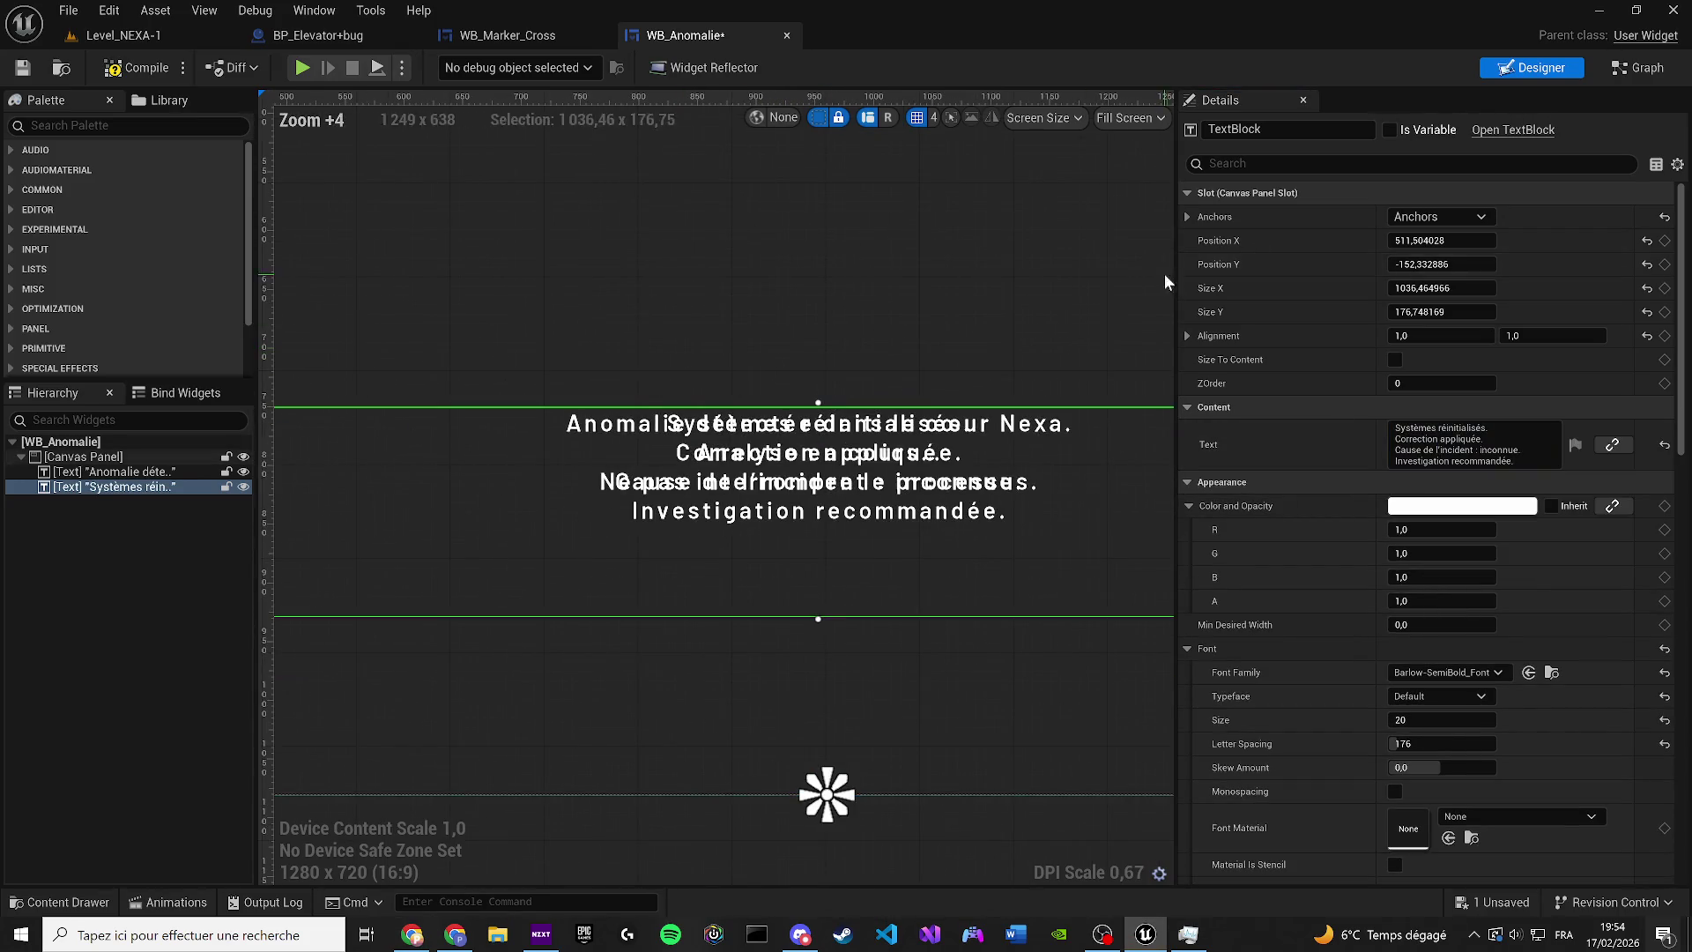
Set the new text's Visibility to Hidden, save the widget, and return to the Graph
key(ctrl+f)
text(V)
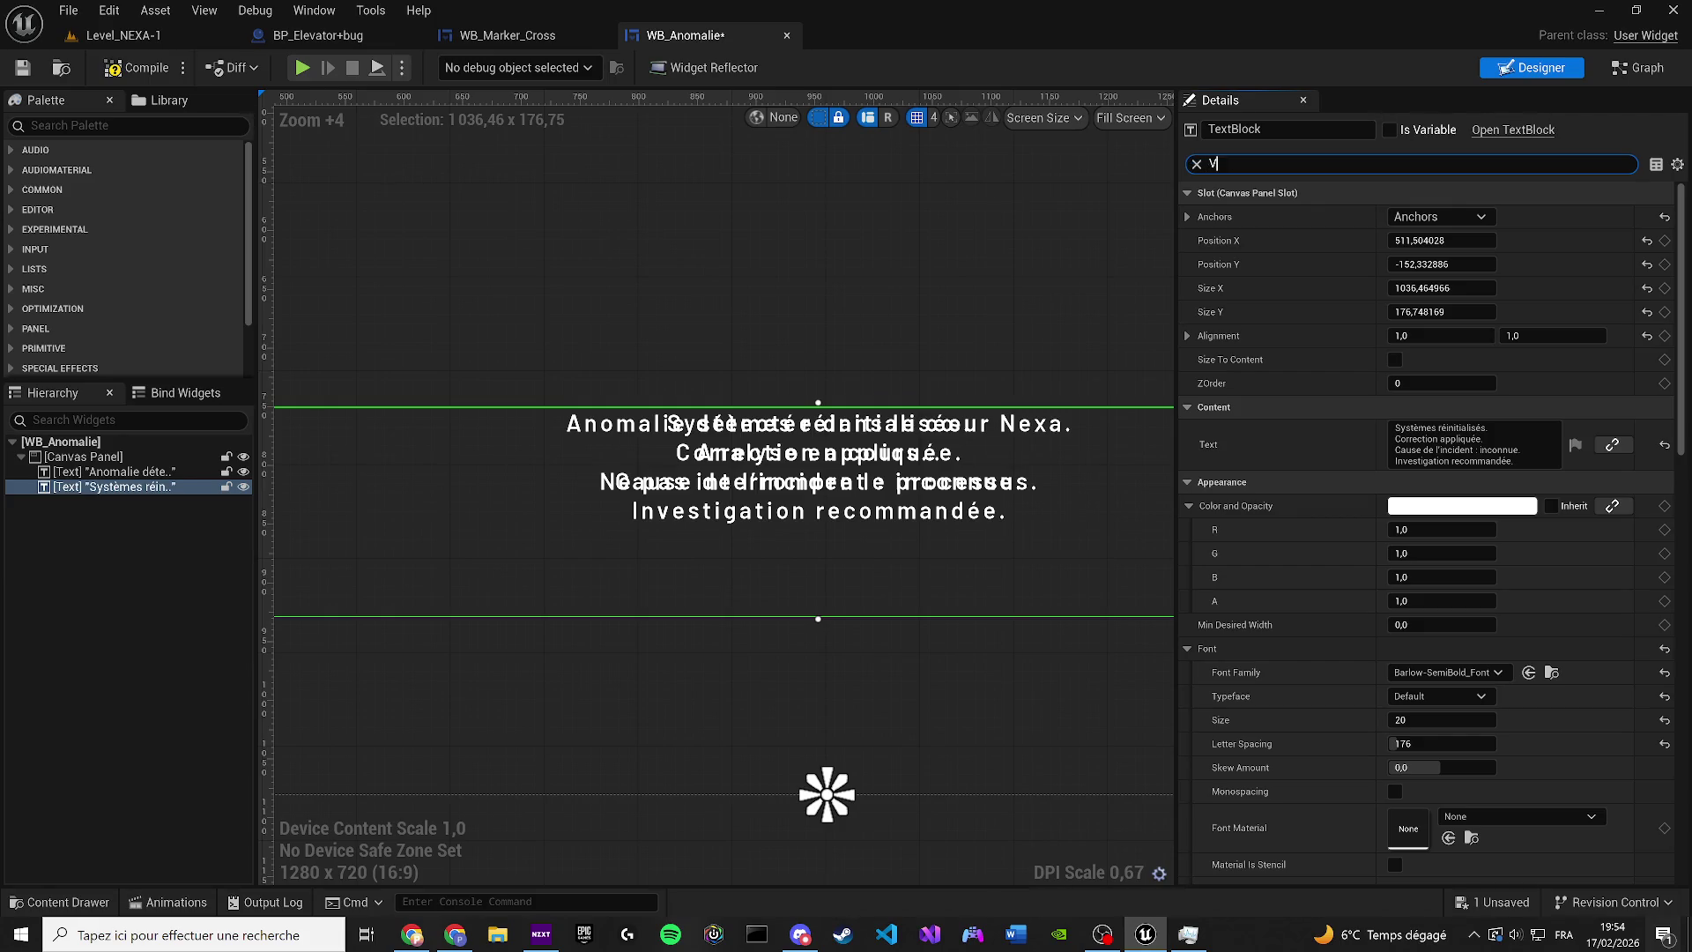
text(ISI)
click(1450, 218)
click(1446, 267)
click(23, 69)
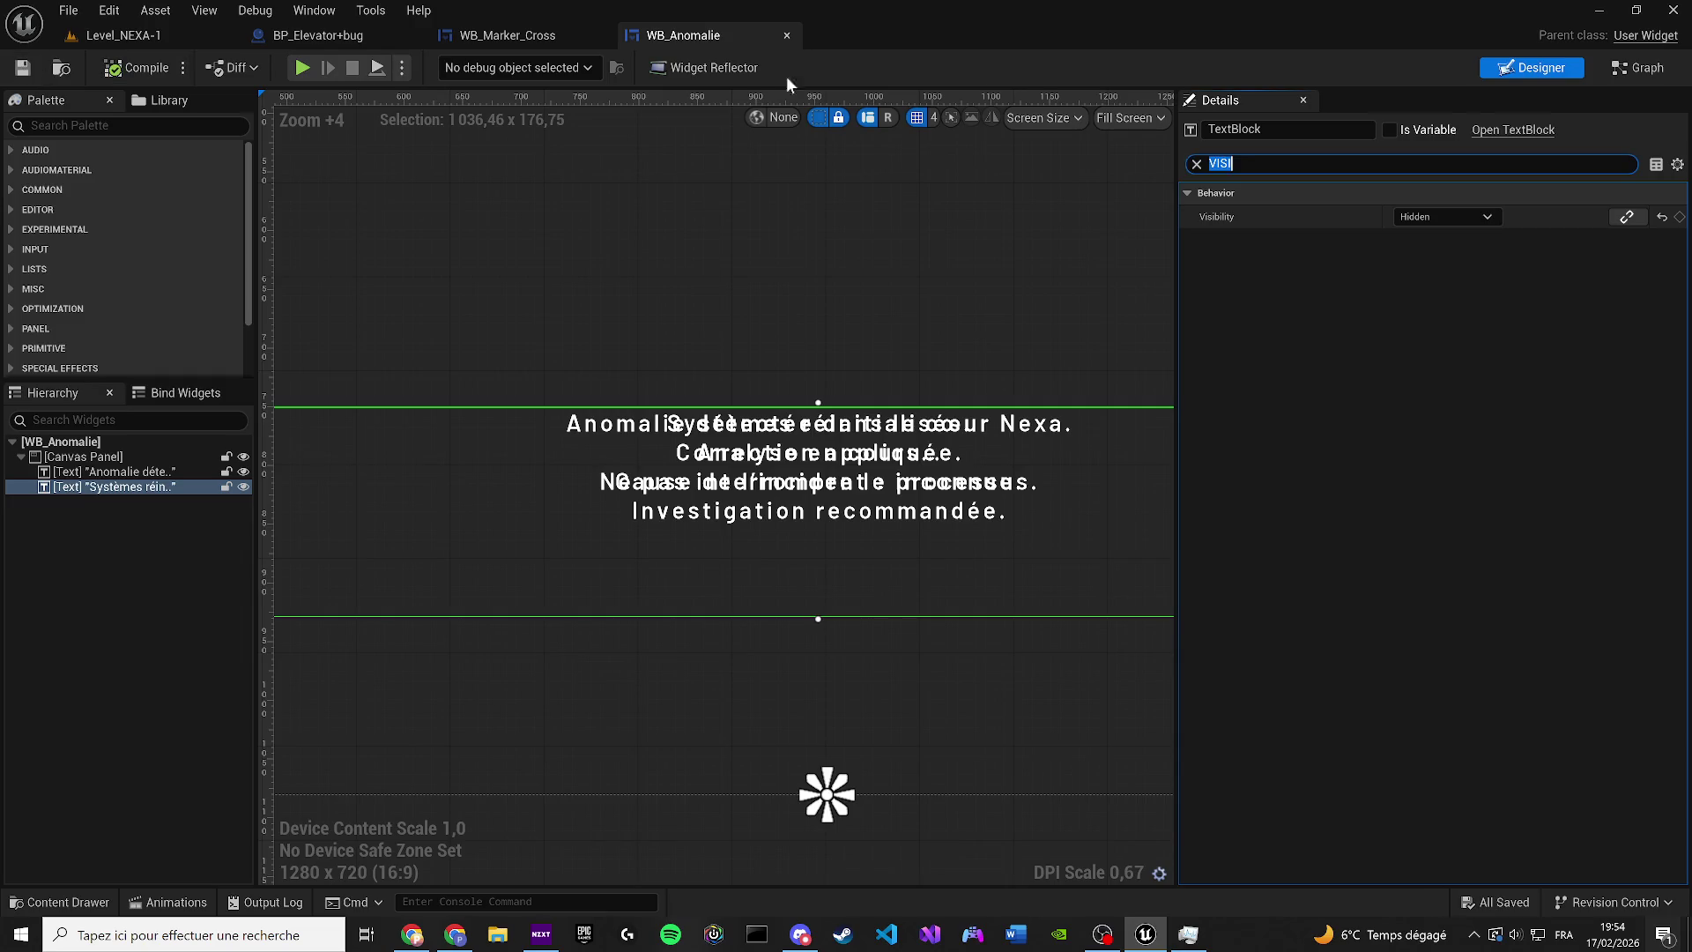
click(1638, 67)
scroll(603, 484, up, 2)
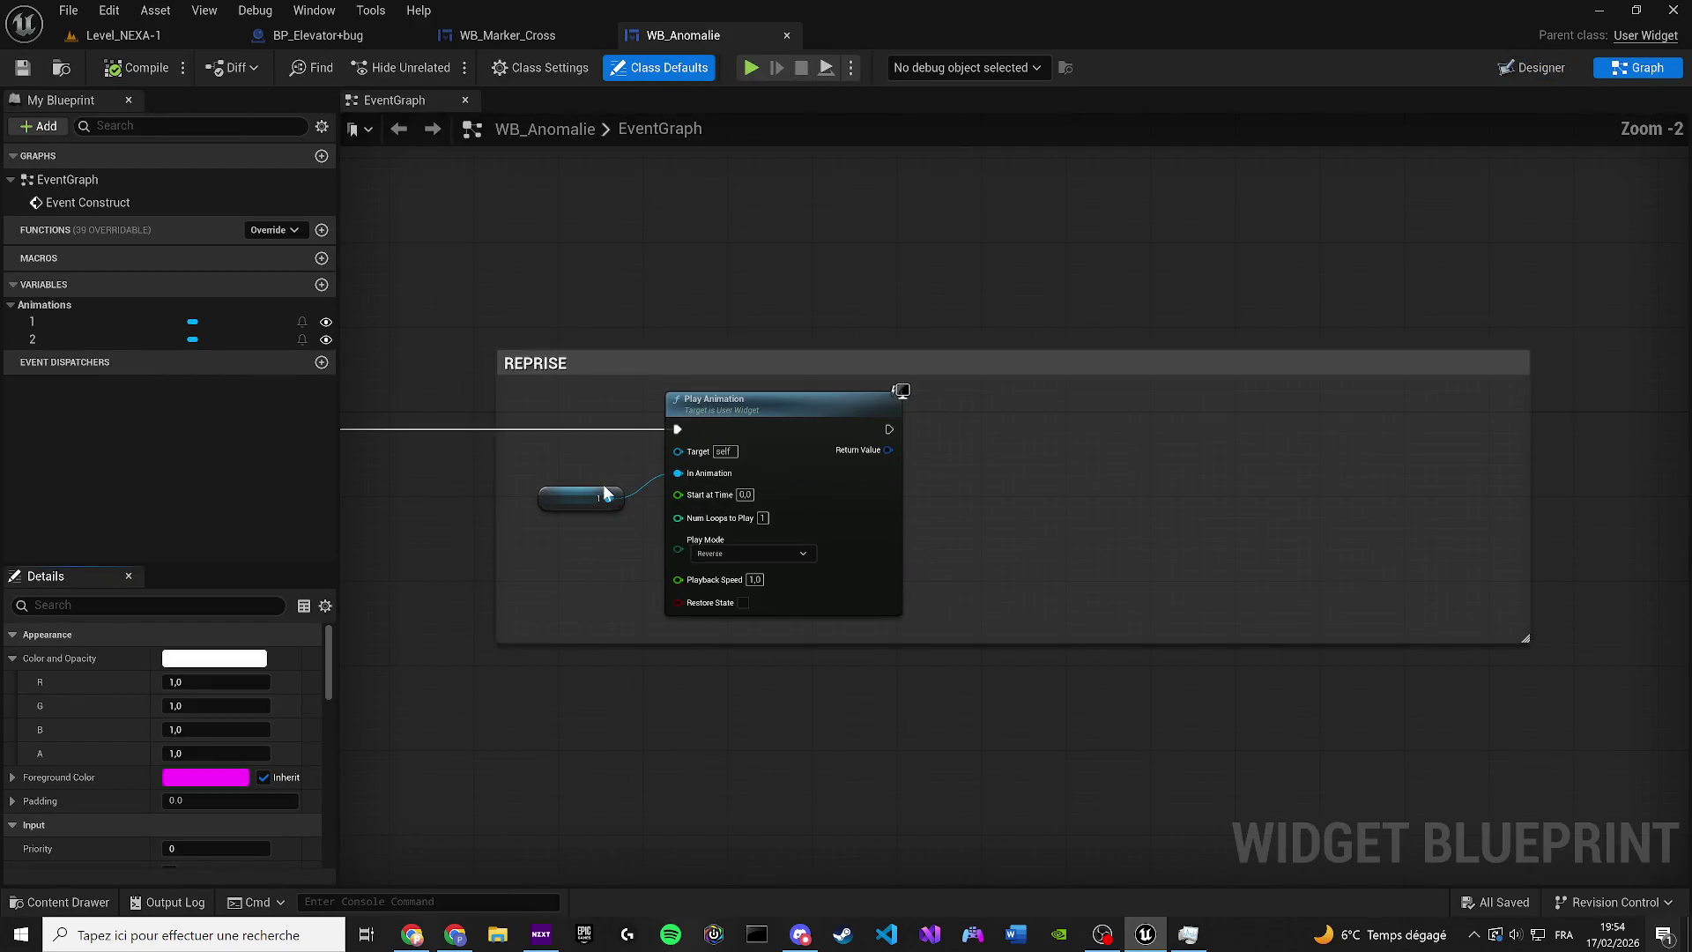
Swap the REPRISE getter to animation 2 with Play Mode Forward, then return to the Designer
click(69, 324)
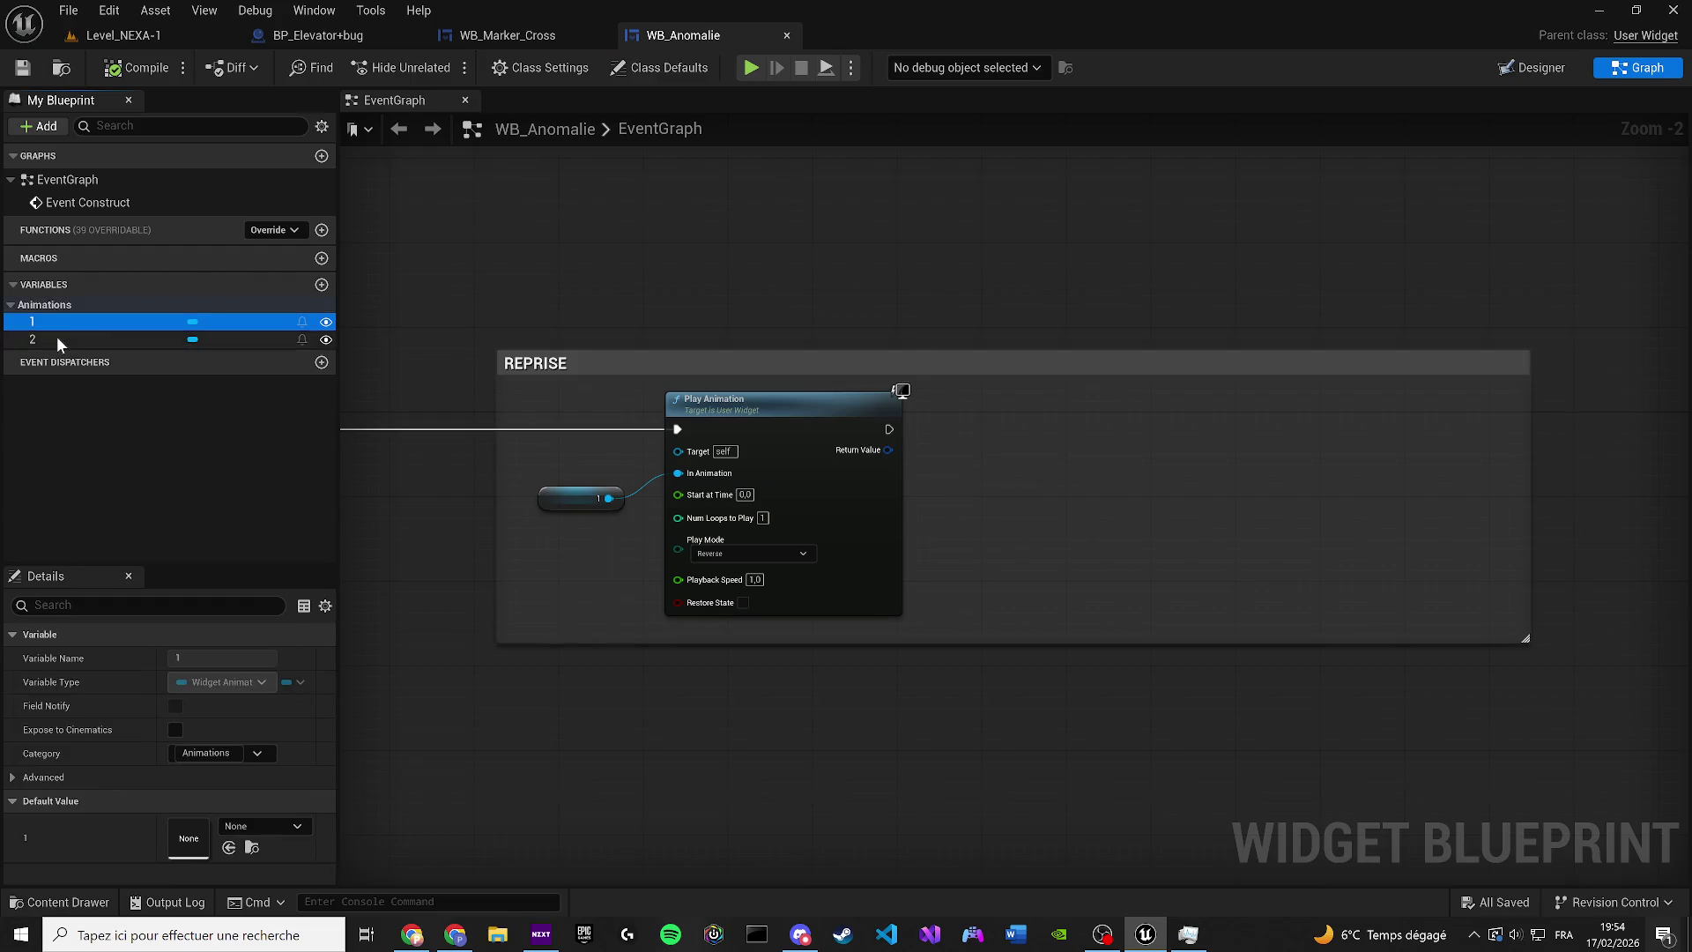
click(74, 340)
mouse_move(38, 345)
mouse_down()
mouse_move(705, 533)
mouse_move(582, 498)
mouse_up()
scroll(726, 573, up, 2)
click(725, 550)
click(723, 573)
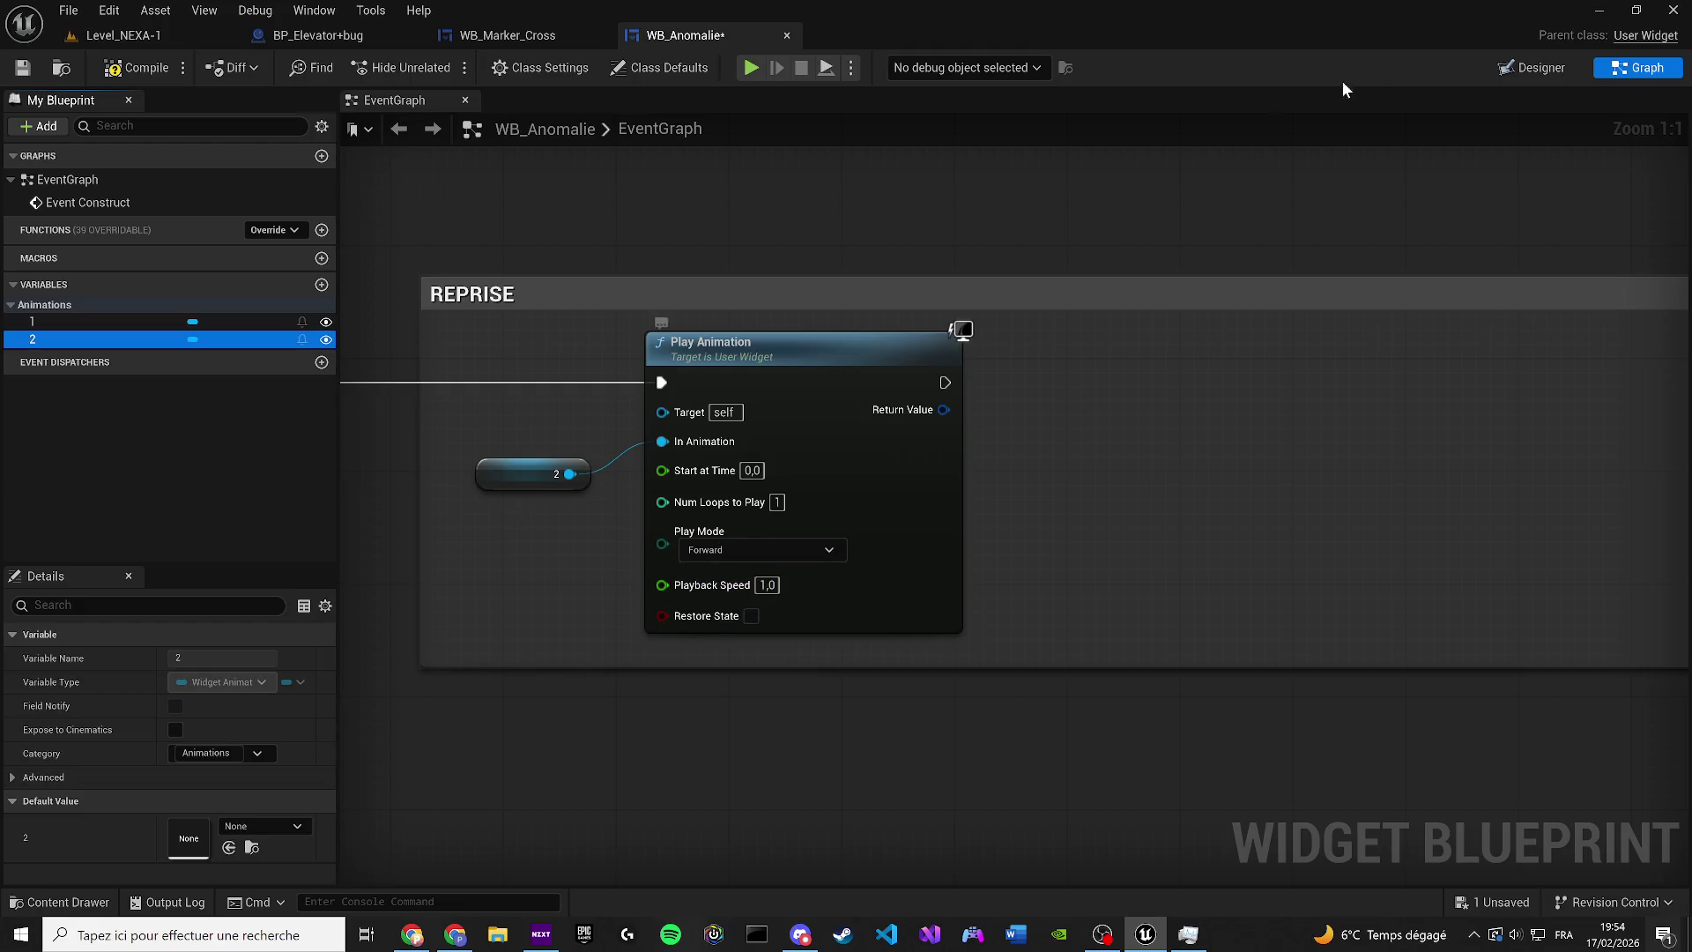
click(1530, 70)
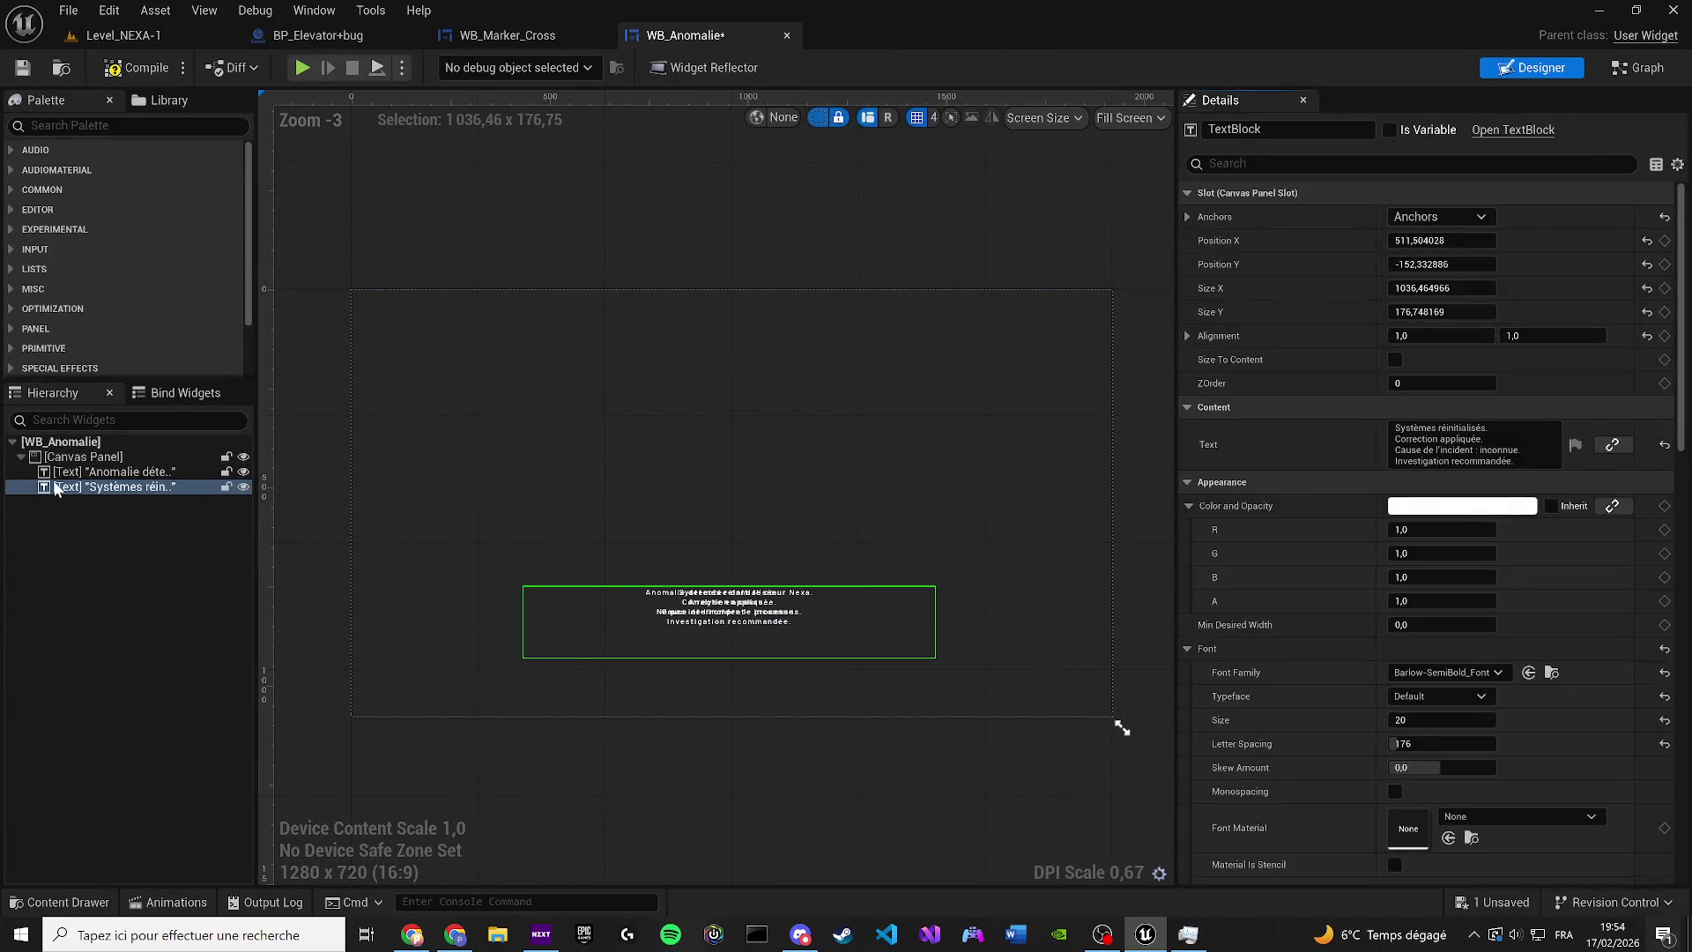
Show the animation timeline, open animation 2, and rename the new text widget to text2
click(314, 10)
click(370, 144)
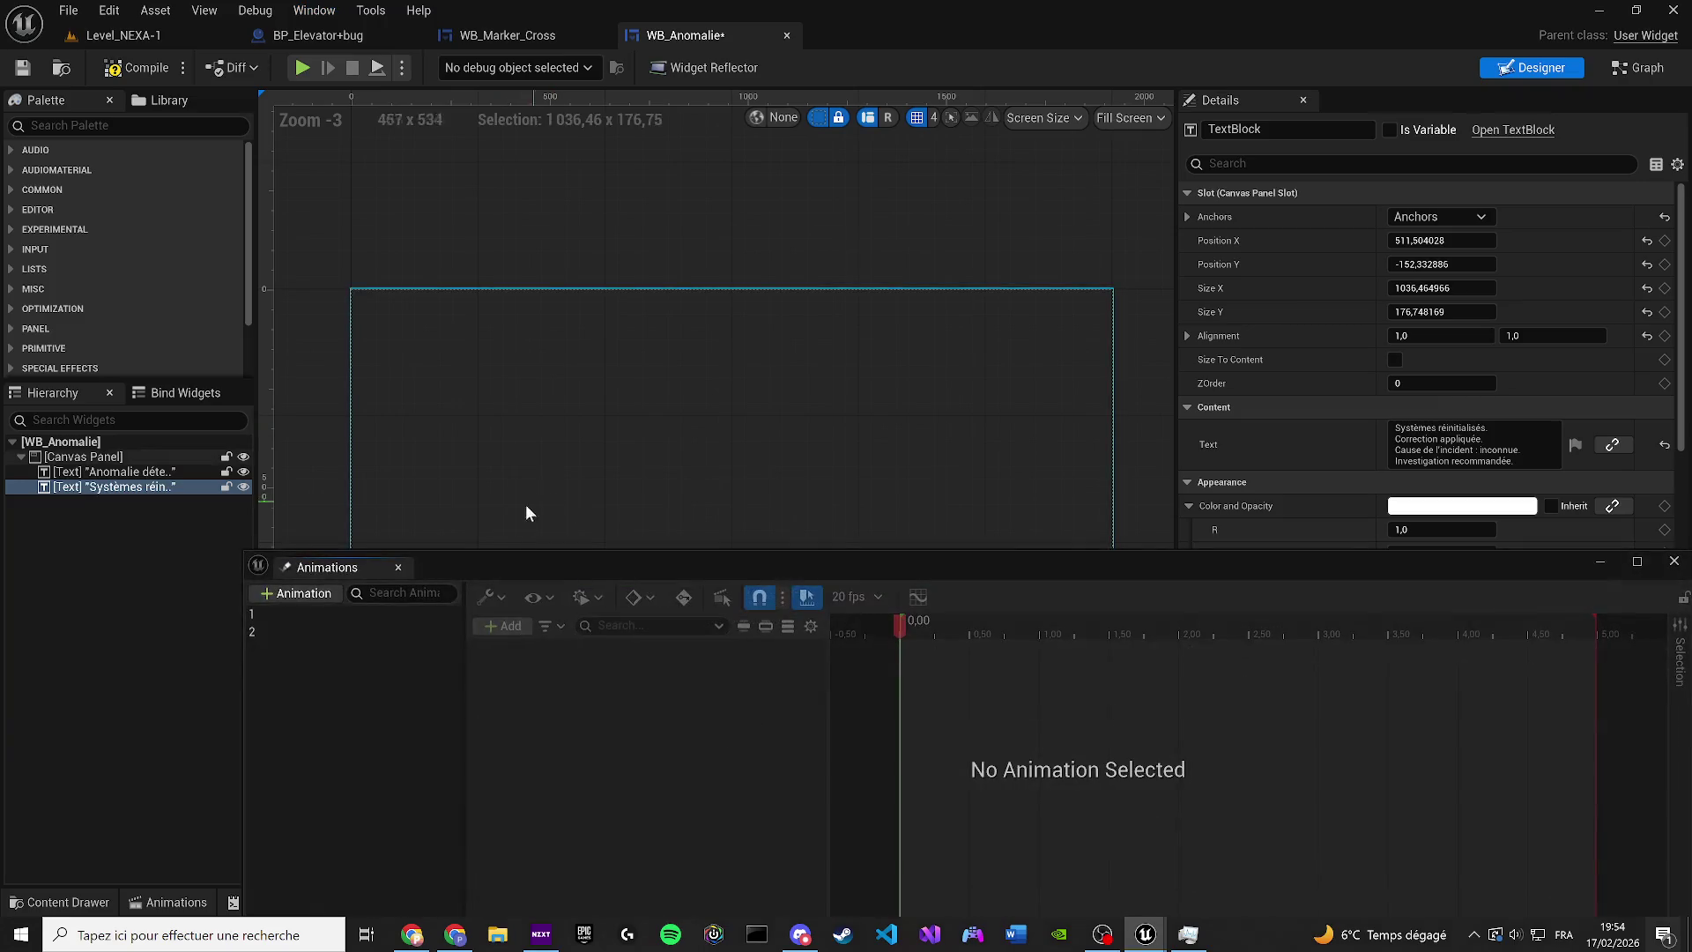
click(256, 633)
scroll(775, 502, up, 4)
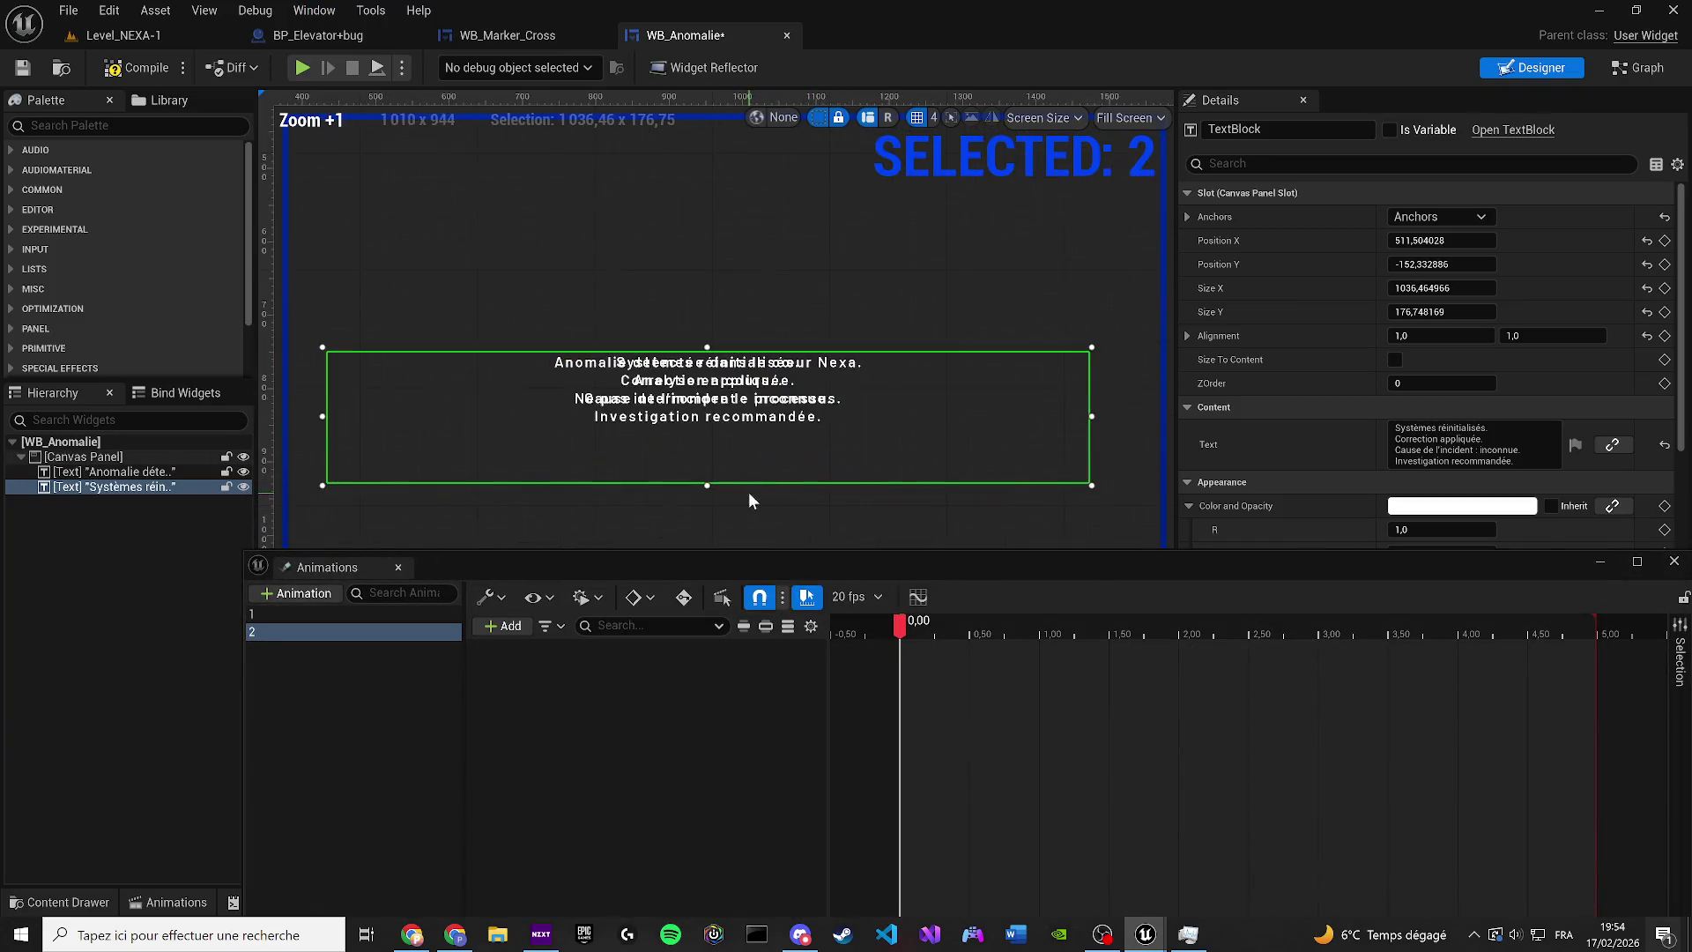
click(504, 626)
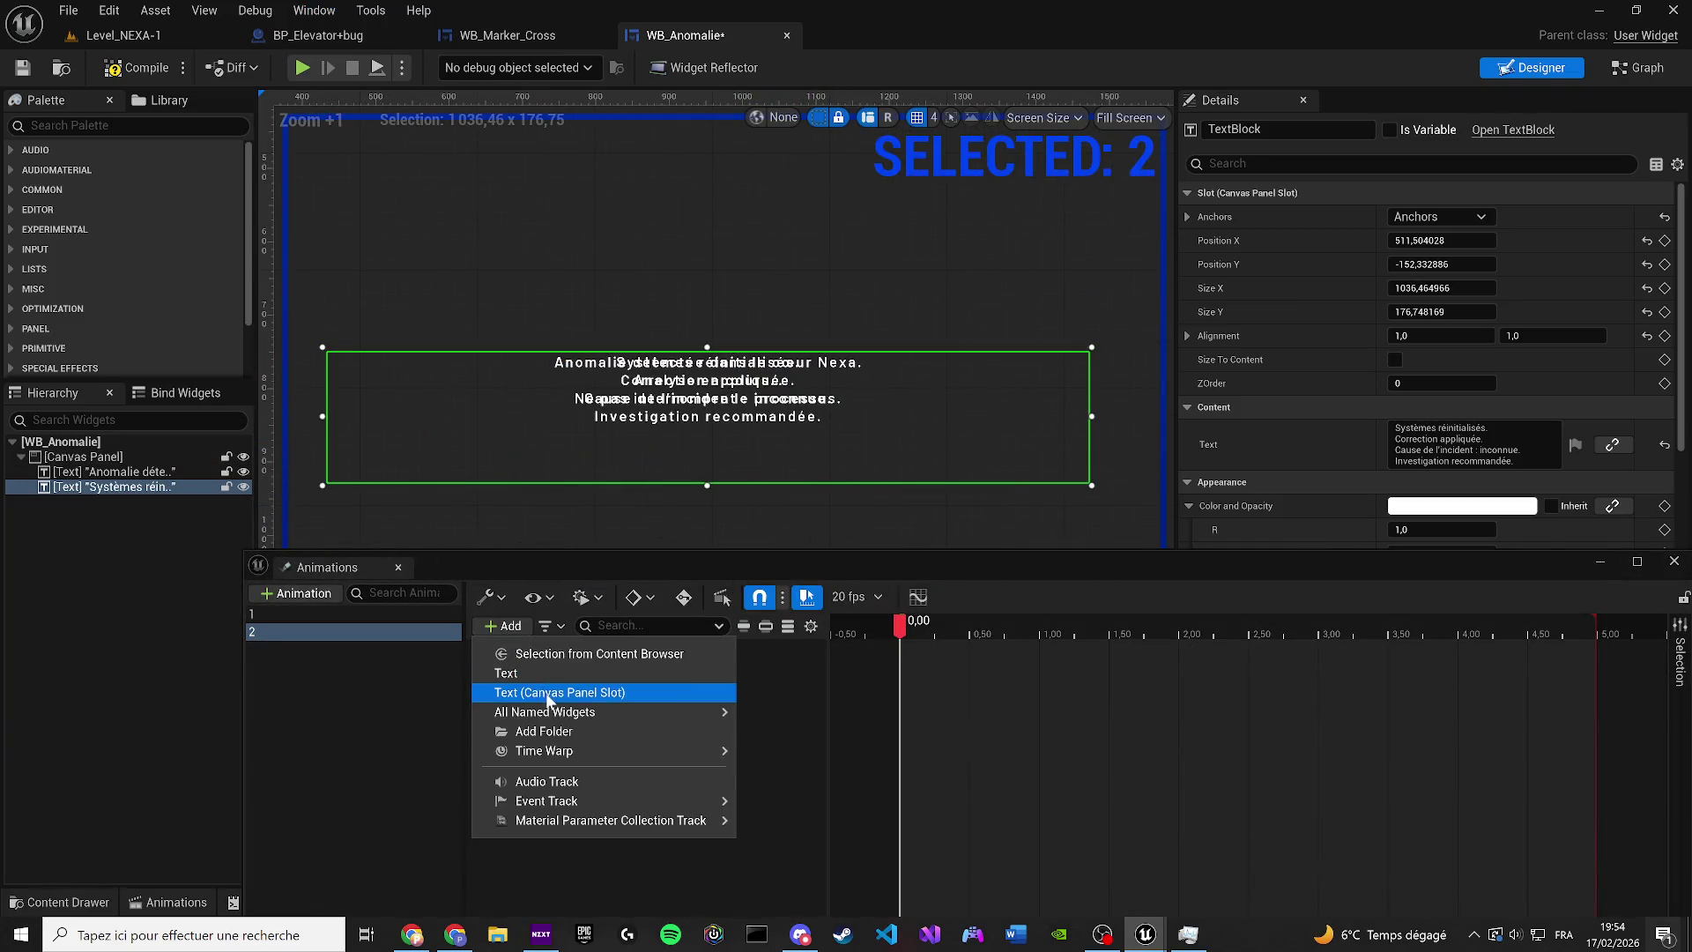
click(1235, 130)
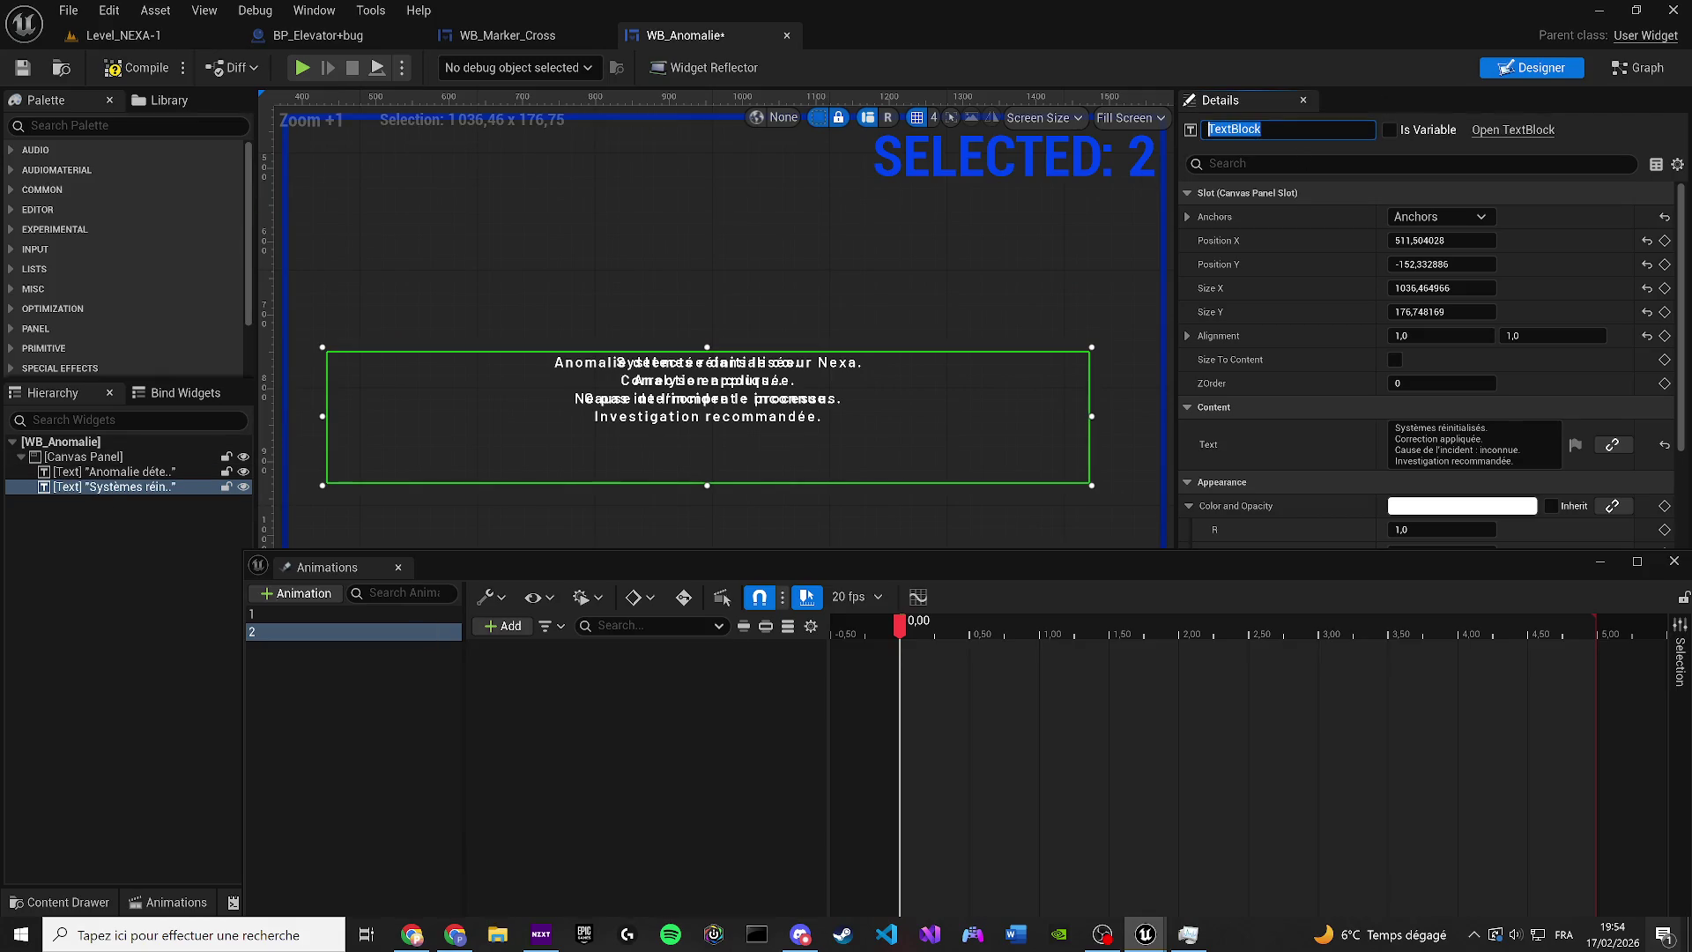
text(text2)
key(Return)
Add a text2 Color and Opacity track keyed at alpha 0 at 0 seconds
click(505, 626)
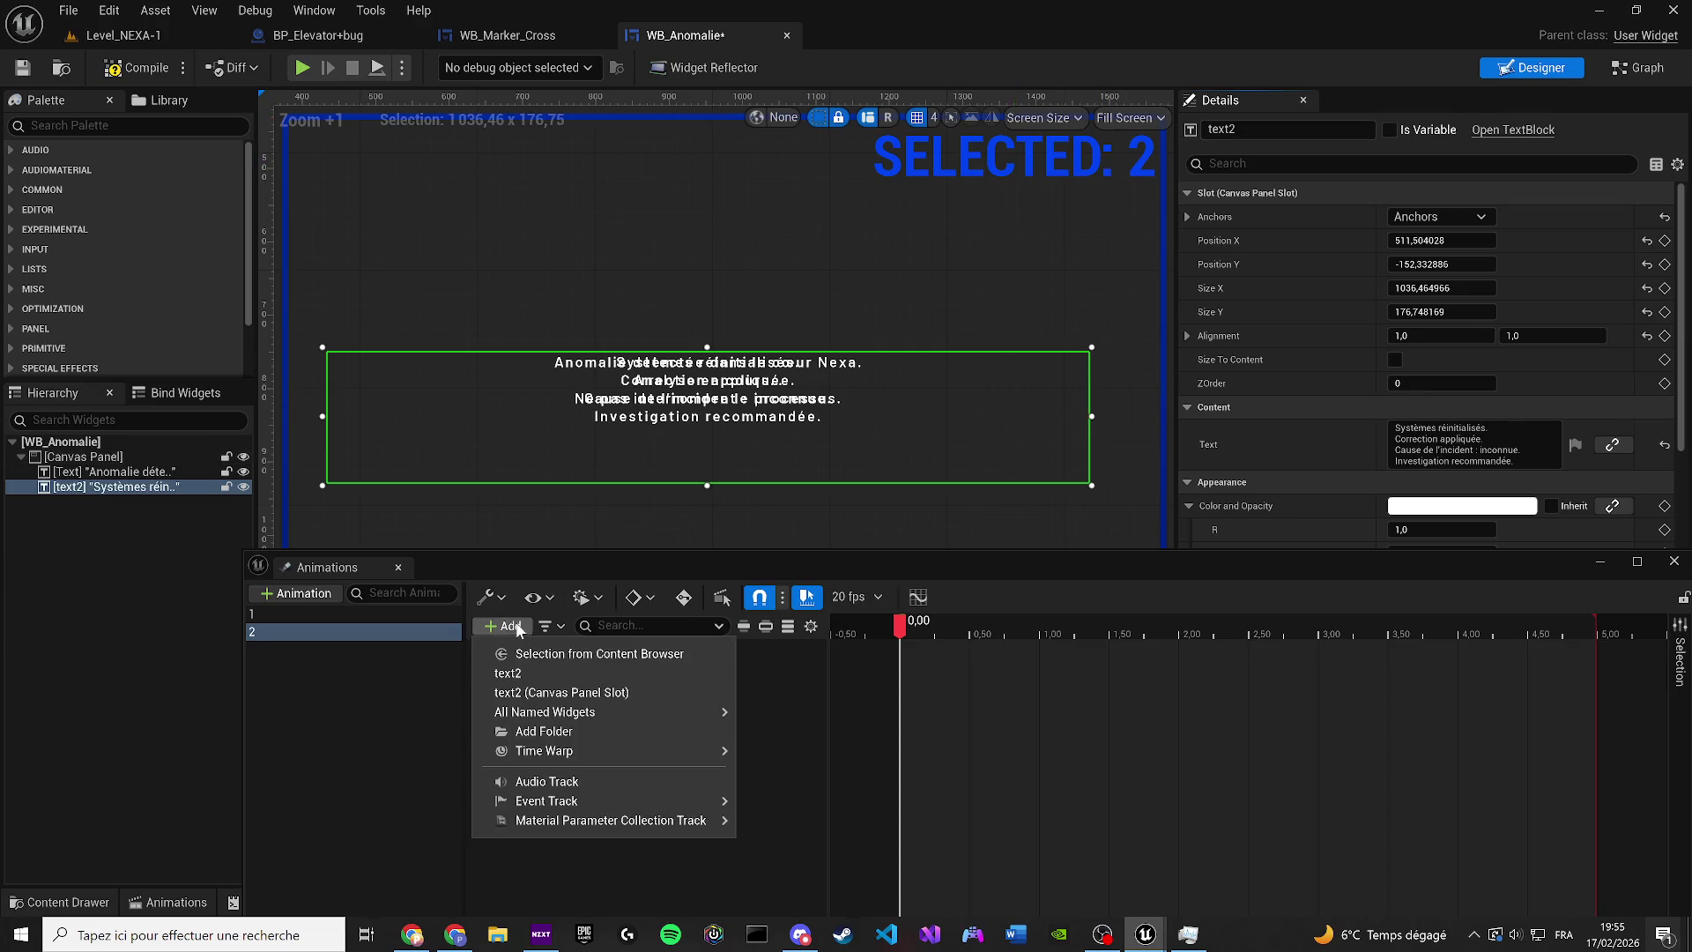
click(529, 674)
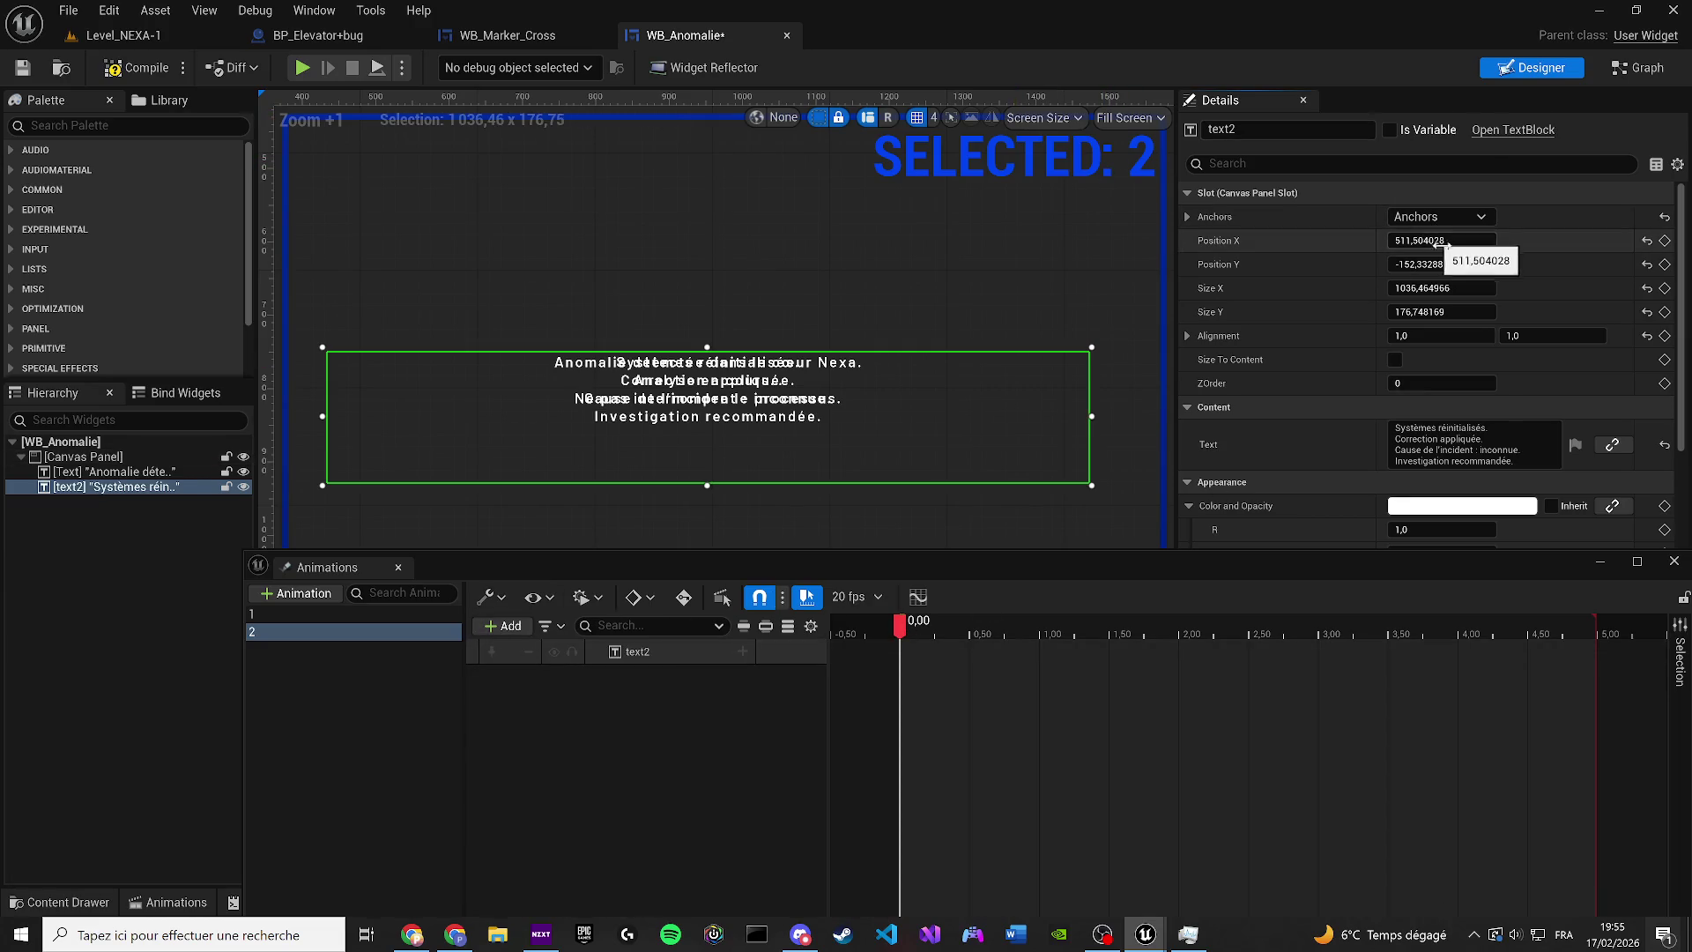
scroll(1513, 432, down, 4)
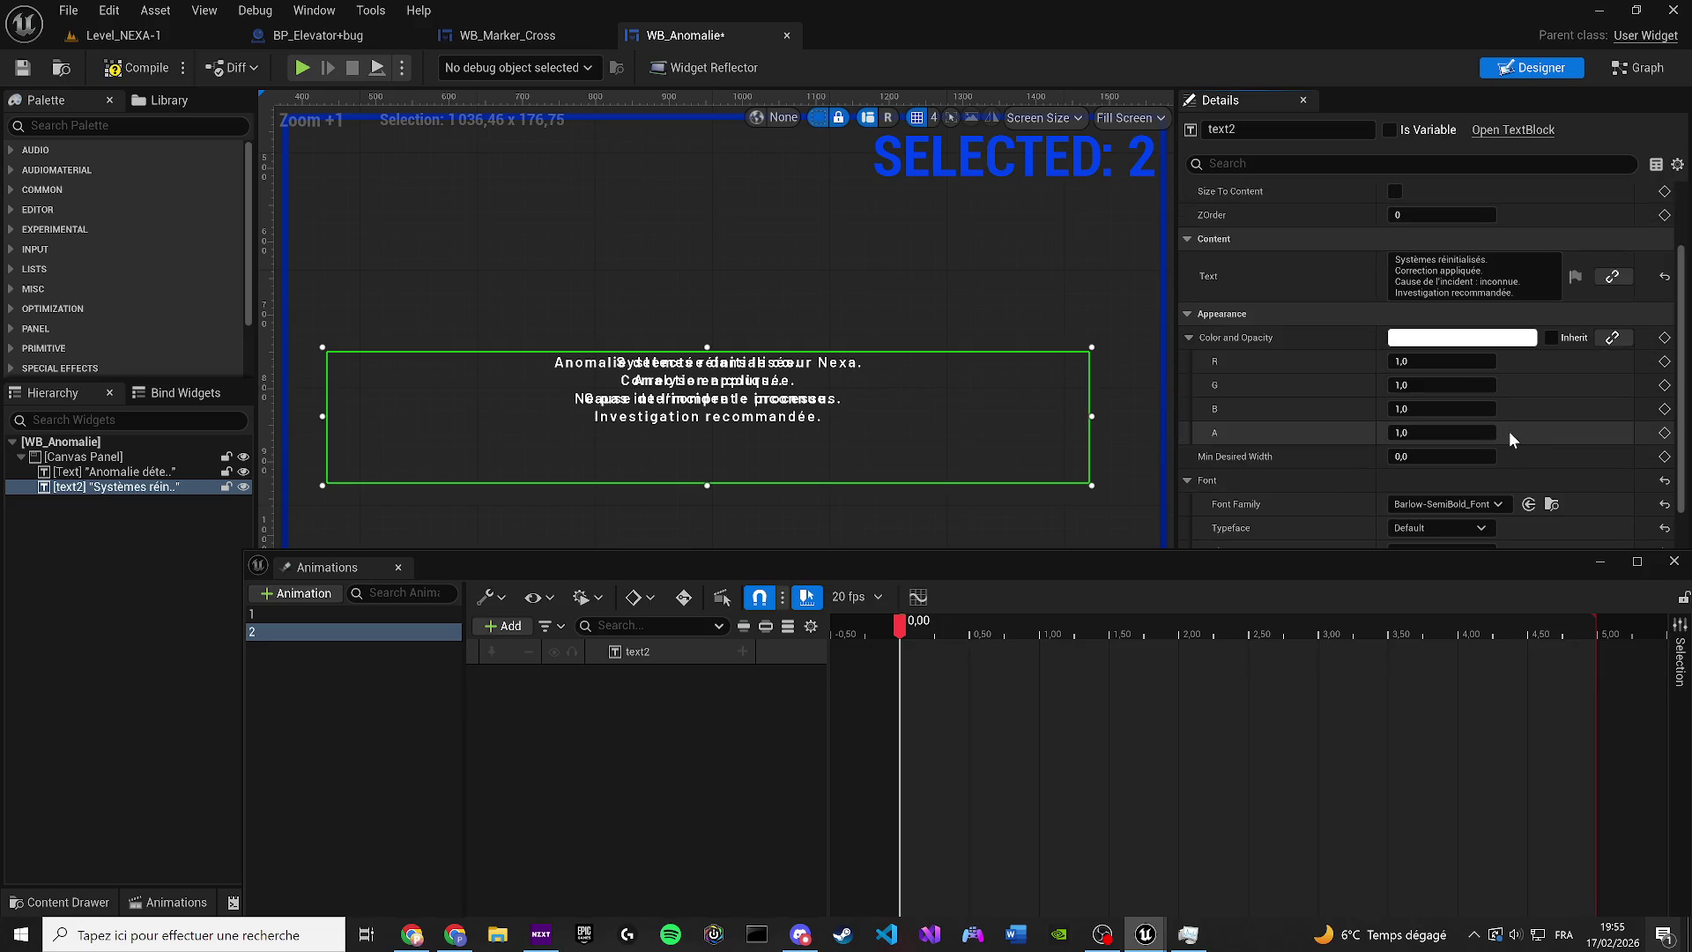
text(0)
key(Return)
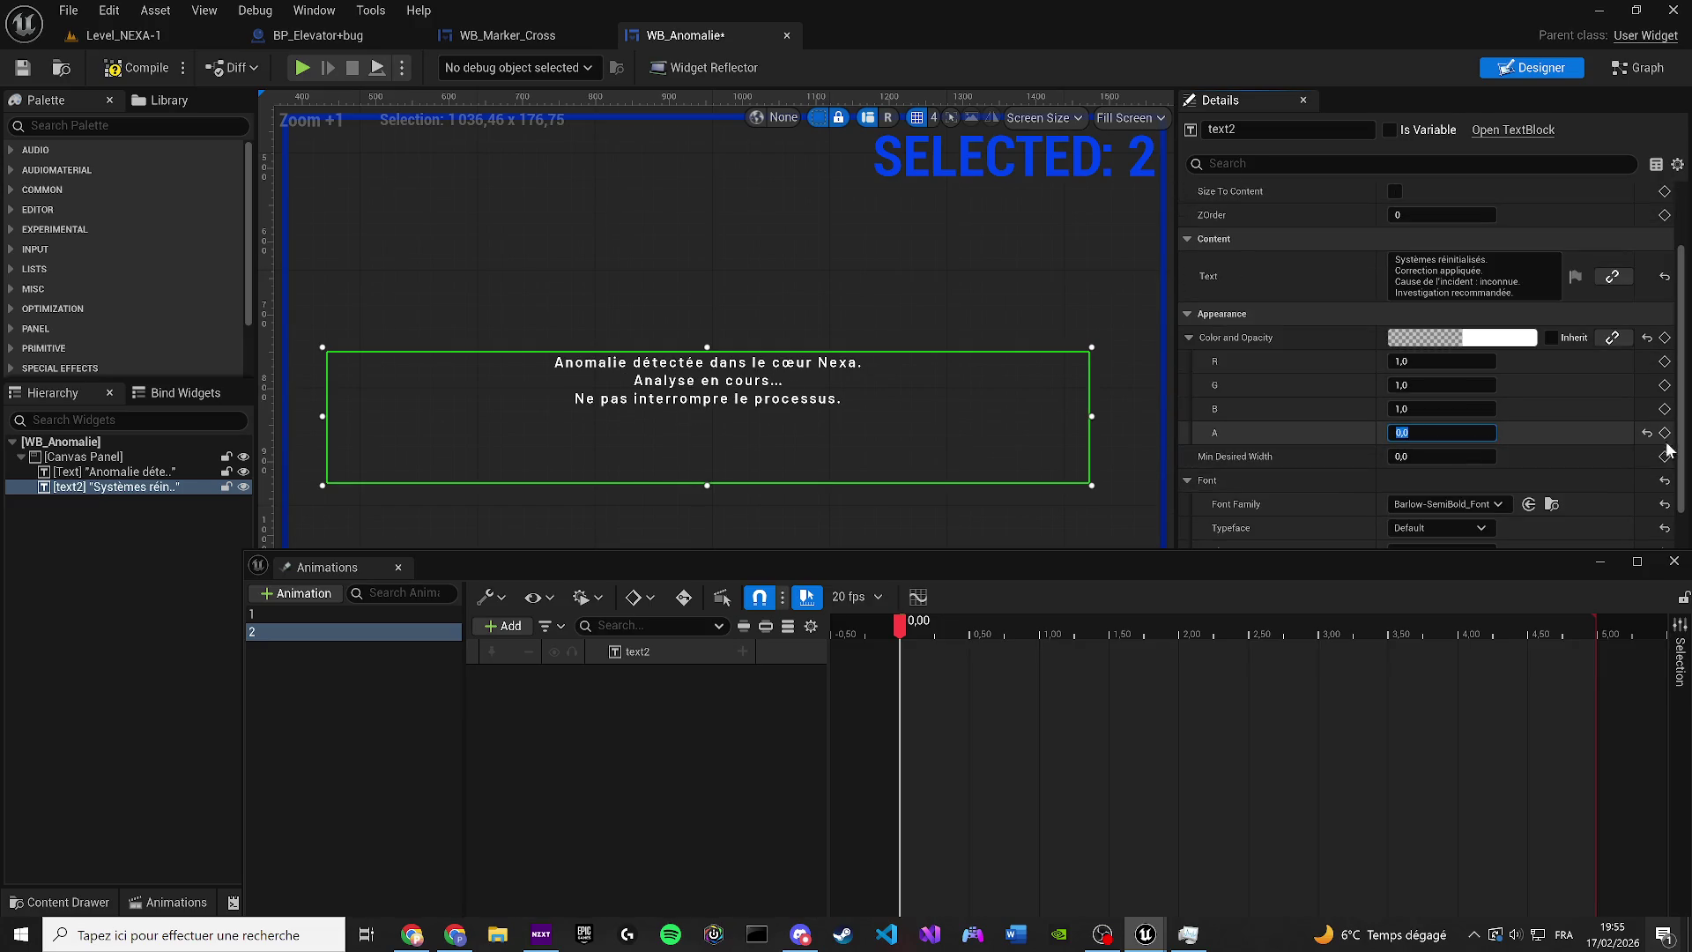
click(1665, 433)
Key text2's alpha at 1 at 2 seconds, preview the fade, and save
drag(901, 622, 1179, 643)
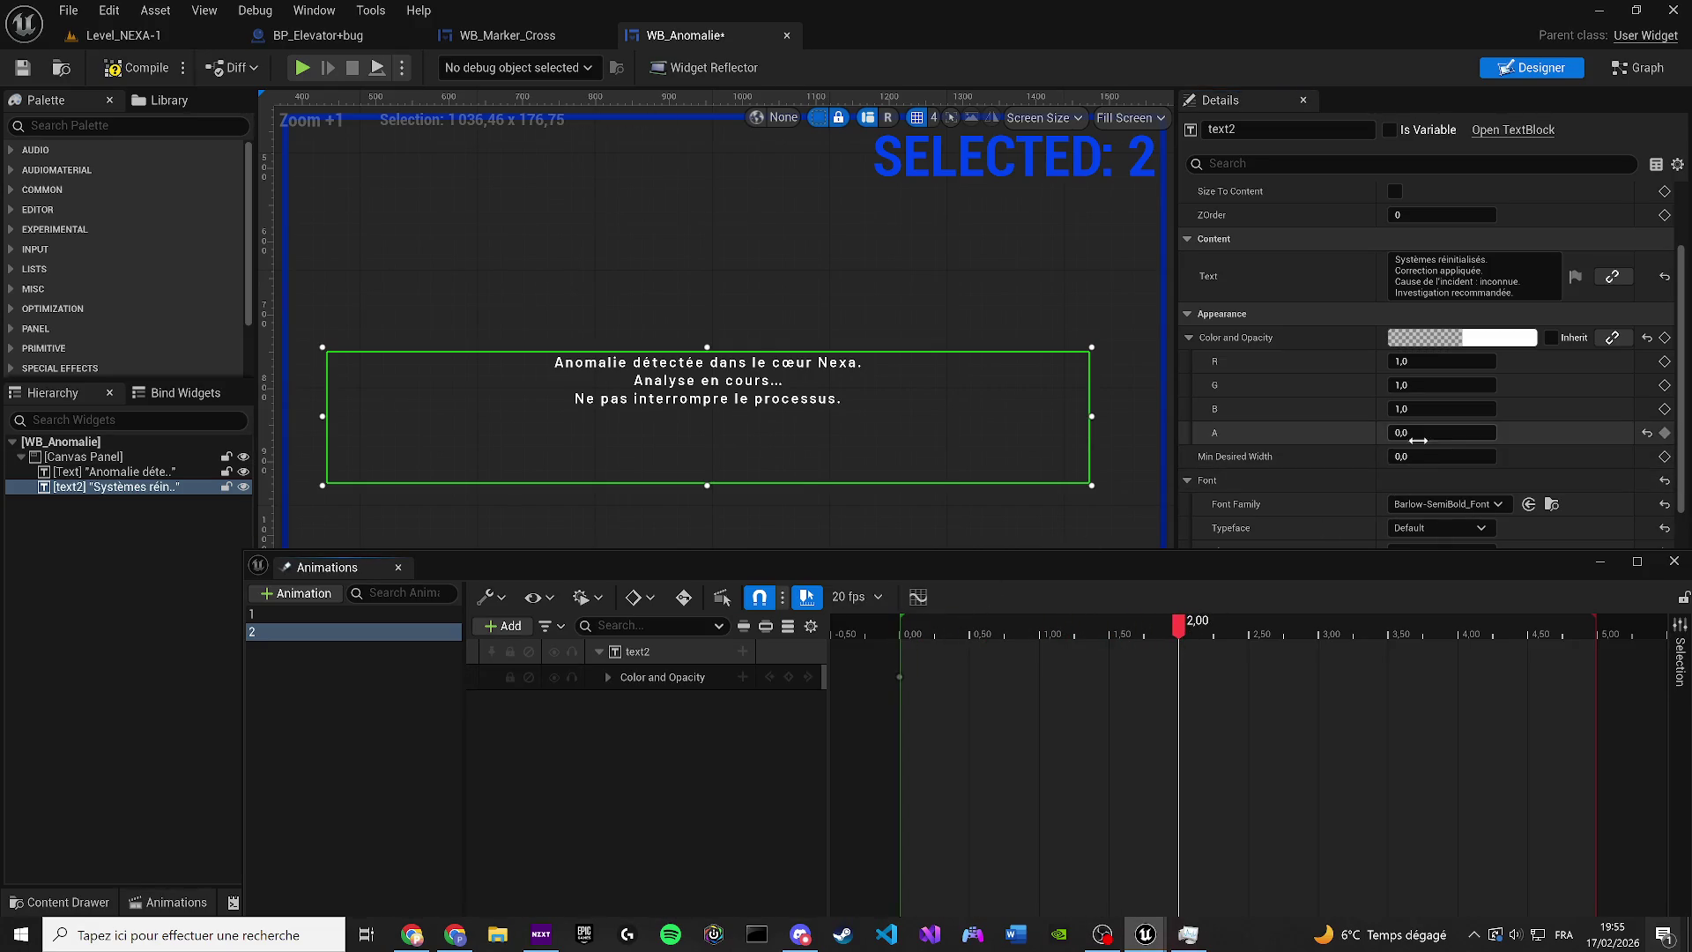
text(1)
key(Return)
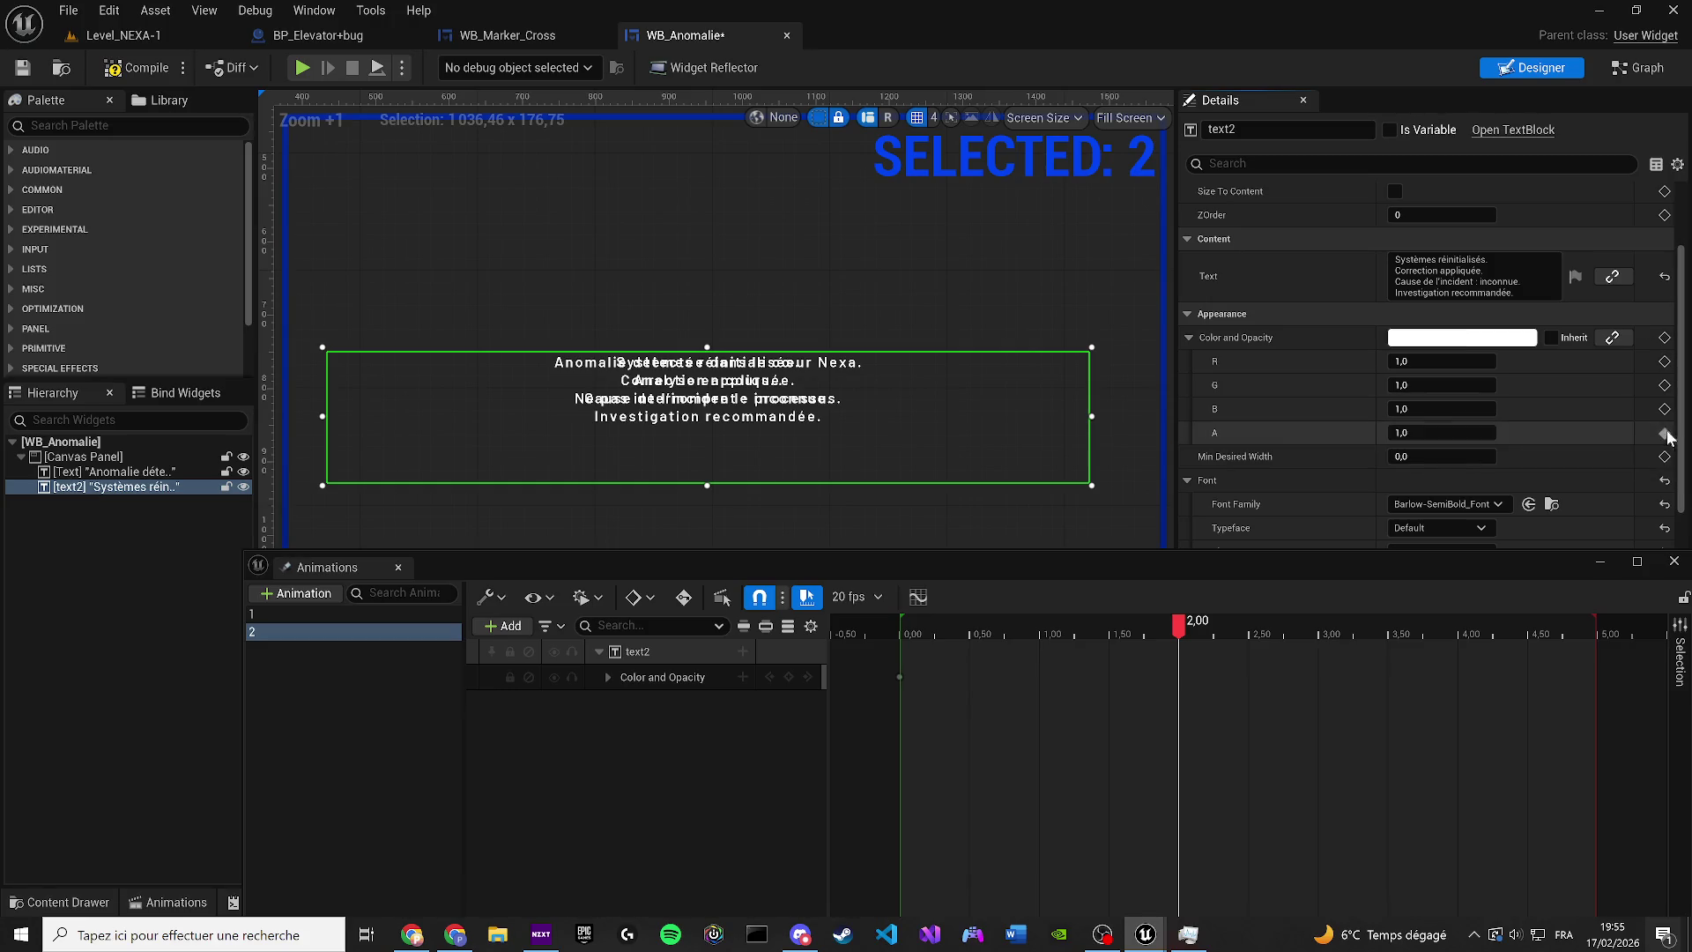
click(1666, 433)
key(space)
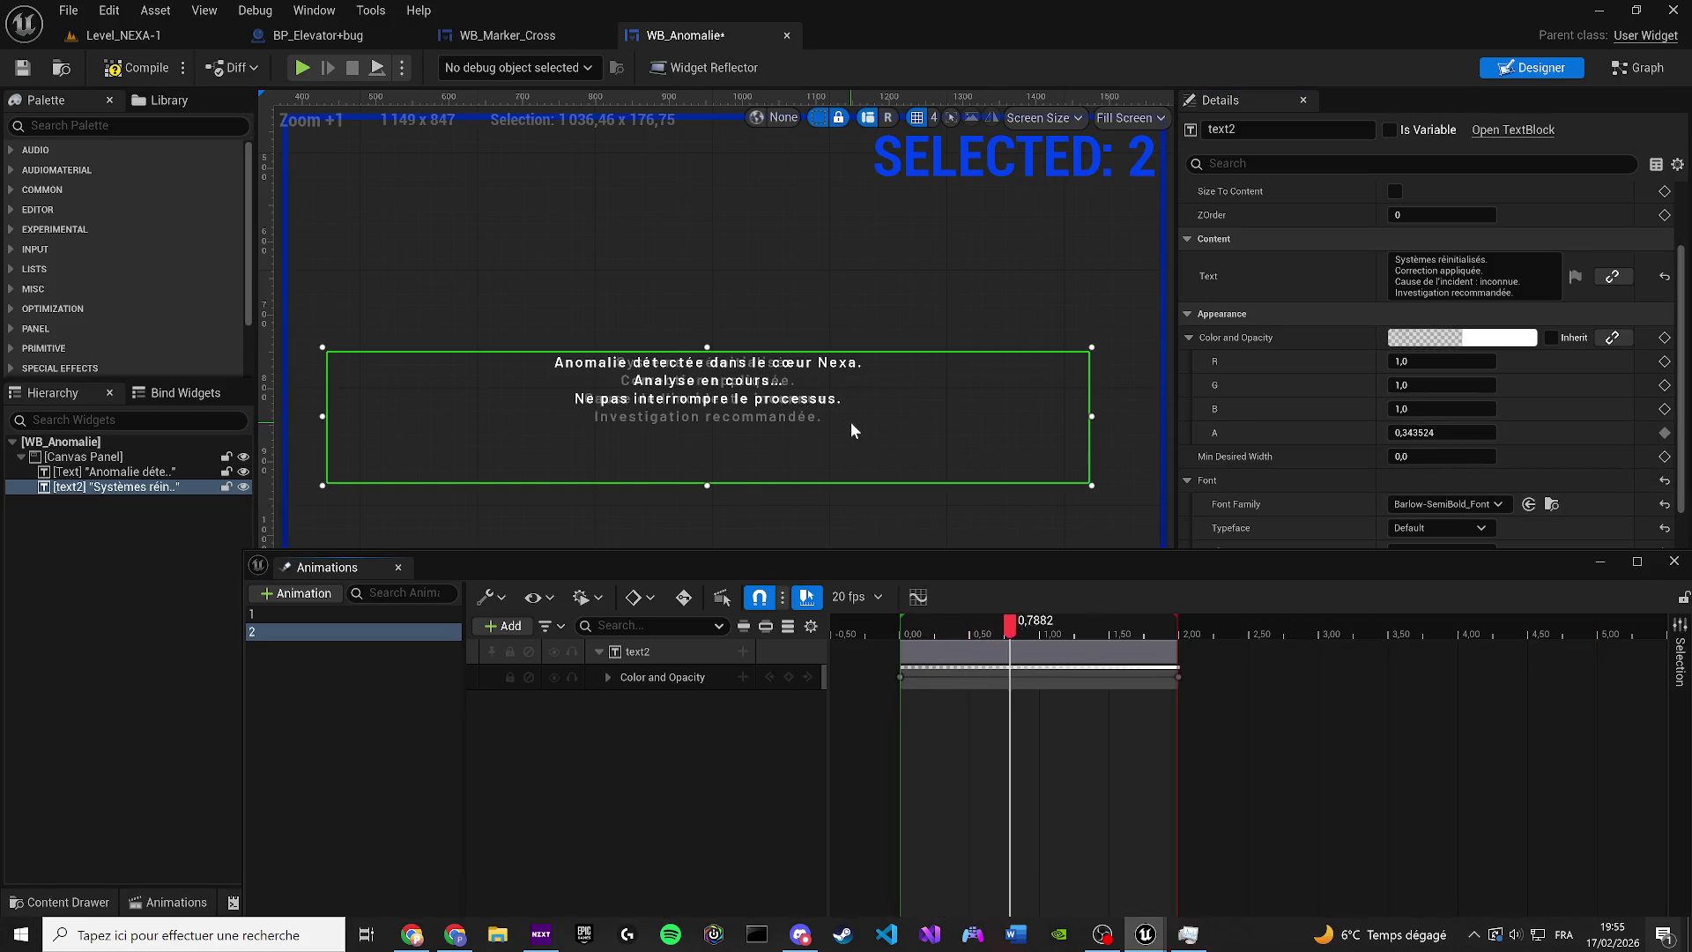
click(22, 69)
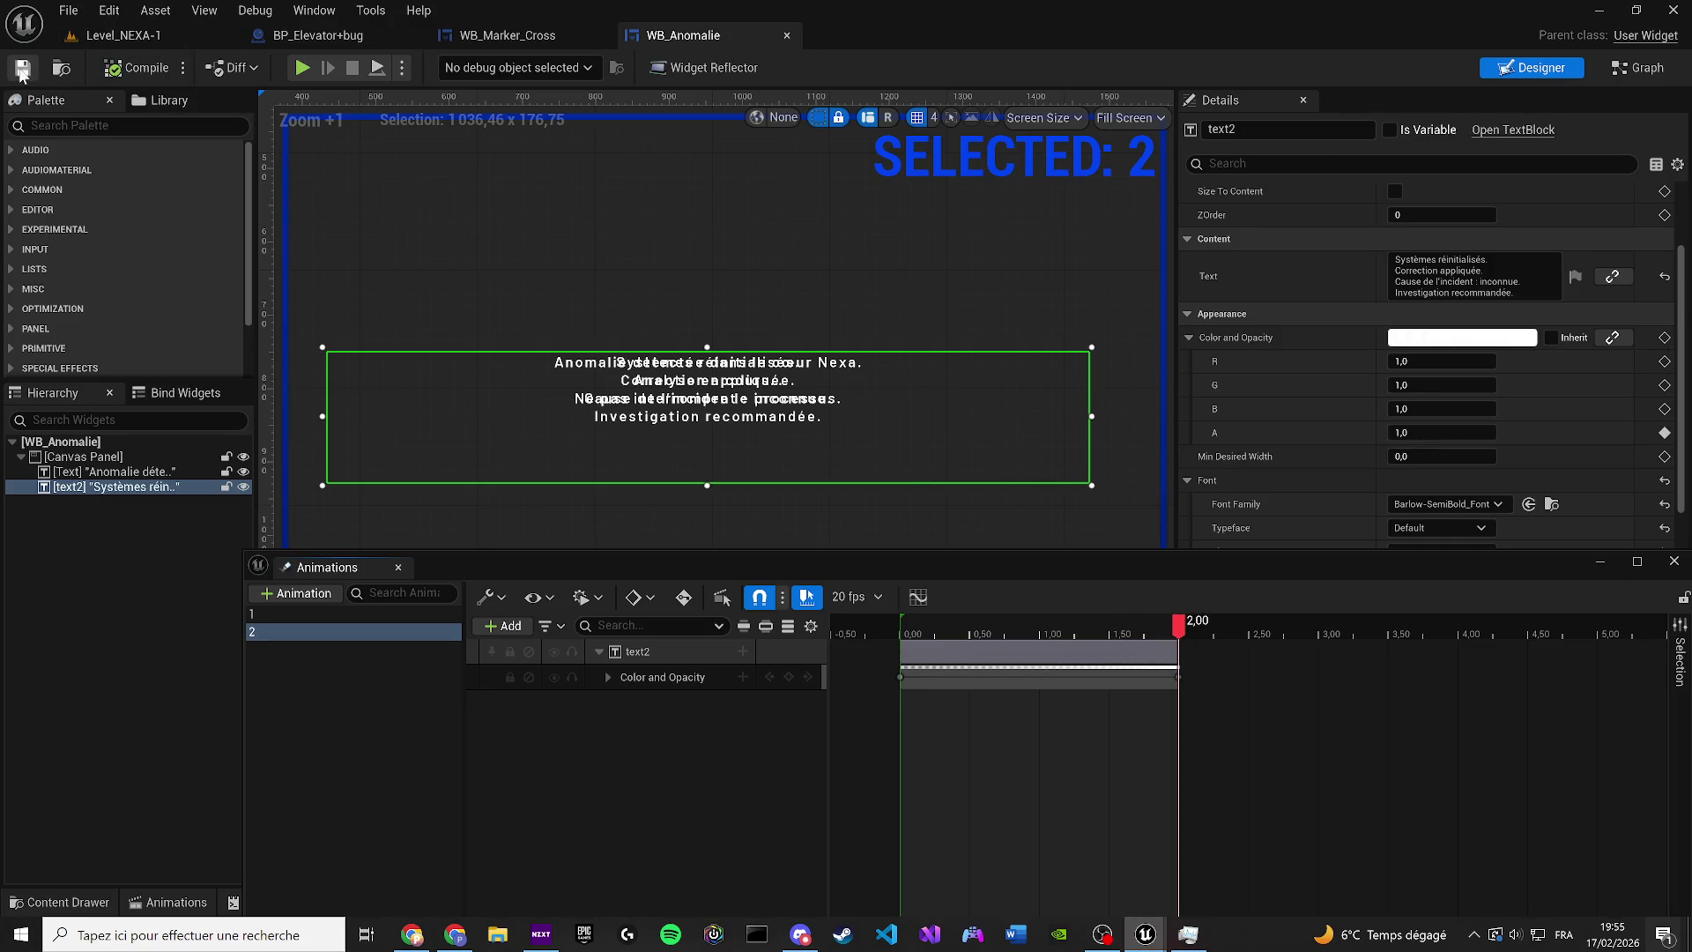
click(1638, 68)
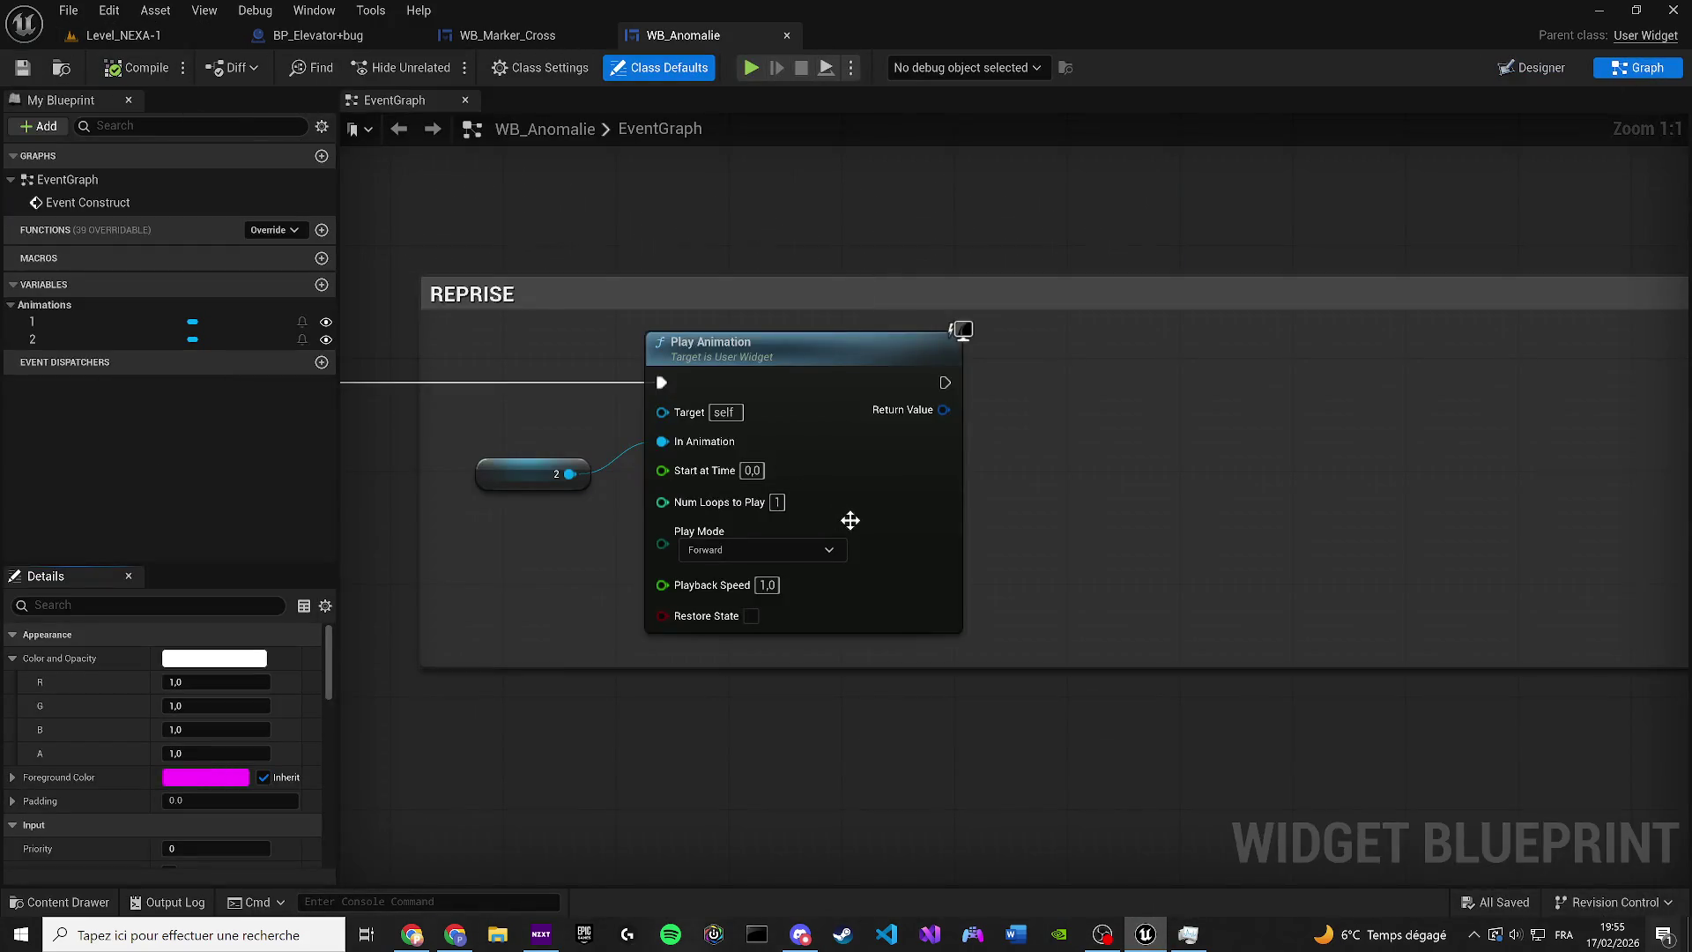
Duplicate the Play Animation node and chain a 3-second Delay between the two animations
scroll(850, 520, down, 1)
drag(1093, 585, 484, 461)
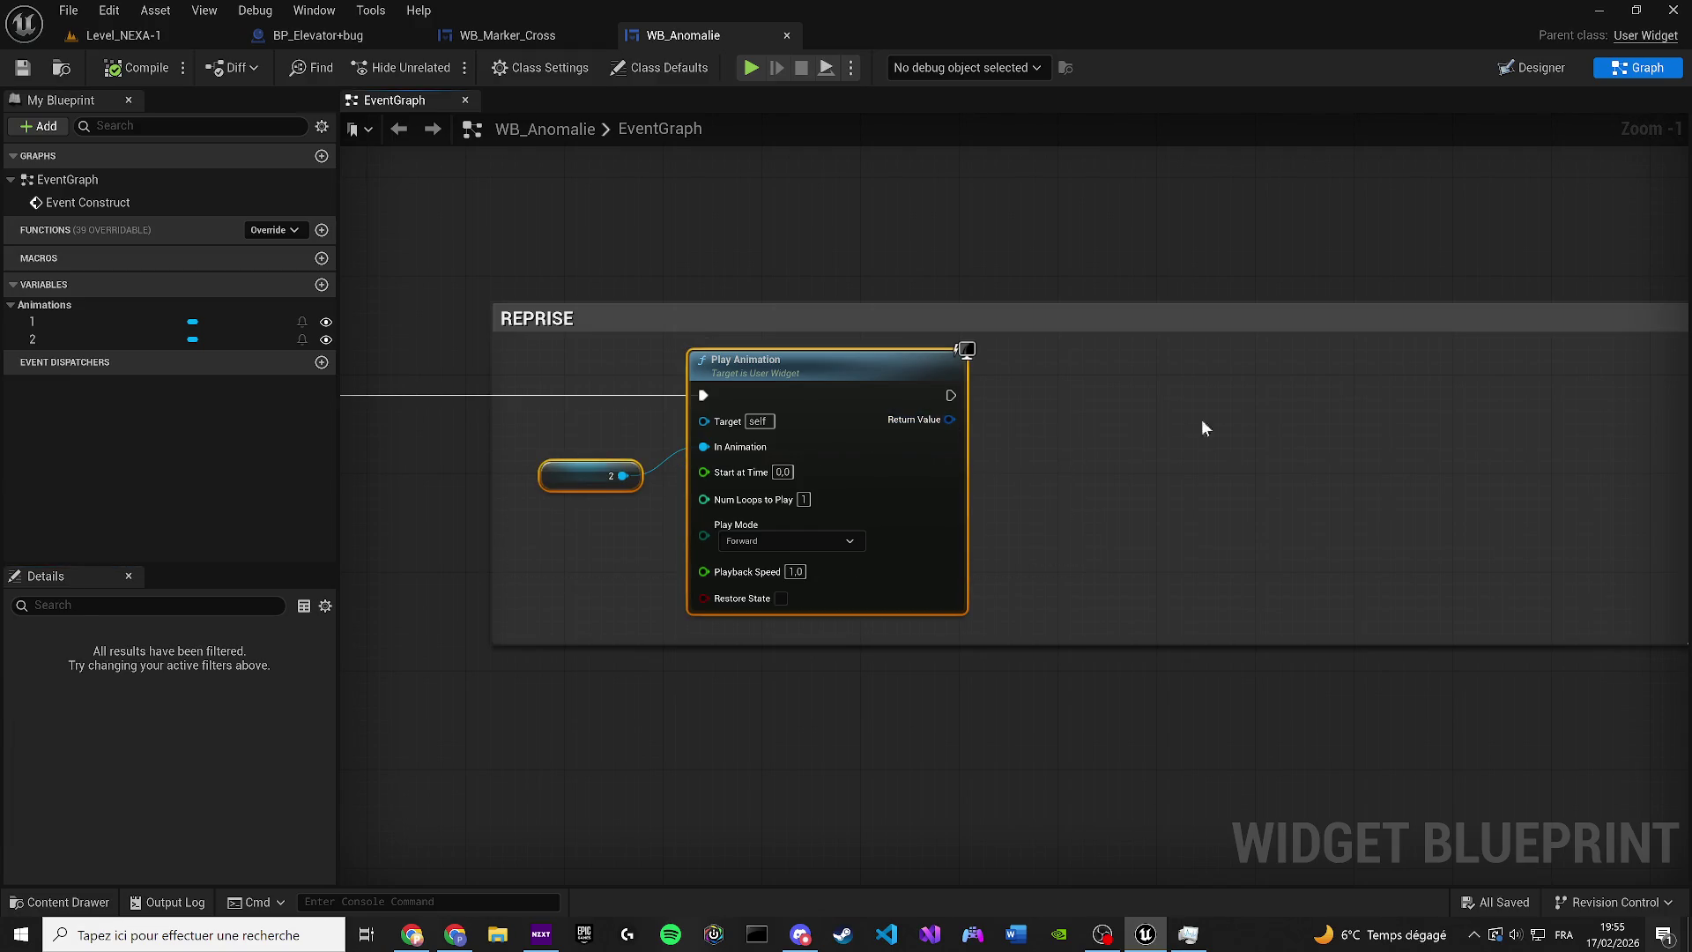
key(ctrl+c)
key(ctrl+v)
click(1073, 409)
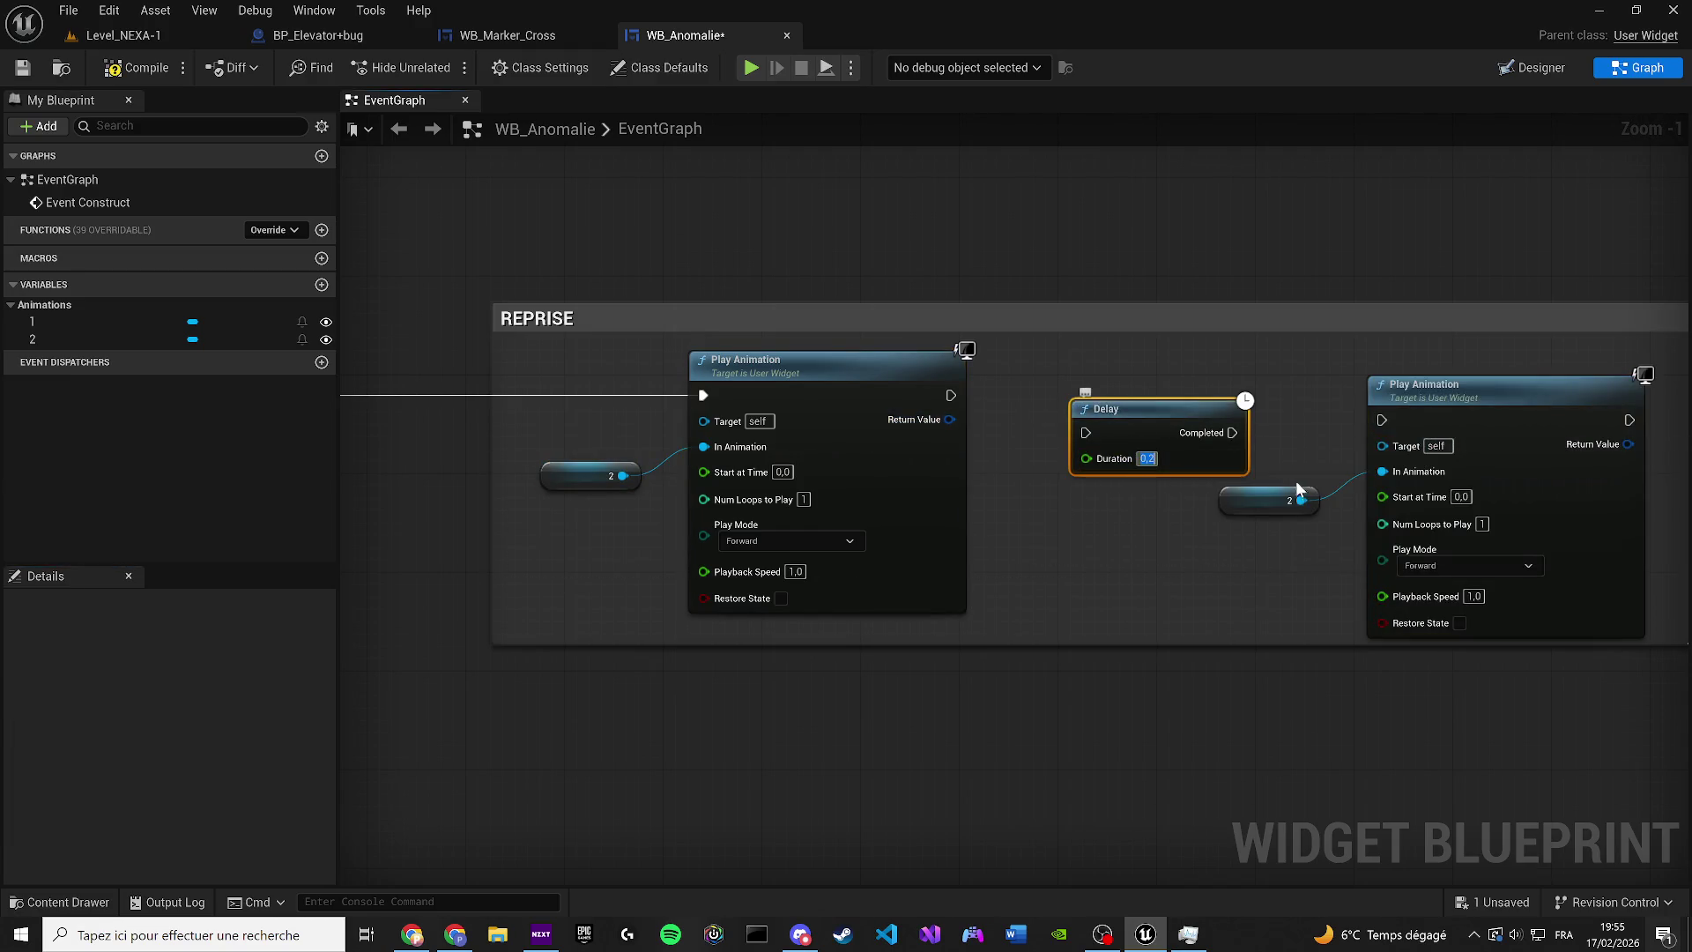
key(BackSpace)
key(BackSpace)
text(3)
key(Return)
mouse_move(784, 383)
mouse_down()
mouse_move(921, 420)
mouse_move(943, 364)
mouse_up()
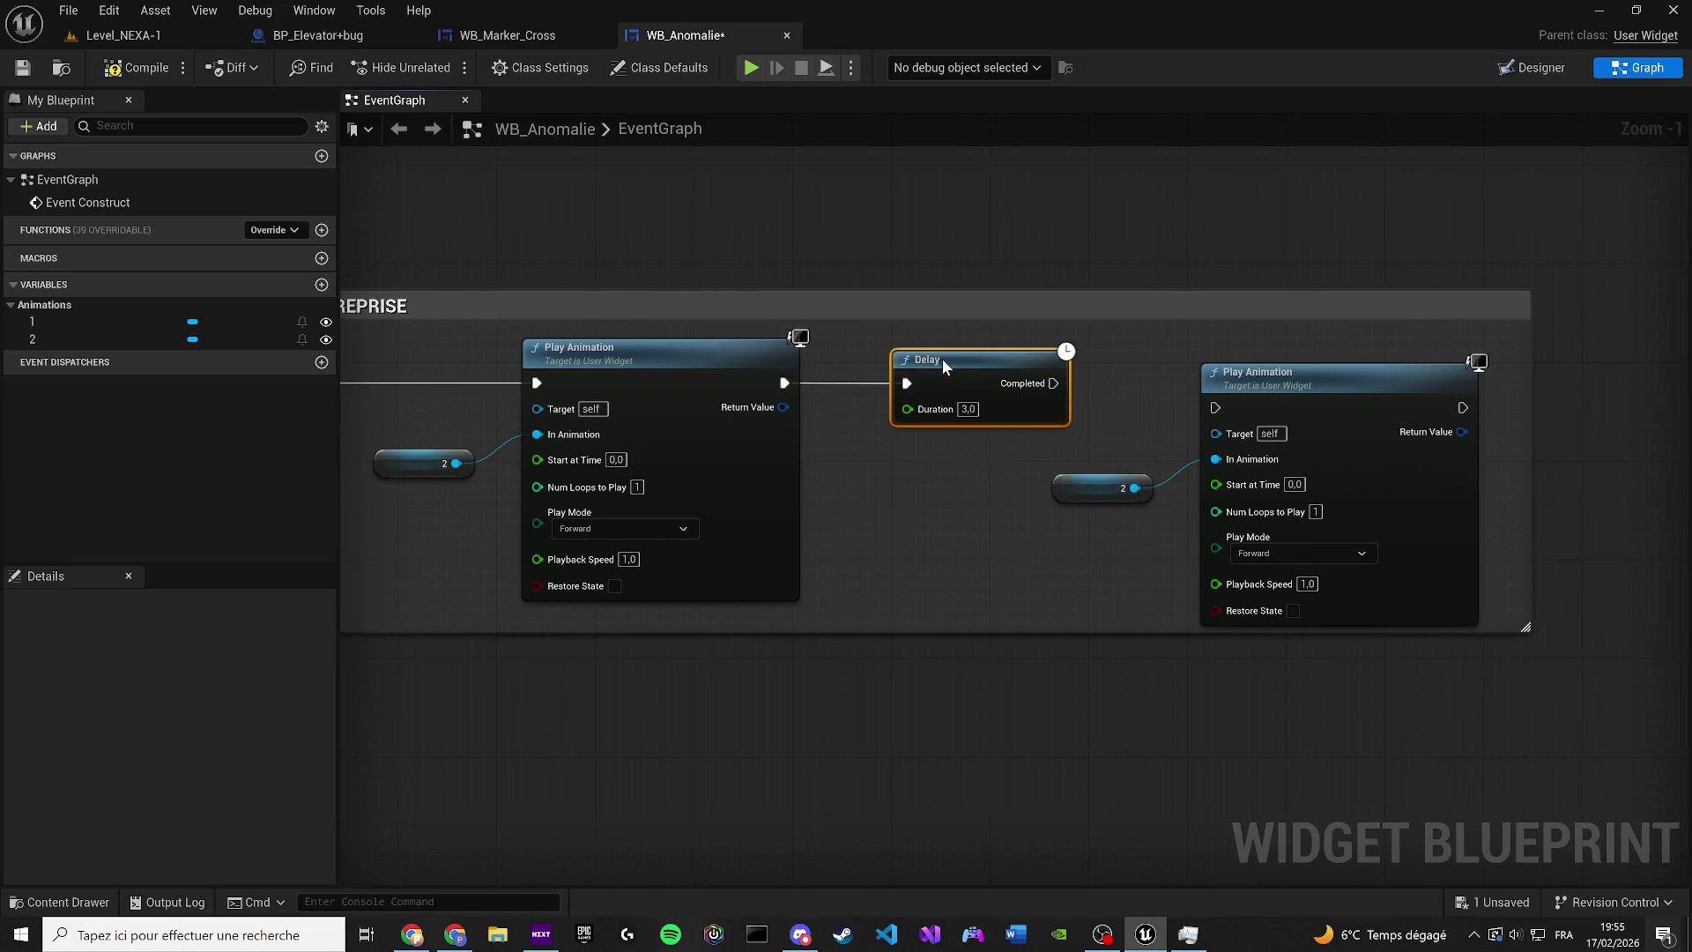
drag(1058, 382, 1215, 408)
drag(1512, 563, 1115, 468)
drag(1356, 408, 1331, 382)
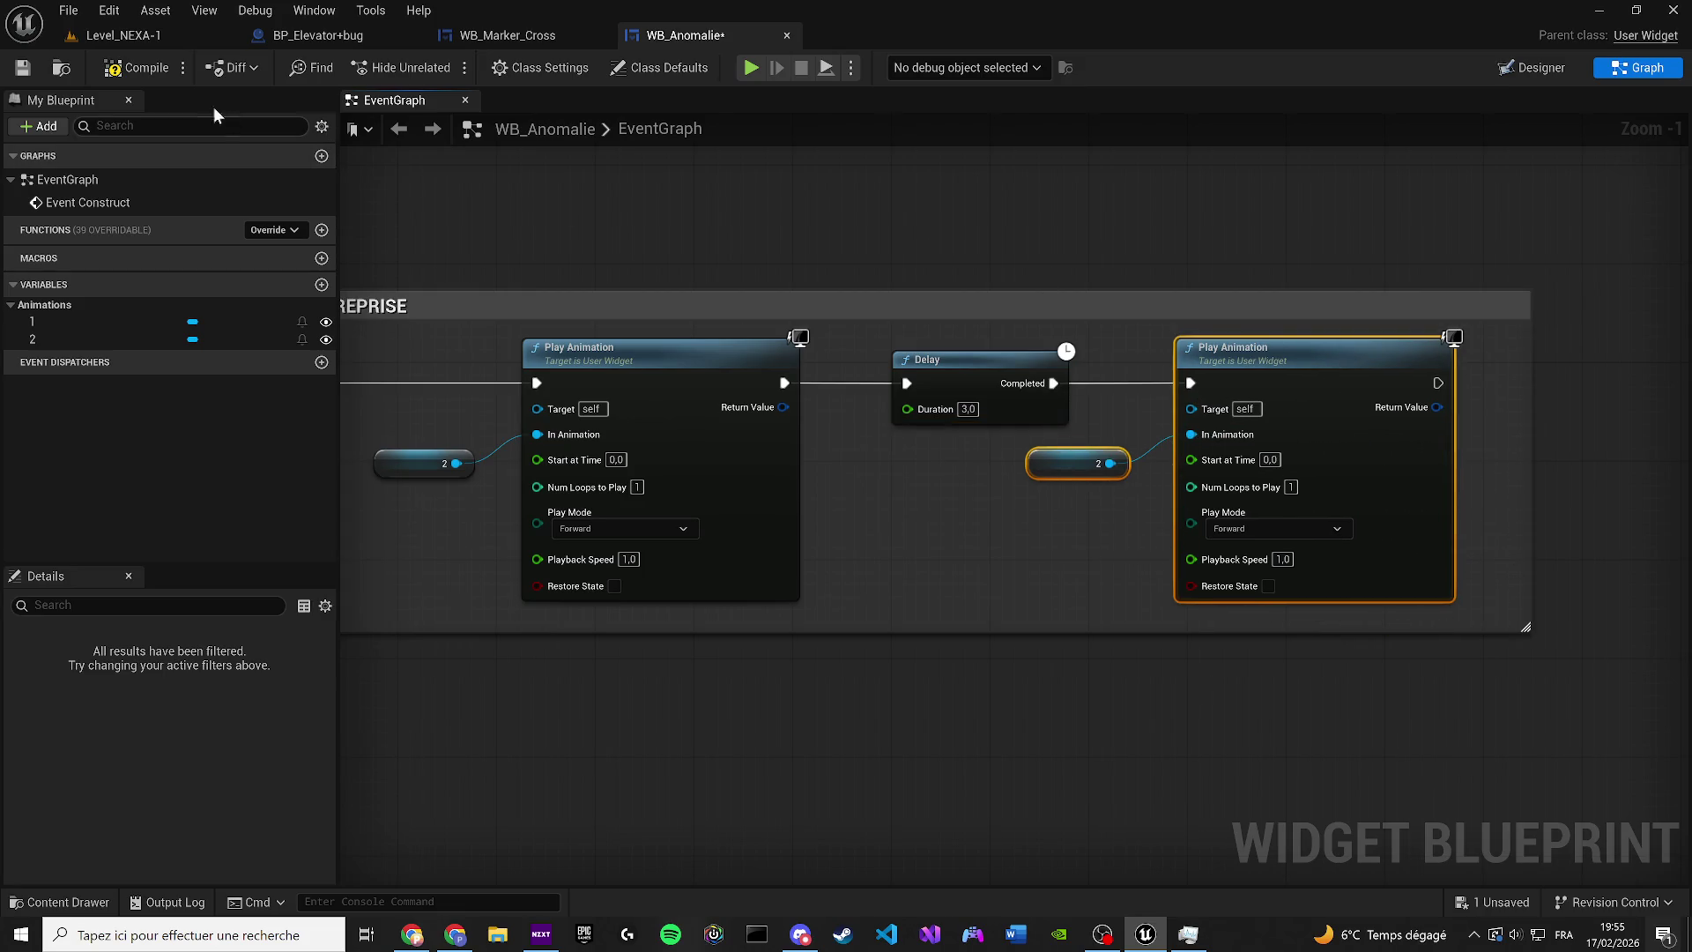
Insert a 2-second Delay before the REPRISE group, wire it in, then compile and save
click(725, 300)
scroll(873, 309, down, 3)
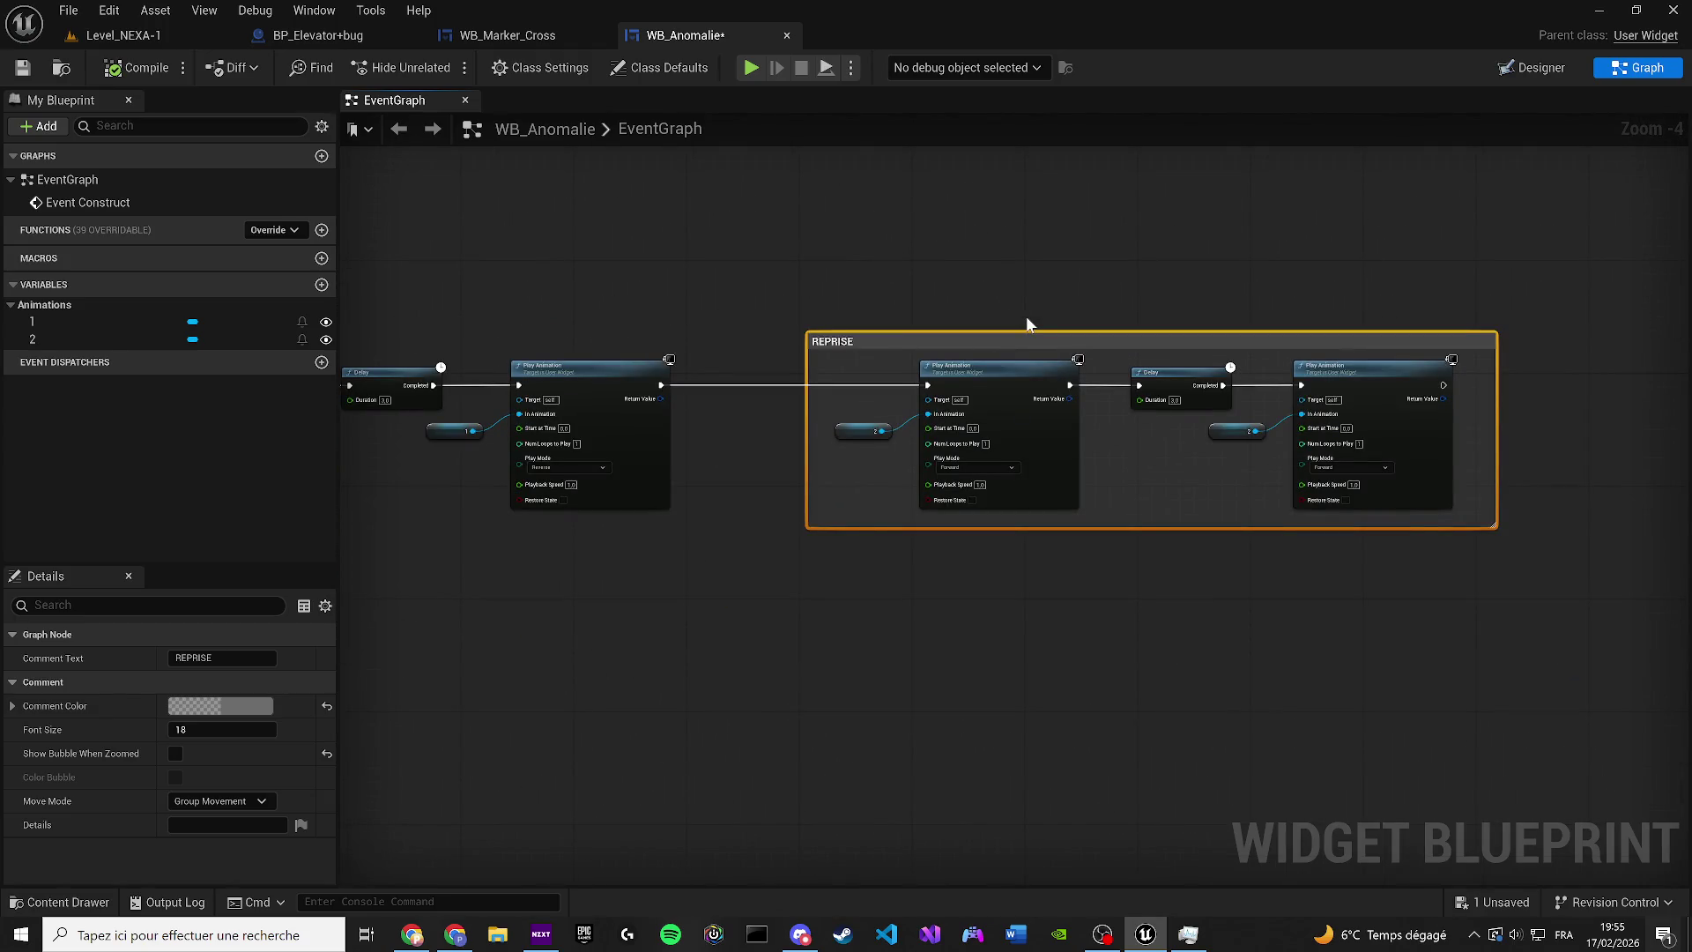
scroll(811, 335, down, 1)
click(705, 308)
scroll(753, 335, up, 3)
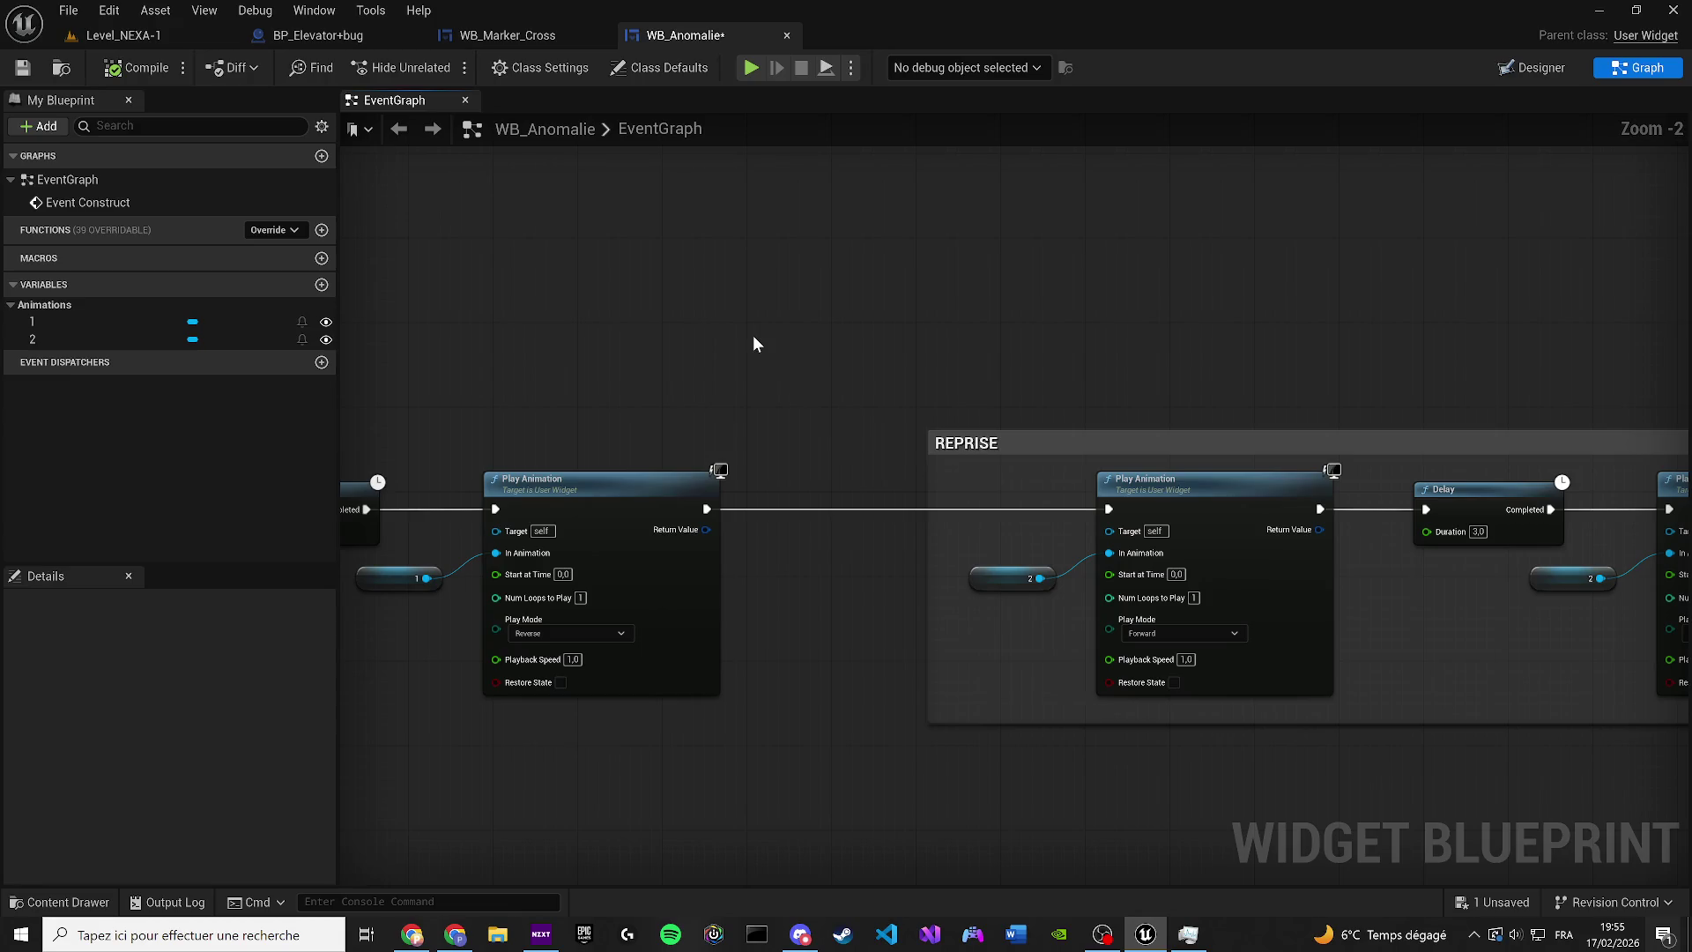
click(752, 335)
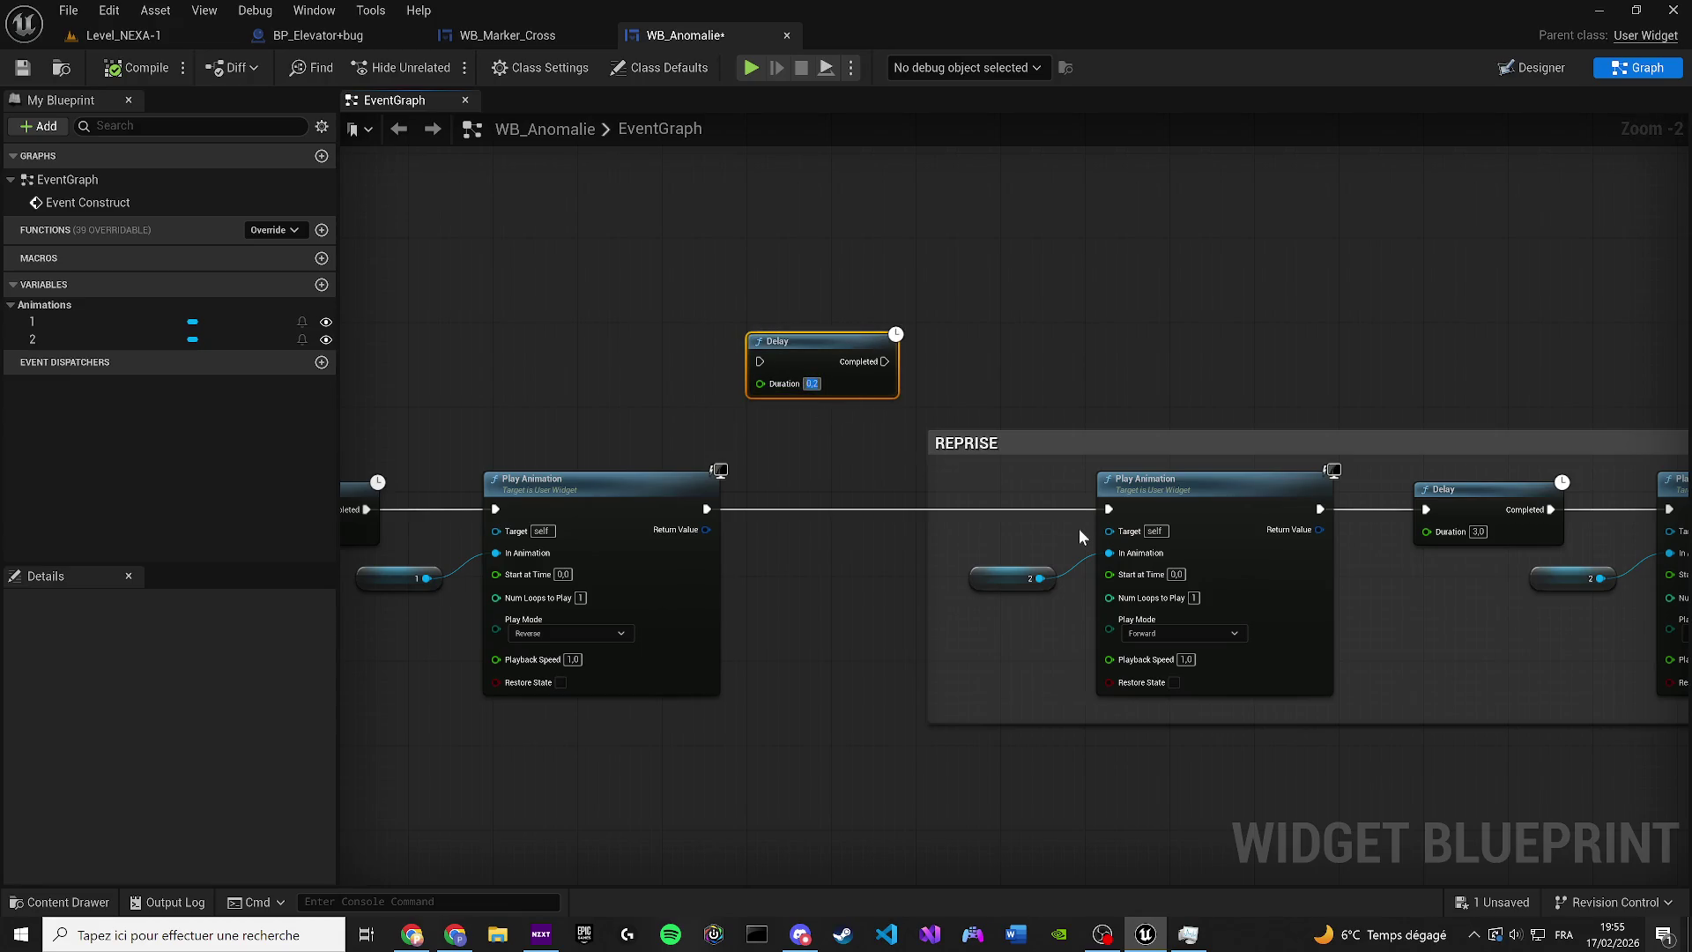
mouse_move(752, 362)
mouse_down()
mouse_move(755, 465)
mouse_move(707, 509)
mouse_up()
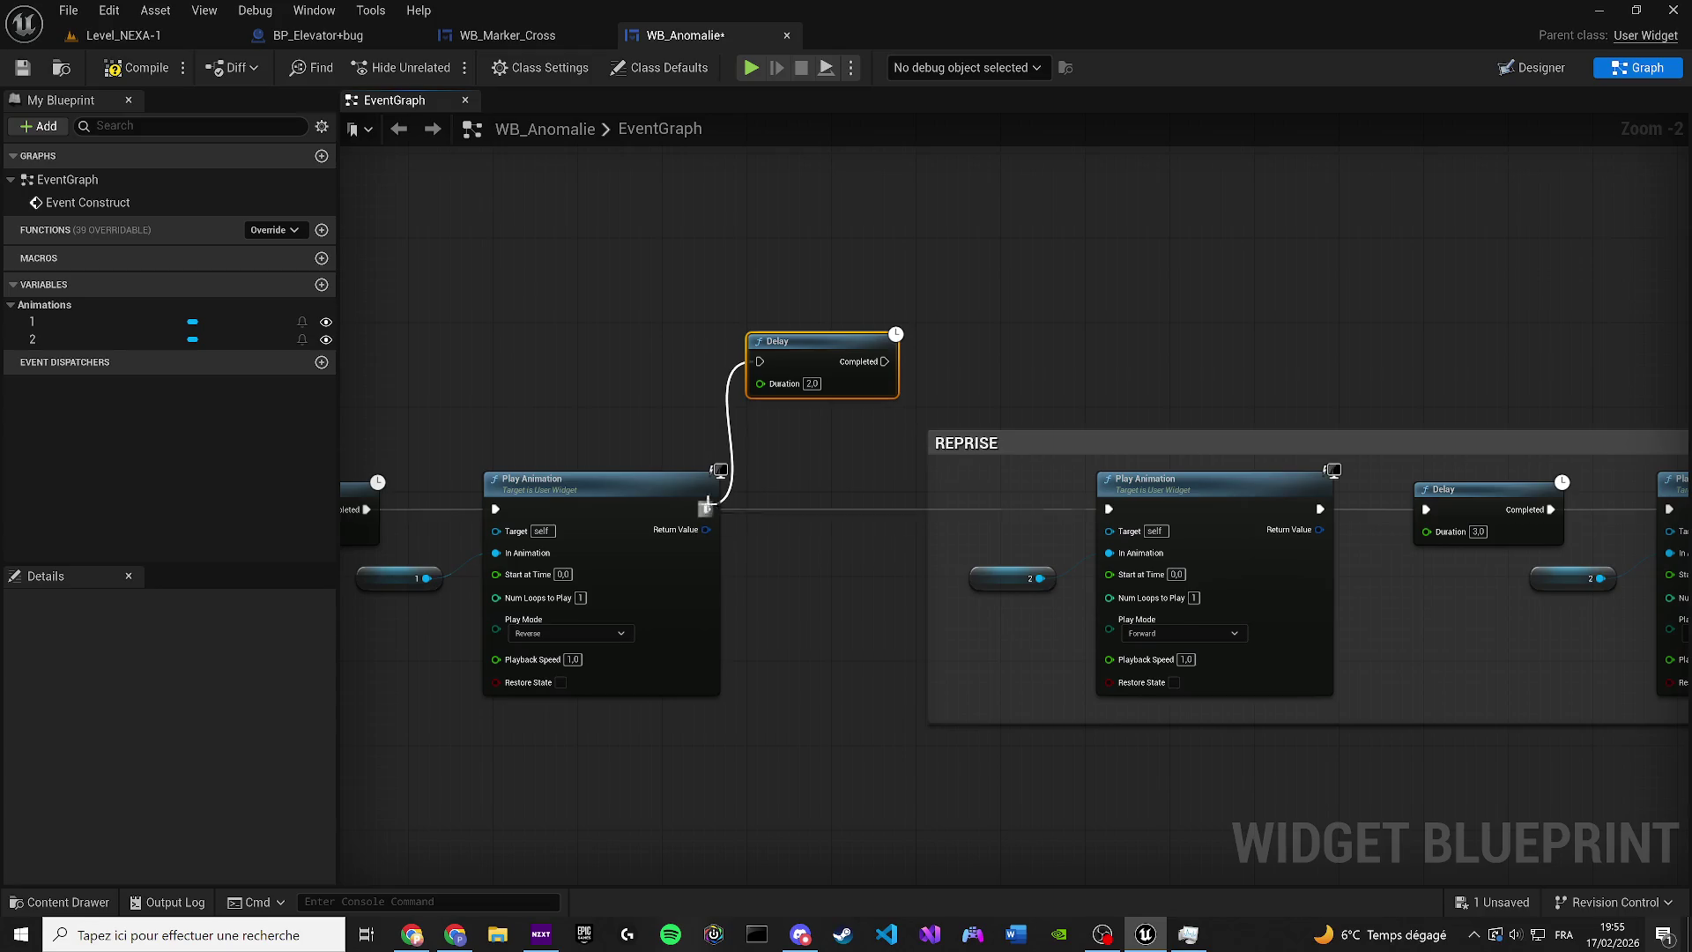
mouse_move(885, 361)
mouse_down()
mouse_move(992, 508)
mouse_move(1104, 506)
mouse_up()
mouse_move(823, 352)
mouse_down()
mouse_move(855, 457)
mouse_move(844, 491)
mouse_up()
scroll(861, 491, down, 3)
mouse_move(1289, 573)
mouse_down()
mouse_move(748, 372)
mouse_move(744, 405)
mouse_move(780, 406)
mouse_up()
click(136, 68)
click(22, 68)
click(698, 316)
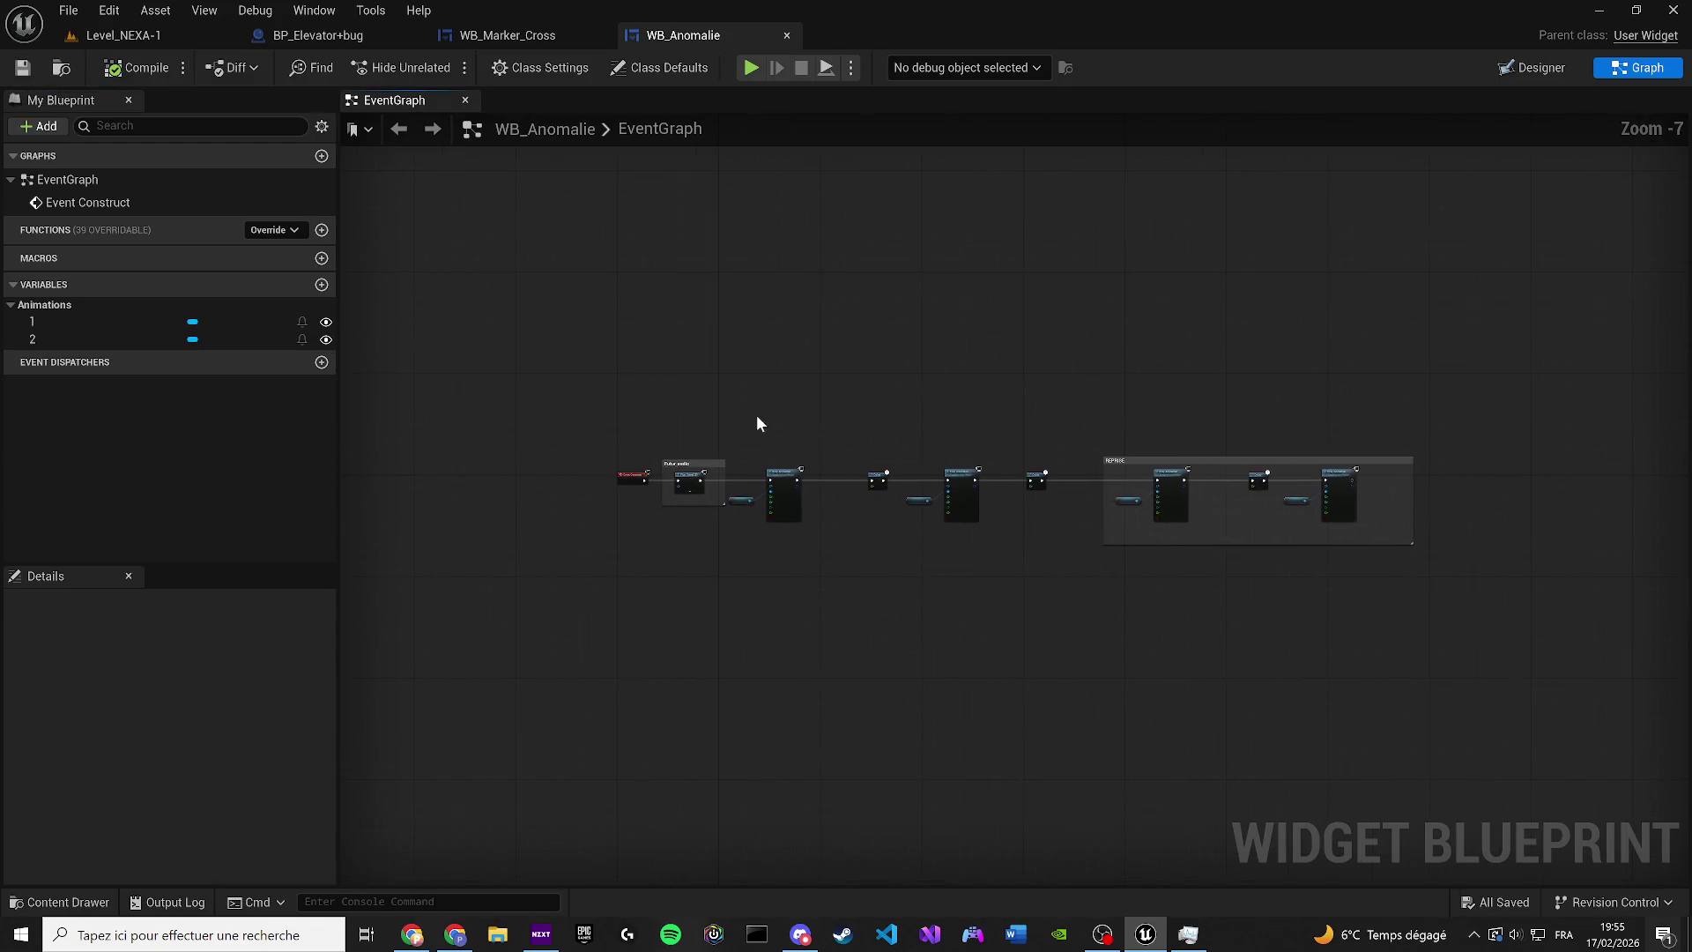
Move the Futur audio comment group in front of REPRISE, shifting REPRISE right
scroll(756, 414, down, 1)
click(670, 483)
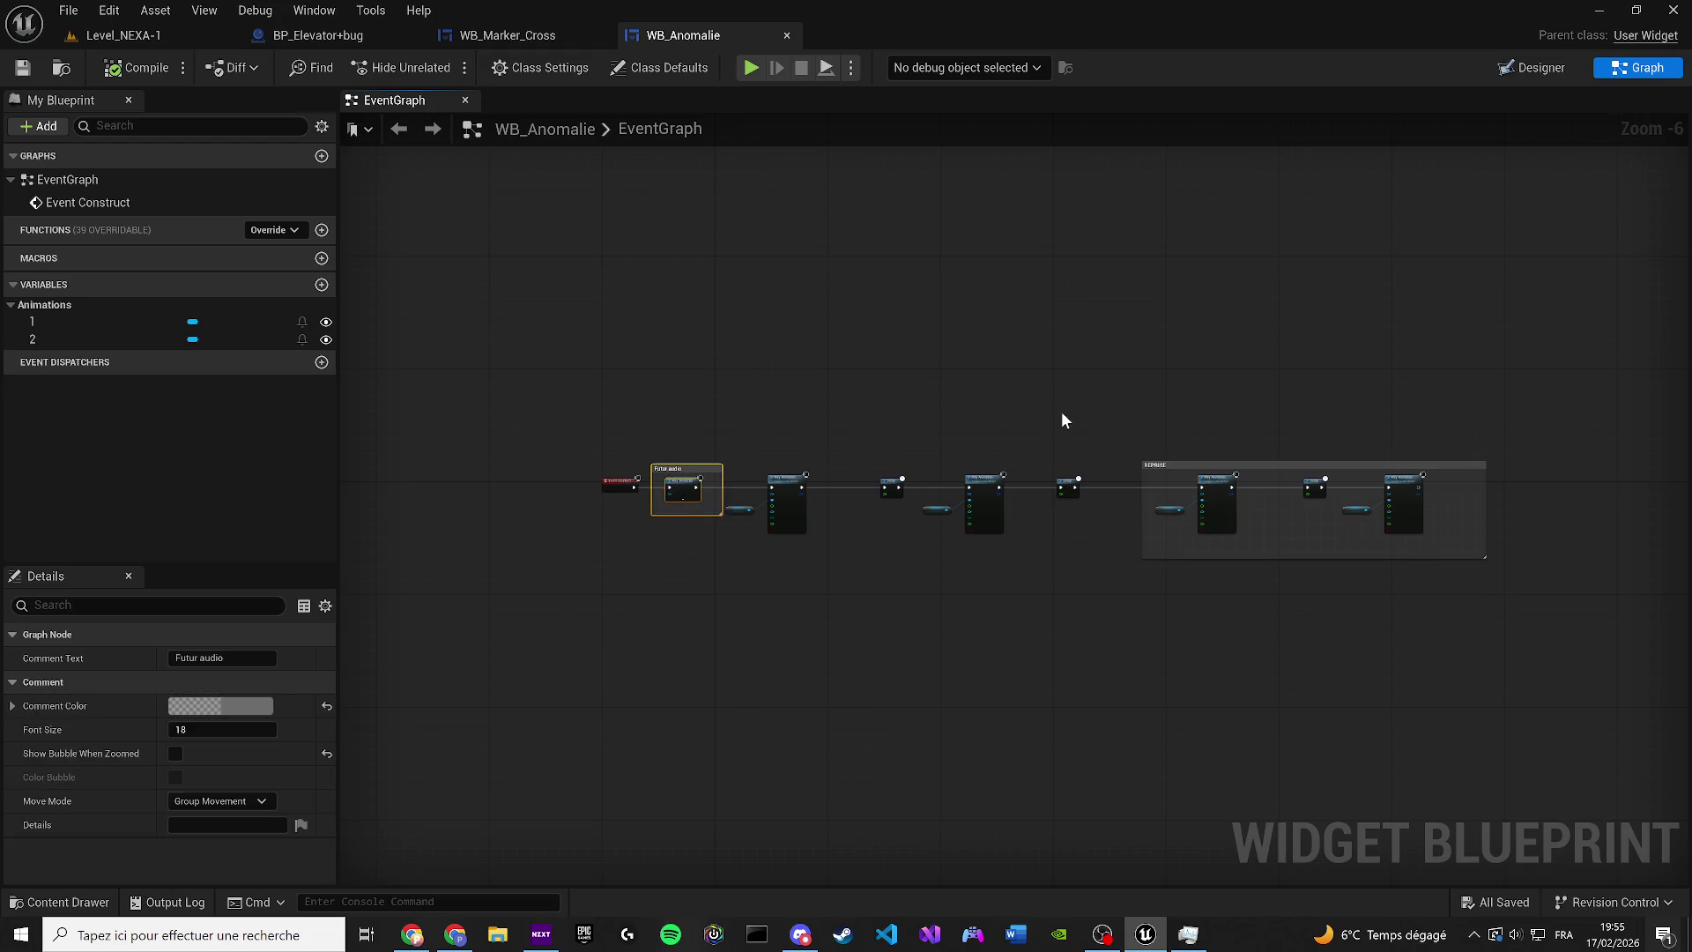
key(ctrl+x)
scroll(856, 424, up, 3)
key(ctrl+v)
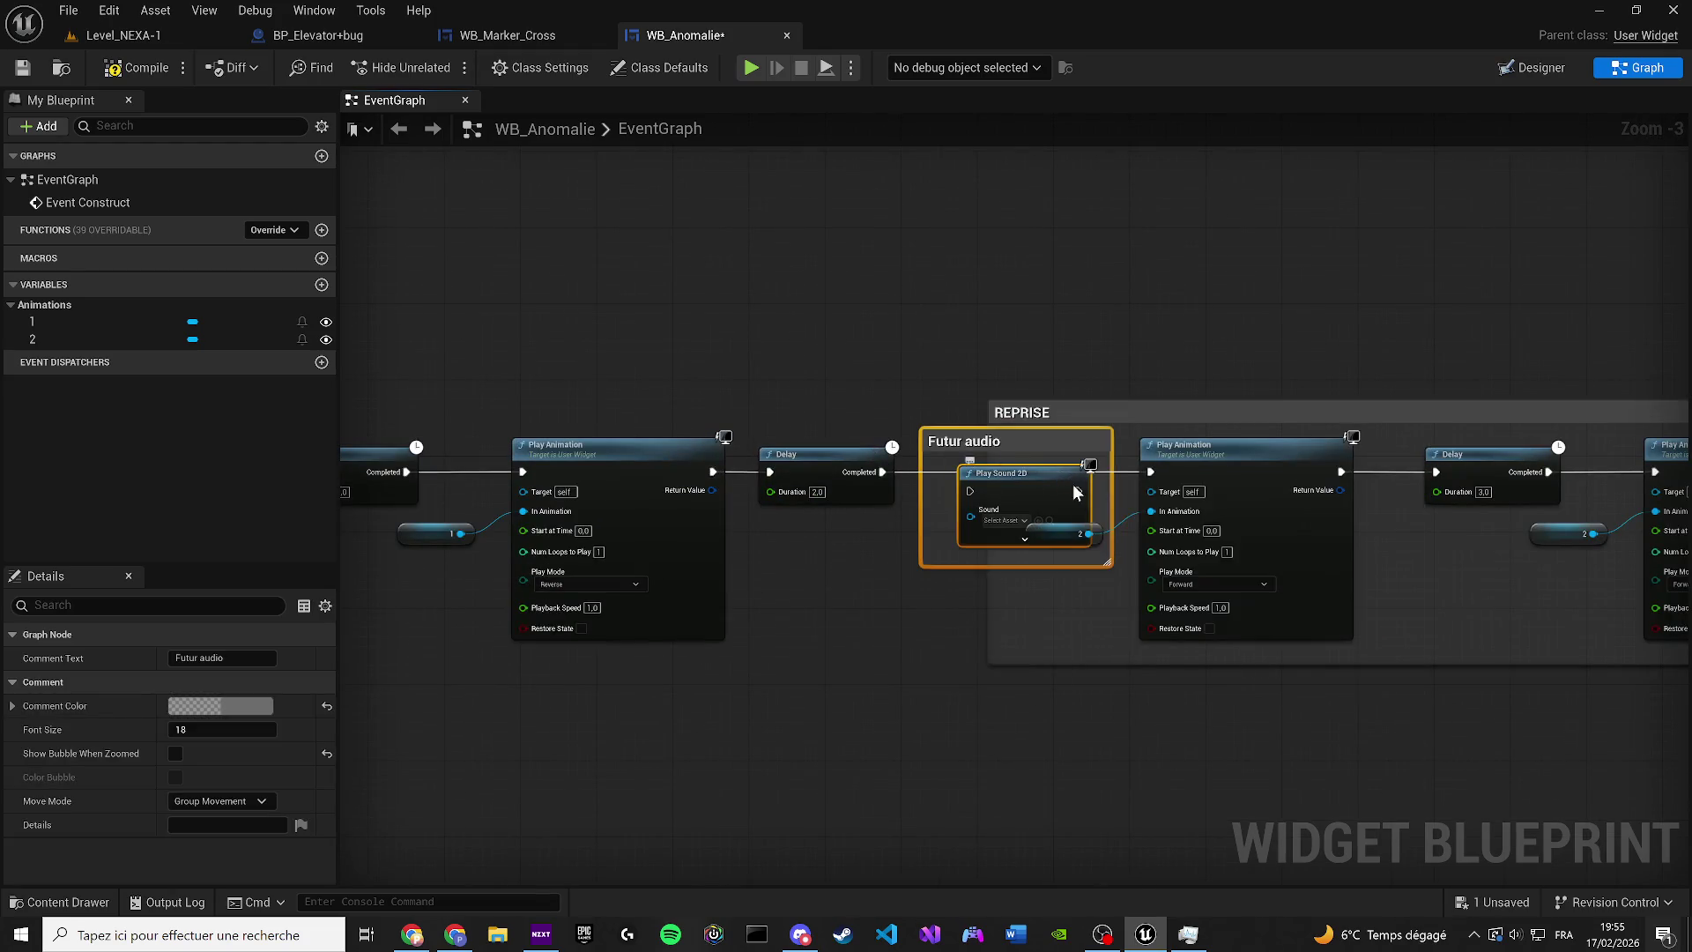
scroll(1186, 476, down, 2)
drag(1329, 576, 885, 398)
drag(926, 457, 1016, 457)
scroll(865, 375, up, 1)
Wire the 2-second Delay into Futur audio's Play Sound 2D, then compile and save WB_Anomalie
drag(870, 381, 926, 542)
scroll(958, 495, up, 4)
mouse_move(918, 441)
mouse_down()
mouse_move(712, 441)
mouse_move(484, 484)
mouse_up()
scroll(694, 465, down, 3)
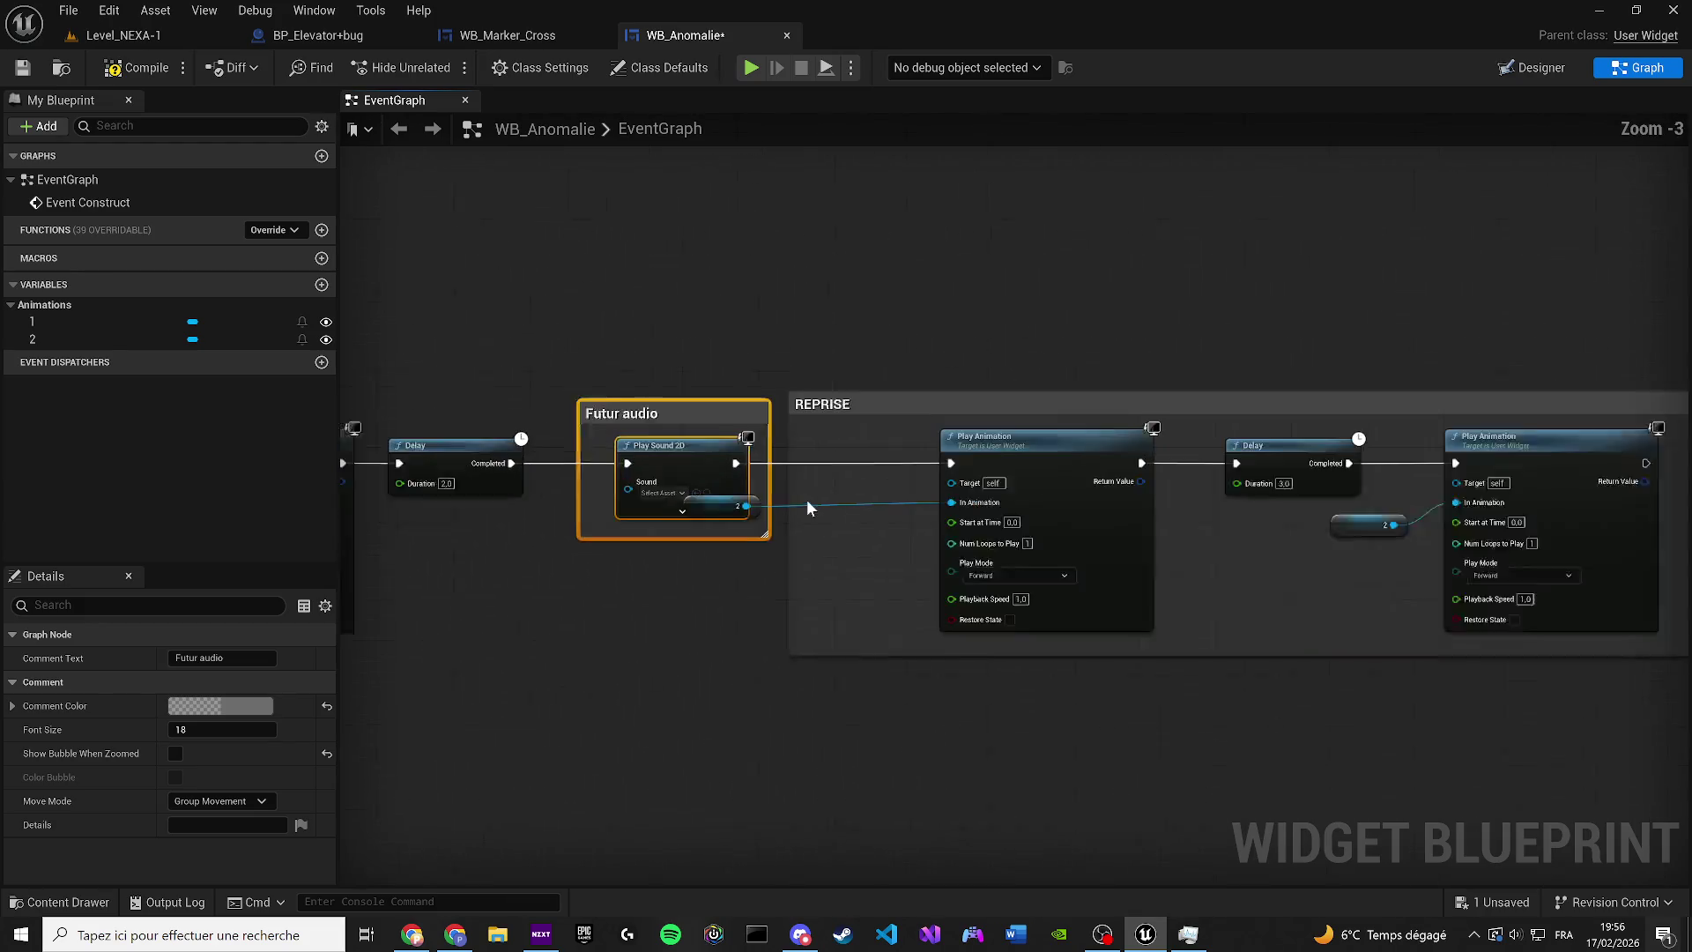
scroll(806, 499, up, 1)
drag(751, 503, 902, 517)
click(134, 68)
click(22, 67)
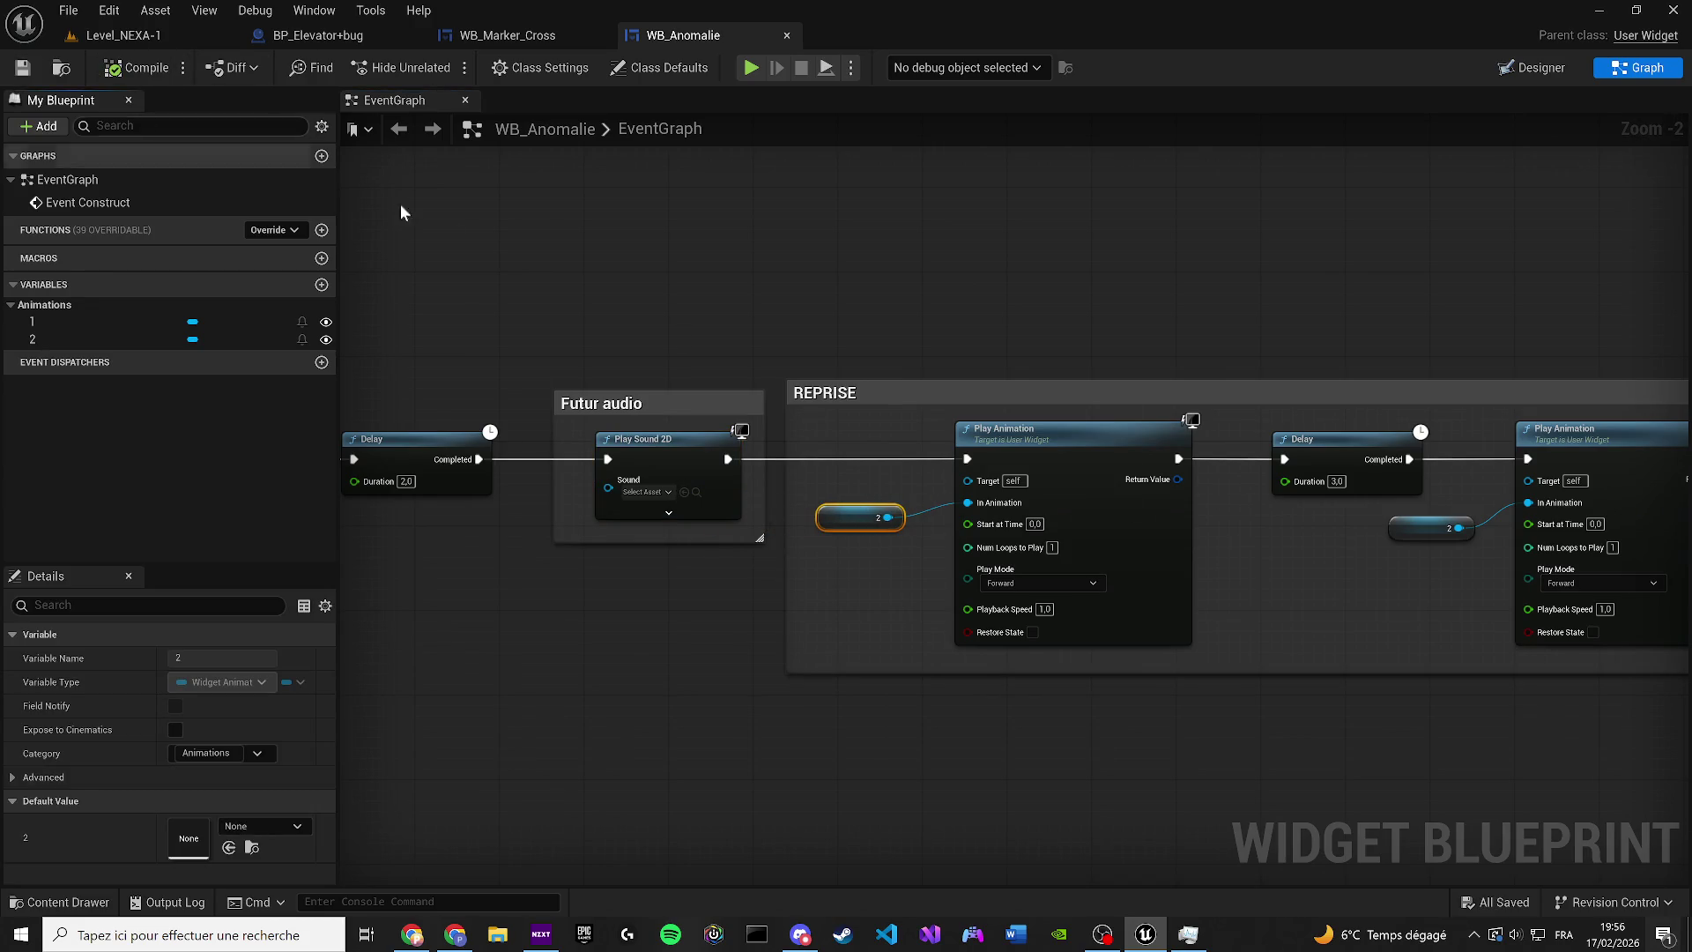
click(510, 35)
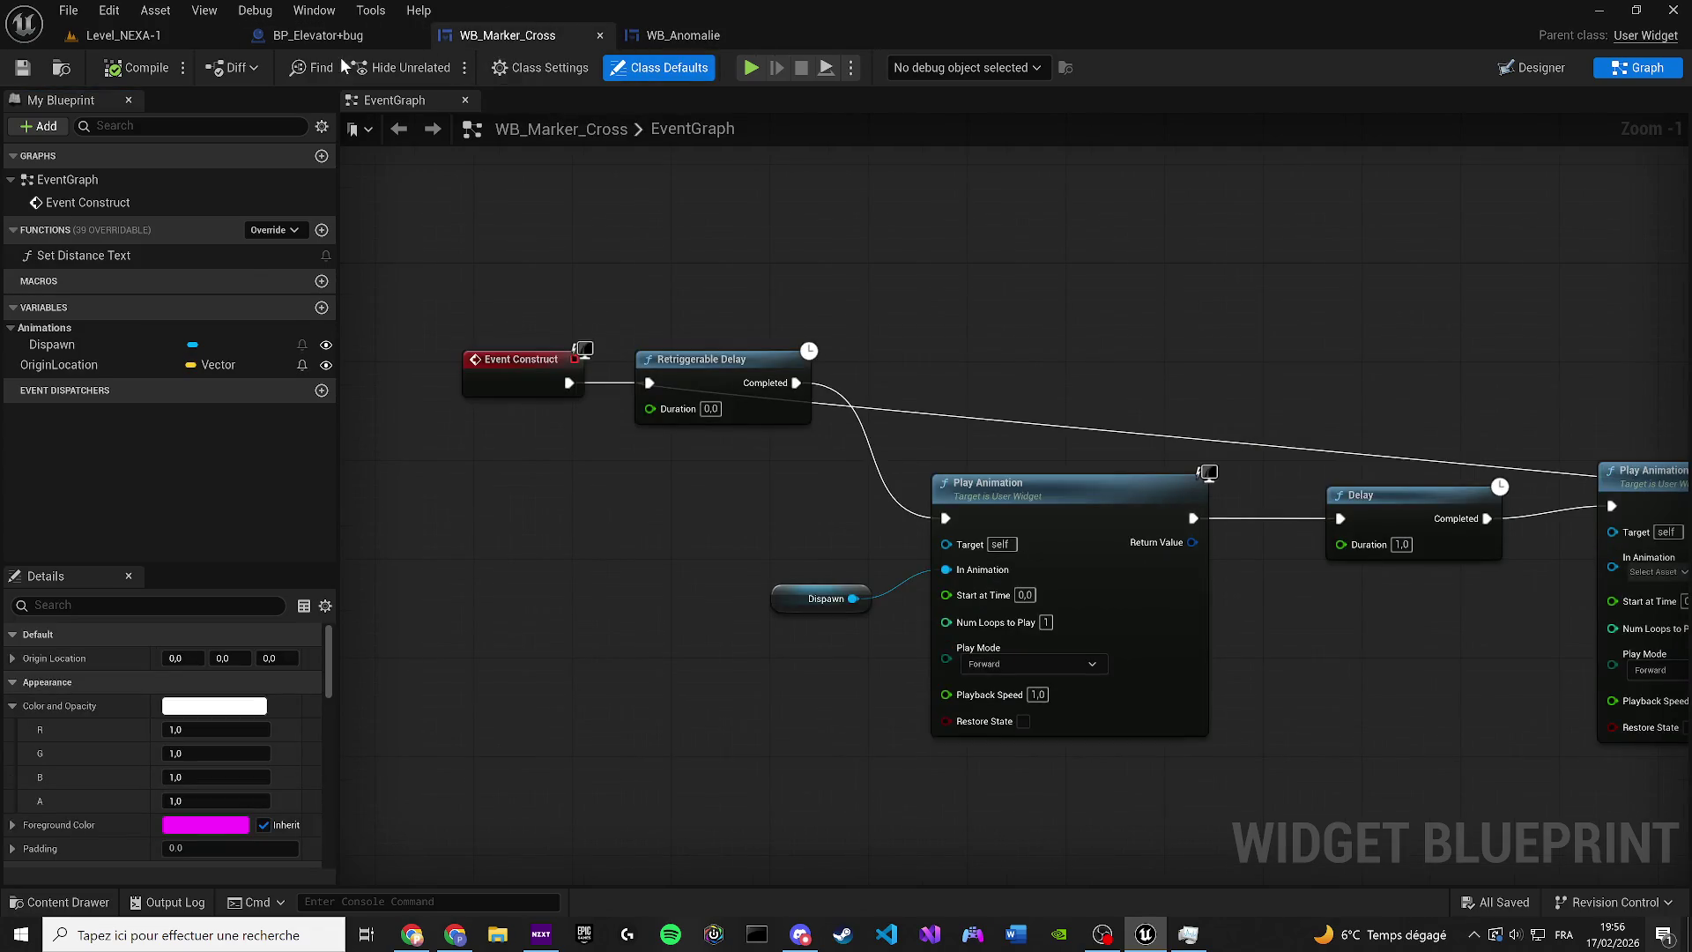
In BP_Elevator+bug's event graph, add a Sequence node after Set Visibility
click(296, 37)
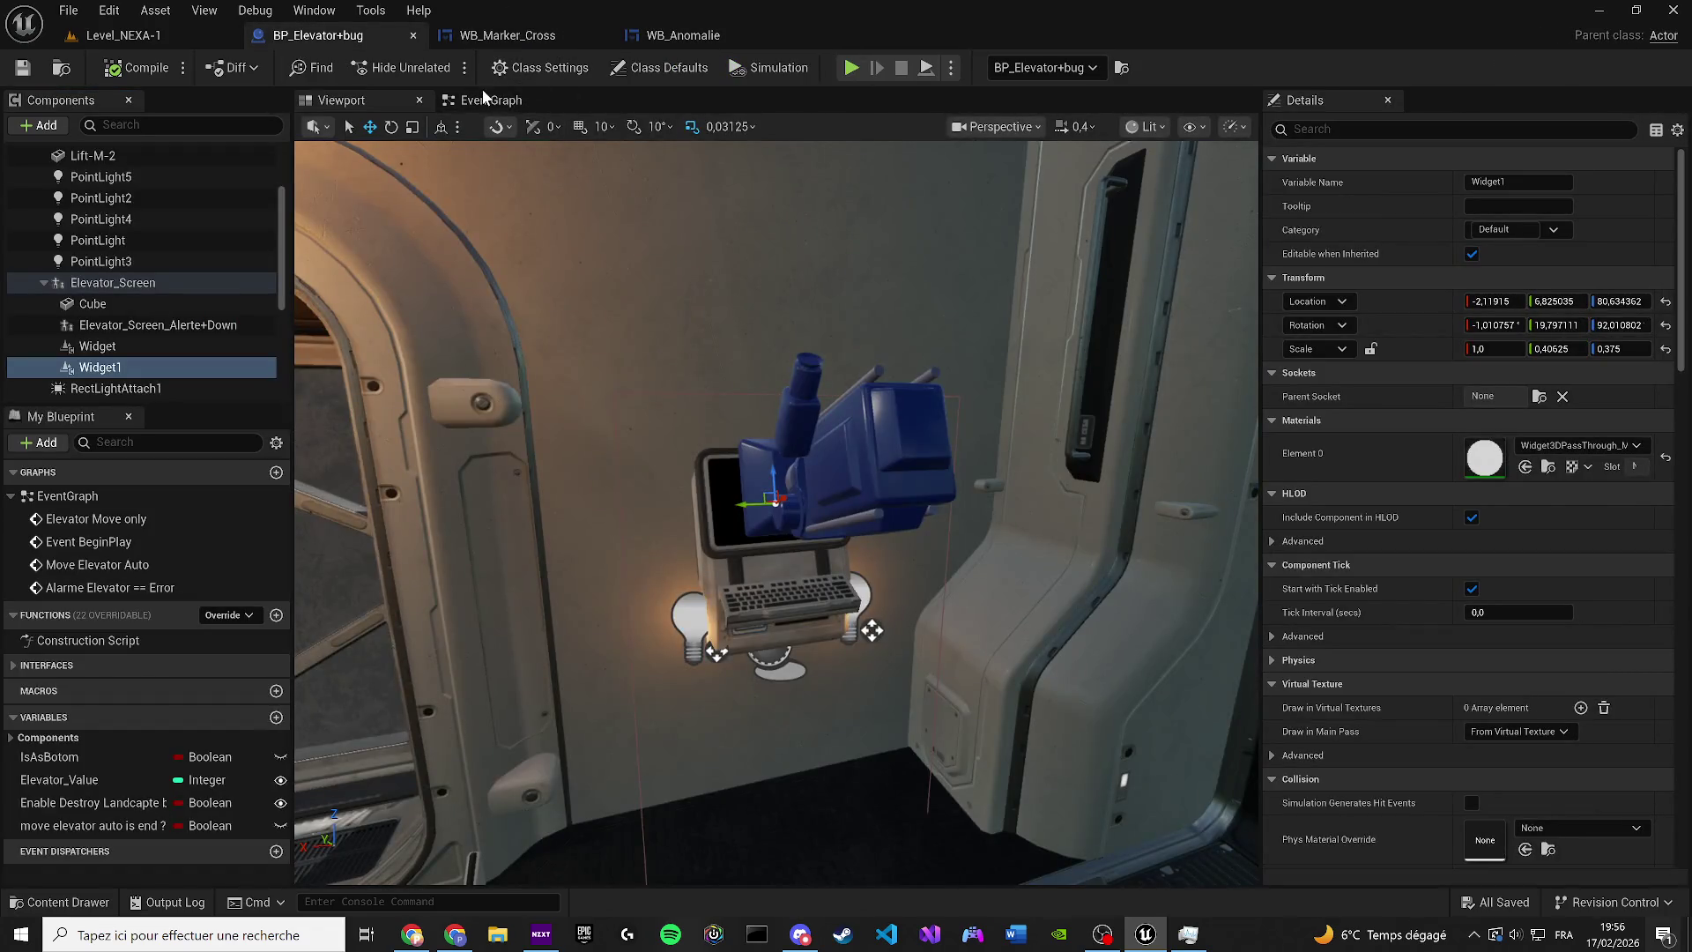
click(483, 99)
scroll(777, 335, down, 4)
scroll(748, 519, up, 3)
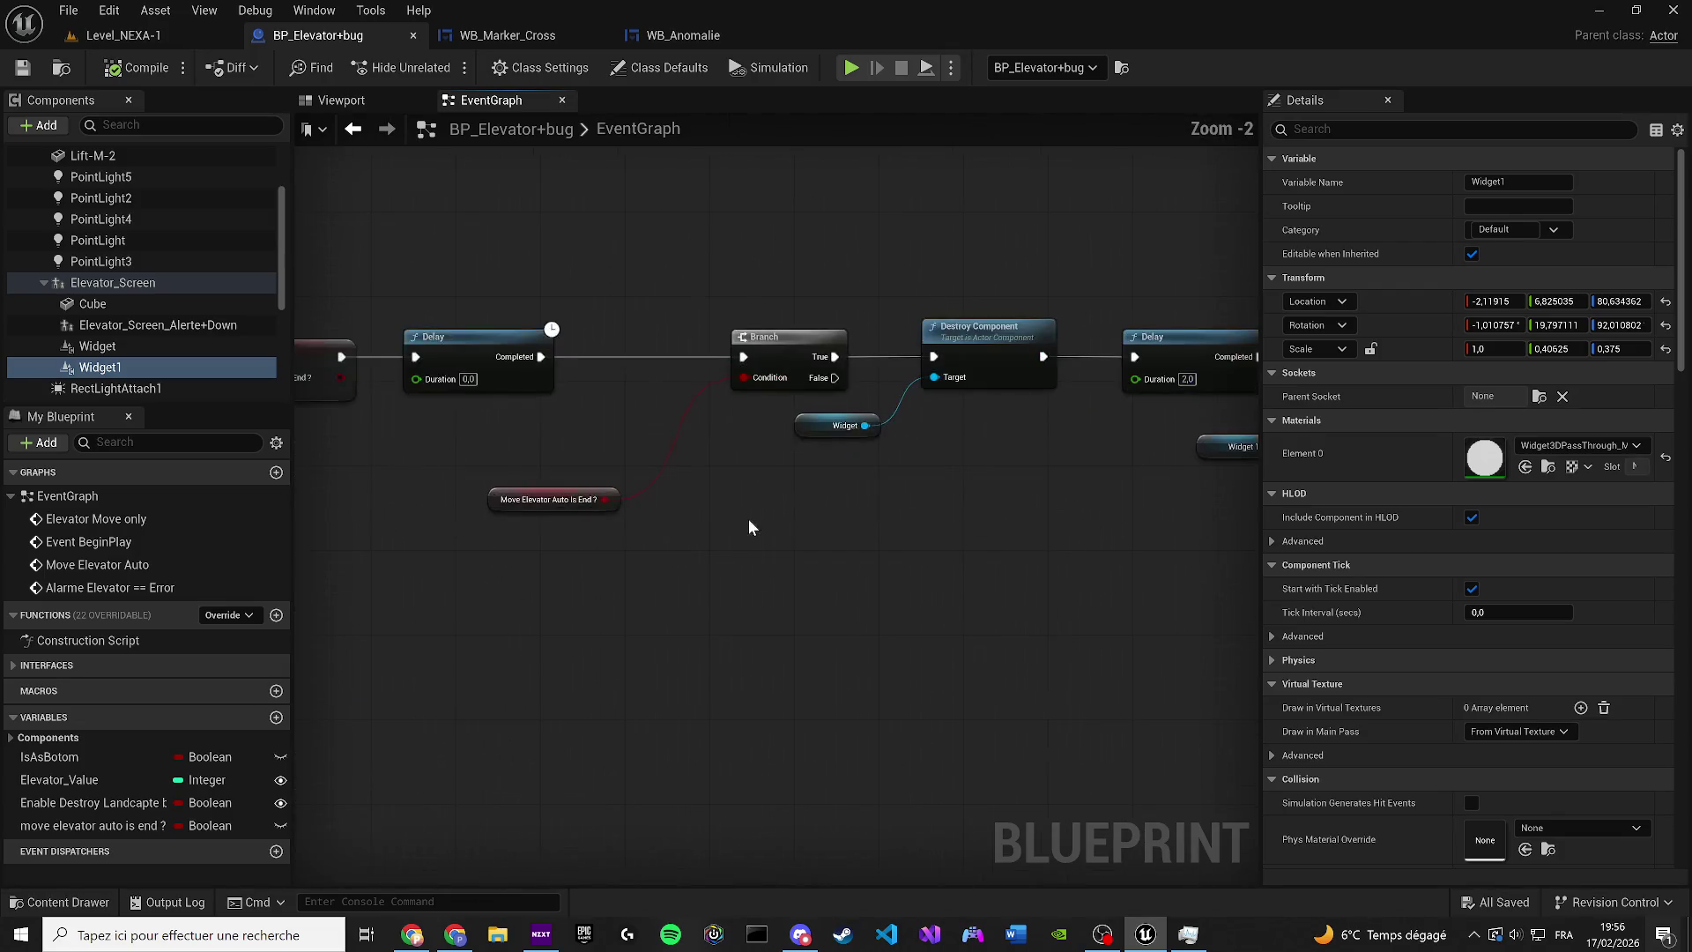
drag(957, 495, 764, 490)
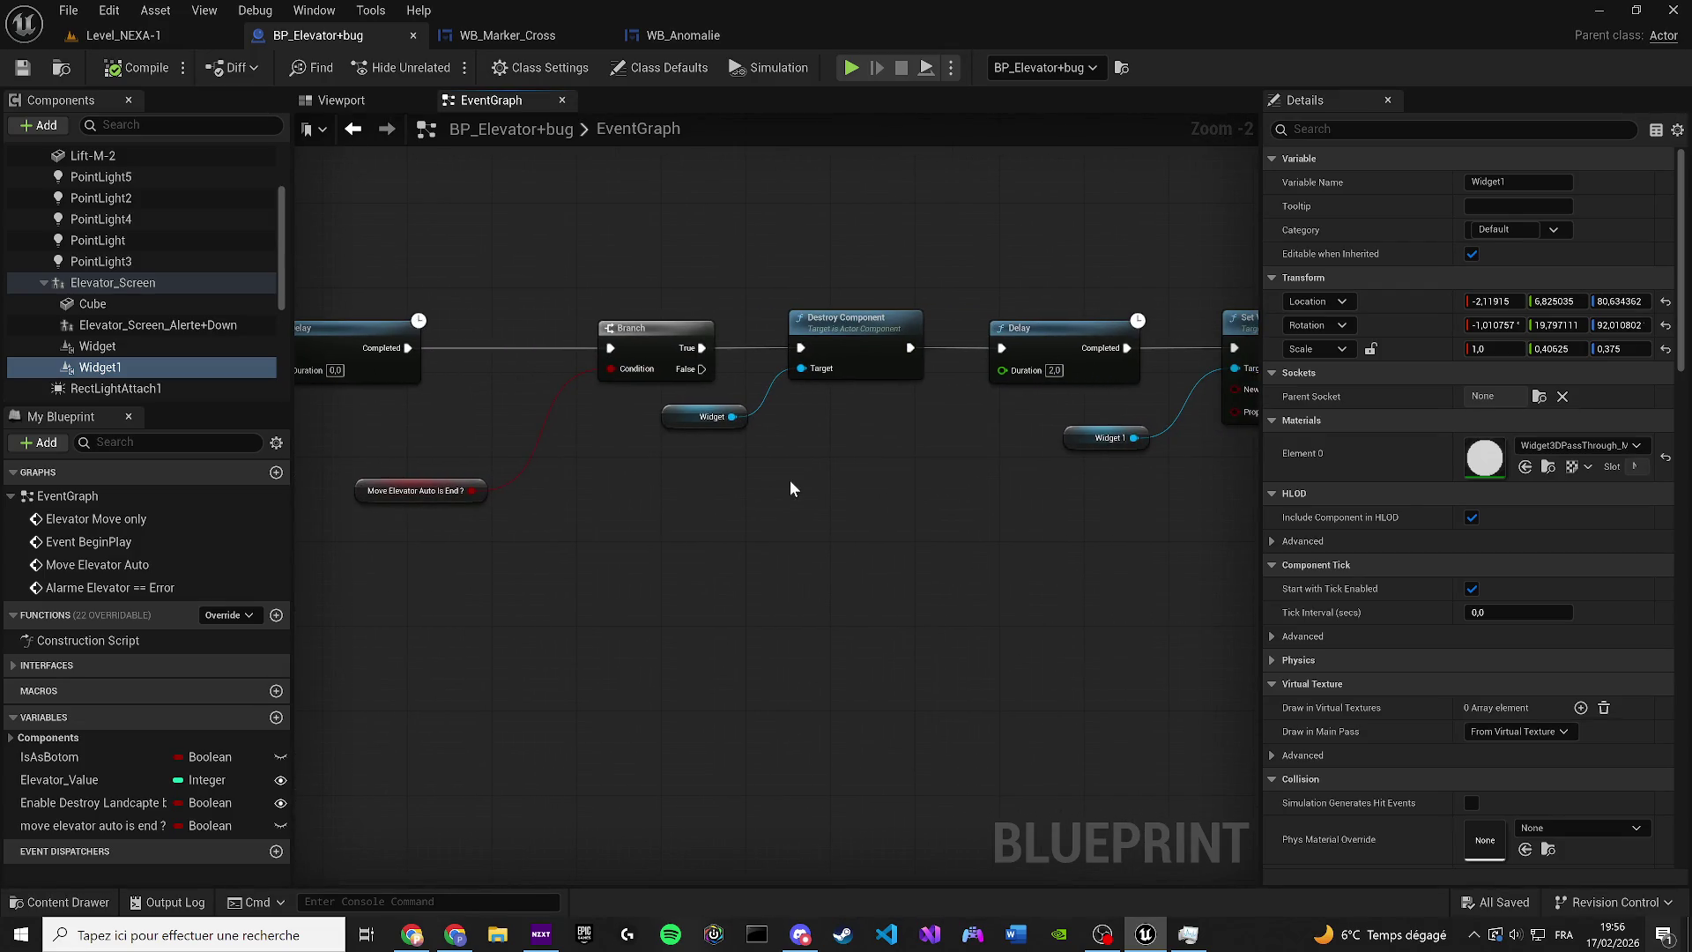
drag(610, 564, 389, 610)
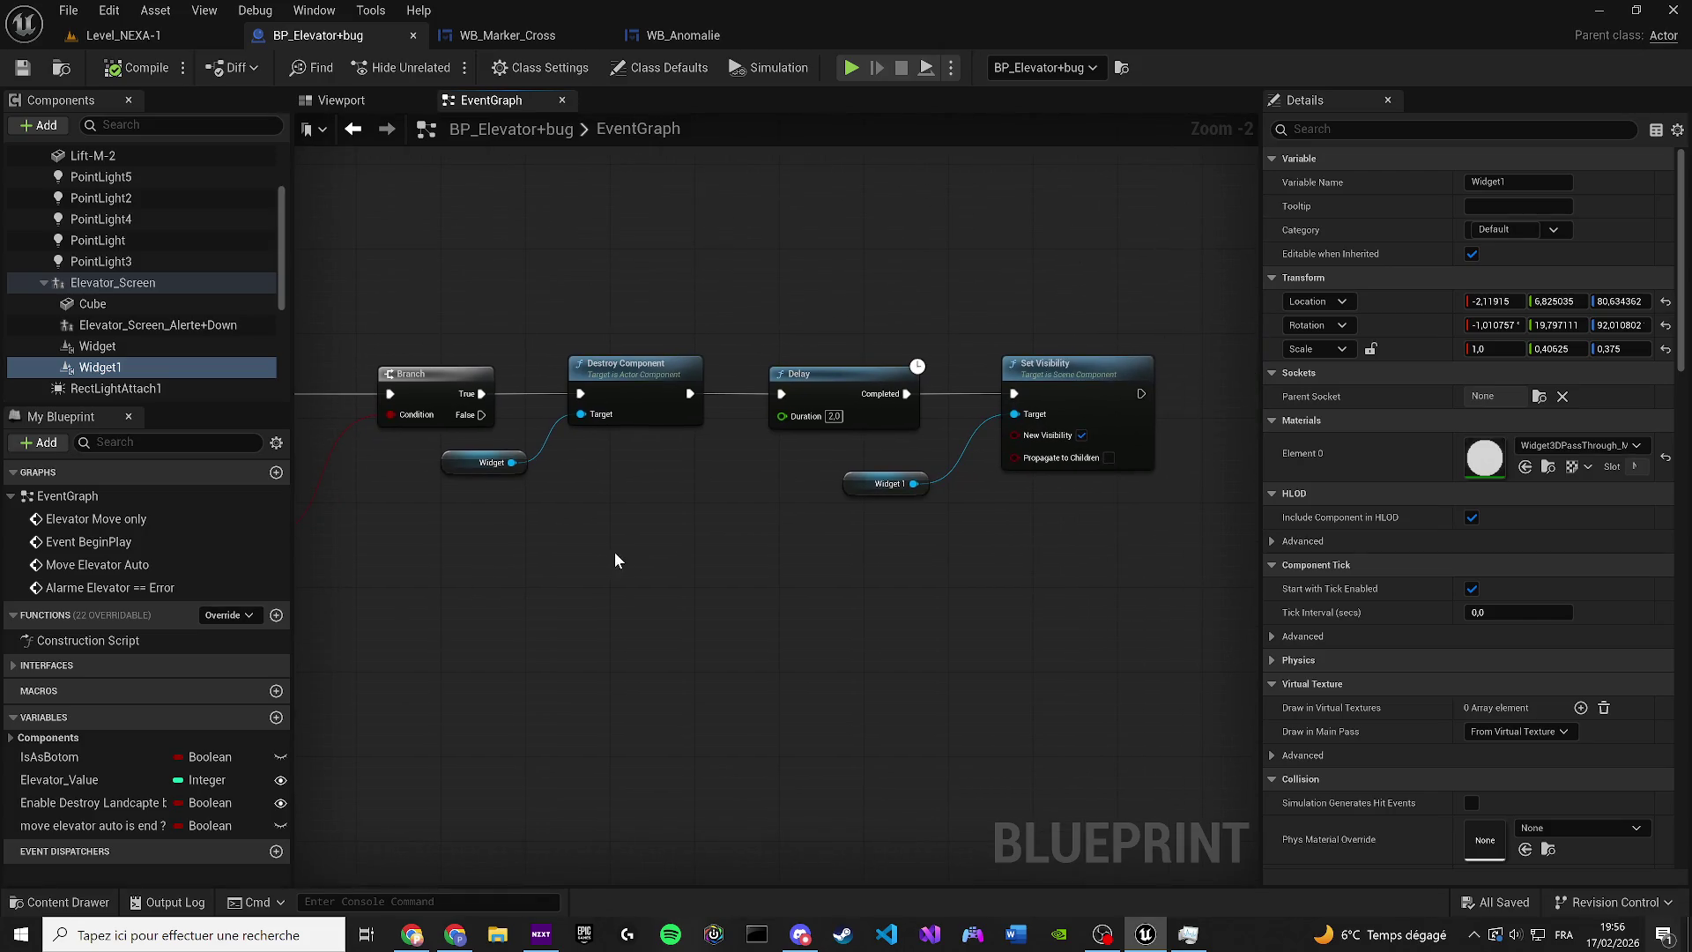
click(605, 541)
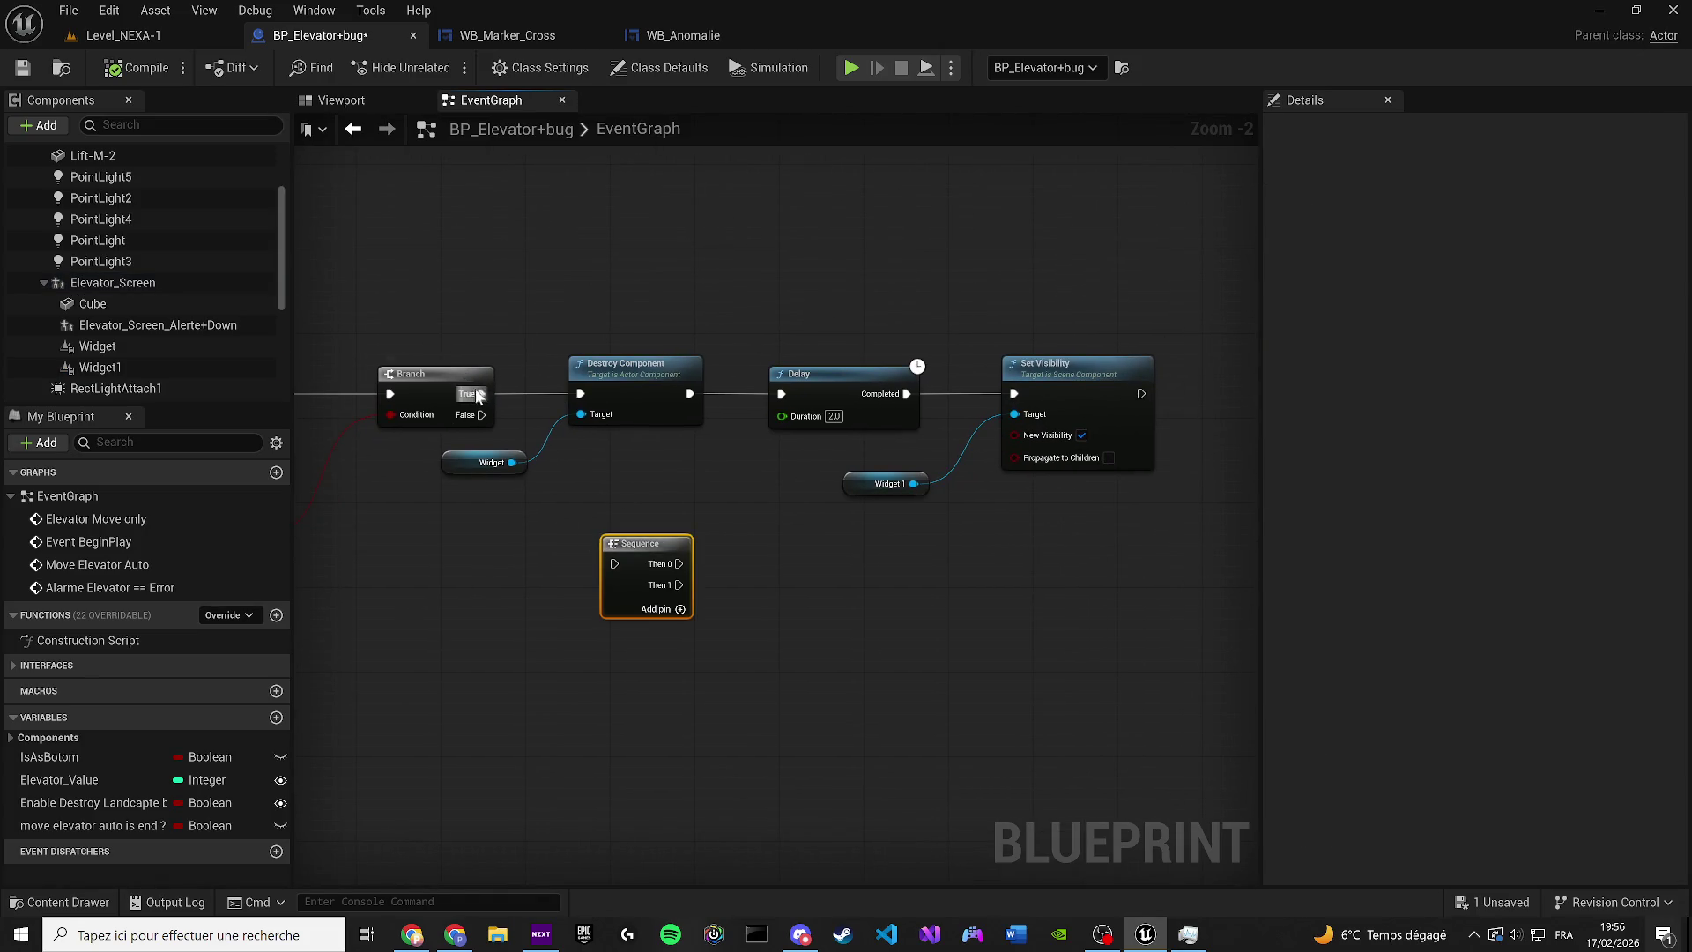
mouse_move(650, 542)
mouse_down()
mouse_move(1121, 552)
mouse_move(790, 605)
mouse_move(918, 609)
mouse_up()
scroll(799, 450, up, 2)
mouse_move(798, 435)
mouse_down()
mouse_move(943, 495)
mouse_move(950, 440)
mouse_up()
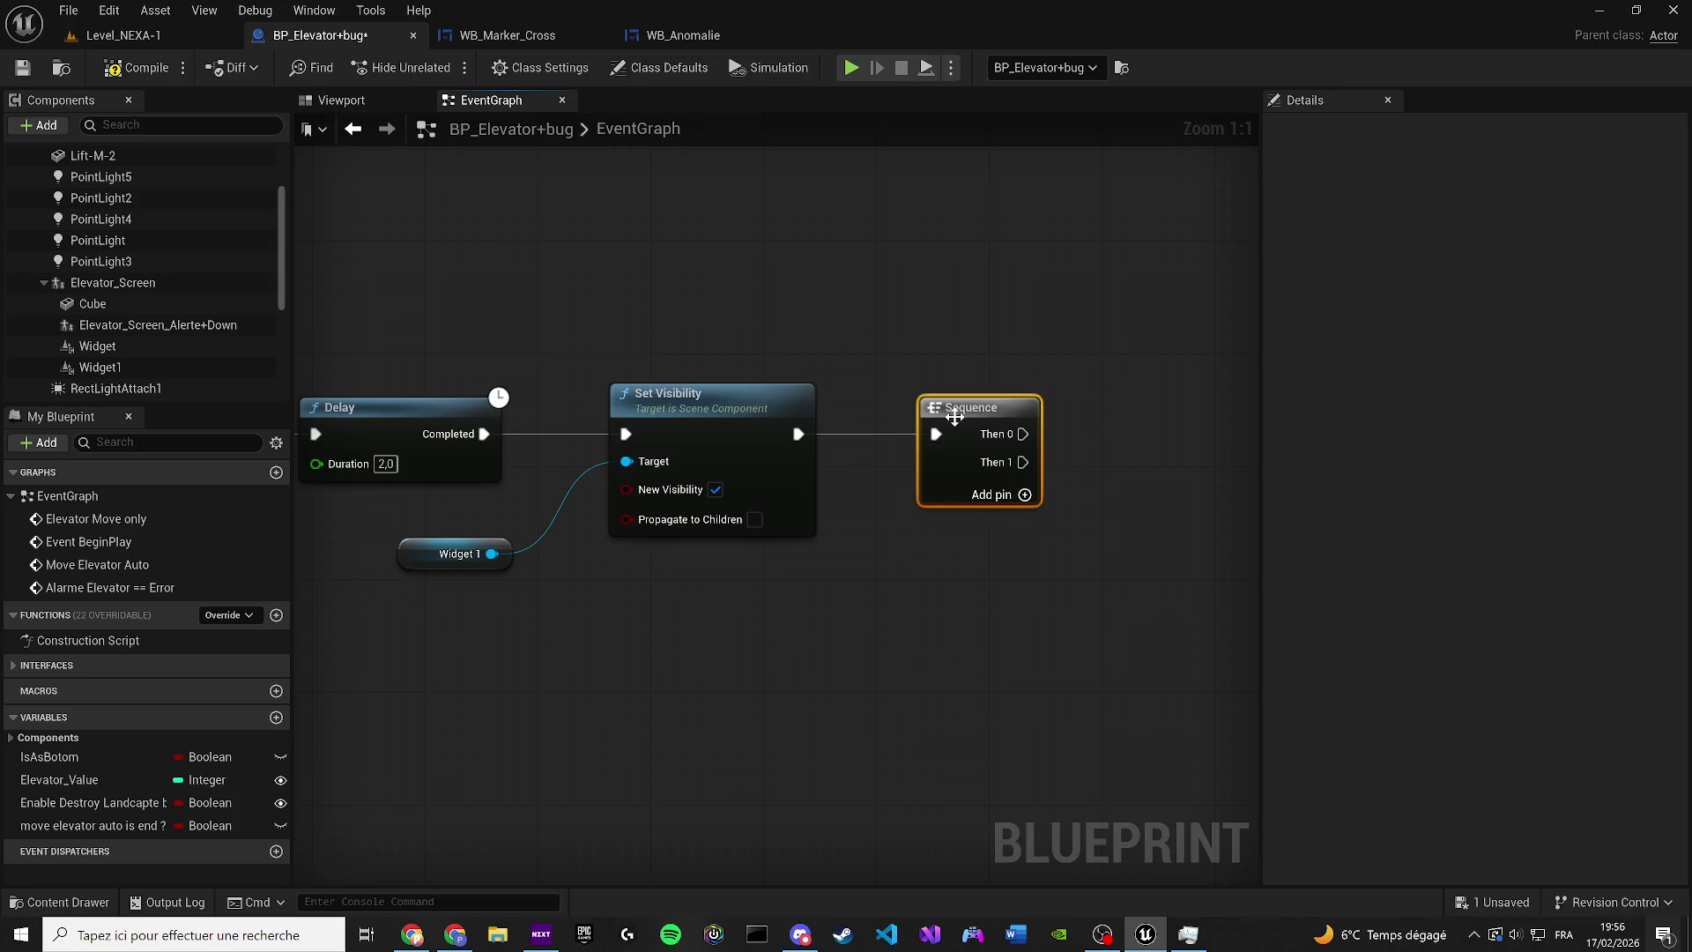
key(Home)
From the Sequence's first output, add a Create Widget node with class WB_Anomalie
drag(799, 511, 885, 474)
text(create widget)
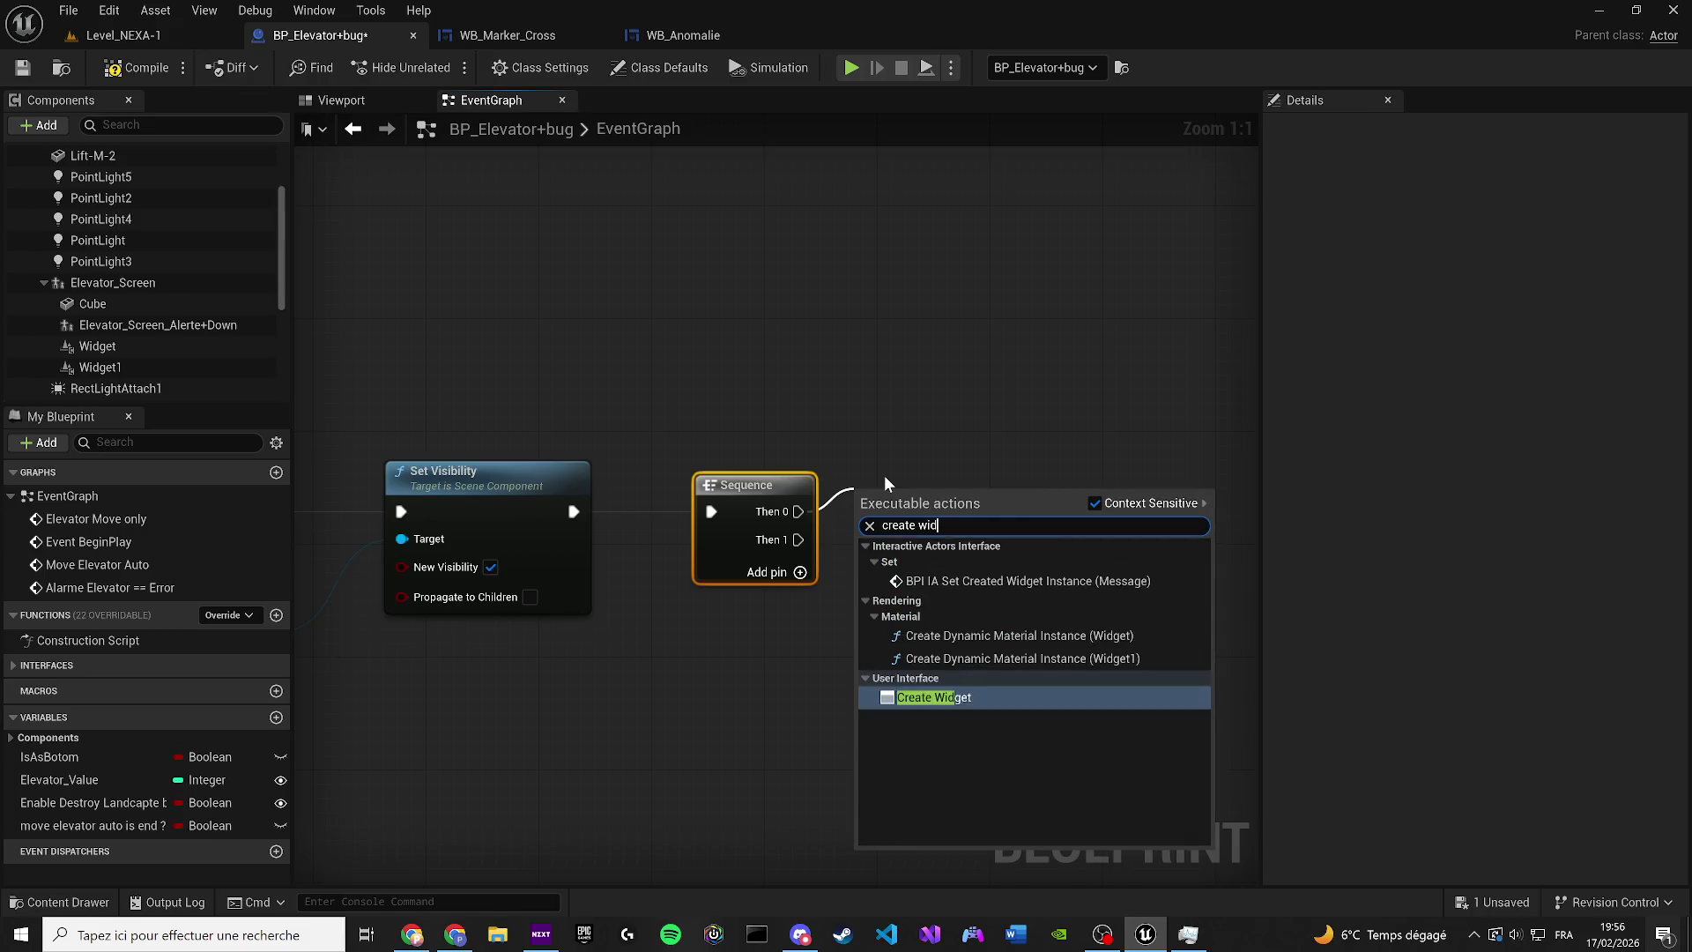
key(Return)
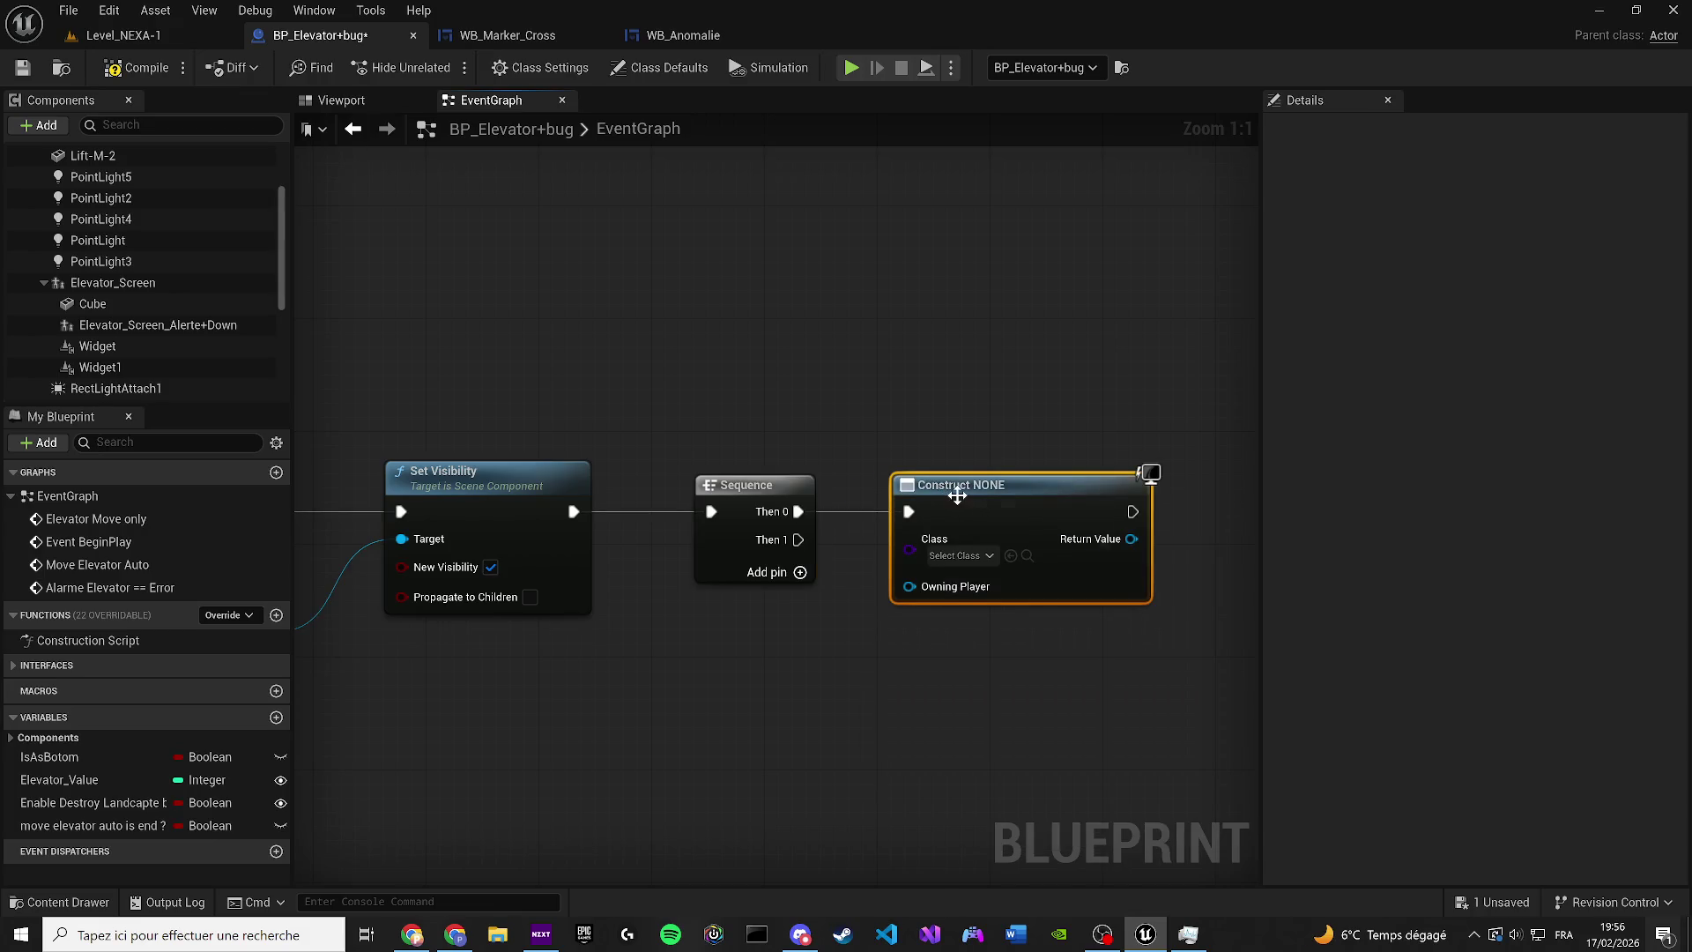
key(Home)
click(739, 538)
text(WB_Ano)
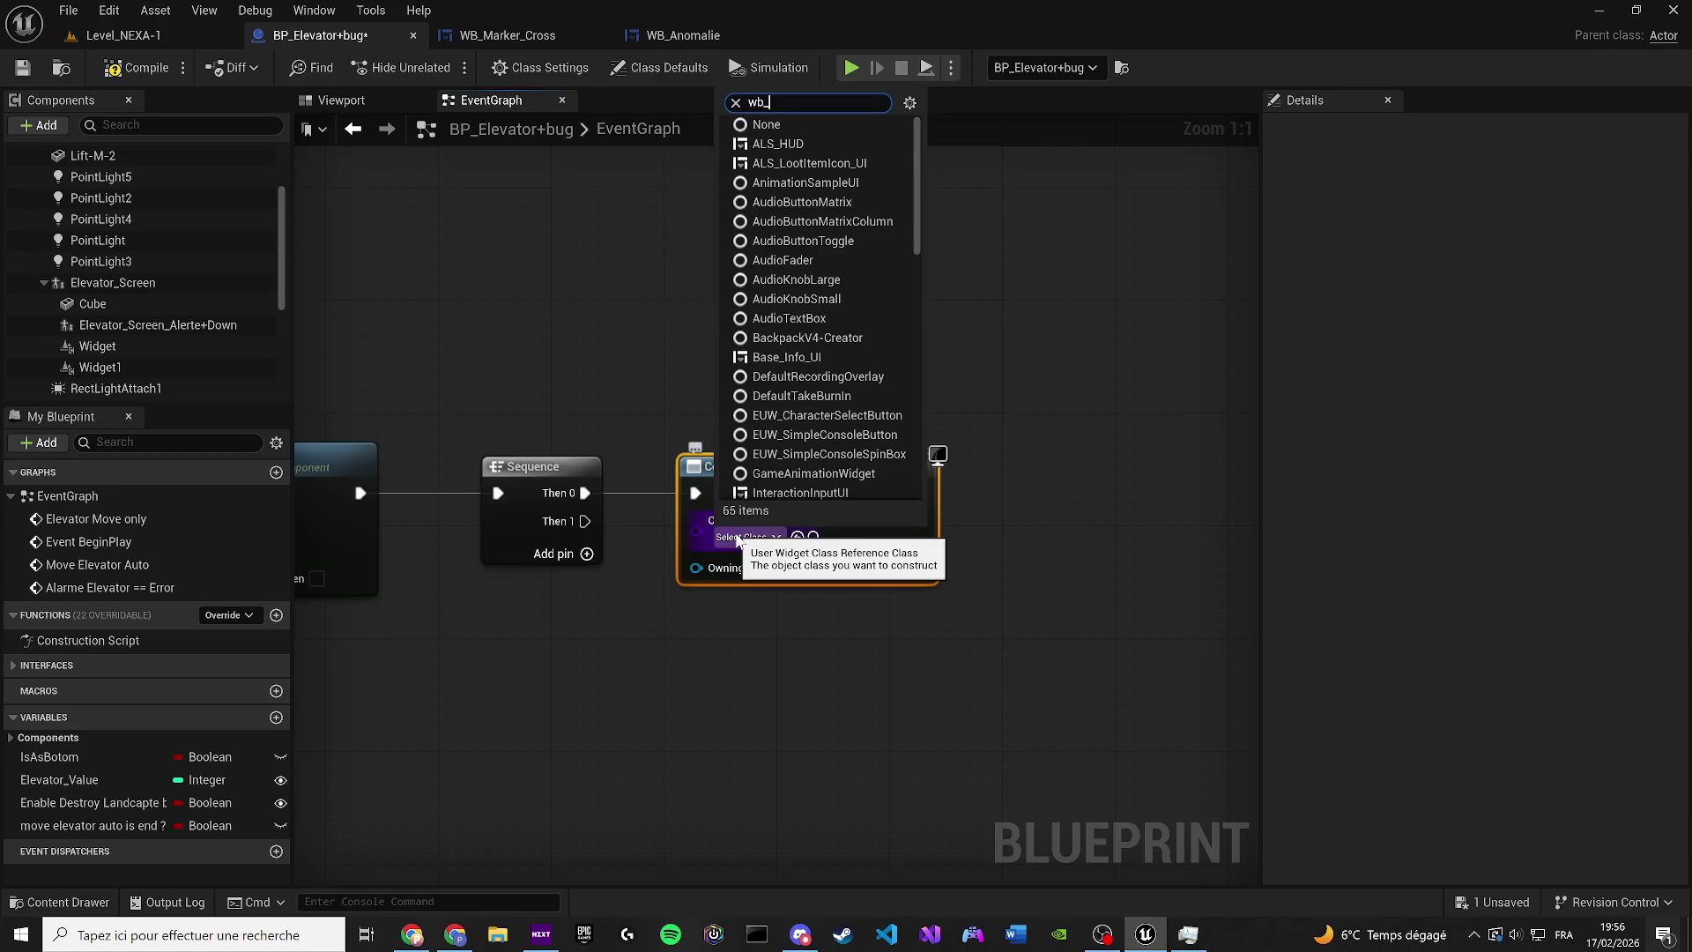
click(784, 606)
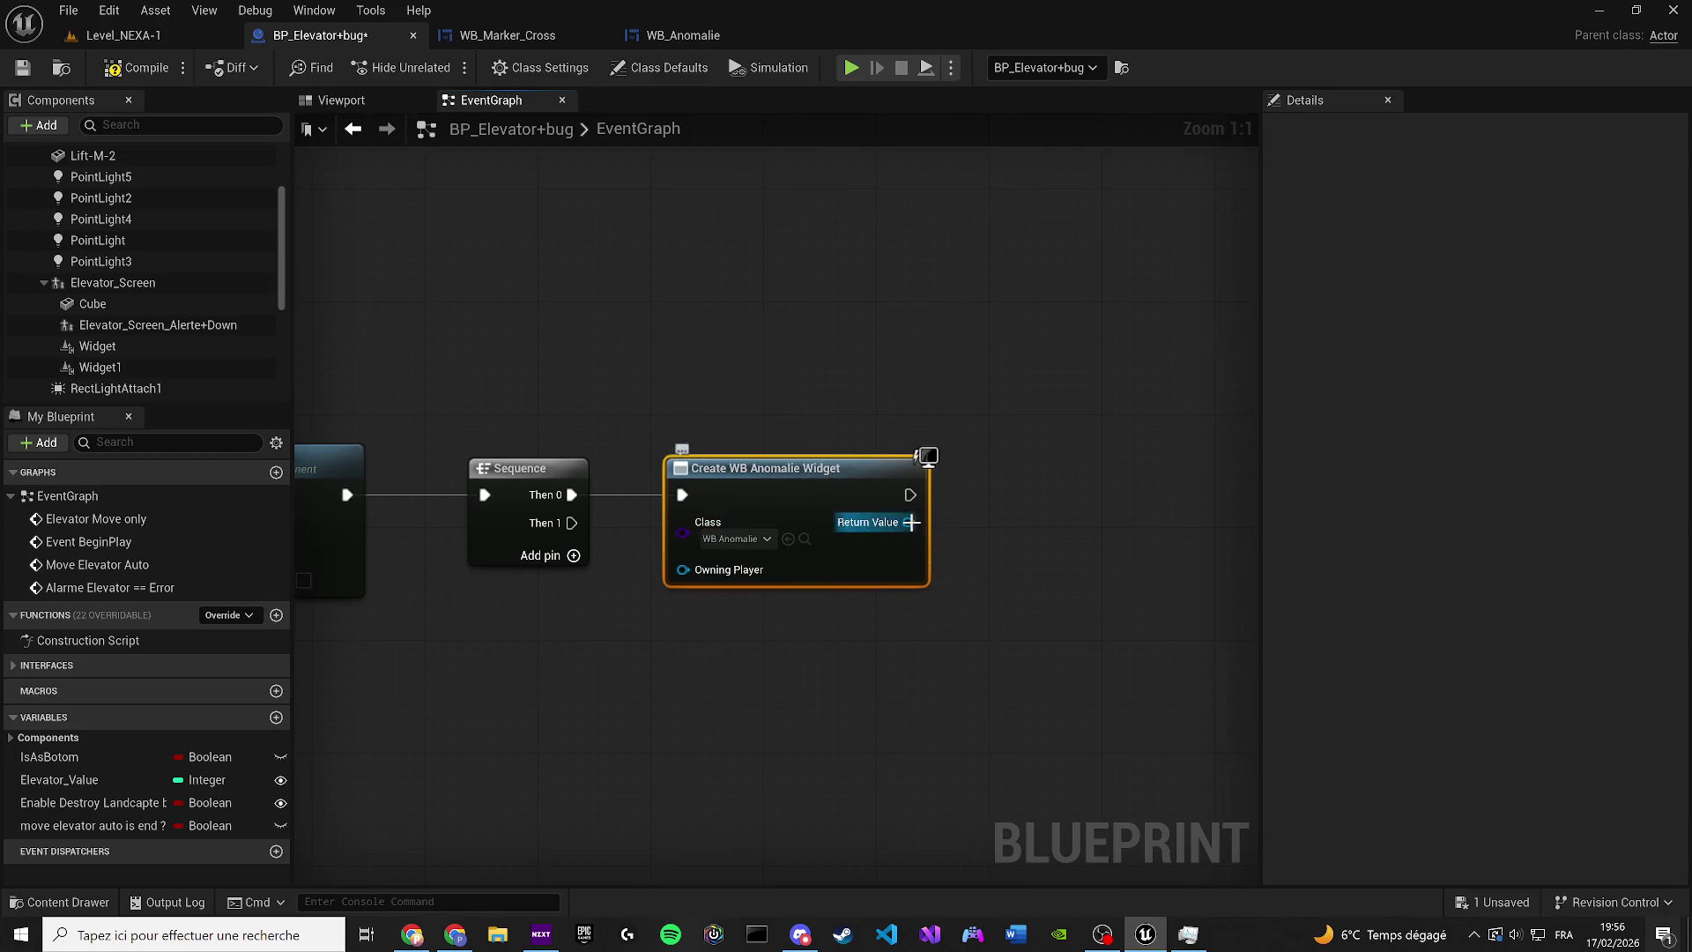
Promote the created widget to a variable named WB_Anomalie, add it to the viewport, and compile
right_click(903, 524)
click(951, 582)
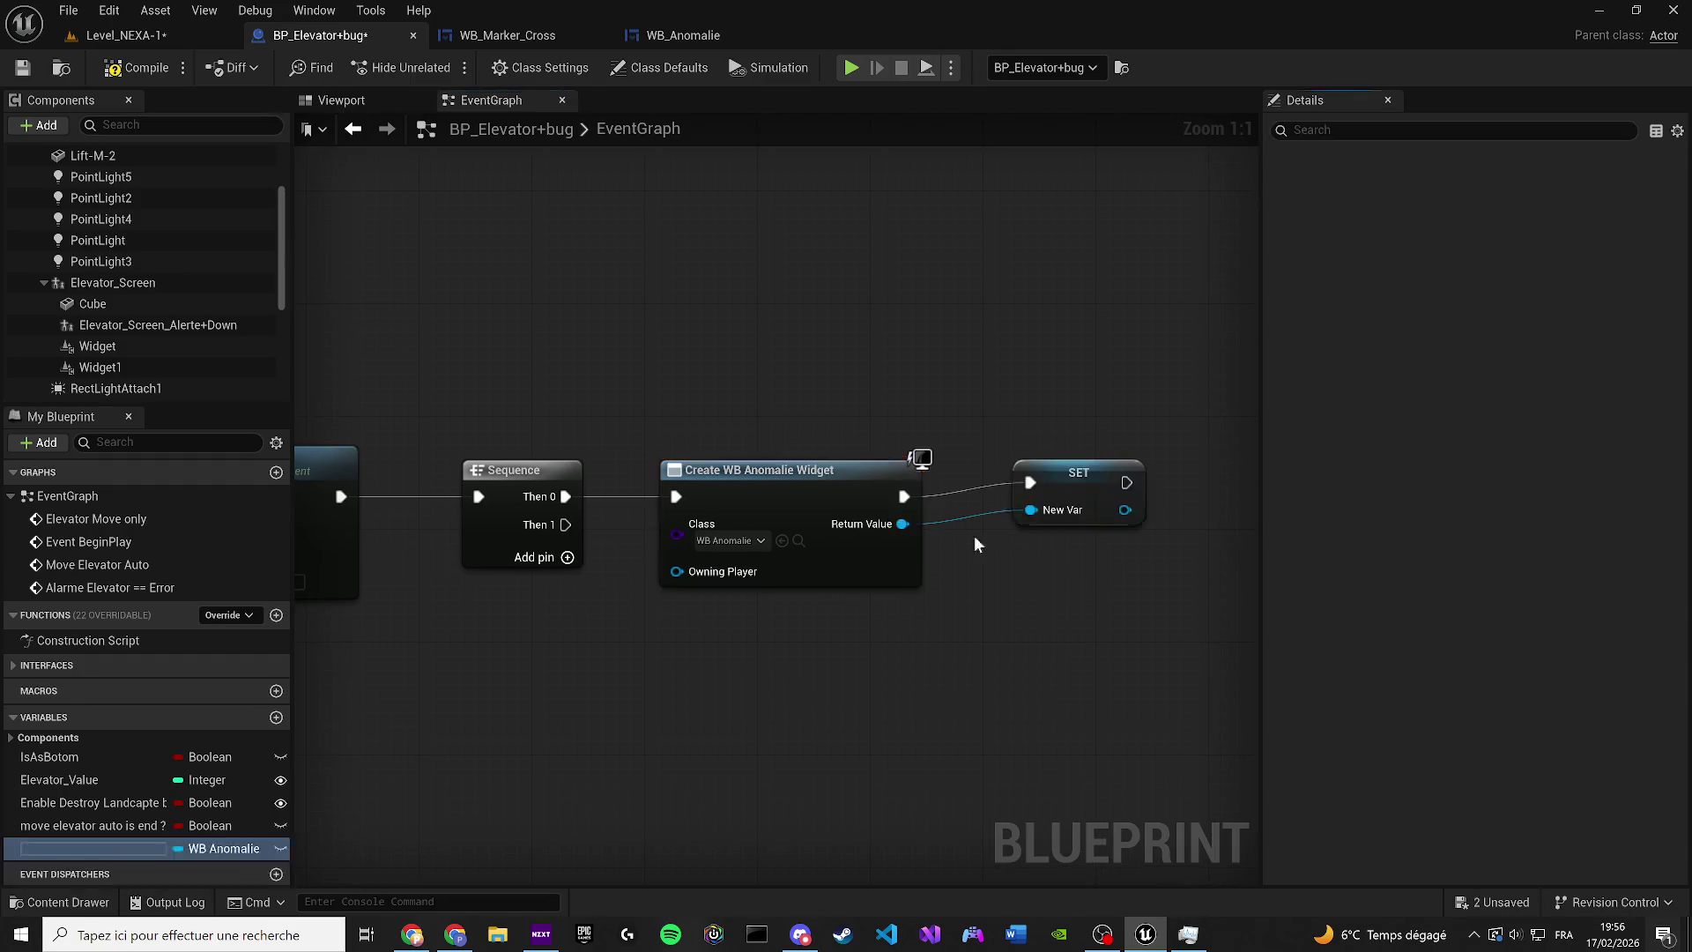
text(W)
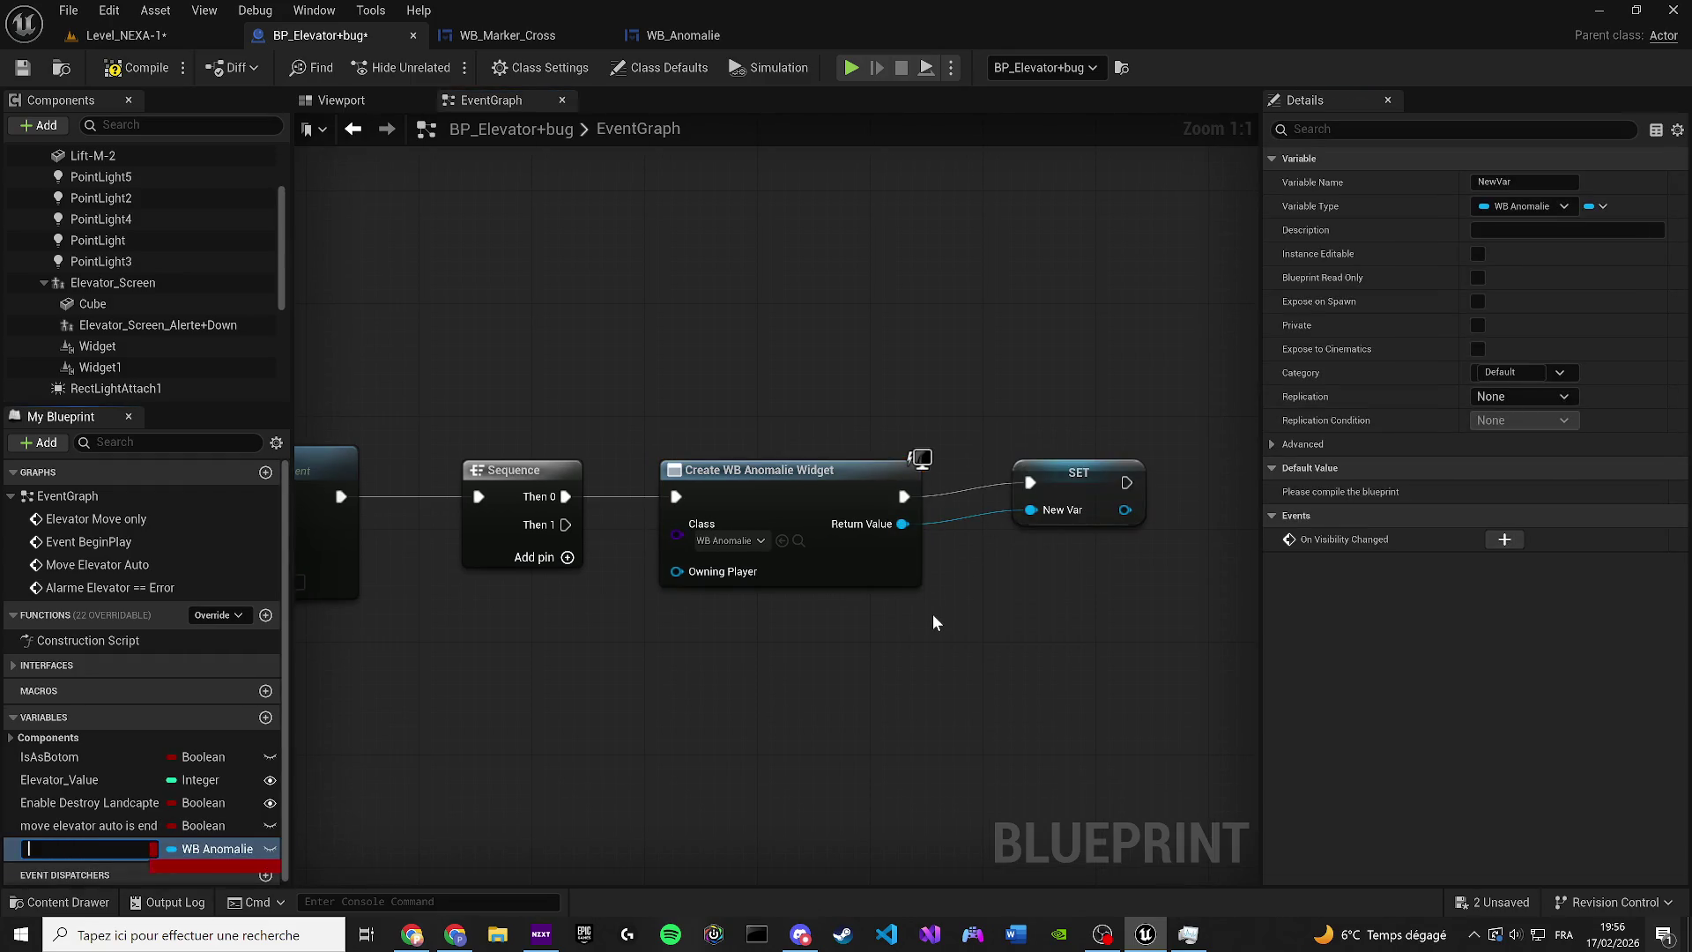
text(B_Anomalie)
key(Return)
drag(1071, 476, 1029, 490)
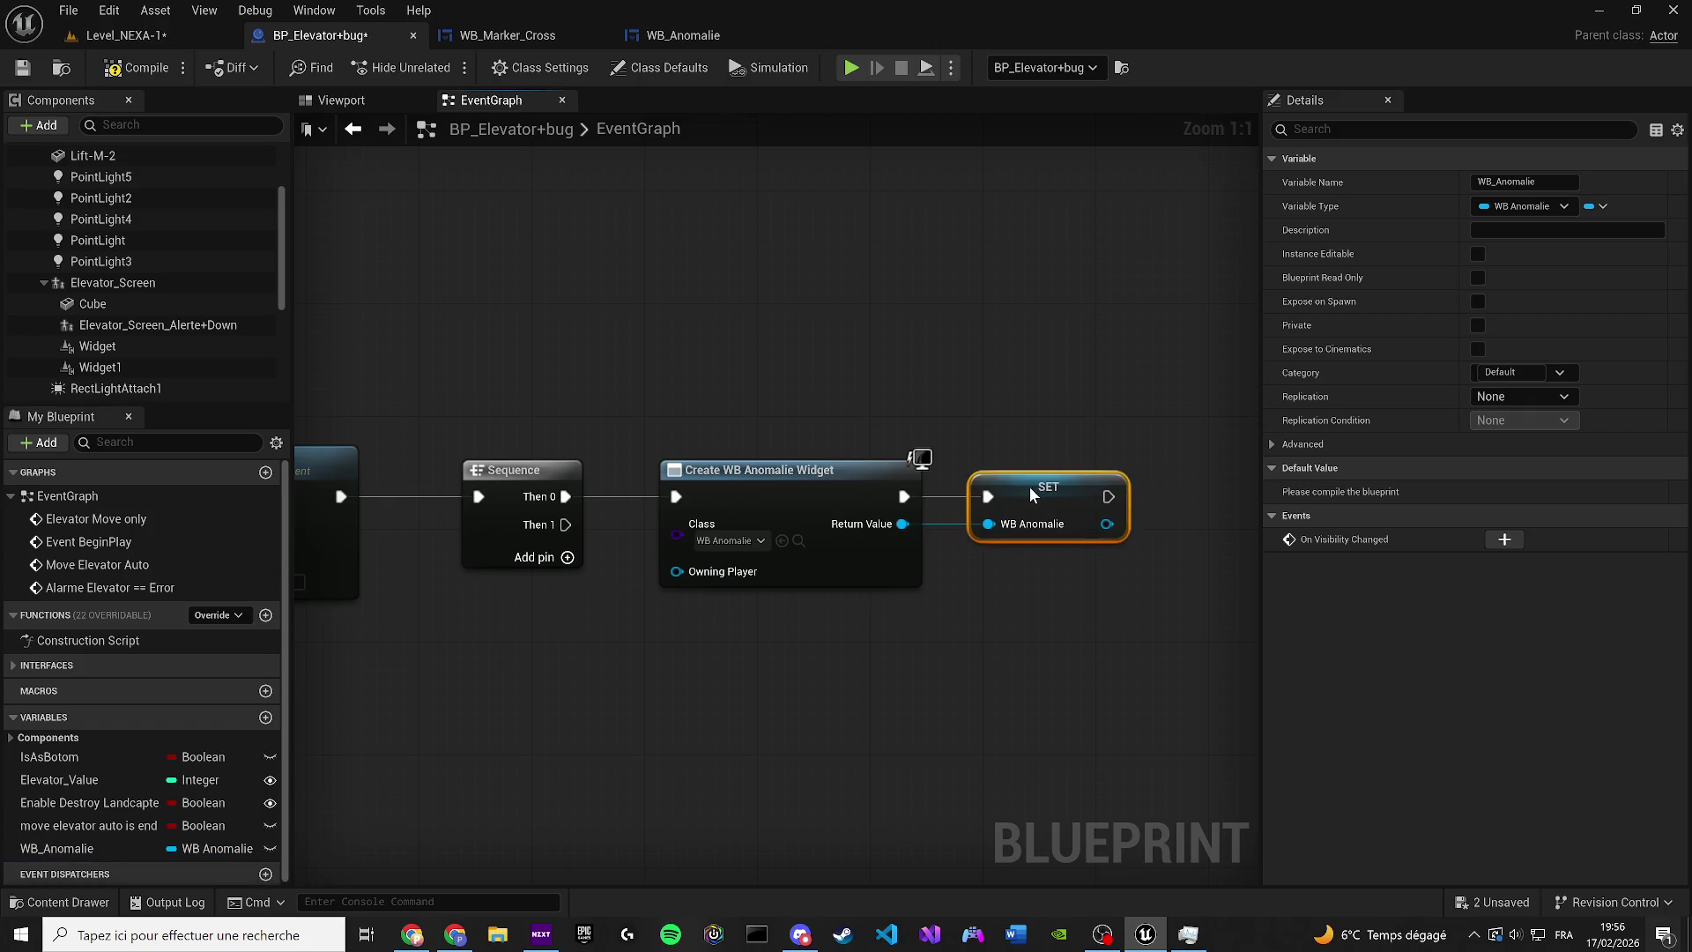
drag(846, 532, 913, 494)
text(add to v)
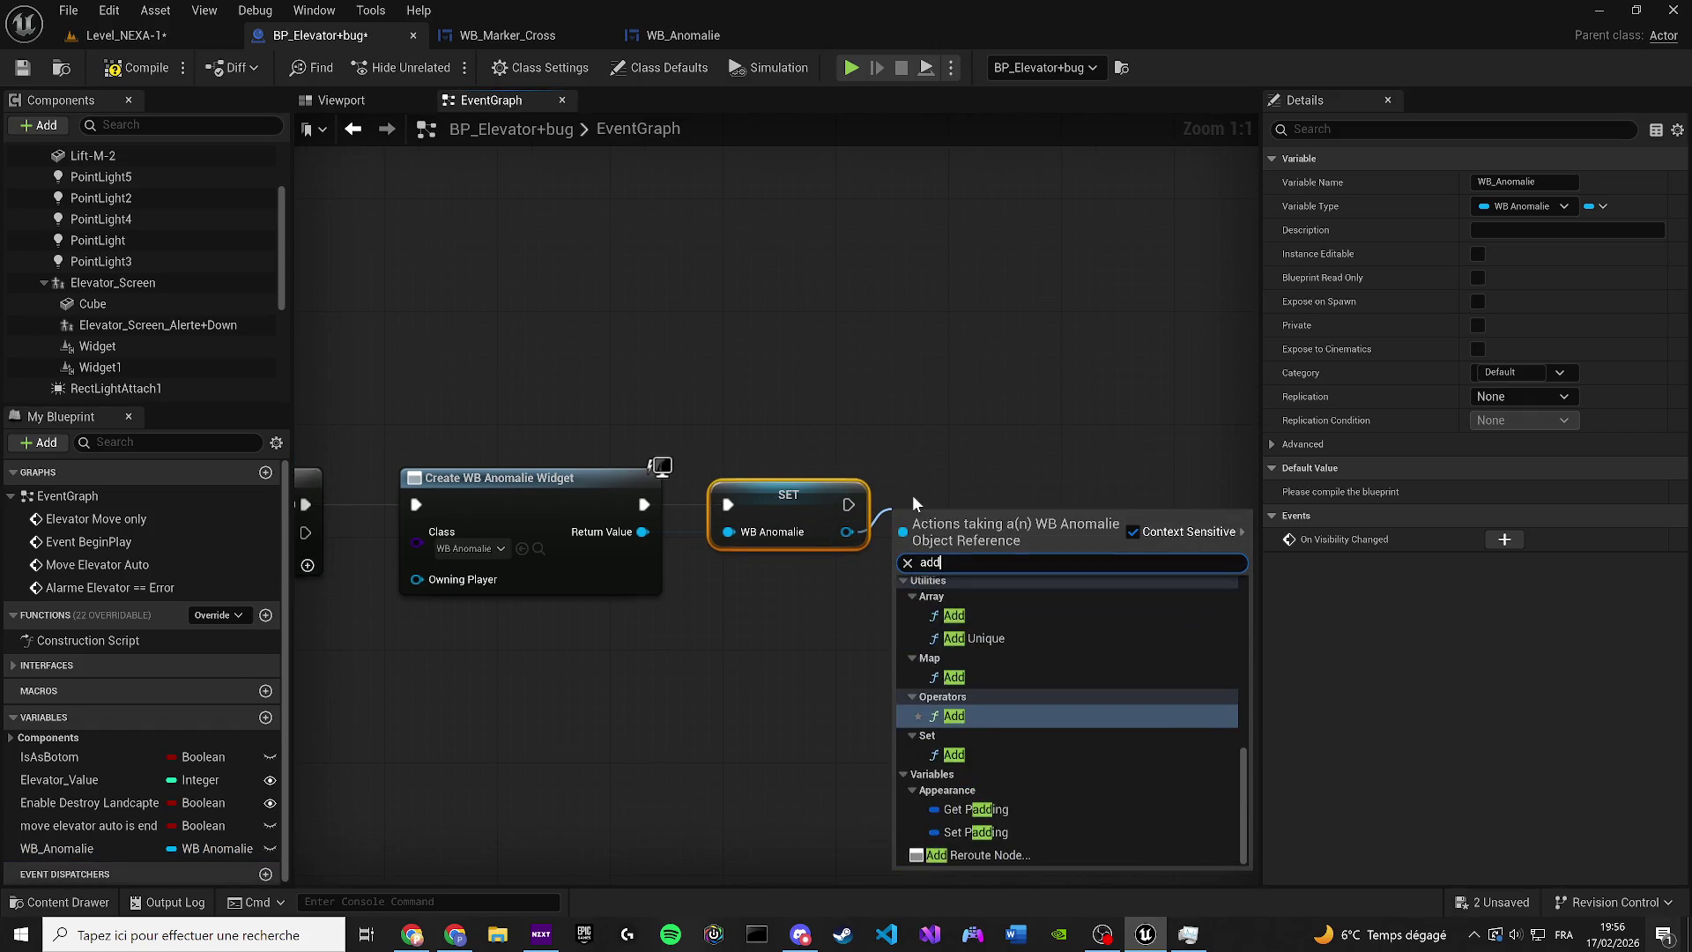
key(Return)
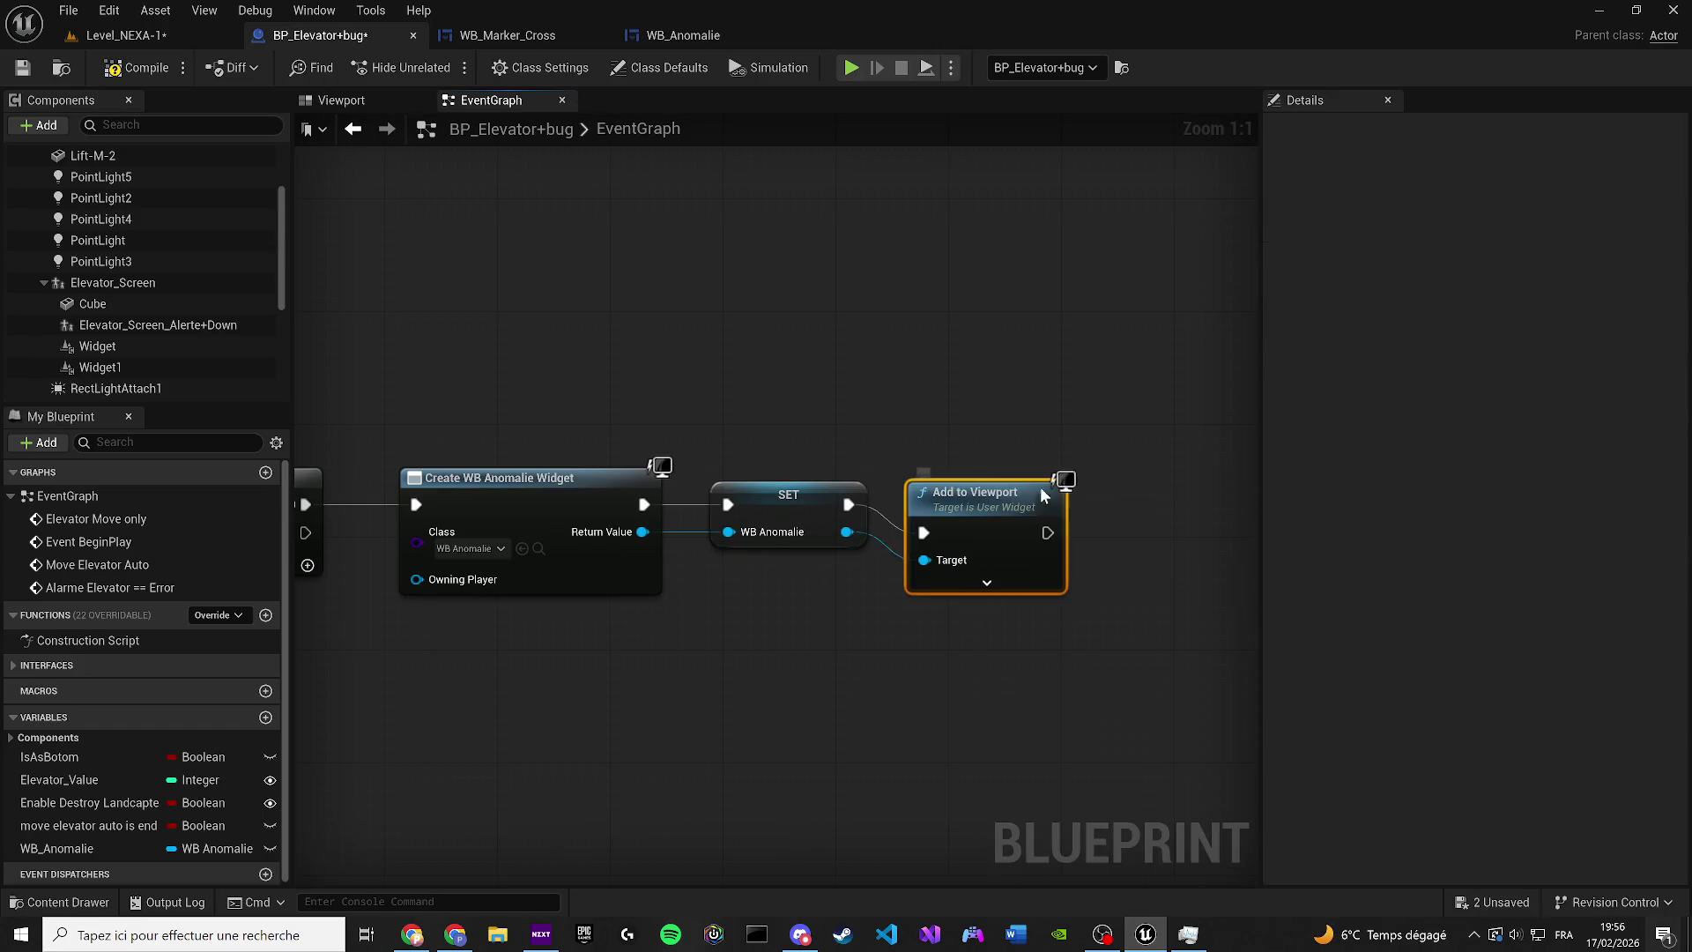
click(103, 71)
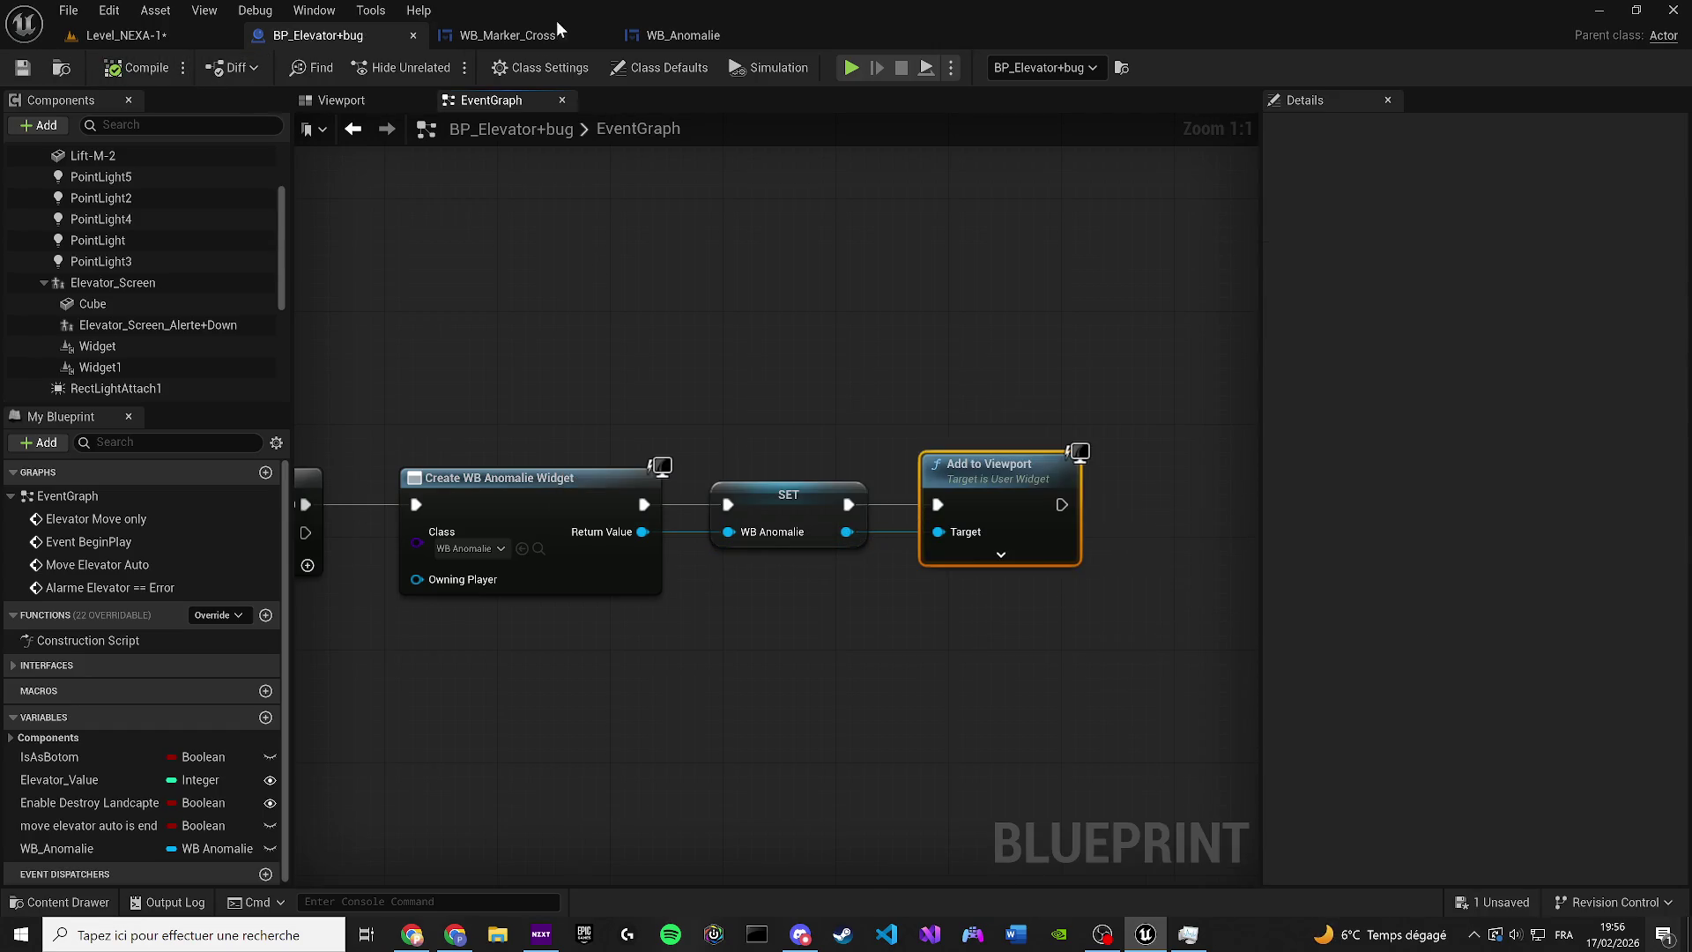
click(643, 35)
scroll(1013, 432, down, 4)
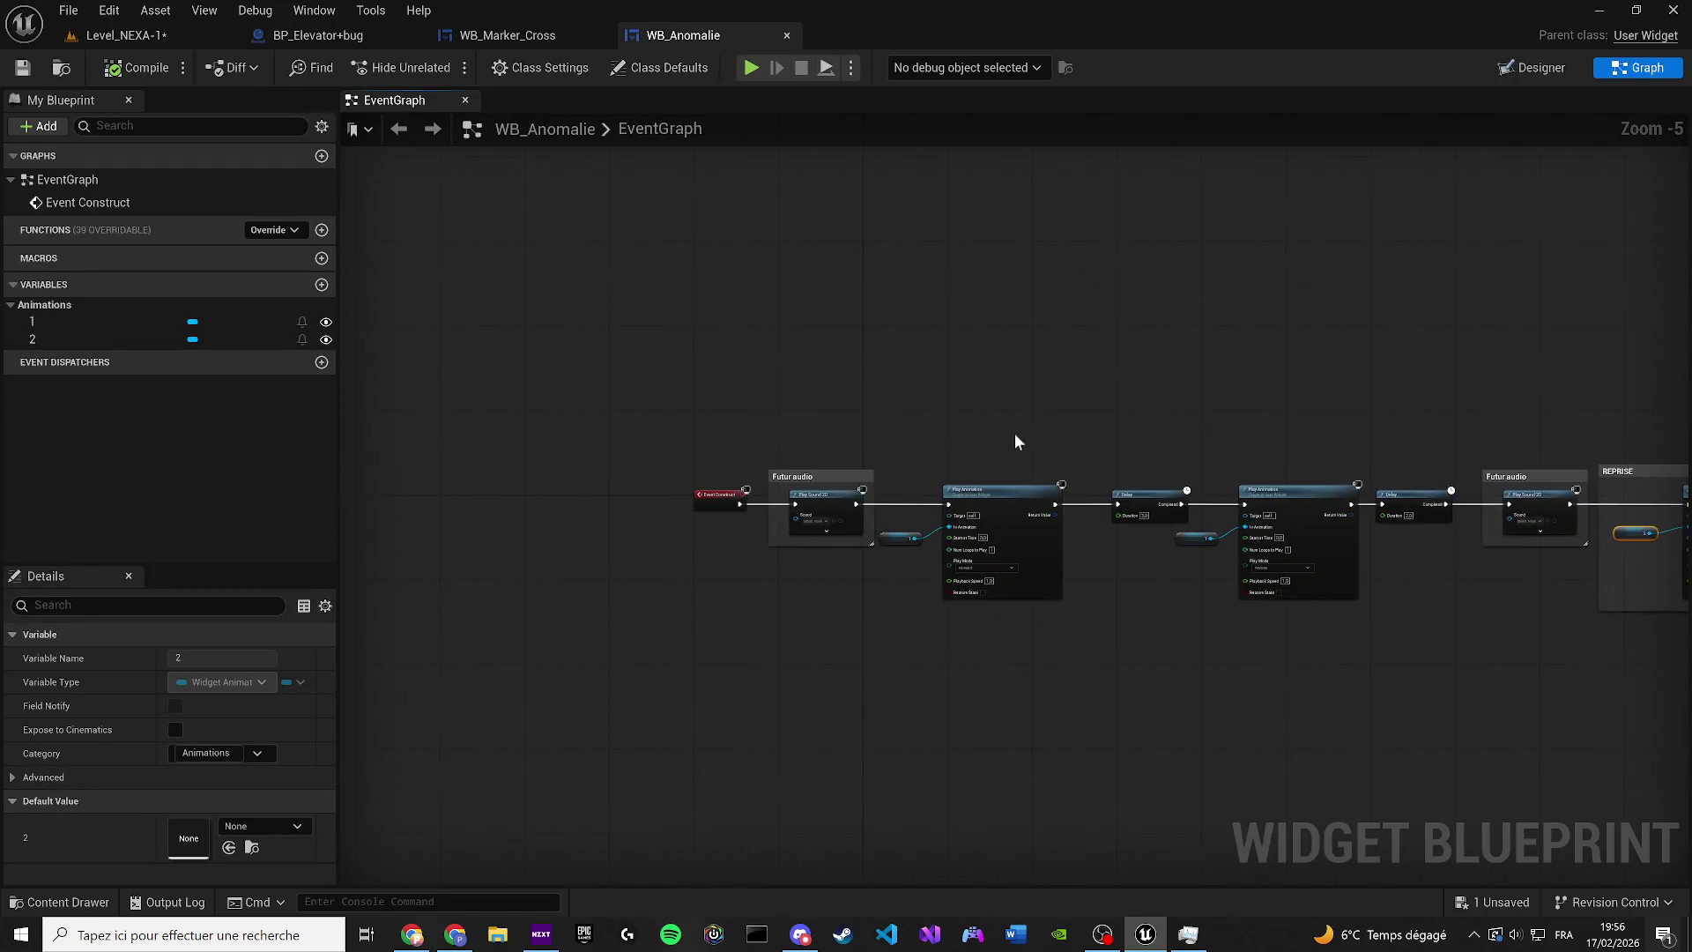
Save Level_NEXA-1 and launch a Play-In-Editor session
click(72, 40)
click(22, 67)
click(441, 67)
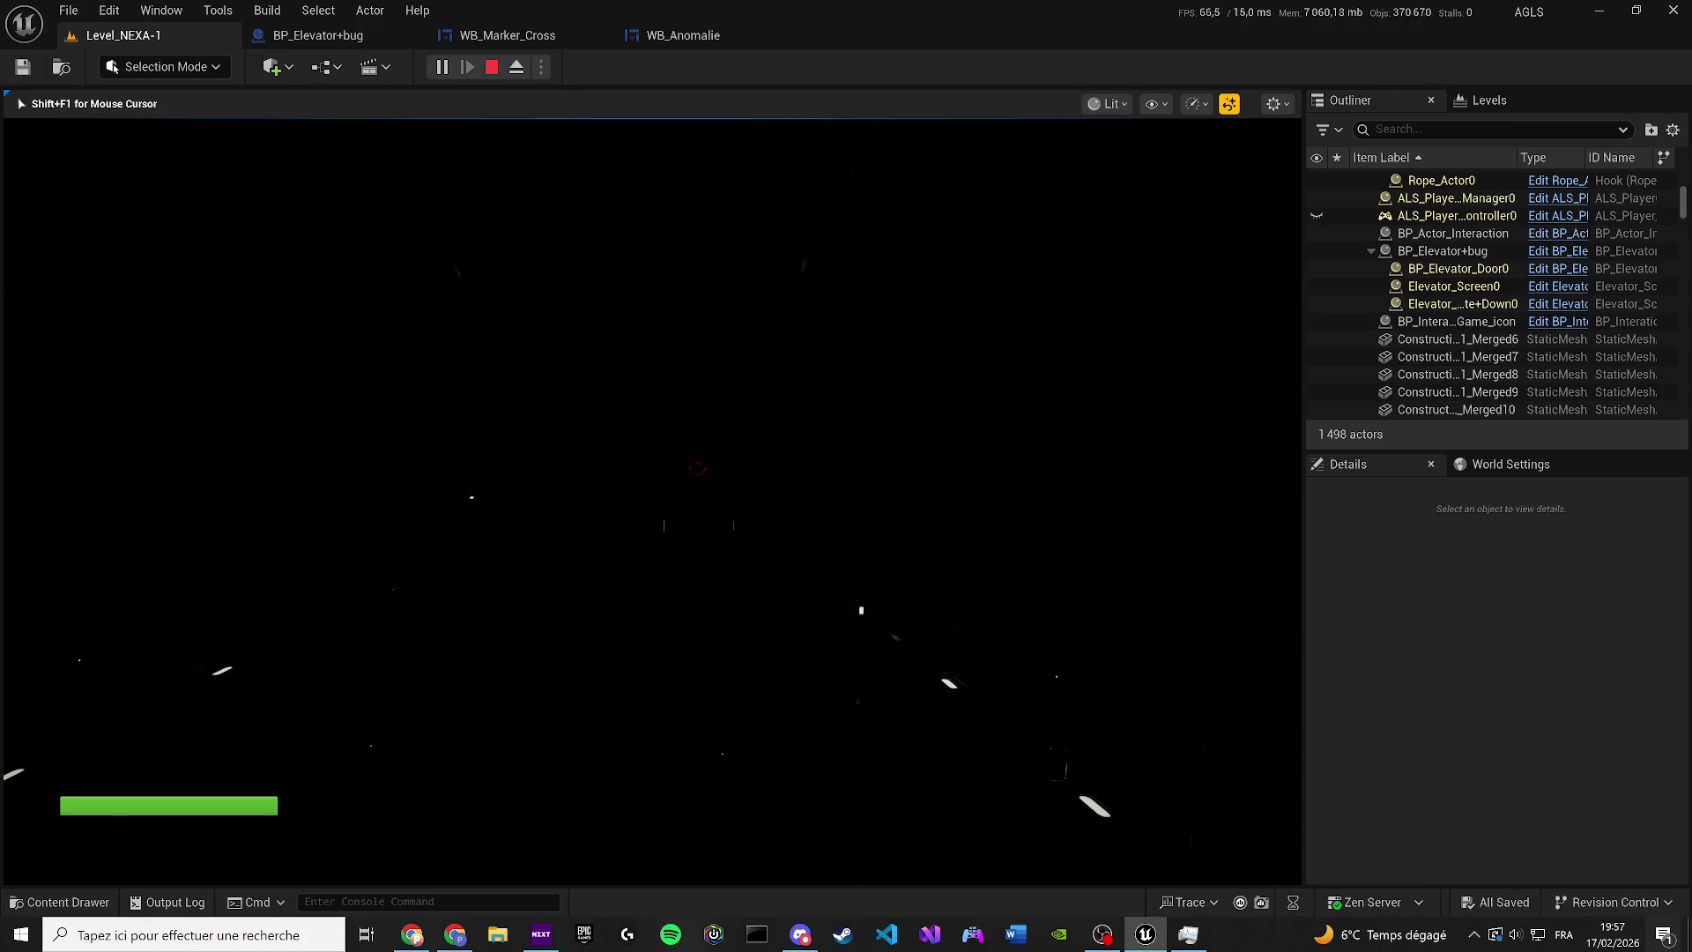
key(XF86AudioLowerVolume)
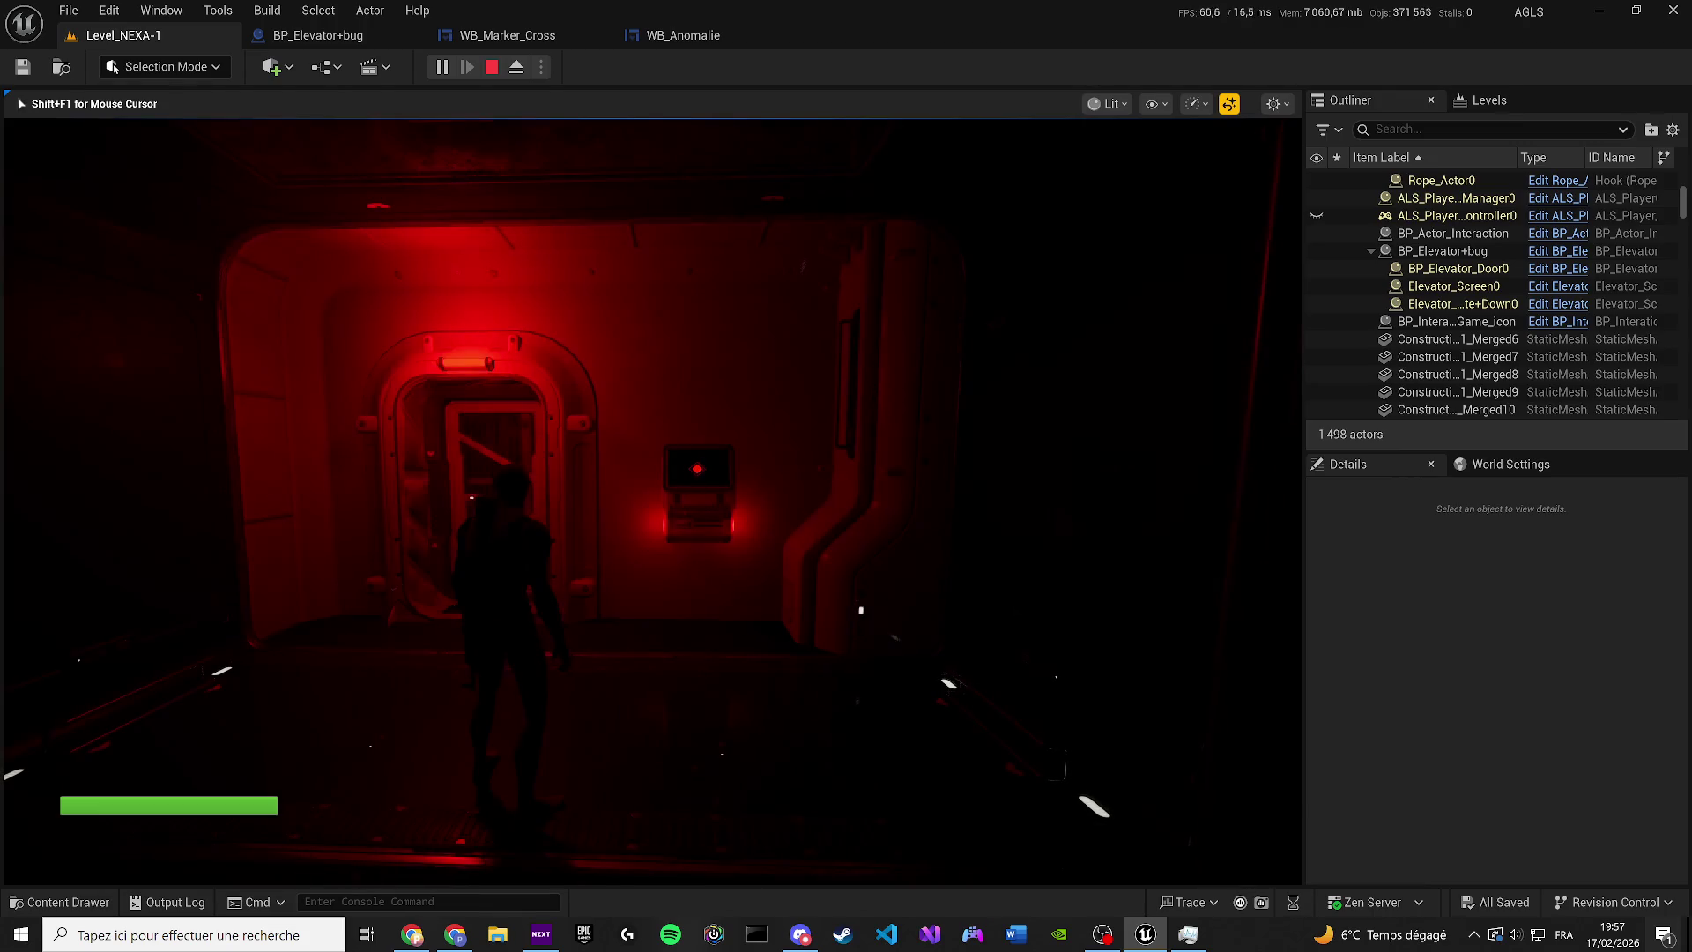
key(XF86AudioLowerVolume)
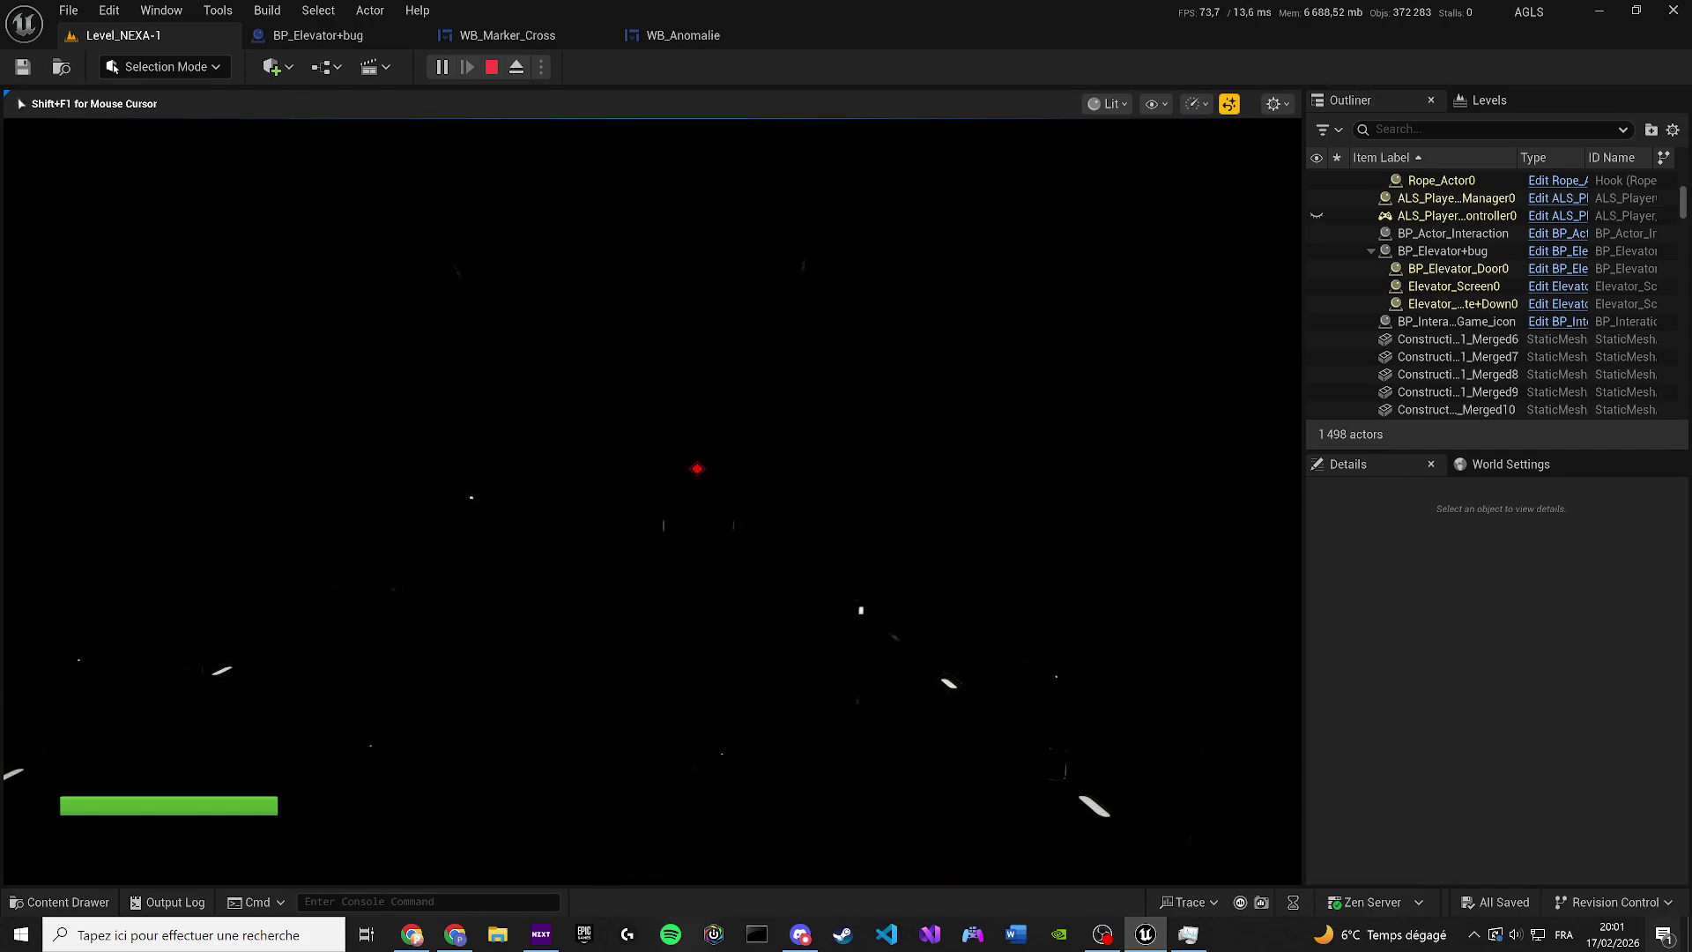
key(XF86AudioRaiseVolume)
key(XF86AudioLowerVolume)
key(XF86AudioLowerVolume)
key(XF86AudioLowerVolume)
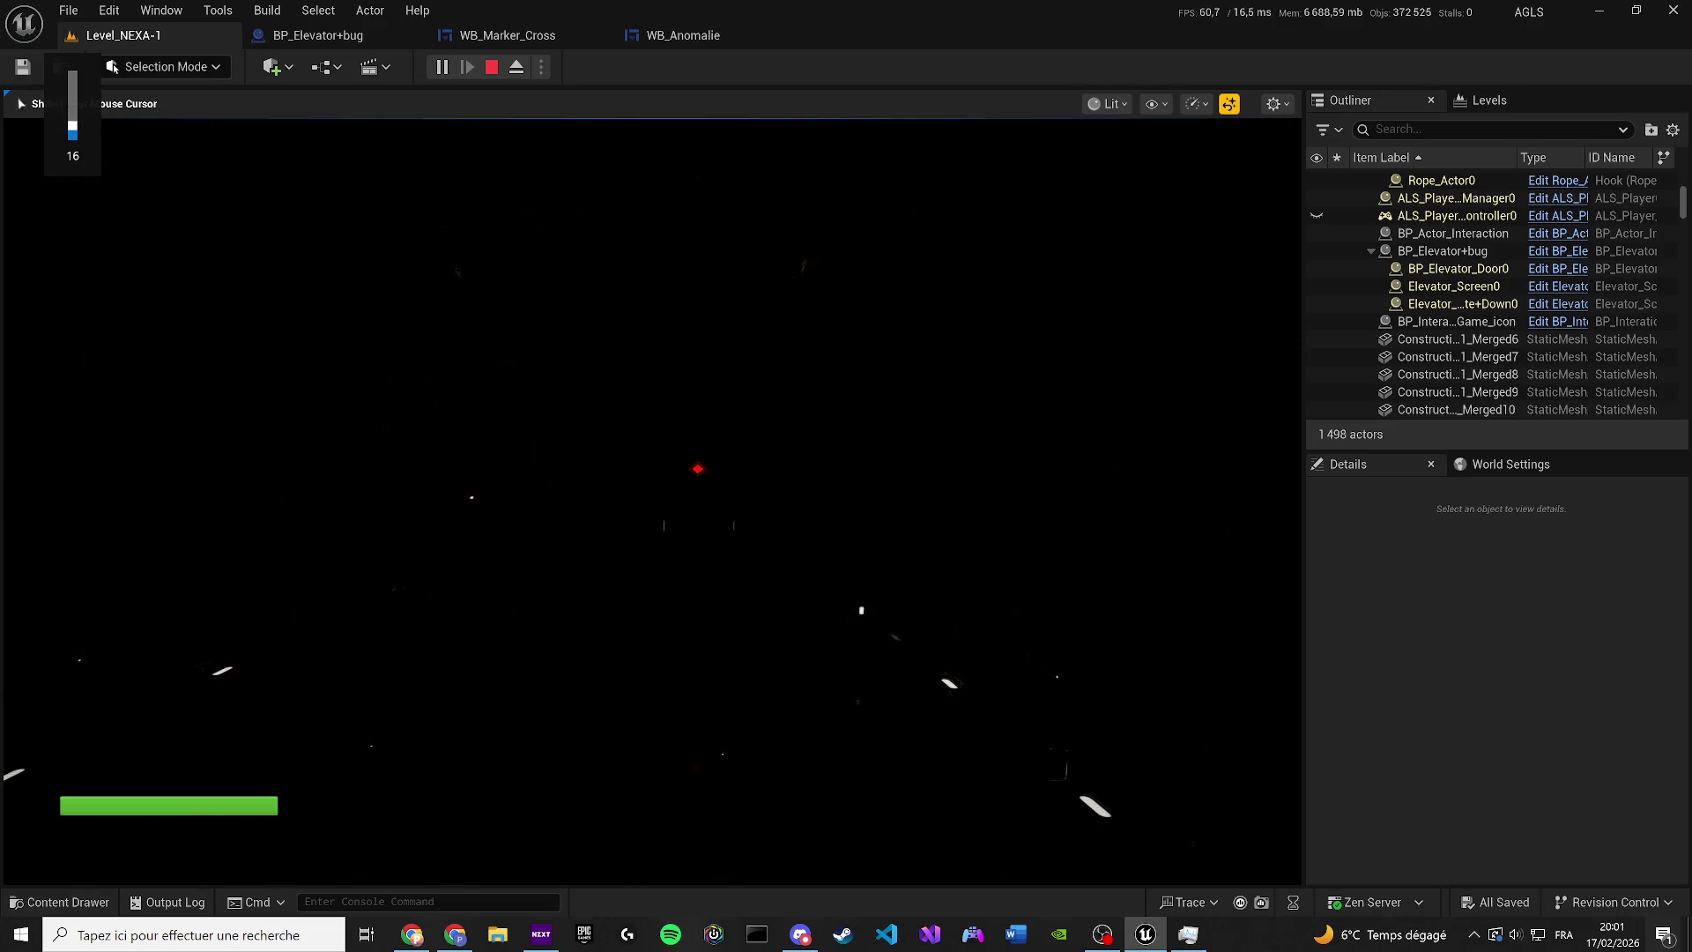
key(XF86AudioRaiseVolume)
key(XF86AudioRaiseVolume)
key(XF86AudioRaiseVolume)
key(Escape)
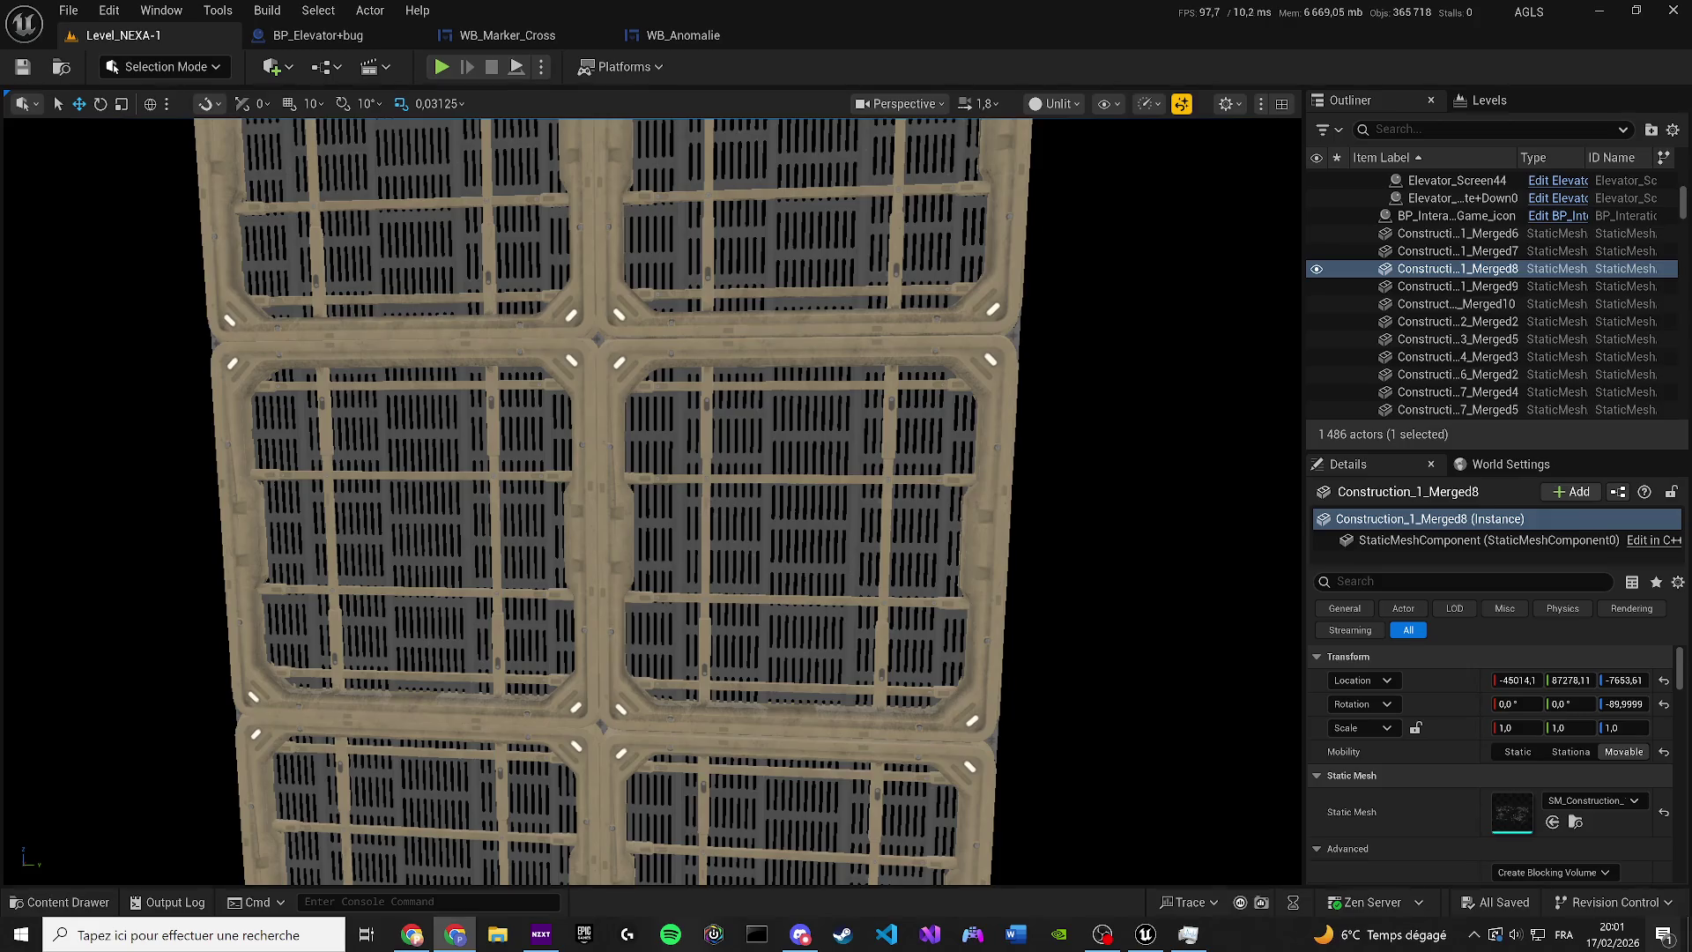
Look over BP_Elevator+bug's graph, then view WB_Marker_Cross's event graph
click(339, 33)
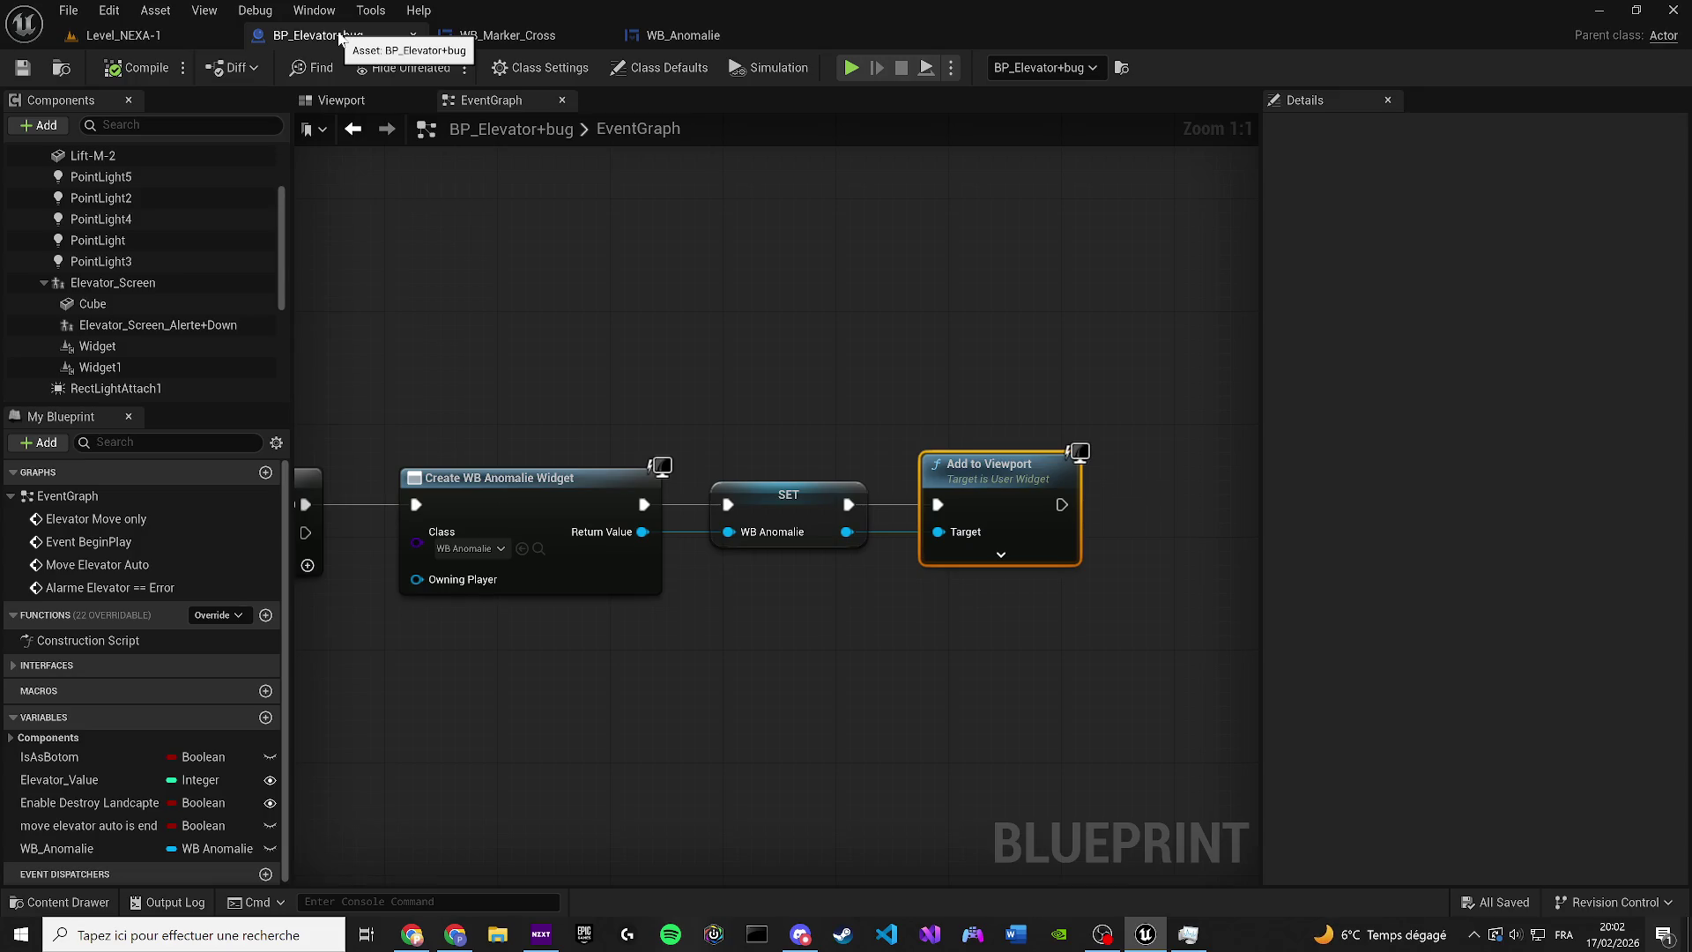
scroll(786, 696, down, 3)
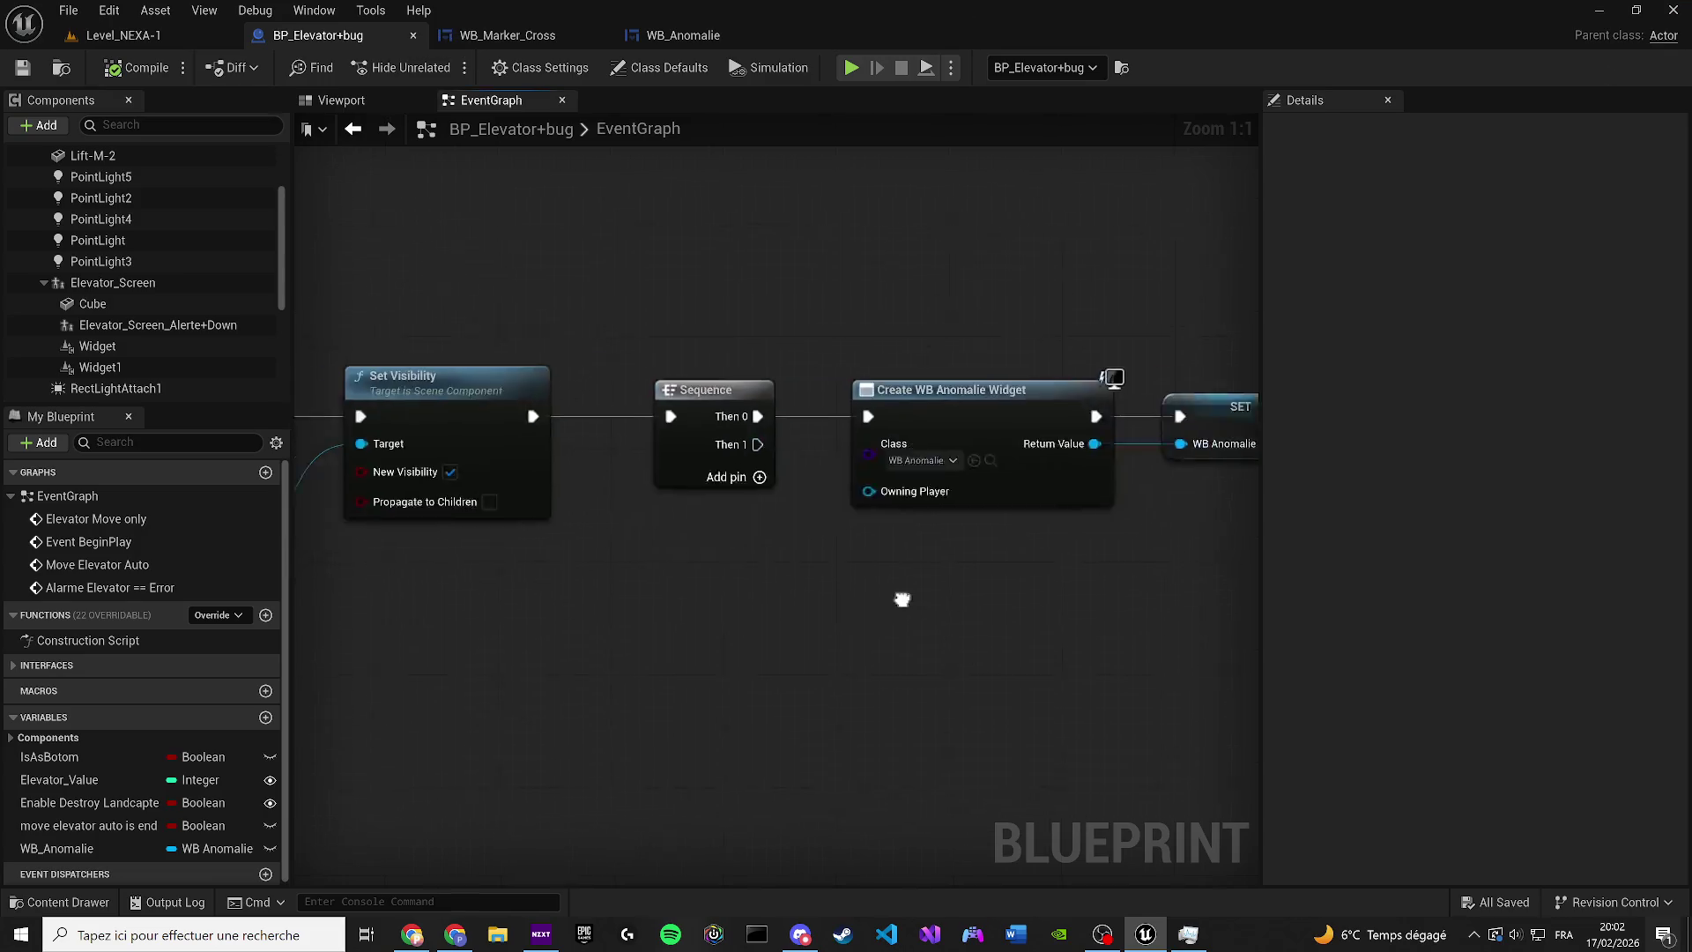
scroll(957, 526, down, 3)
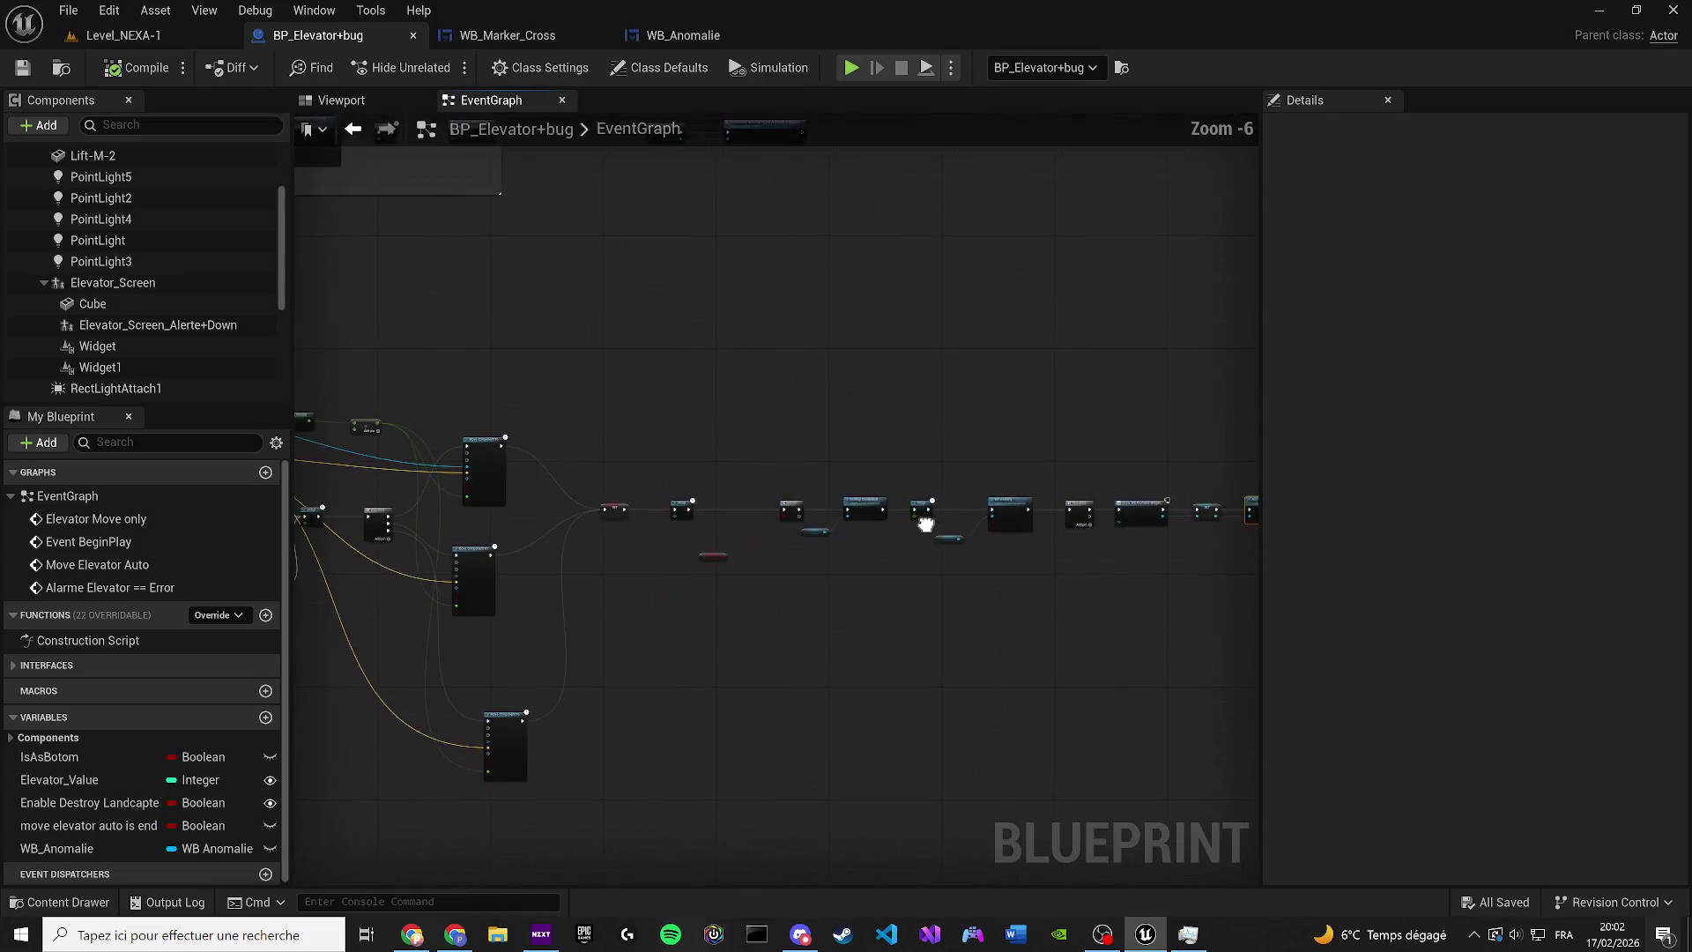
click(515, 40)
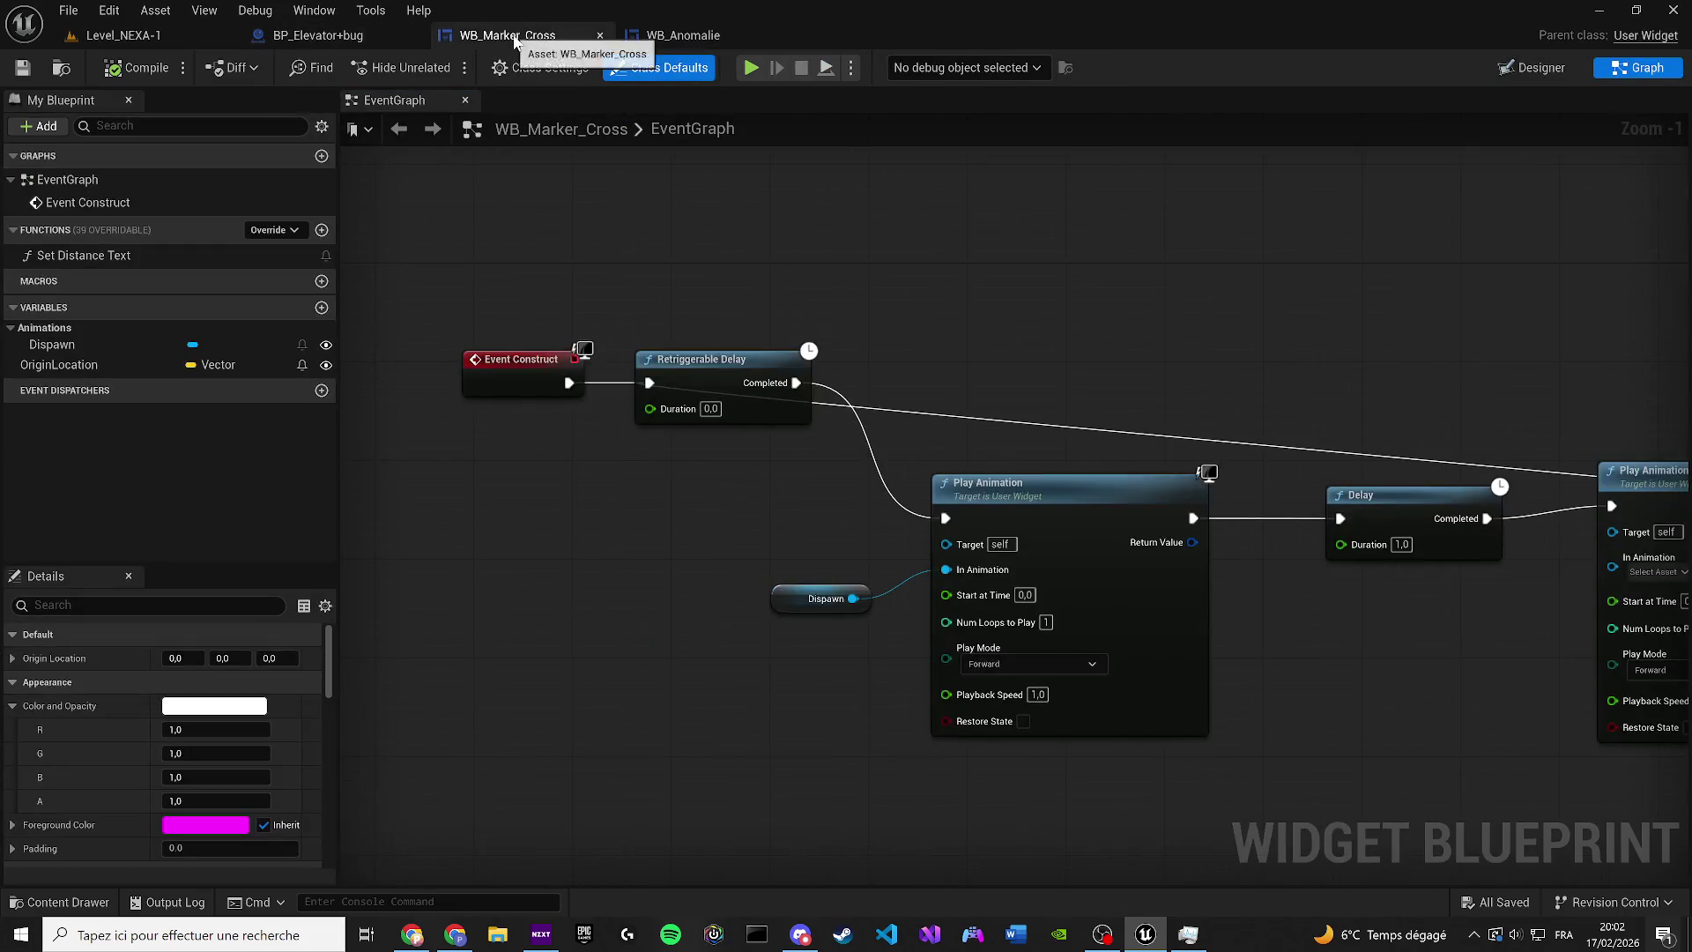
scroll(737, 362, down, 5)
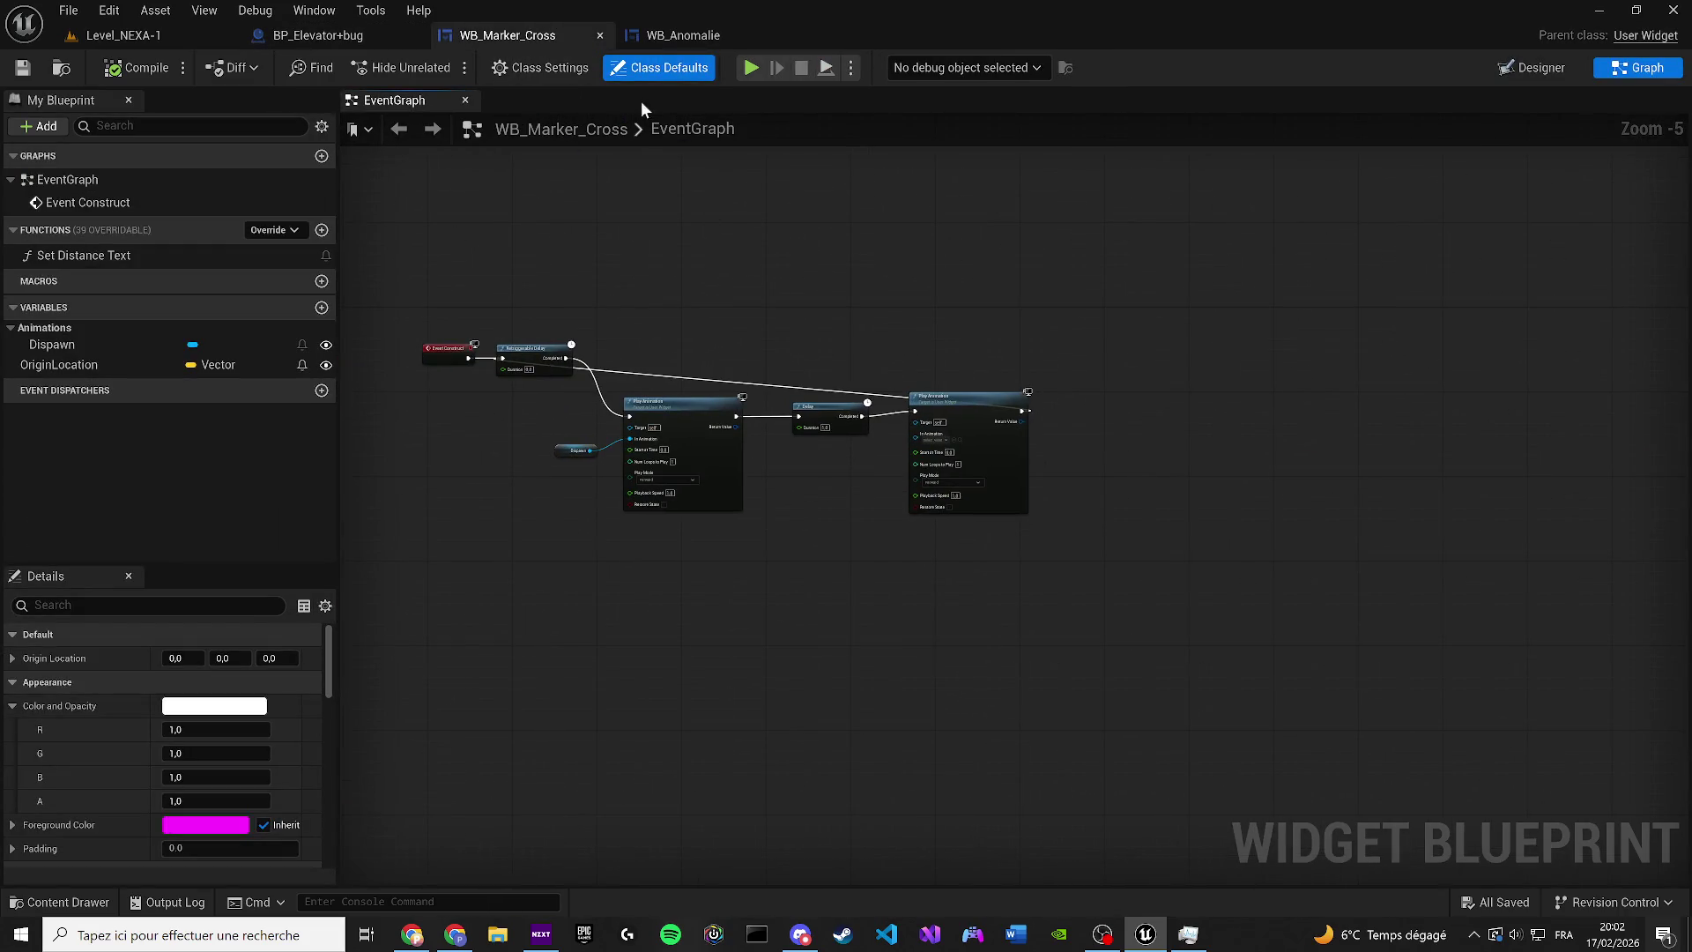
In WB_Anomalie, add a Set Visibility node after Play Sound 2D and bring in animation variable 2
click(631, 38)
scroll(861, 427, down, 3)
drag(1234, 551, 861, 403)
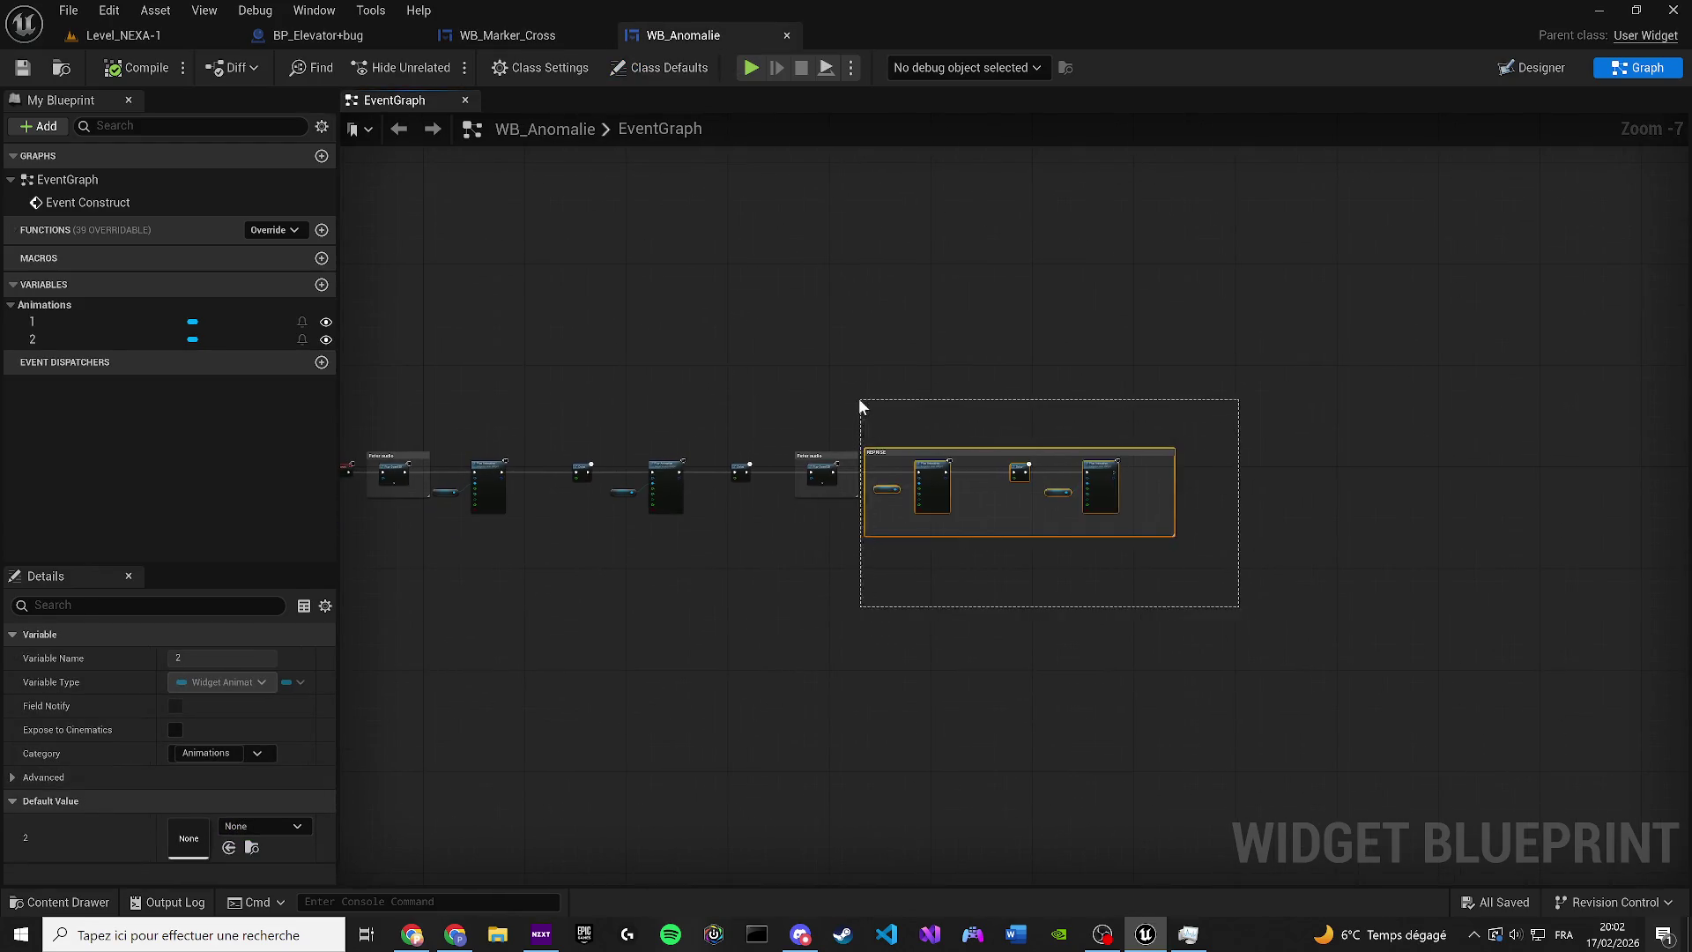
scroll(970, 468, down, 2)
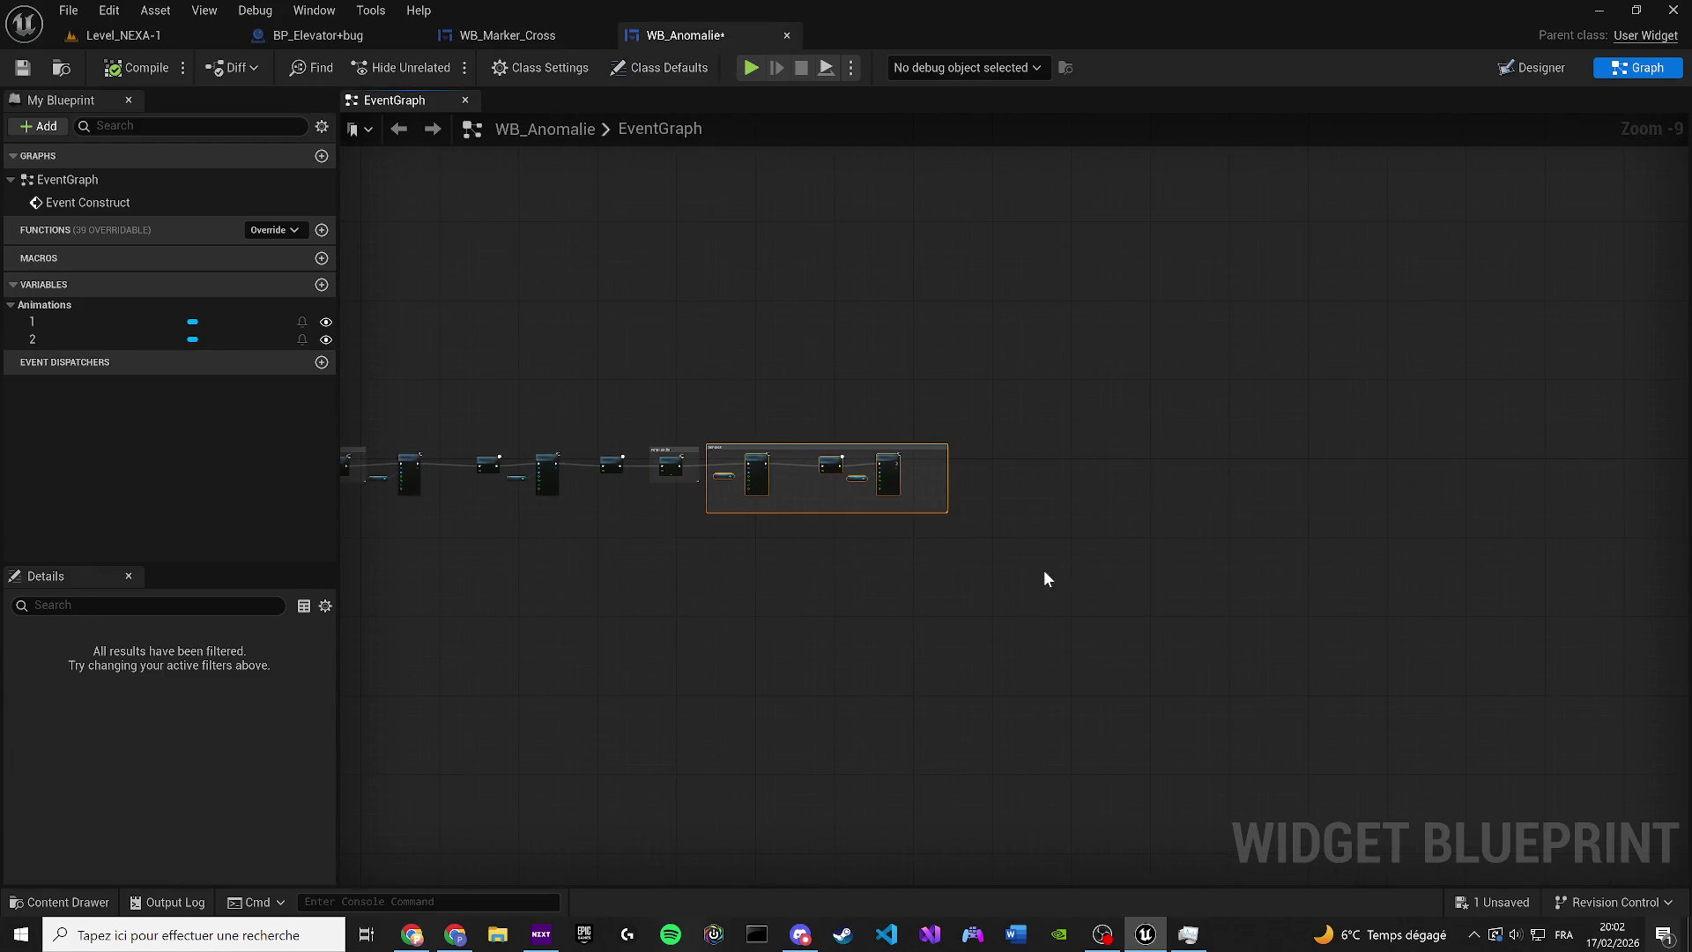
scroll(1044, 570, up, 5)
drag(633, 448, 728, 584)
text(set vi)
key(Return)
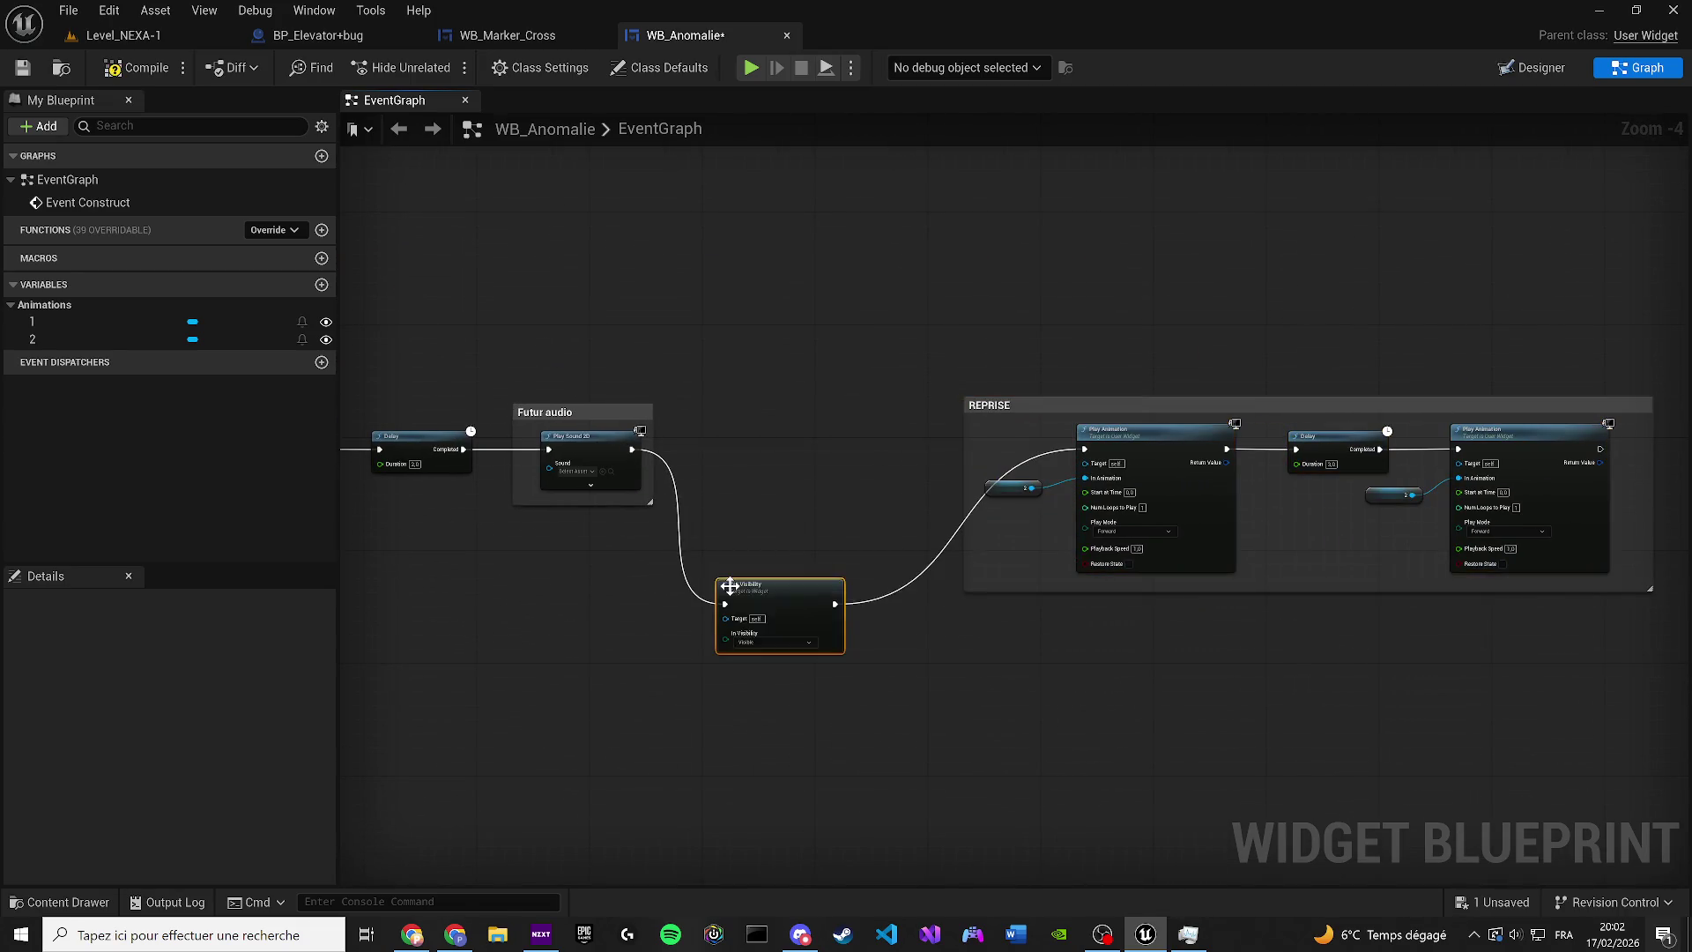
scroll(736, 586, up, 2)
drag(733, 502, 733, 362)
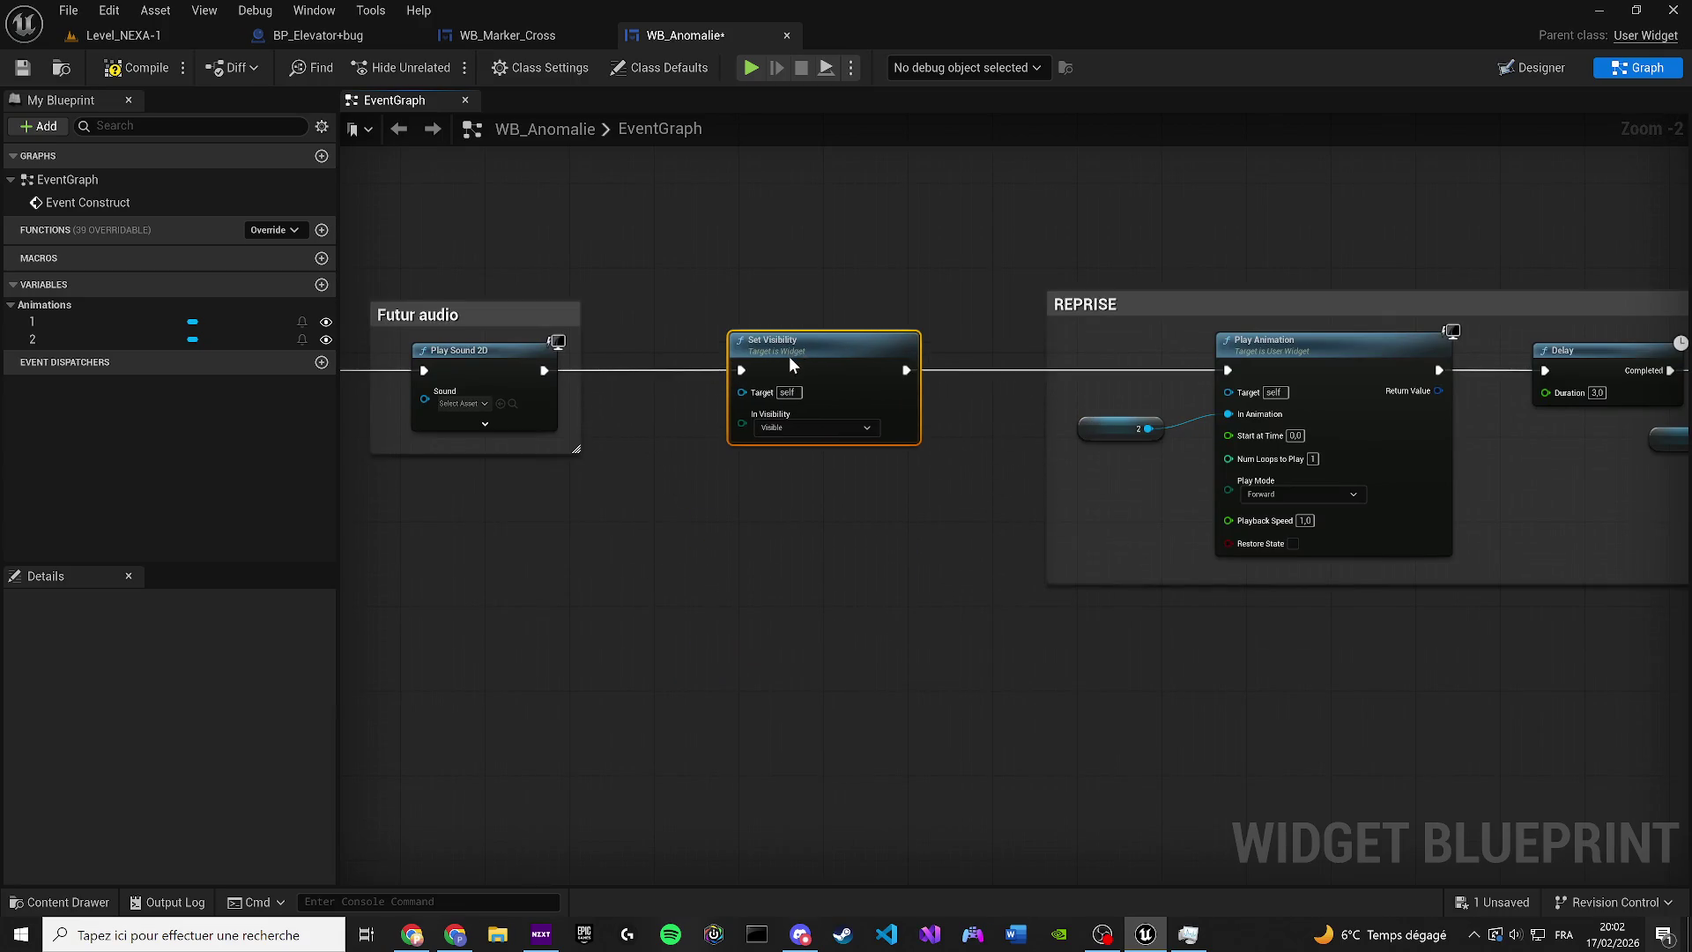
scroll(605, 403, up, 1)
click(93, 339)
drag(183, 342, 601, 409)
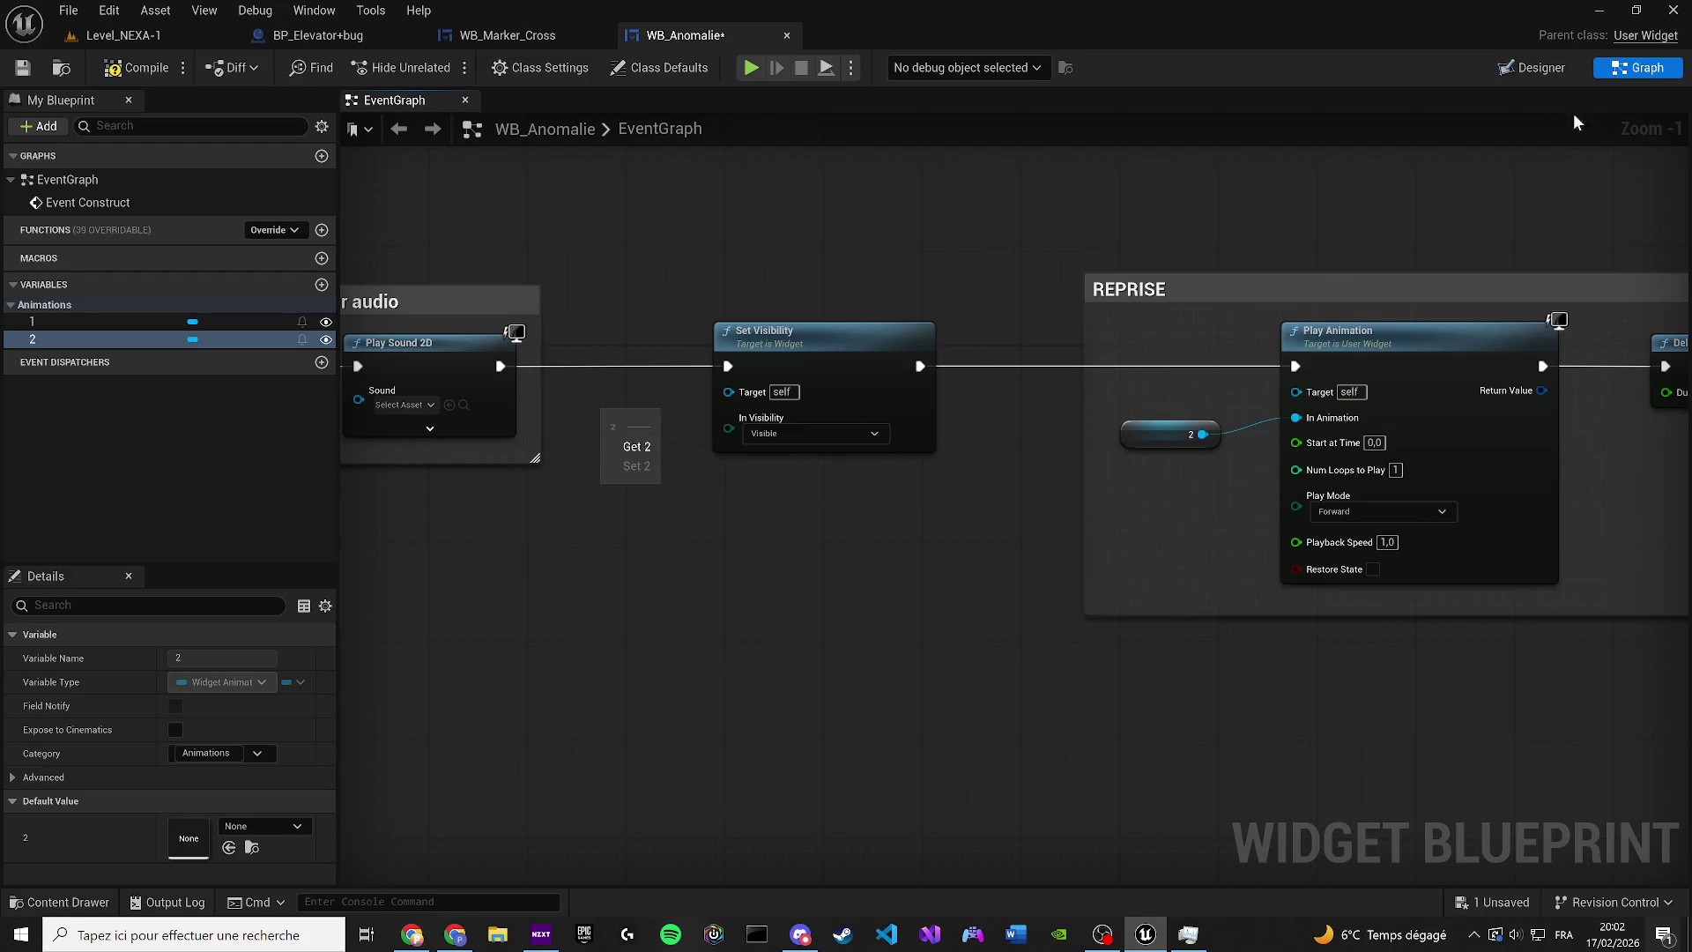
Mark text2 as a variable in the designer, compile, and target Set Visibility with text2
click(1532, 67)
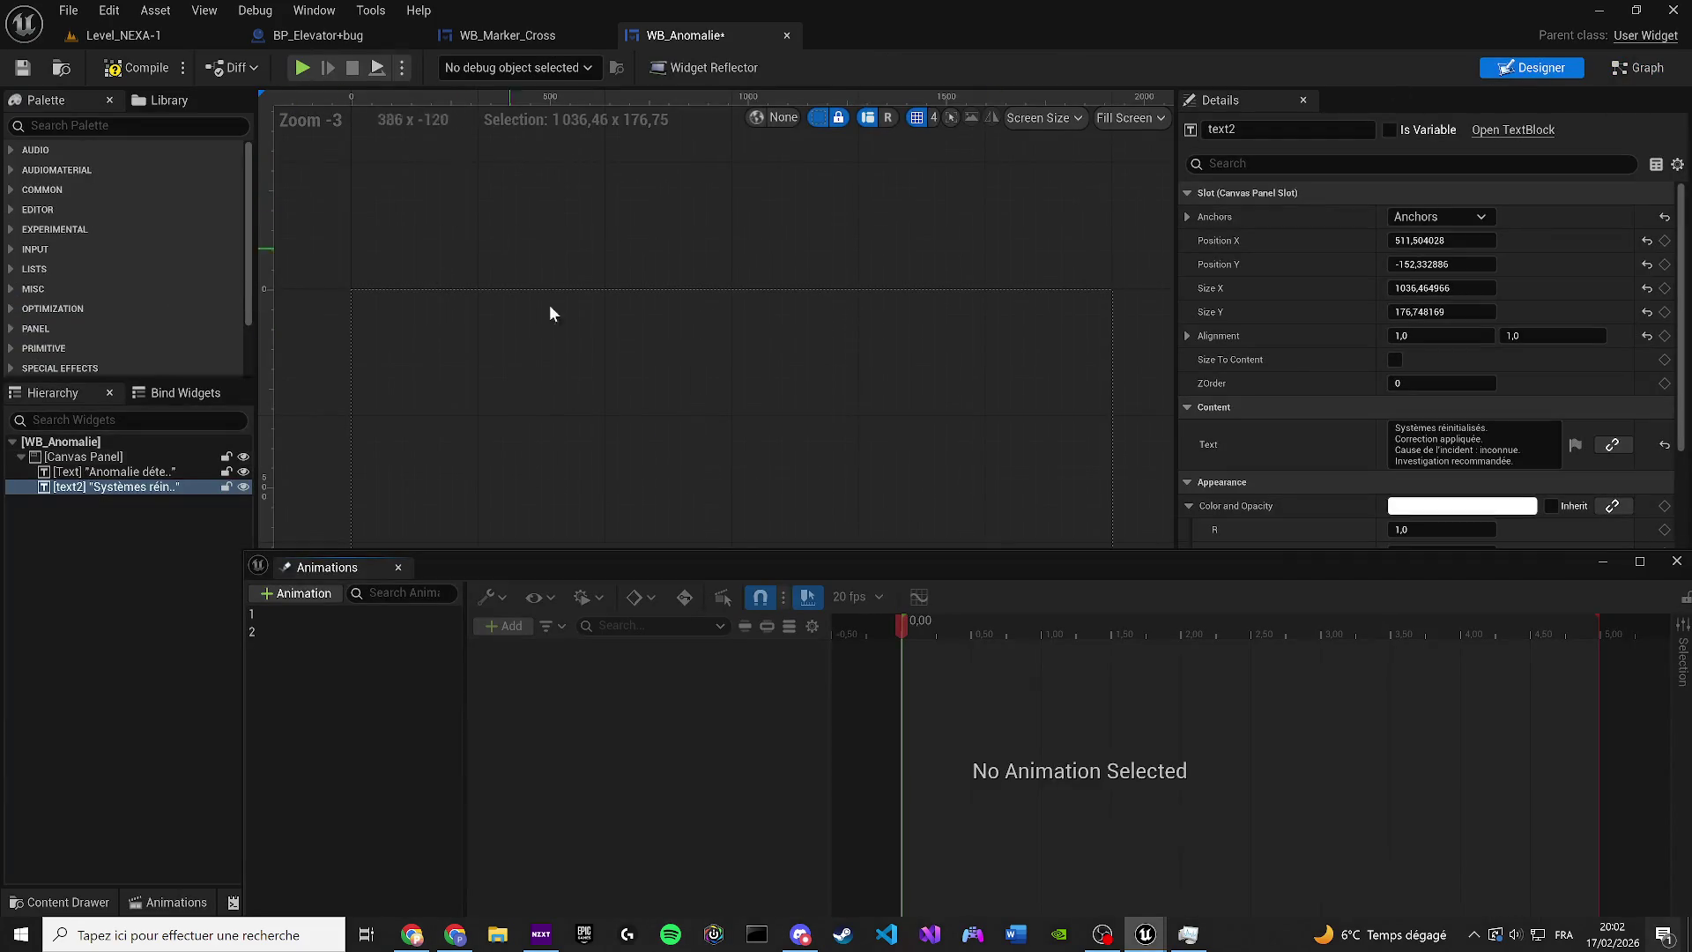
click(398, 567)
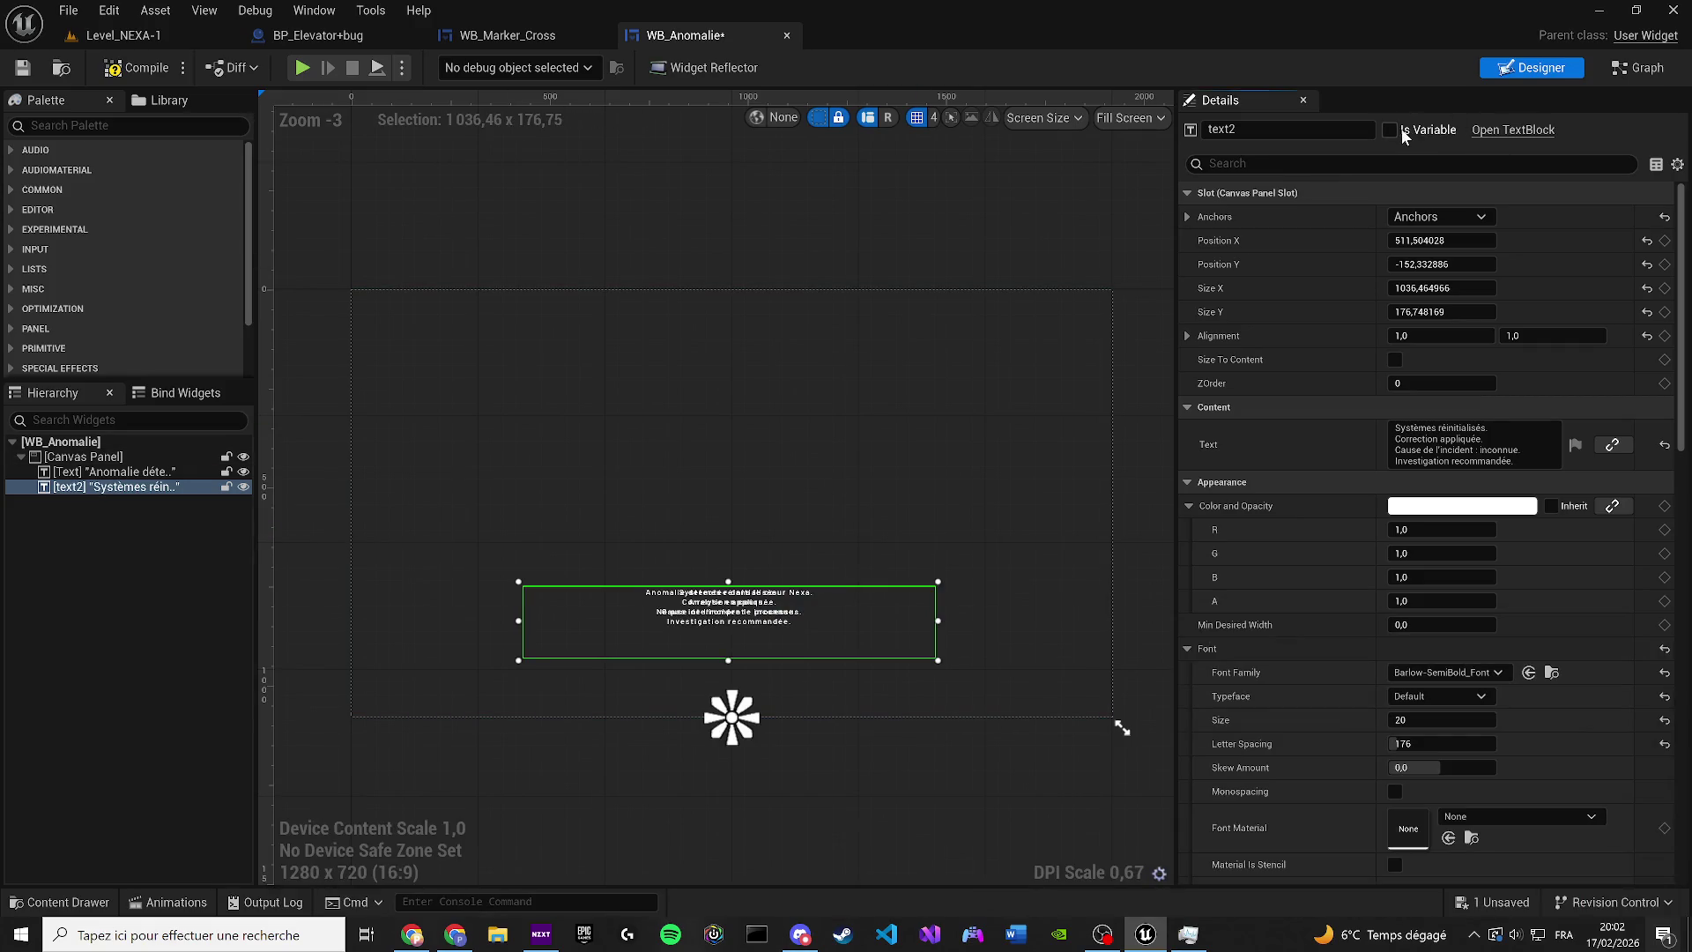
click(1391, 130)
click(1637, 71)
click(130, 70)
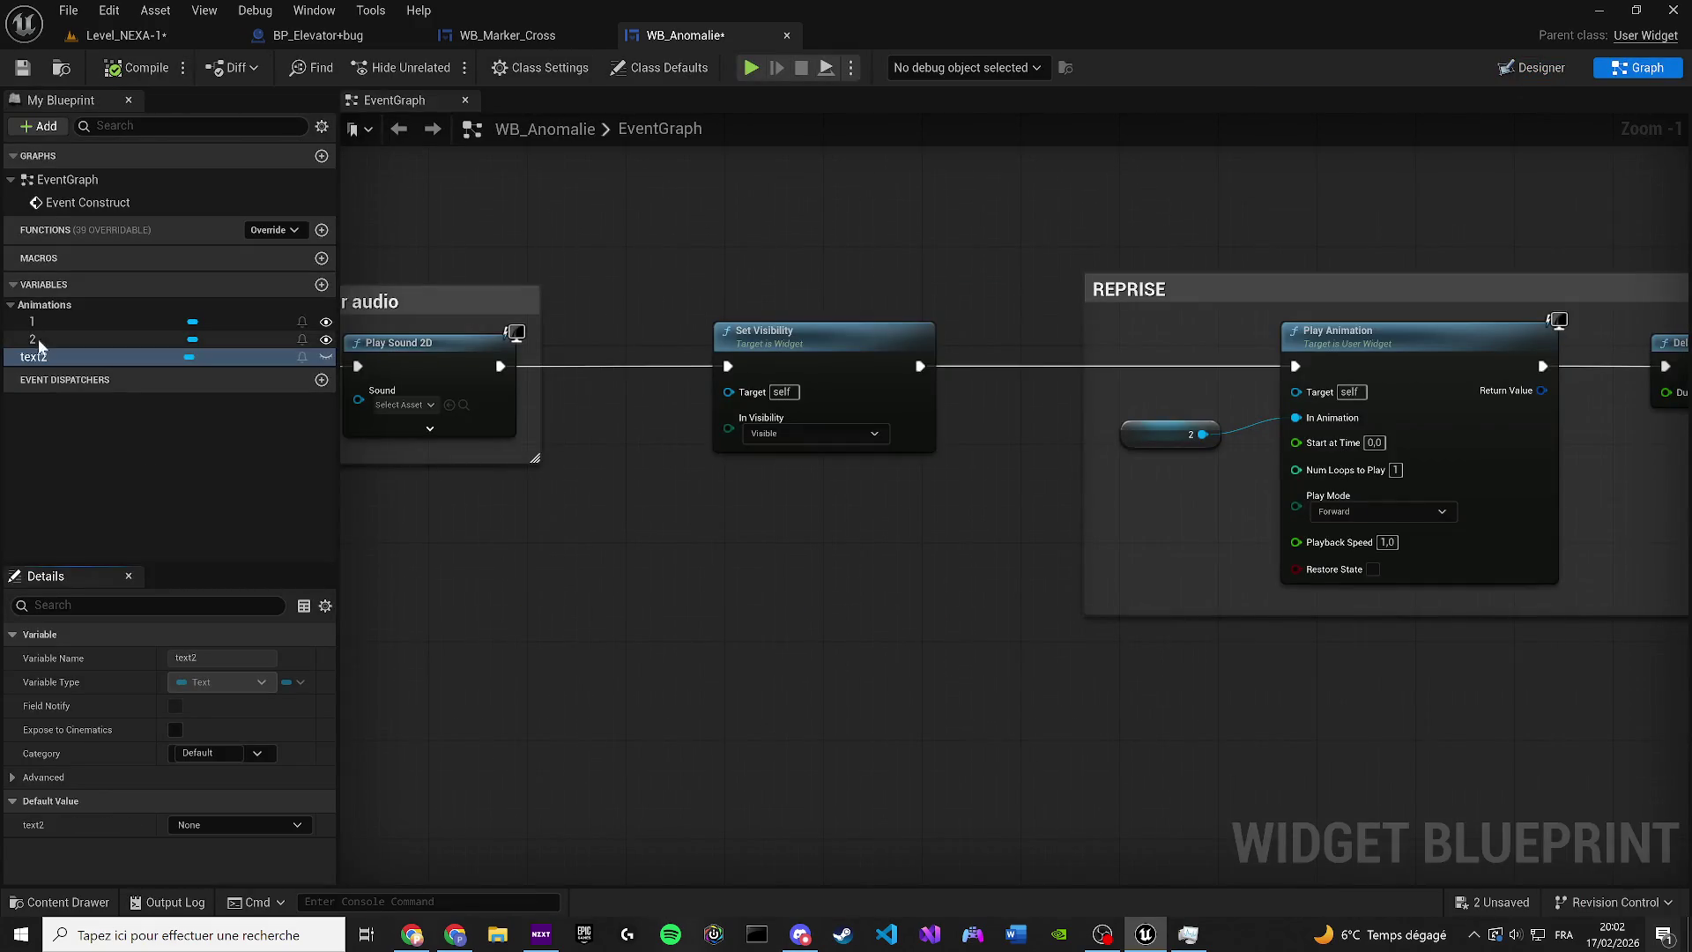
drag(764, 522, 767, 568)
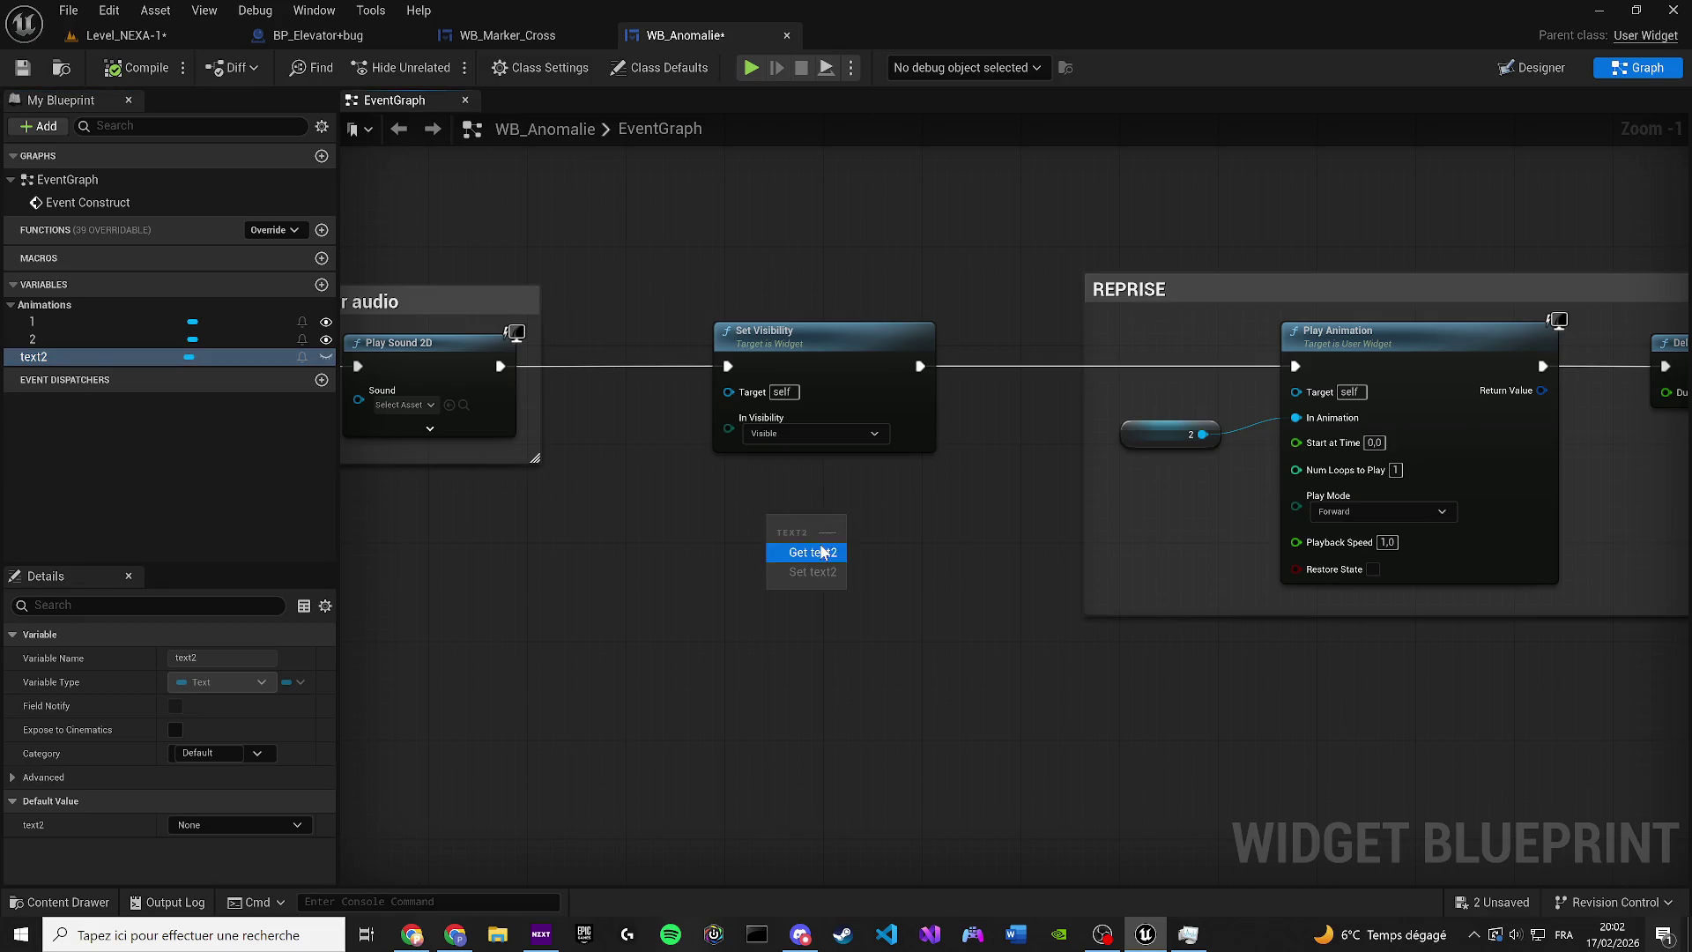
drag(834, 335, 908, 334)
mouse_move(793, 542)
mouse_down()
mouse_move(657, 439)
mouse_move(803, 391)
mouse_up()
Stretch the REPRISE comment around the Set Visibility node and save all changes
drag(1076, 309, 607, 310)
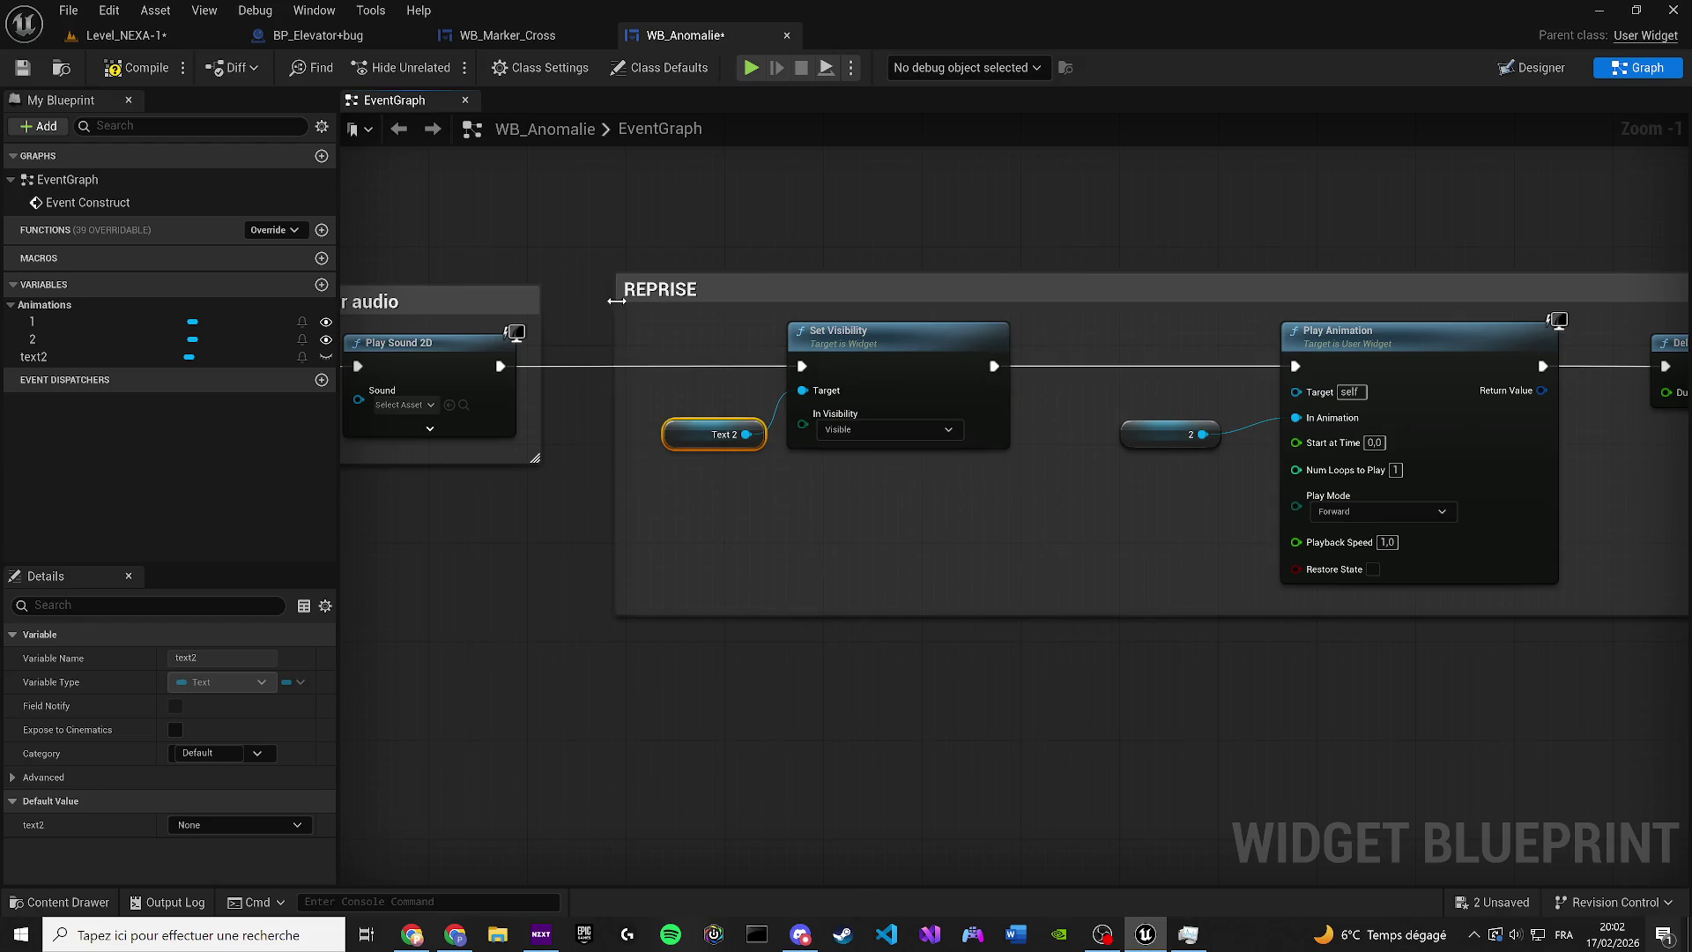
click(22, 68)
click(132, 37)
click(22, 67)
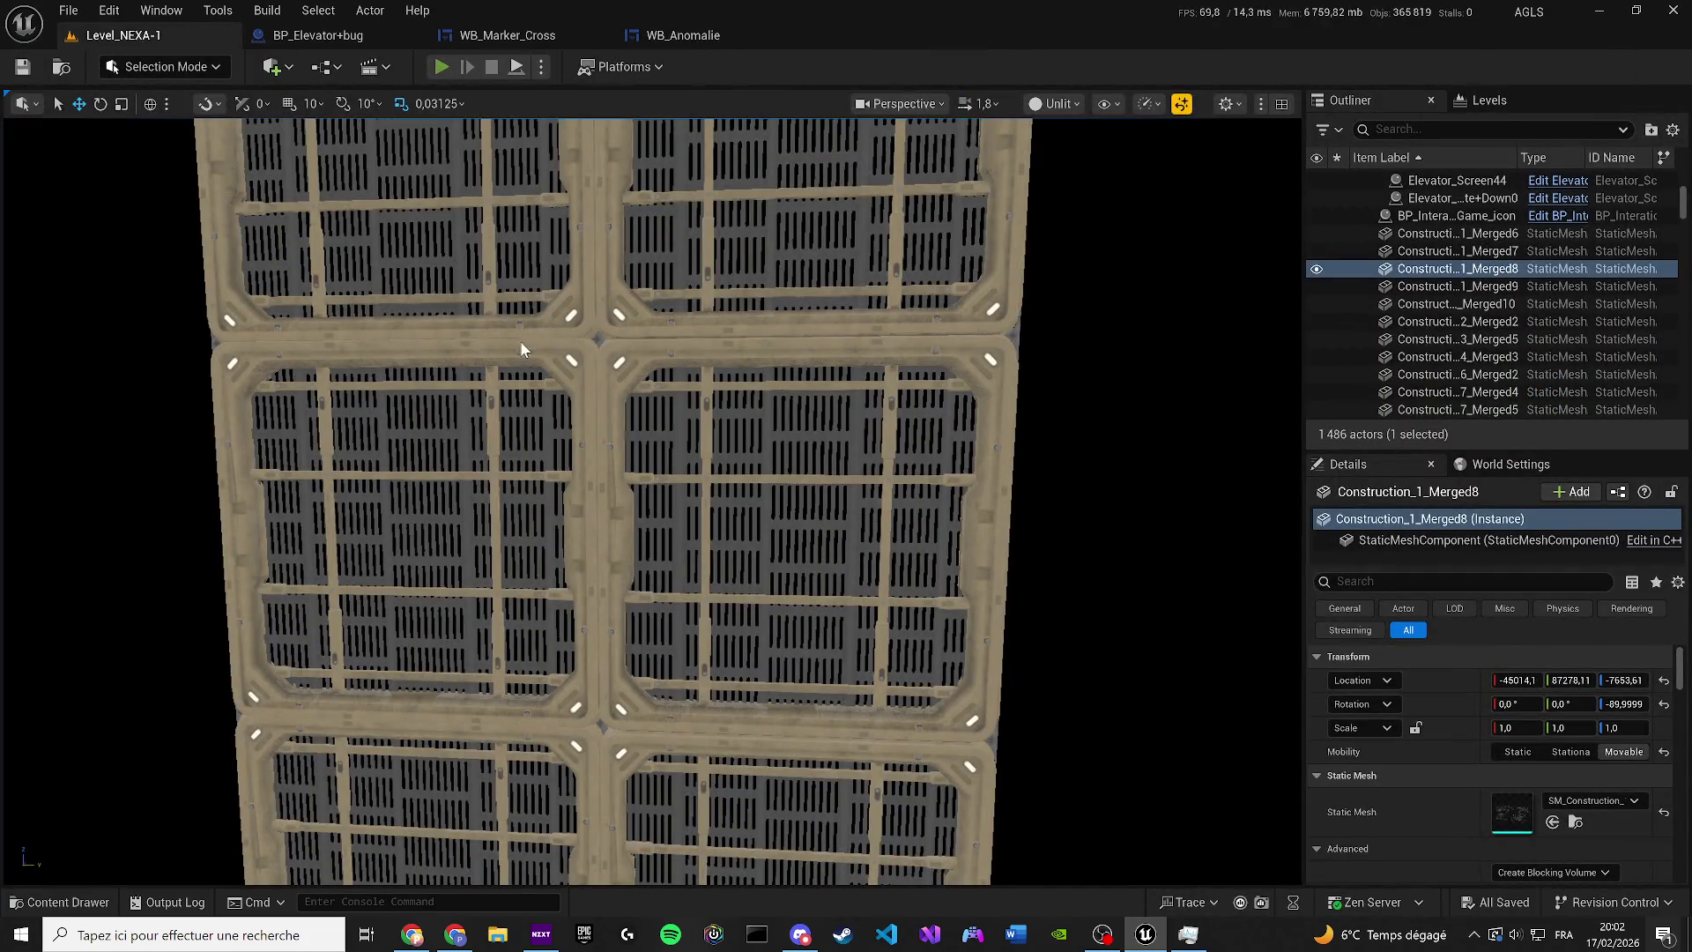
Play the level until 'Systèmes réinitialisés' replaces the anomaly warning, then stop the session with Esc
click(442, 67)
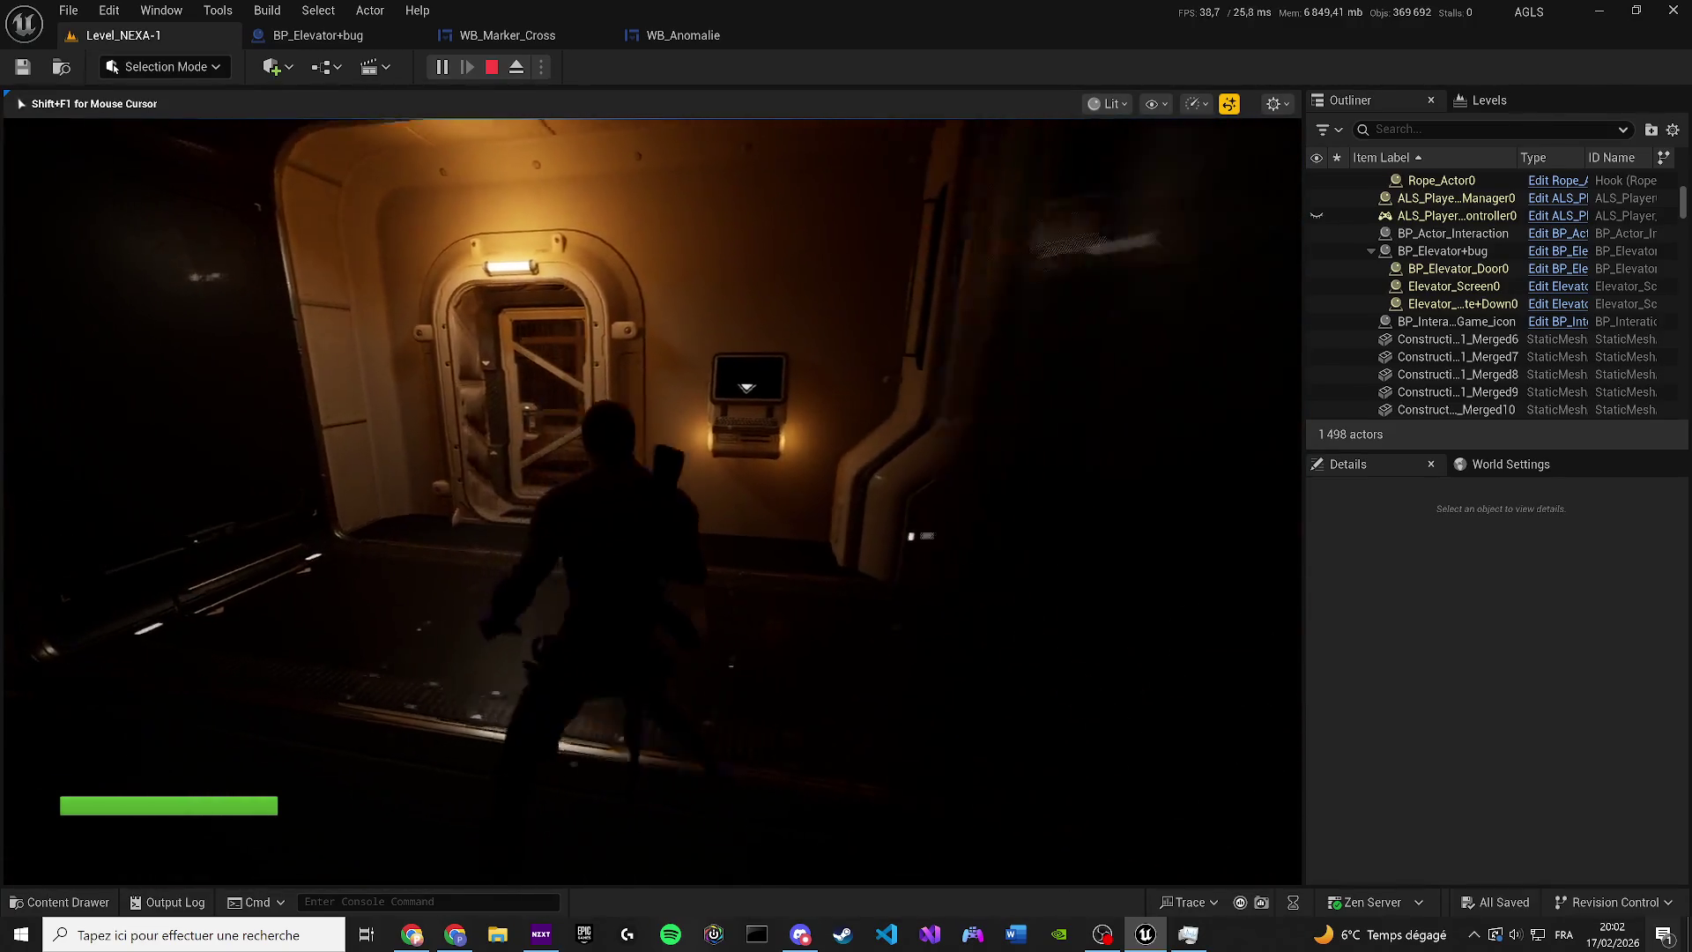
key(XF86AudioLowerVolume)
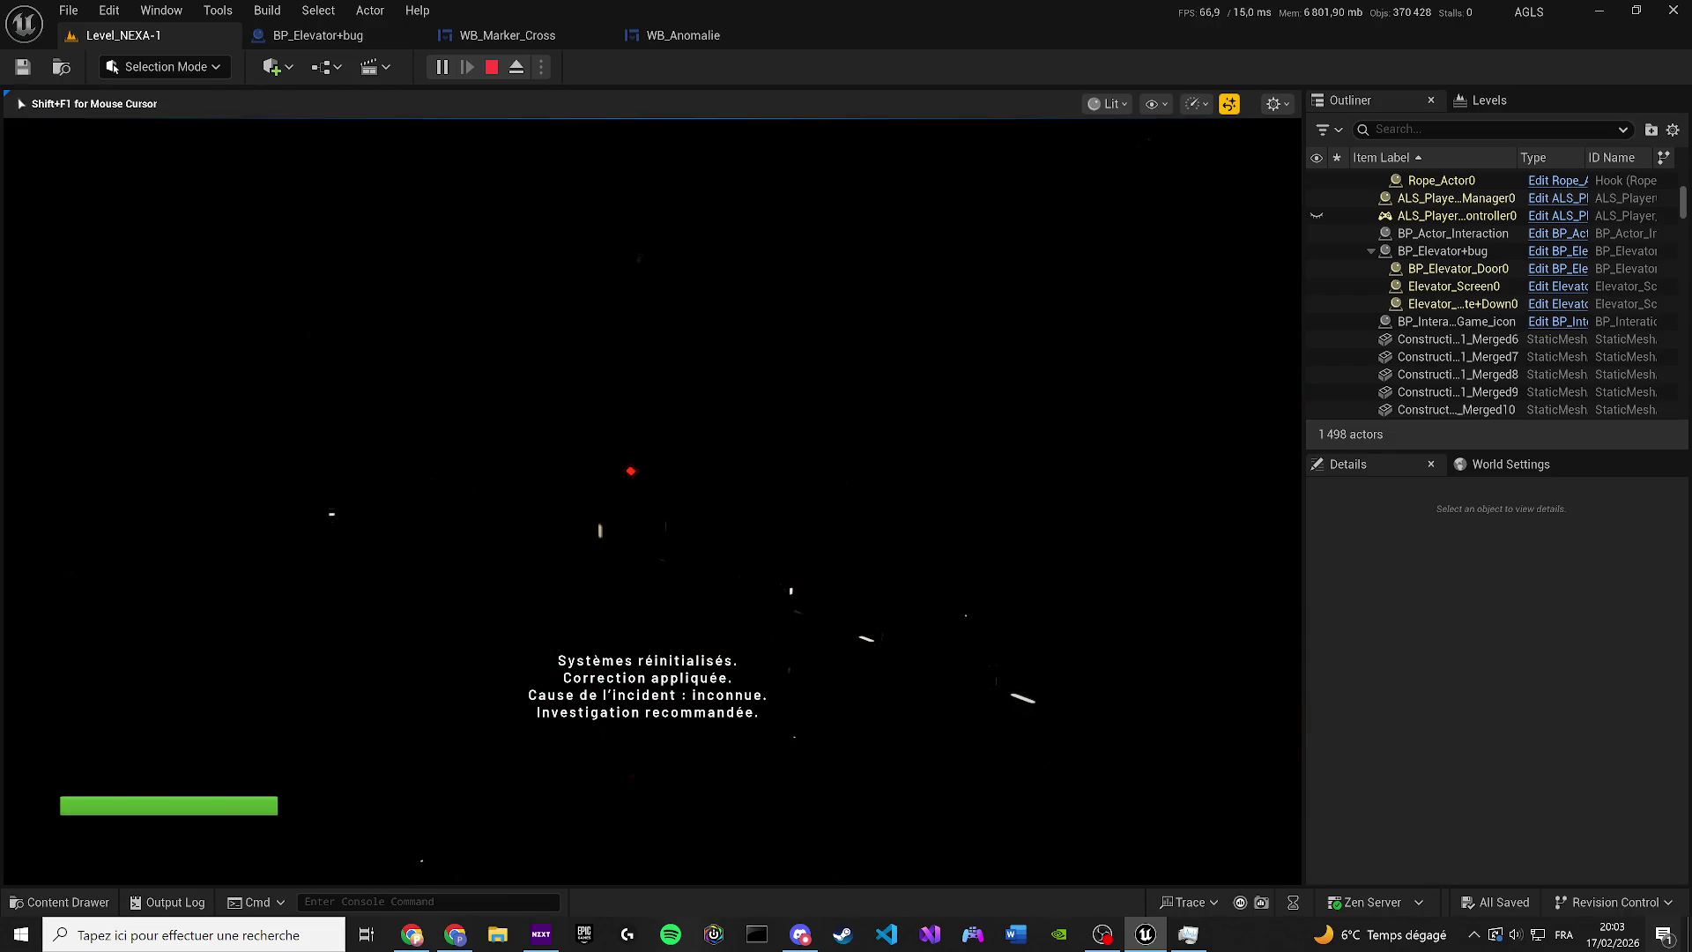
key(Escape)
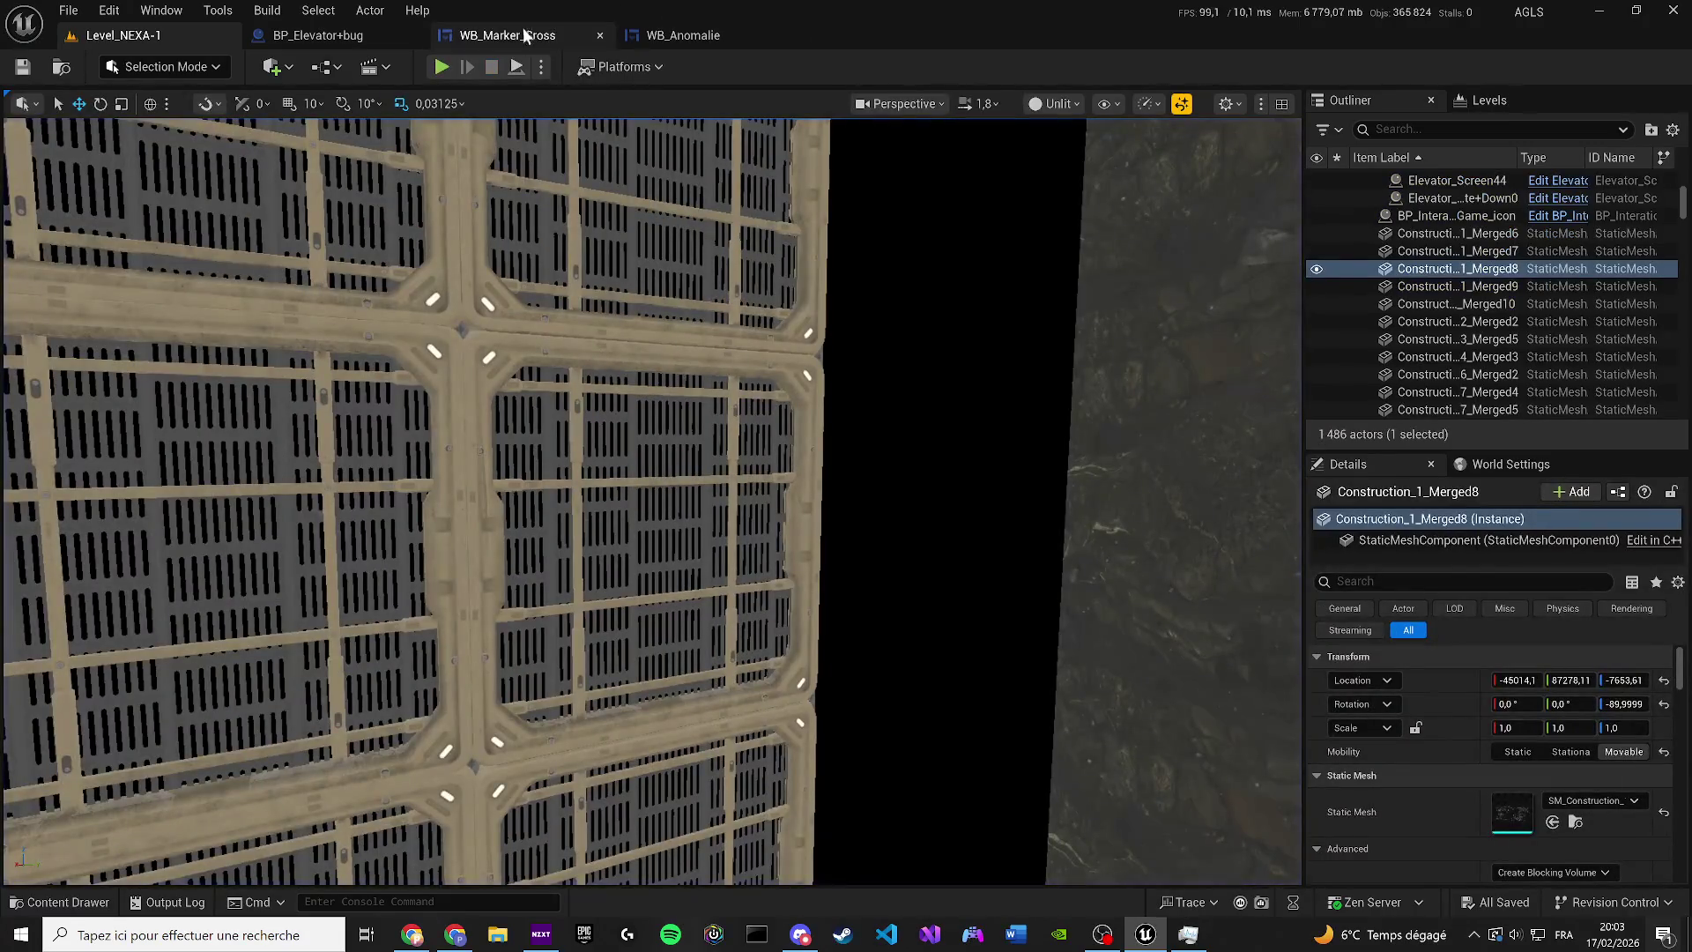
In the WB_Anomalie graph, add a Do Once node after Play Sound 2D
click(507, 36)
click(683, 36)
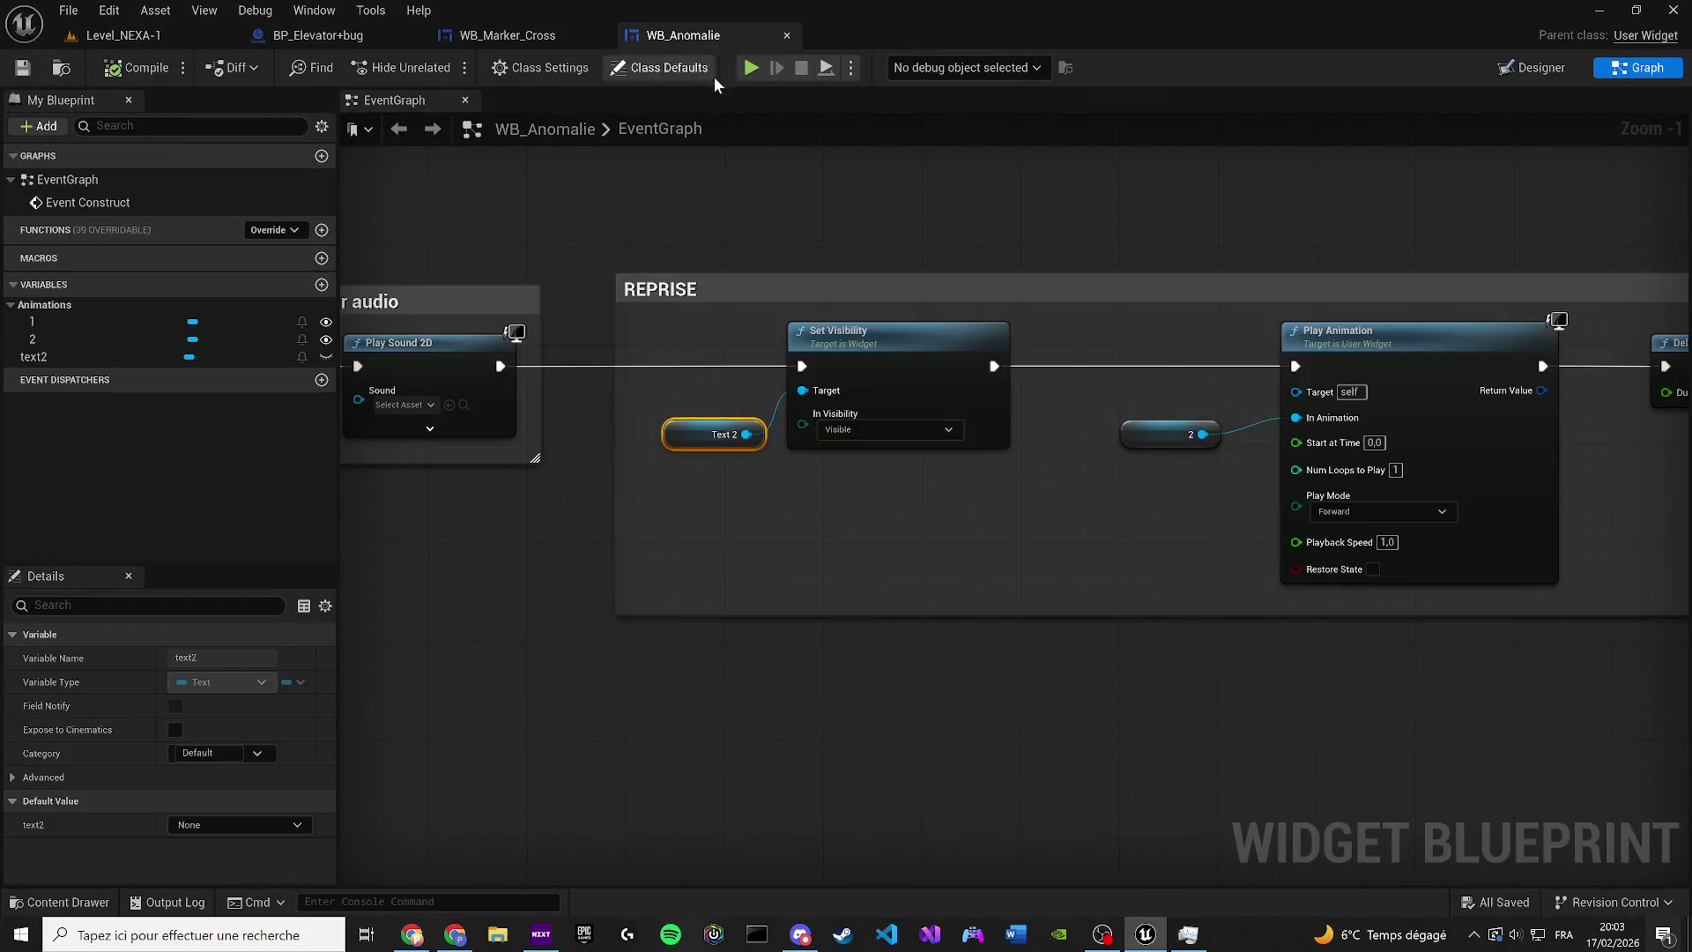
drag(846, 467, 942, 540)
scroll(942, 540, down, 1)
drag(687, 443, 712, 181)
text(do once)
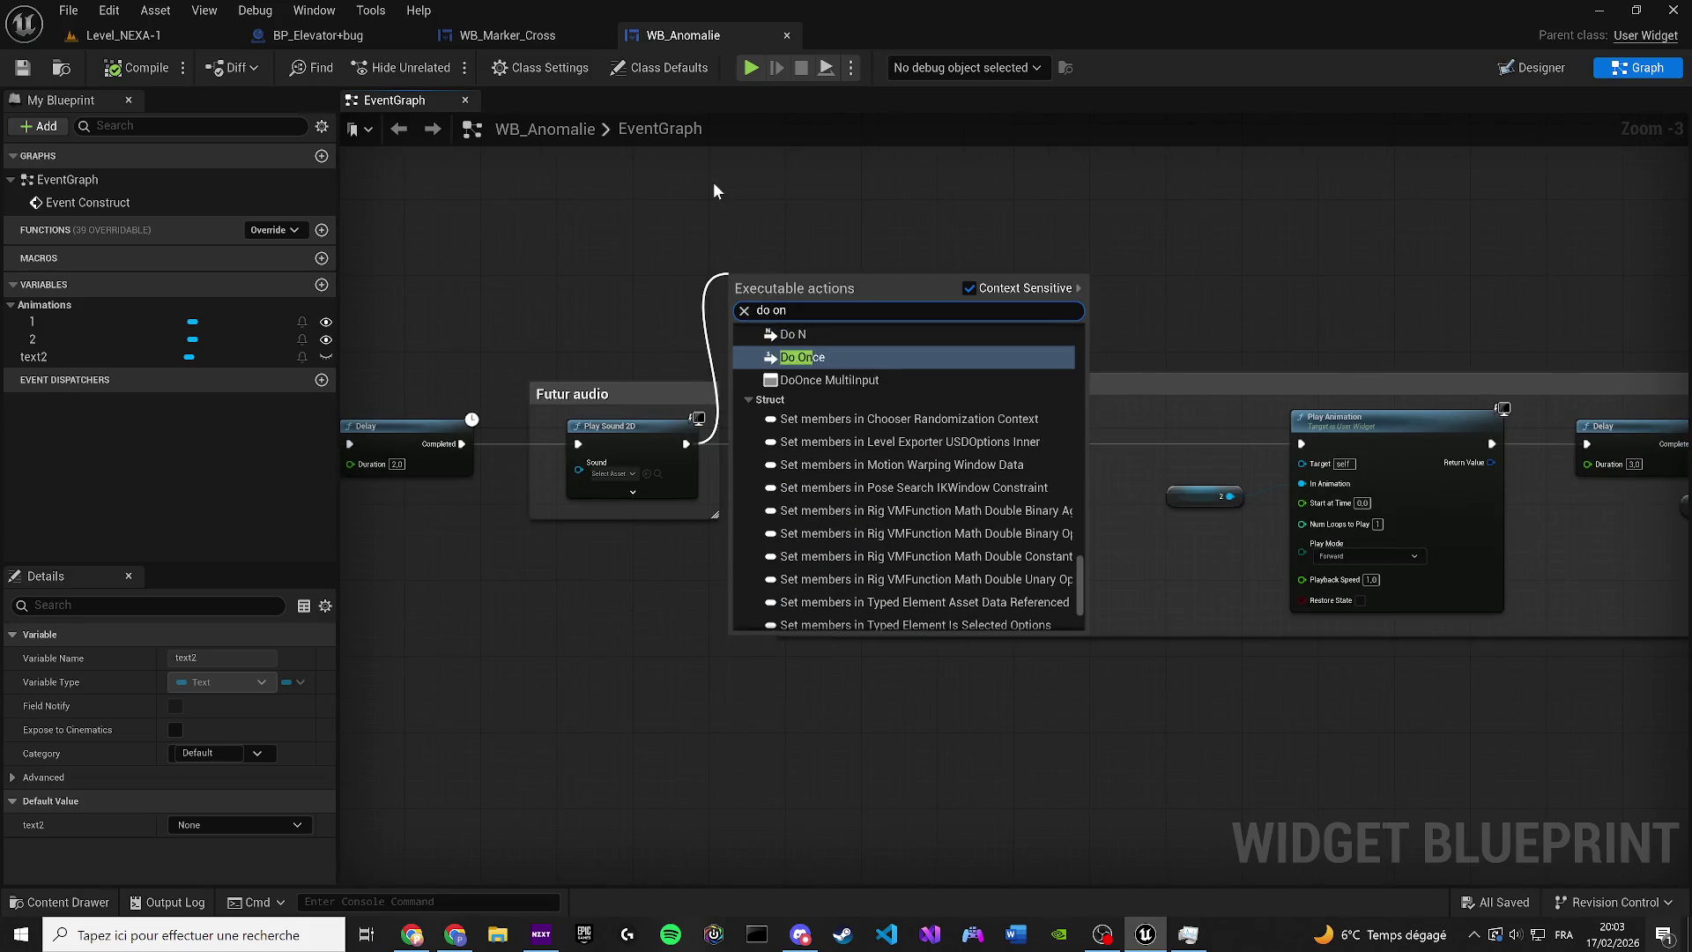
key(Return)
Place Do Once before Set Visibility and widen the REPRISE comment to enclose it
mouse_move(1039, 373)
mouse_down()
mouse_move(905, 348)
mouse_move(706, 493)
mouse_move(540, 506)
mouse_up()
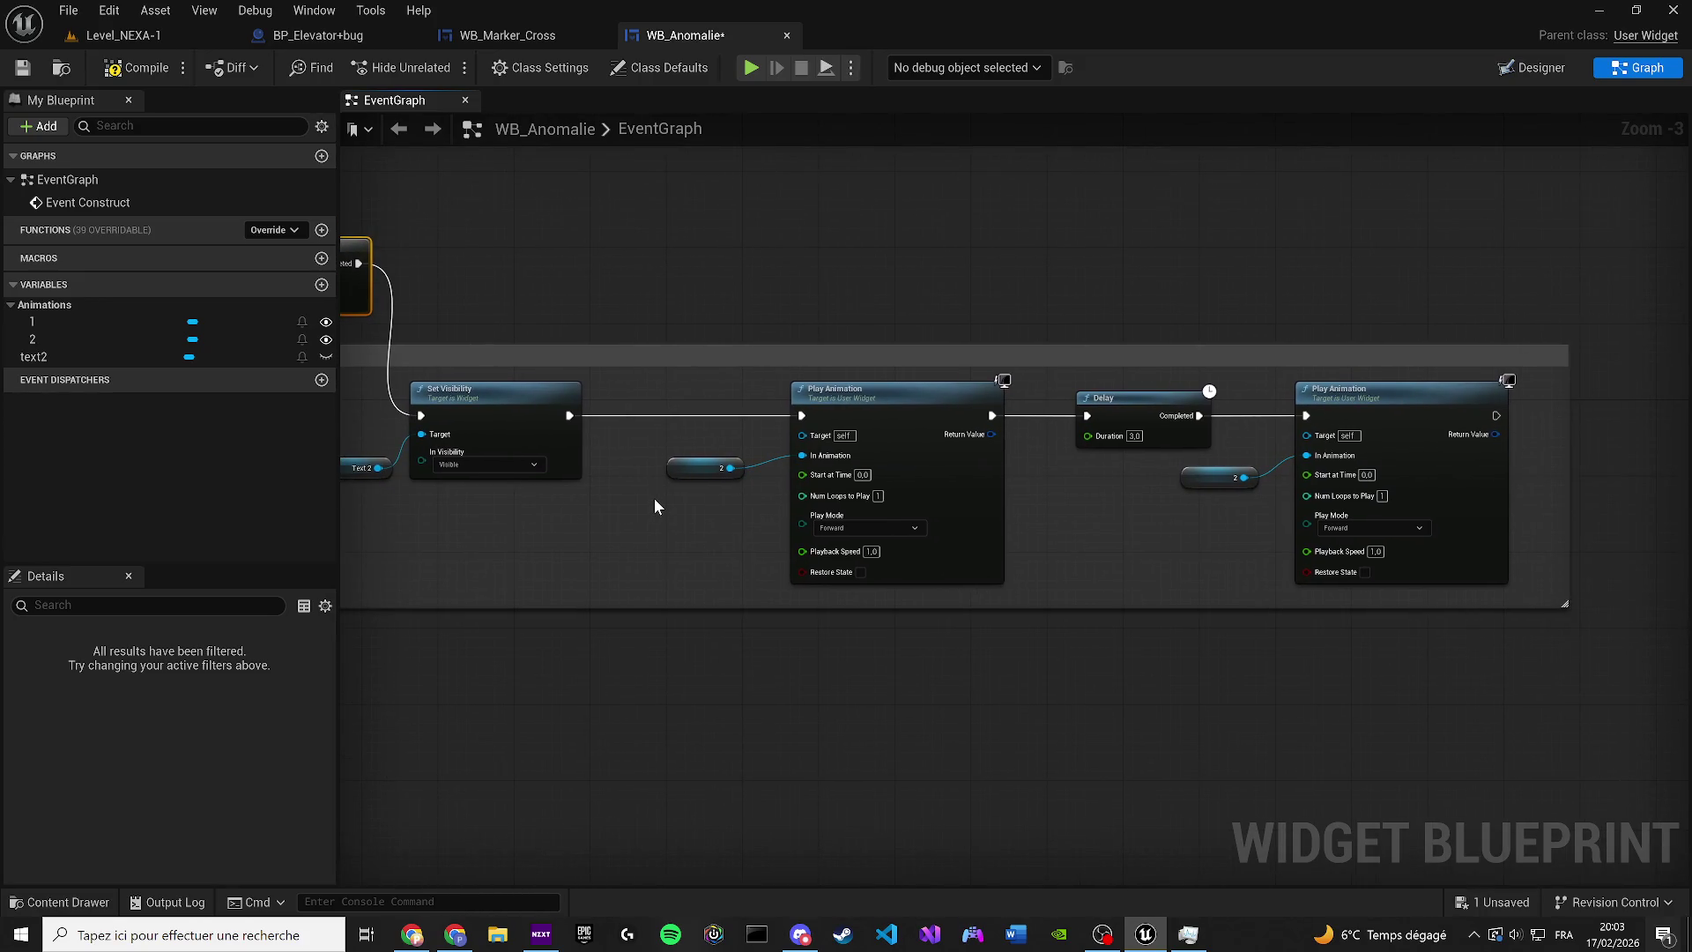
scroll(1135, 537, up, 2)
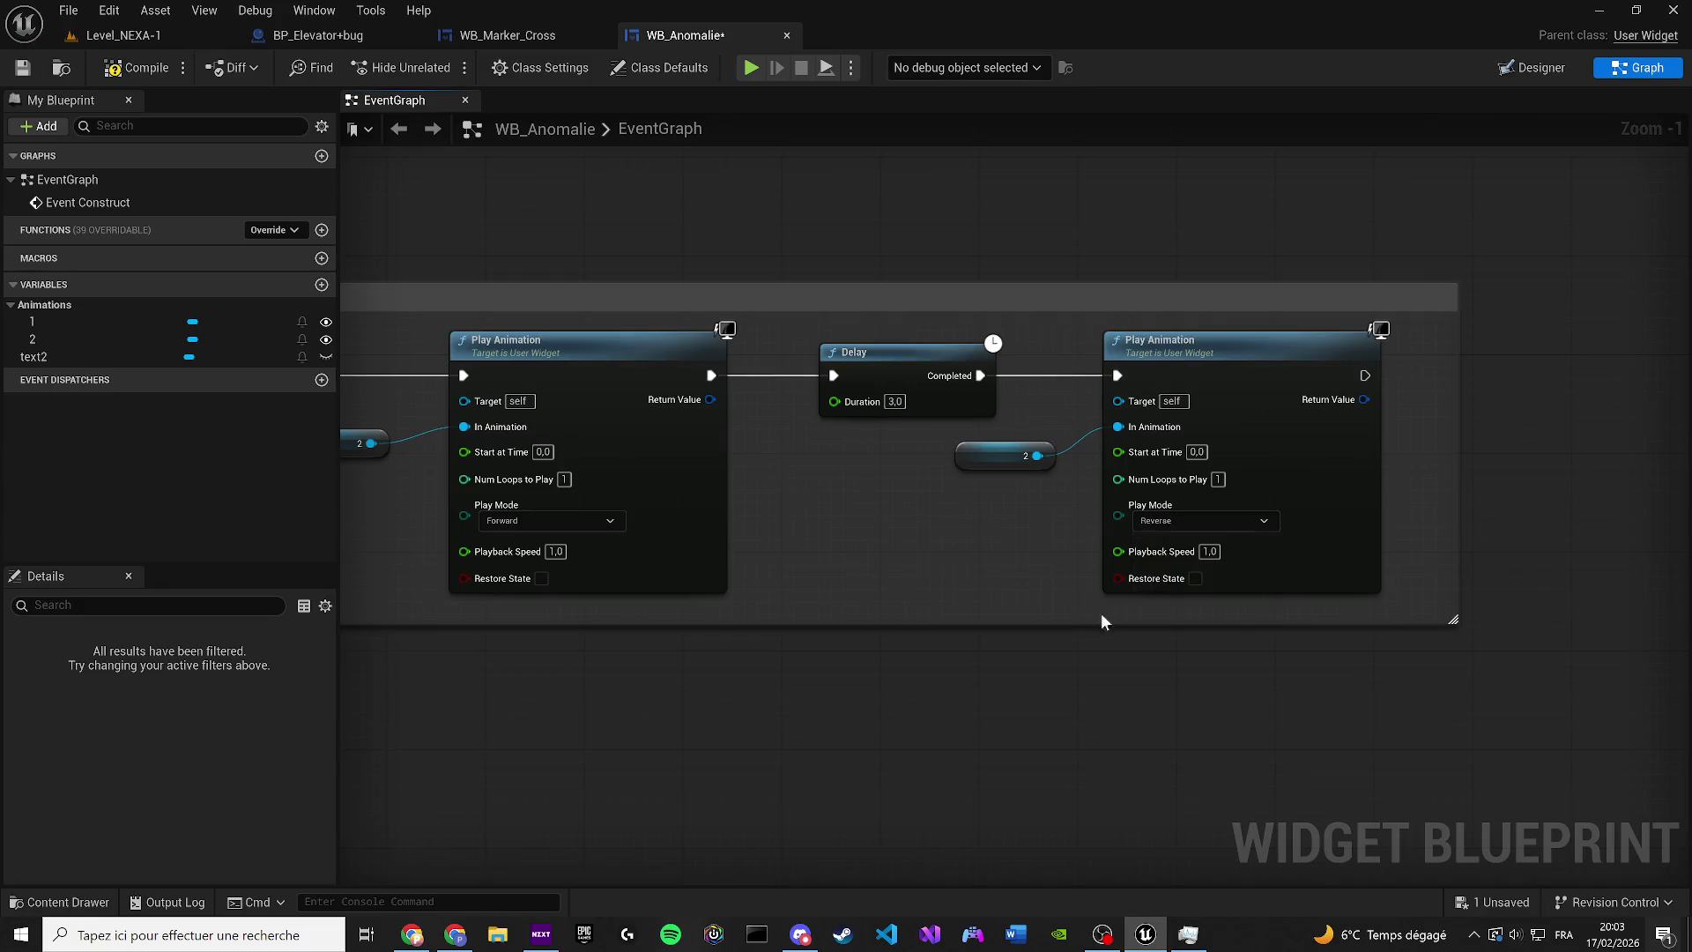
scroll(1317, 686, down, 5)
click(908, 570)
scroll(892, 555, up, 4)
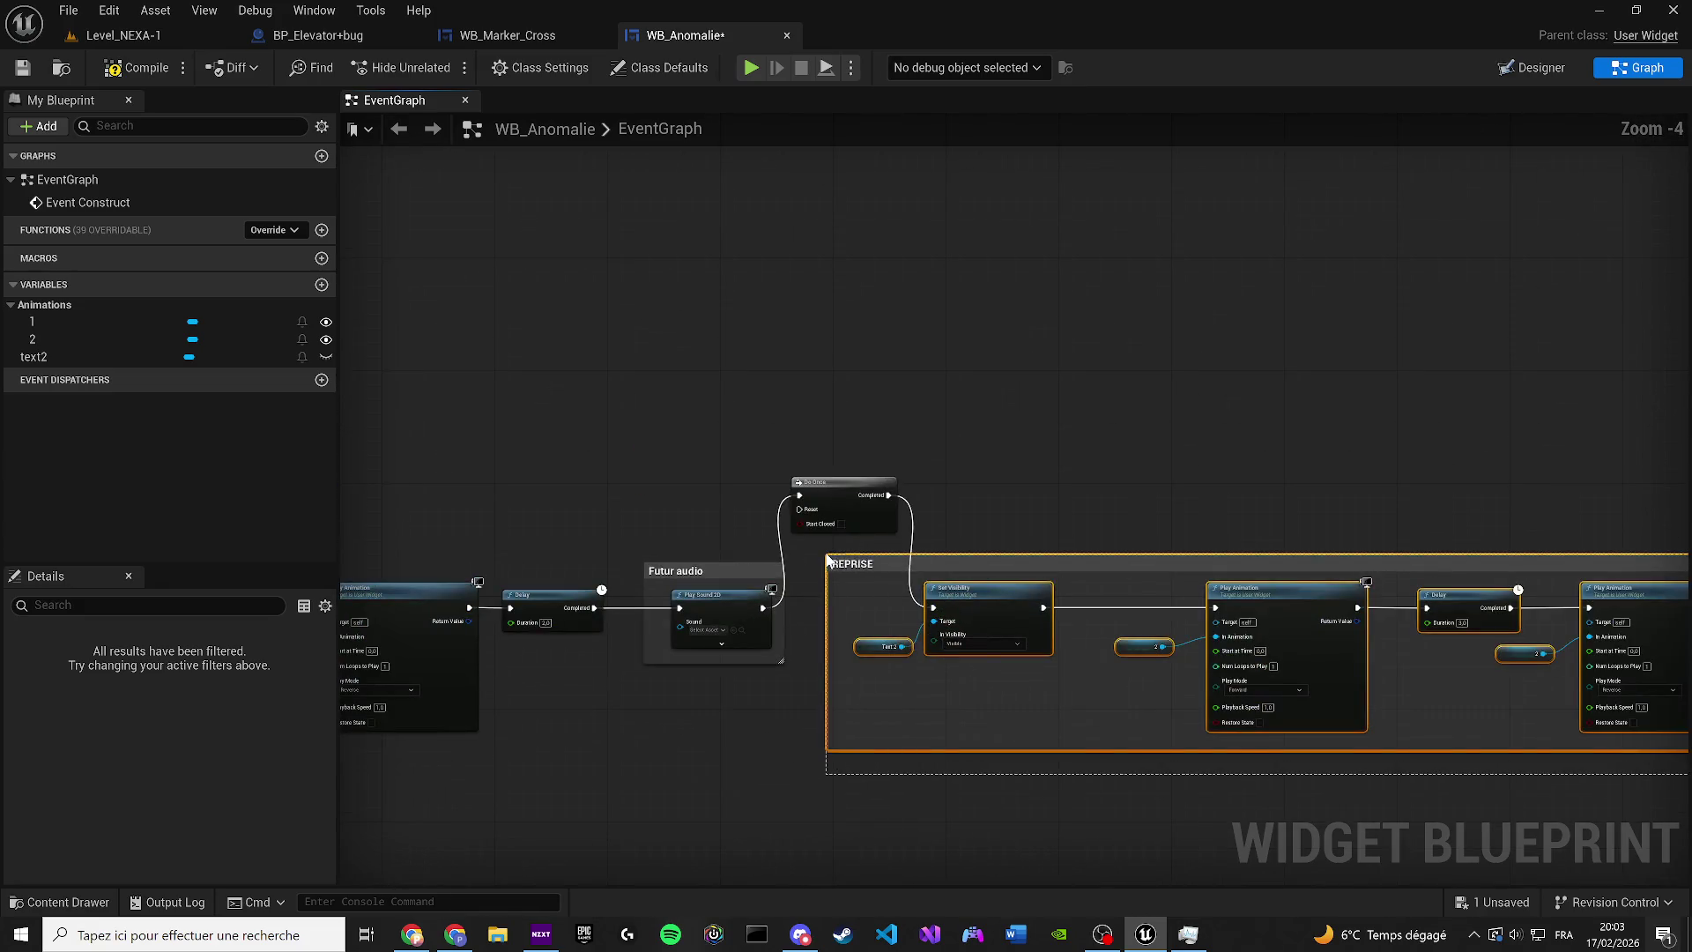
drag(1066, 568, 1077, 568)
drag(828, 465, 952, 633)
mouse_move(1012, 578)
mouse_down()
mouse_move(780, 578)
mouse_move(798, 577)
mouse_up()
click(854, 582)
click(870, 553)
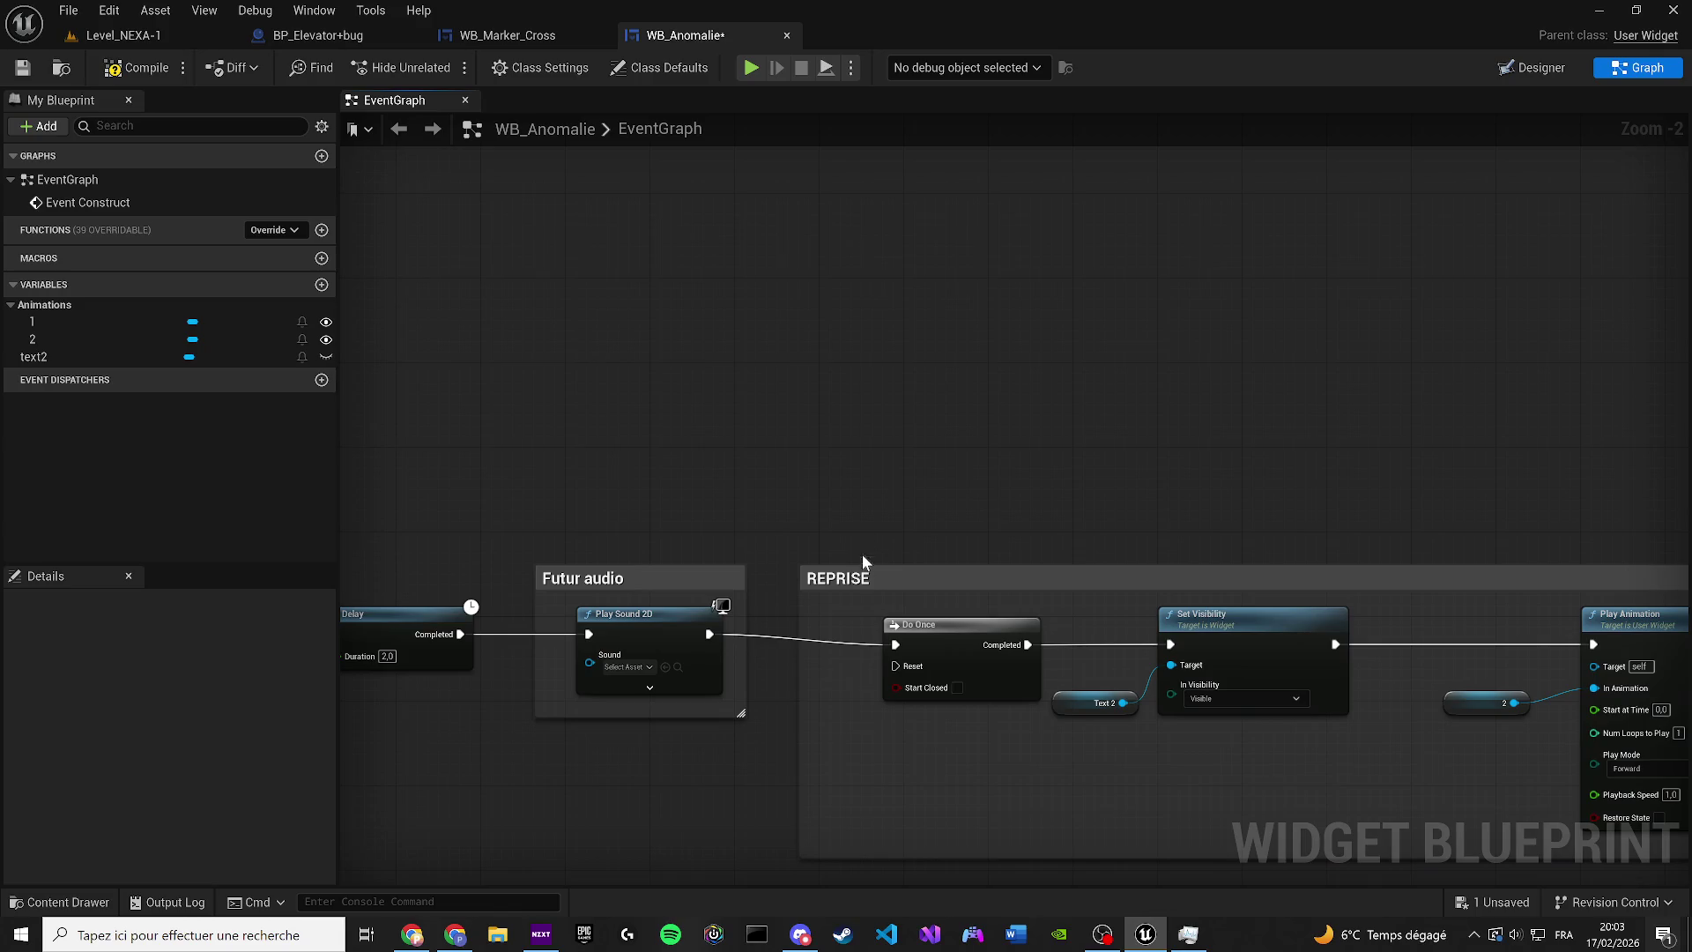
click(862, 564)
click(721, 396)
scroll(756, 424, down, 4)
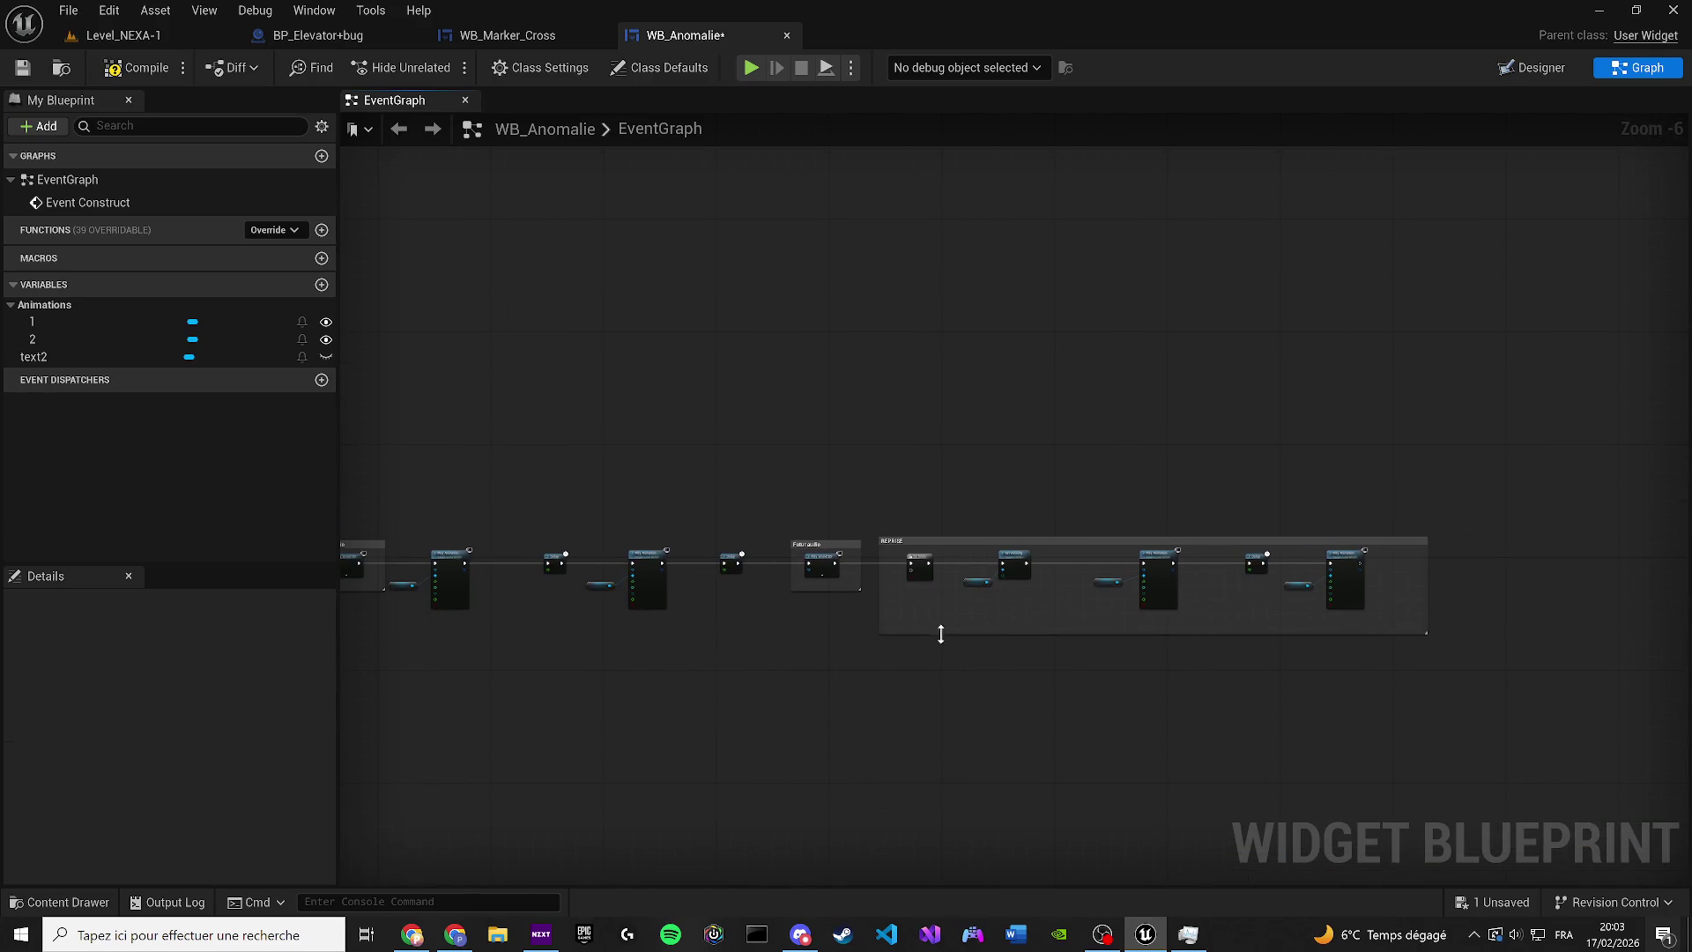
Compile the widget, then set the Delay before the audio to 2.5 seconds
click(128, 69)
scroll(478, 447, up, 5)
mouse_move(554, 489)
mouse_down()
mouse_move(760, 497)
mouse_move(877, 457)
mouse_up()
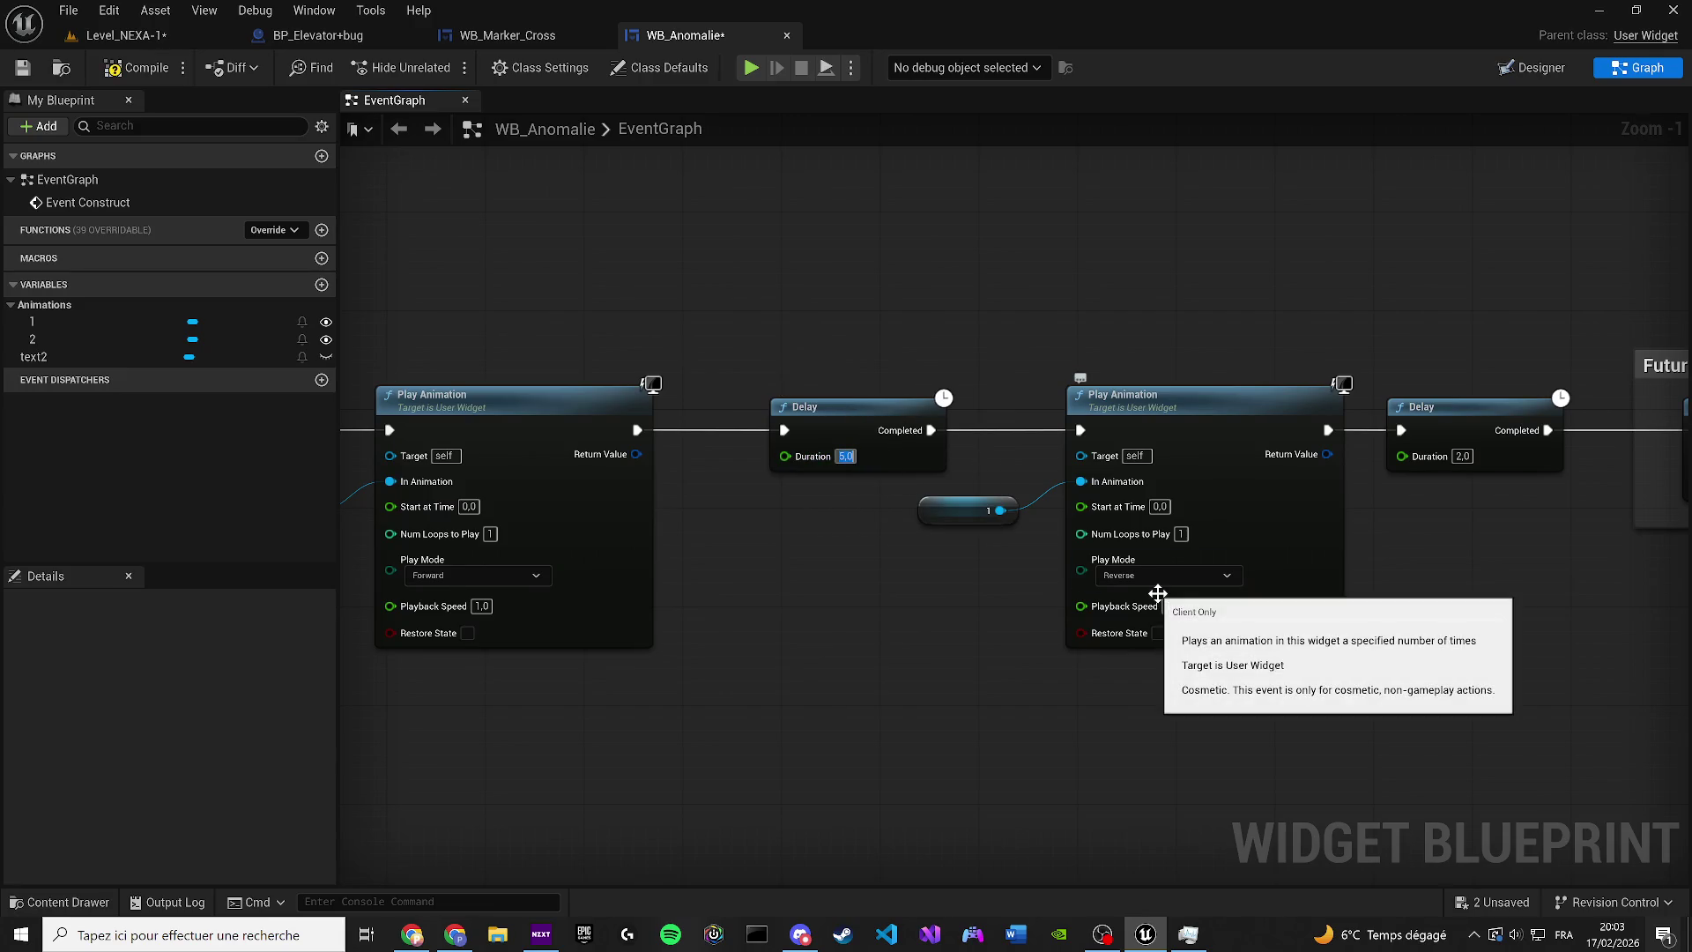
drag(1156, 594, 525, 601)
click(831, 464)
text(2,5)
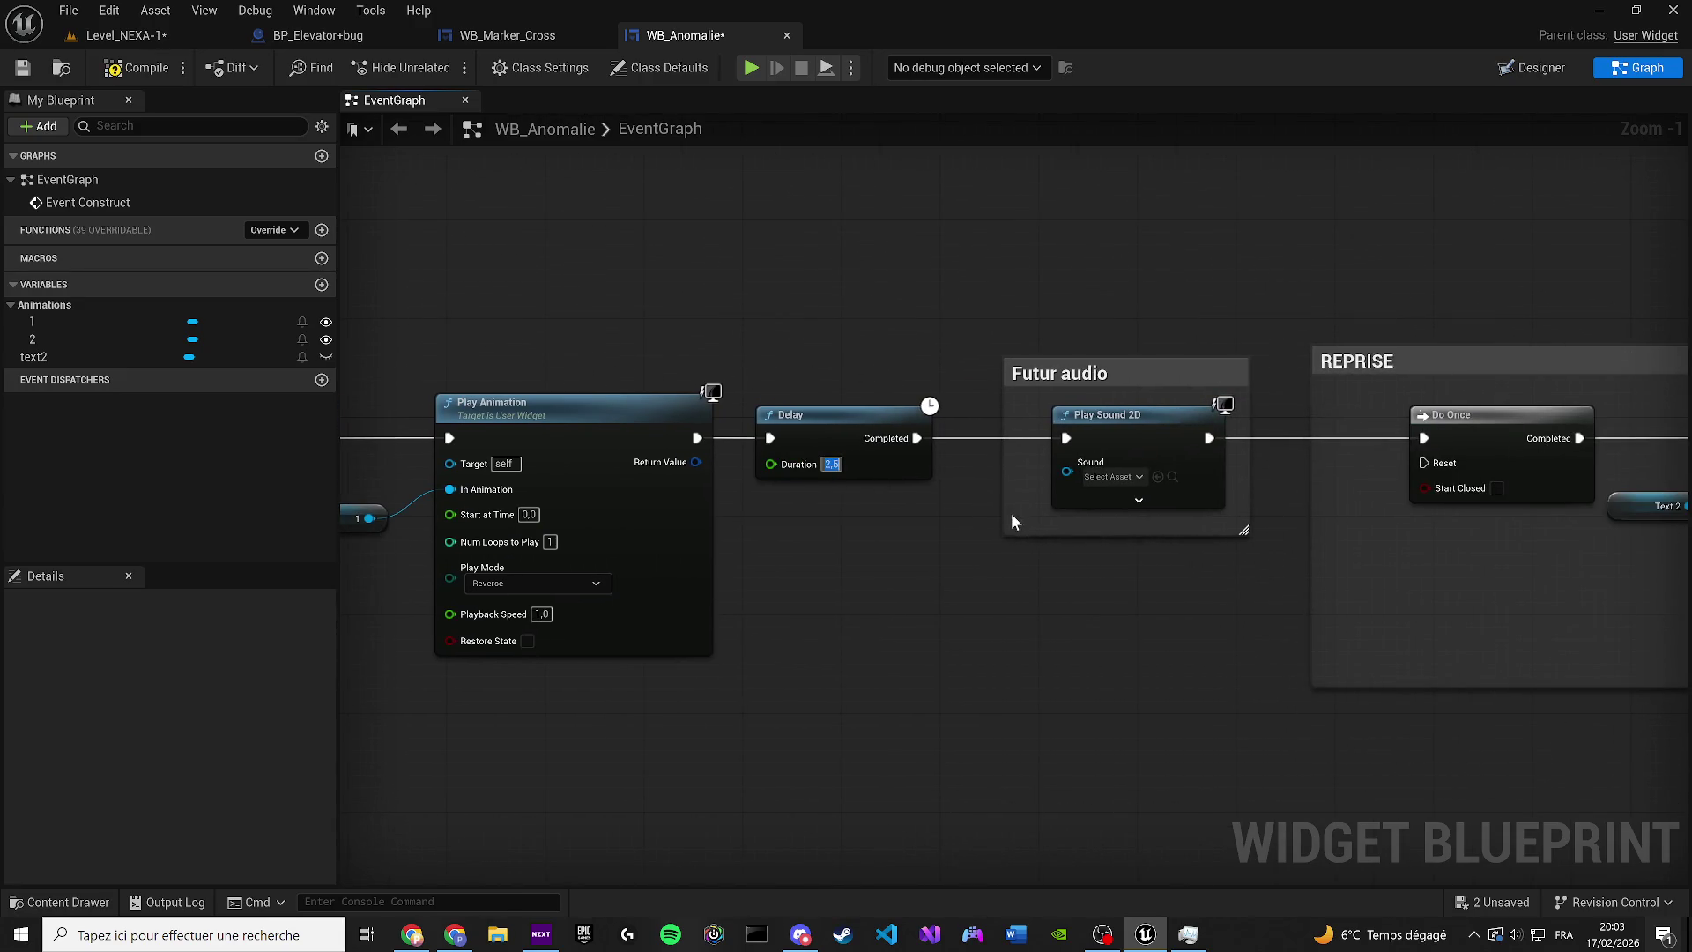
Set the Delay before Set Visibility to 5.0 seconds and select the reset-text fade Delay
drag(1012, 513, 854, 531)
click(685, 481)
text(5,0)
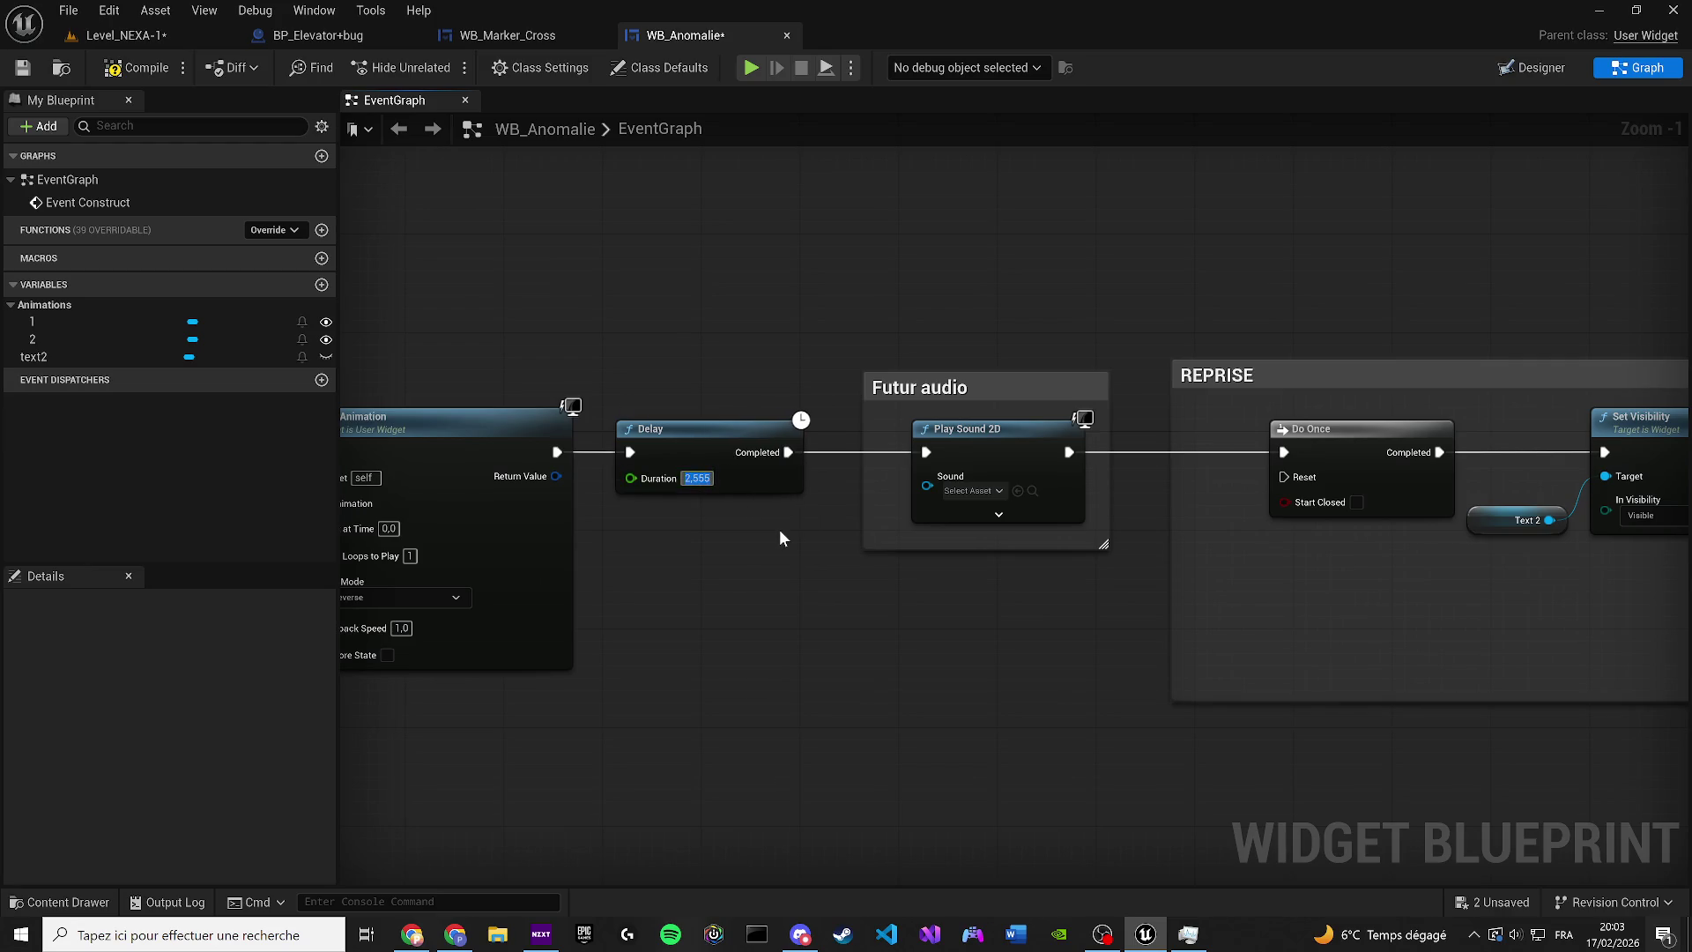
scroll(781, 531, down, 1)
drag(781, 531, 291, 551)
click(1102, 477)
Set the reset-text Delay to 5 seconds, then compile and save WB_Anomalie
text(5)
key(Return)
click(113, 68)
click(23, 67)
In the Designer, give the anomaly message text block font size 30 and compile
click(1523, 68)
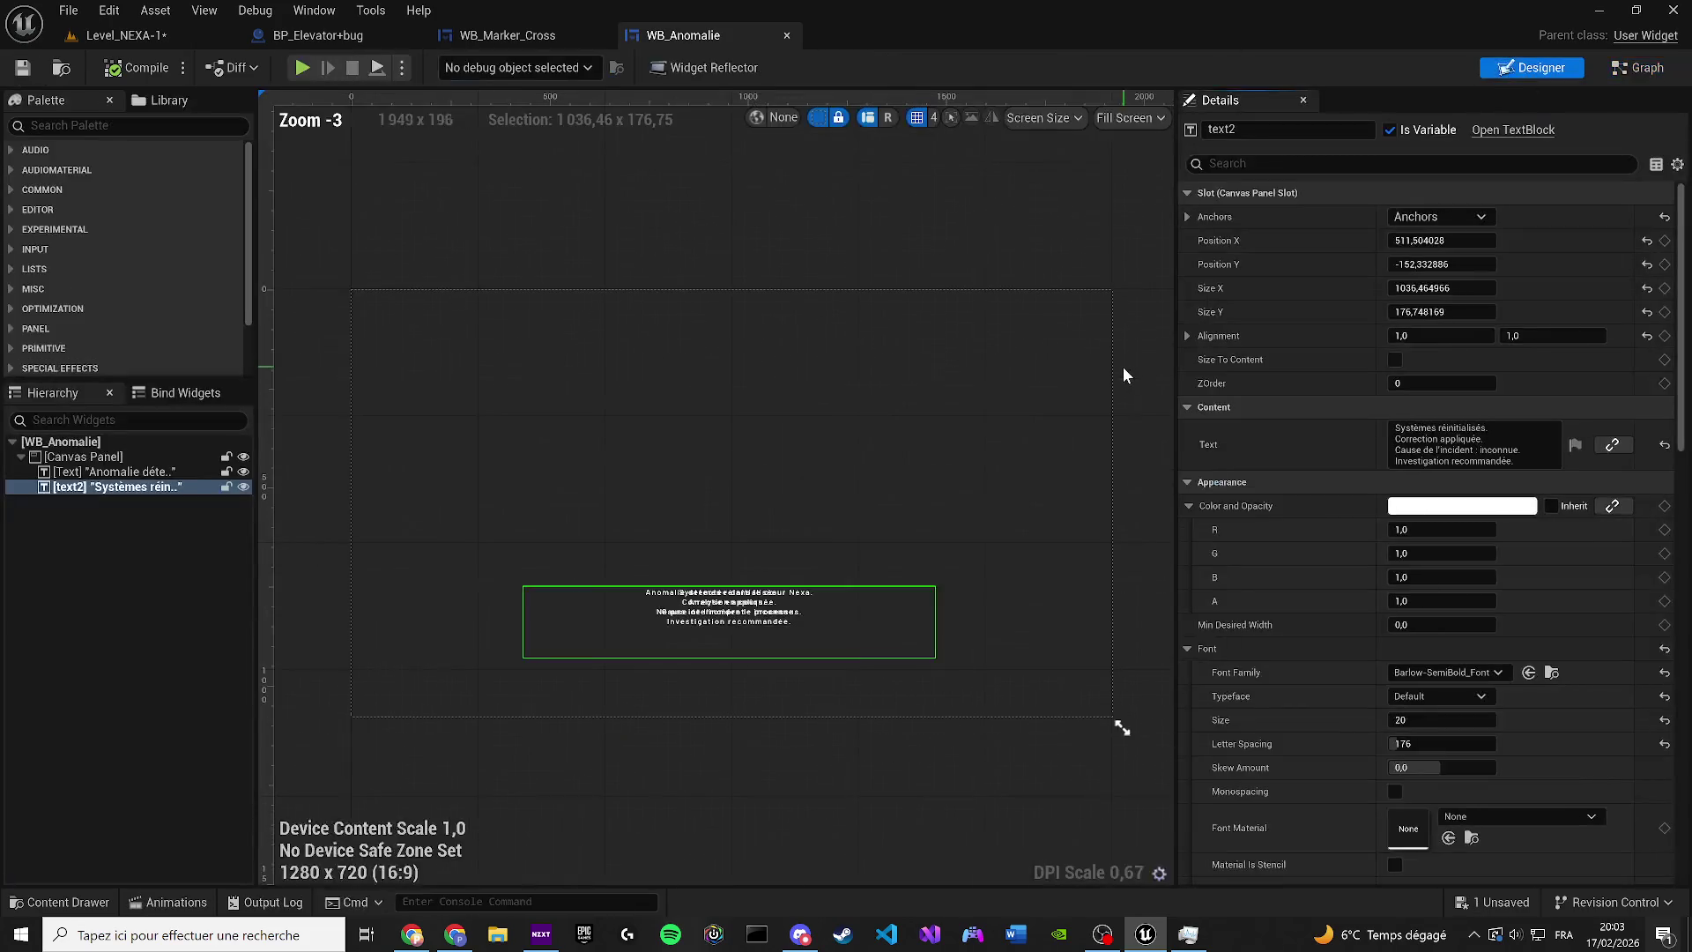
click(101, 458)
click(92, 485)
click(93, 472)
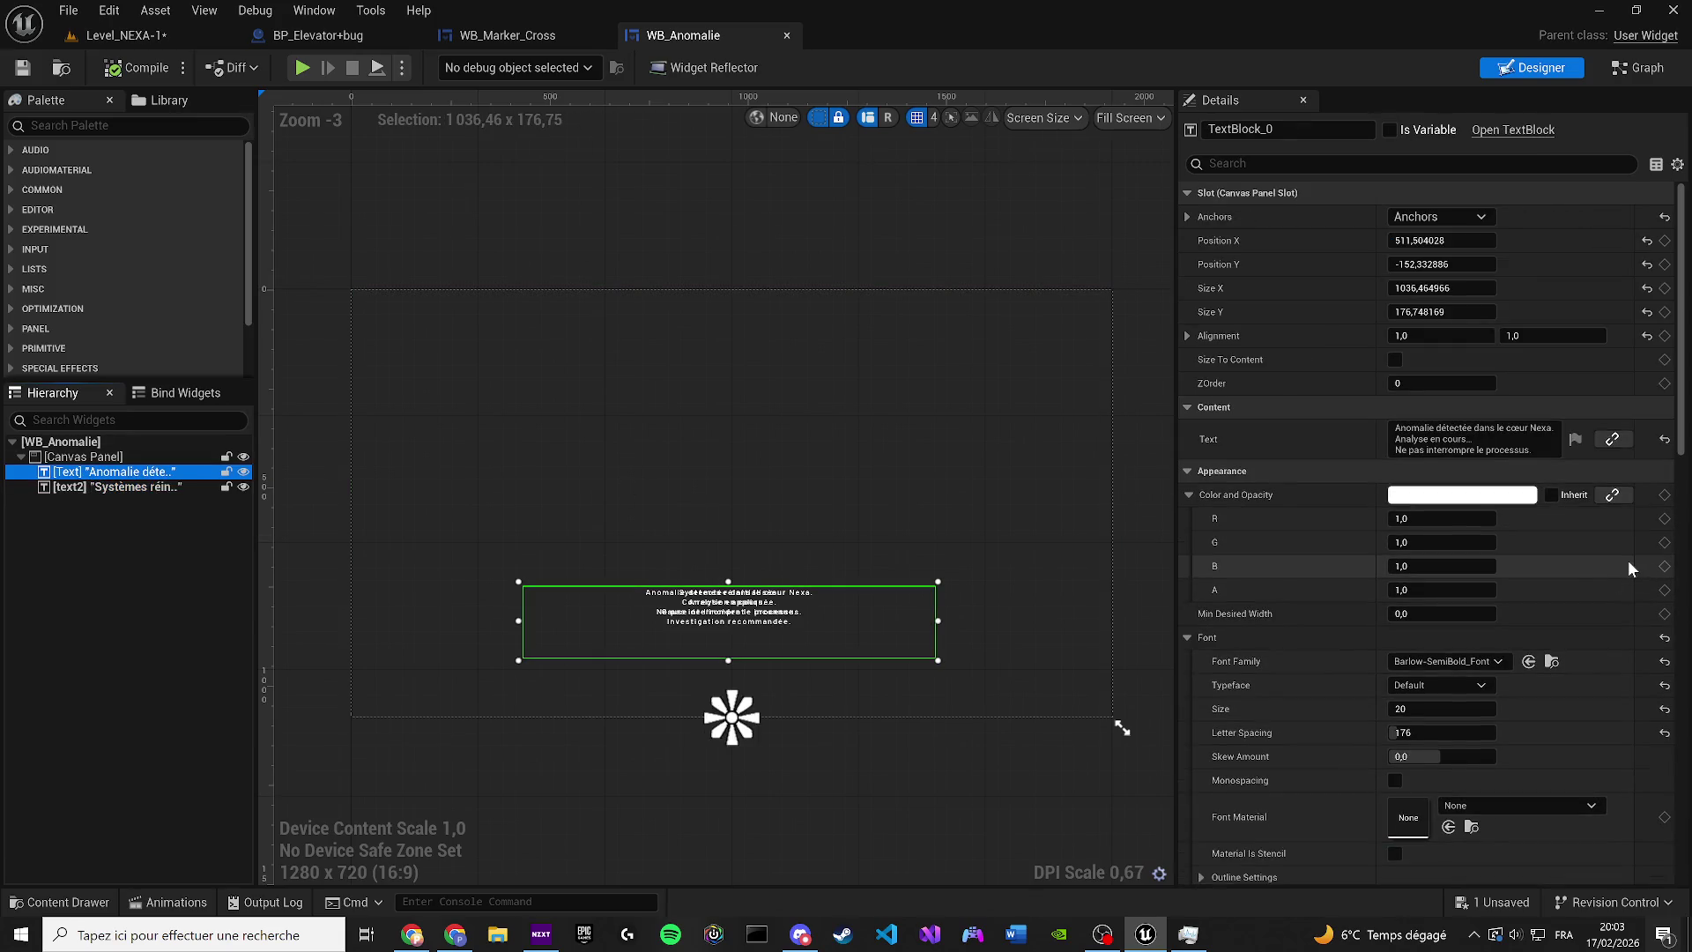
click(1437, 709)
text(30)
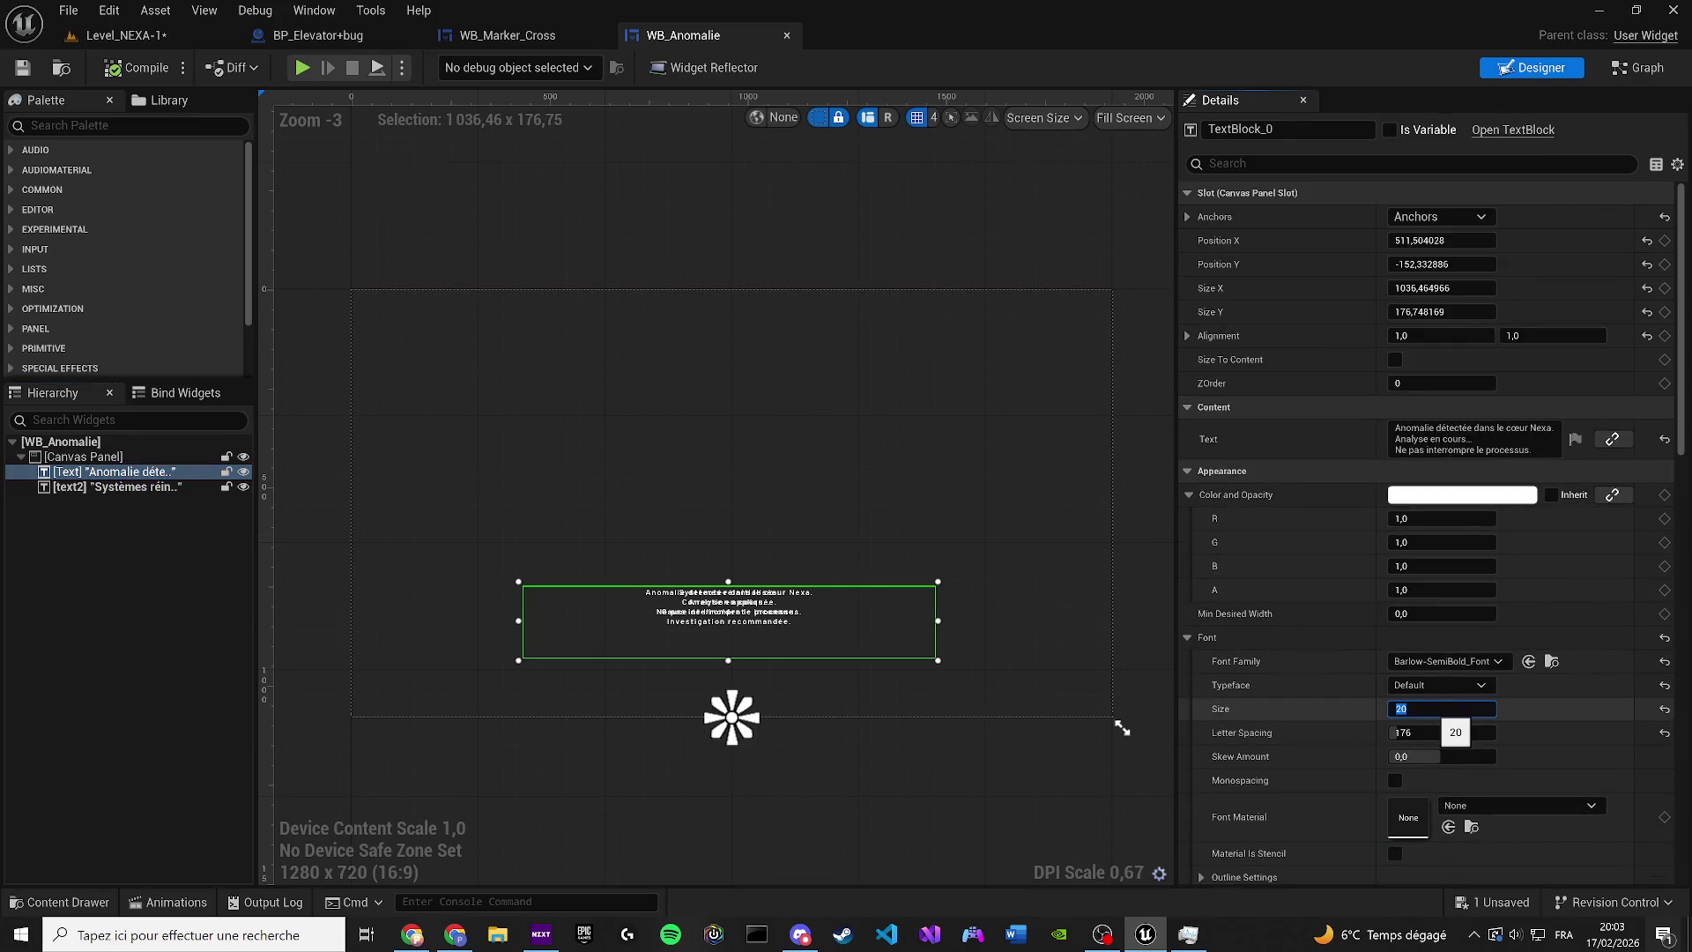
key(Return)
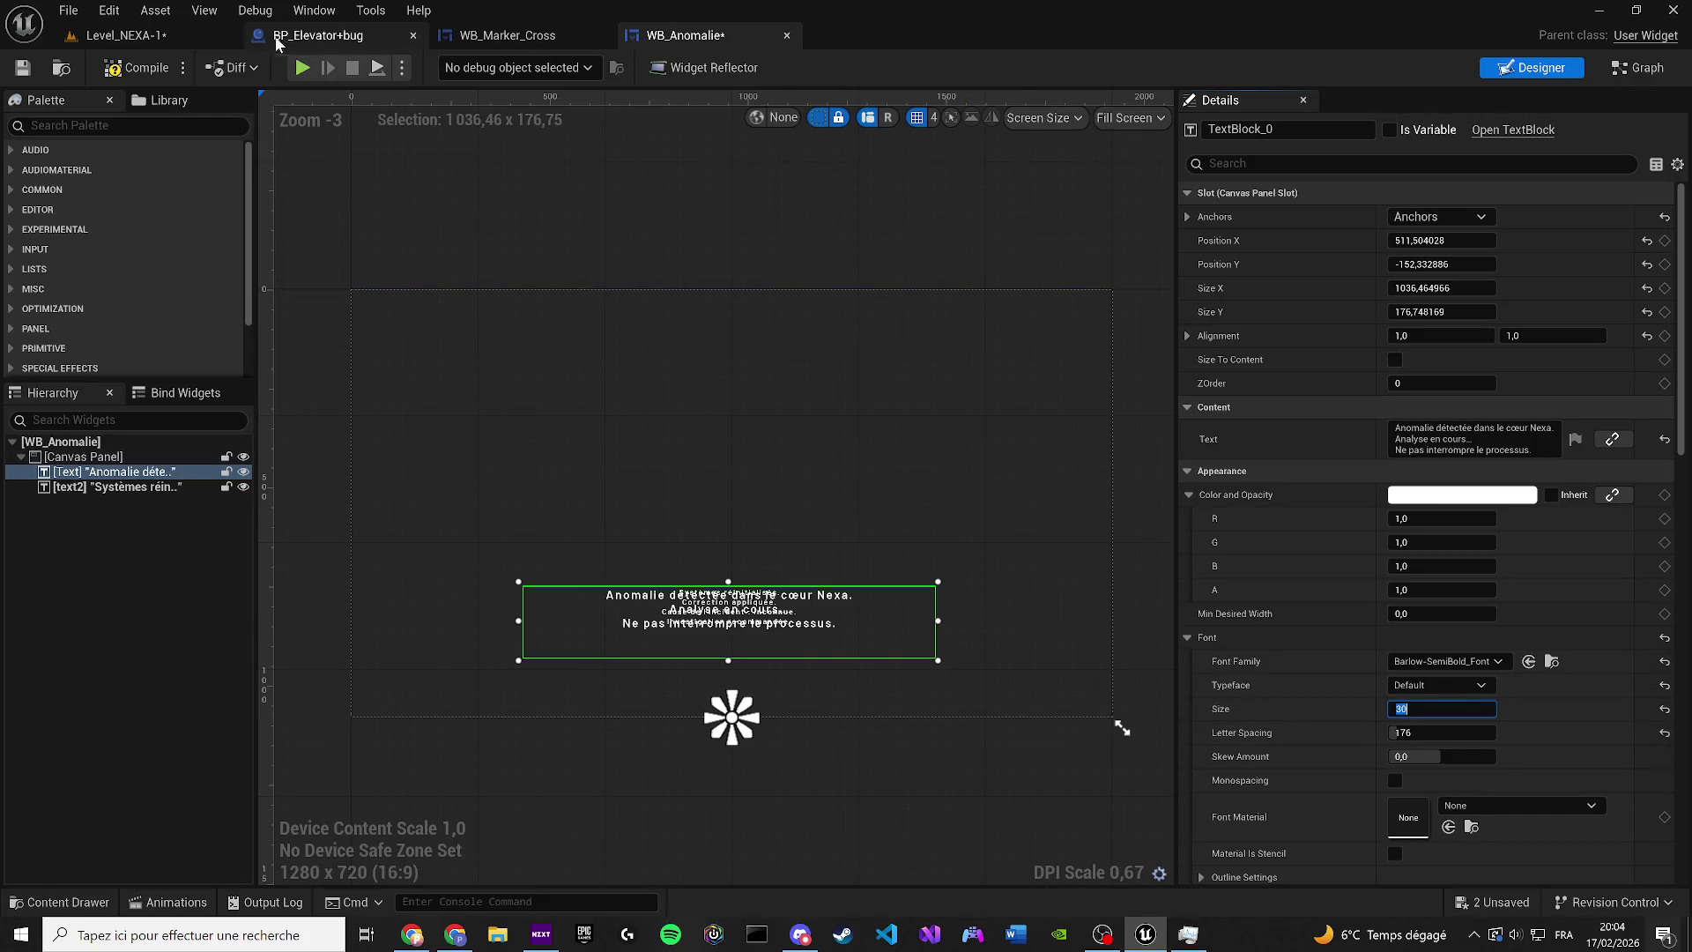
click(141, 67)
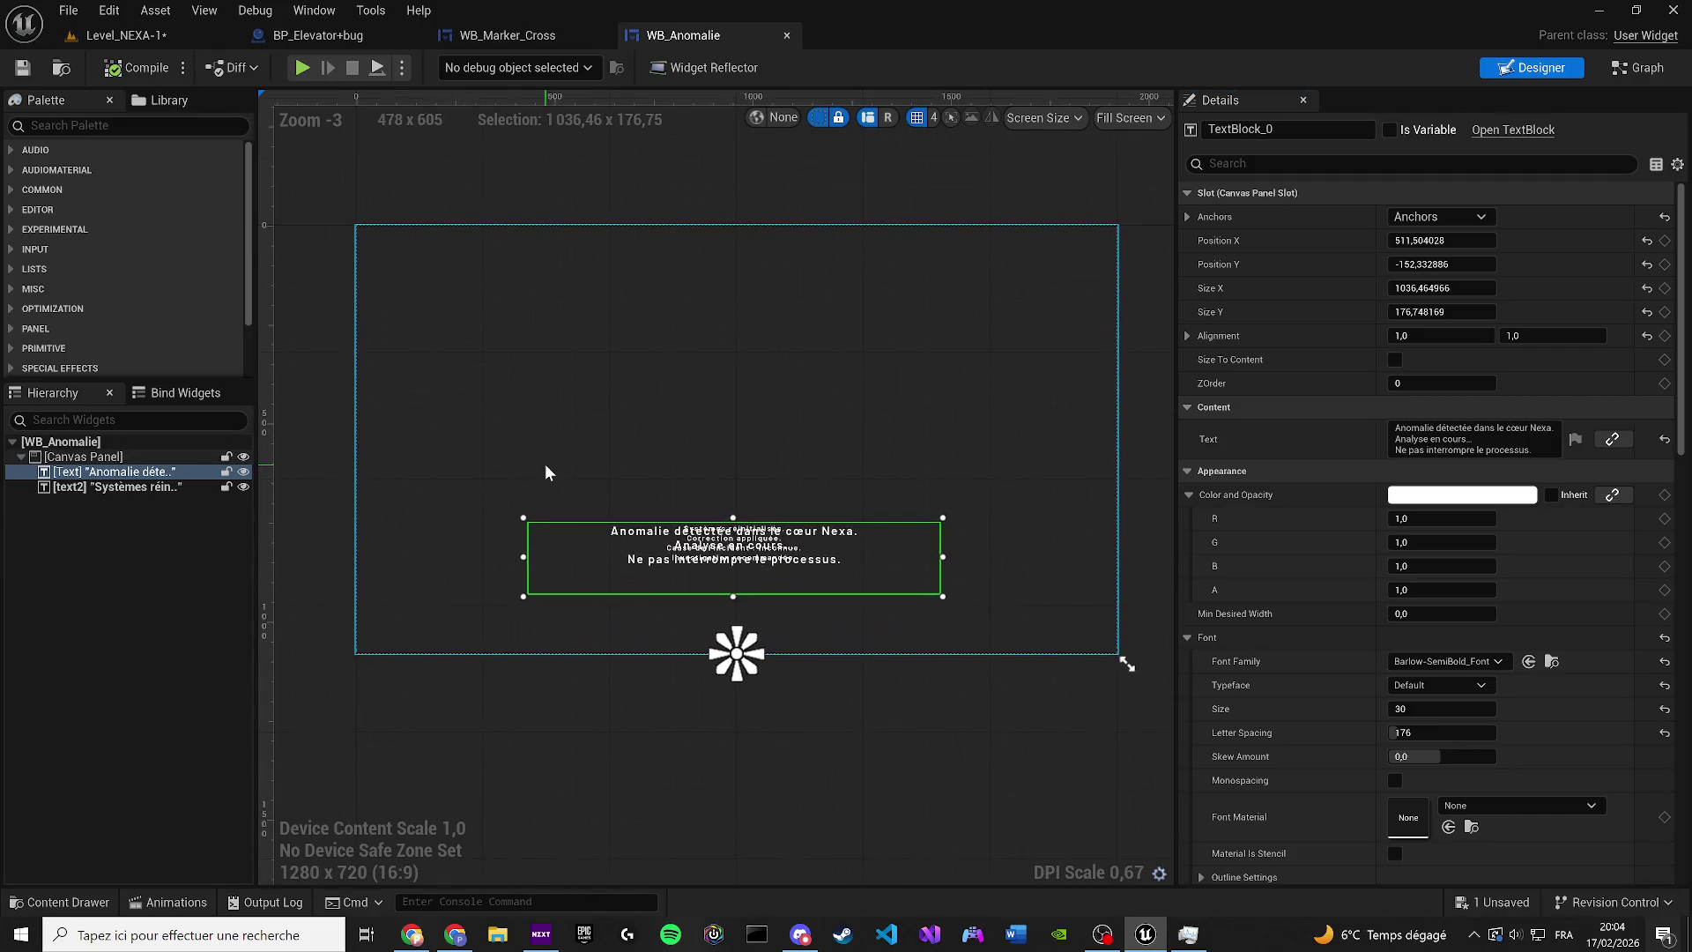
Give the text2 reset message font size 30, then save all changes
click(115, 486)
click(1442, 720)
text(30)
key(Return)
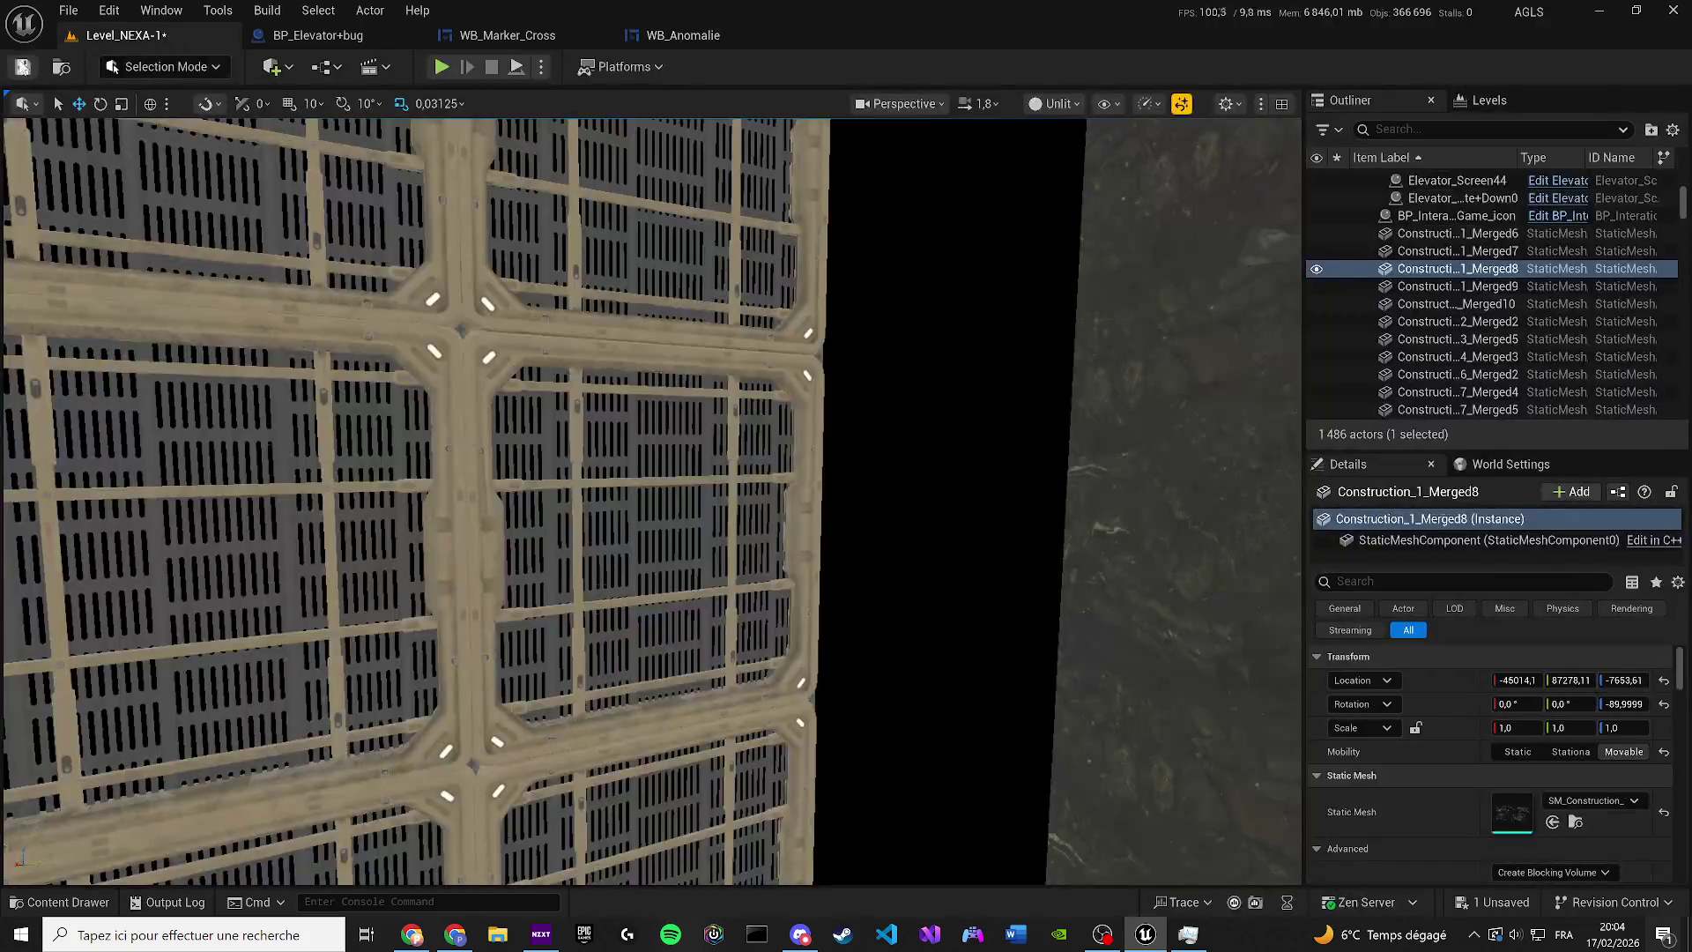
click(24, 74)
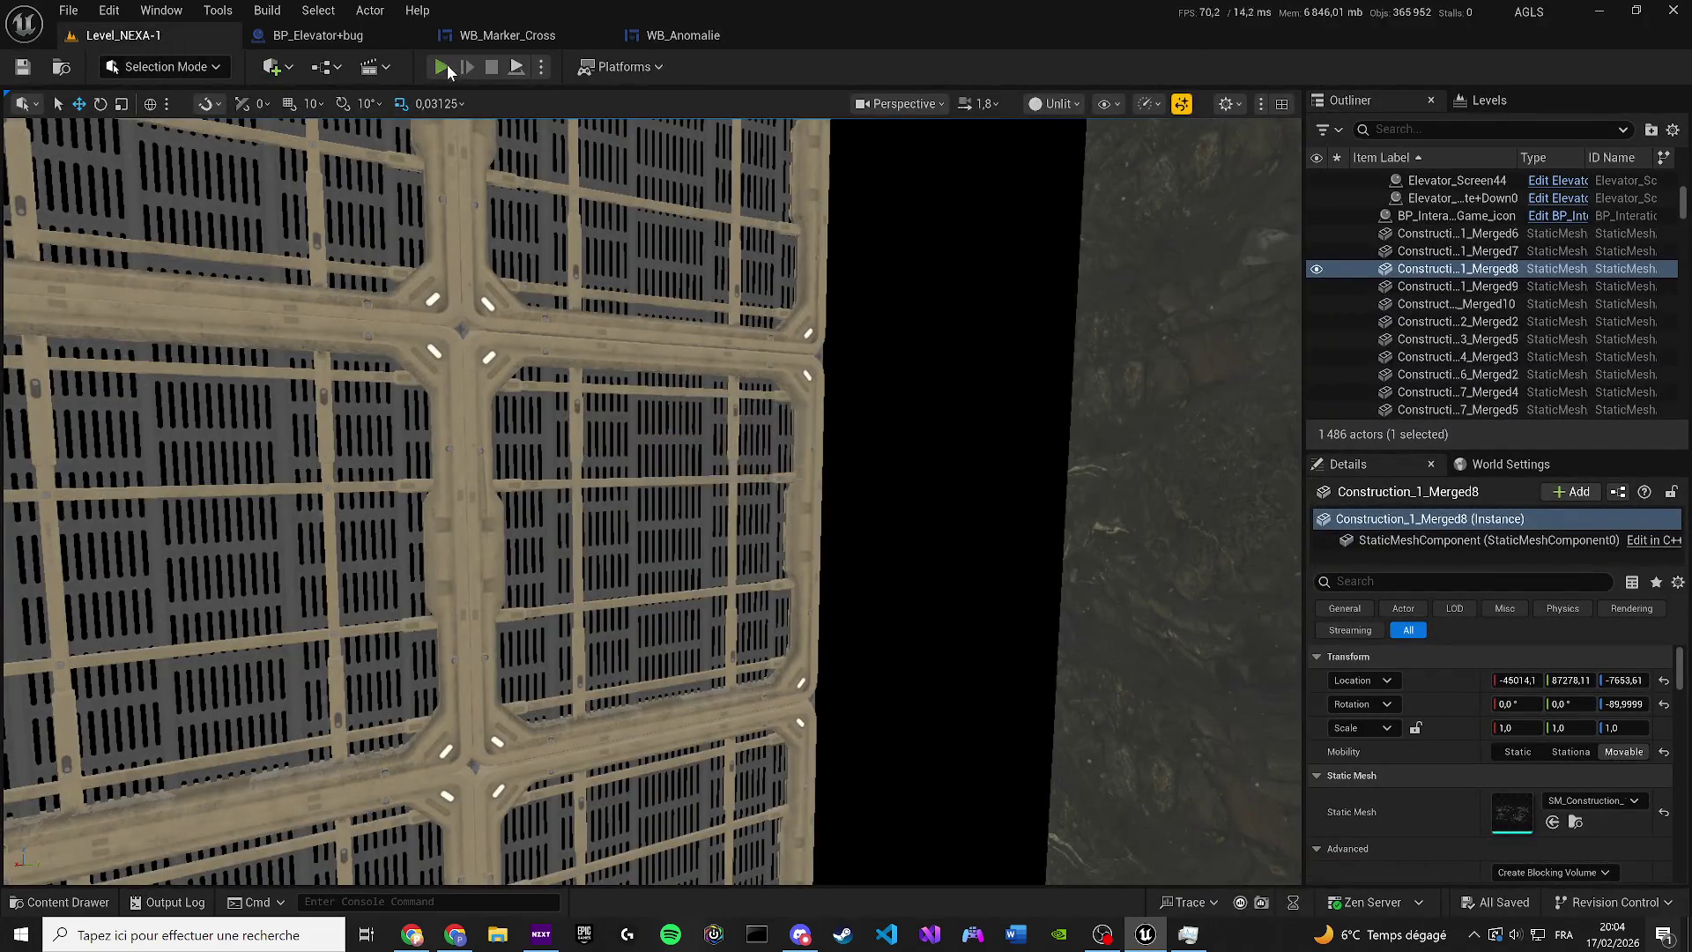
key(alt+p)
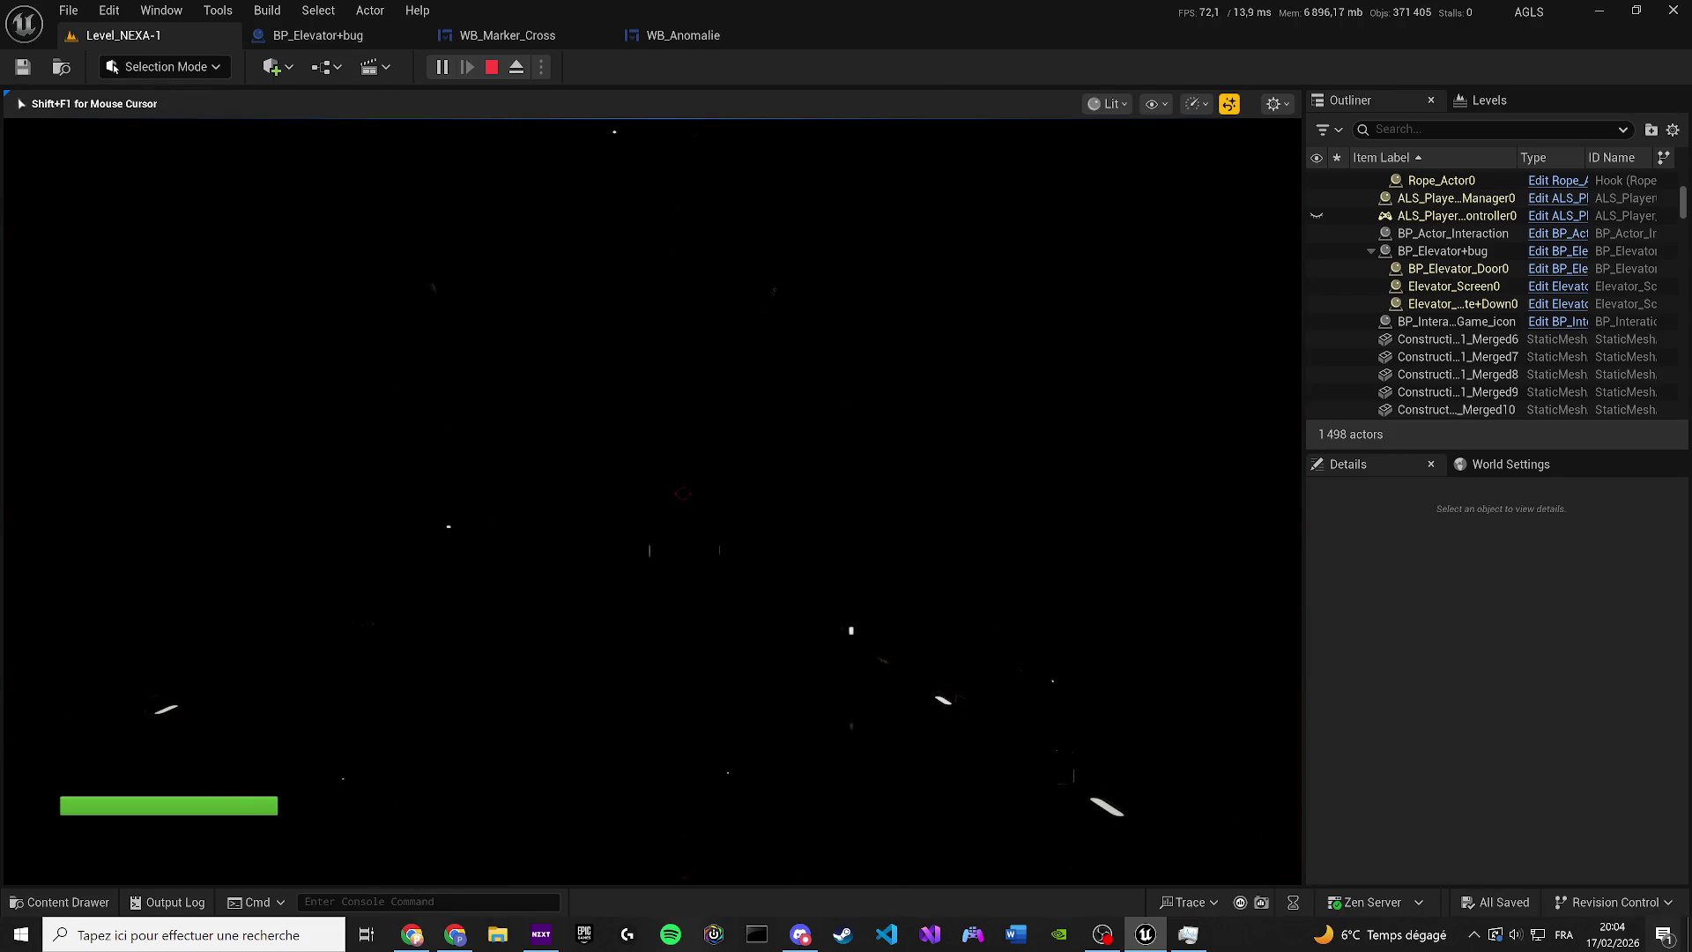
key(Escape)
click(307, 37)
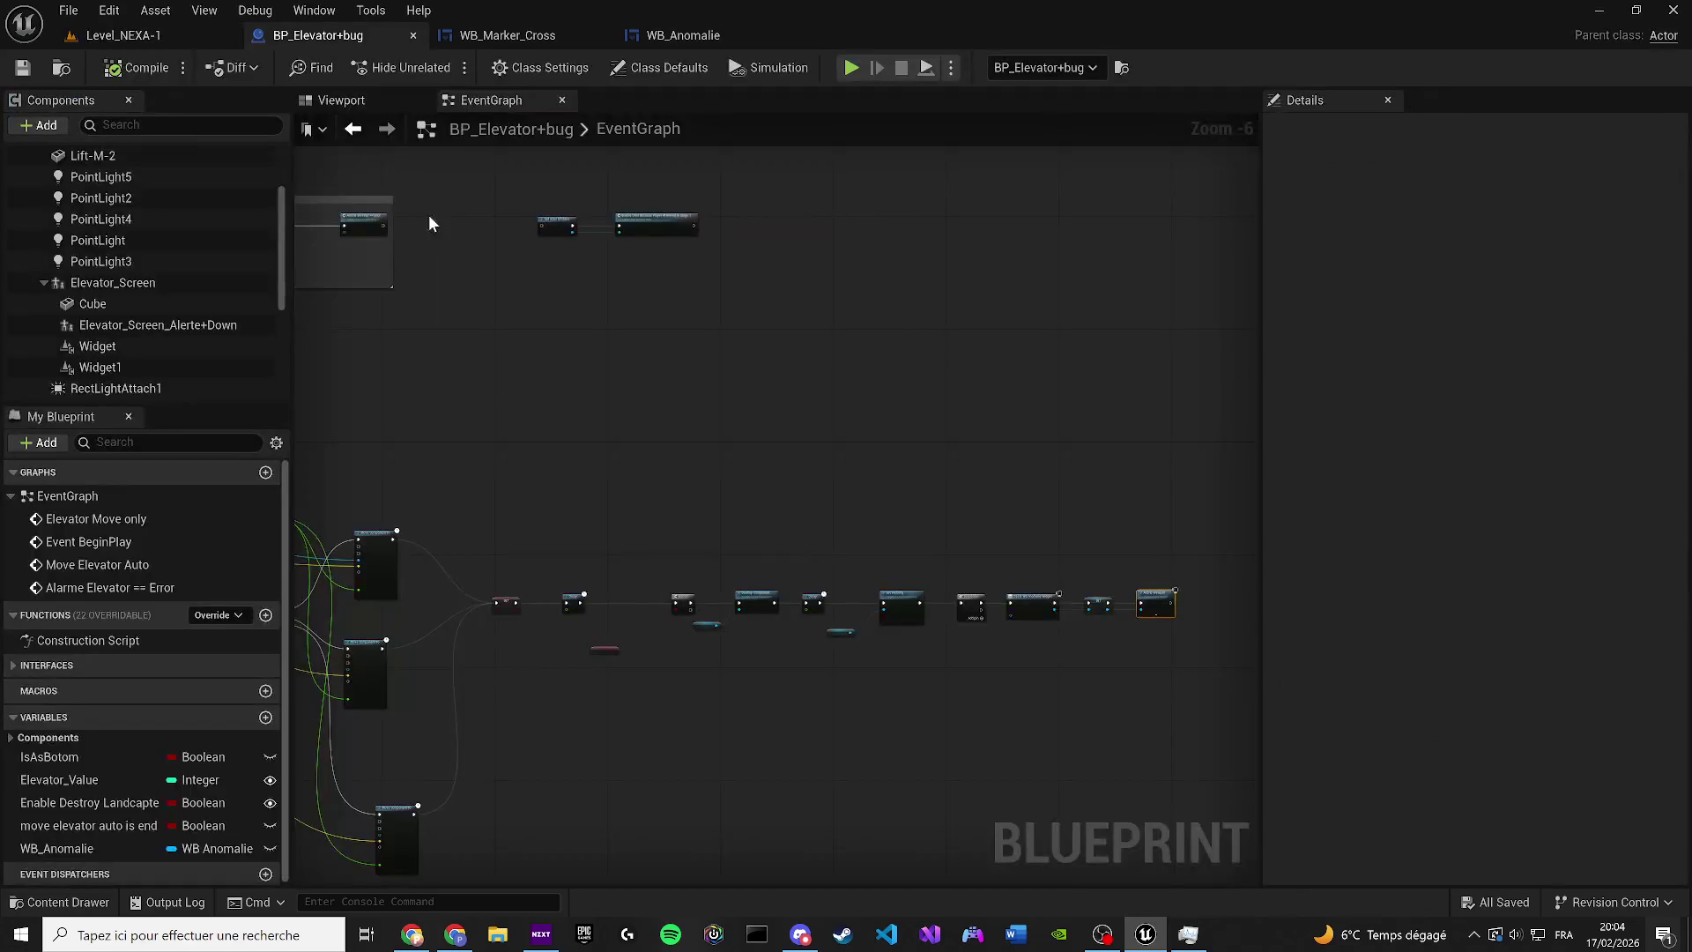
Back in Level_NEXA-1 at the elevator, switch the viewport from Unlit to Lit
click(123, 35)
scroll(652, 501, down, 2)
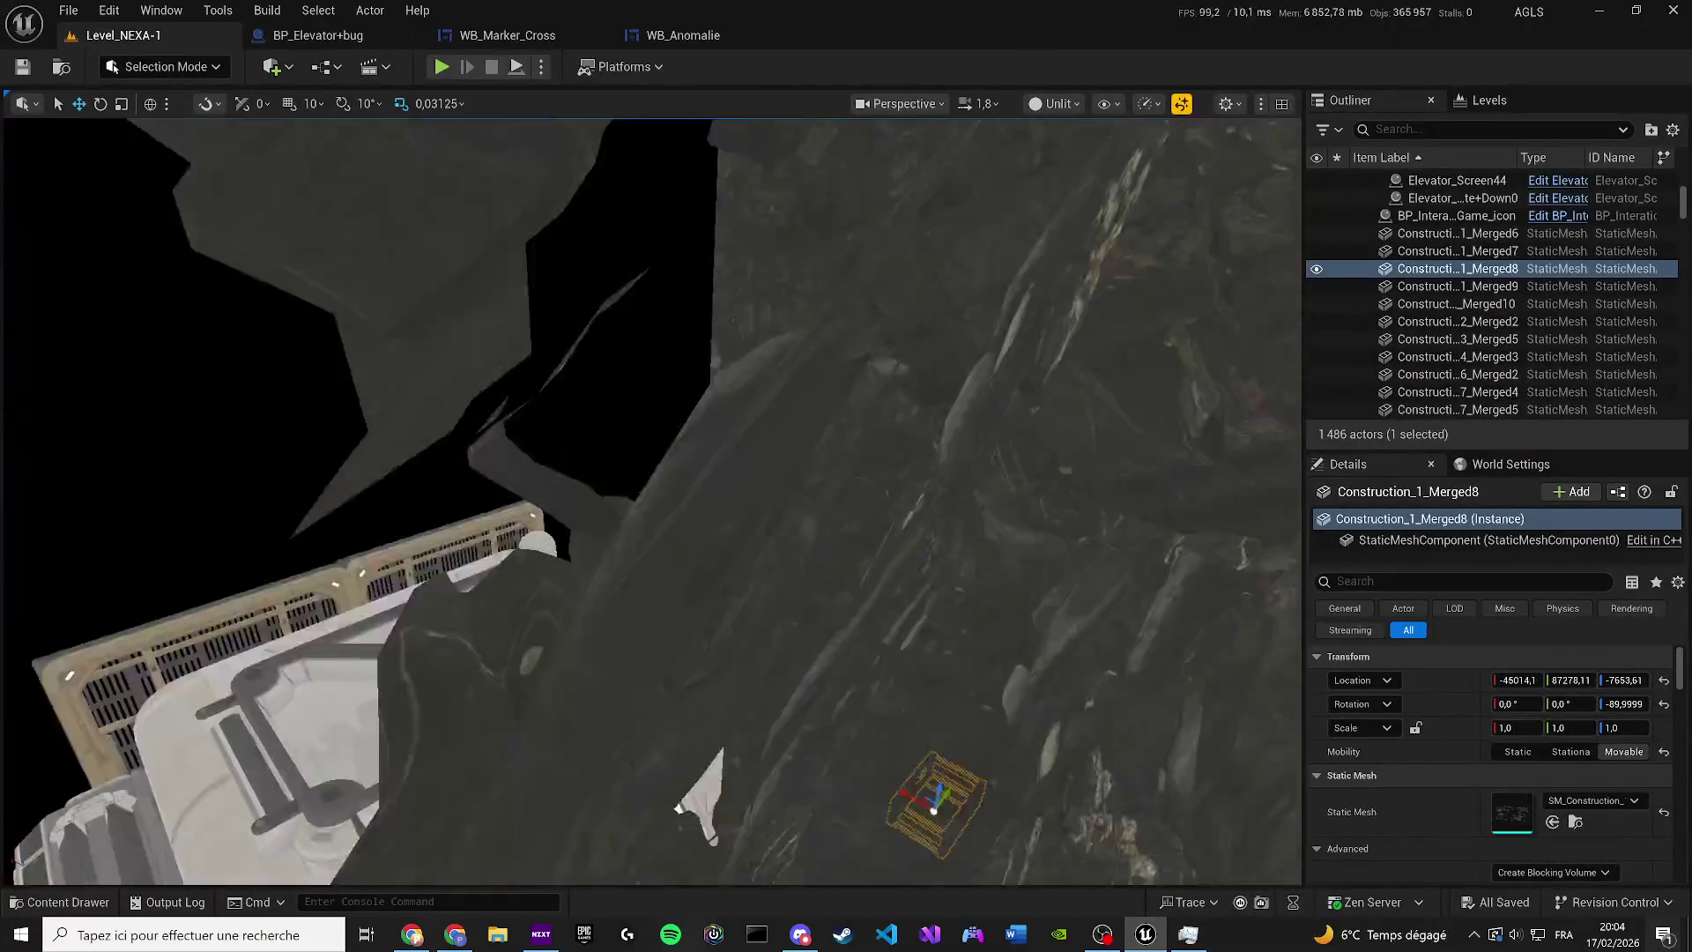
scroll(653, 500, up, 5)
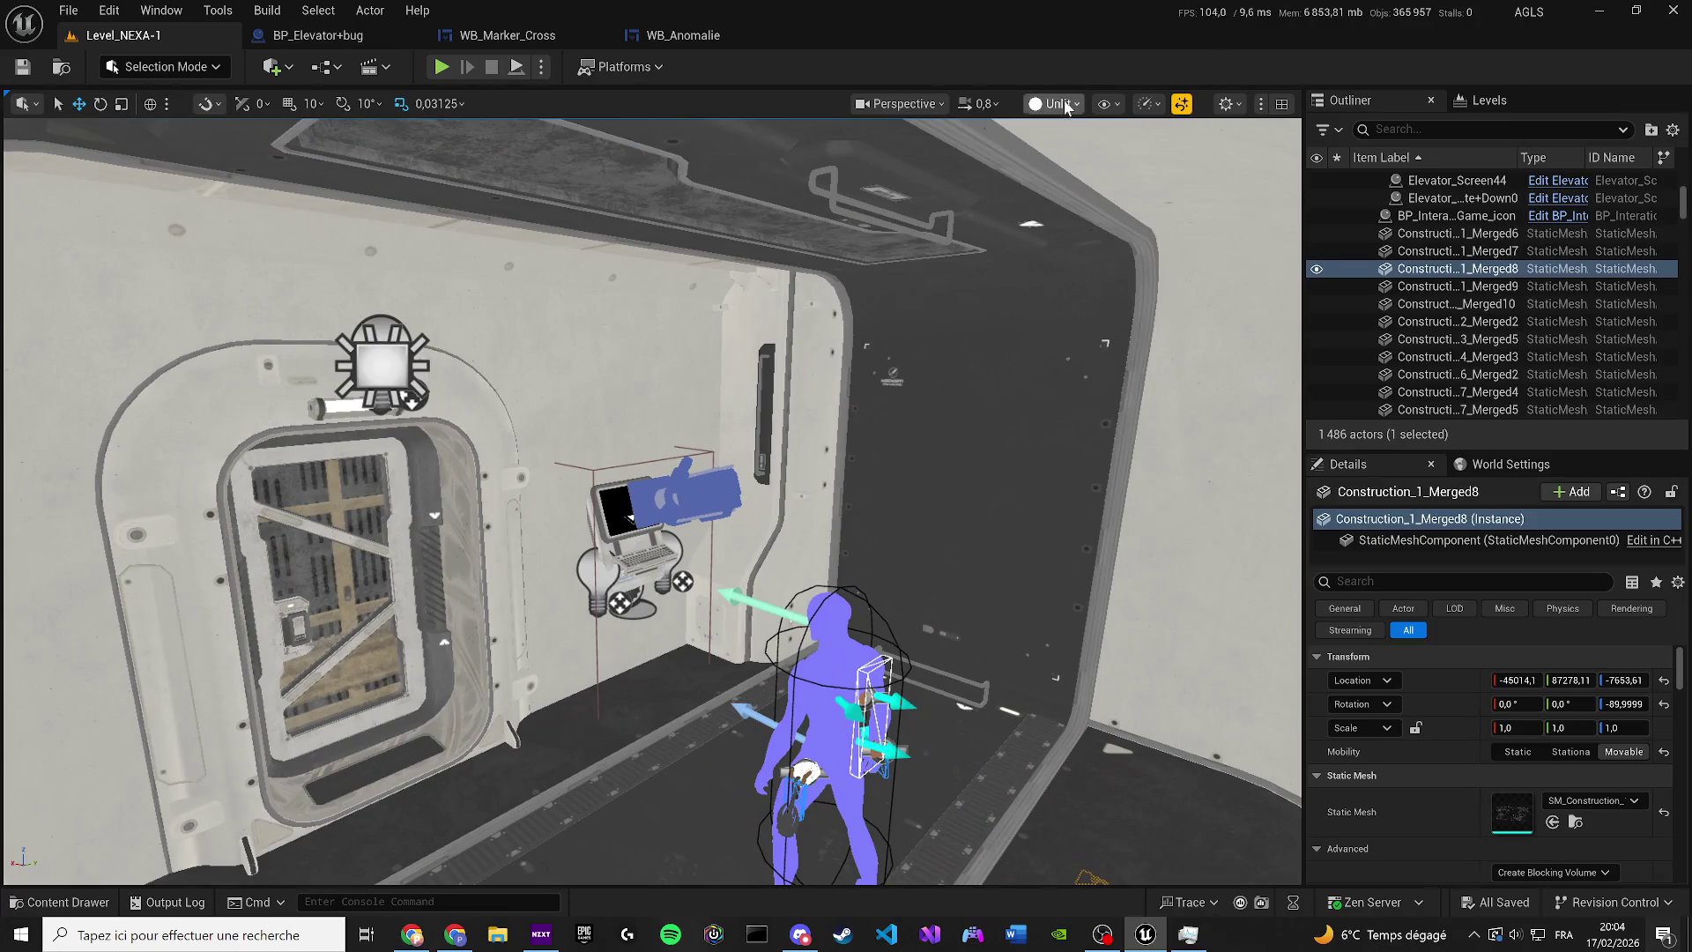
click(1067, 106)
click(1070, 175)
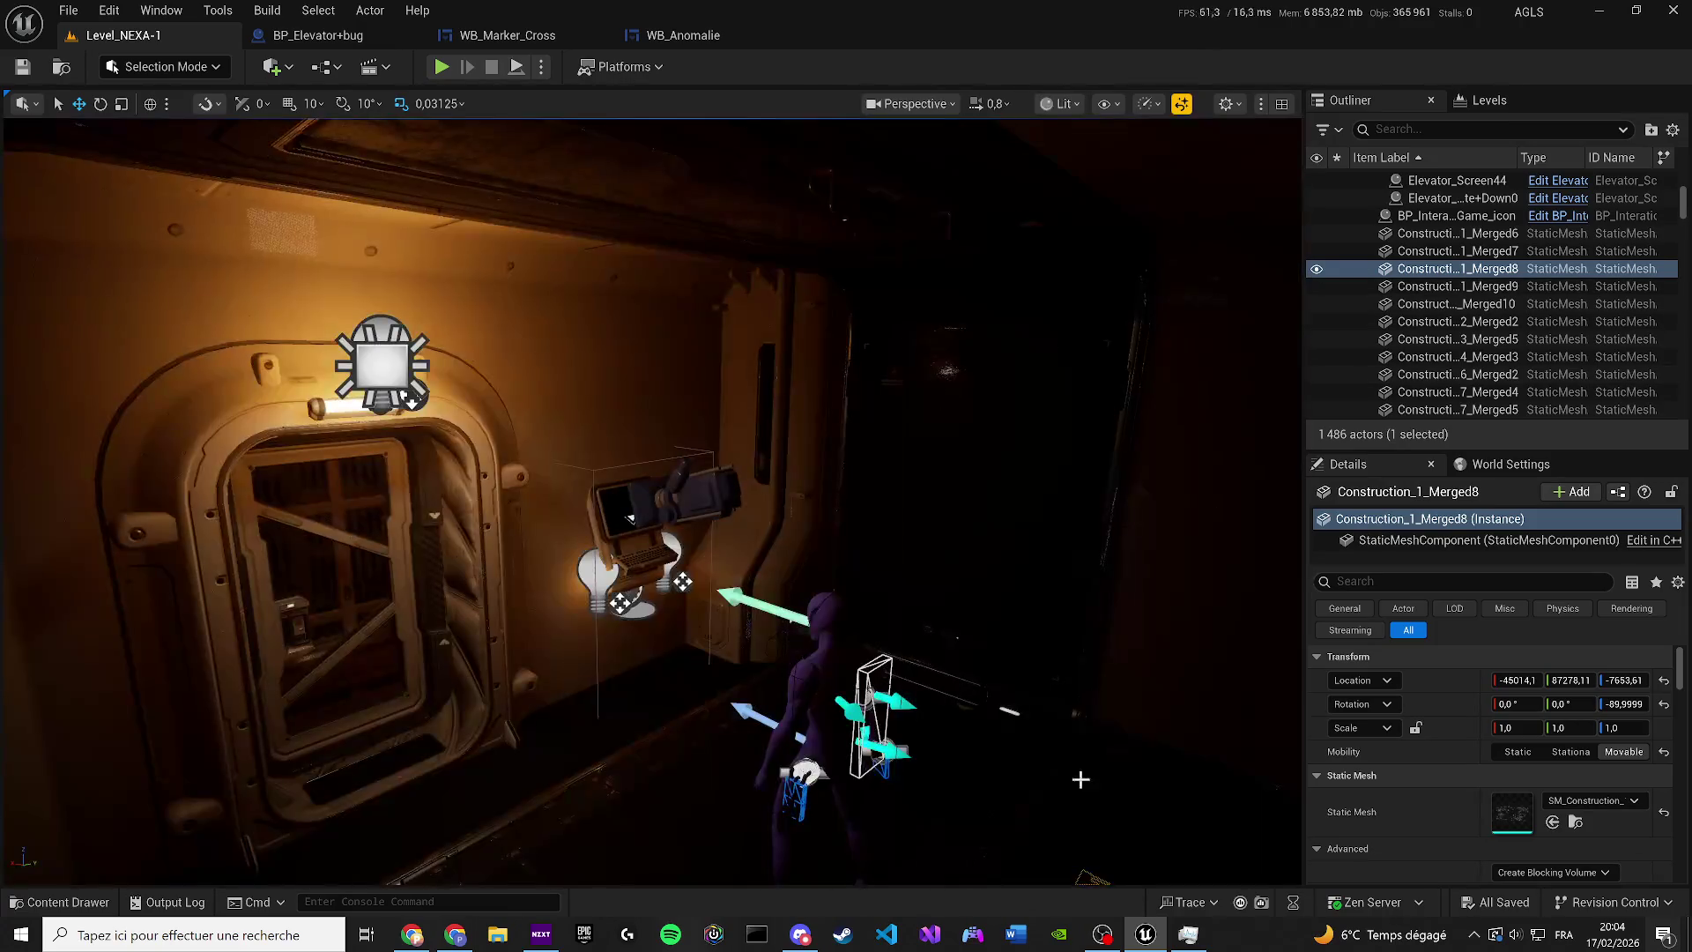